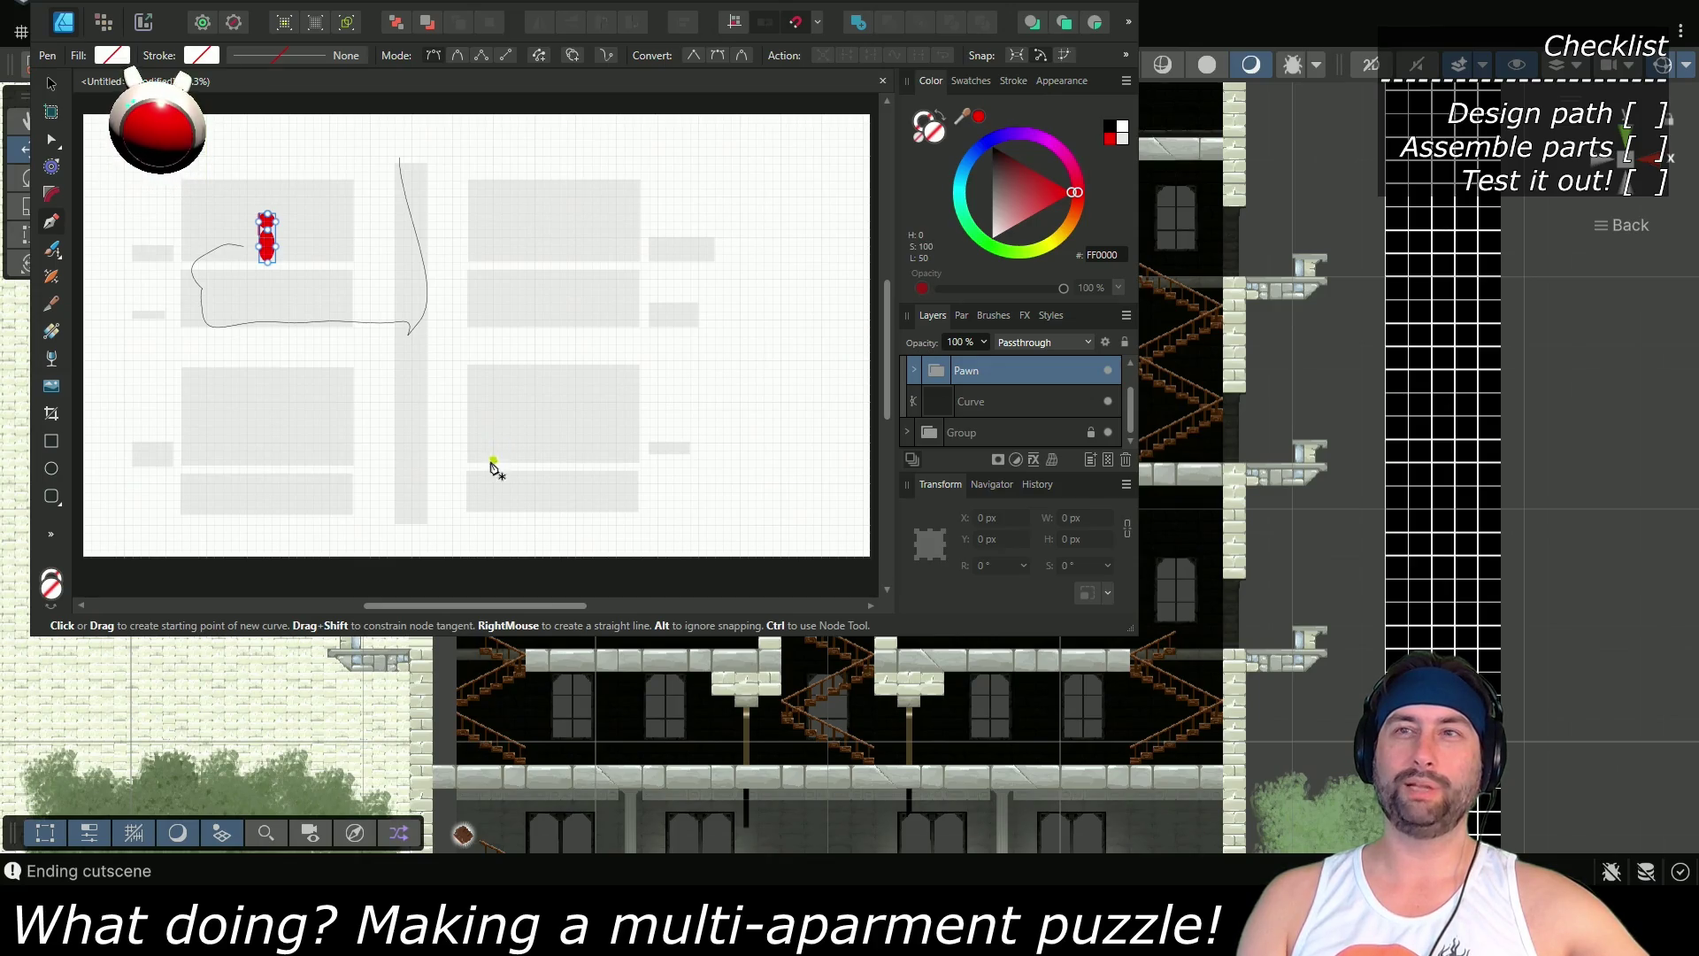
# Draw a small red square in the lower-right room and put a large 'Exit' text label over it
pyautogui.click(51, 440)
pyautogui.moveTo(476, 426); pyautogui.dragTo(511, 461)
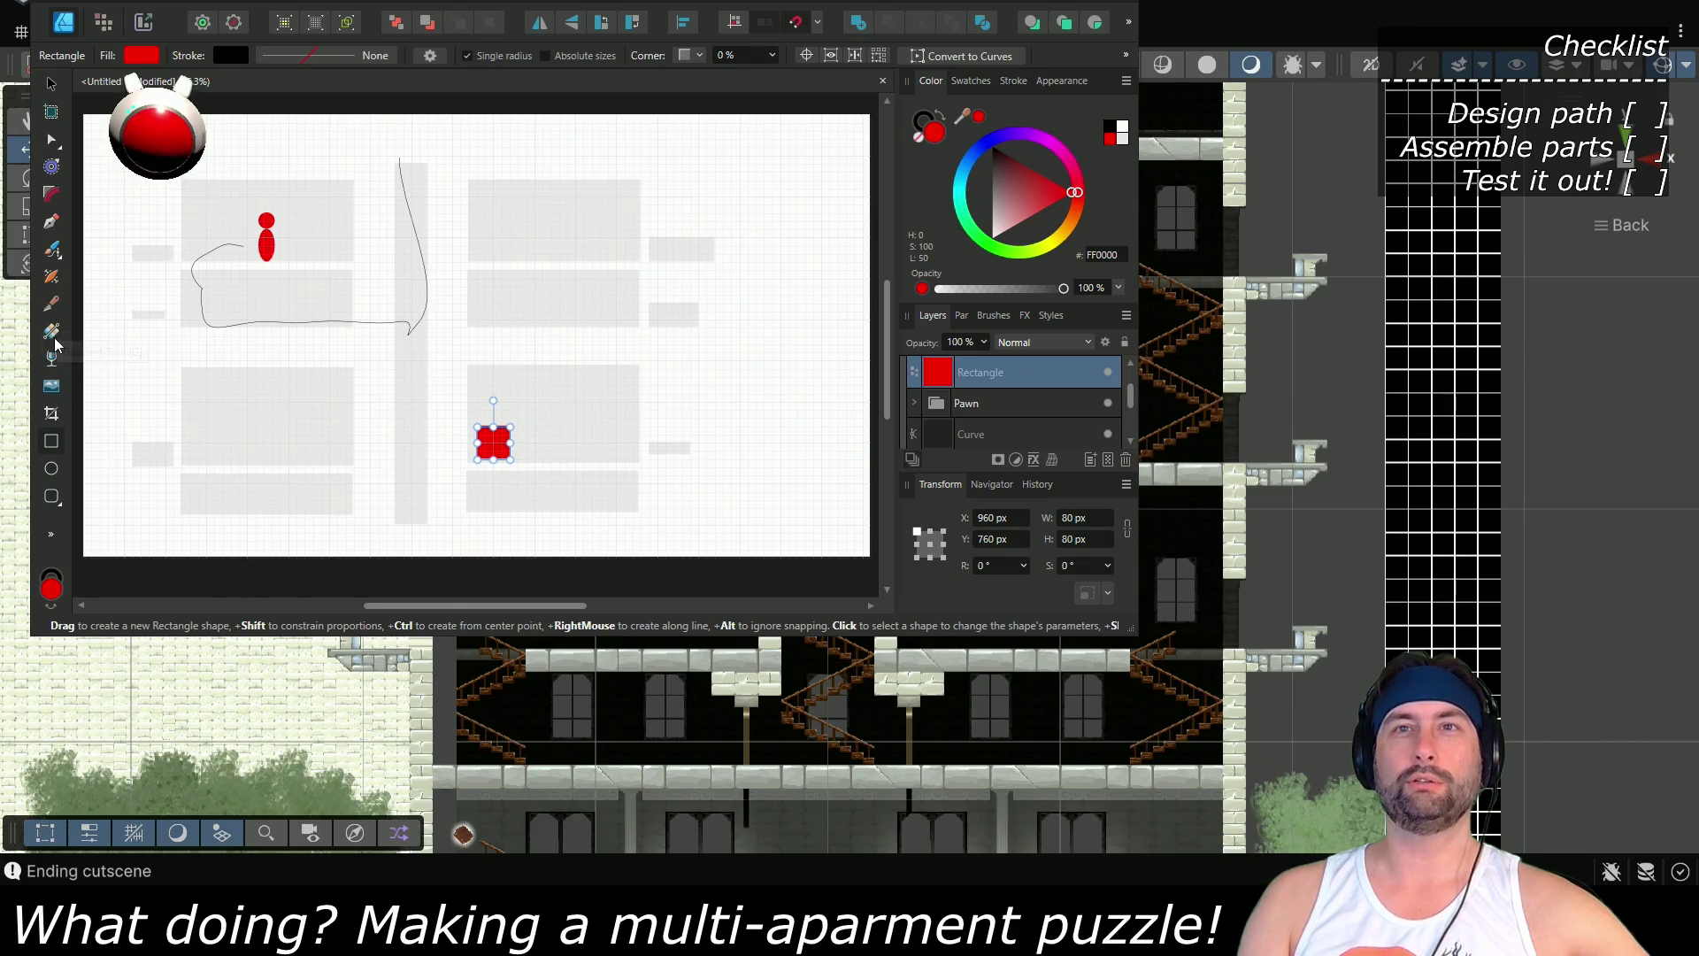
pyautogui.click(51, 534)
pyautogui.moveTo(112, 571)
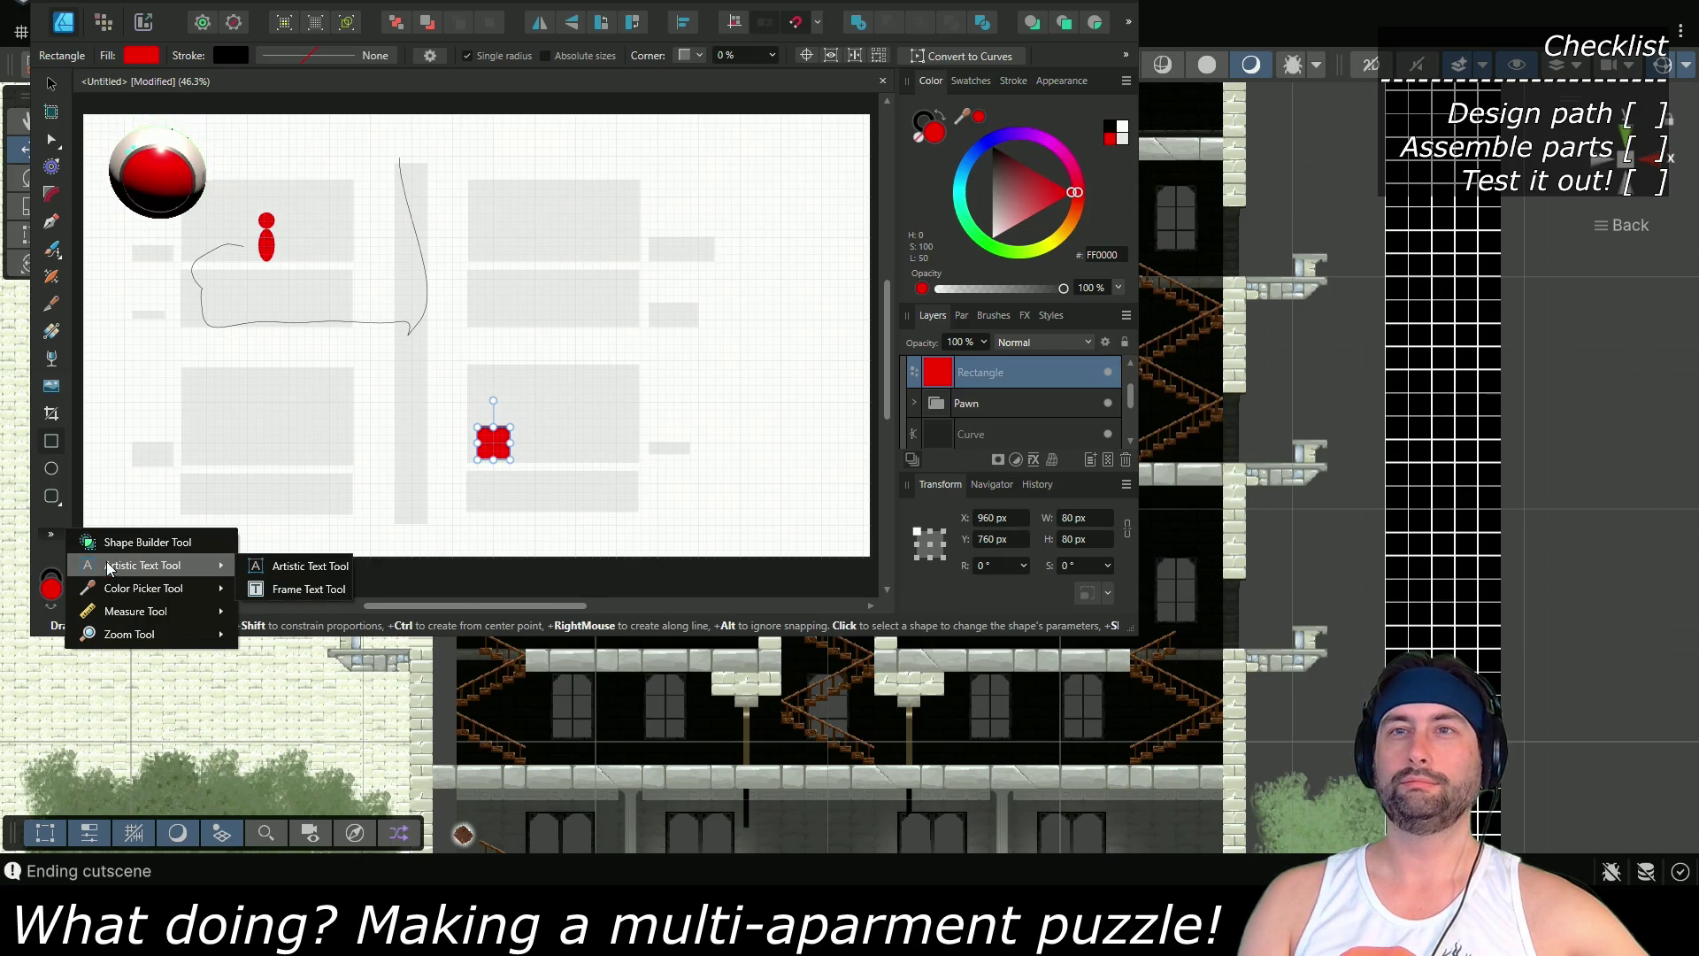
pyautogui.click(343, 571)
pyautogui.click(517, 395)
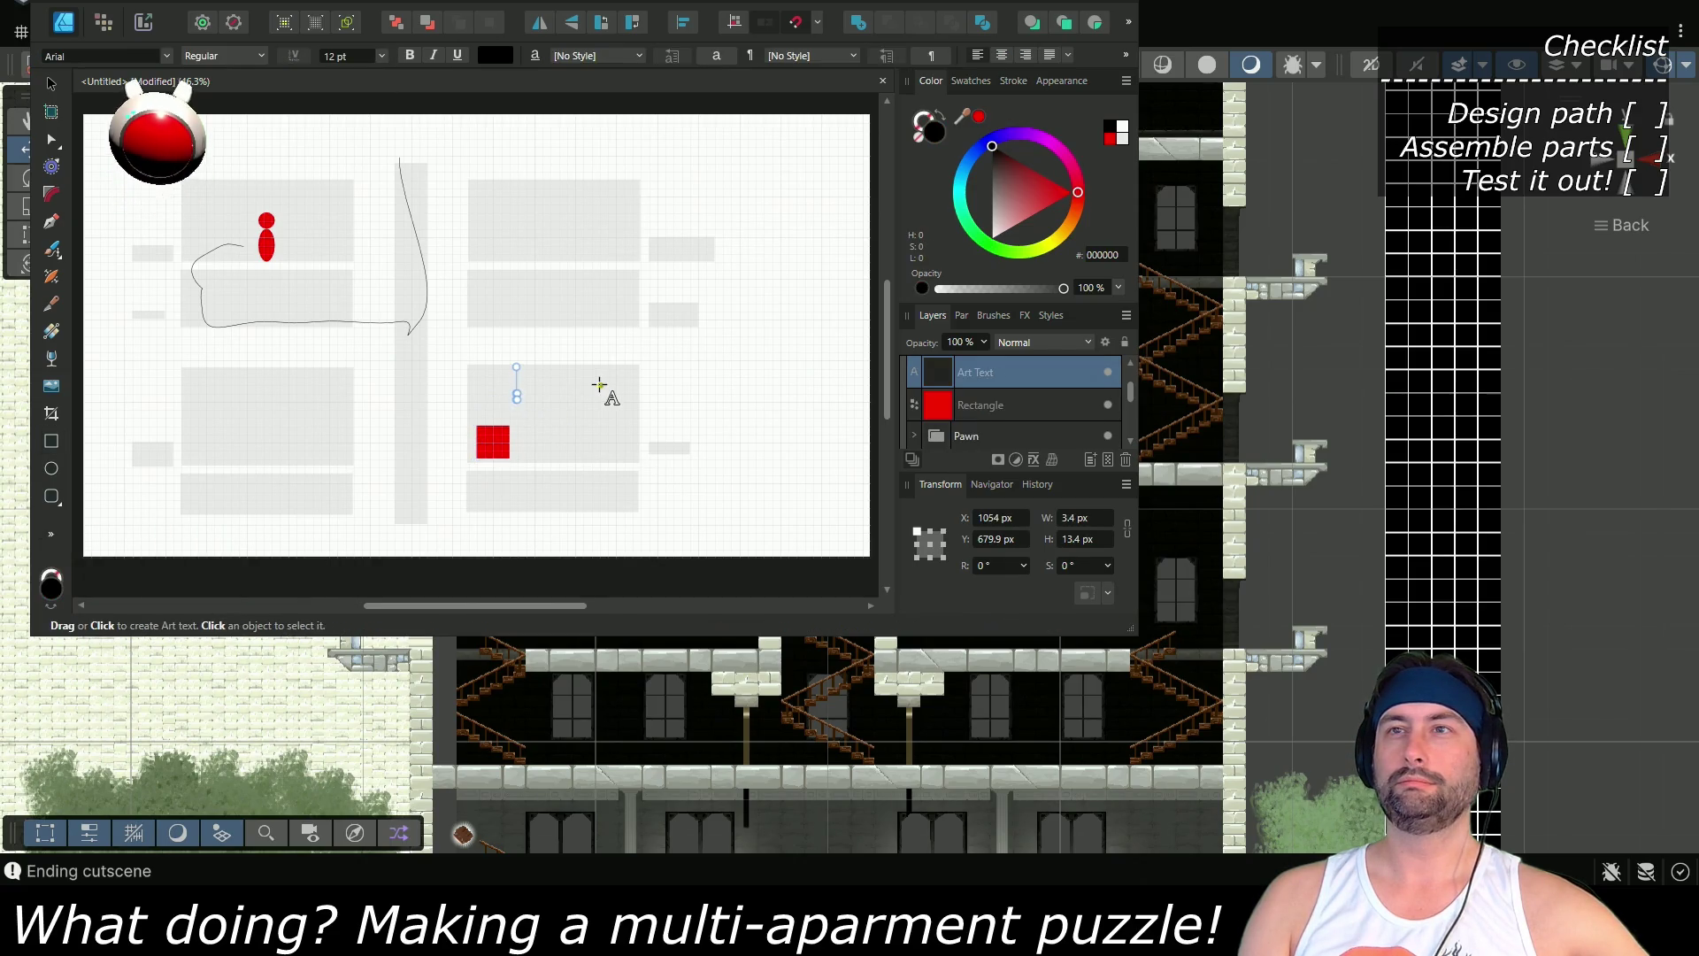
pyautogui.write('Exit')
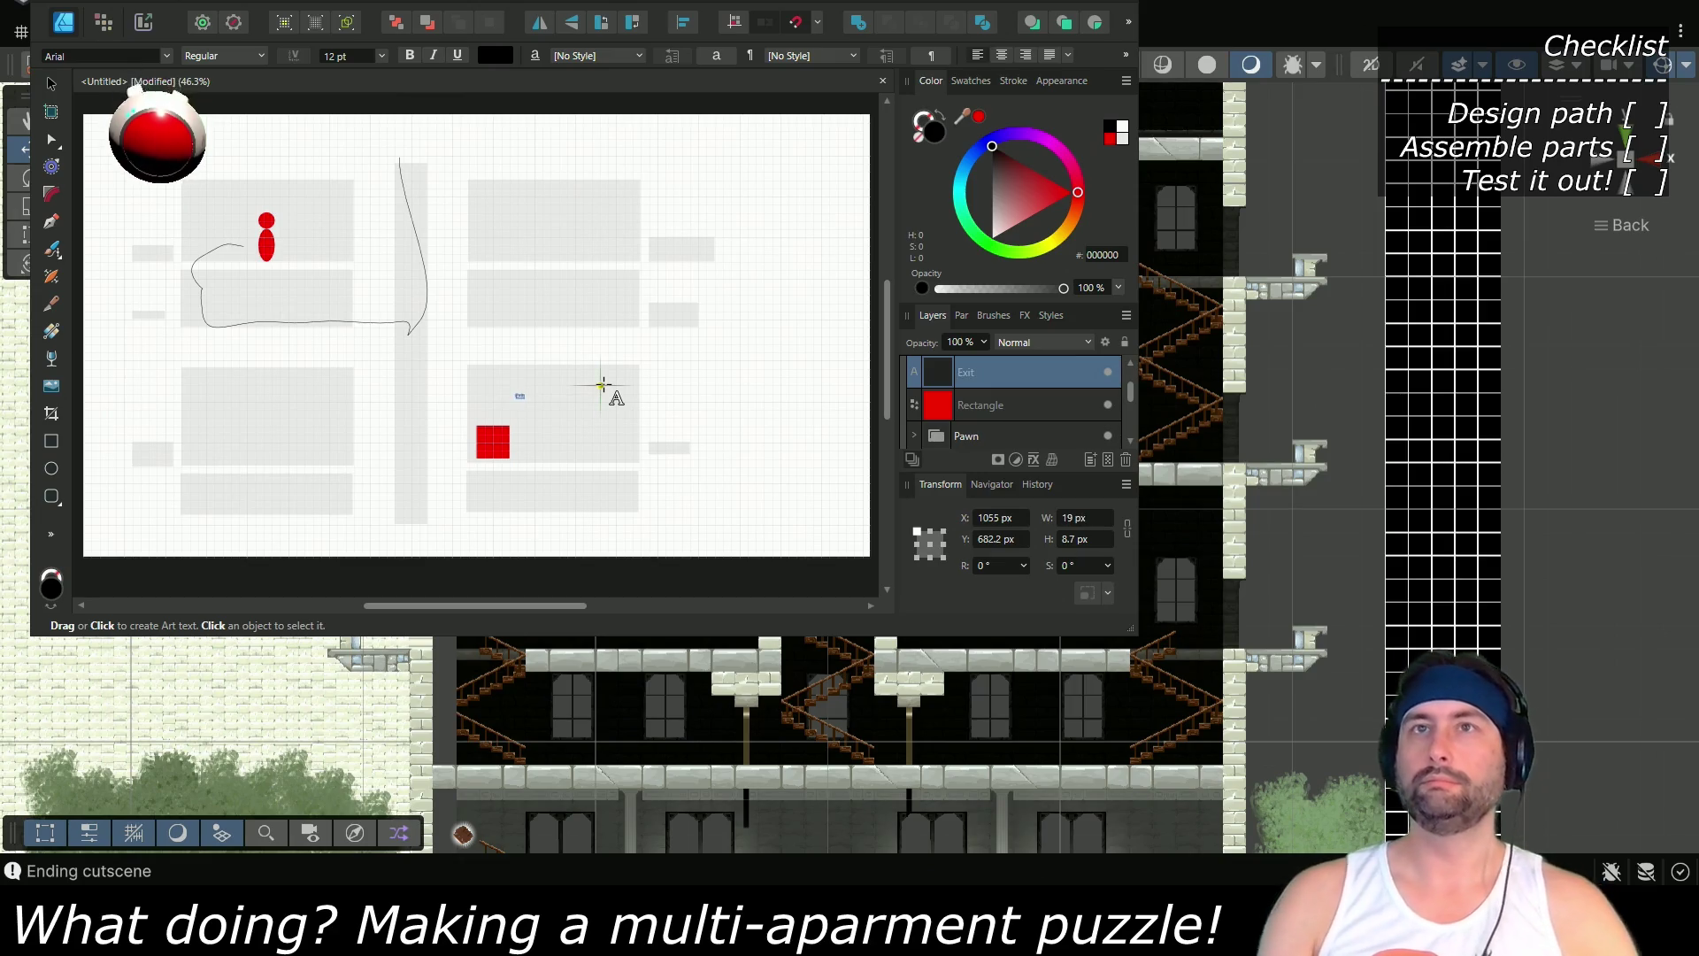
pyautogui.press('Escape')
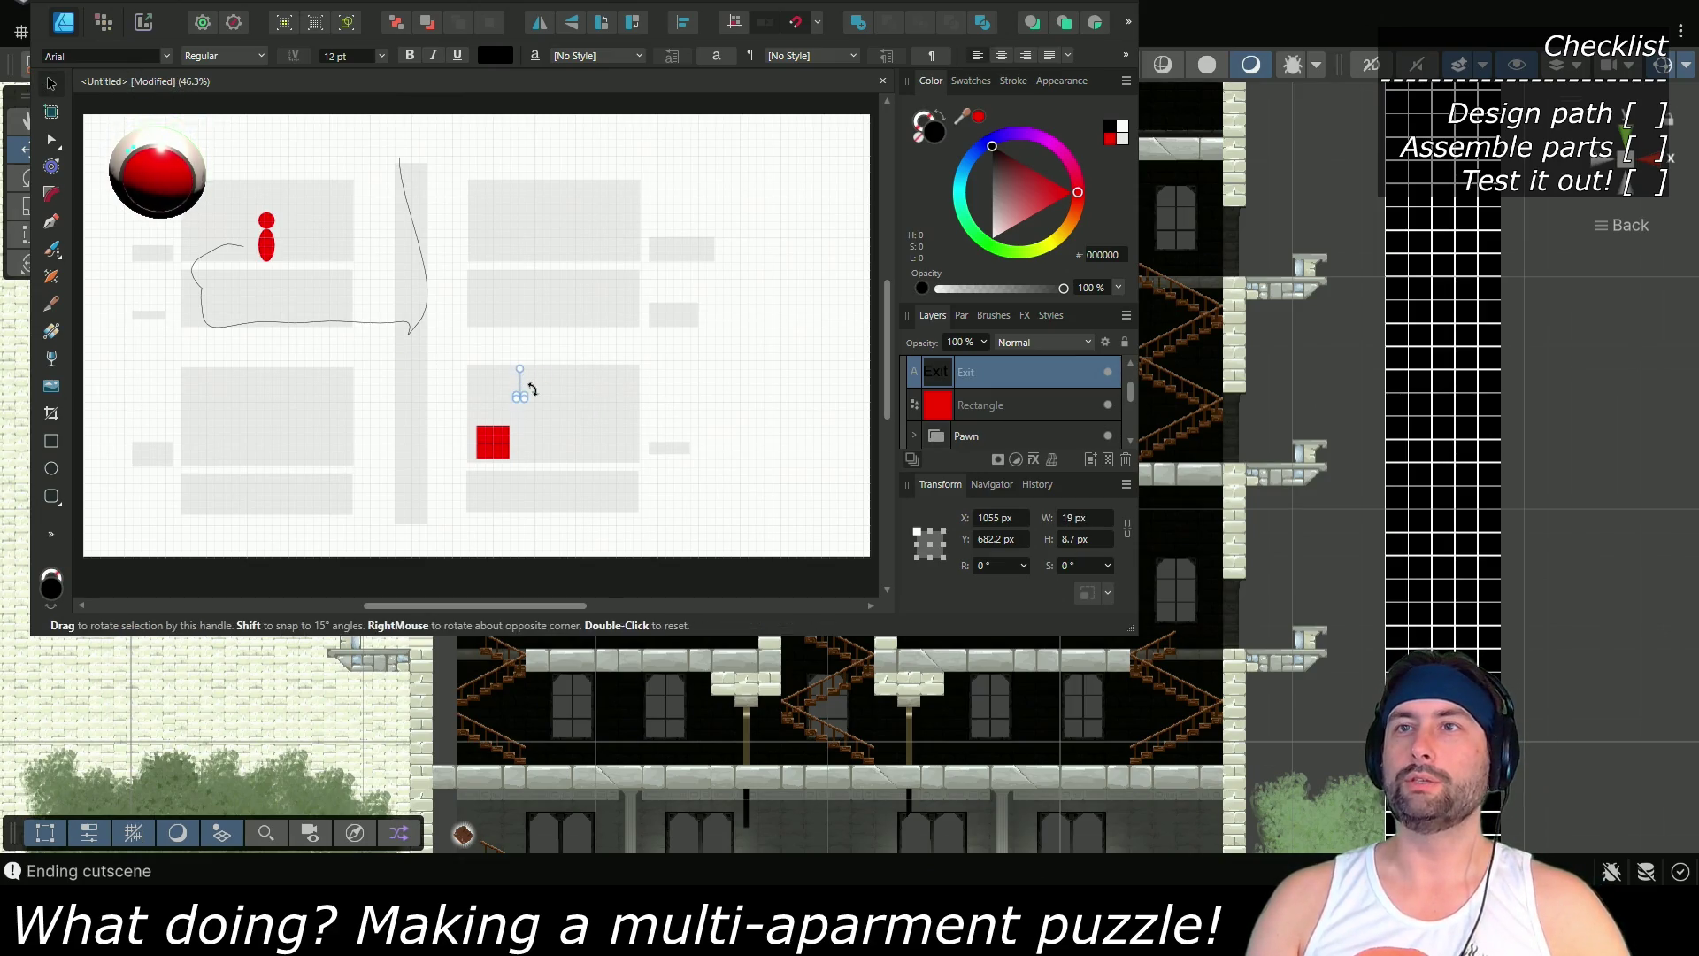
pyautogui.moveTo(526, 390)
pyautogui.mouseDown()
pyautogui.moveTo(586, 367)
pyautogui.moveTo(521, 450)
pyautogui.mouseUp()
pyautogui.click(777, 408)
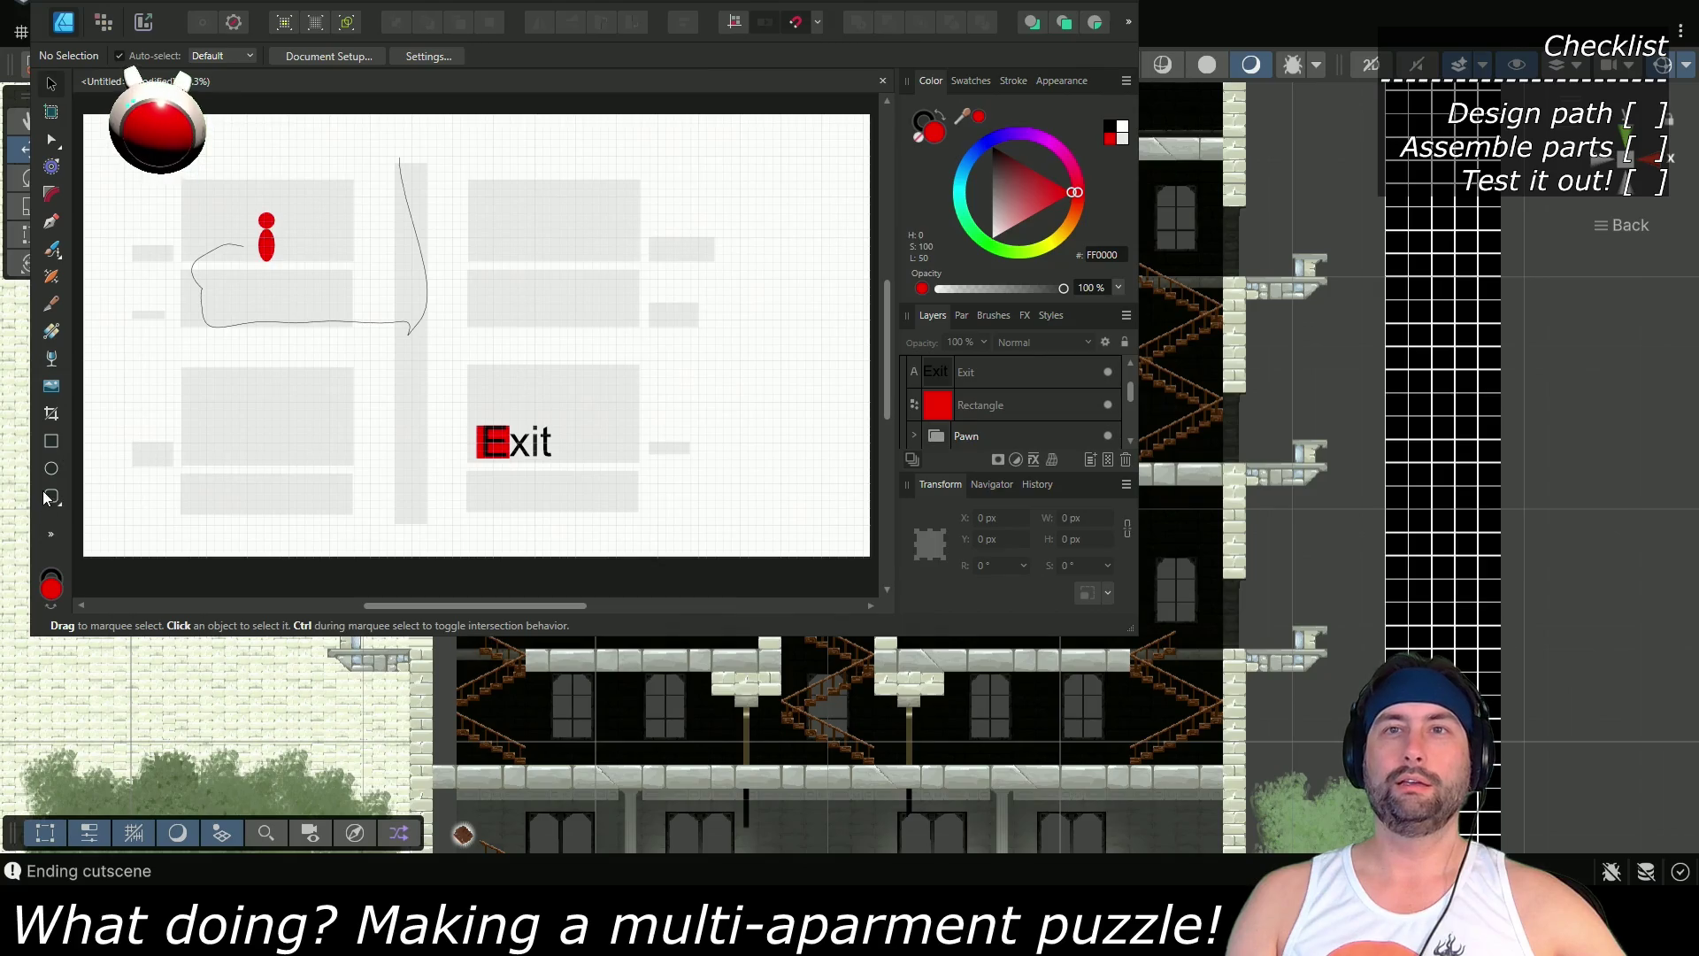
# Draw thin green bars in the lower-left room and near the upper-right room
pyautogui.click(52, 440)
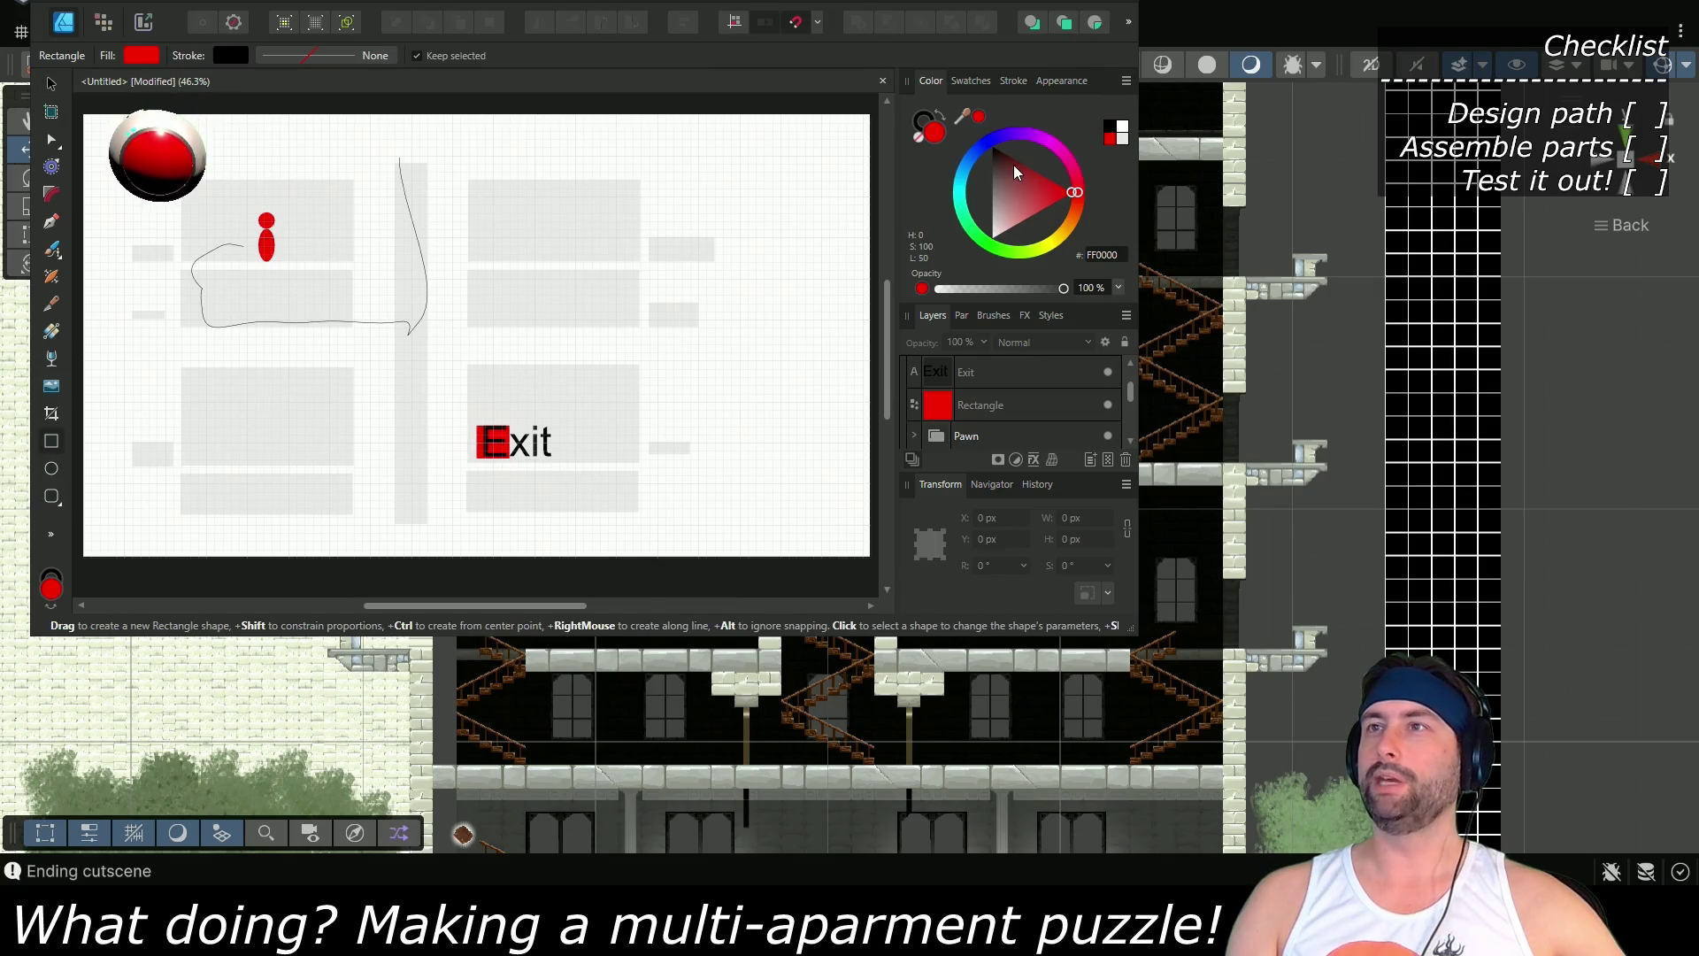
pyautogui.click(990, 142)
pyautogui.click(991, 158)
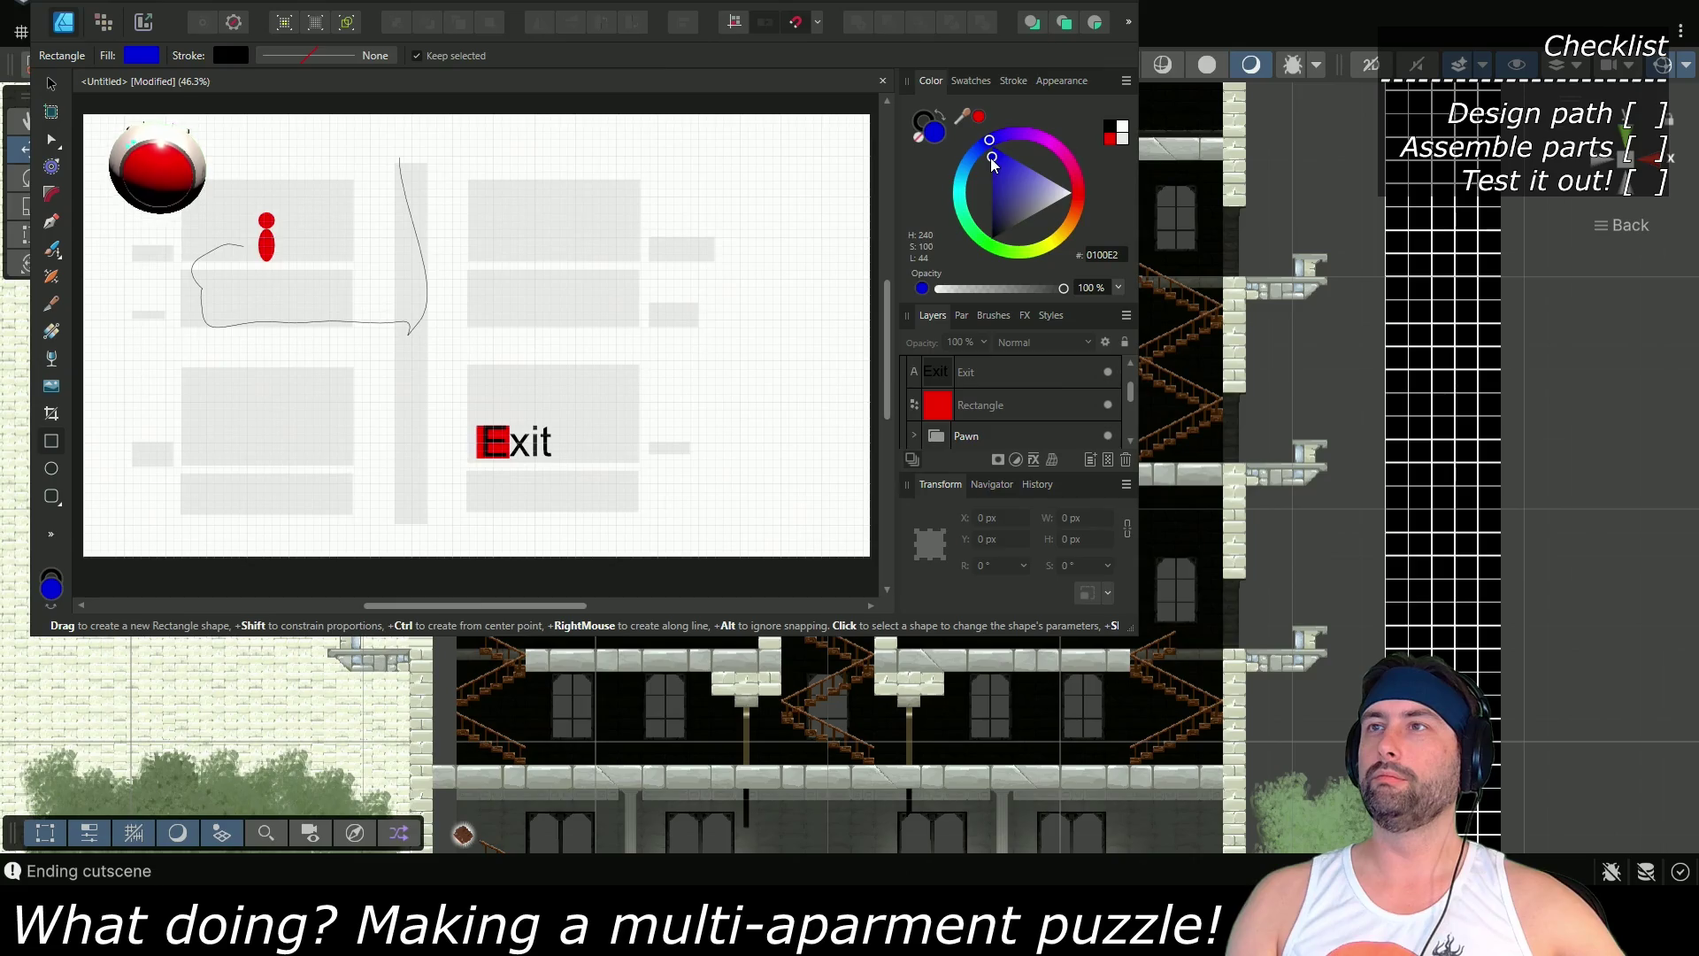
pyautogui.moveTo(467, 328); pyautogui.dragTo(640, 270)
pyautogui.click(993, 247)
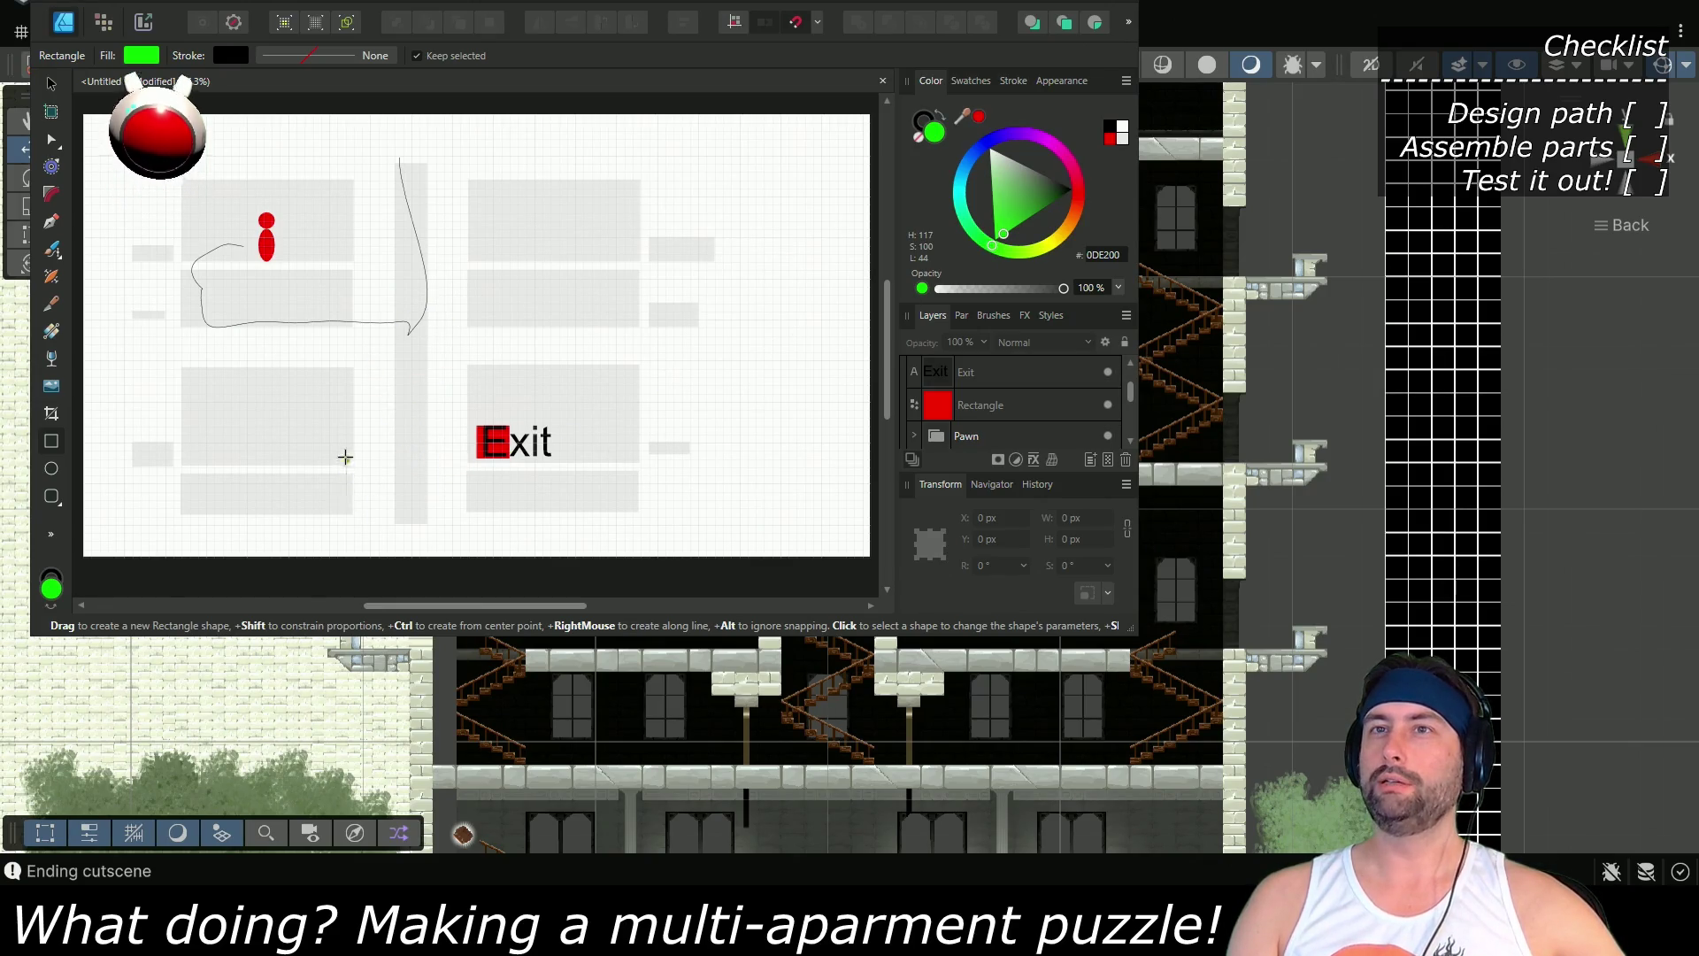
pyautogui.moveTo(367, 514); pyautogui.dragTo(366, 451)
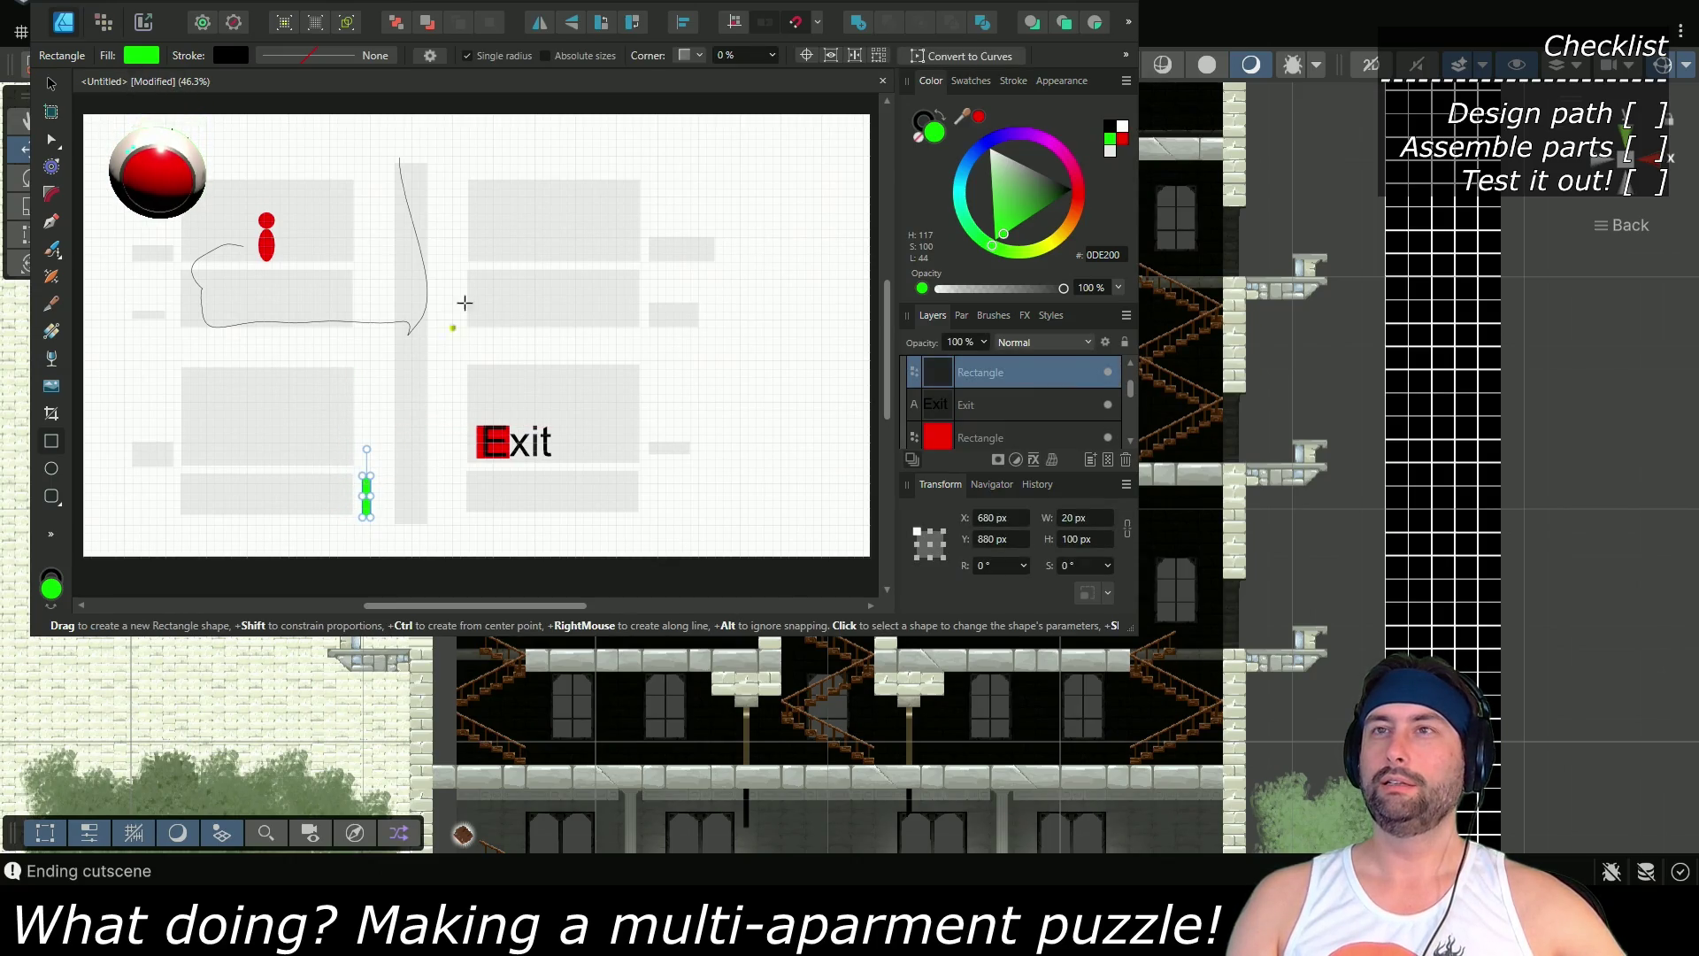
pyautogui.moveTo(460, 279); pyautogui.dragTo(467, 318)
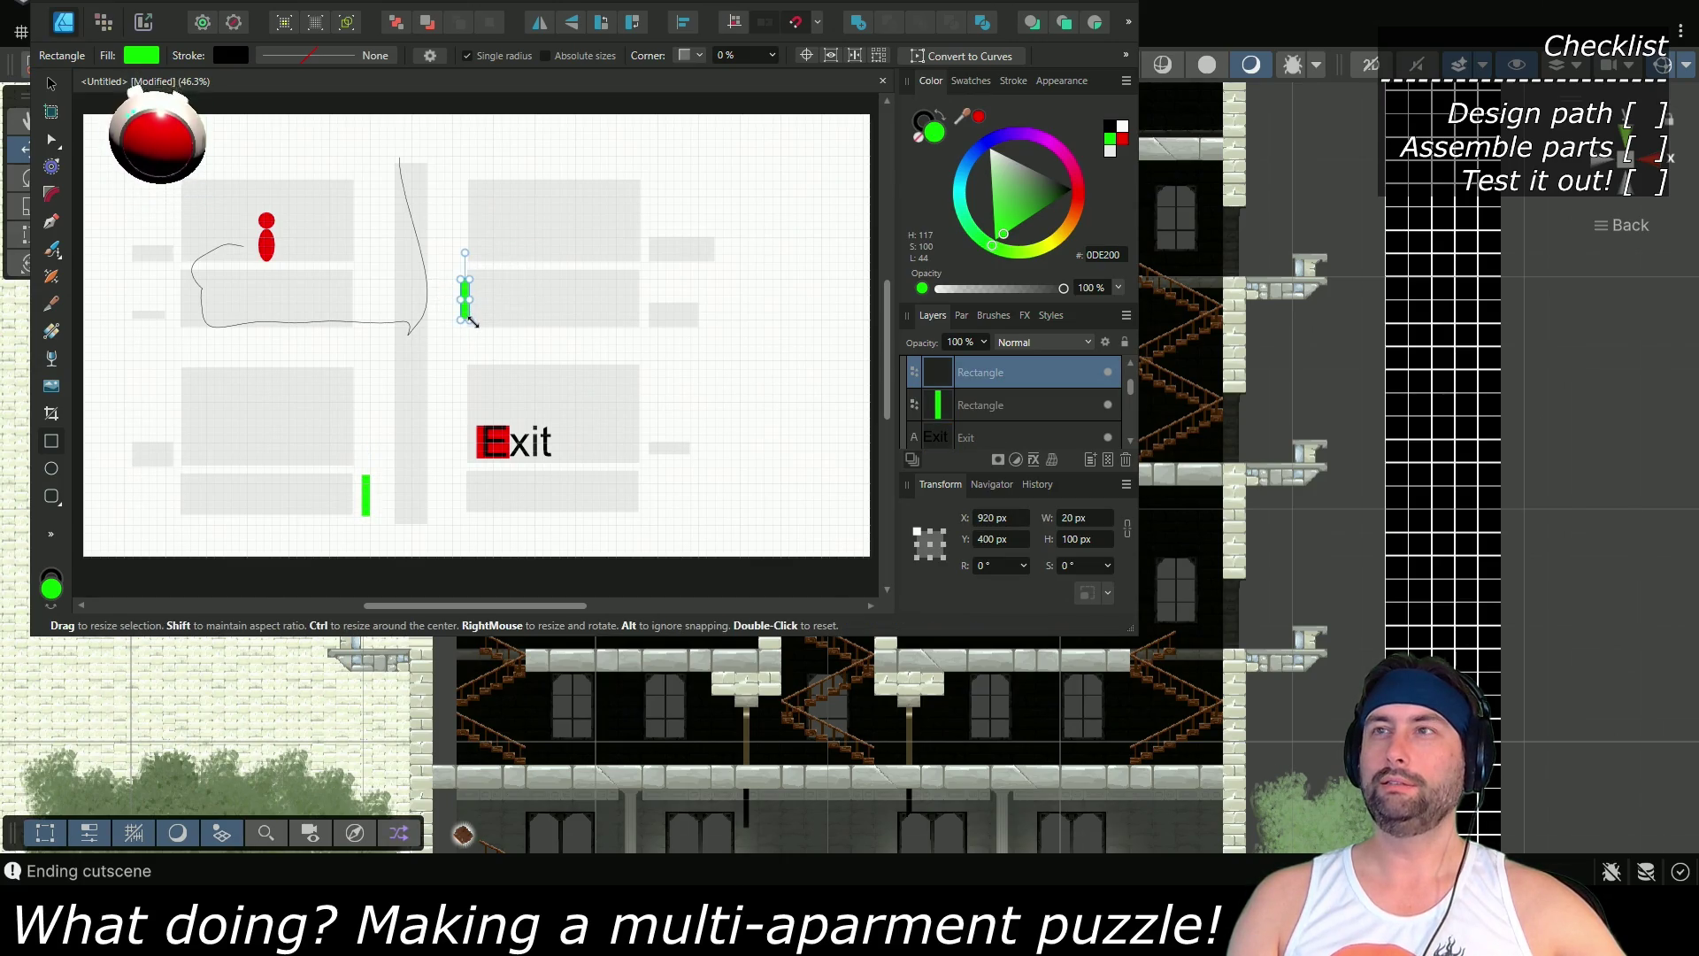
pyautogui.click(984, 145)
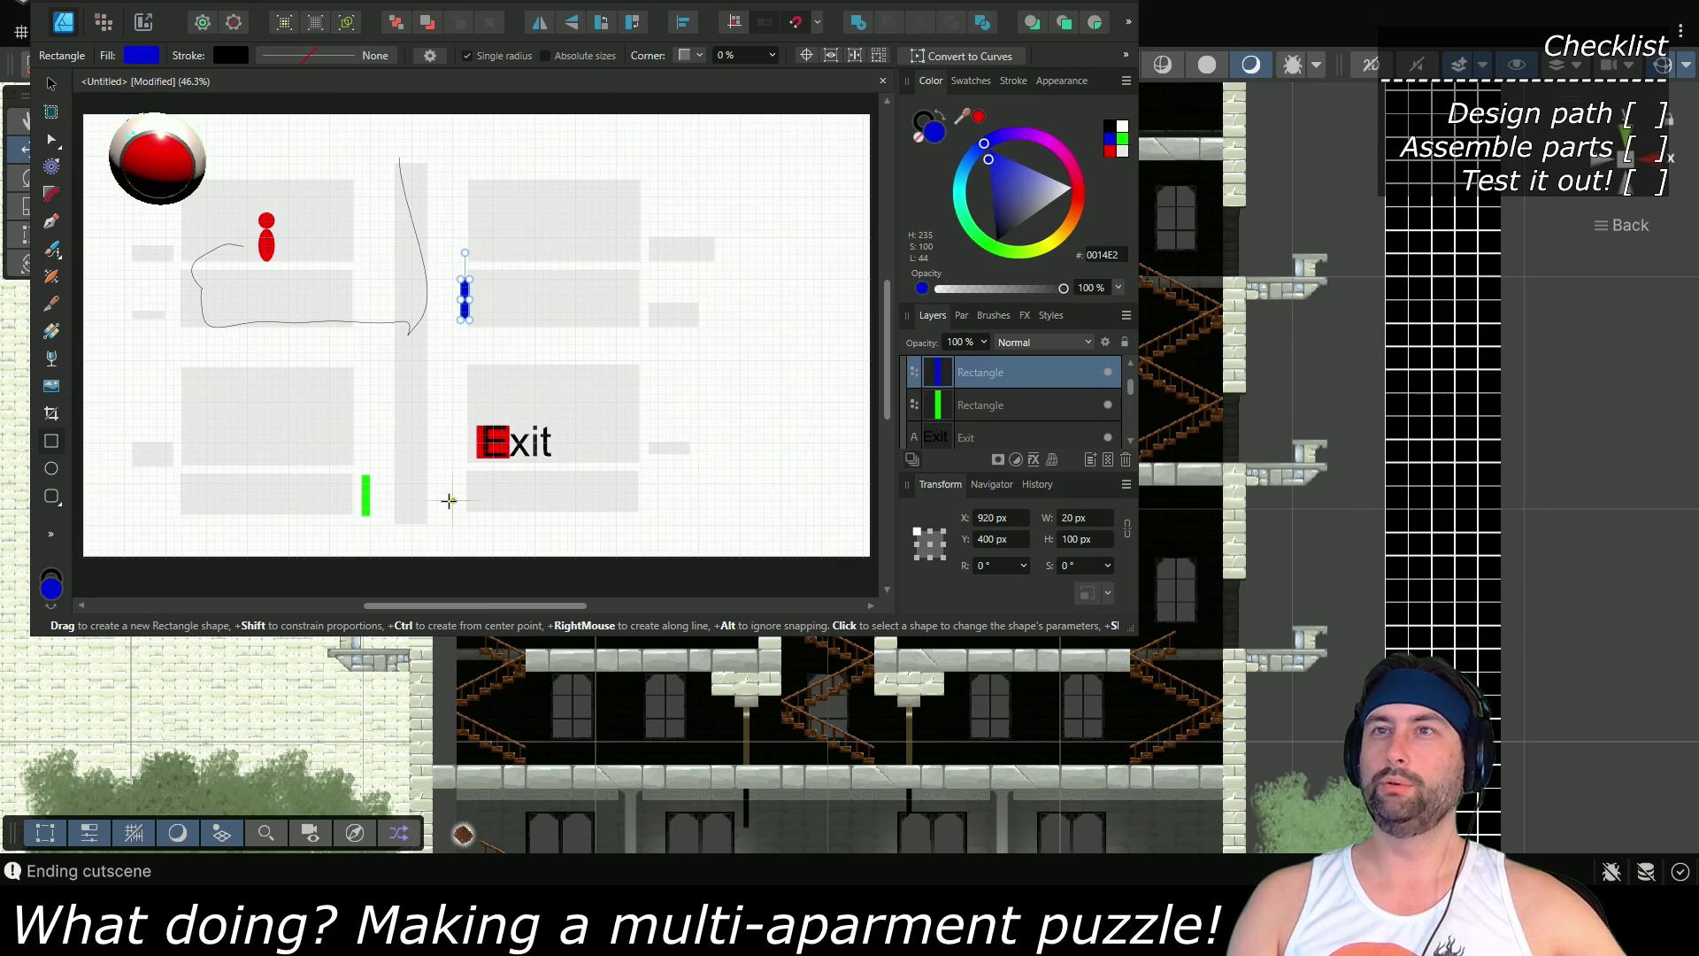
pyautogui.hotkey('ctrl', 'z')
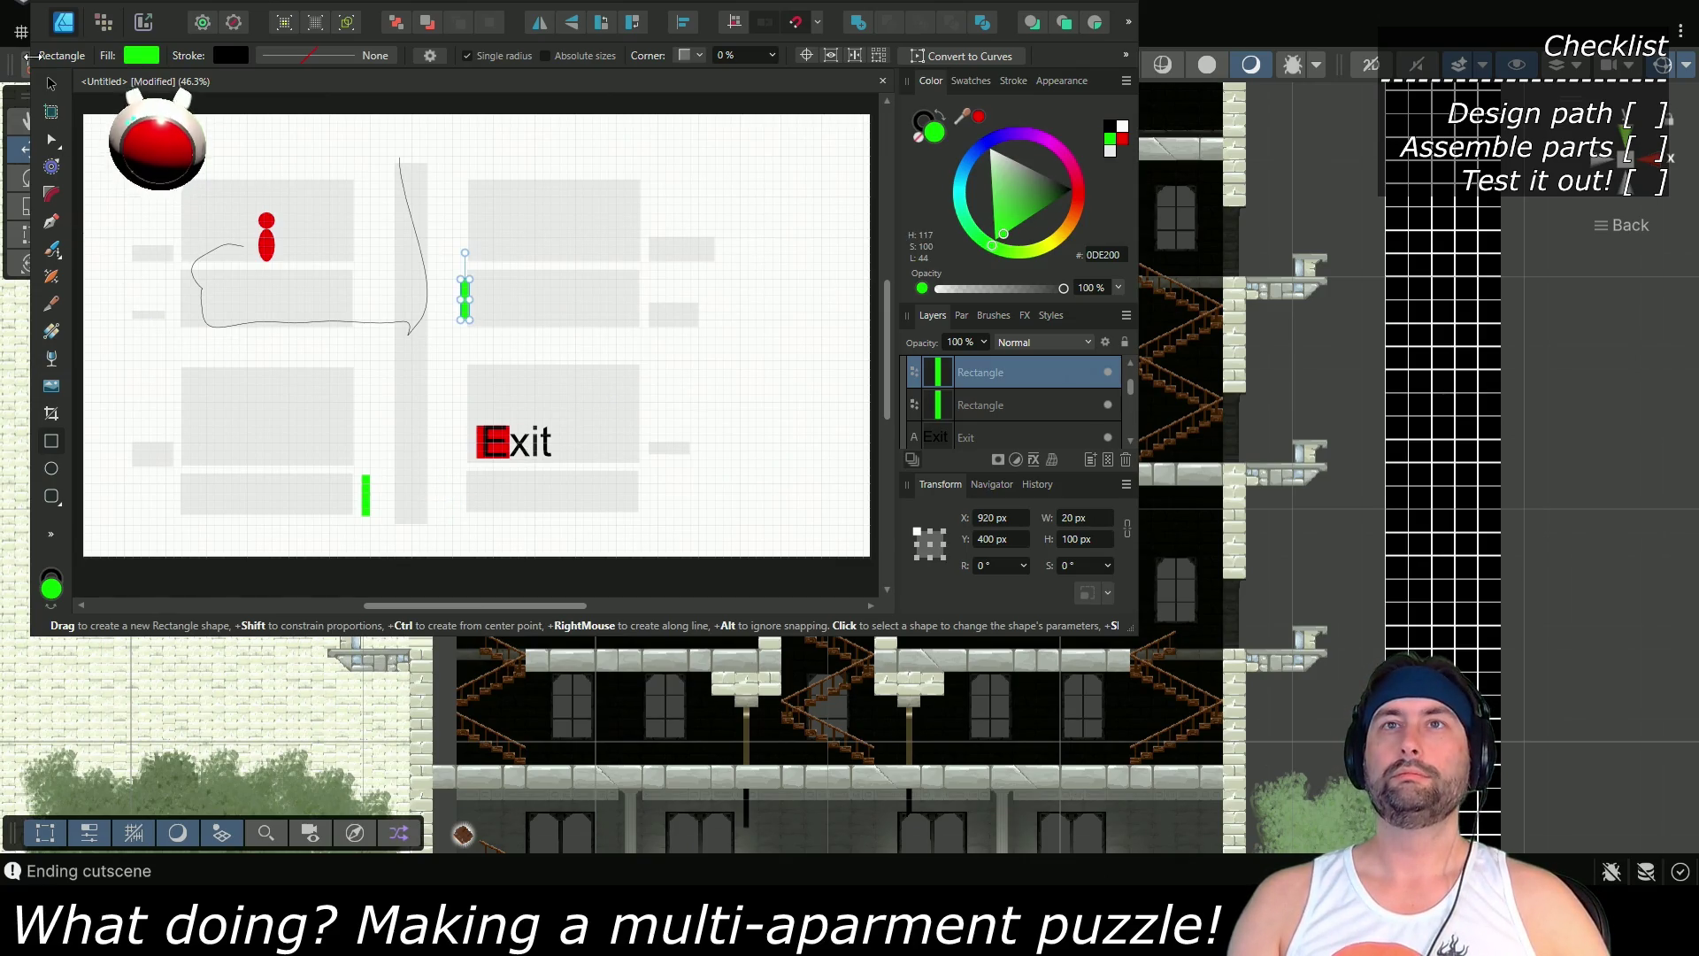
# Delete a stray bar, copy the green bar beside the upper-right room, and make the bar under Exit blue
pyautogui.click(50, 82)
pyautogui.click(51, 441)
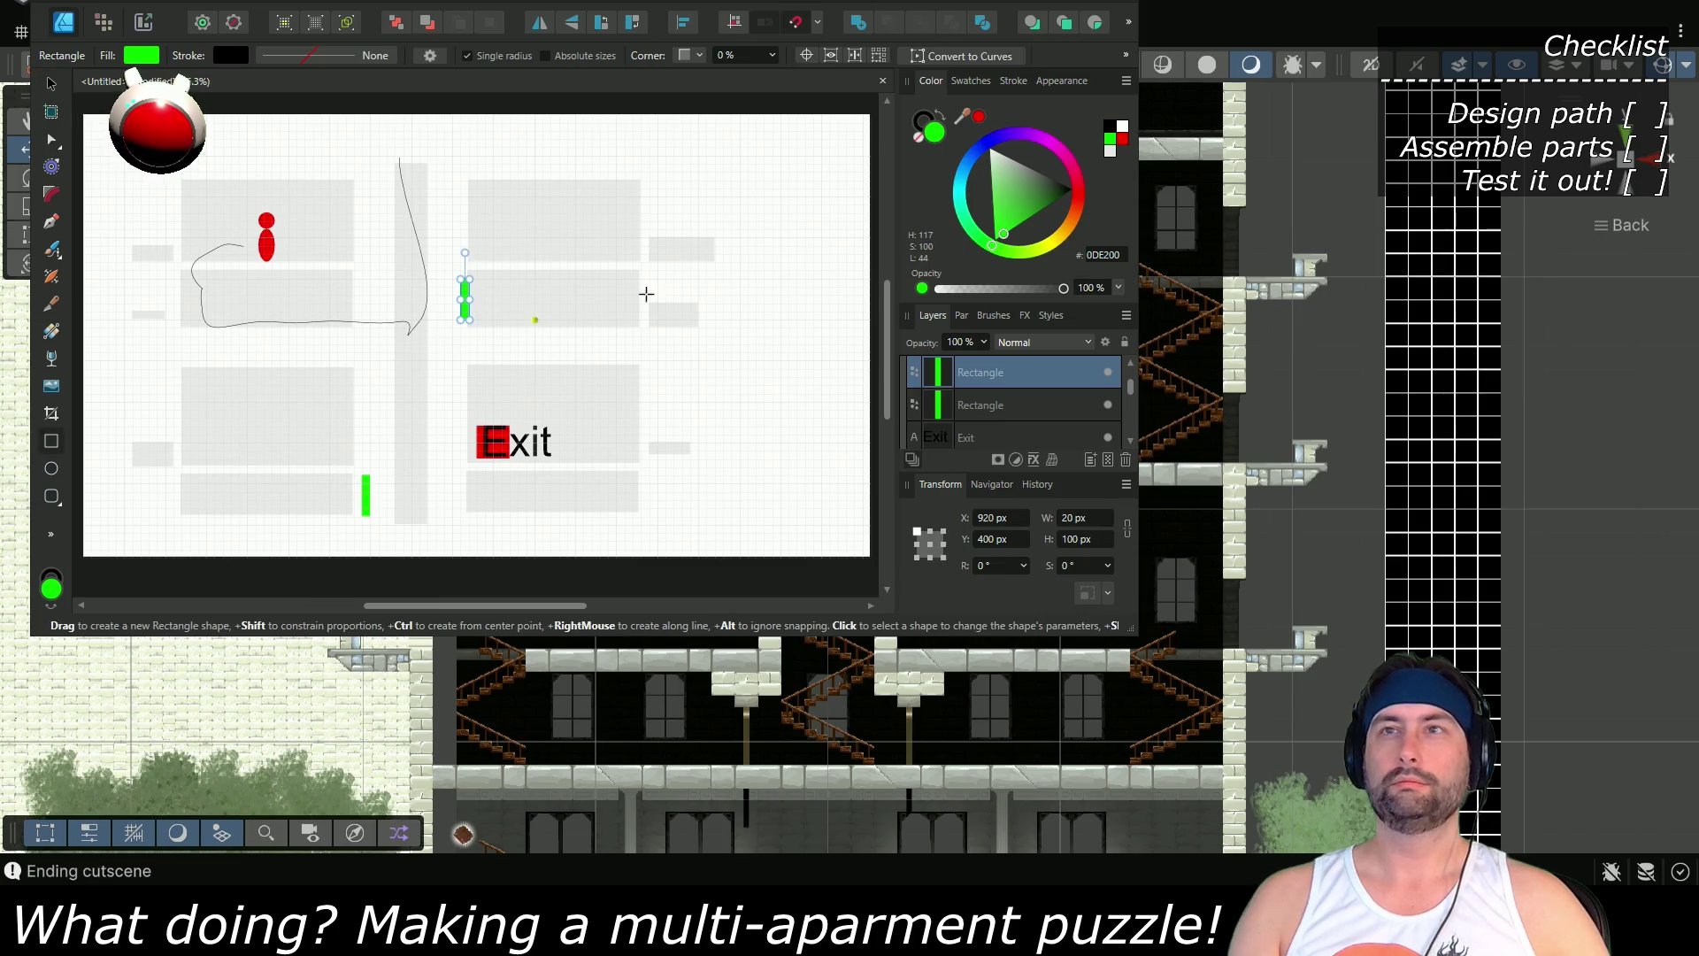
pyautogui.click(980, 146)
pyautogui.press('Delete')
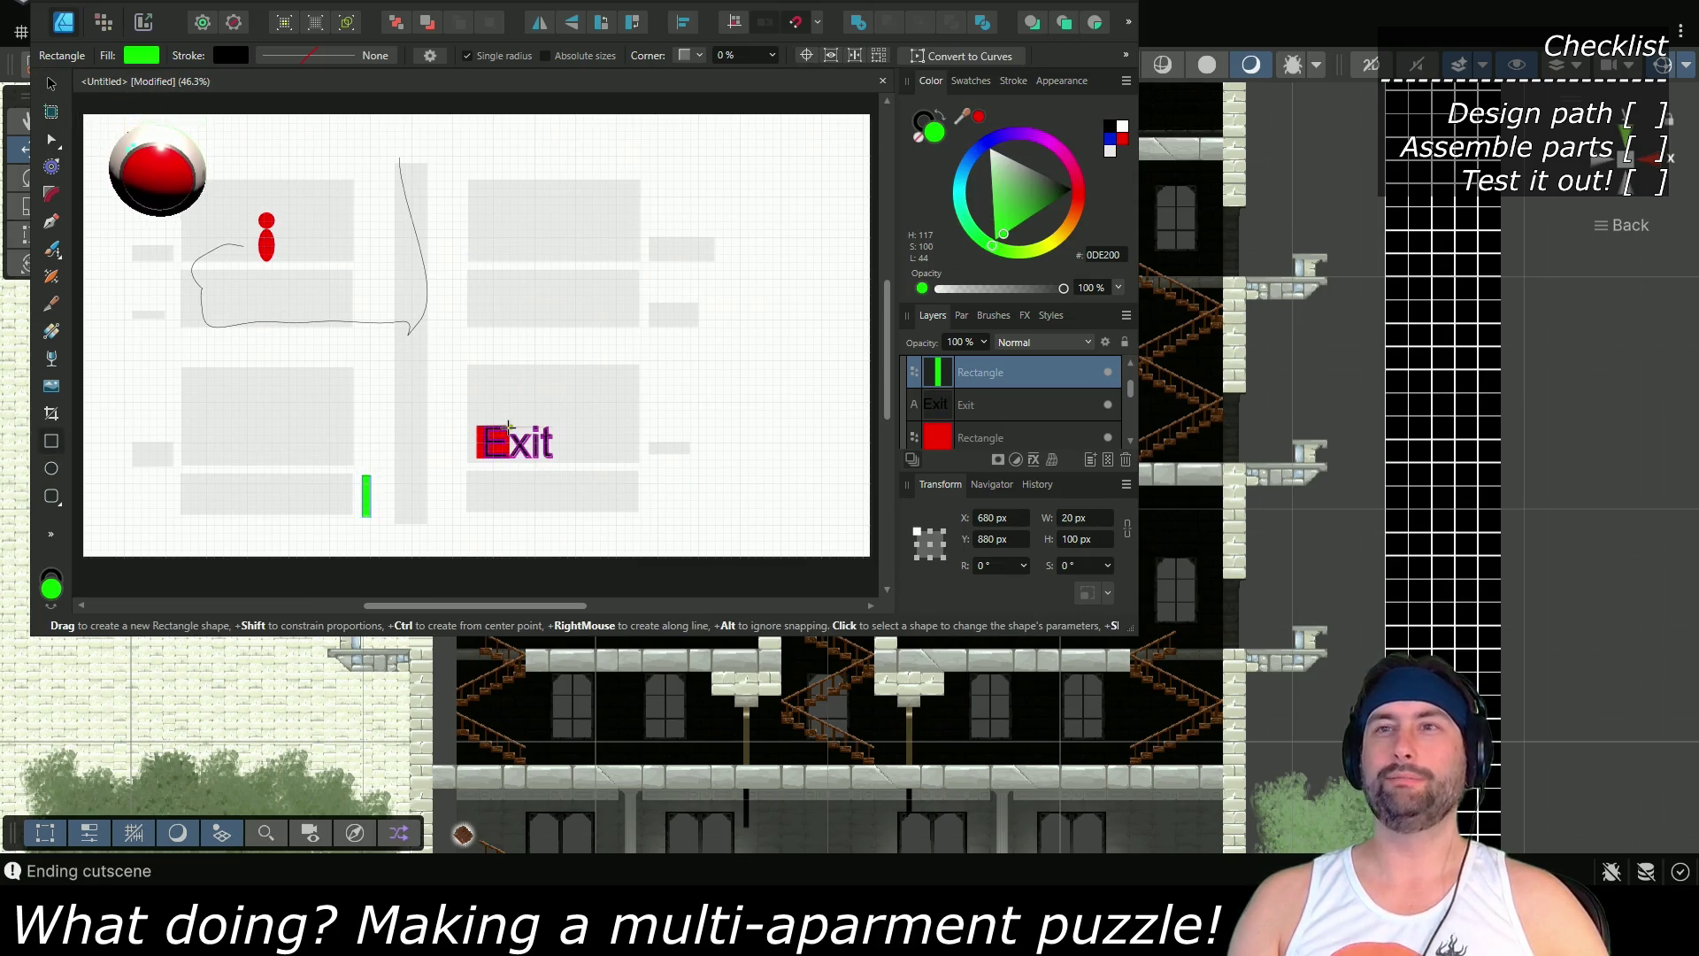
pyautogui.click(50, 82)
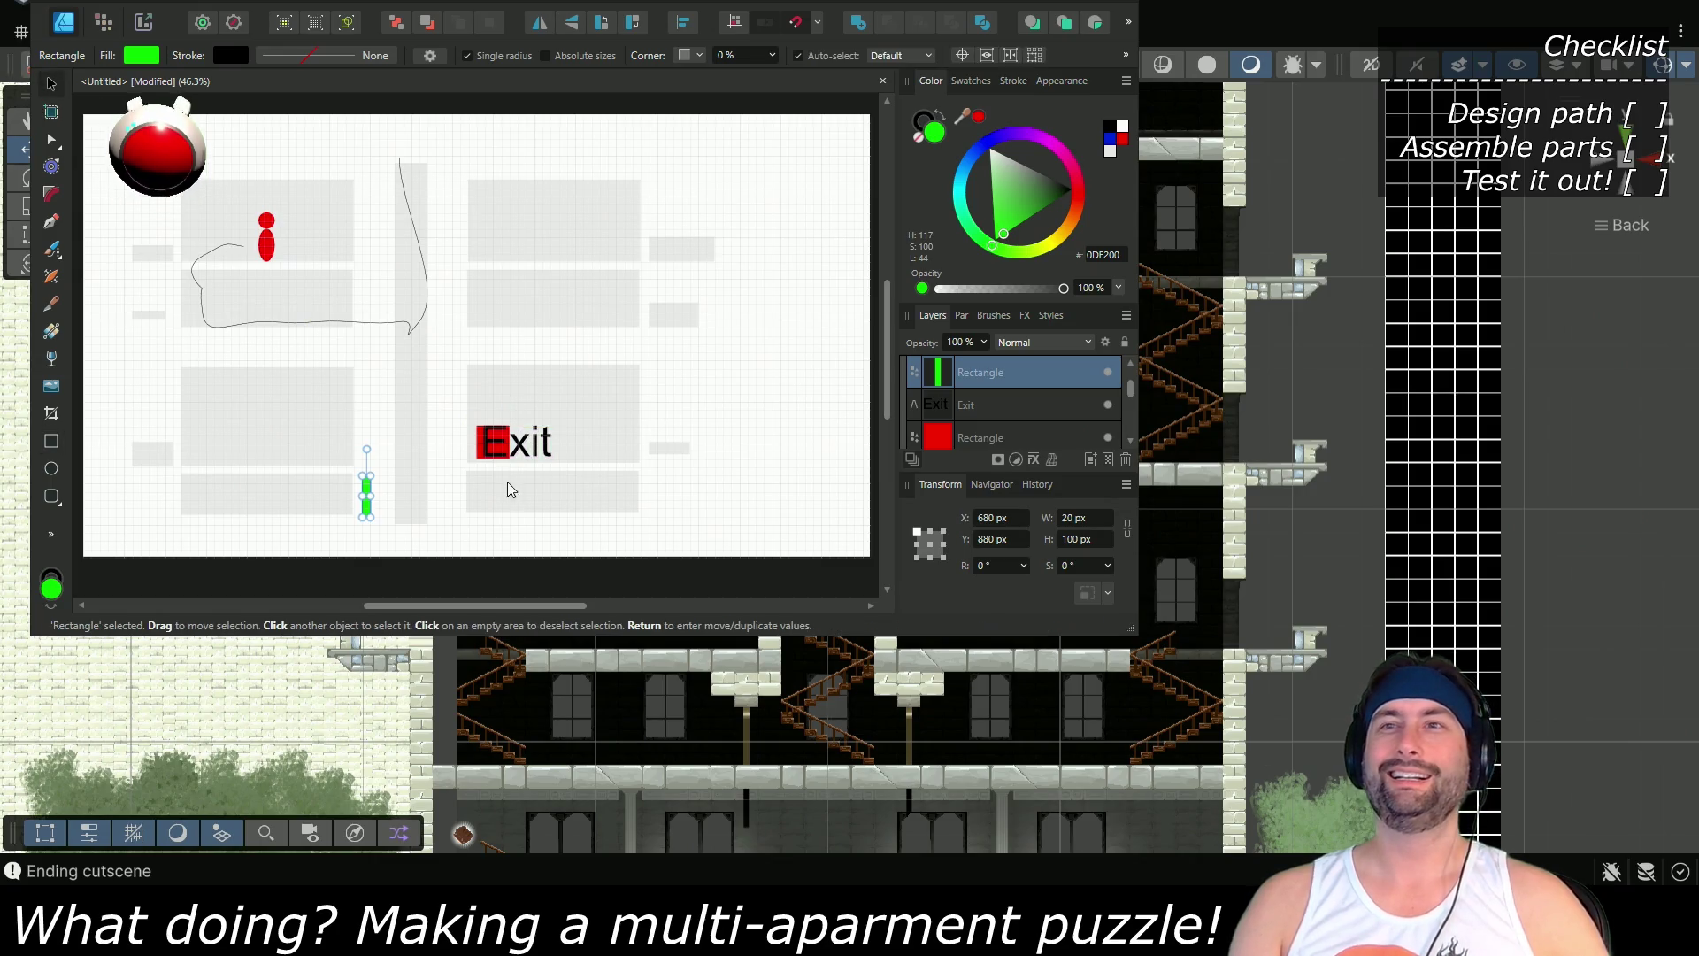
pyautogui.moveTo(369, 511)
pyautogui.mouseDown()
pyautogui.moveTo(462, 315)
pyautogui.moveTo(469, 507)
pyautogui.mouseUp()
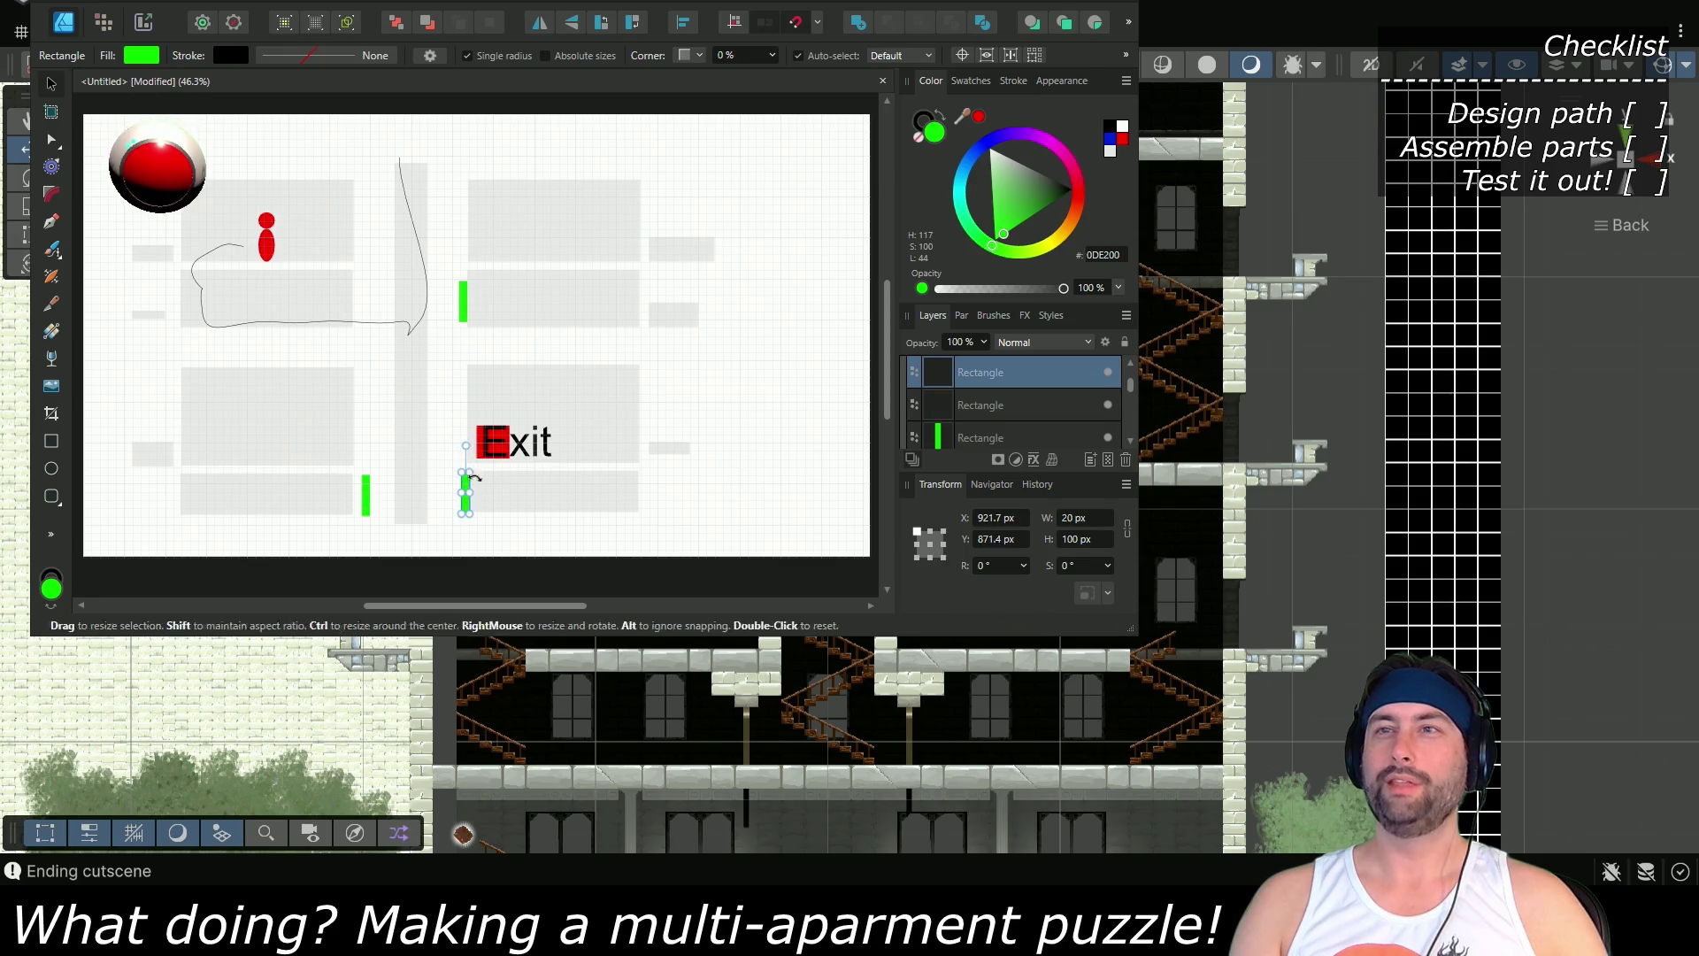
pyautogui.click(989, 147)
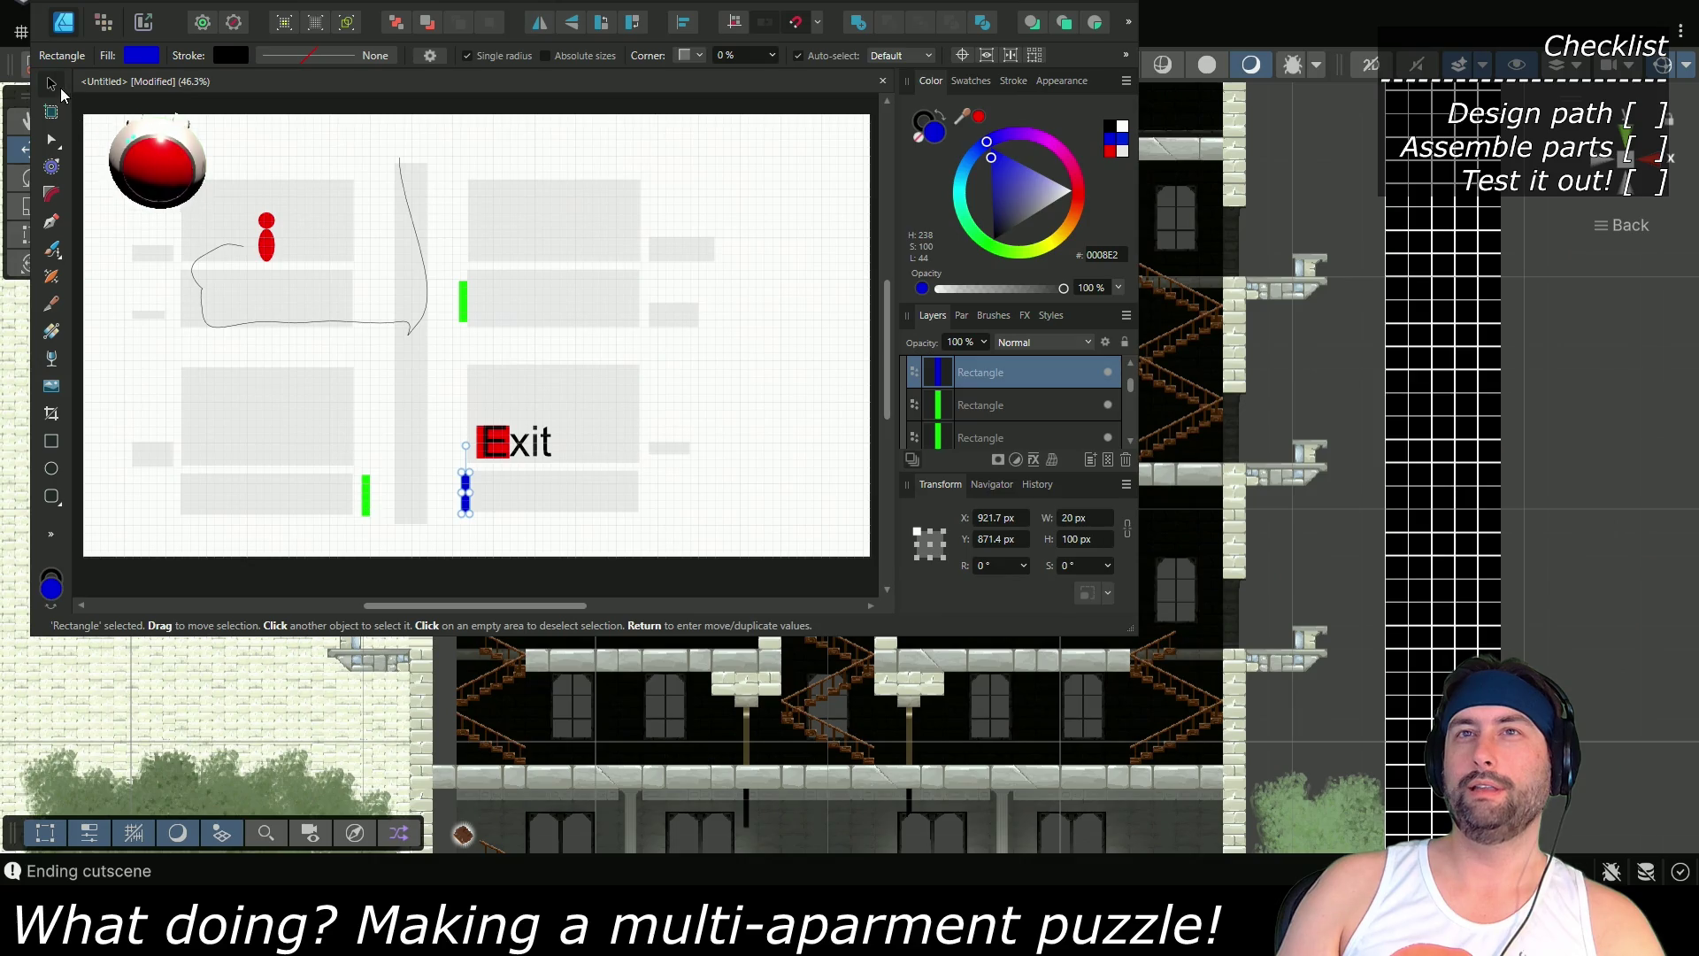
pyautogui.click(142, 188)
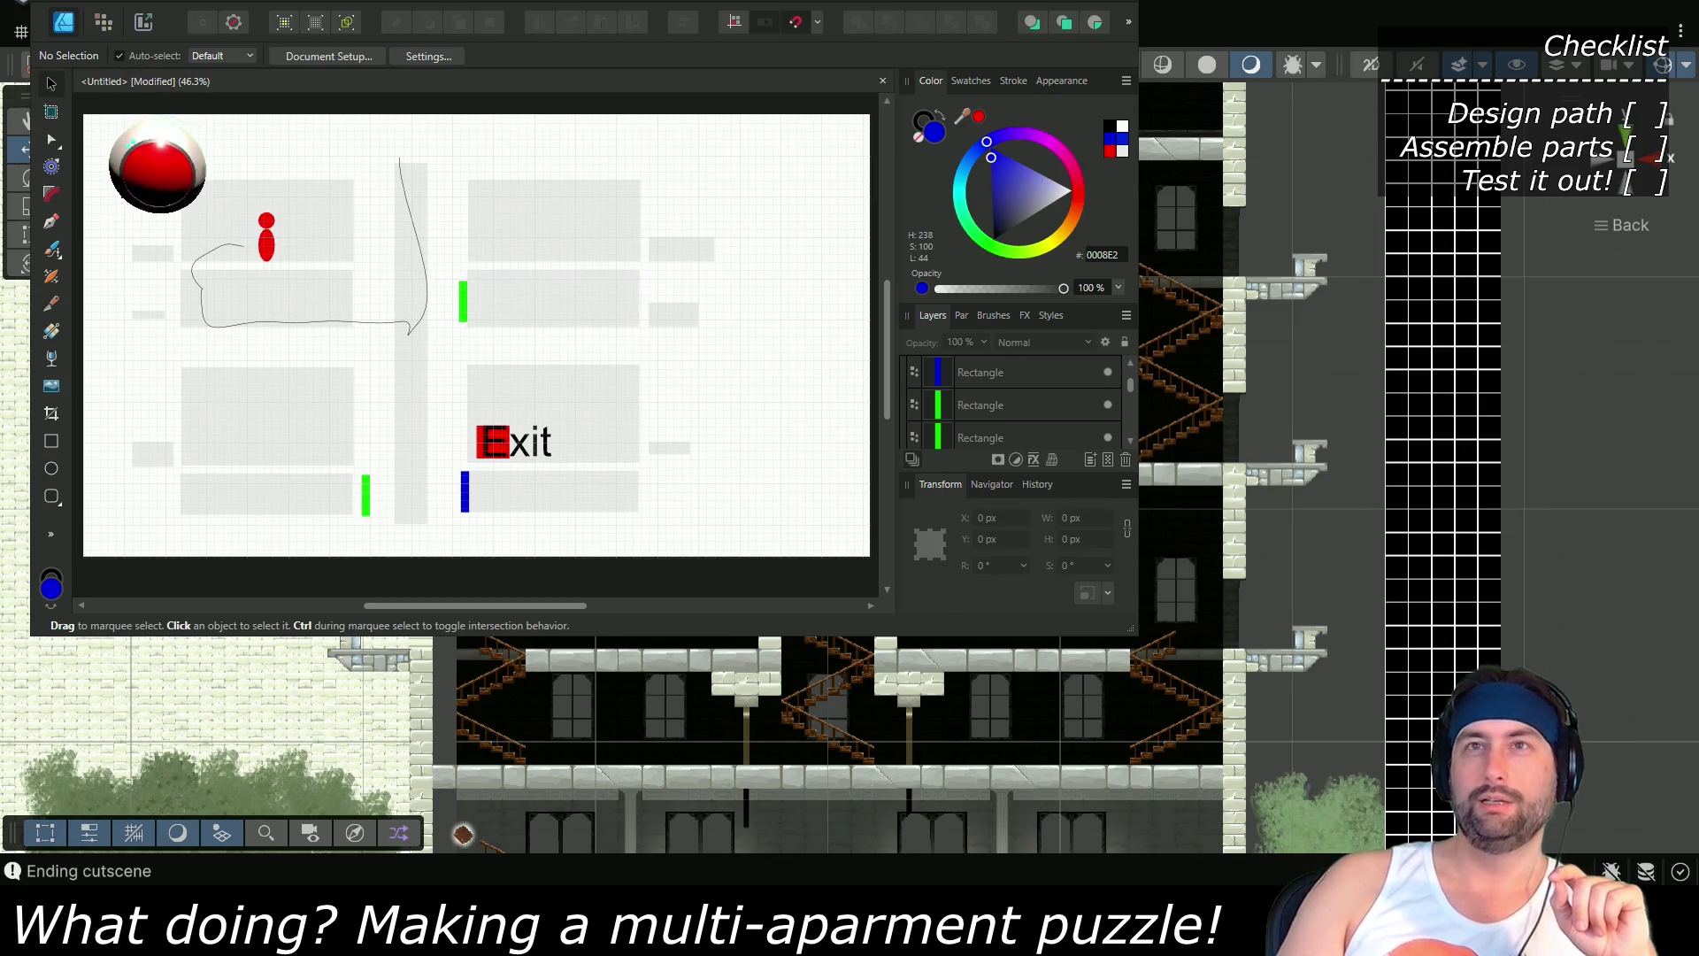
pyautogui.click(53, 221)
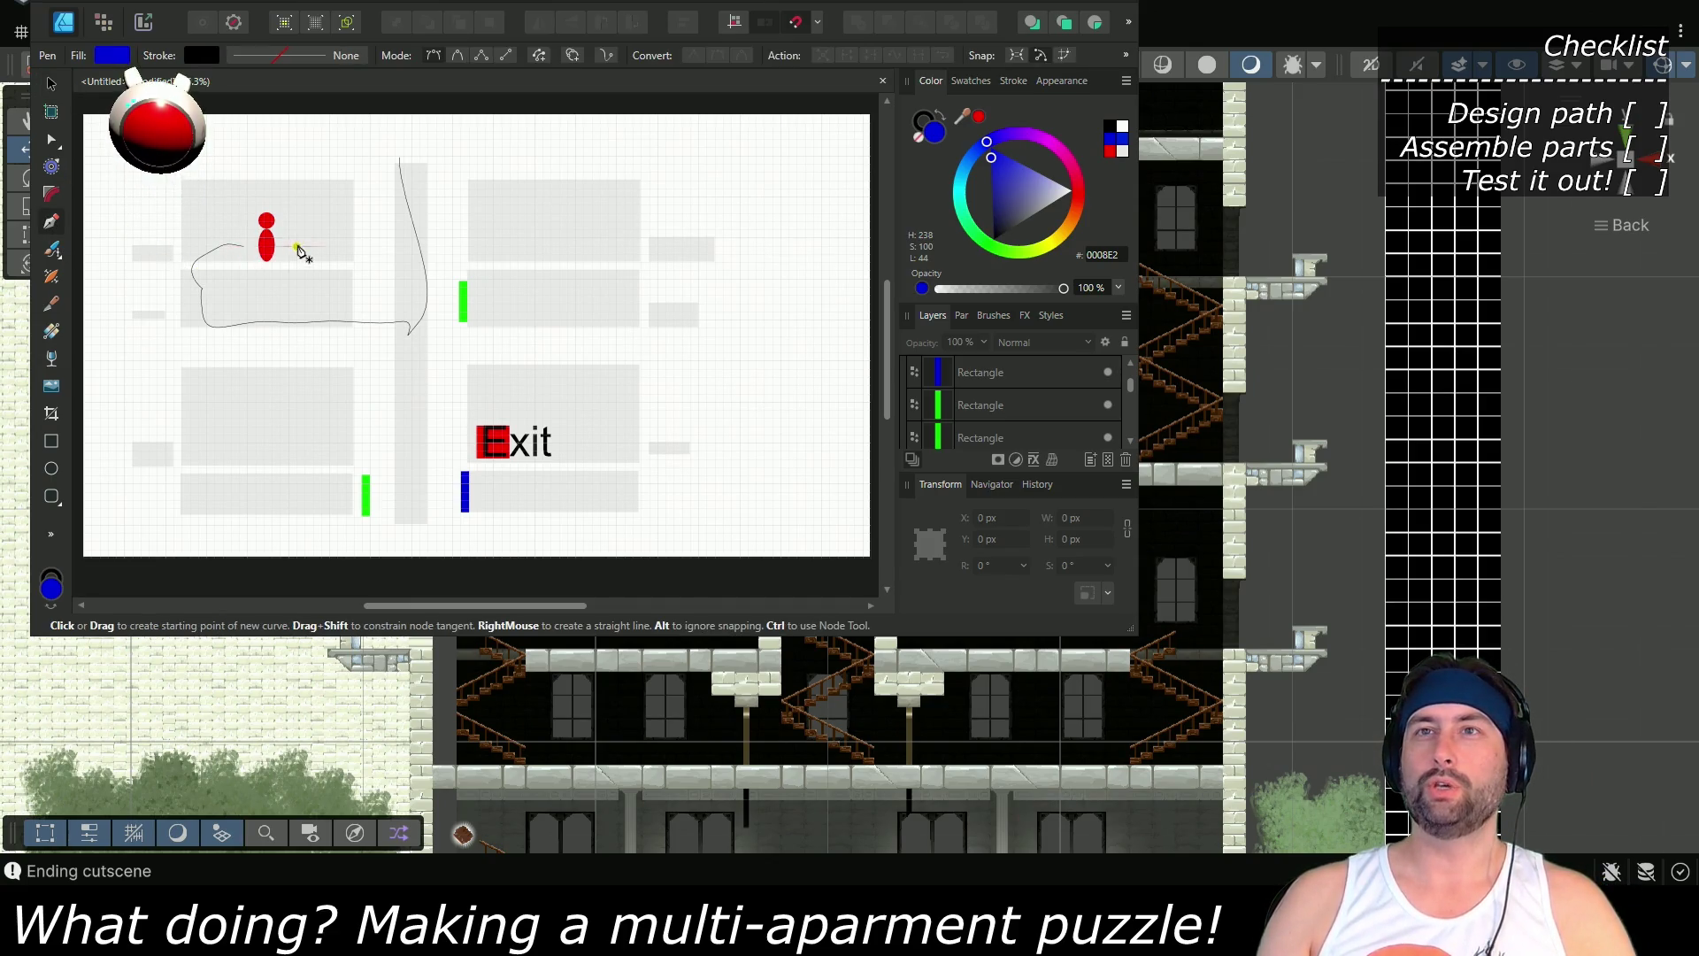
# Draw a 60×60 magenta square and move it to the far left of the upper-left room
pyautogui.click(52, 449)
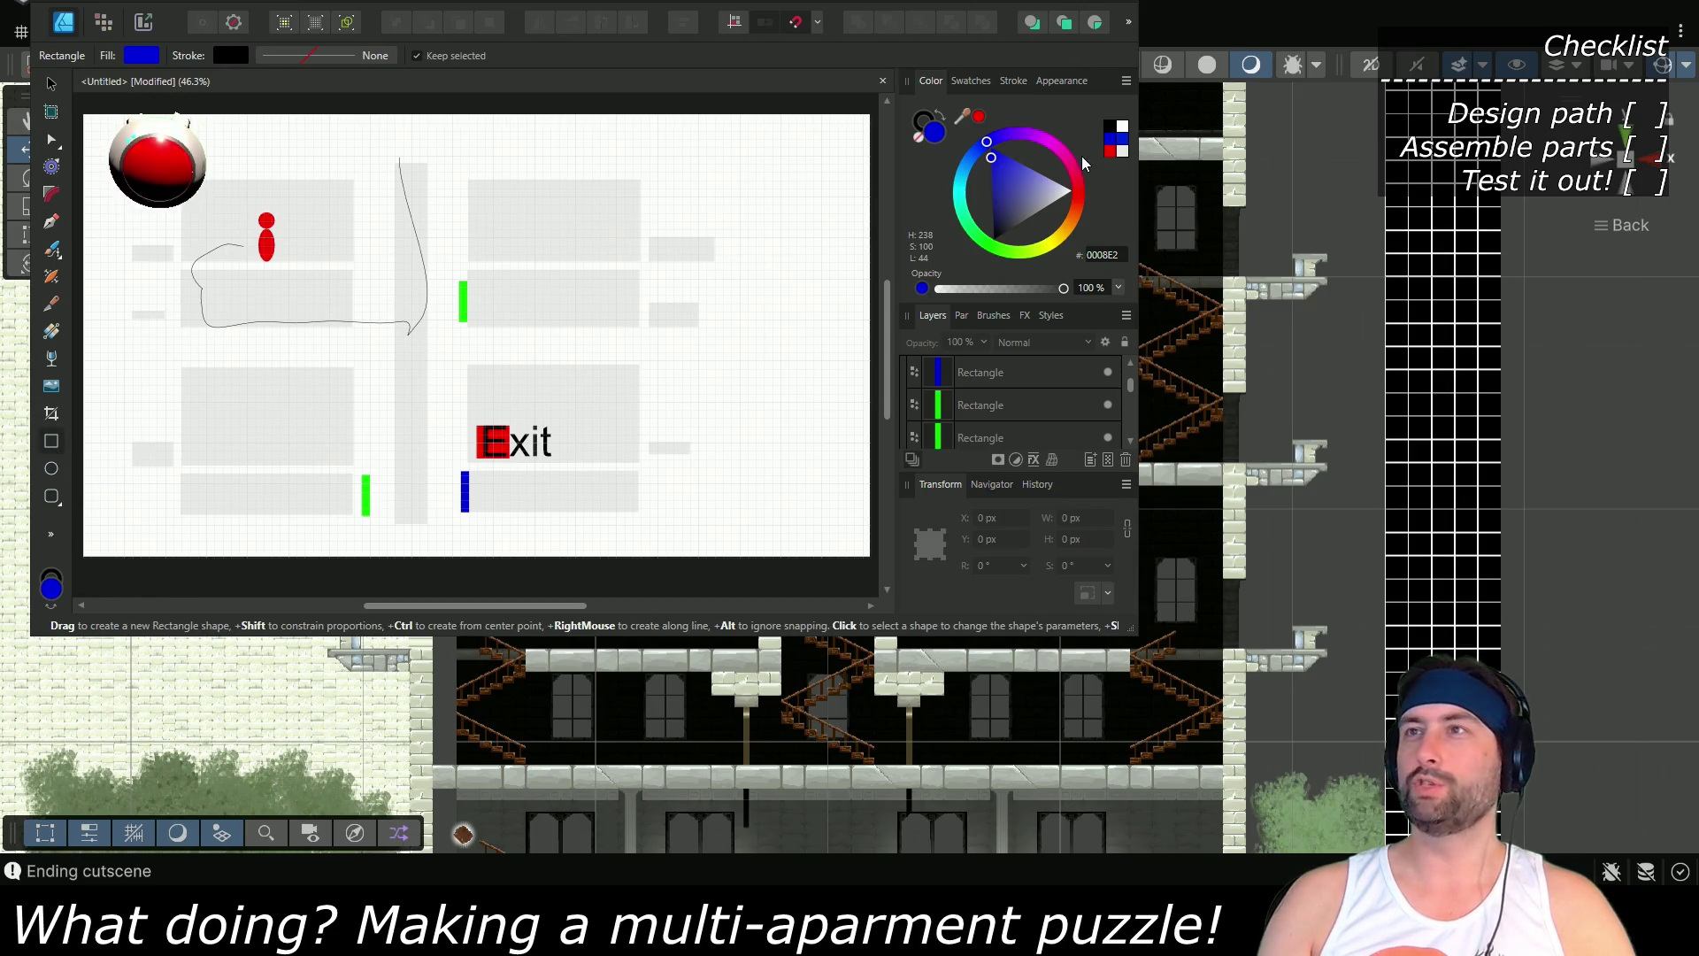
pyautogui.click(1049, 142)
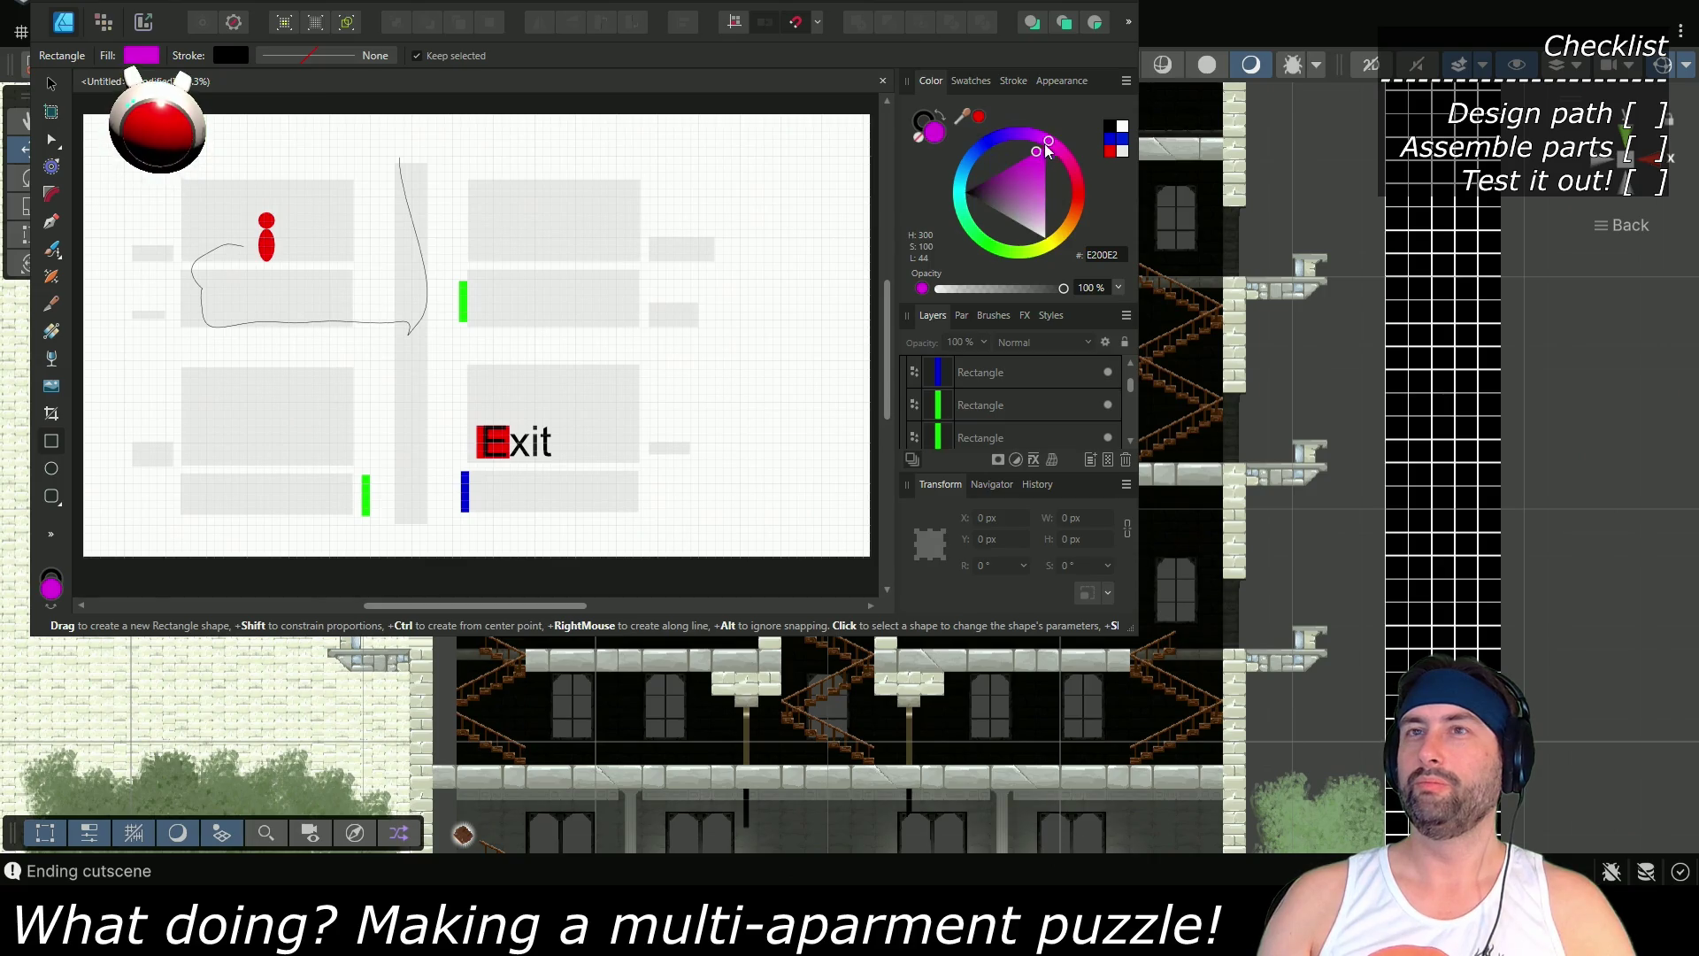
pyautogui.moveTo(305, 246)
pyautogui.mouseDown()
pyautogui.moveTo(330, 272)
pyautogui.moveTo(309, 252)
pyautogui.mouseUp()
pyautogui.press('v')
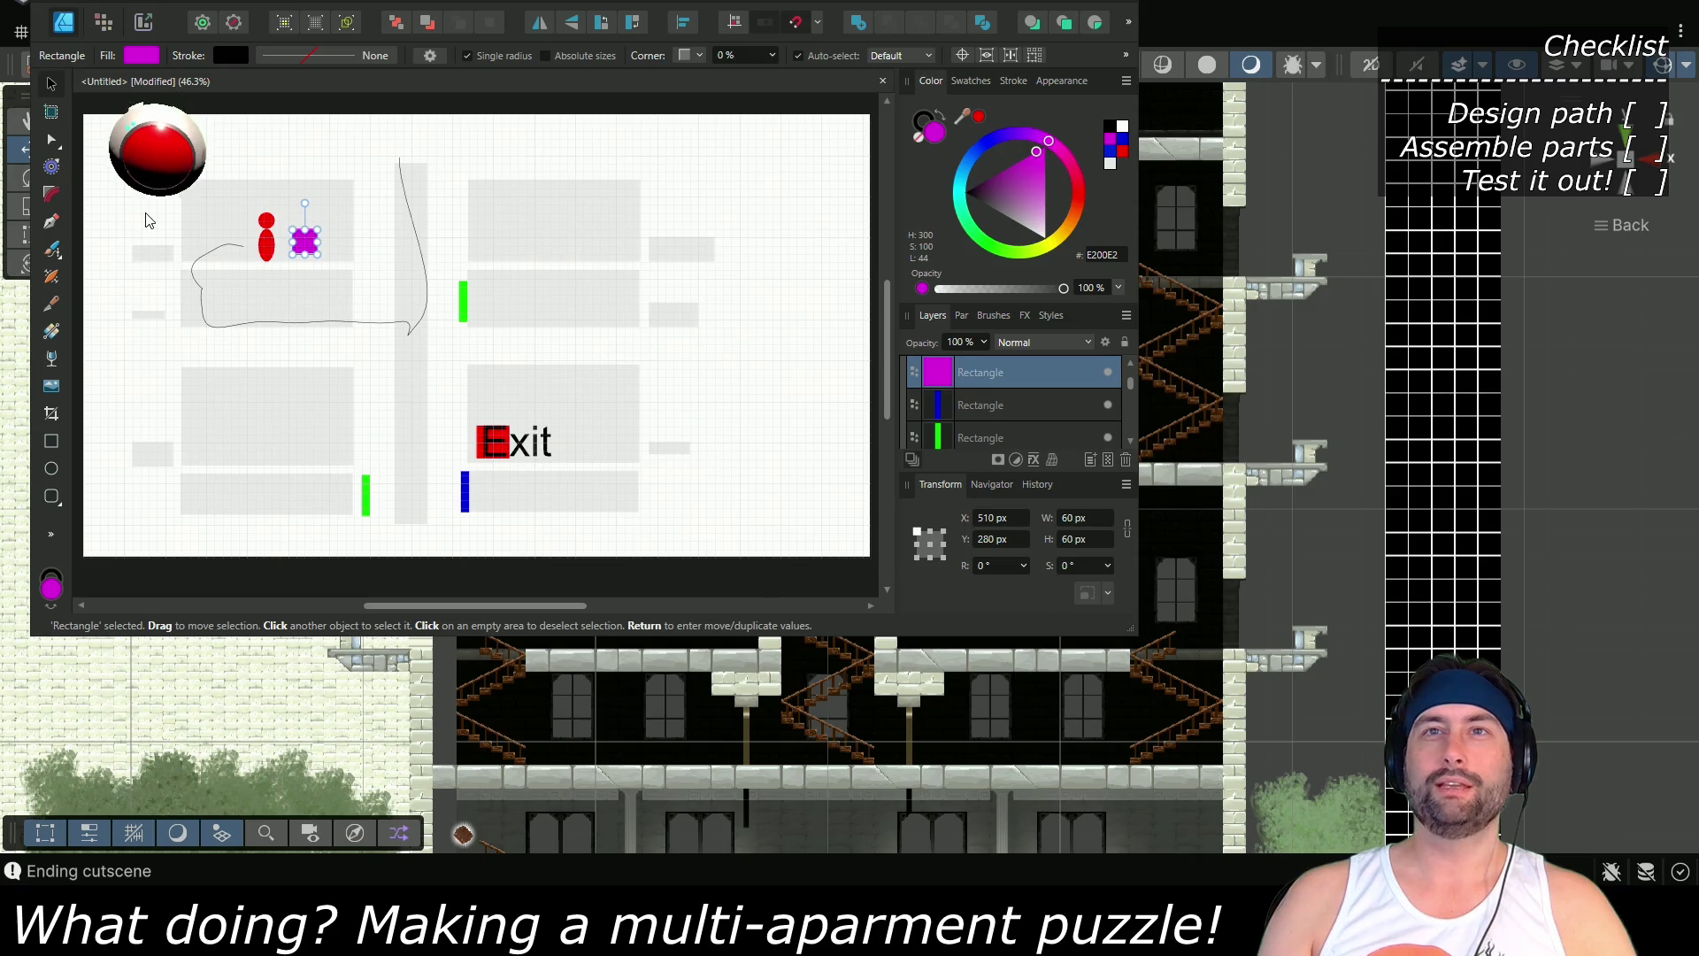
pyautogui.moveTo(305, 246); pyautogui.dragTo(154, 247)
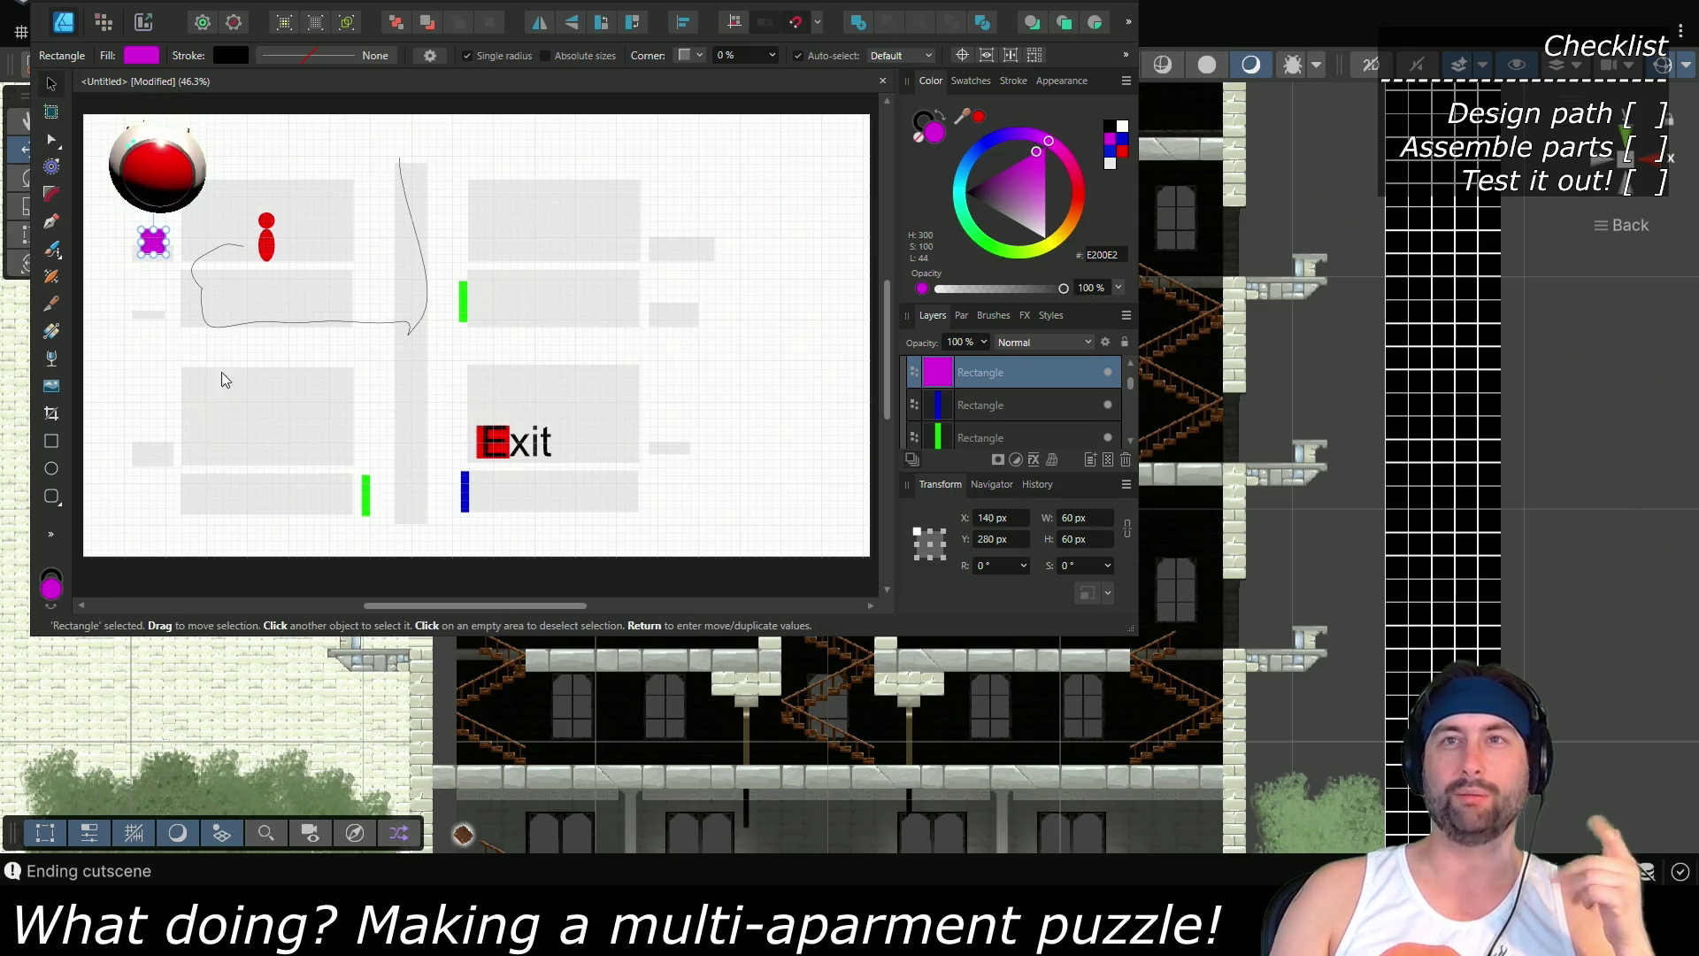
pyautogui.click(49, 222)
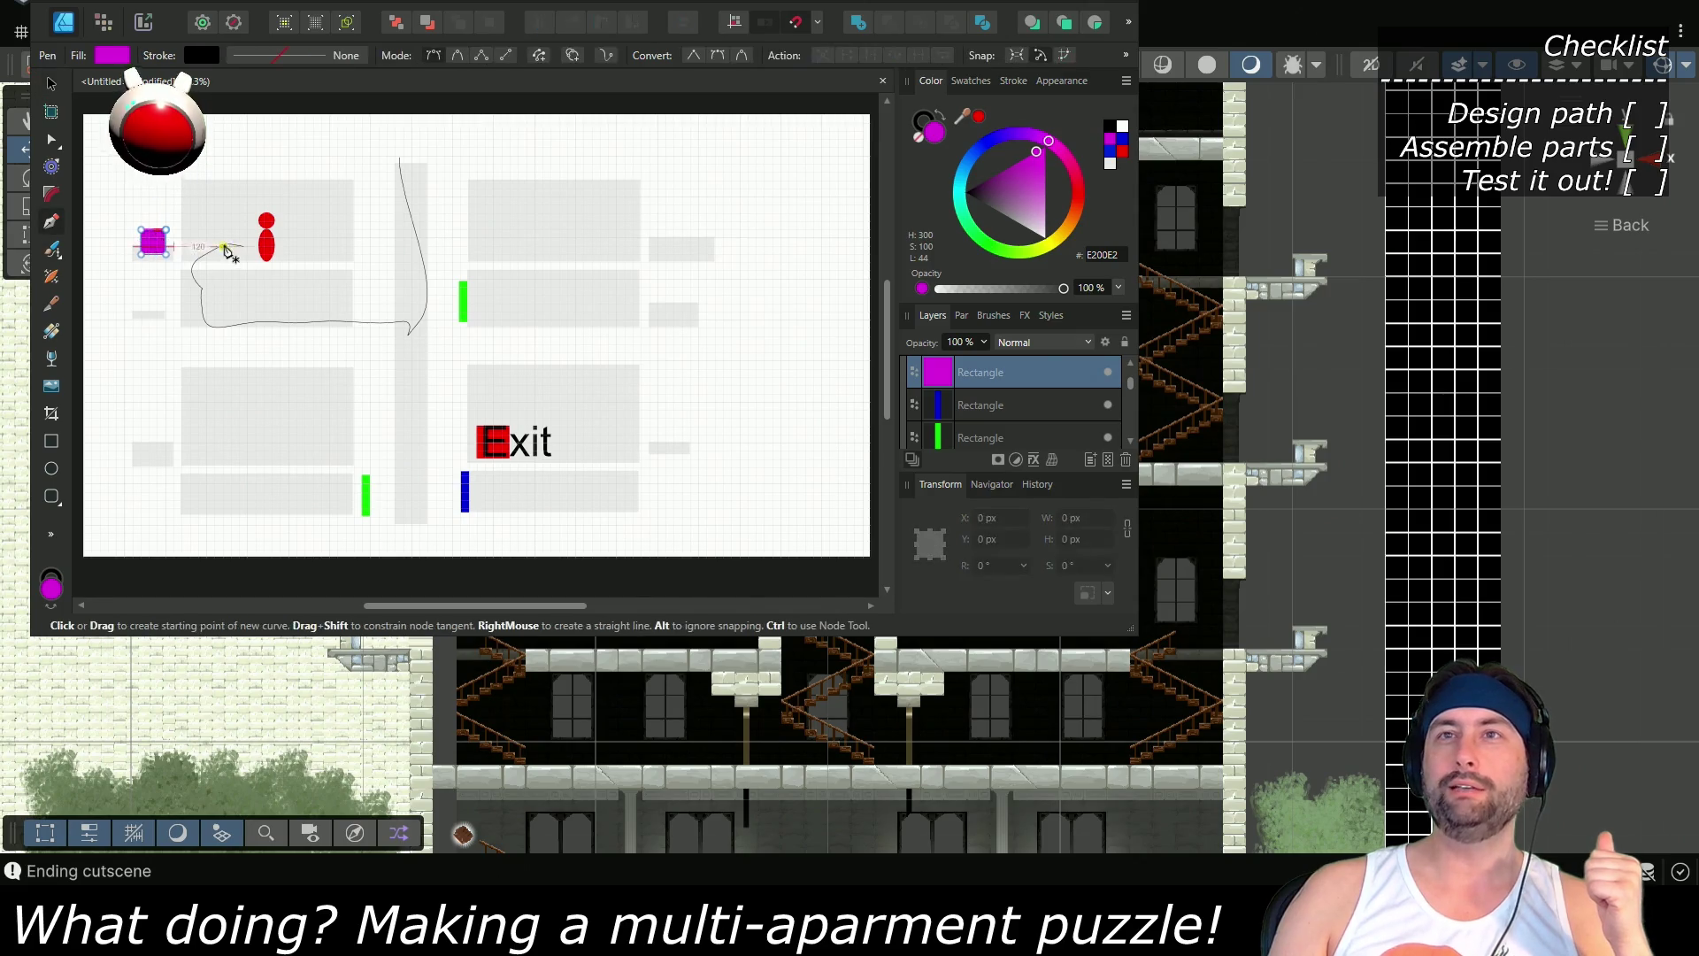
# Start a short path near the red figure and place a magenta square in the lower-left room
pyautogui.click(155, 305)
pyautogui.moveTo(116, 303); pyautogui.dragTo(110, 333)
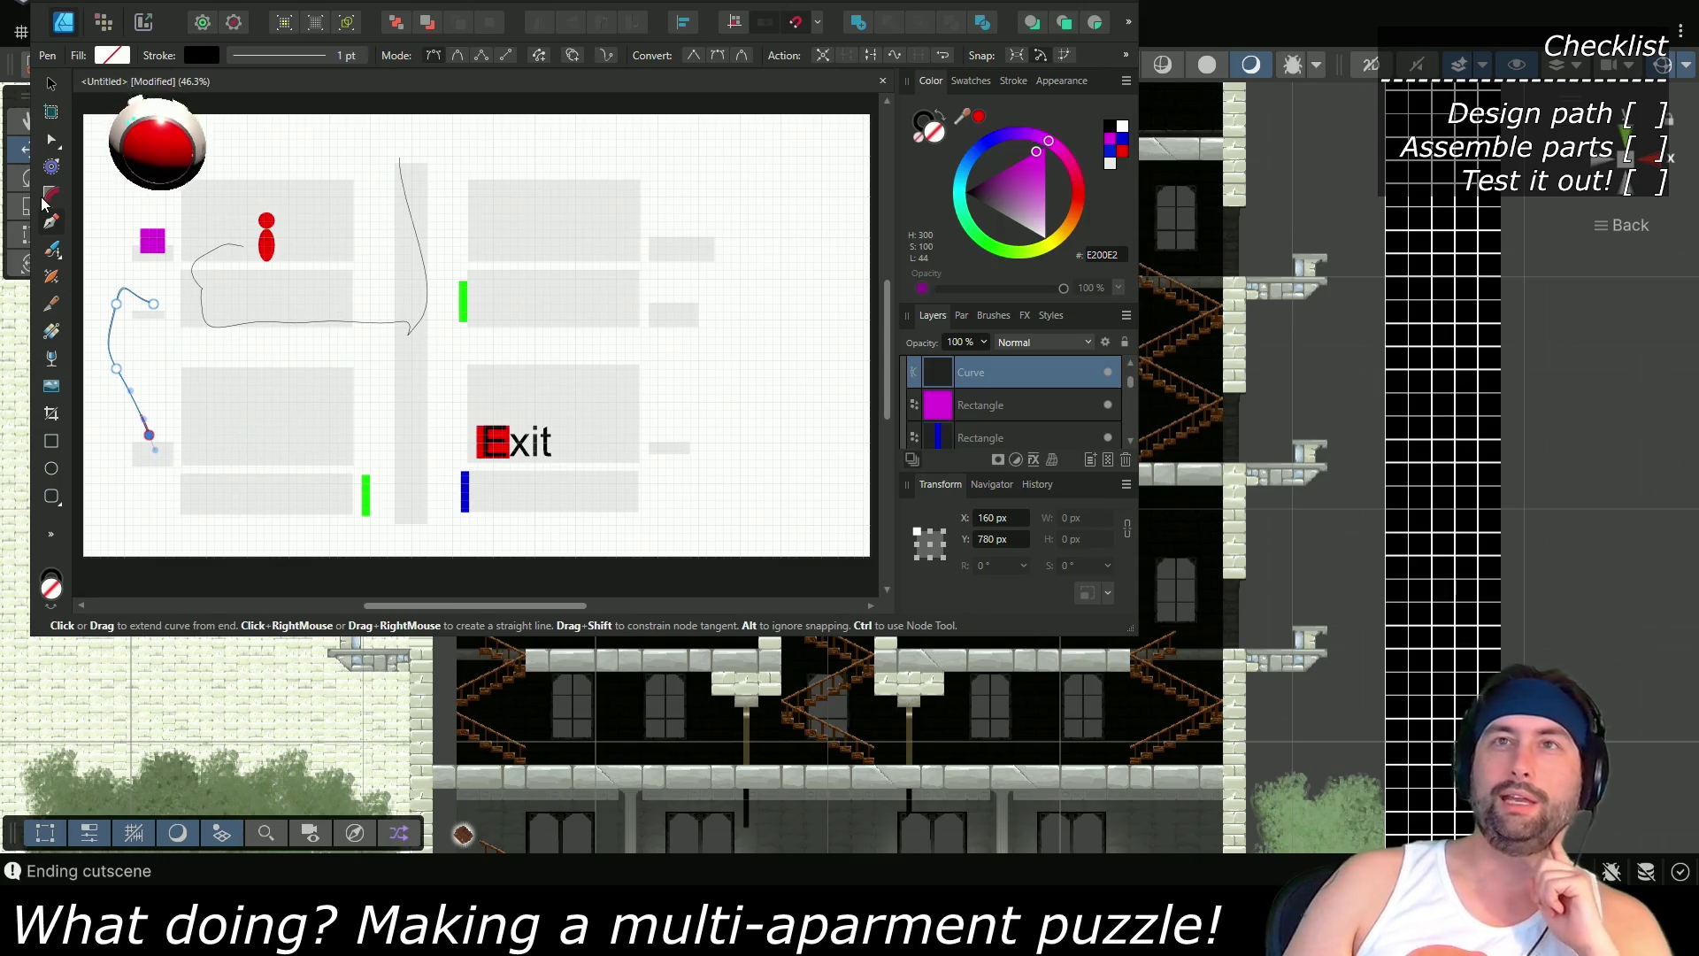
pyautogui.click(50, 86)
pyautogui.click(157, 241)
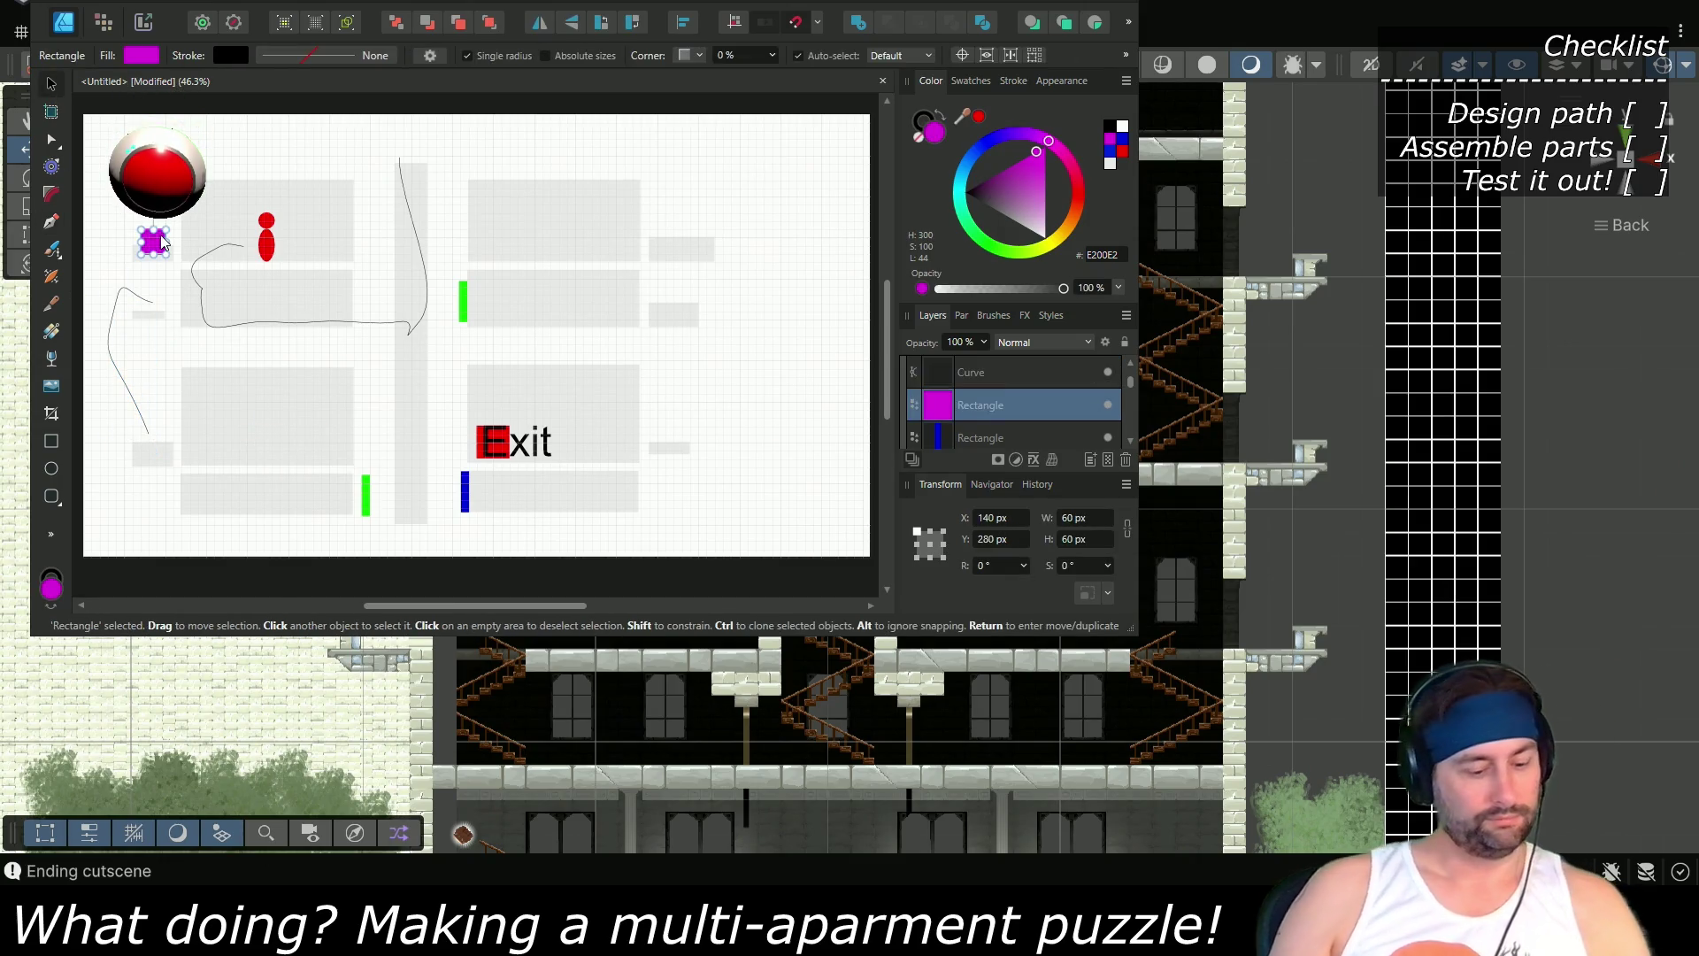
pyautogui.moveTo(277, 446); pyautogui.dragTo(325, 455)
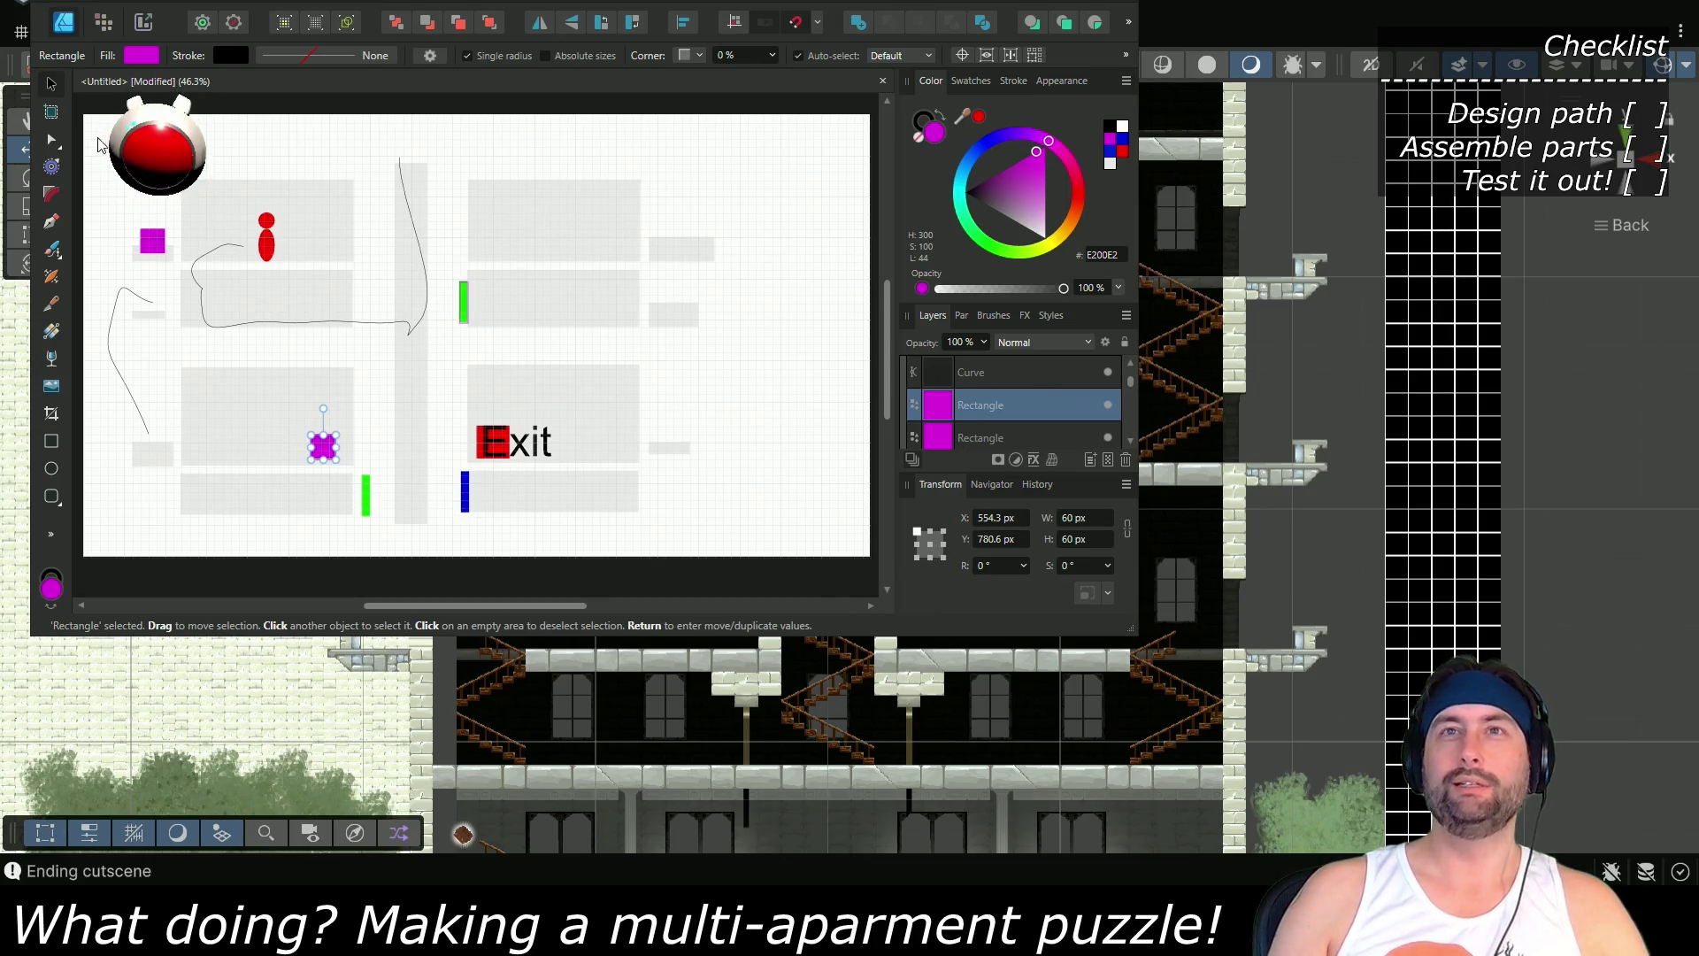
# Draw a curved route from the lower-left room along the floor and up the shaft to the upper green bar
pyautogui.click(51, 222)
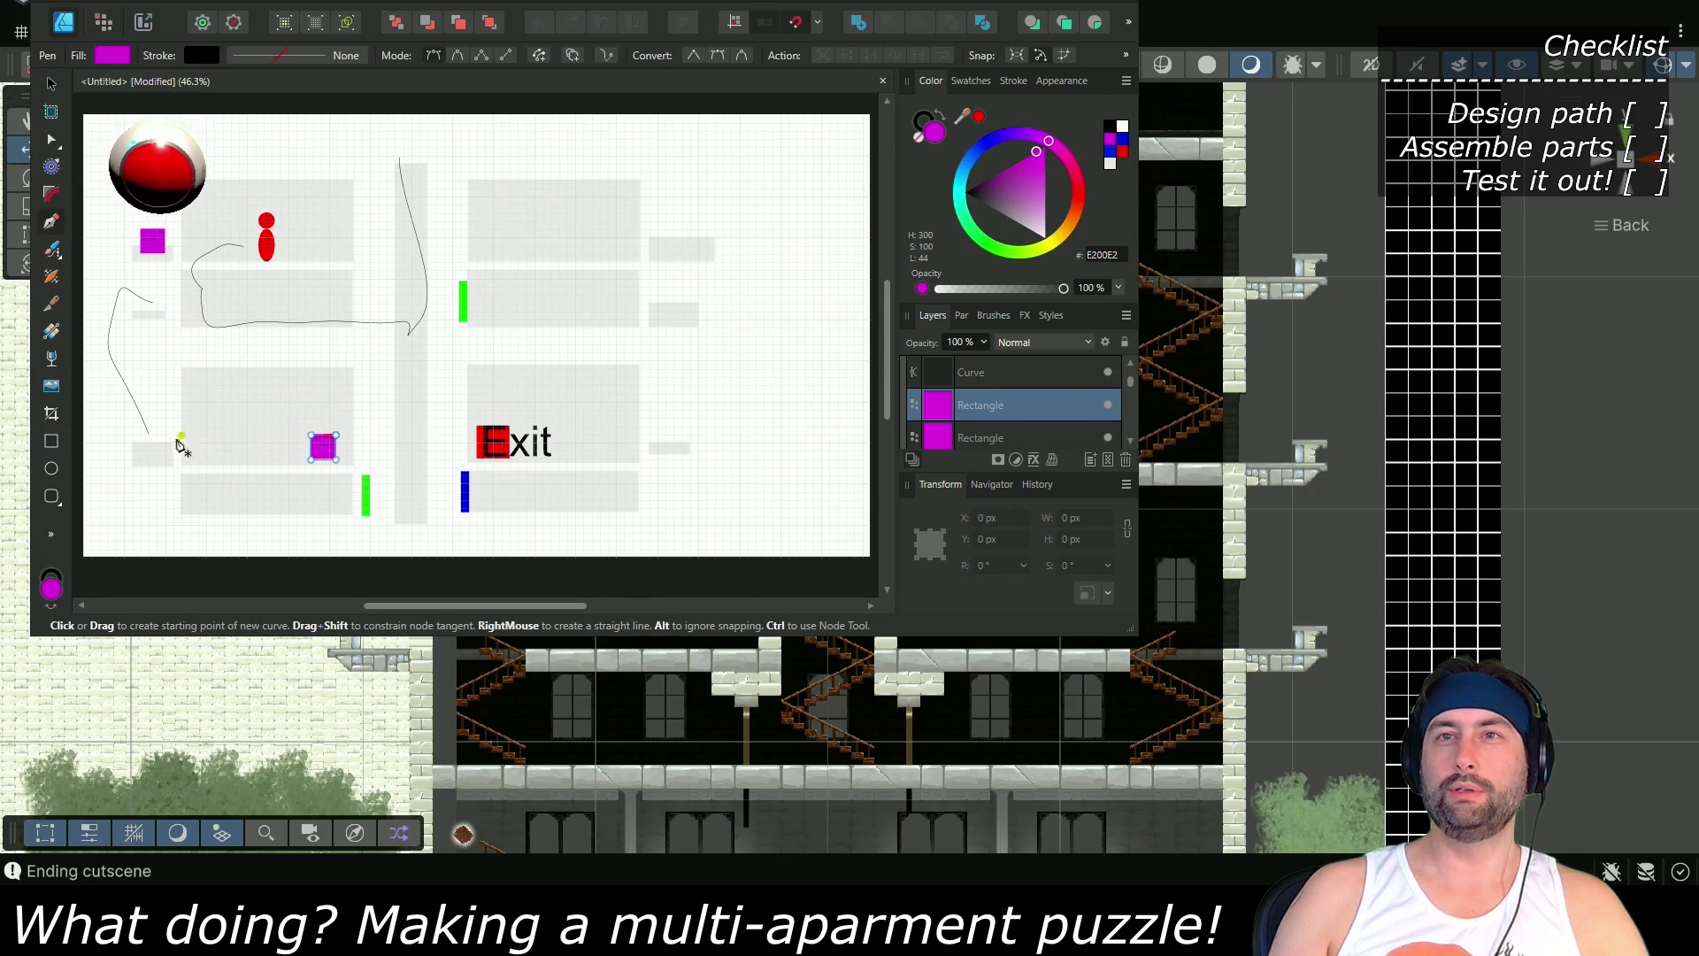
pyautogui.click(280, 447)
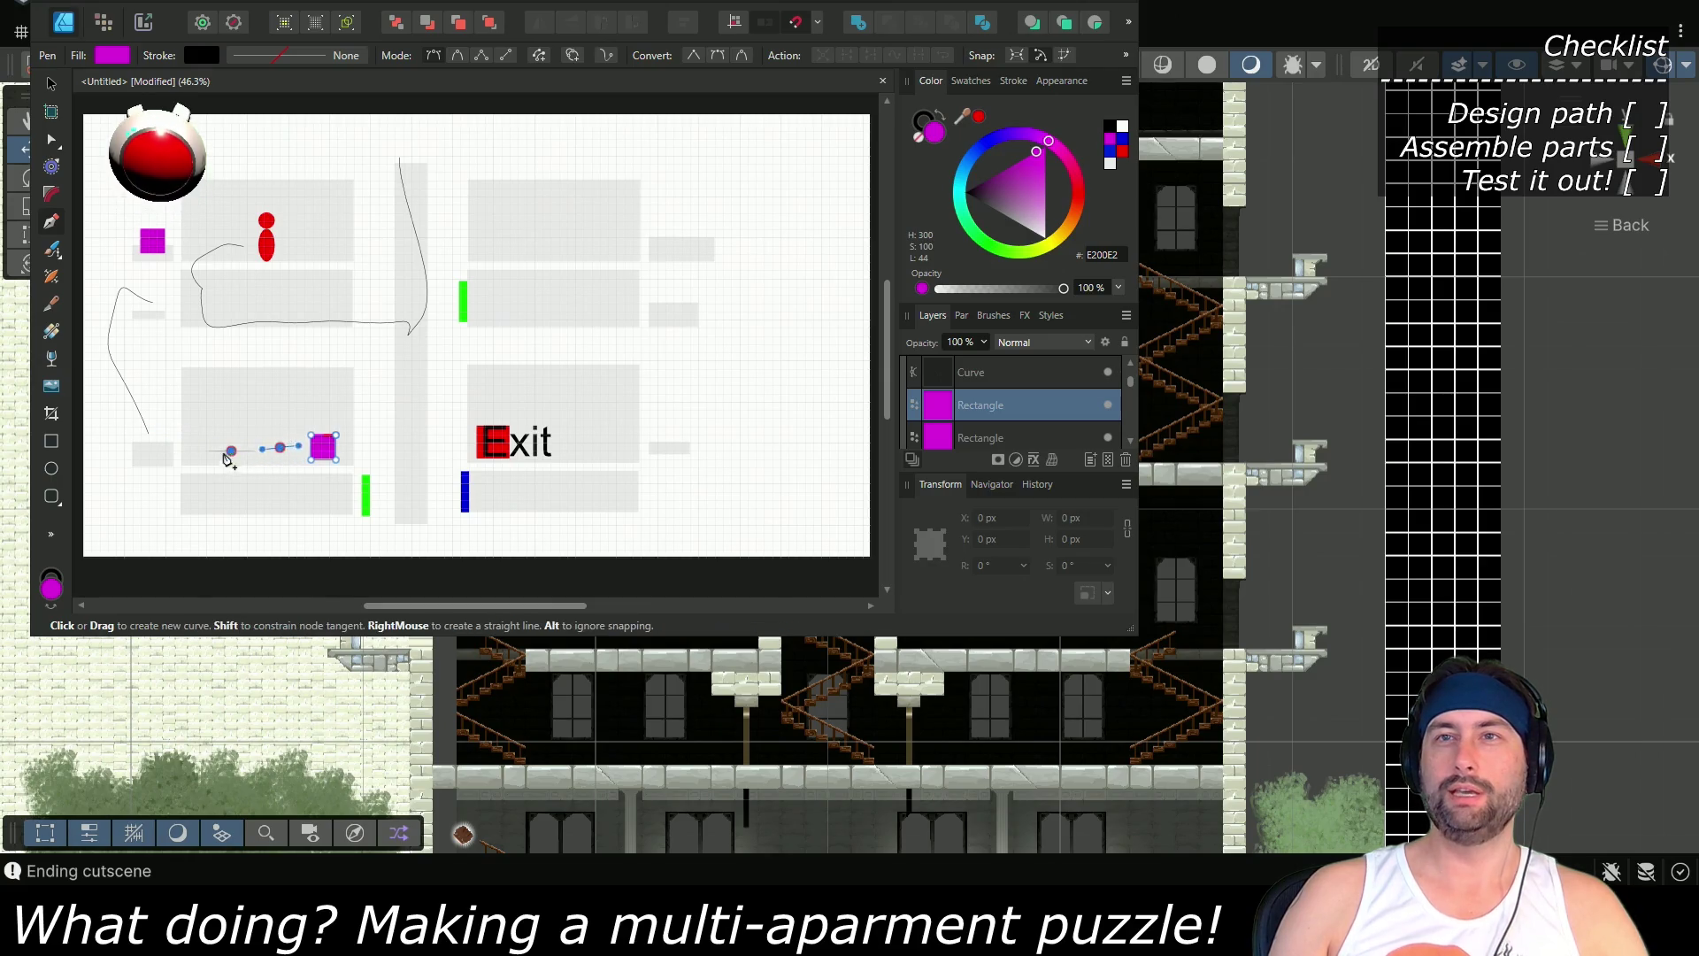
pyautogui.click(231, 450)
pyautogui.click(214, 483)
pyautogui.moveTo(239, 508); pyautogui.dragTo(332, 504)
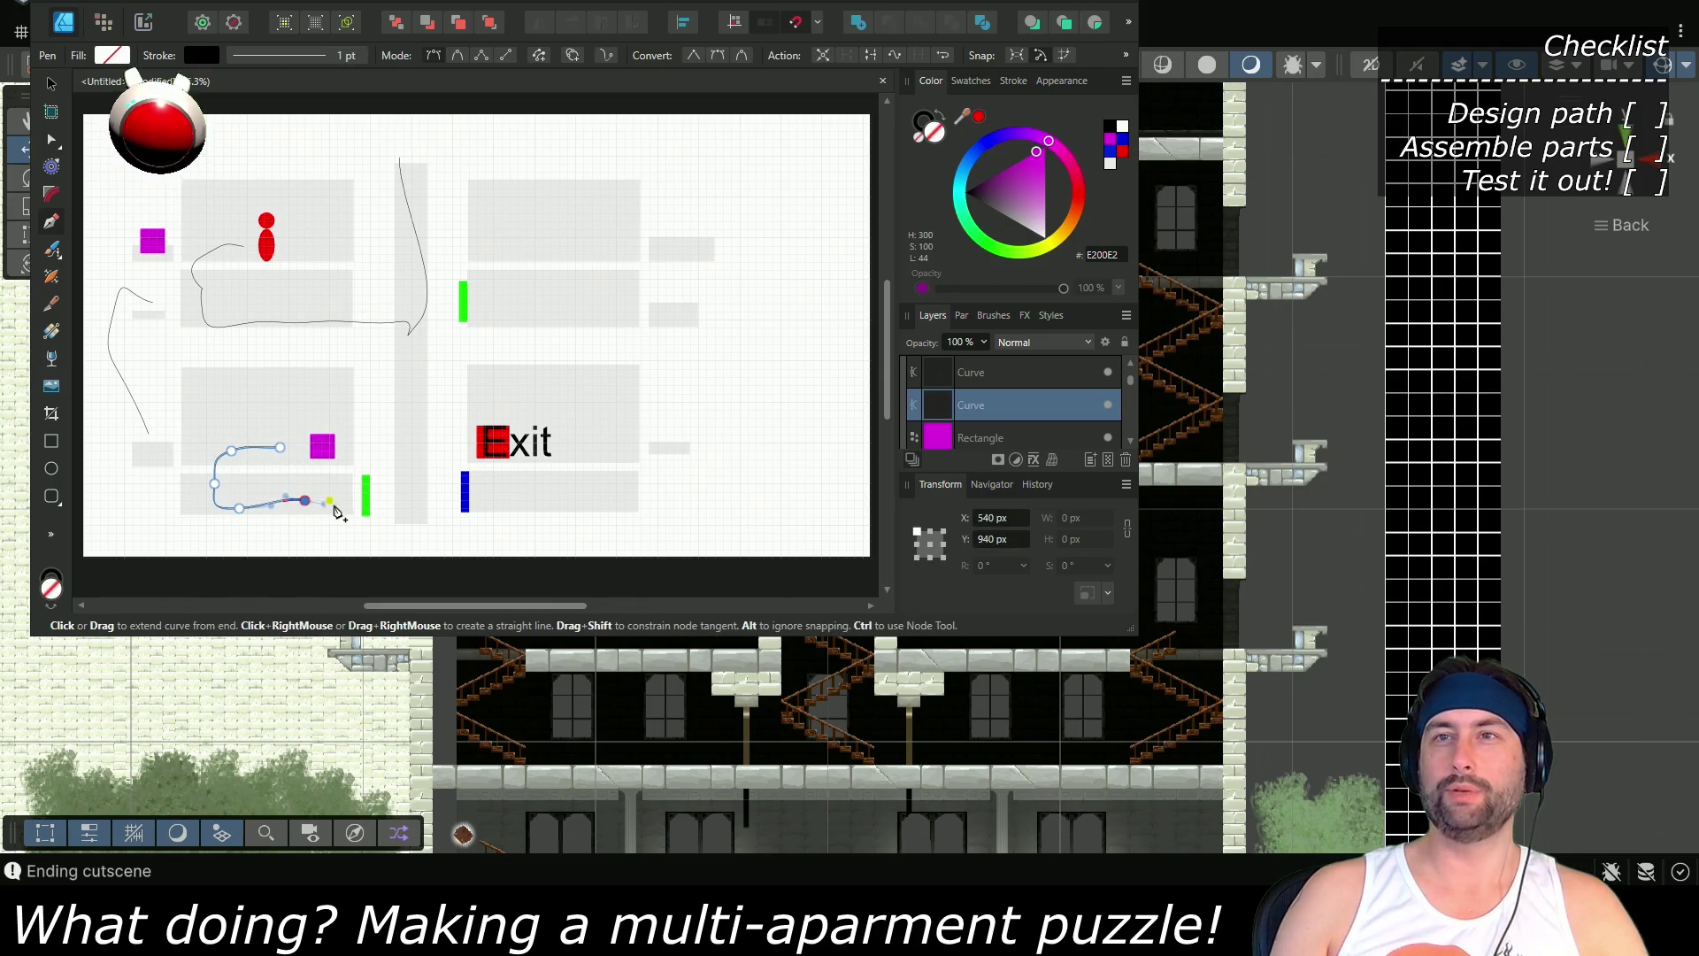
pyautogui.click(346, 501)
pyautogui.click(403, 501)
pyautogui.click(412, 450)
pyautogui.click(412, 369)
pyautogui.click(429, 332)
pyautogui.moveTo(445, 304); pyautogui.dragTo(508, 302)
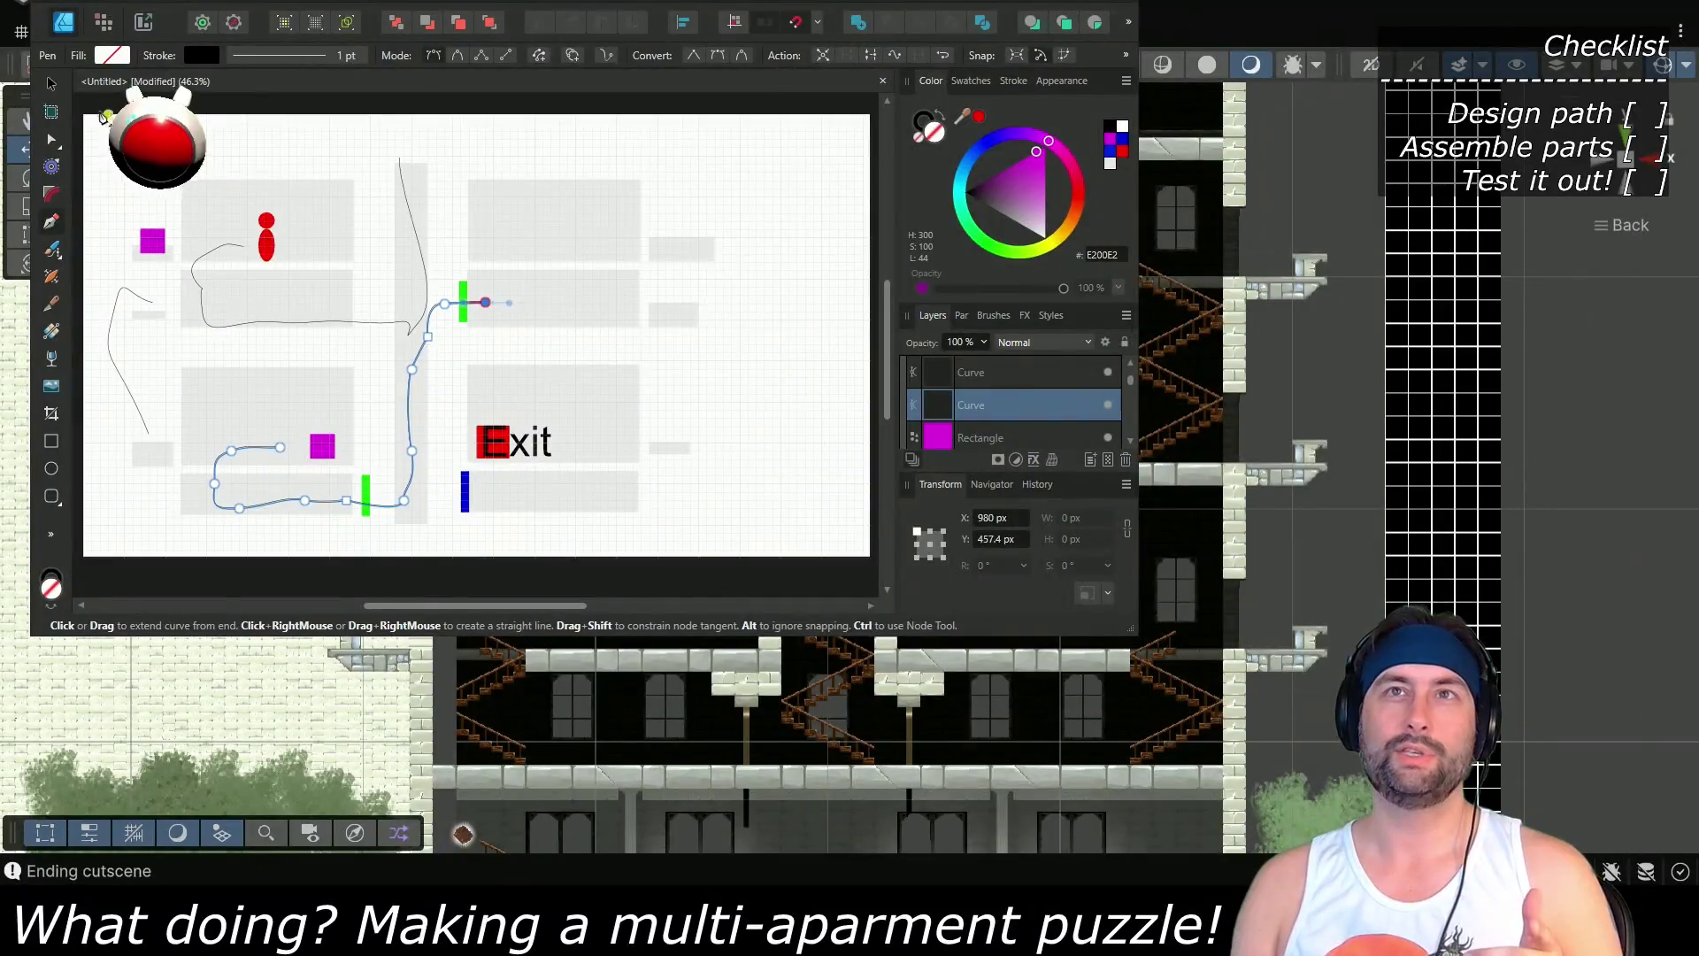
pyautogui.click(48, 88)
# Copy the magenta square into the upper rooms and move one copy beside the red figure
pyautogui.click(321, 459)
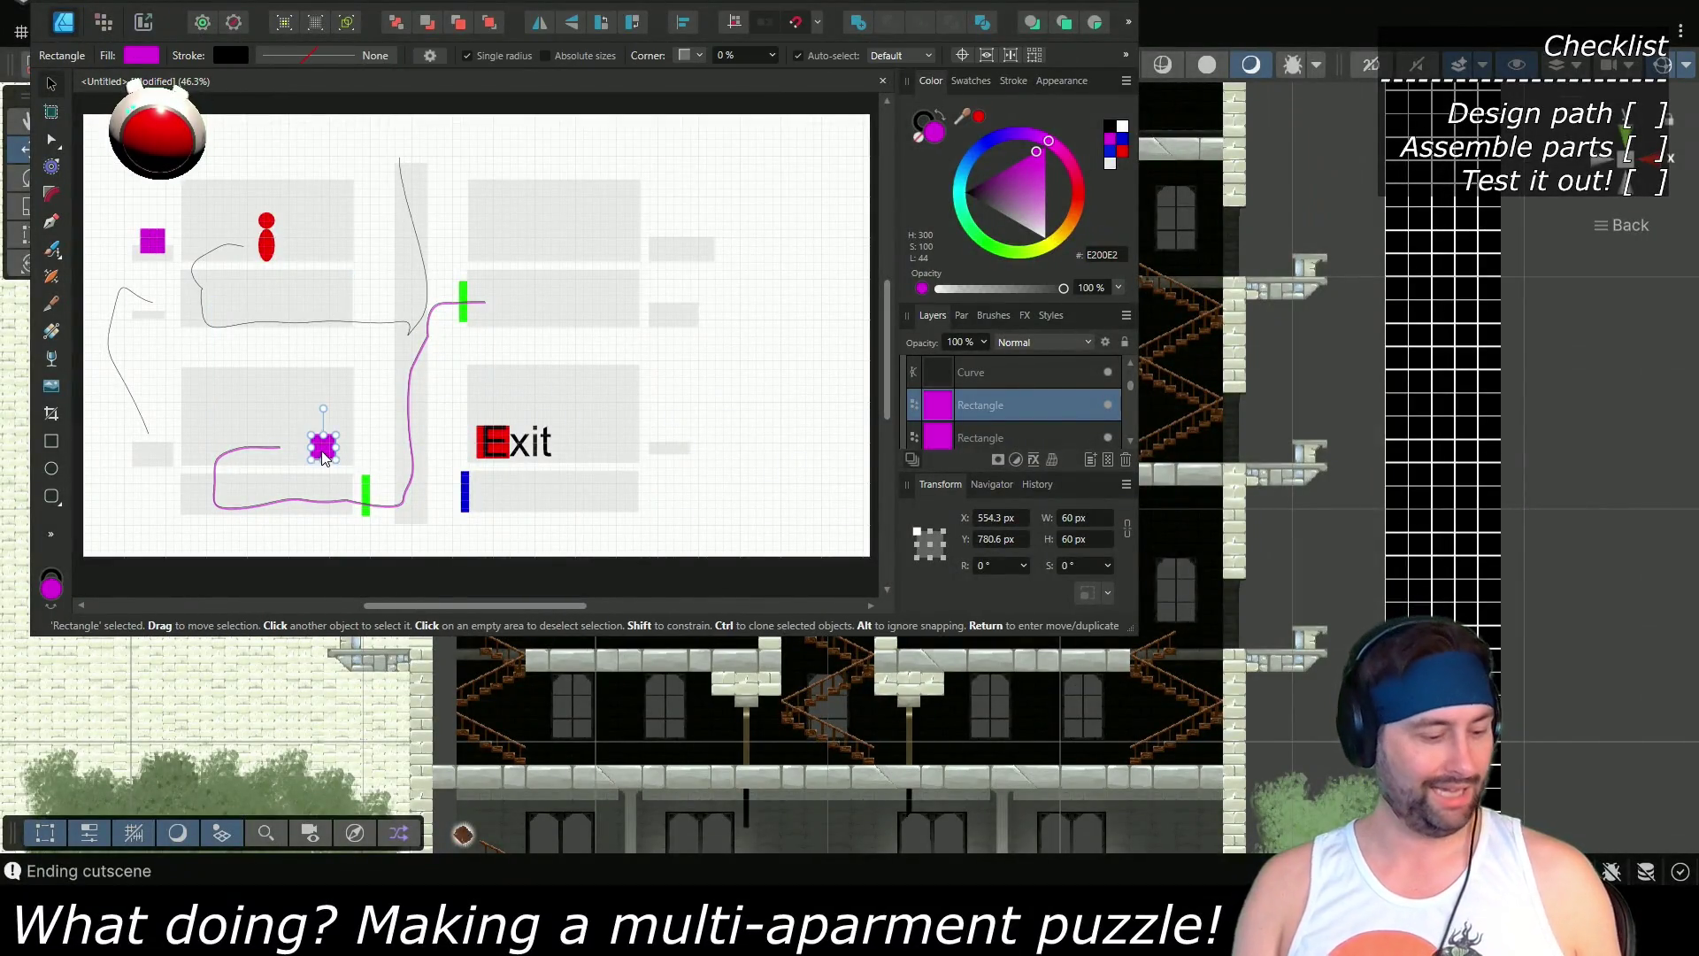
pyautogui.moveTo(322, 453); pyautogui.dragTo(506, 249)
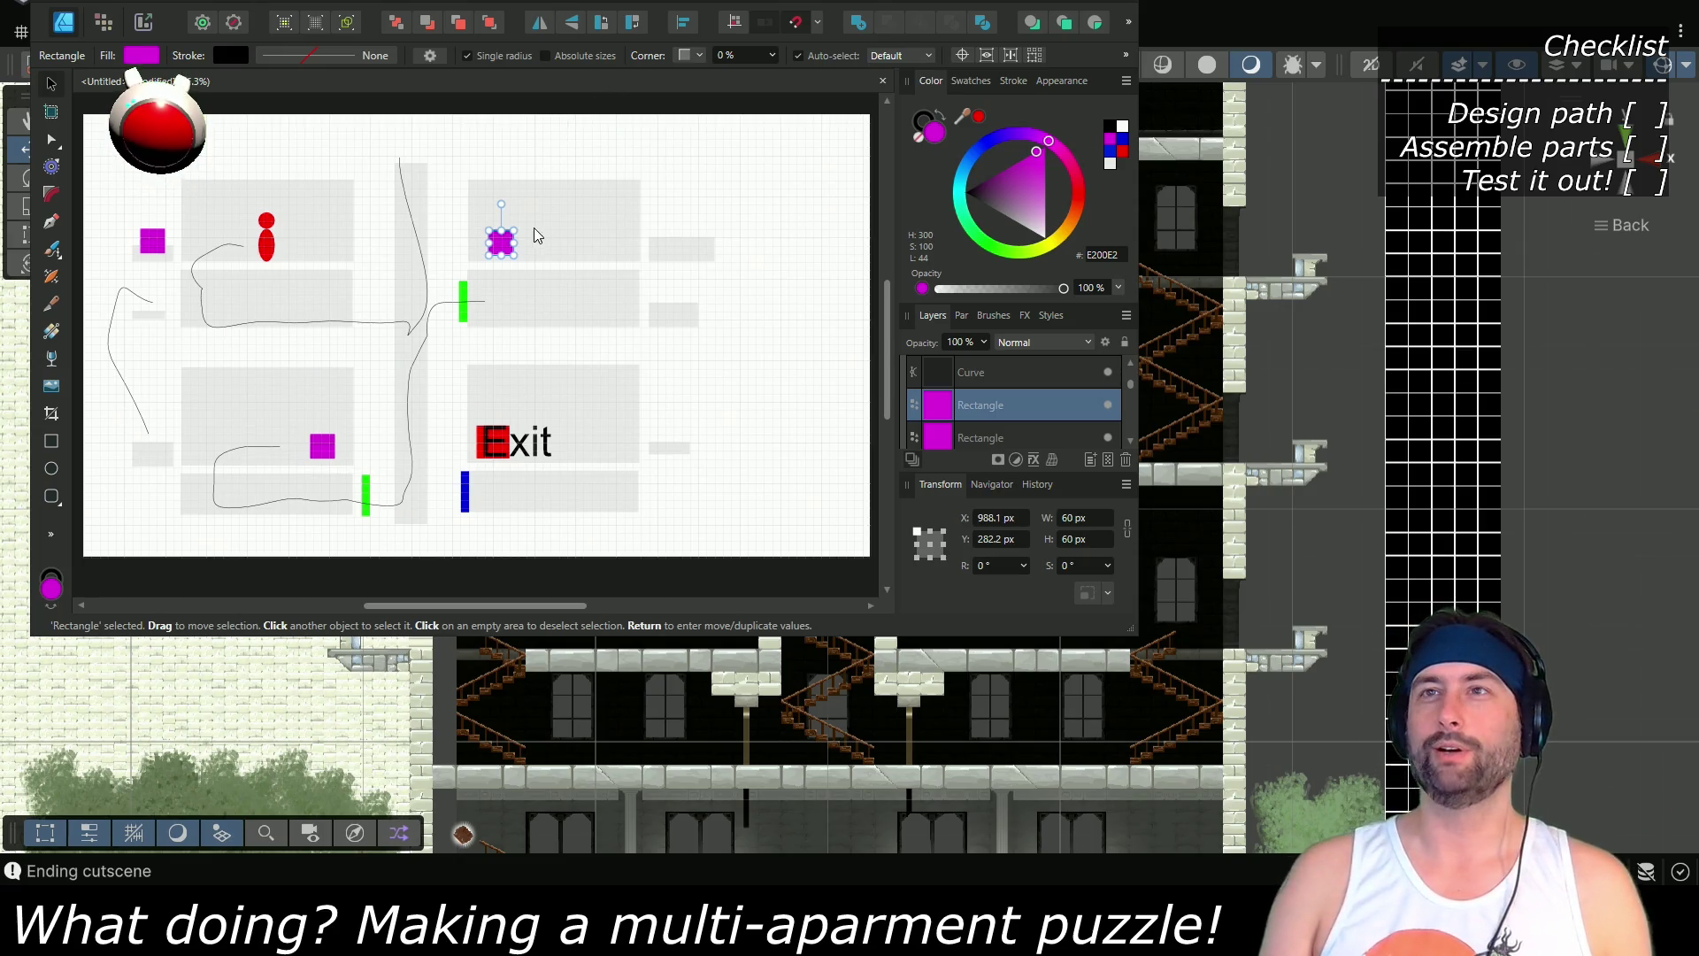
pyautogui.moveTo(504, 250)
pyautogui.mouseDown()
pyautogui.moveTo(560, 282)
pyautogui.moveTo(563, 304)
pyautogui.moveTo(674, 312)
pyautogui.mouseUp()
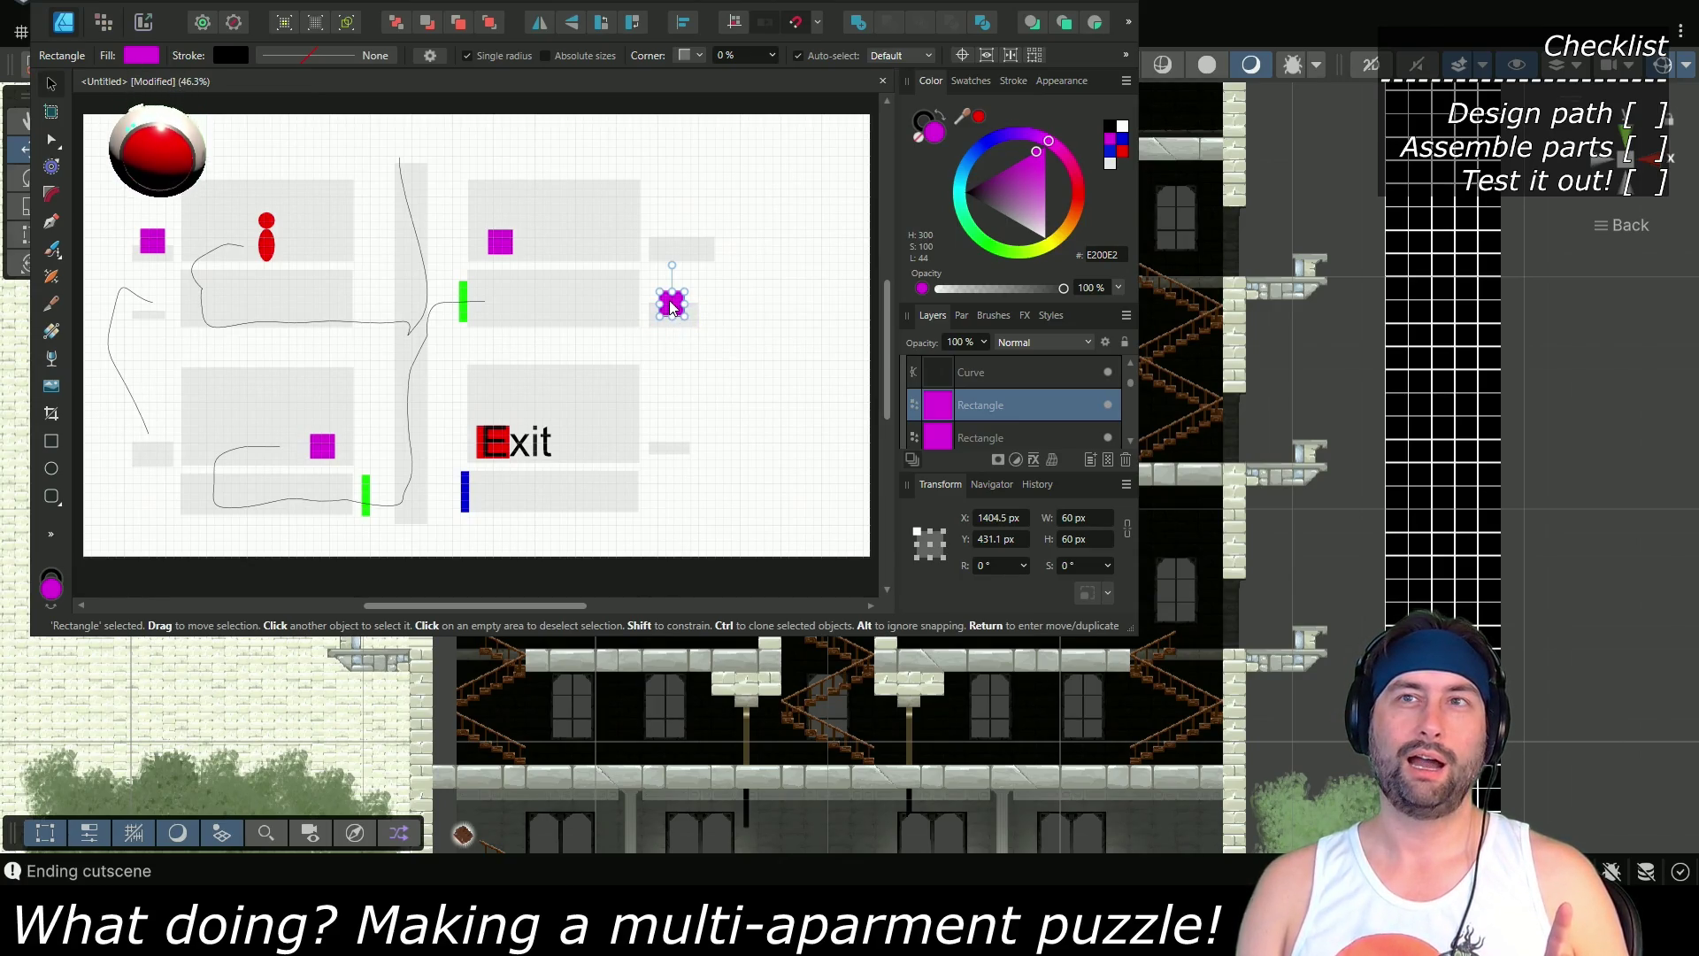
pyautogui.moveTo(670, 306); pyautogui.dragTo(302, 210)
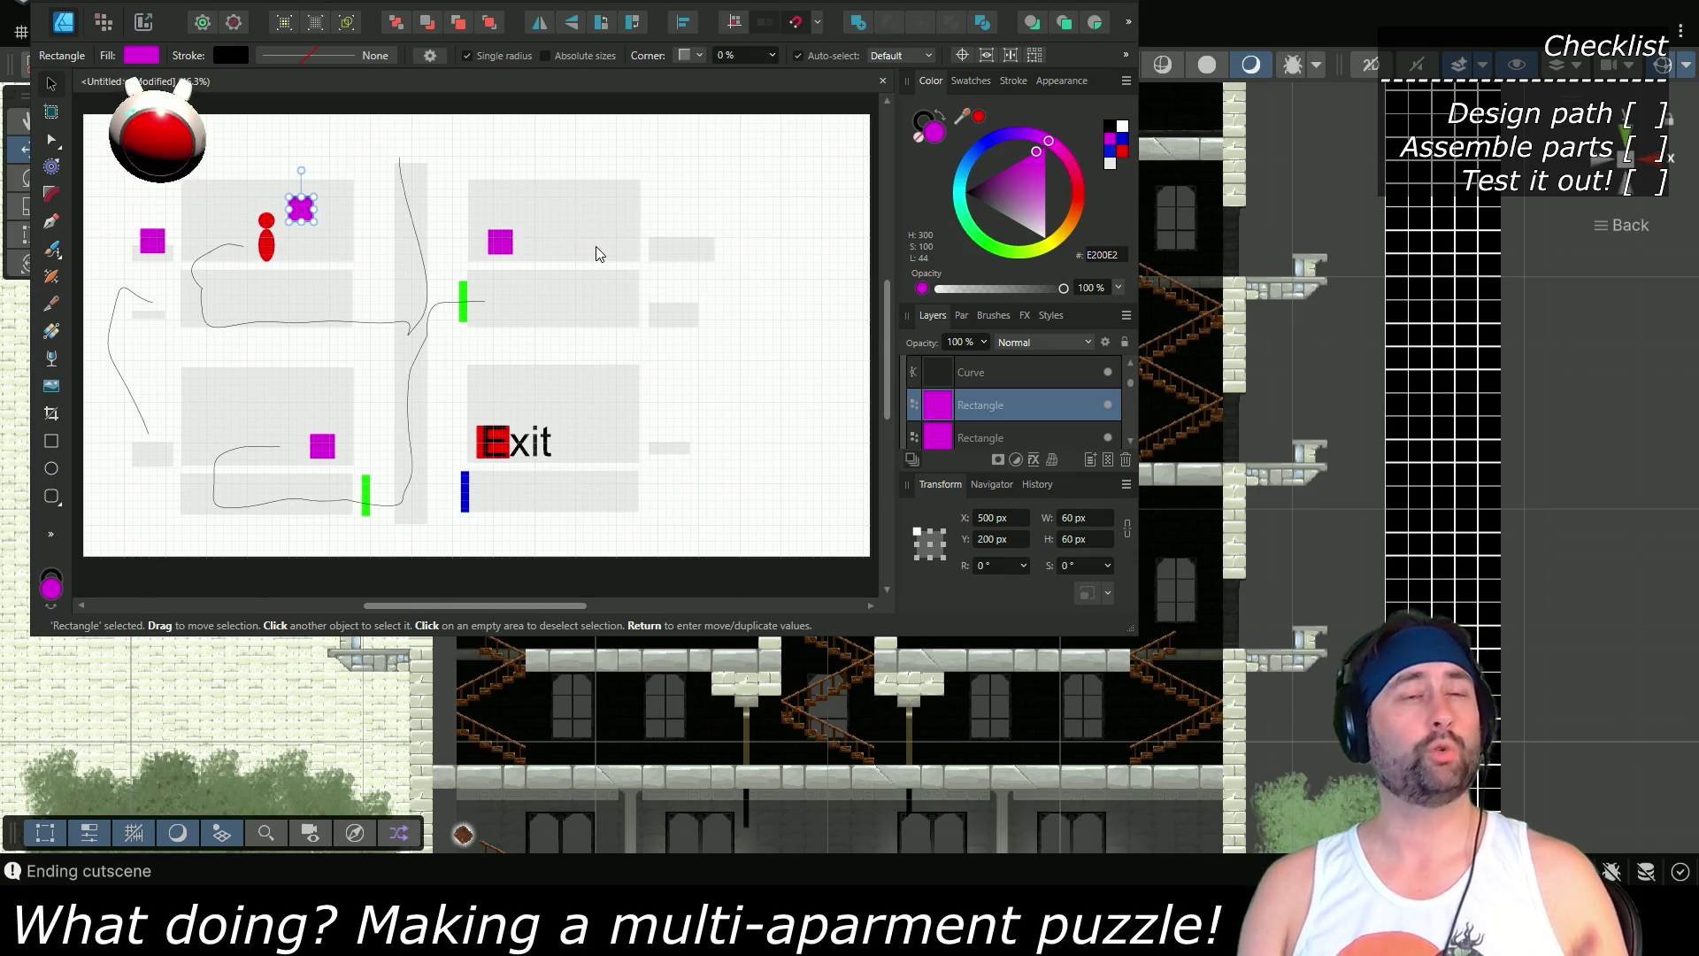
pyautogui.click(52, 222)
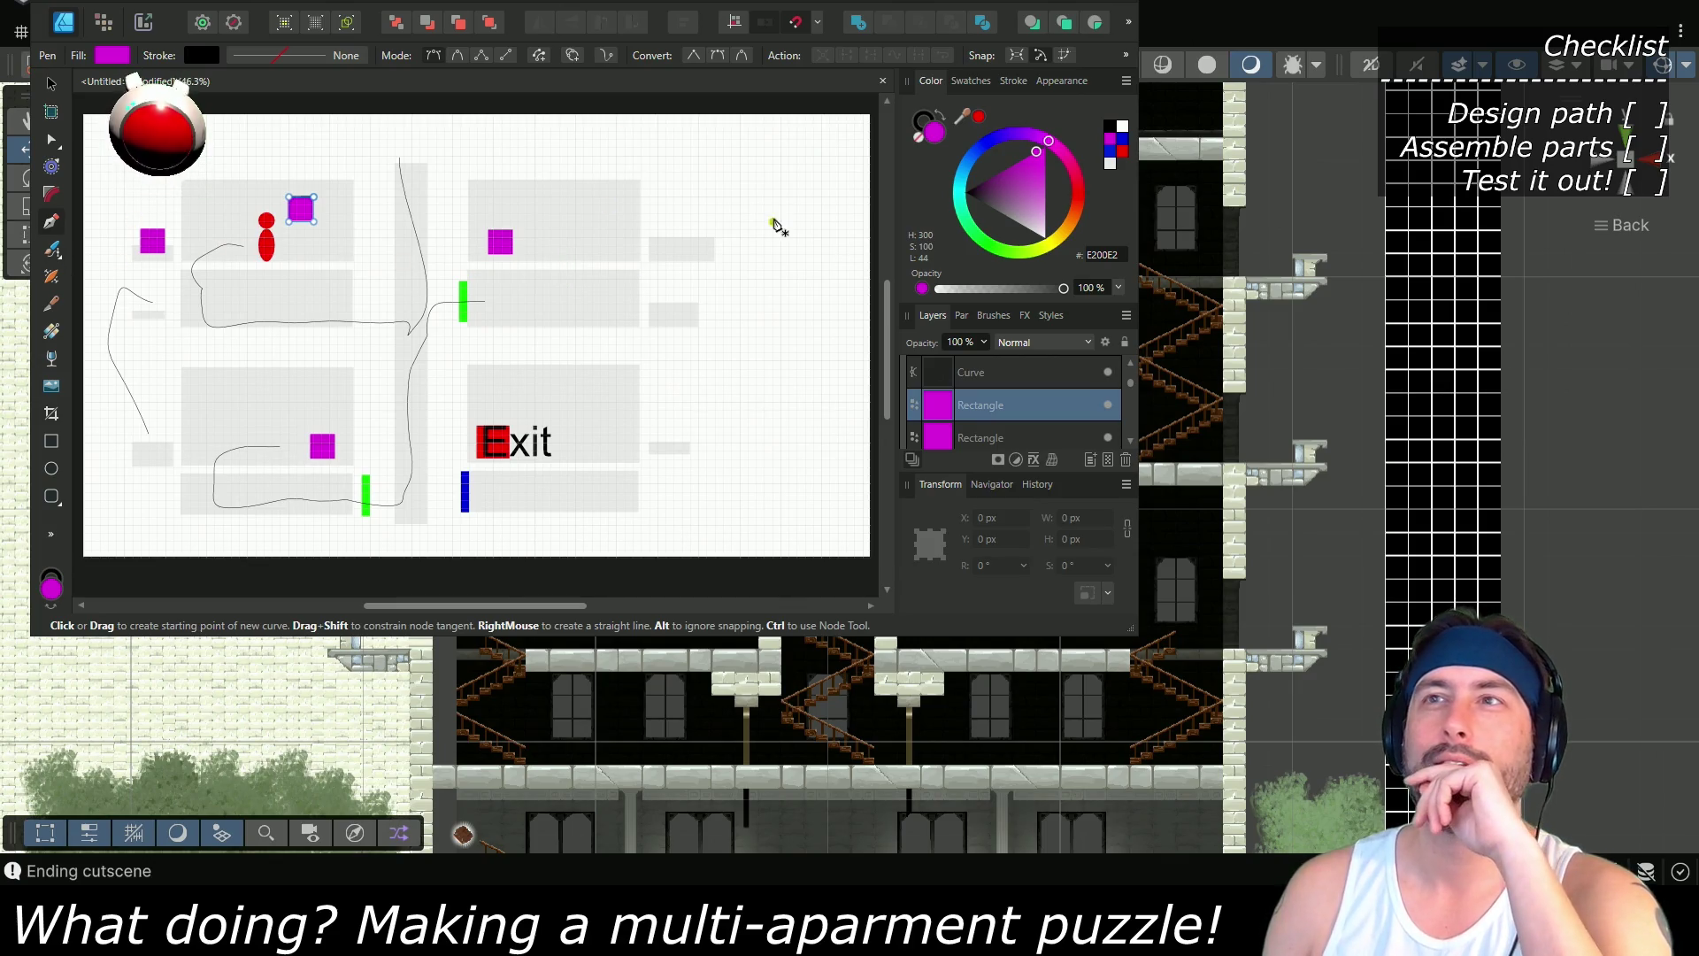
pyautogui.click(682, 230)
# Draw a route through the upper-right rooms left to the upper green bar
pyautogui.moveTo(749, 246); pyautogui.dragTo(743, 284)
pyautogui.click(691, 303)
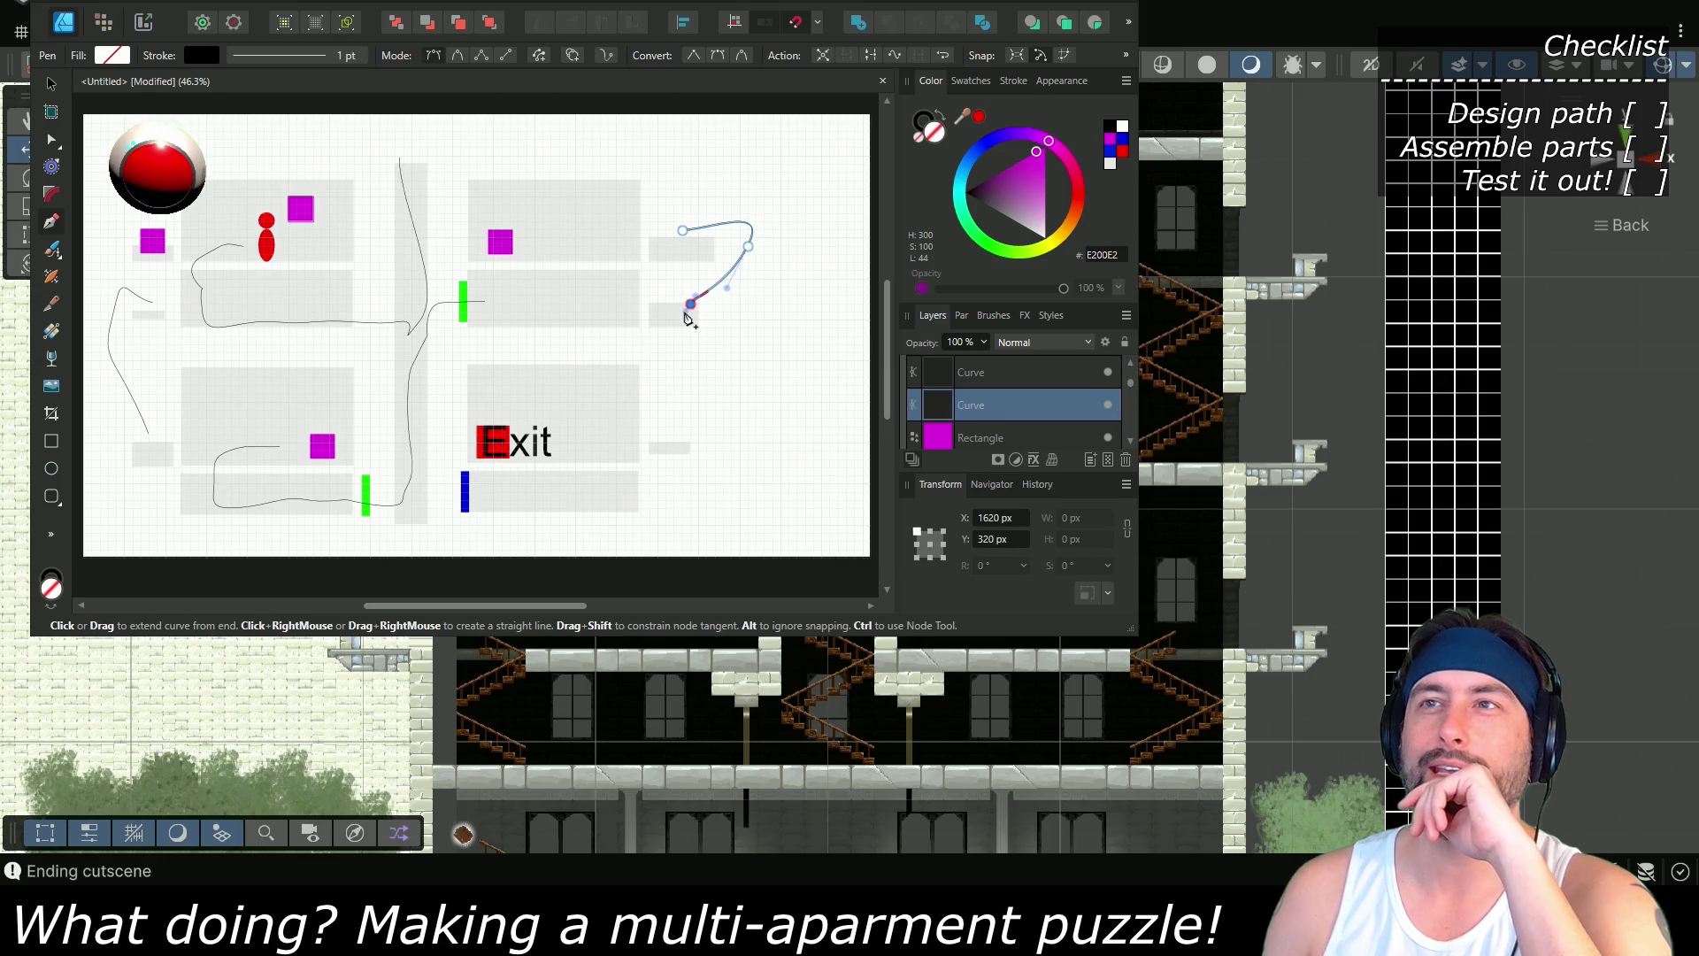
pyautogui.click(617, 312)
pyautogui.click(518, 304)
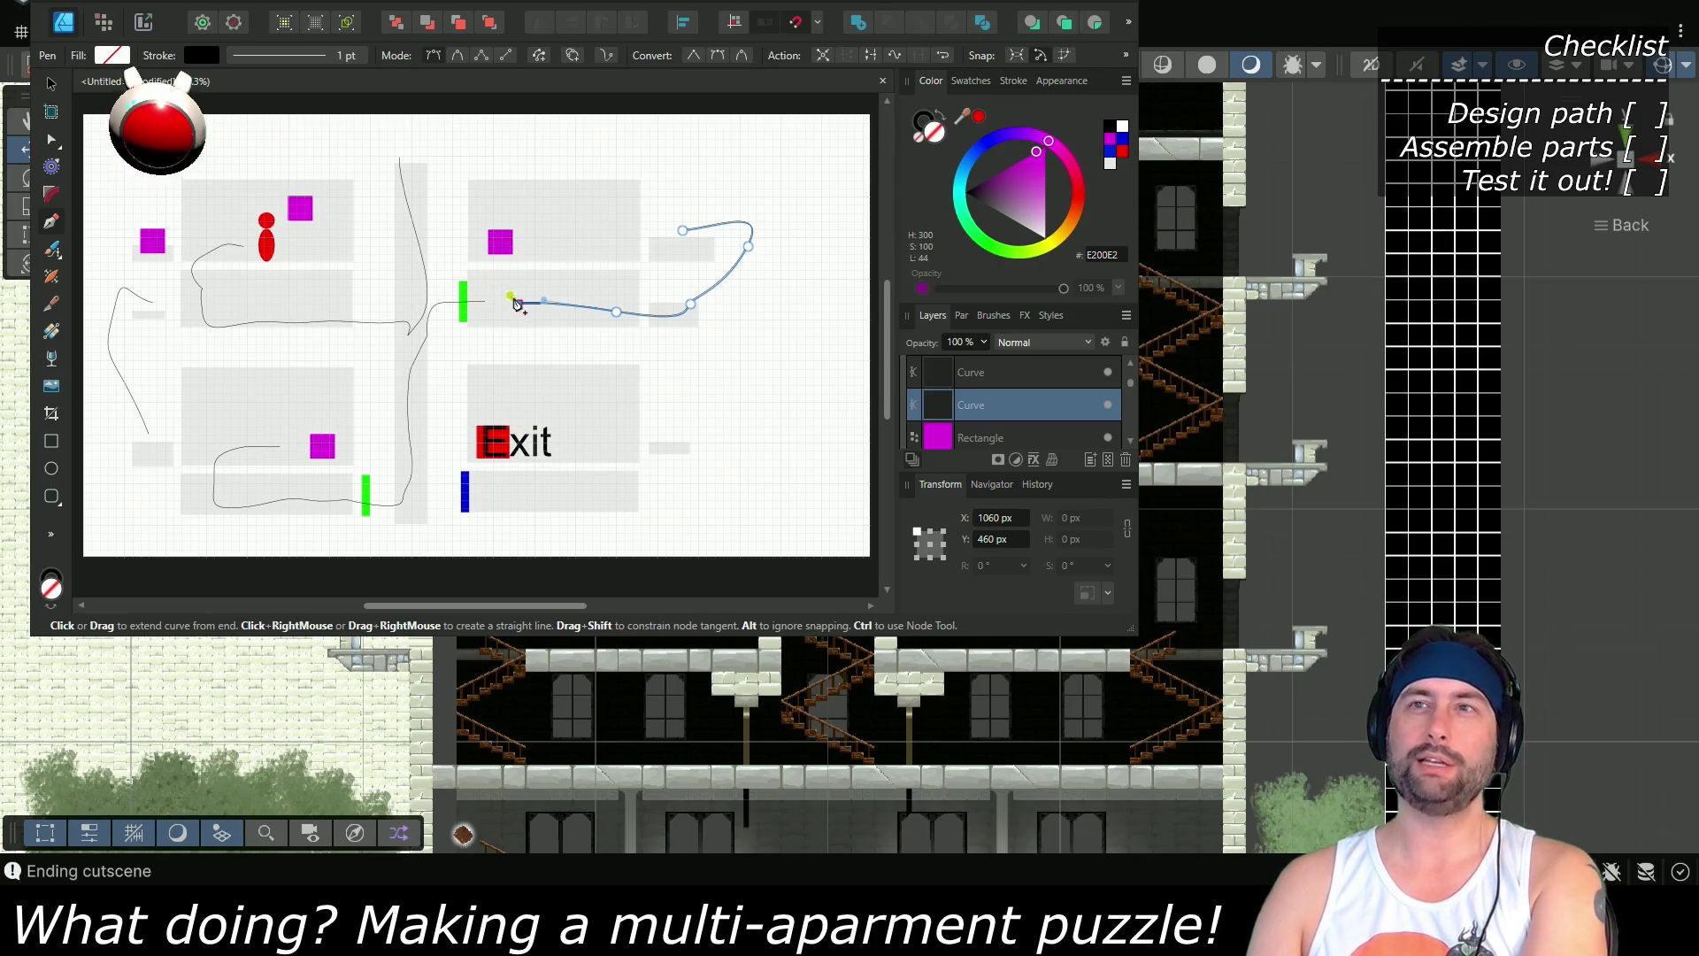
pyautogui.click(48, 88)
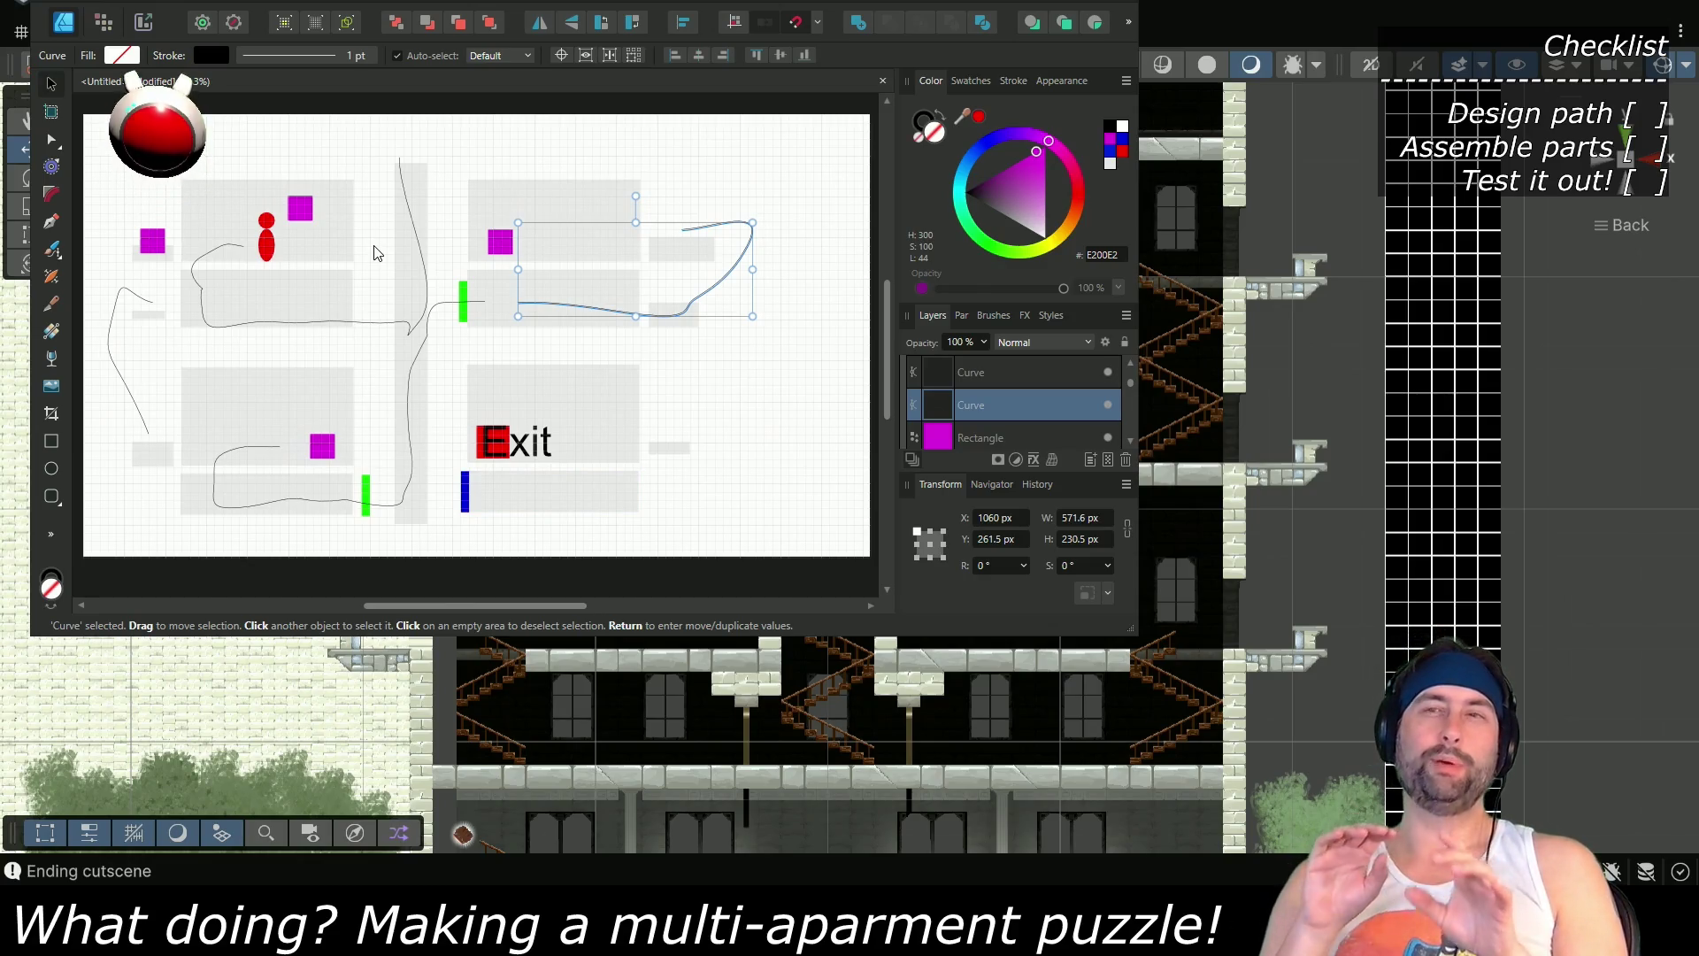
pyautogui.click(601, 133)
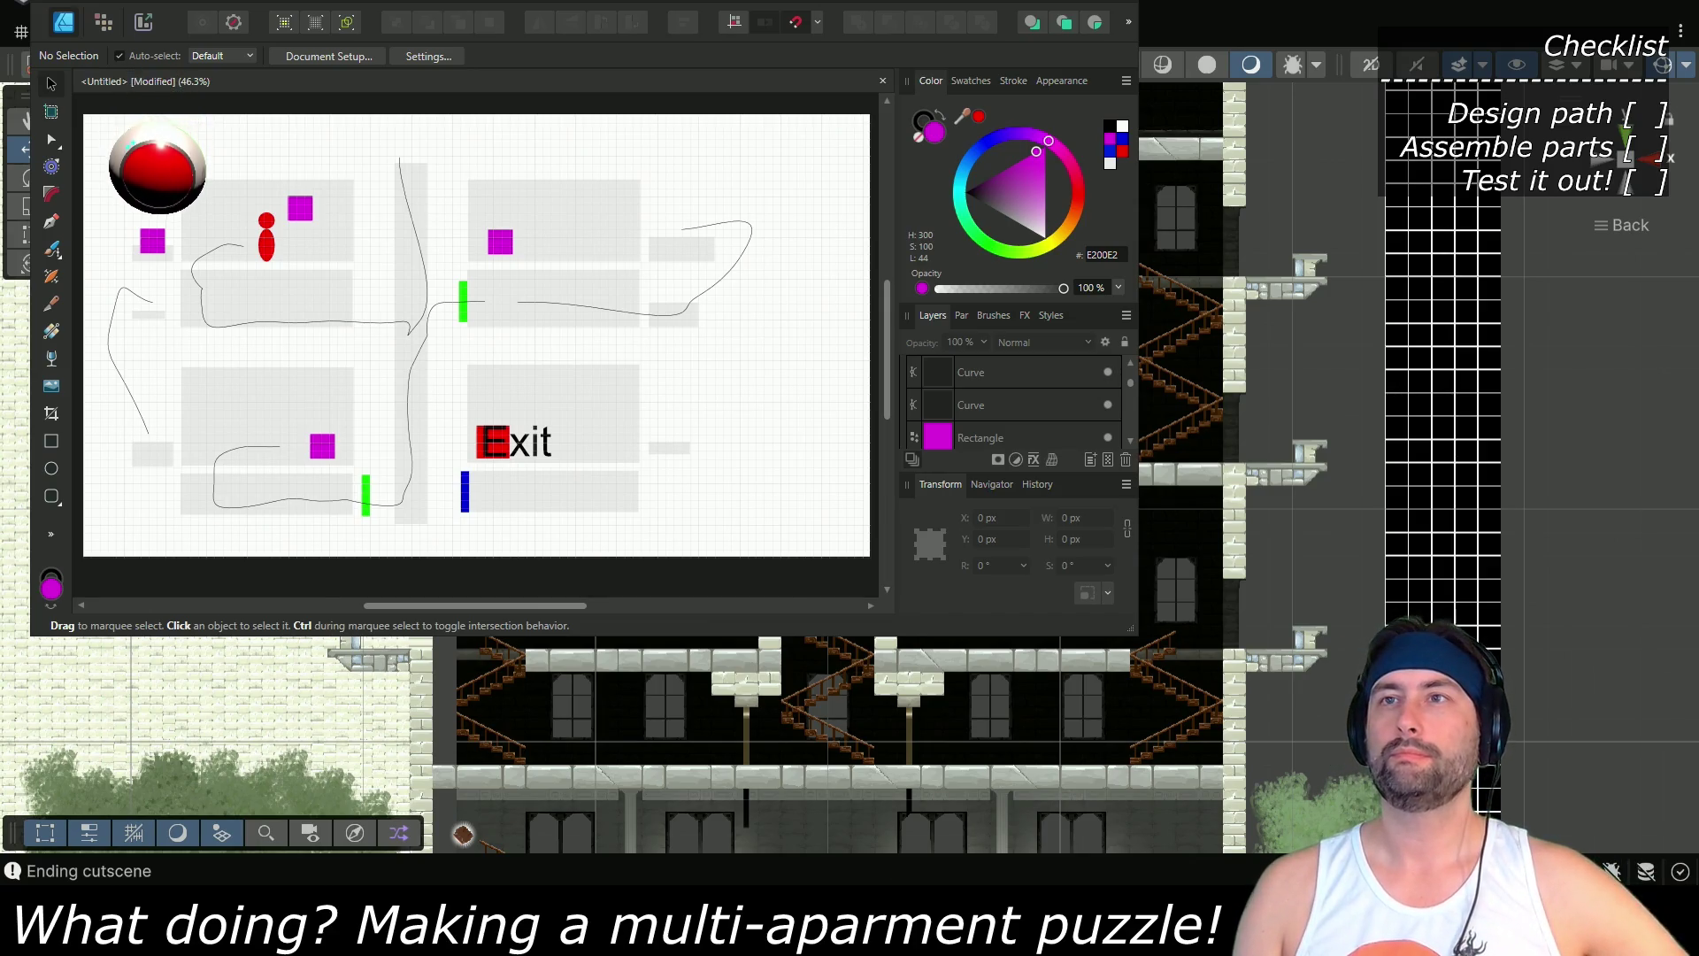
# Draw a route from the upper-left magenta square down the shaft to the blue bar, nudging it slightly
pyautogui.press('p')
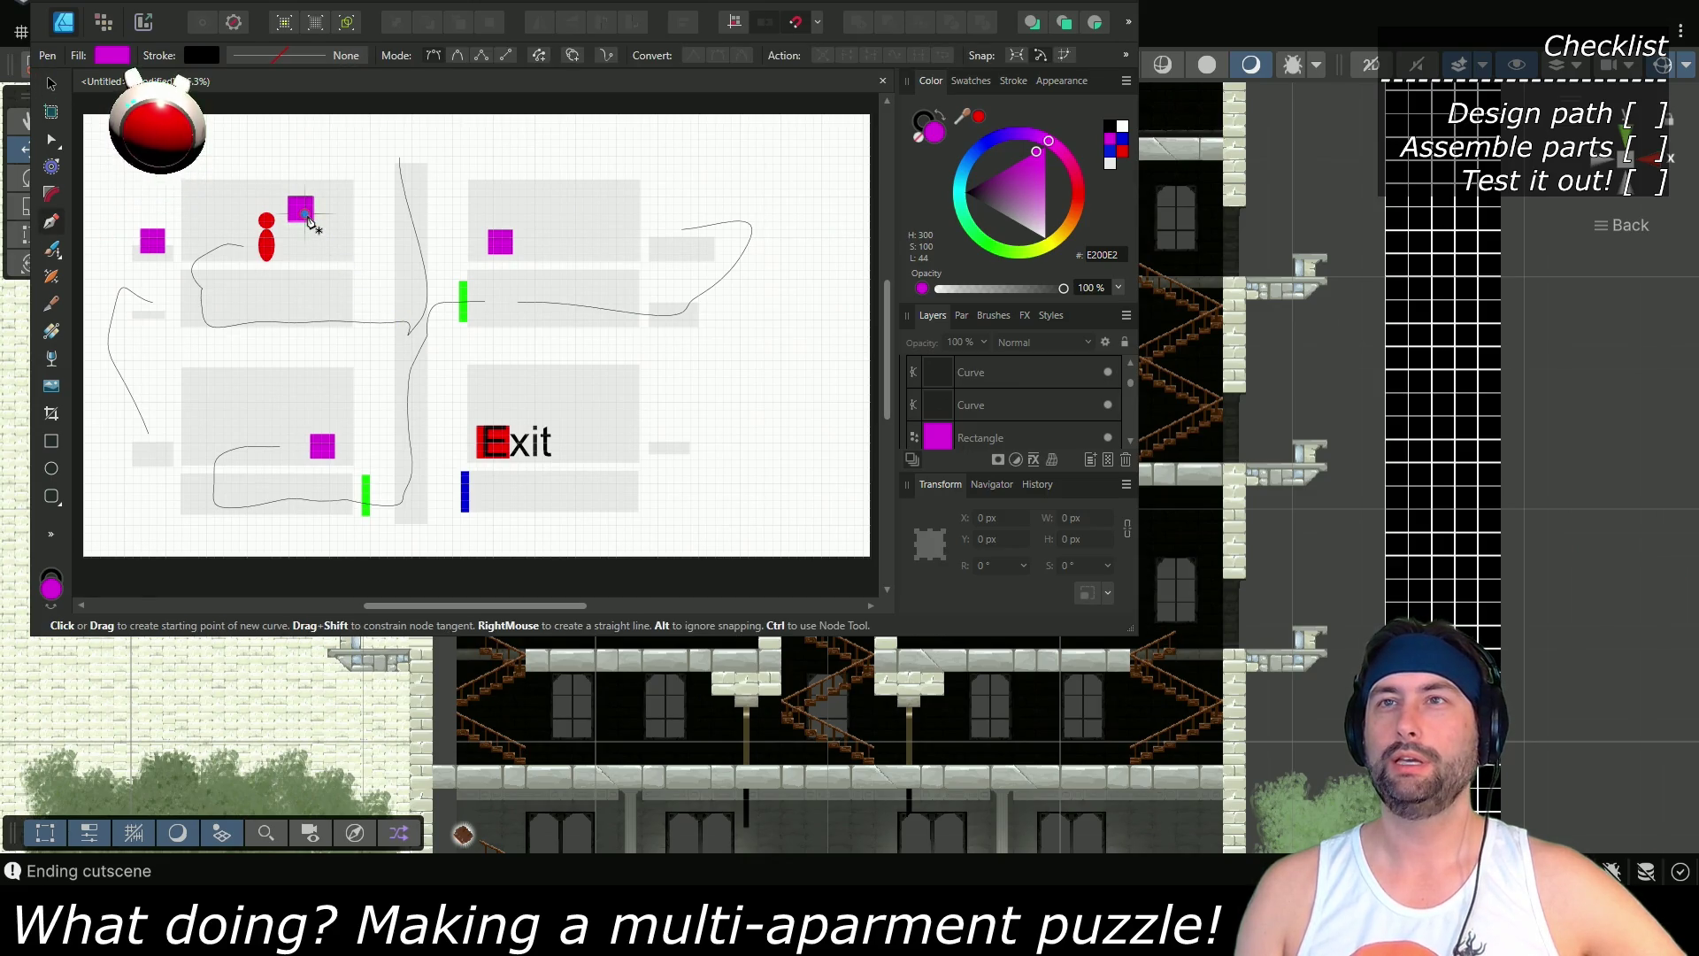
pyautogui.click(305, 213)
pyautogui.click(346, 254)
pyautogui.click(403, 385)
pyautogui.moveTo(419, 483)
pyautogui.mouseDown()
pyautogui.moveTo(452, 511)
pyautogui.moveTo(498, 505)
pyautogui.mouseUp()
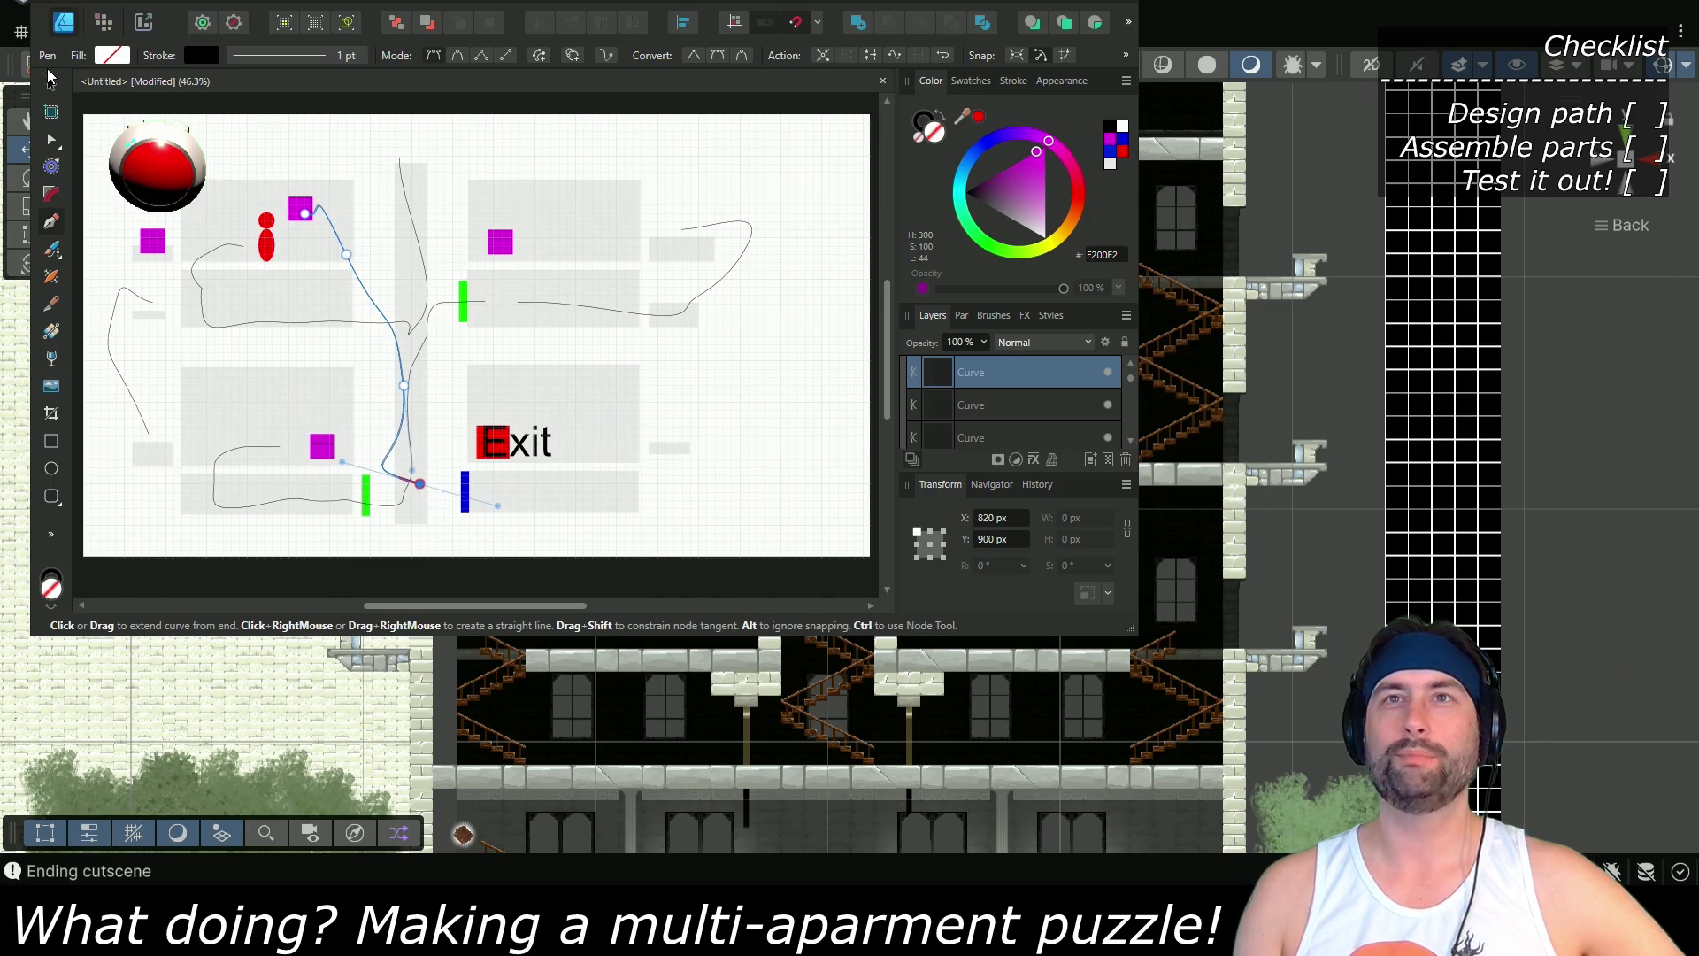
pyautogui.click(52, 82)
pyautogui.moveTo(359, 284); pyautogui.dragTo(375, 289)
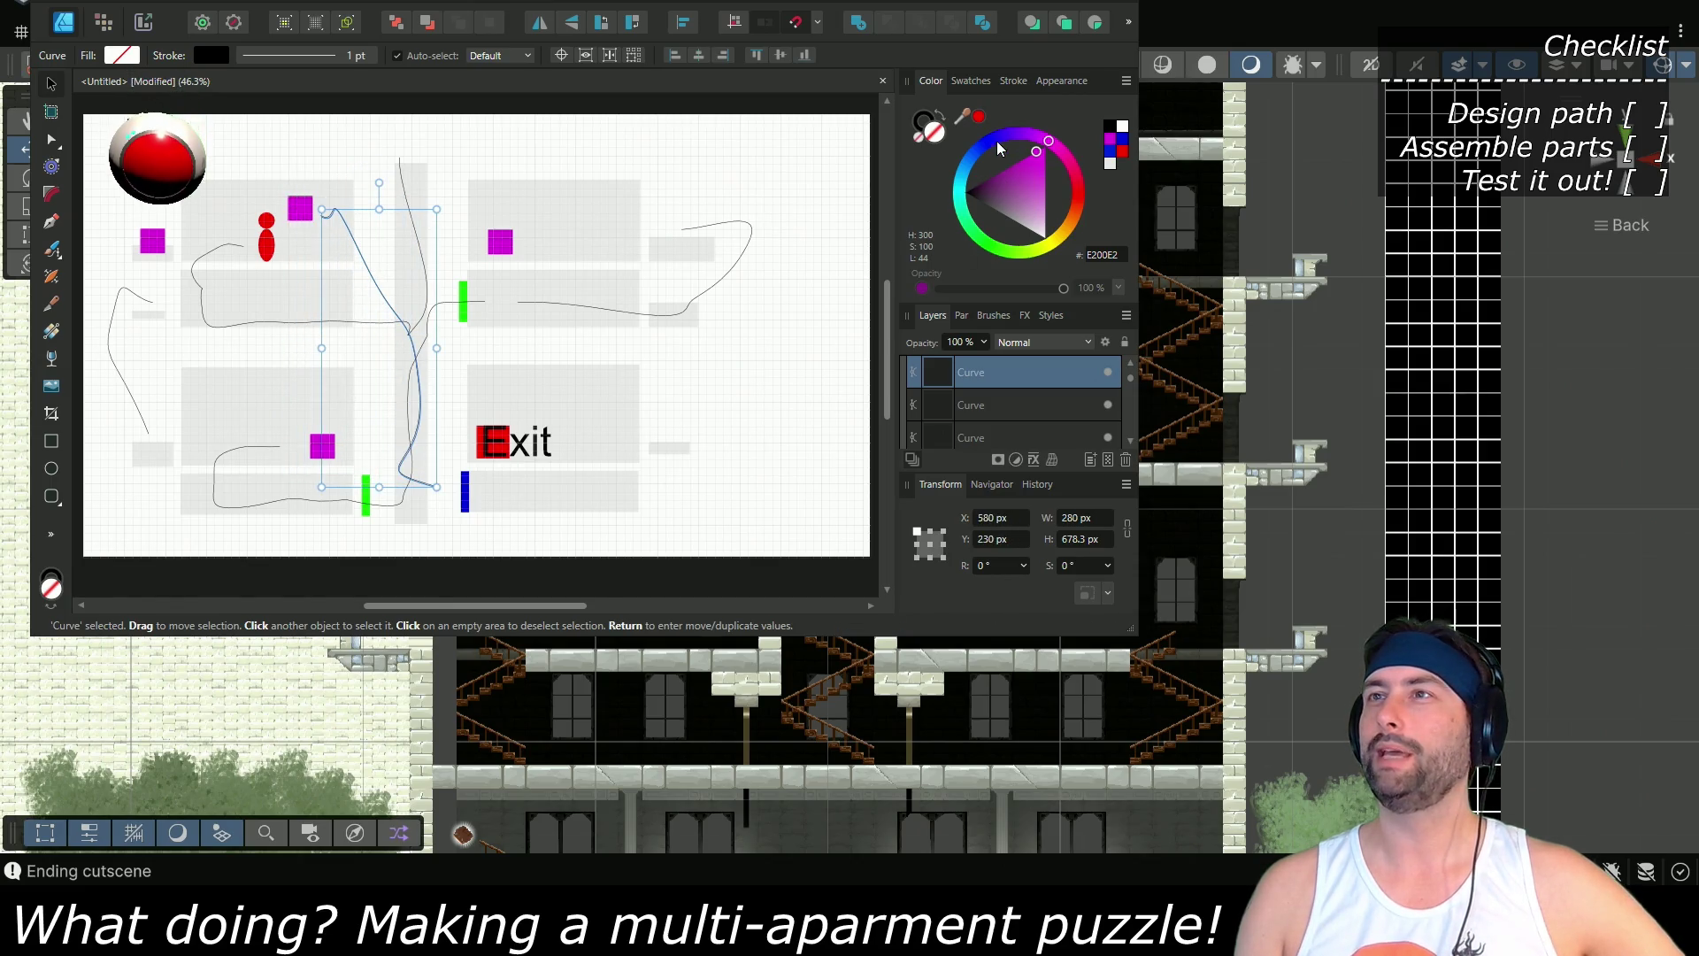
pyautogui.click(1080, 194)
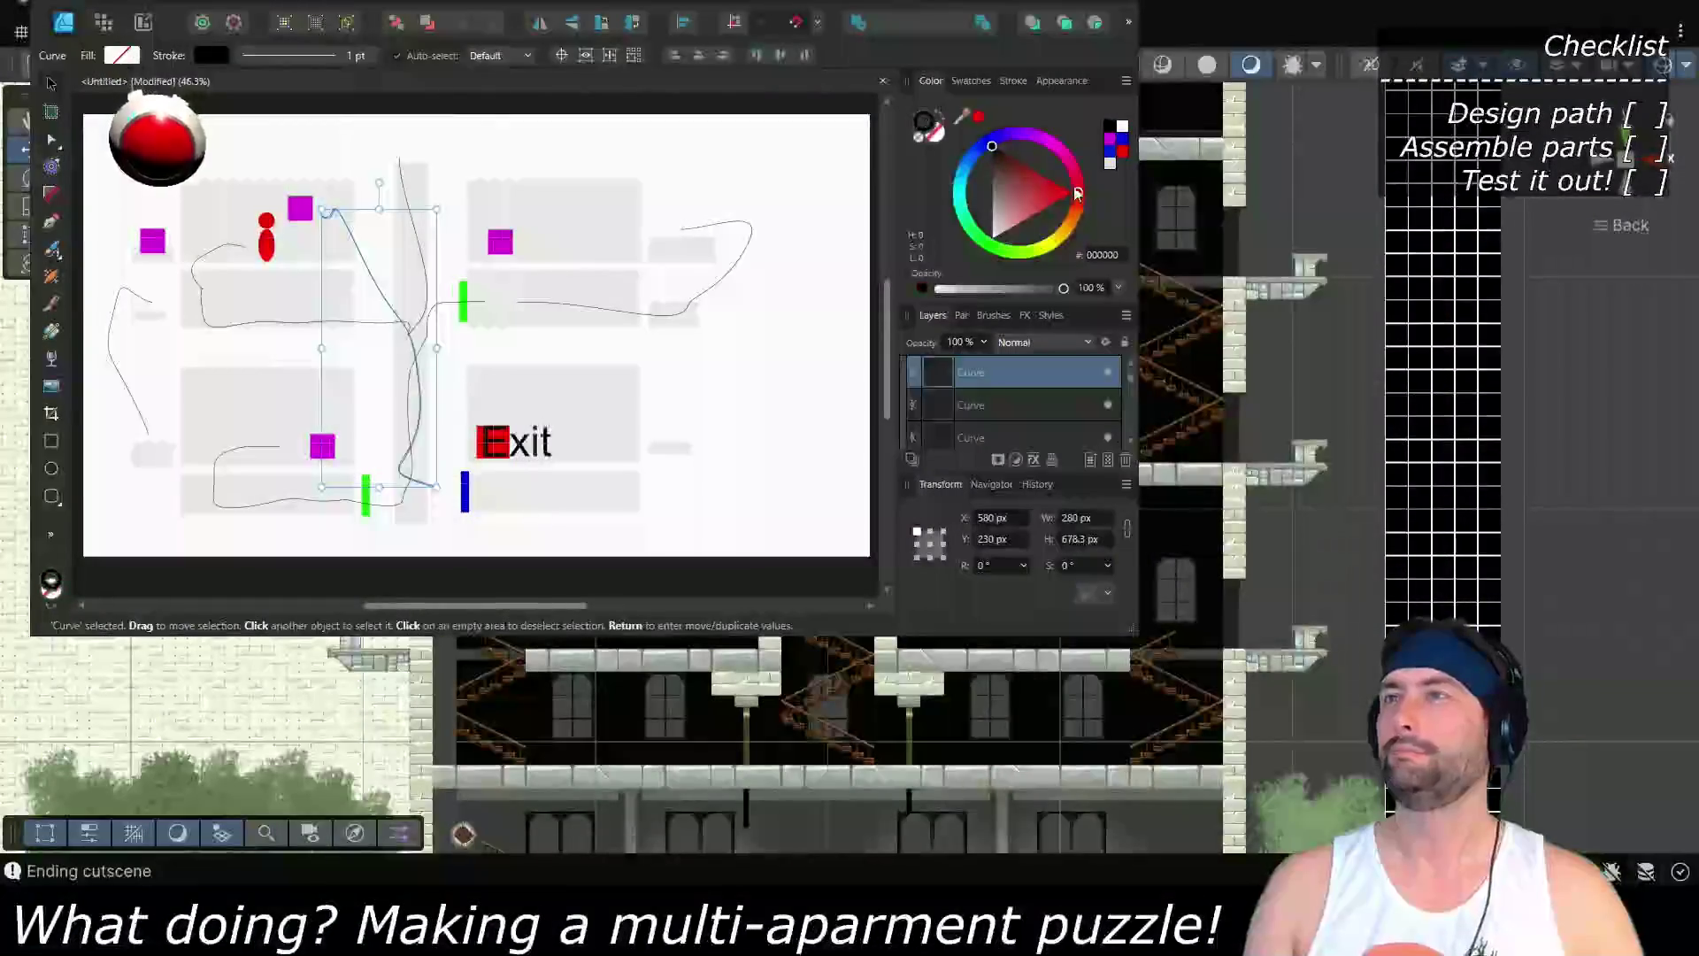
# Make the selected route a red stroke 7.4 pt wide
pyautogui.click(1055, 188)
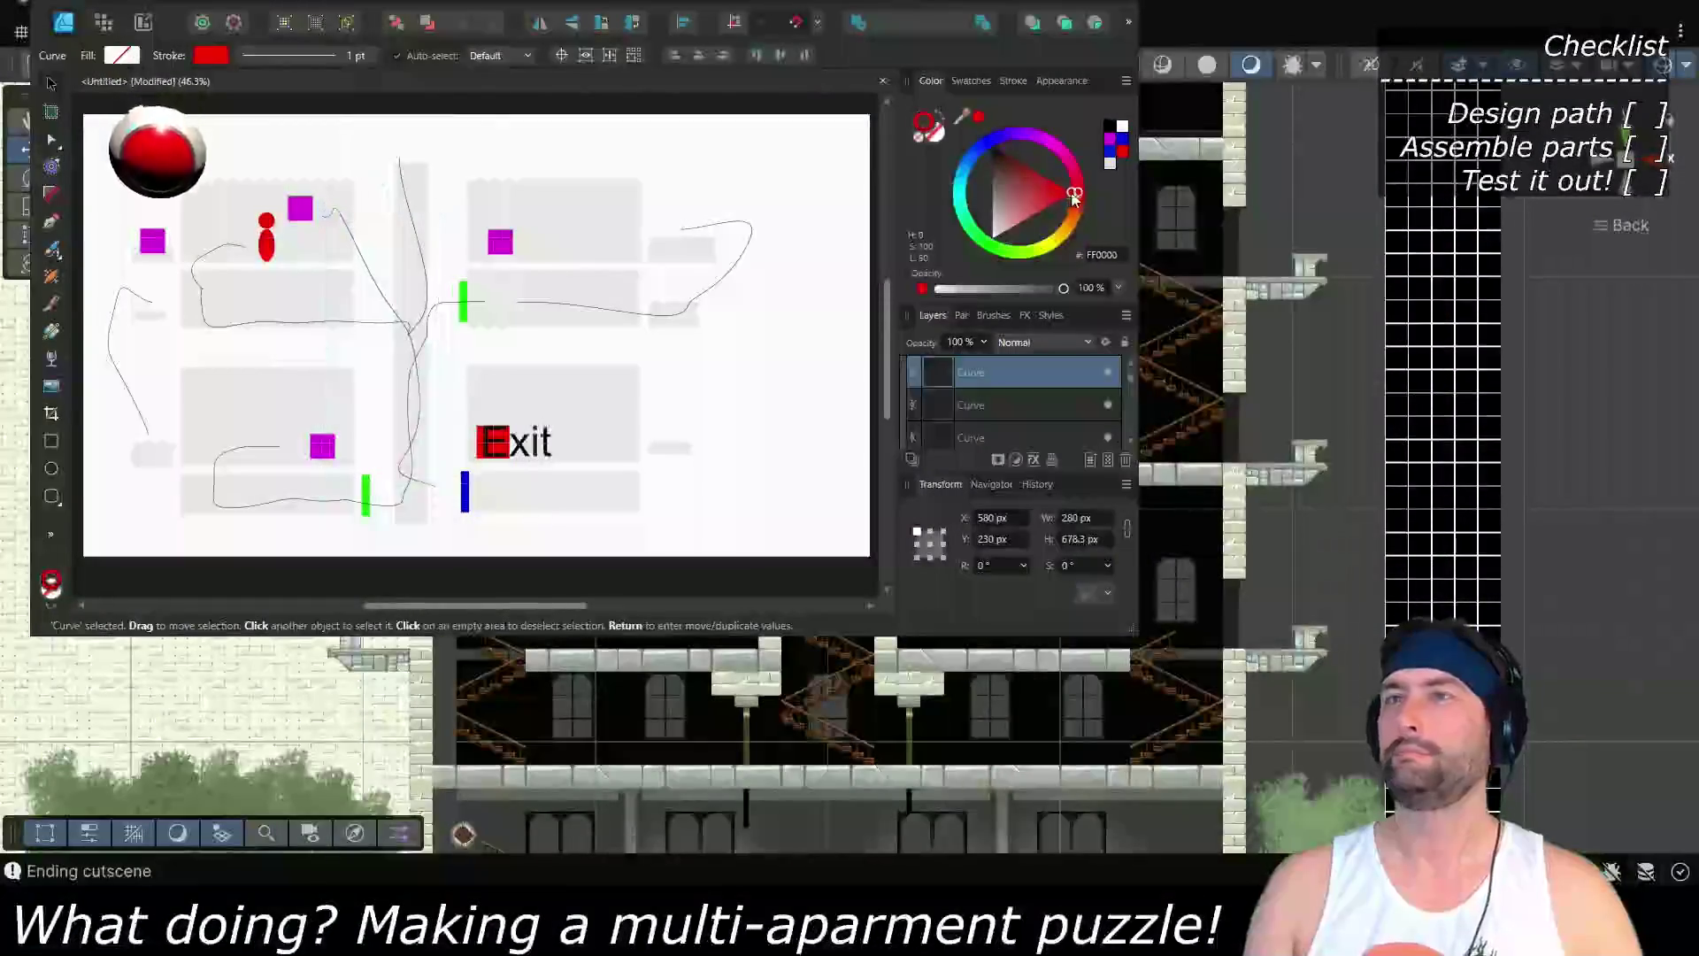
pyautogui.click(311, 60)
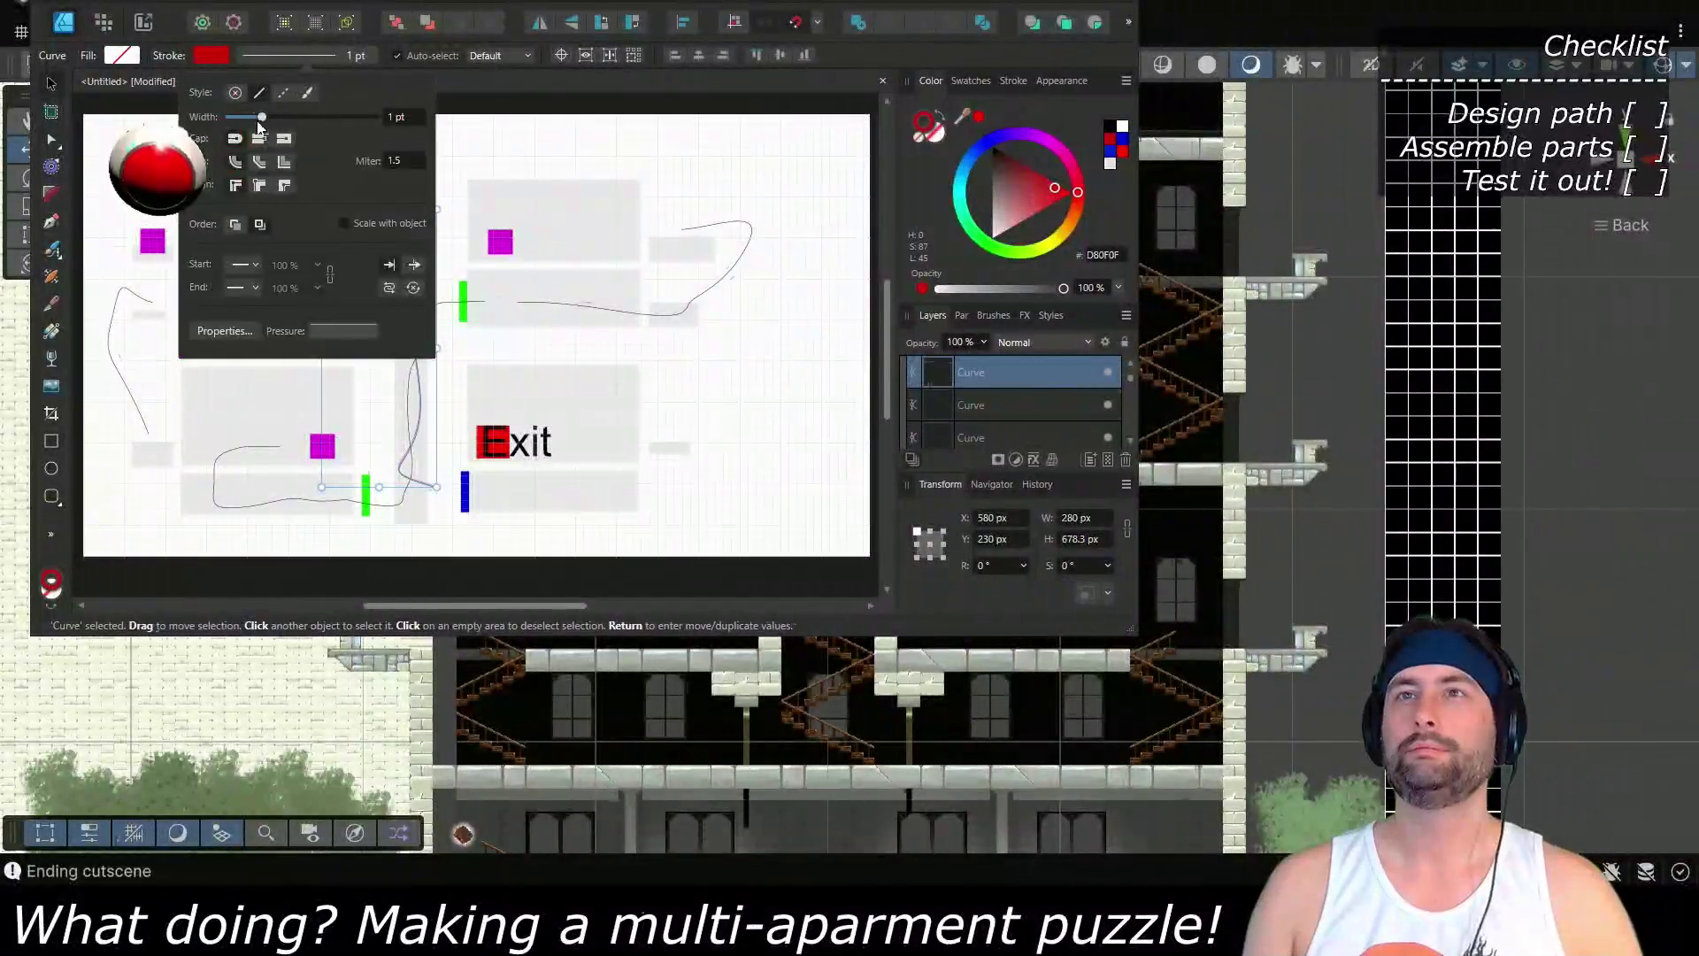
pyautogui.moveTo(263, 117); pyautogui.dragTo(283, 117)
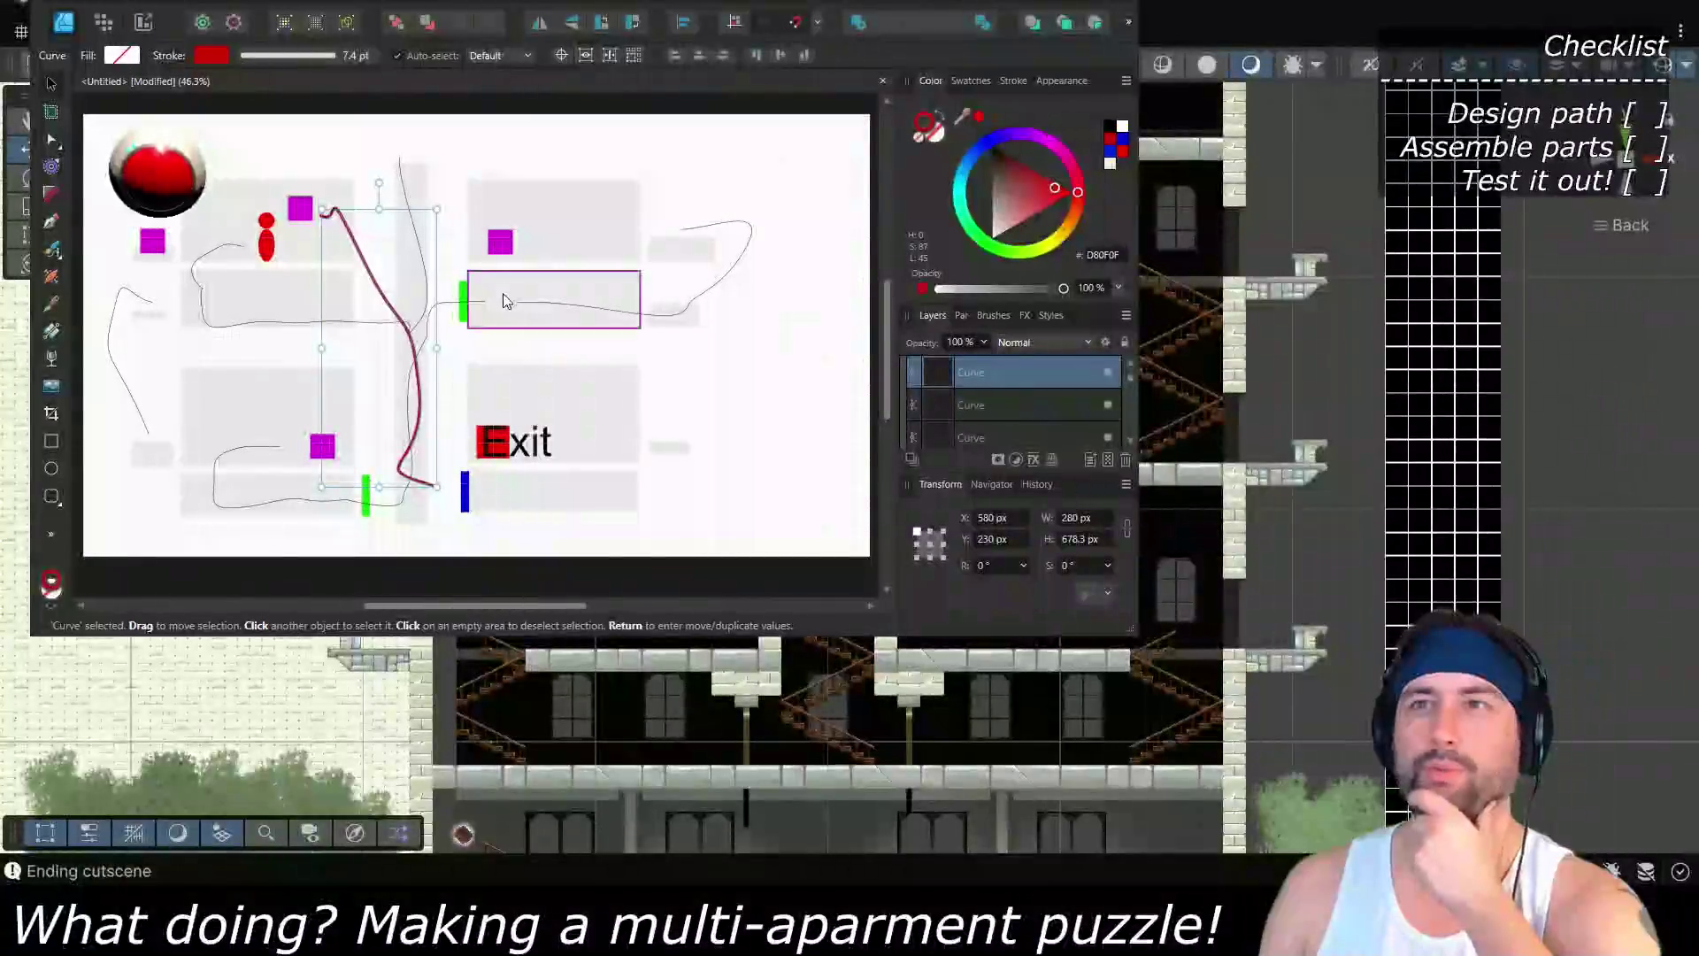
# Draw a small oval beside the upper green bar with a pale teal outline
pyautogui.click(51, 468)
pyautogui.moveTo(489, 279); pyautogui.dragTo(519, 321)
pyautogui.click(958, 210)
# Give the oval a pale teal outline and bright green 00E298 fill, then minimize Affinity Designer
pyautogui.click(1007, 204)
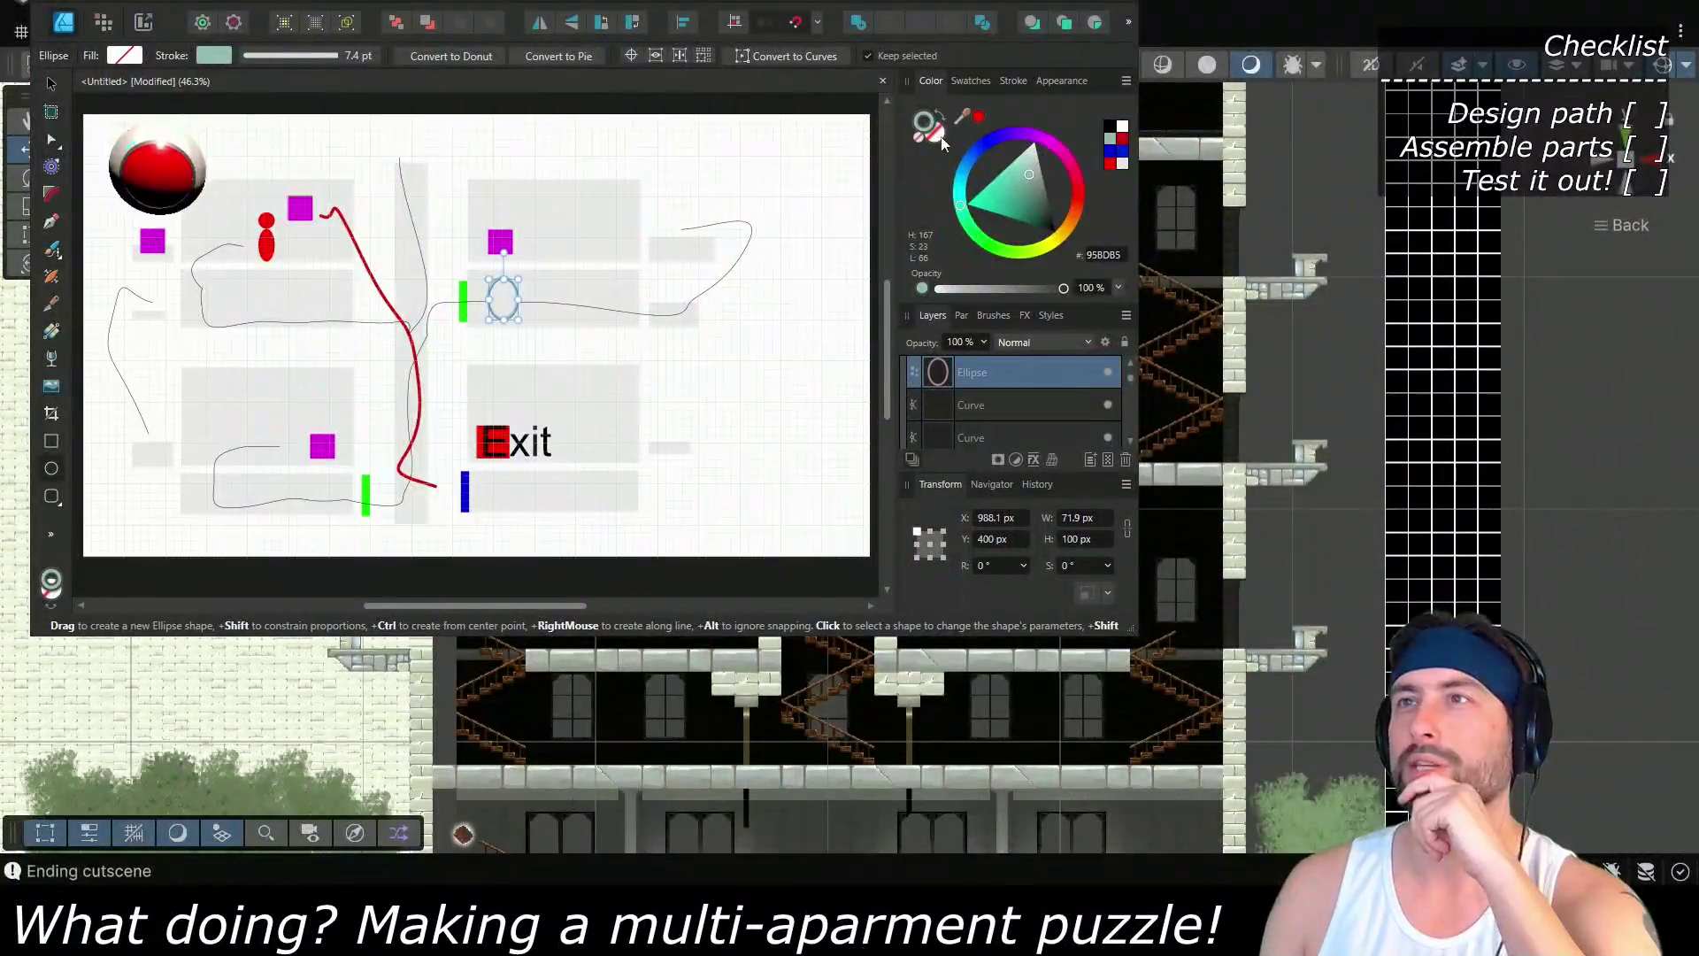
pyautogui.click(938, 133)
pyautogui.click(966, 211)
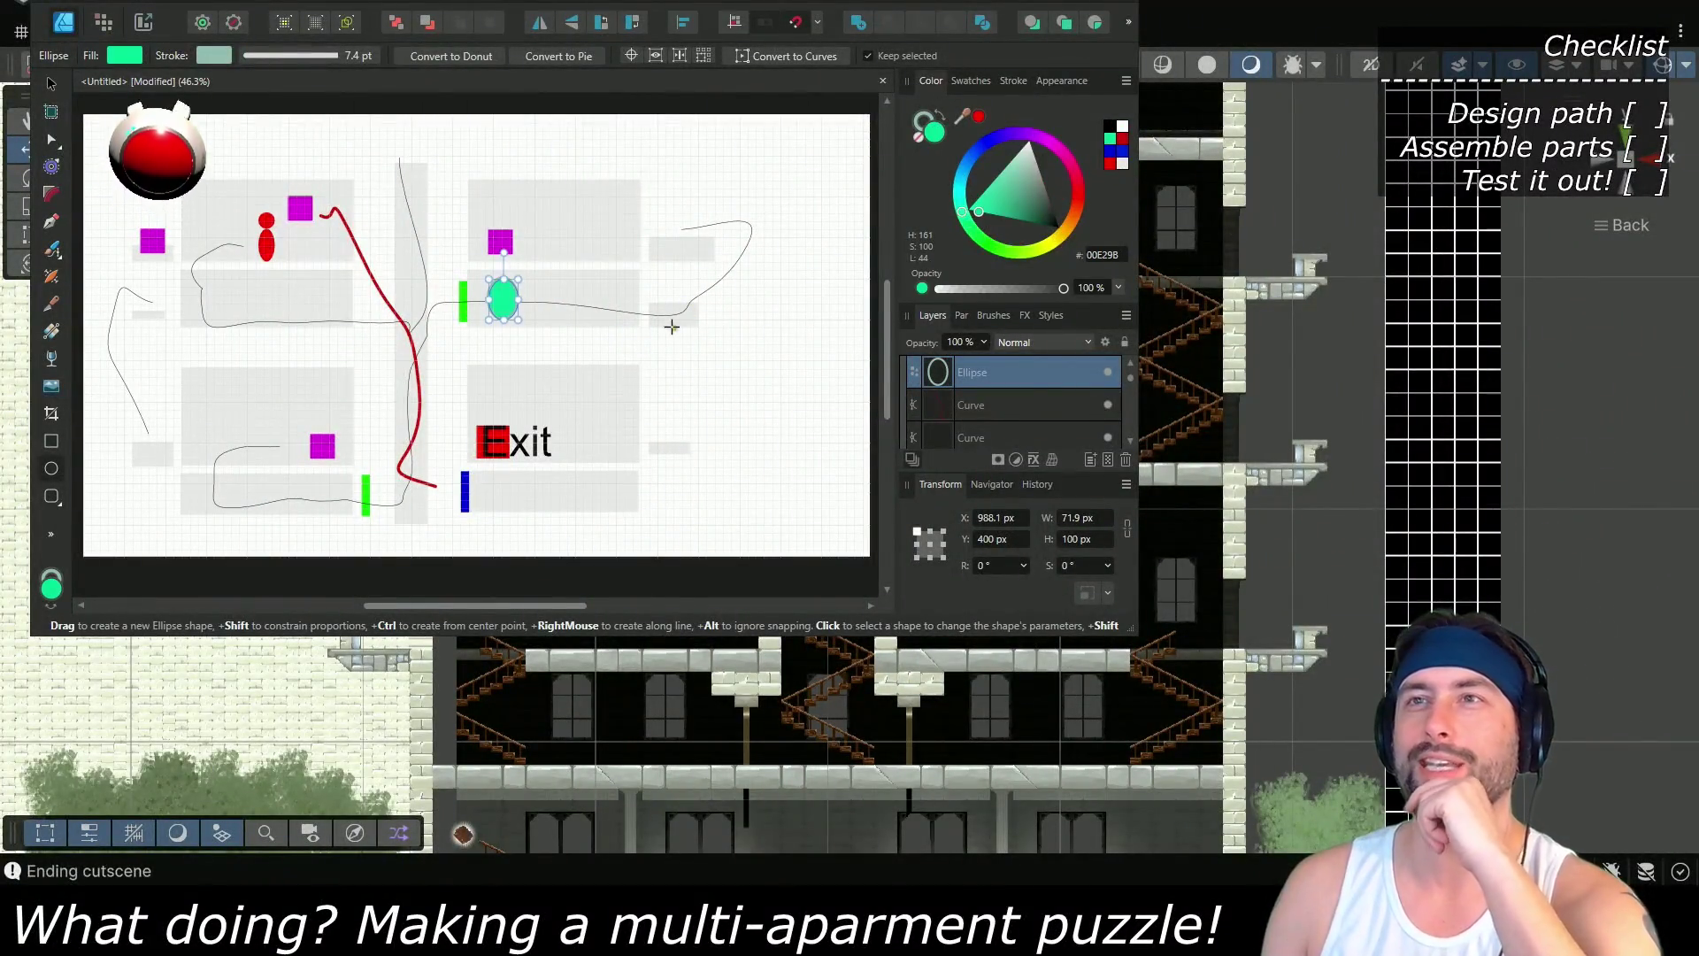
pyautogui.press('v')
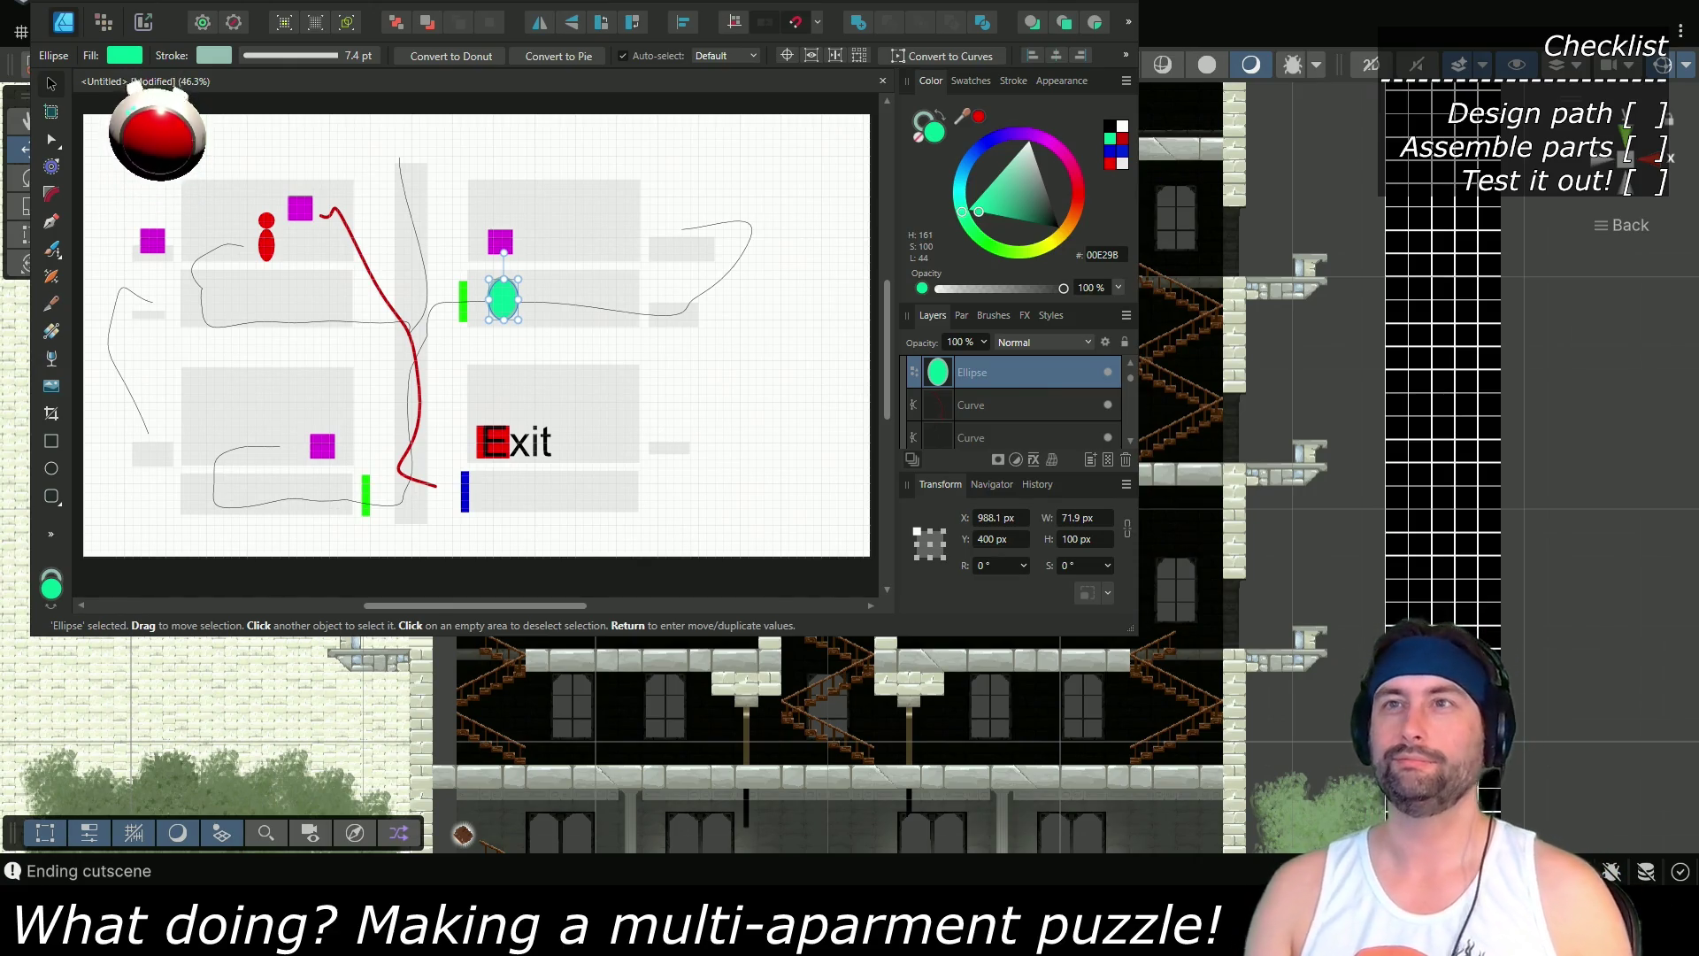
pyautogui.click(1212, 39)
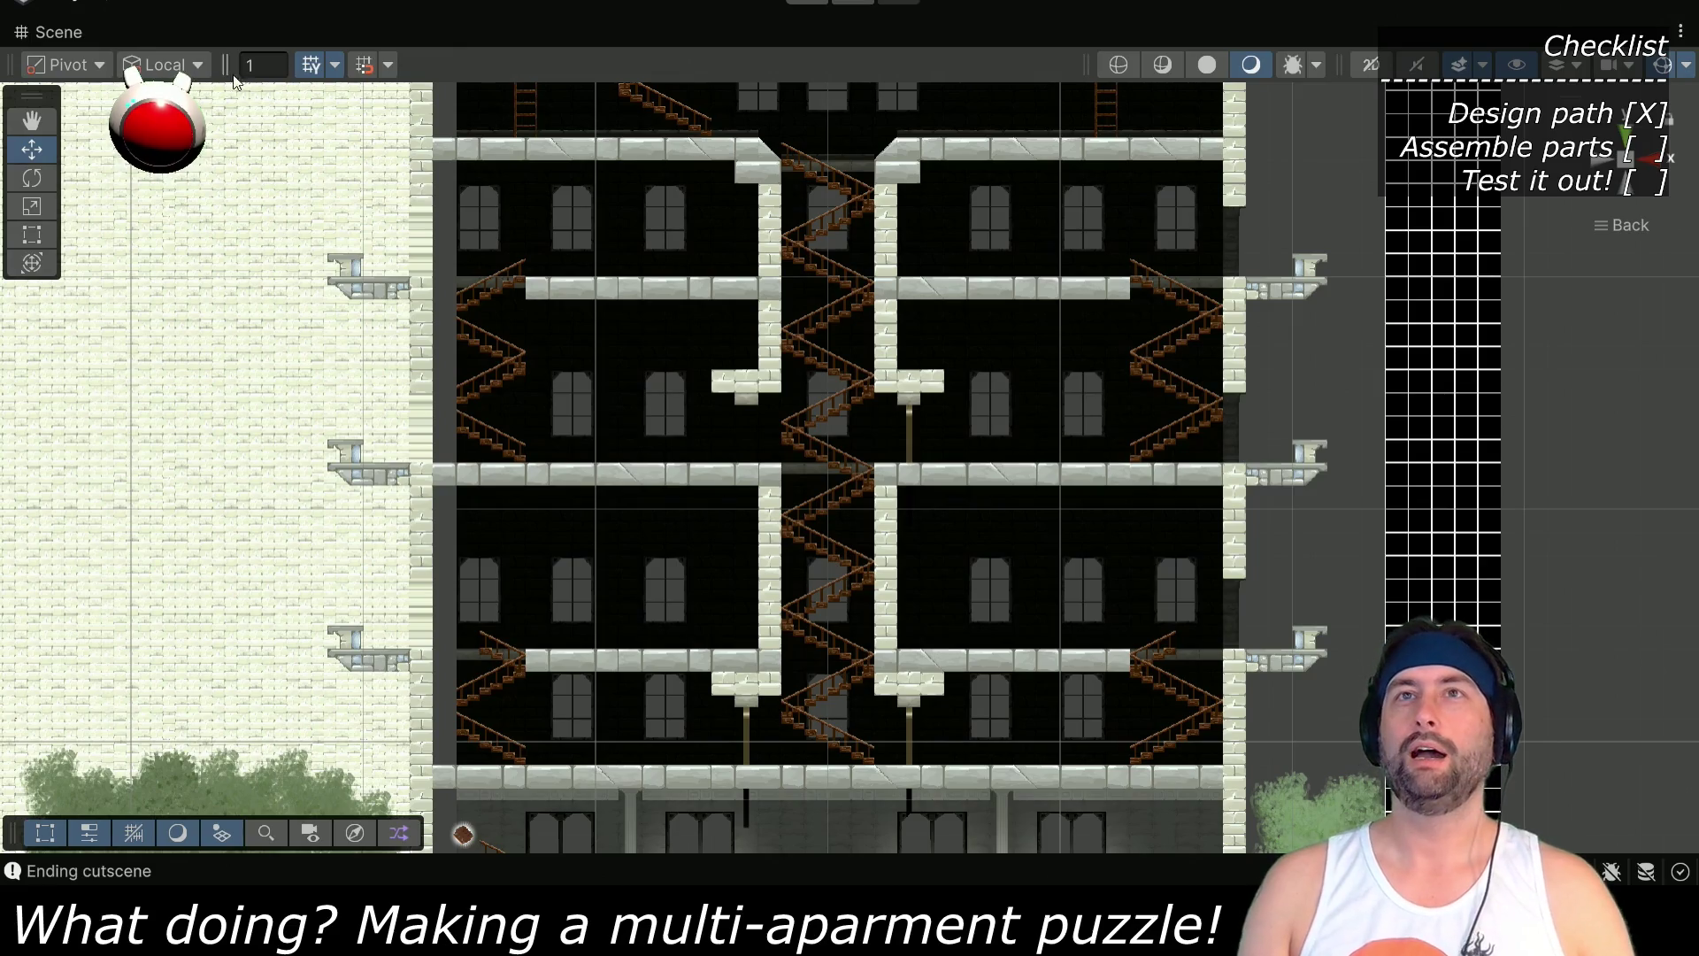
# Restore the Unity layout, collapse the Verbs, Prepositions and LibraryPuzzle folders, and enlarge the Hierarchy
pyautogui.doubleClick(61, 35)
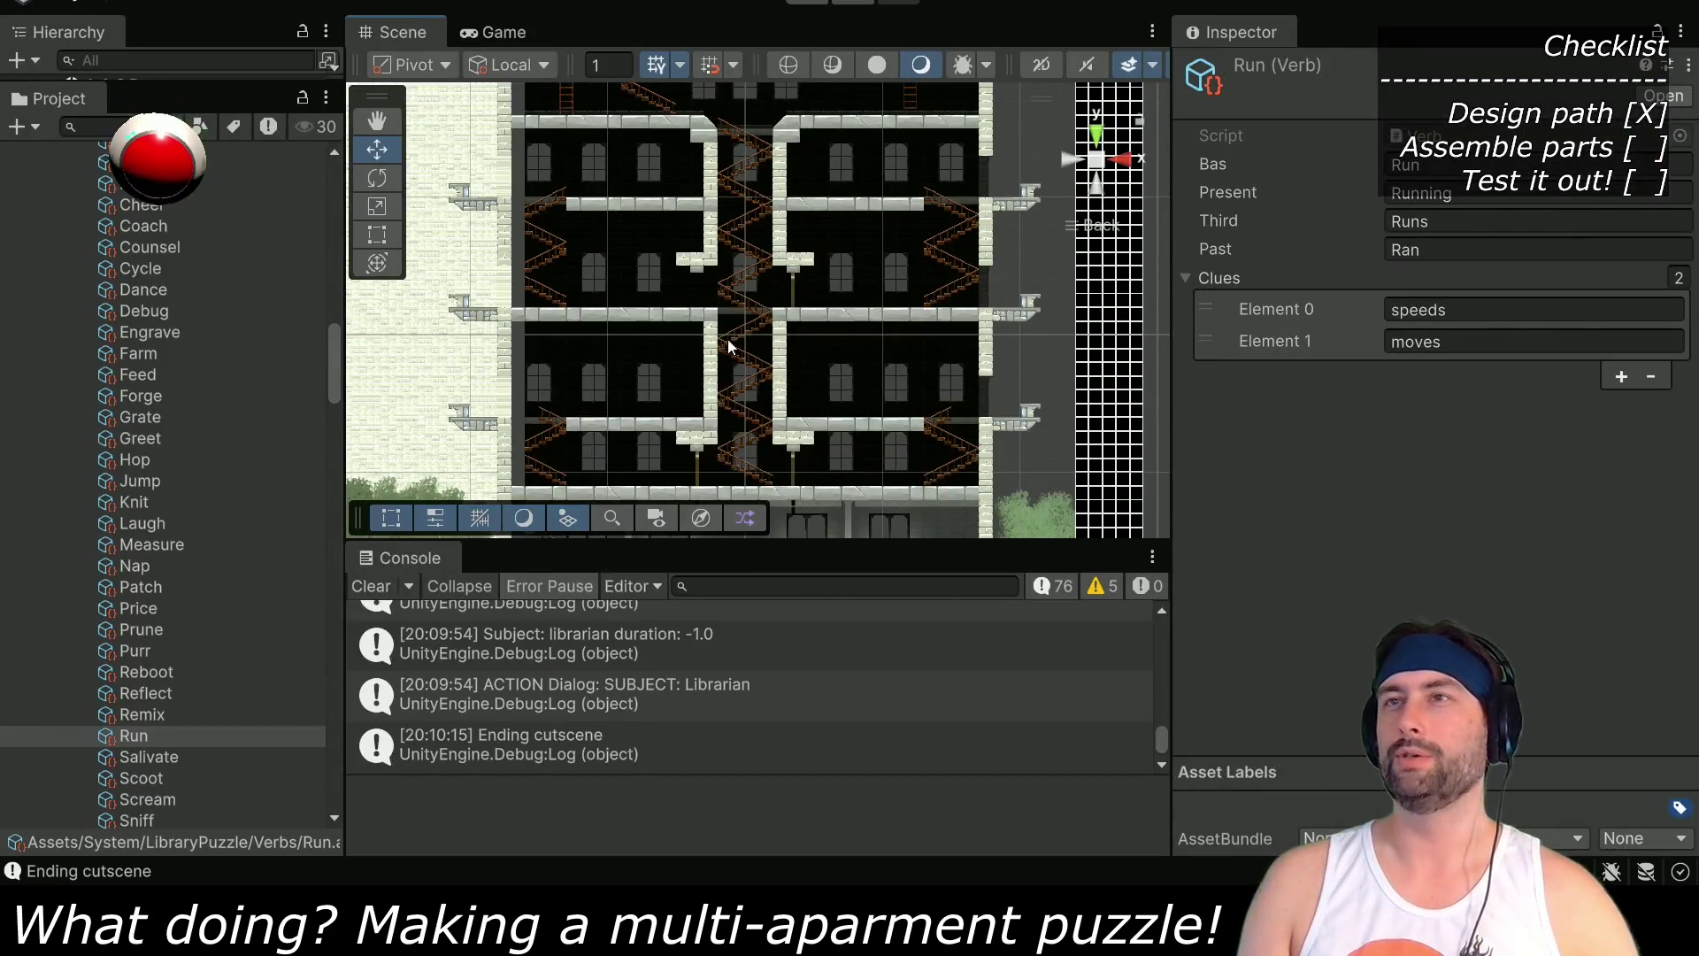
pyautogui.scroll(-3, 747, 345)
pyautogui.moveTo(490, 221); pyautogui.dragTo(691, 461)
pyautogui.scroll(6, 115, 483)
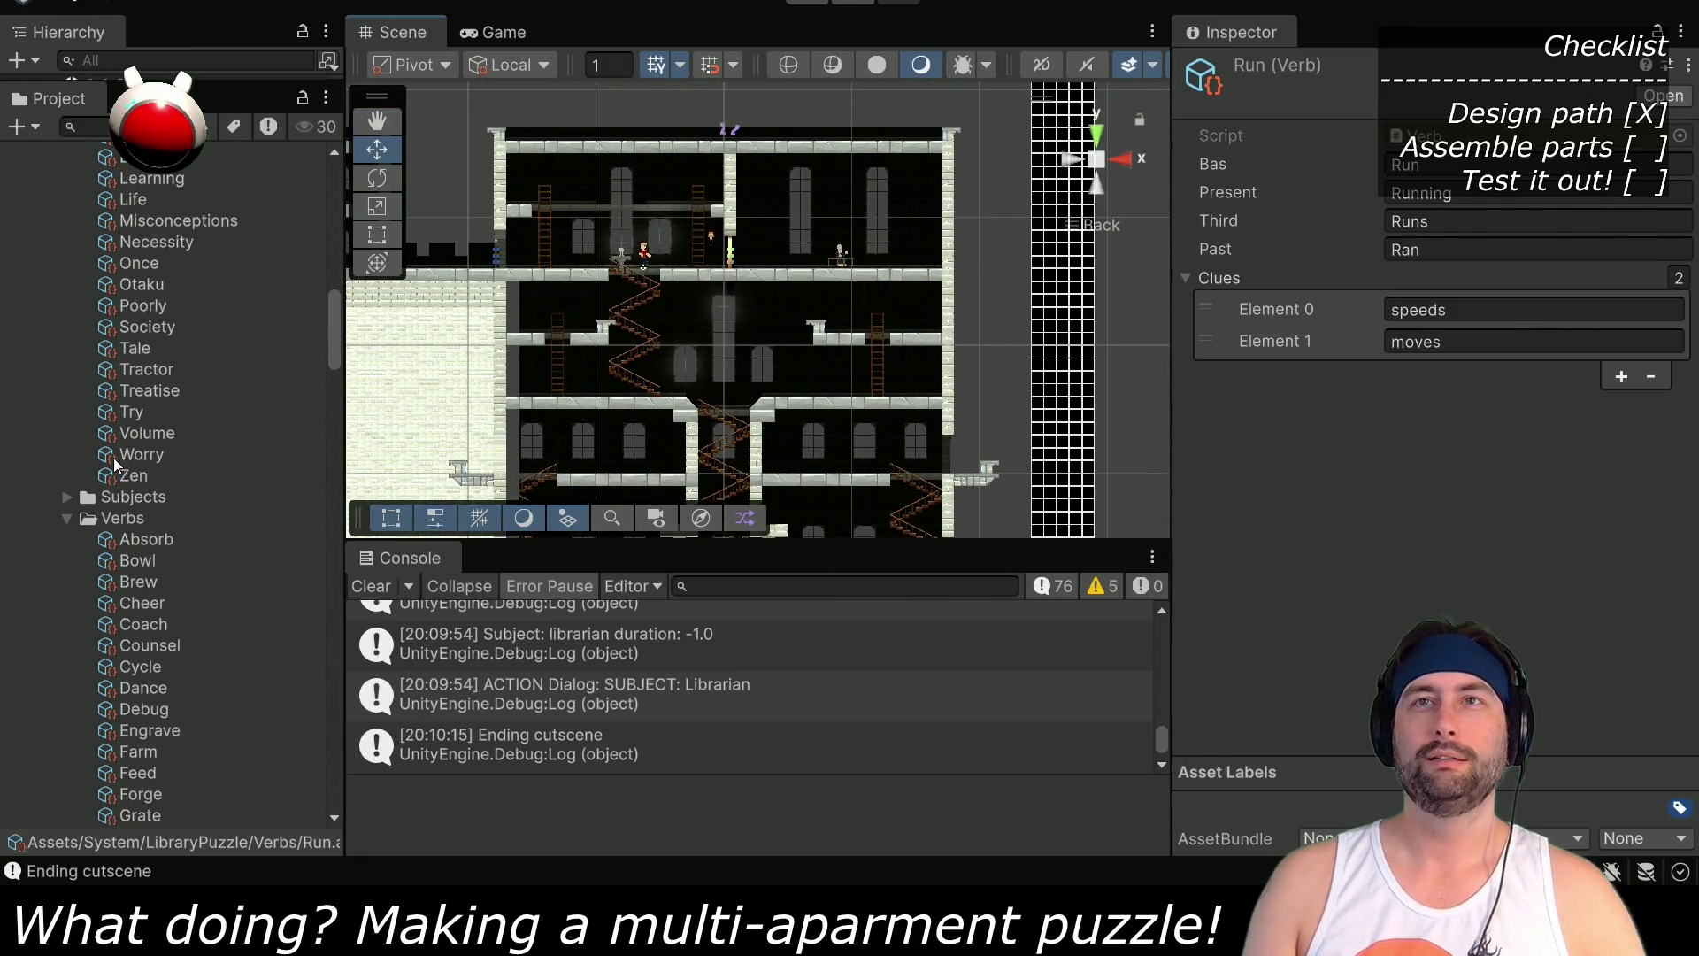
pyautogui.click(67, 518)
pyautogui.scroll(5, 65, 481)
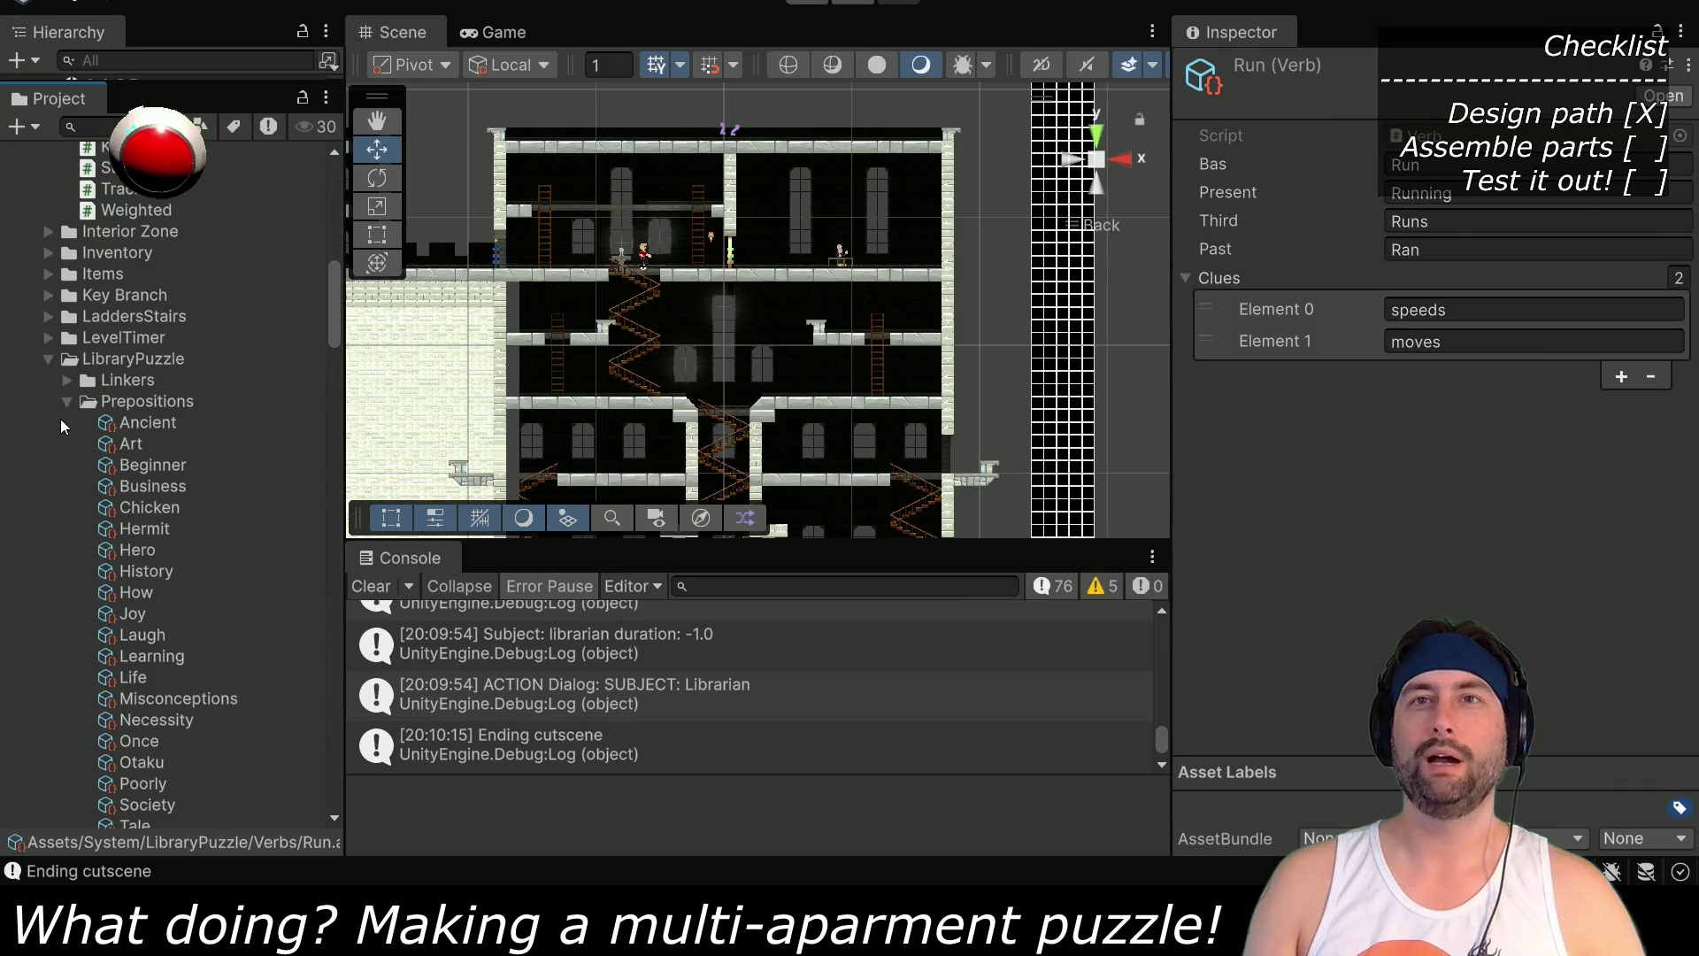
pyautogui.click(67, 401)
pyautogui.click(49, 360)
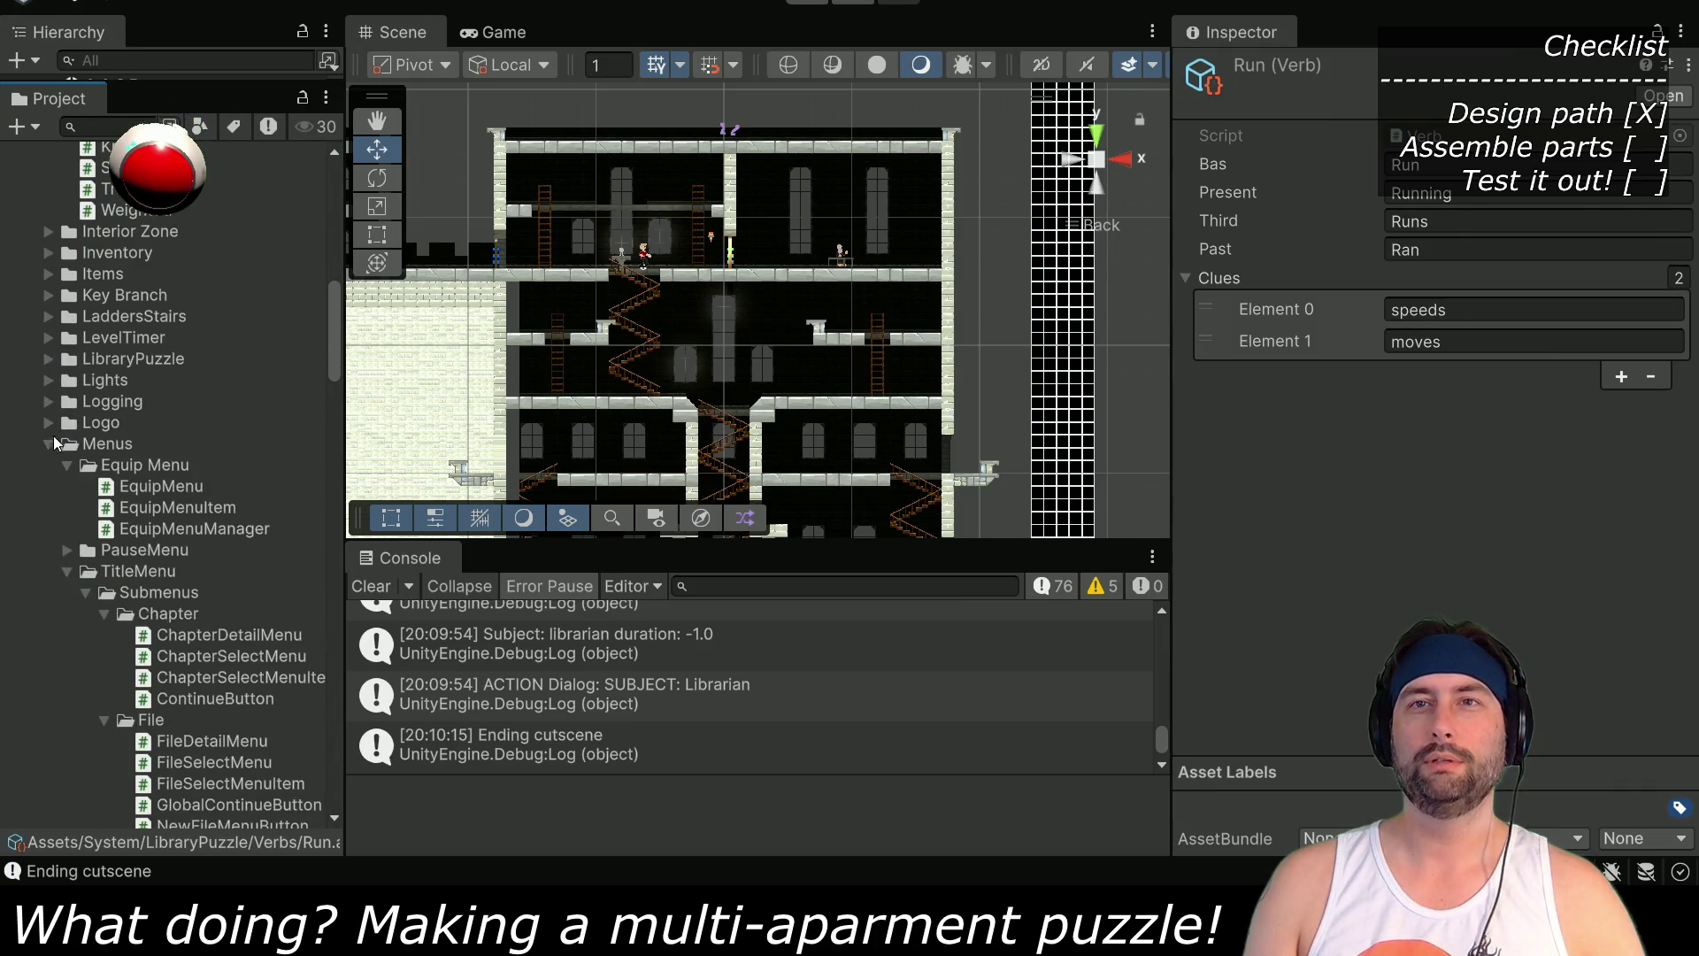
pyautogui.moveTo(148, 85); pyautogui.dragTo(146, 556)
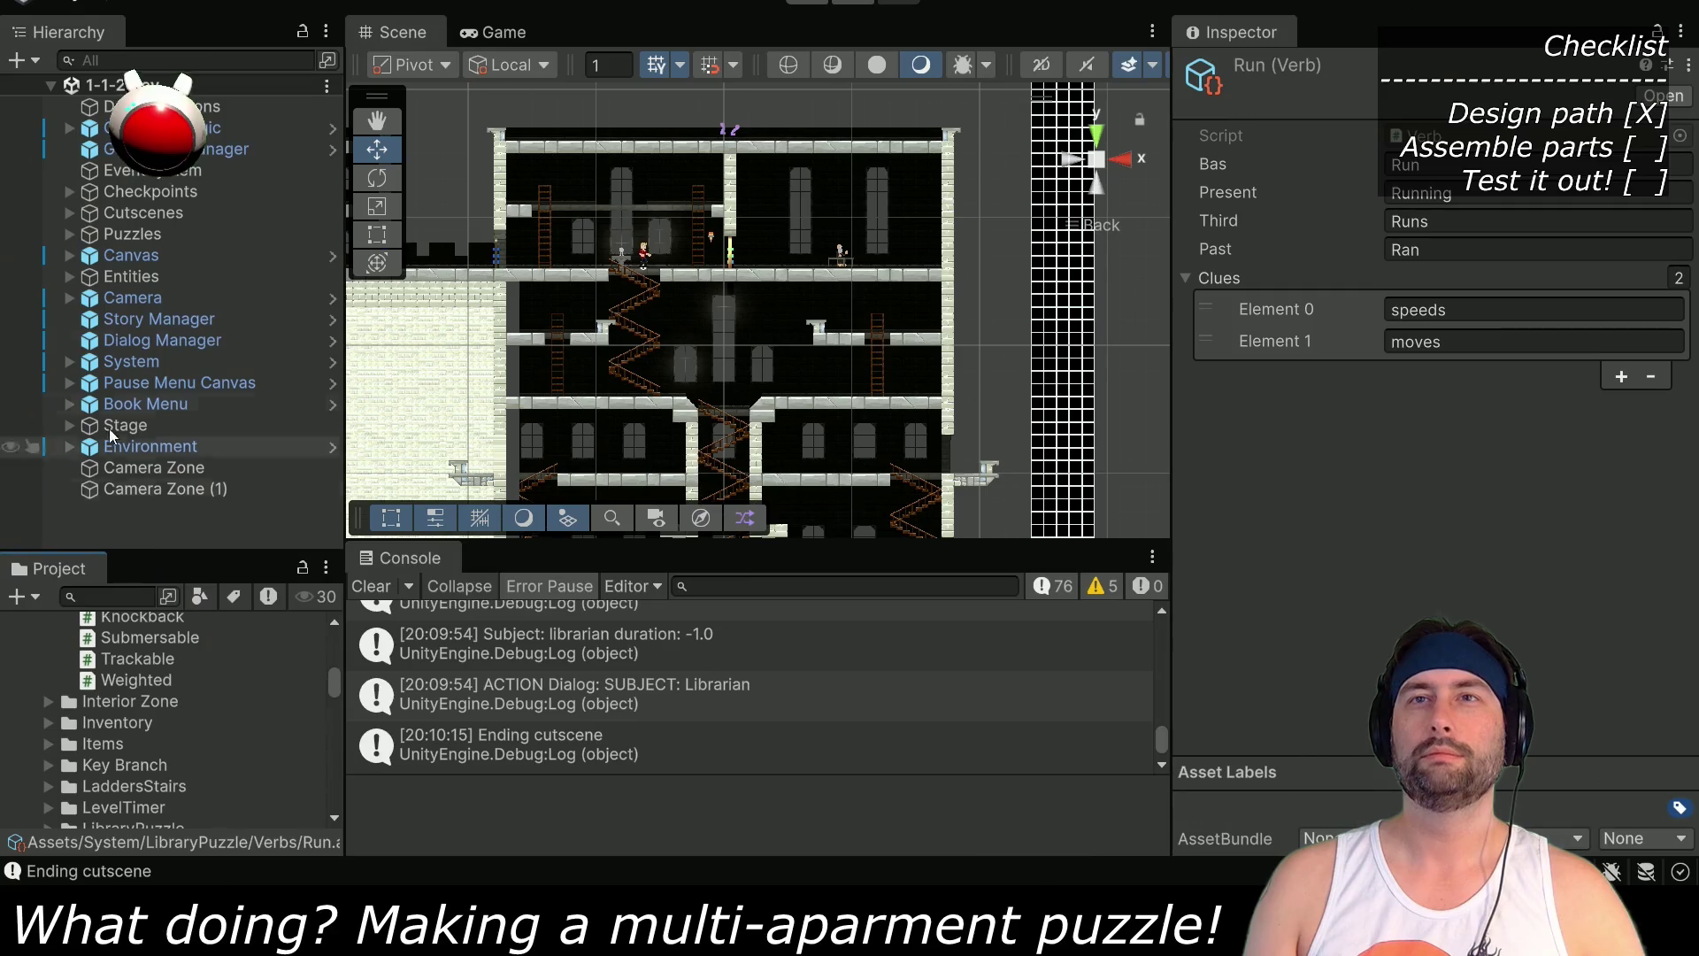
# Select Dent under Entities, move it into the apartment stairwell, and start the playtest
pyautogui.click(69, 276)
pyautogui.click(104, 319)
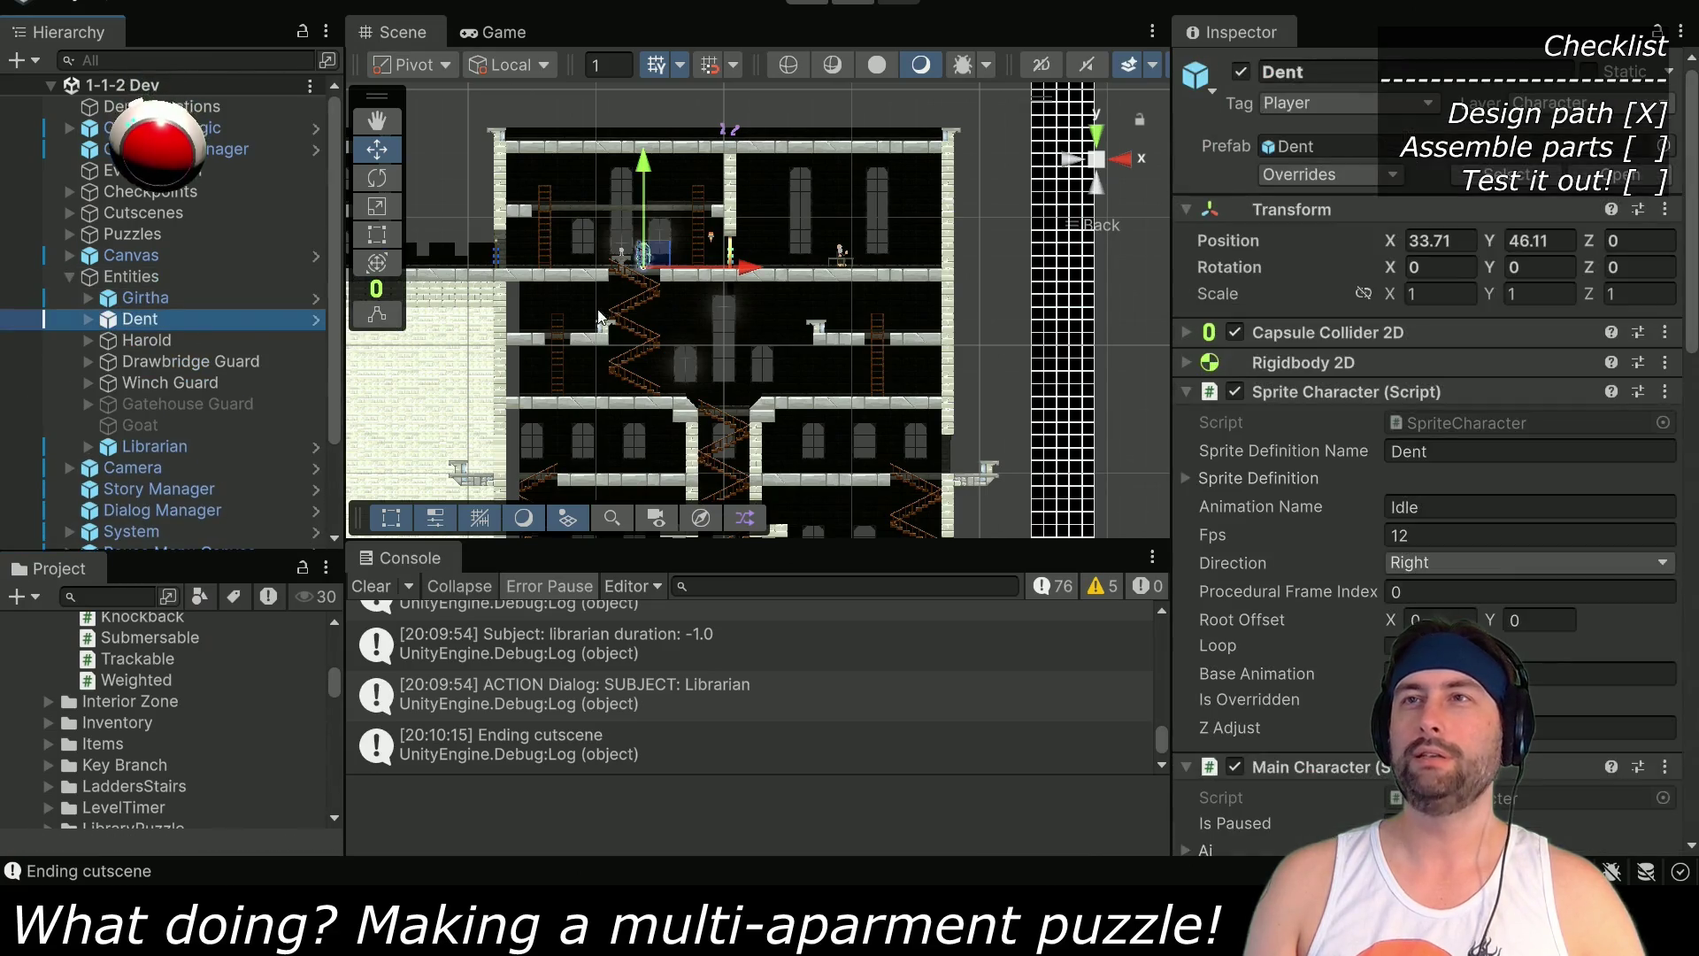
pyautogui.moveTo(660, 257)
pyautogui.mouseDown()
pyautogui.moveTo(721, 394)
pyautogui.moveTo(746, 391)
pyautogui.moveTo(748, 162)
pyautogui.moveTo(737, 313)
pyautogui.mouseUp()
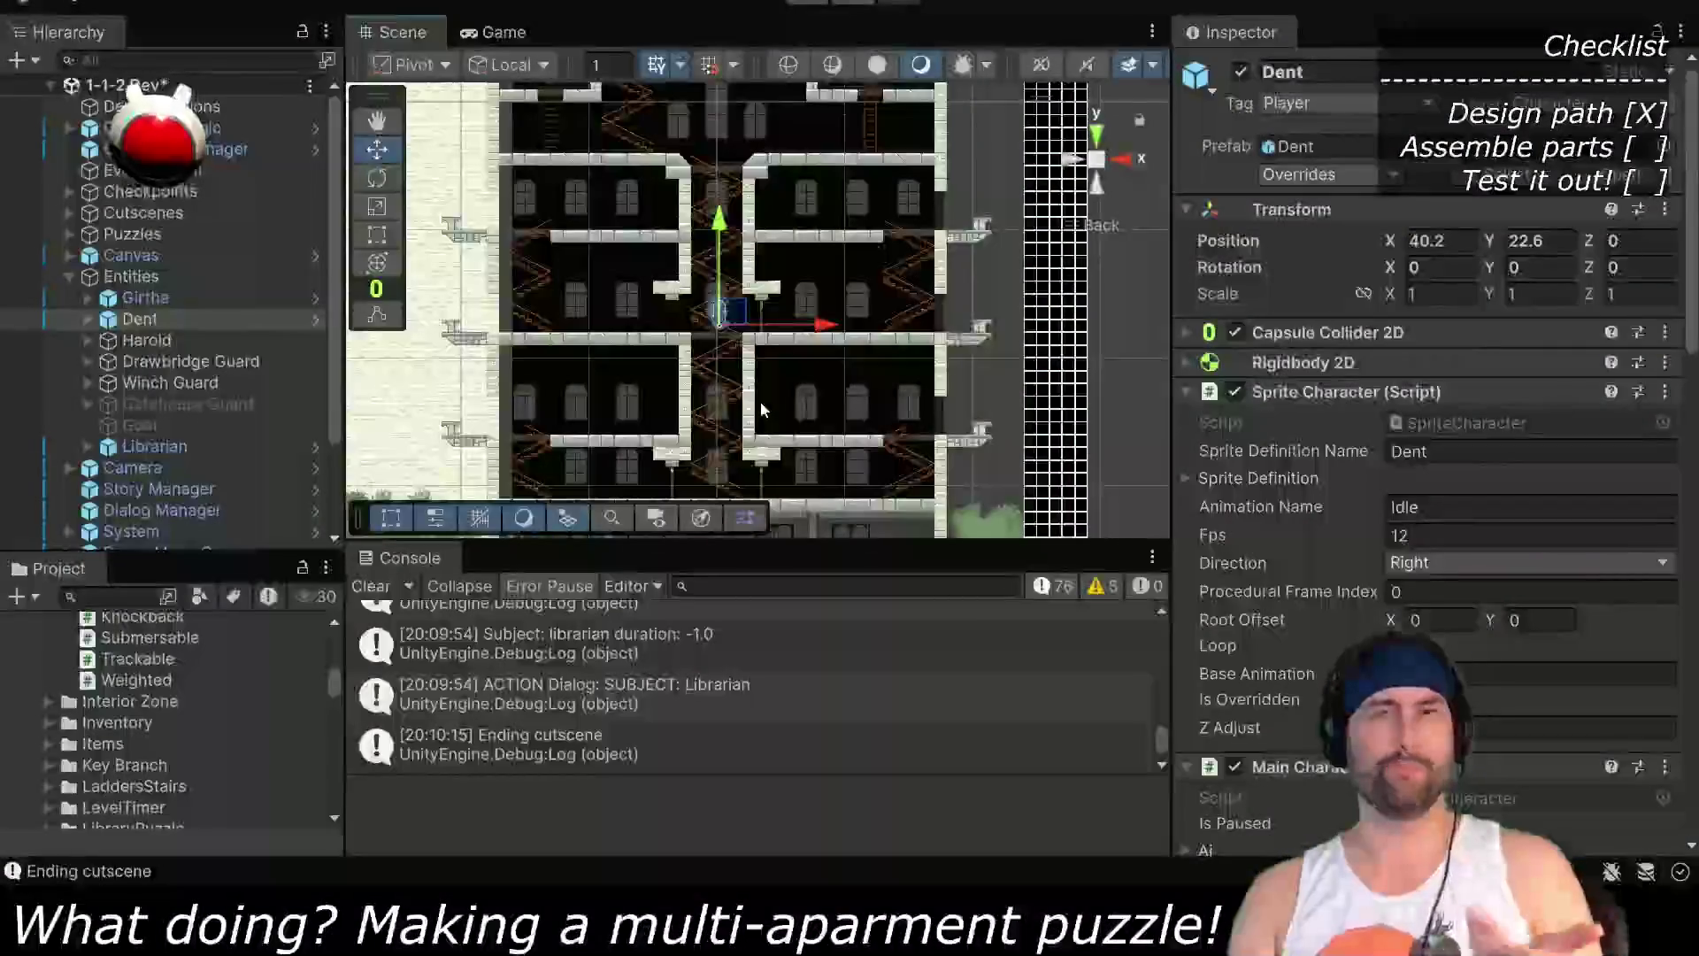
pyautogui.hotkey('ctrl', 's')
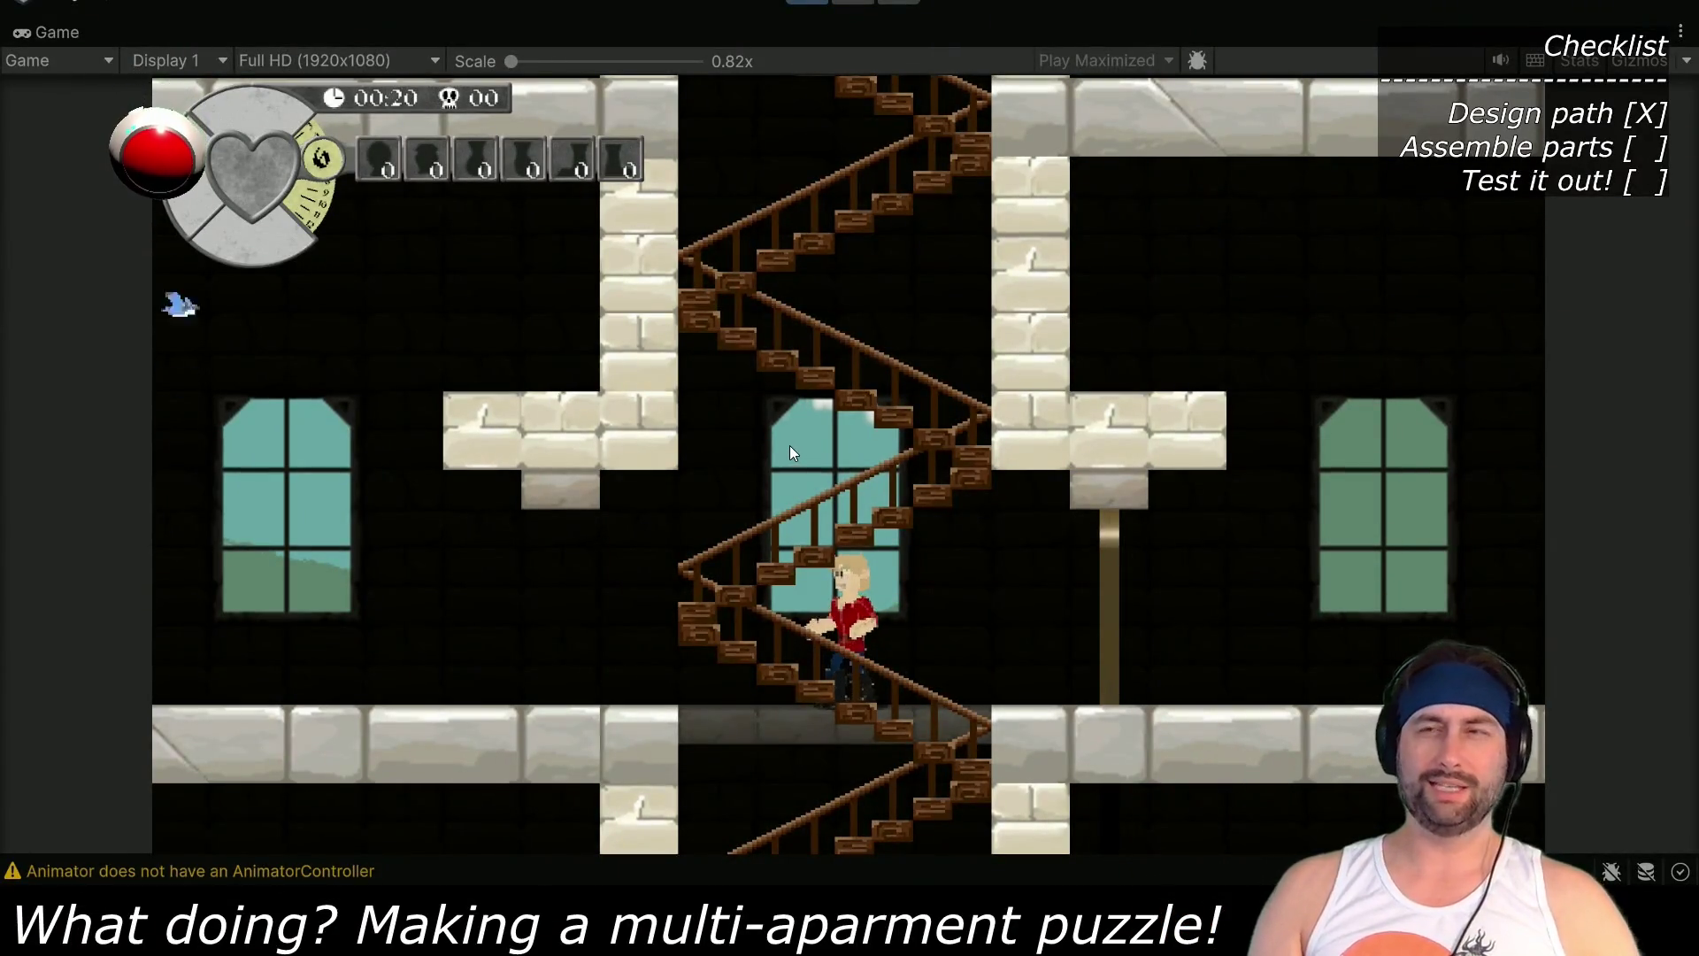
# Walk the character down and up the stairs, through the doorways and along the ledge, then stop Play
pyautogui.press('Left')
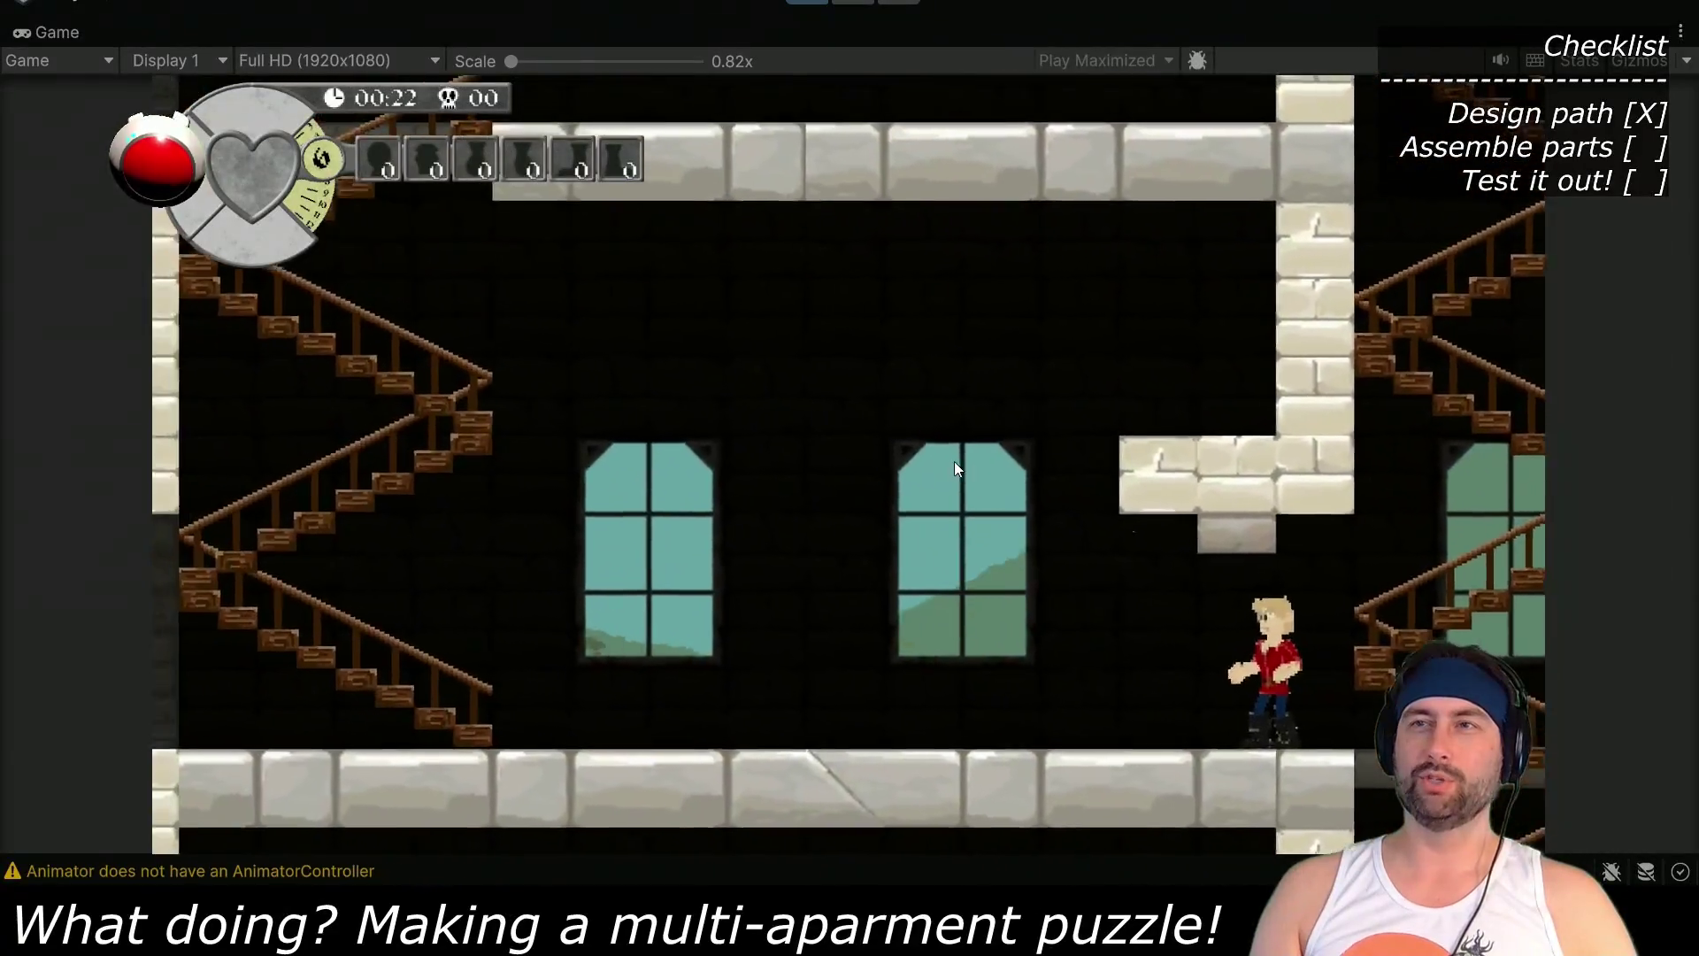
pyautogui.press('Left')
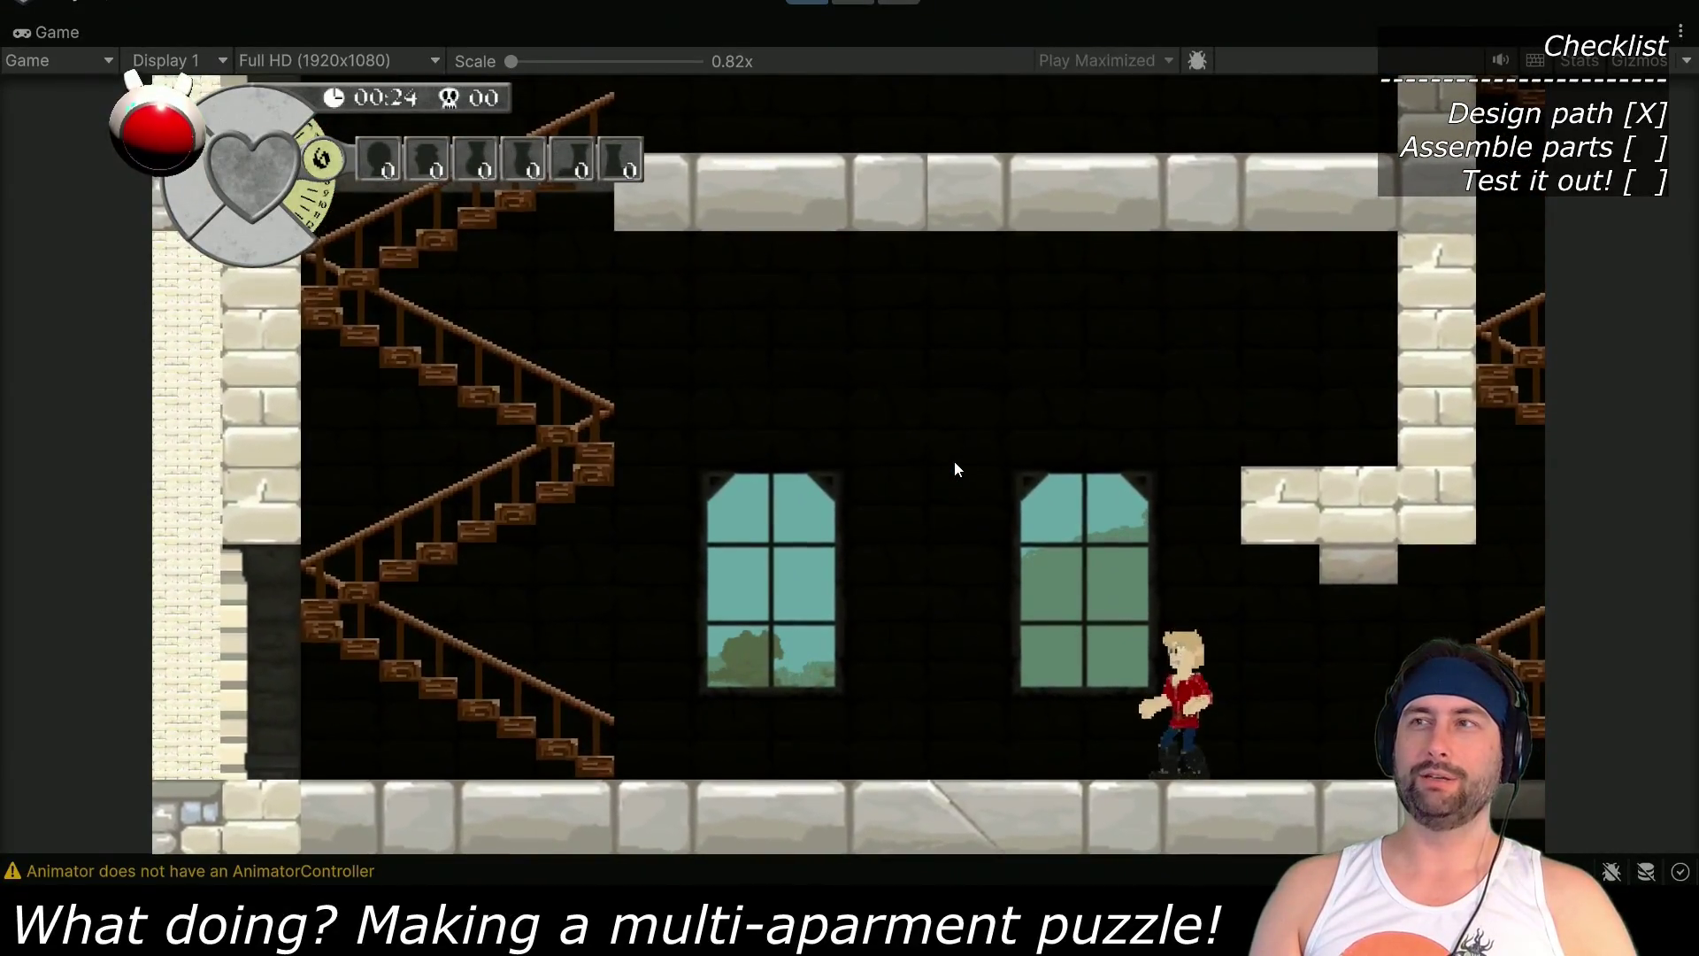
pyautogui.press('Left')
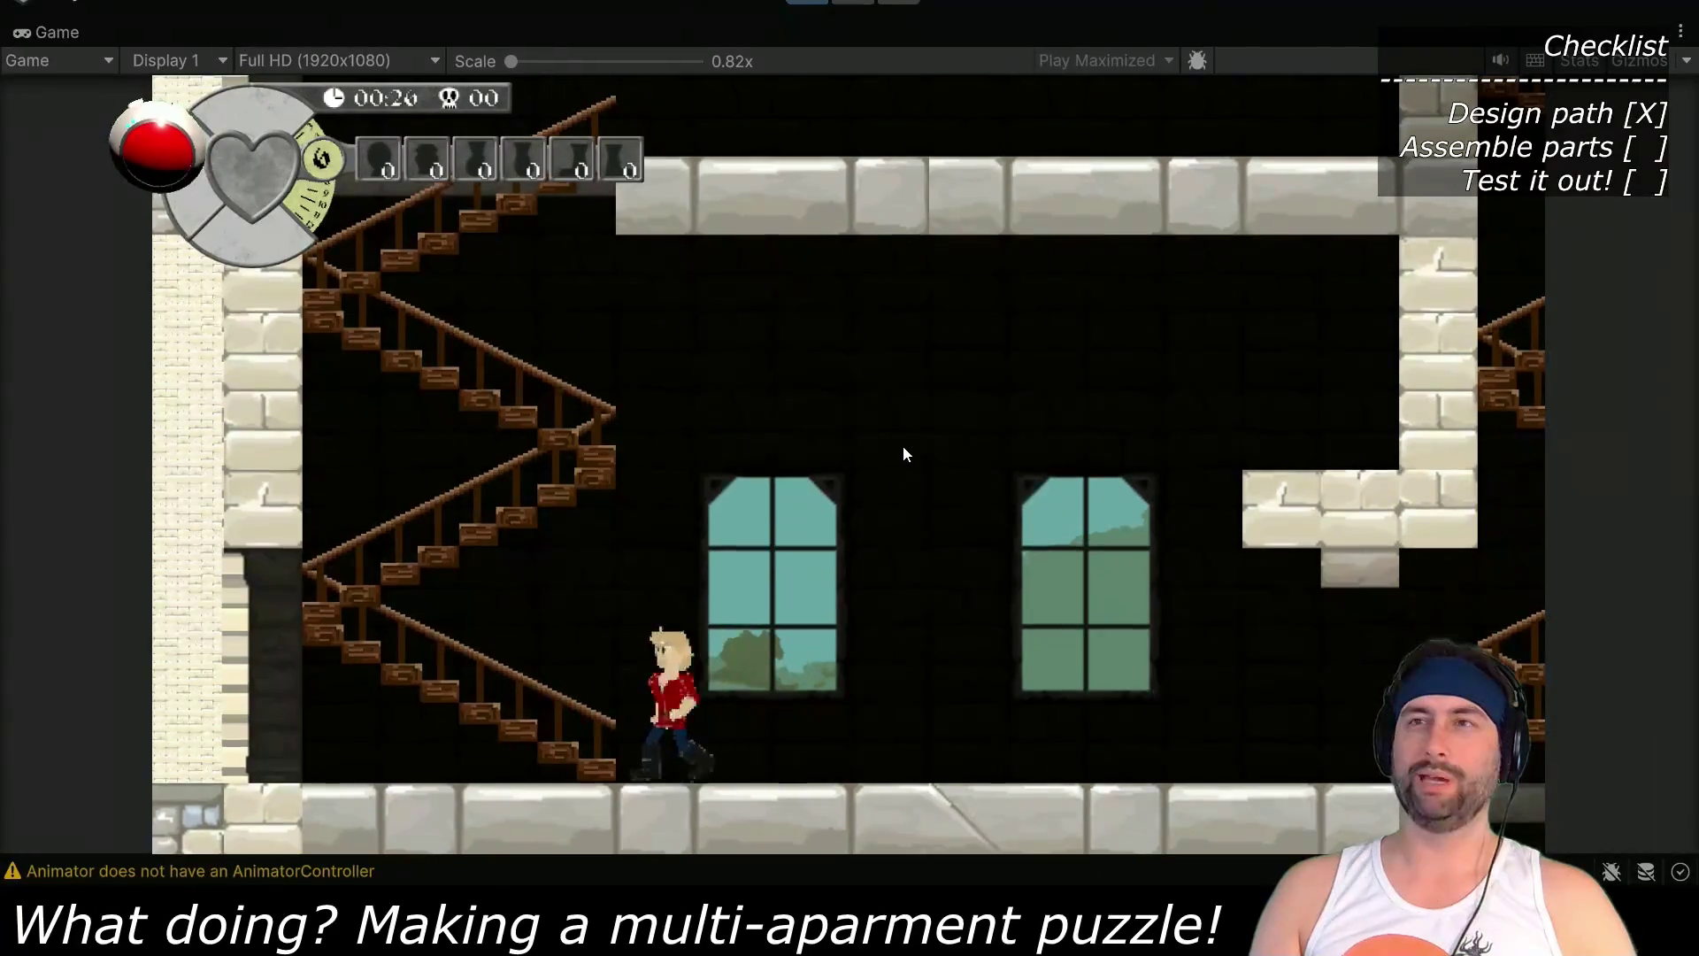
pyautogui.press('Up')
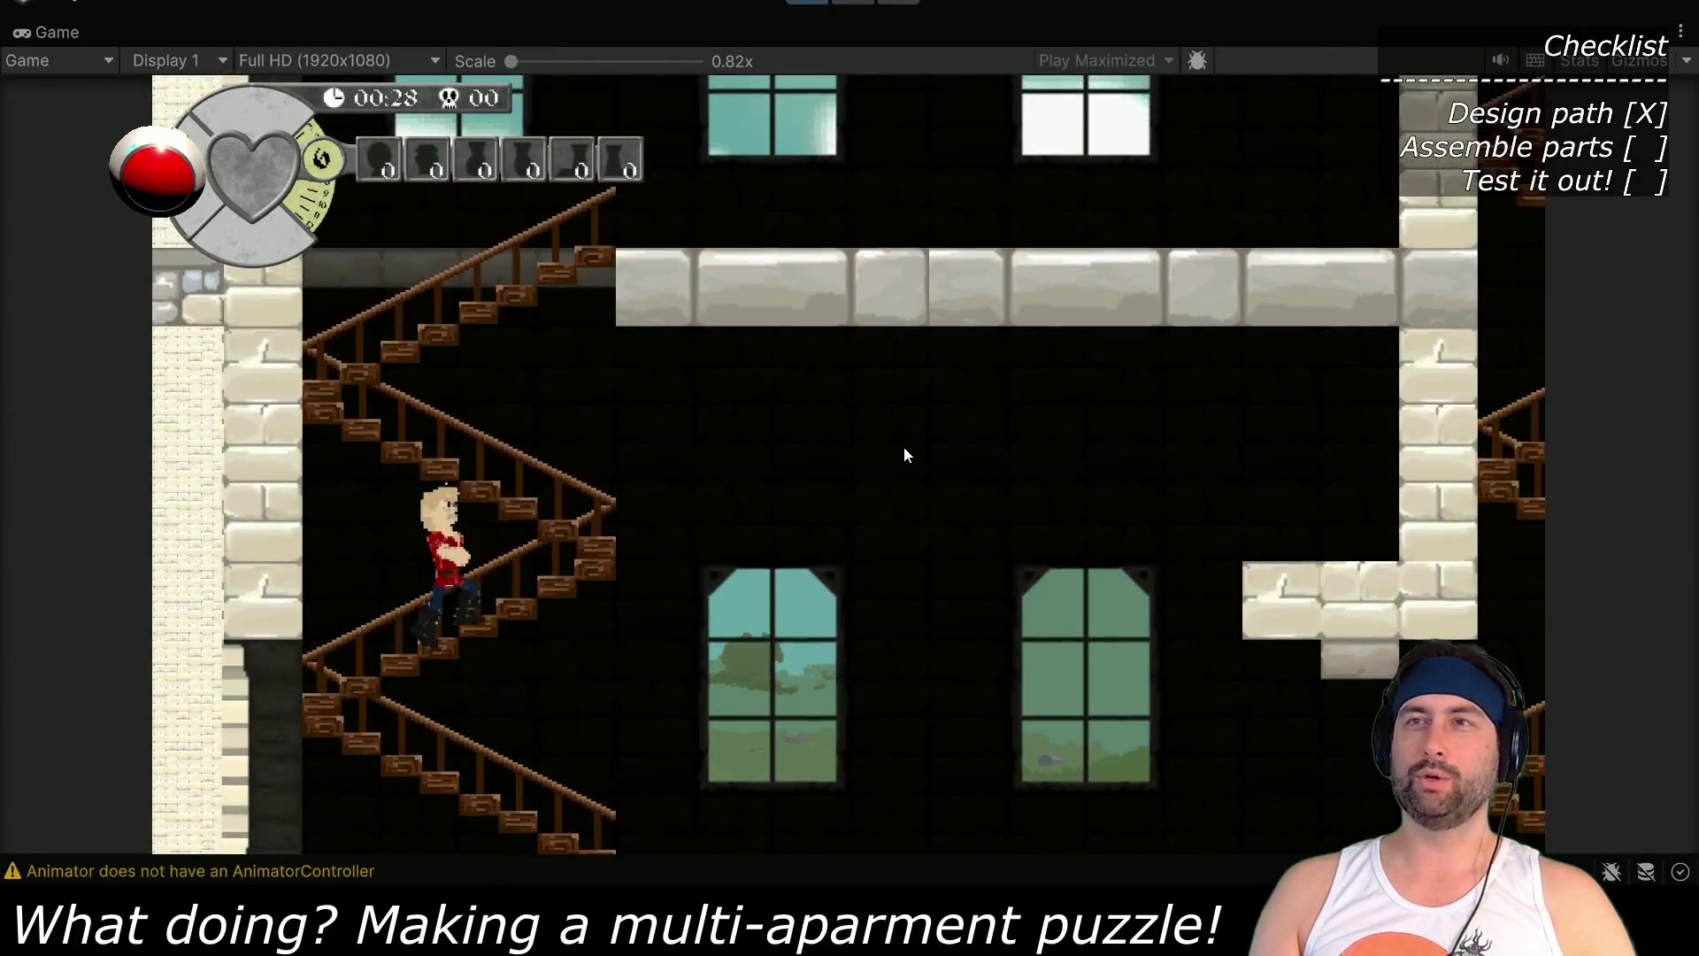
pyautogui.press('Up')
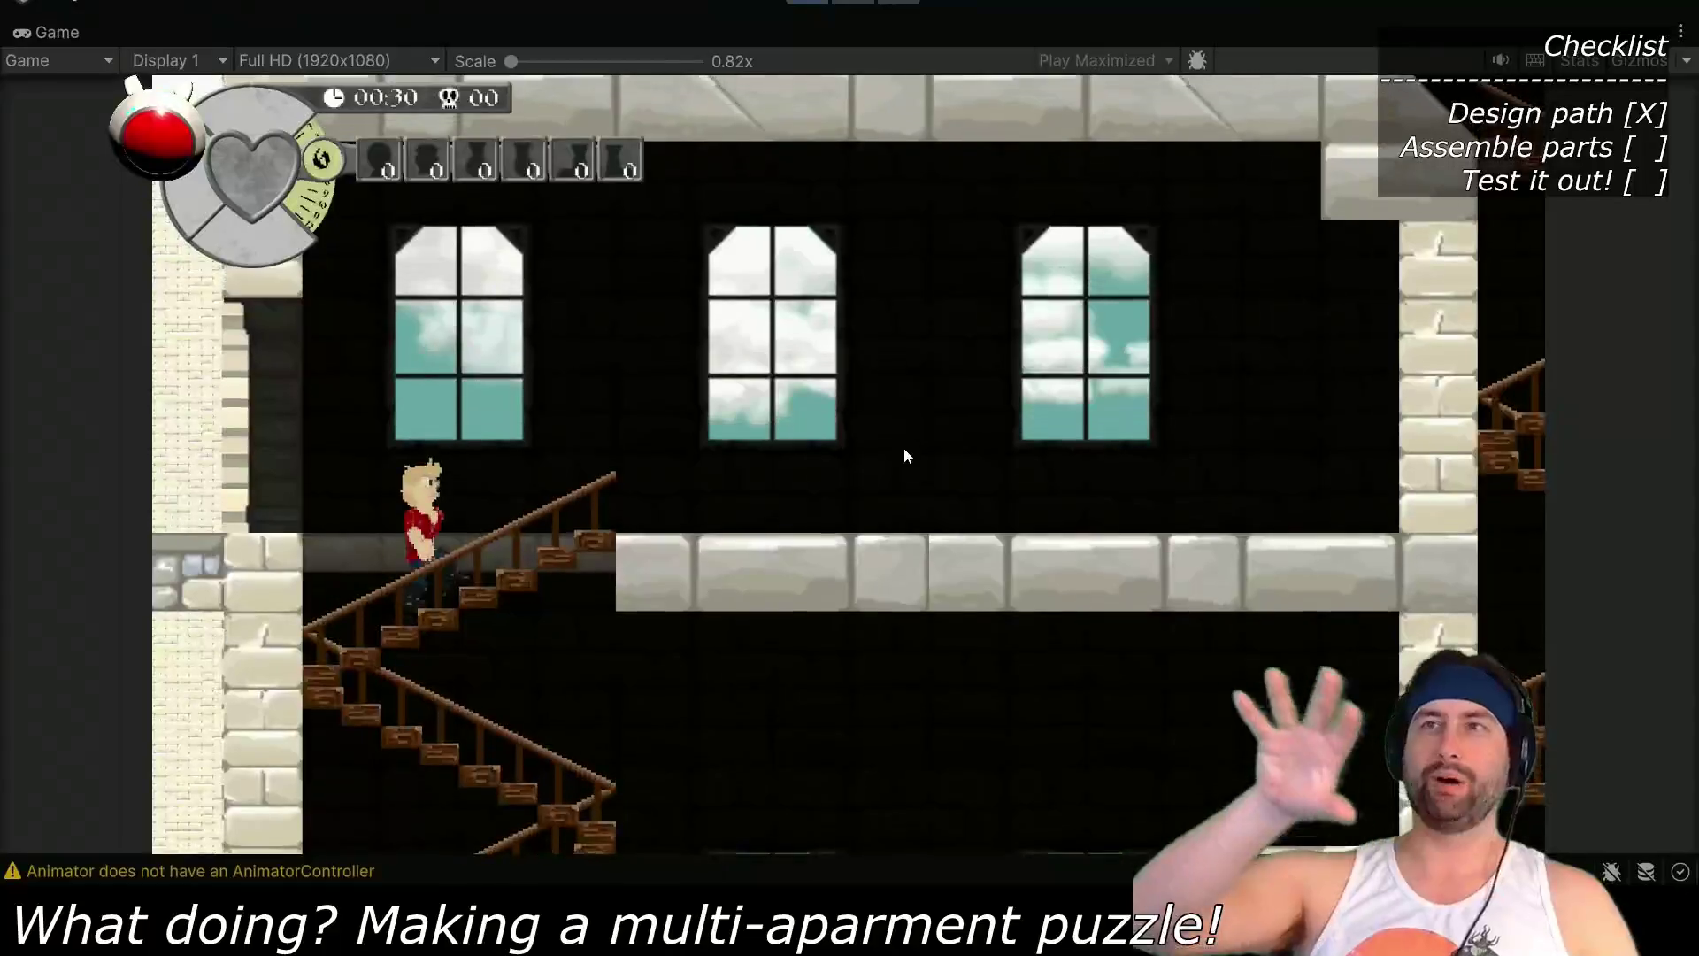
pyautogui.press('Left')
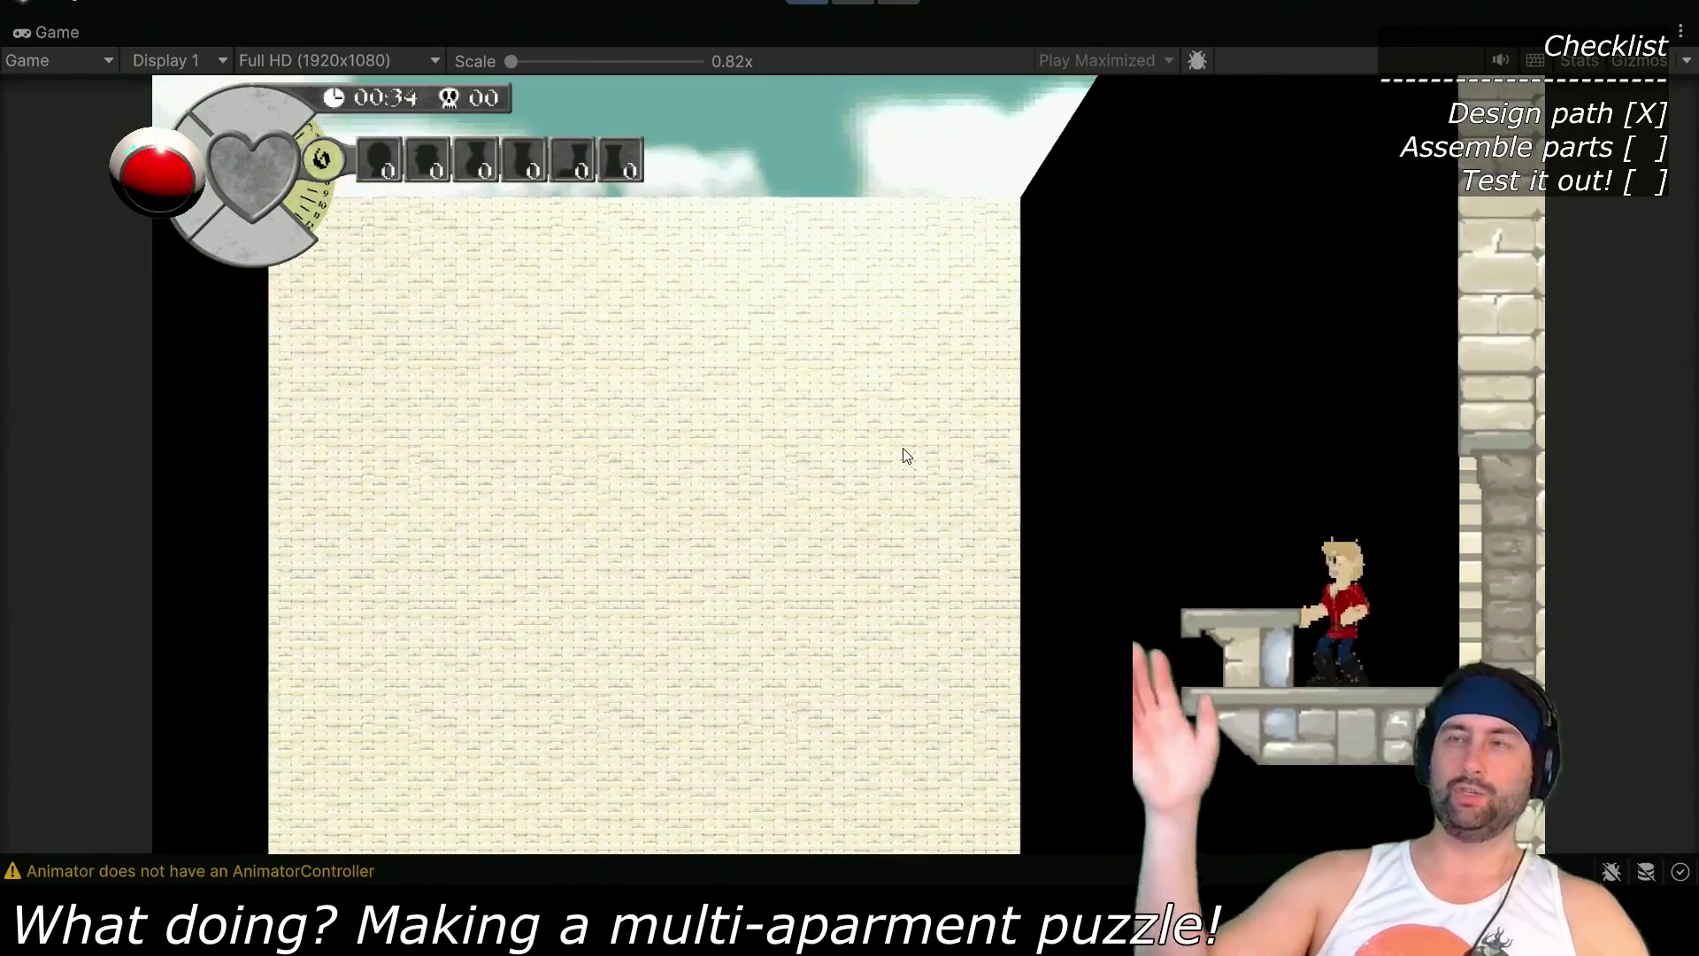
pyautogui.press('Right')
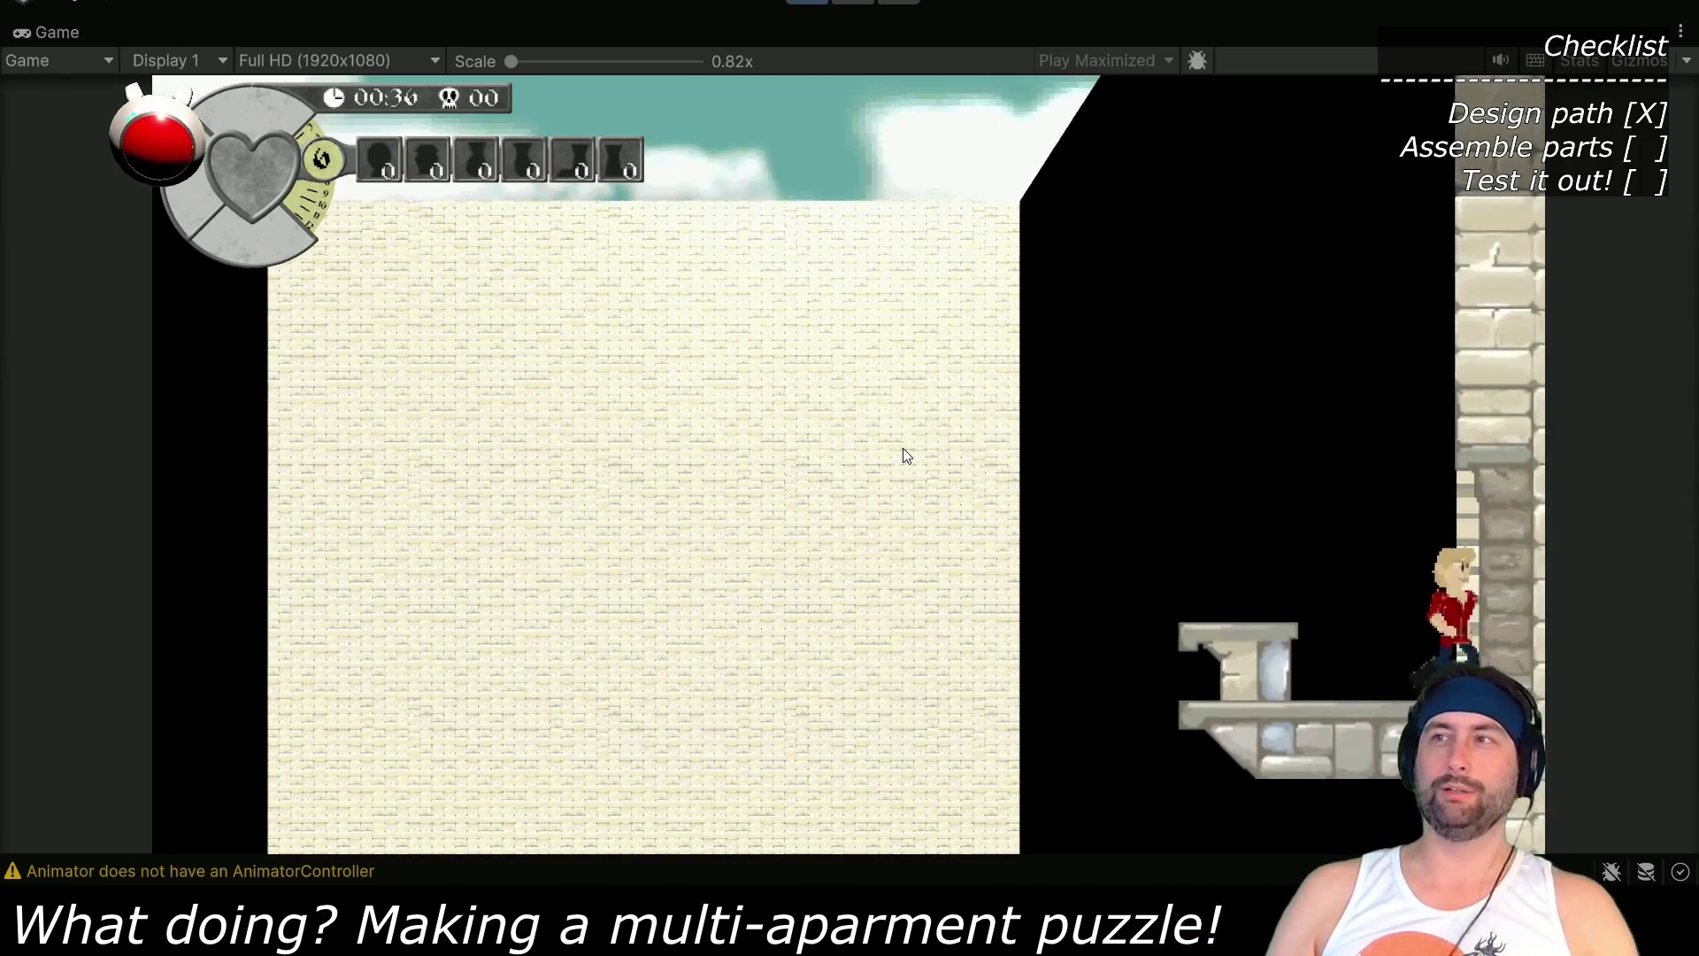
pyautogui.press('Right')
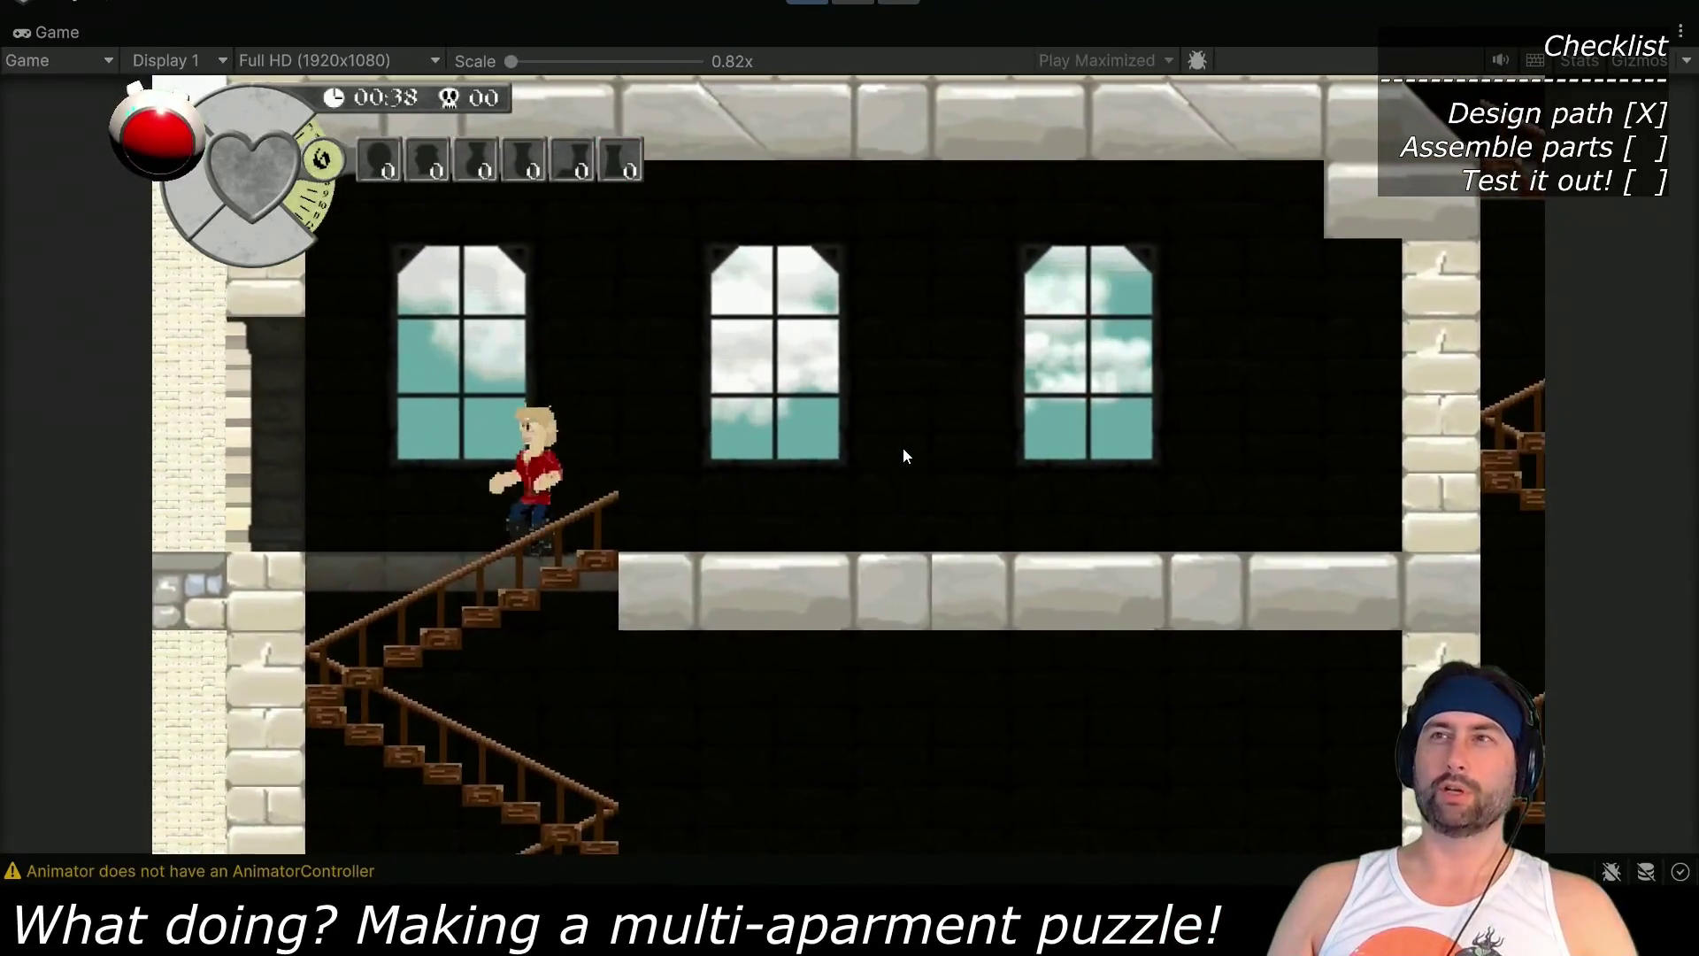
pyautogui.press('Left')
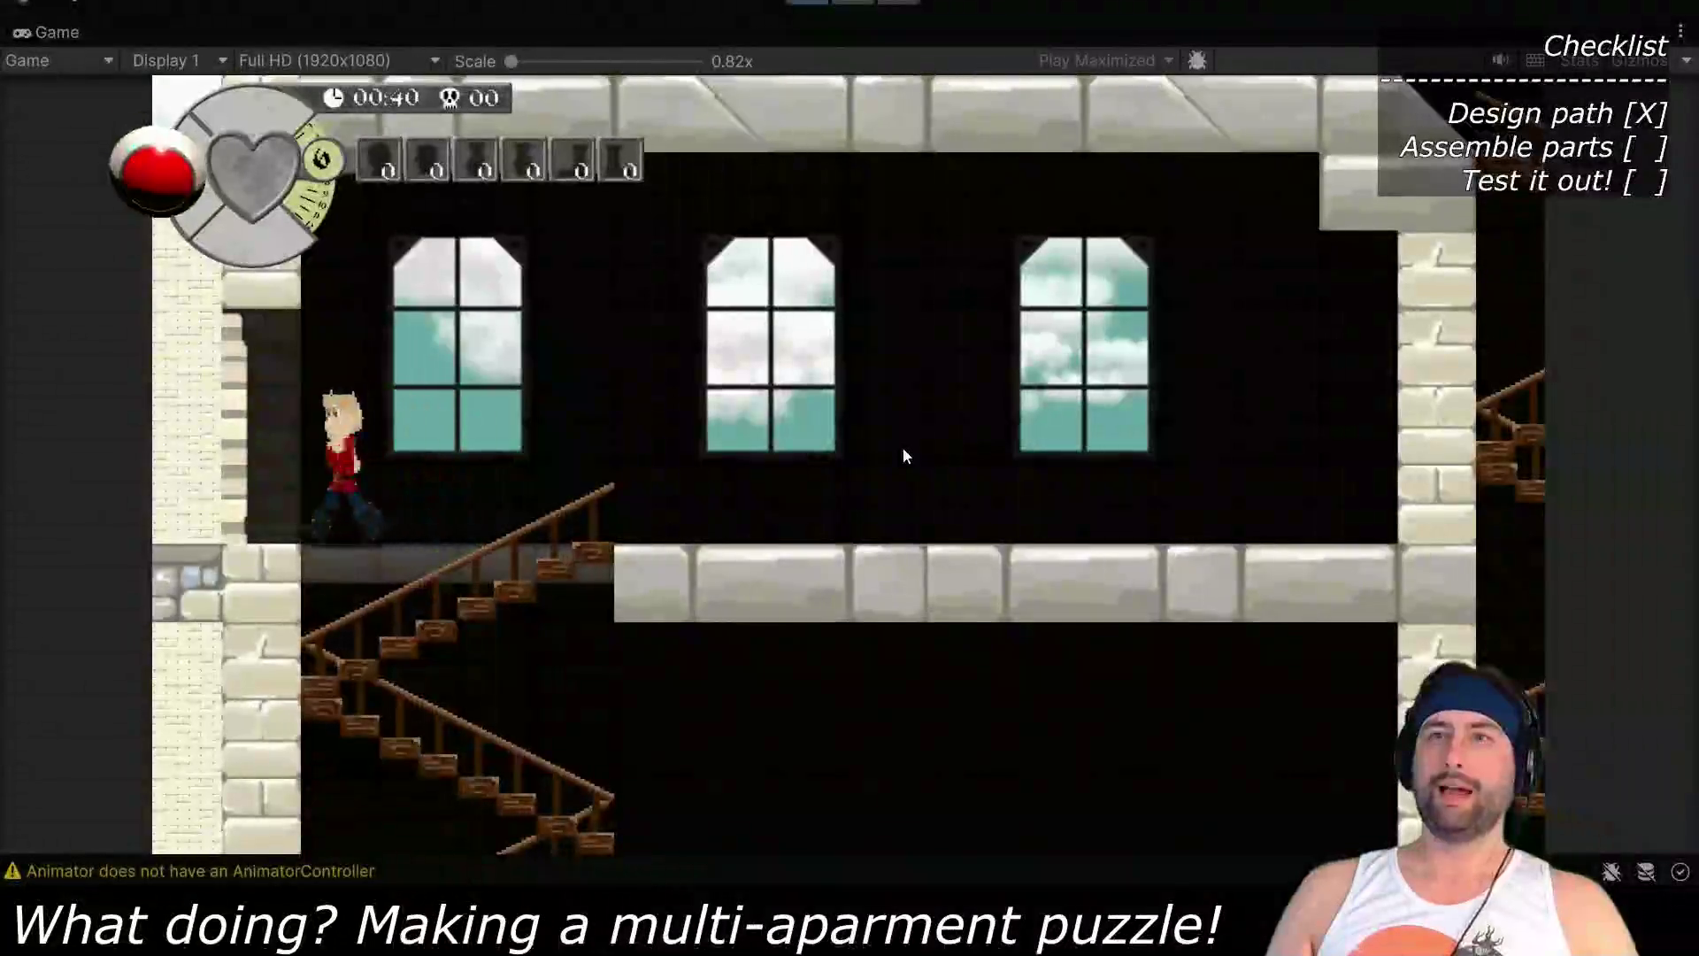
pyautogui.press('Left')
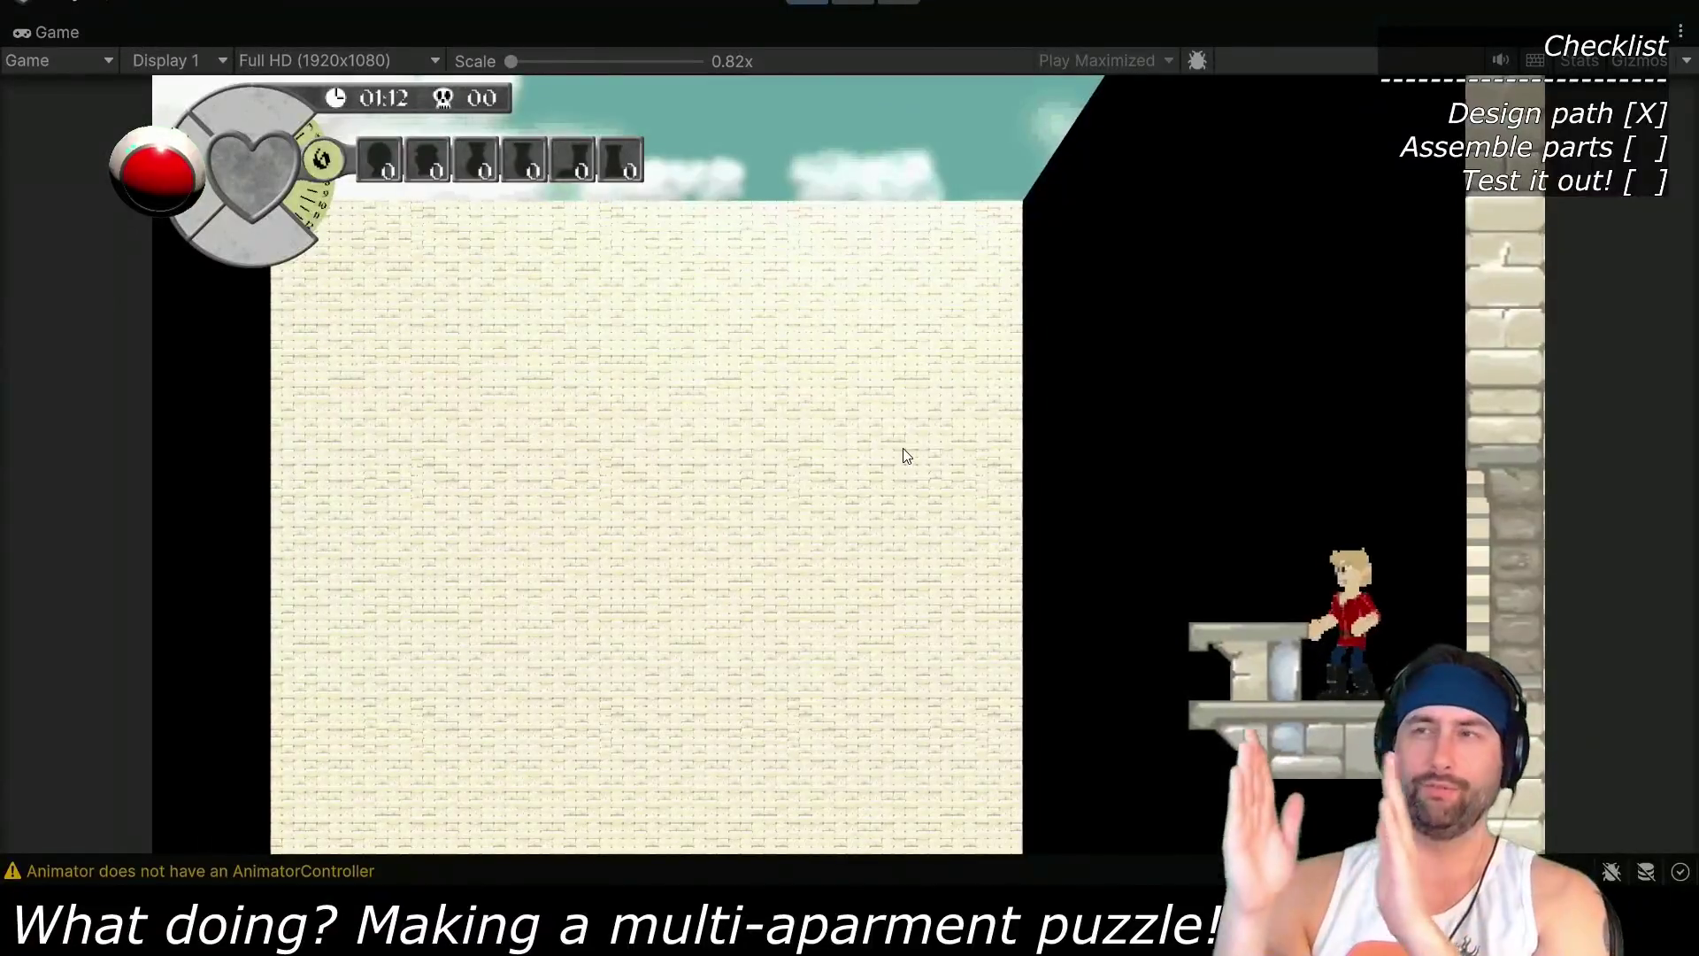
pyautogui.press('Right')
pyautogui.press('Right')
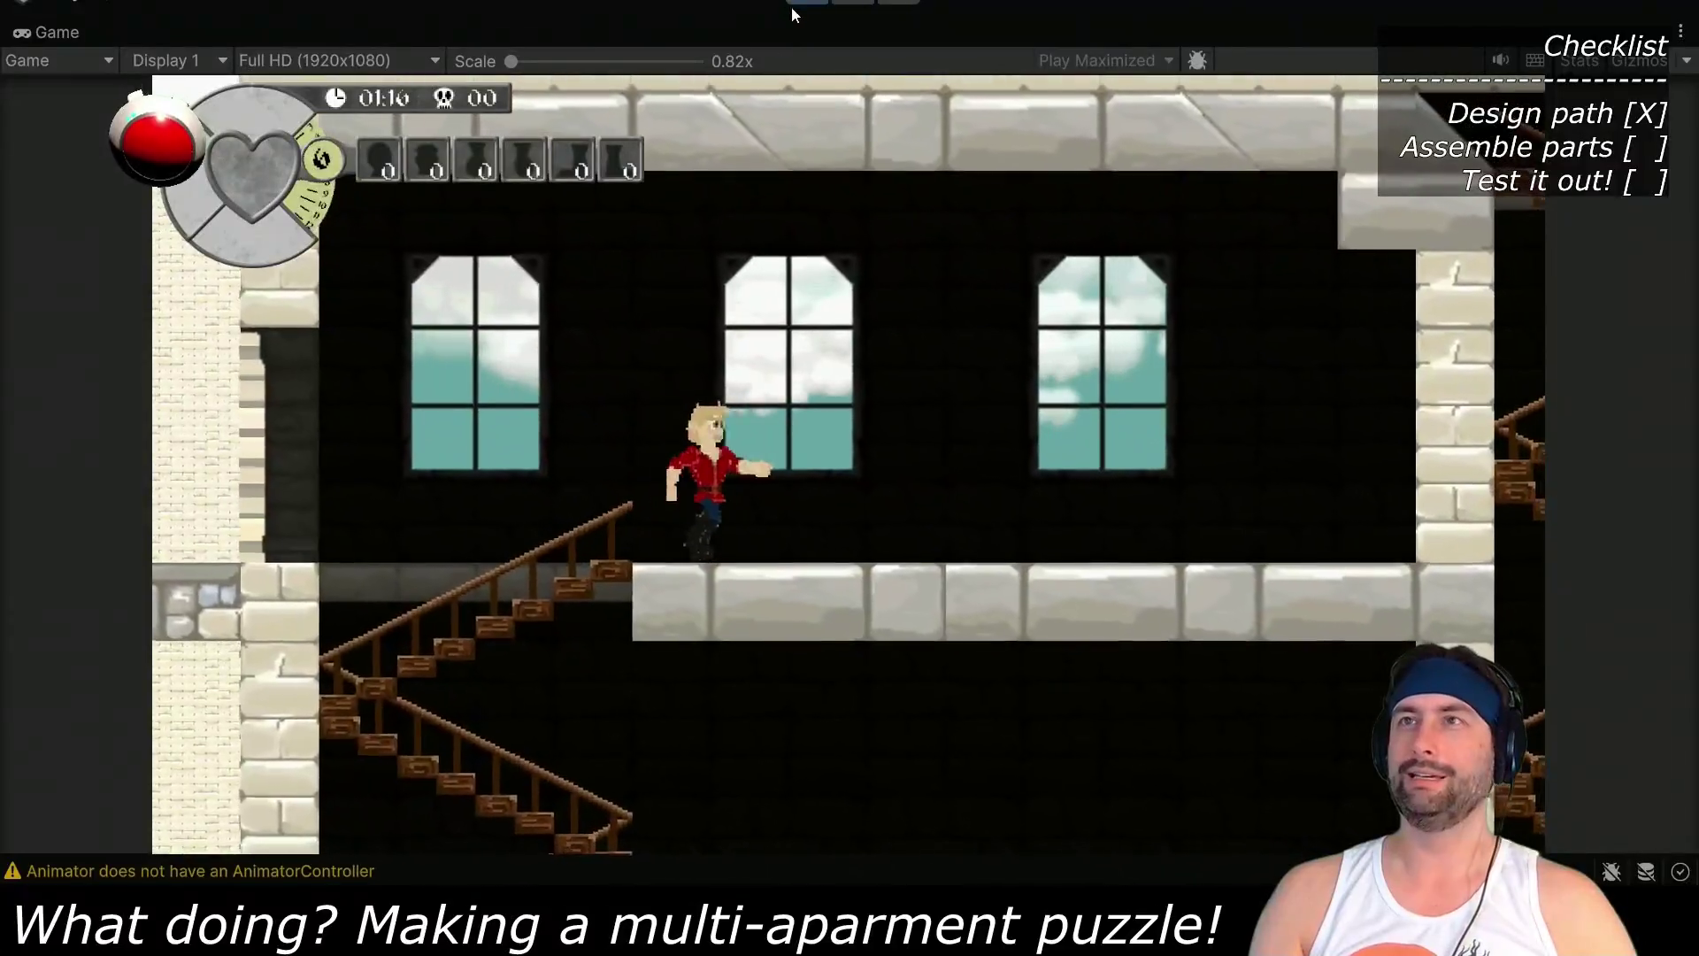
pyautogui.click(810, 2)
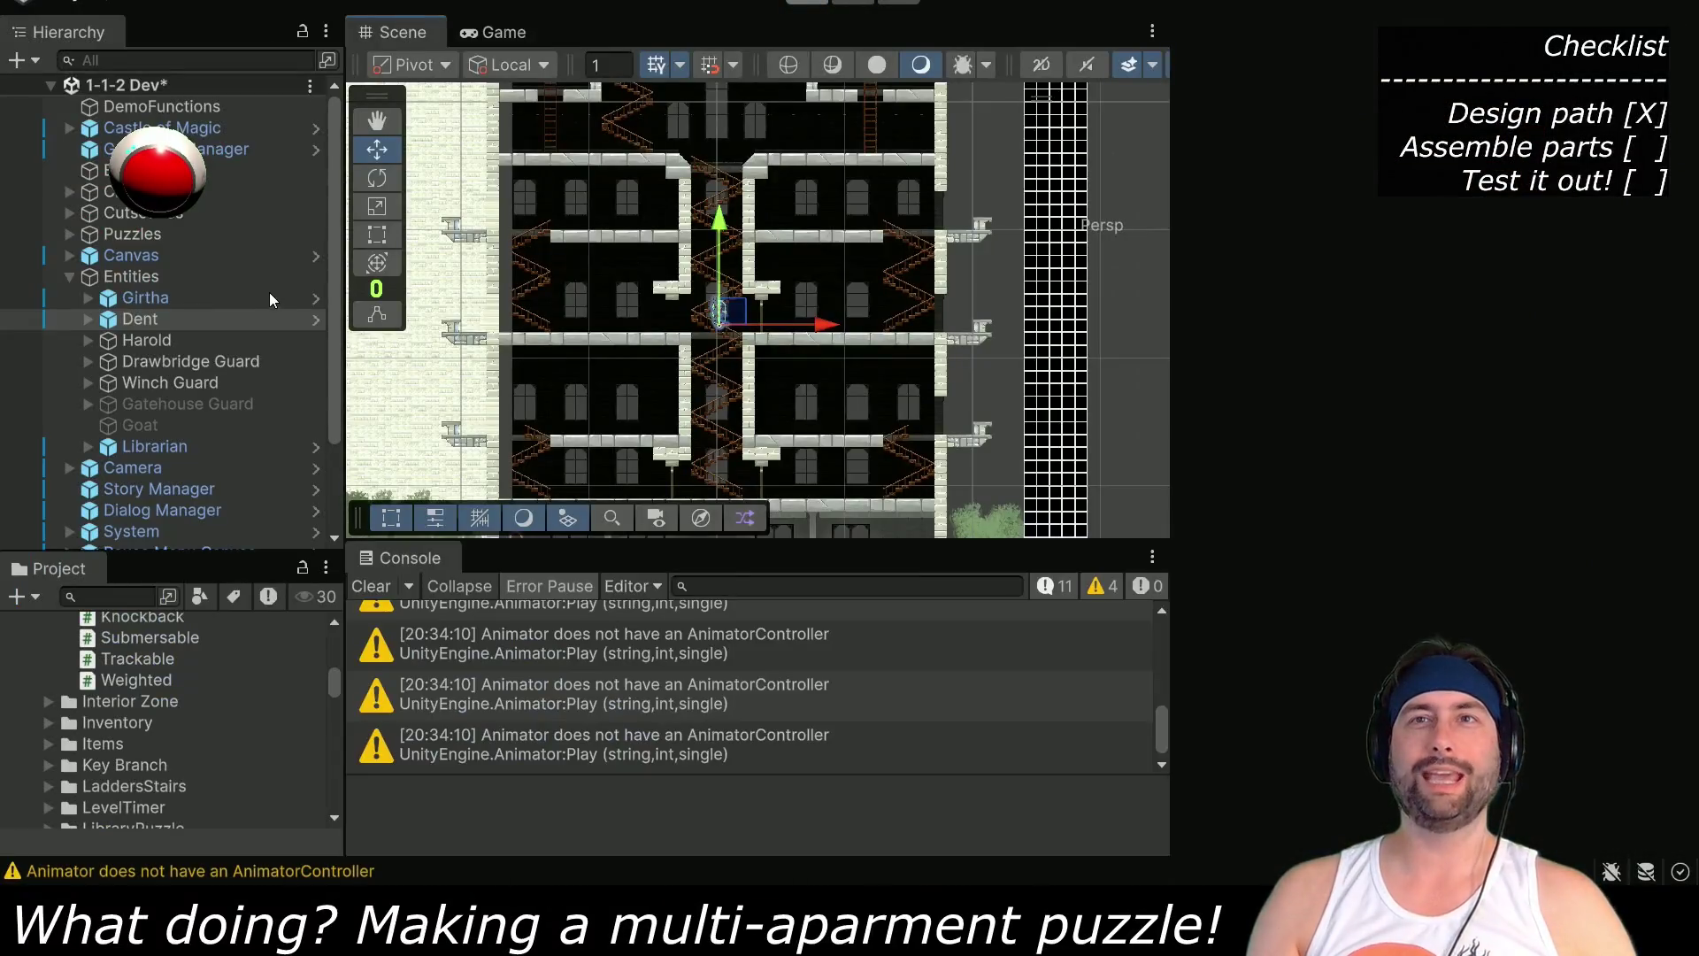
# Deactivate both Camera Zone objects
pyautogui.scroll(-3, 129, 379)
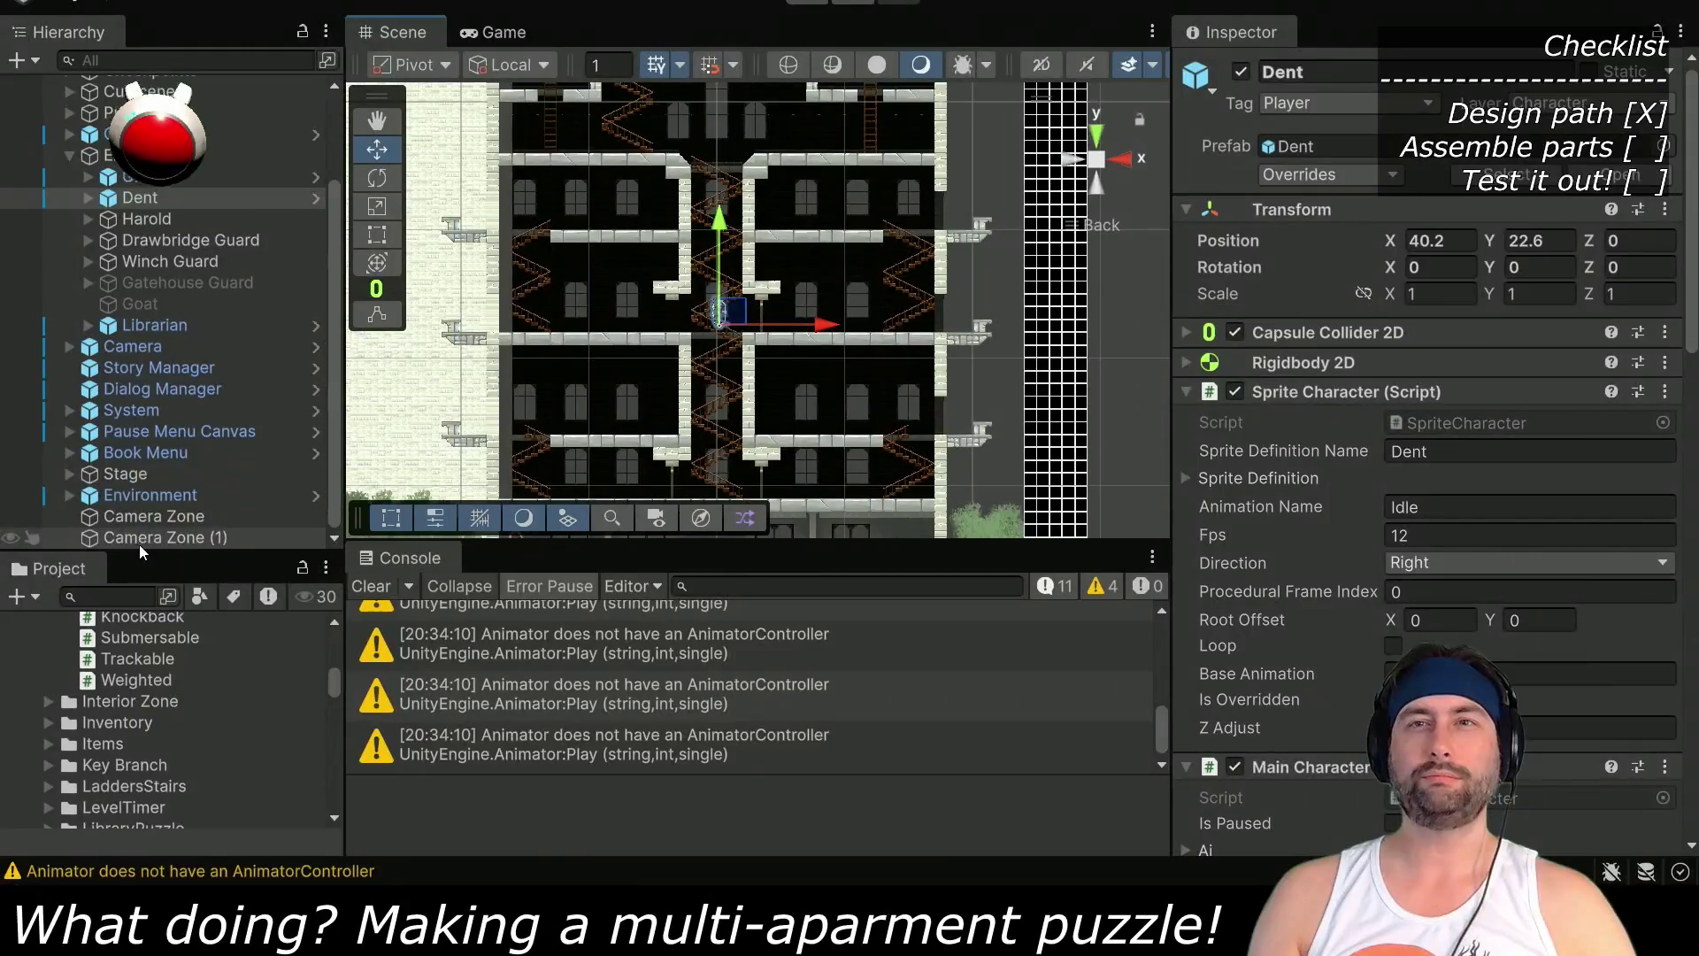
pyautogui.click(142, 539)
pyautogui.keyDown('shift'); pyautogui.click(154, 519); pyautogui.keyUp('shift')
pyautogui.click(1241, 71)
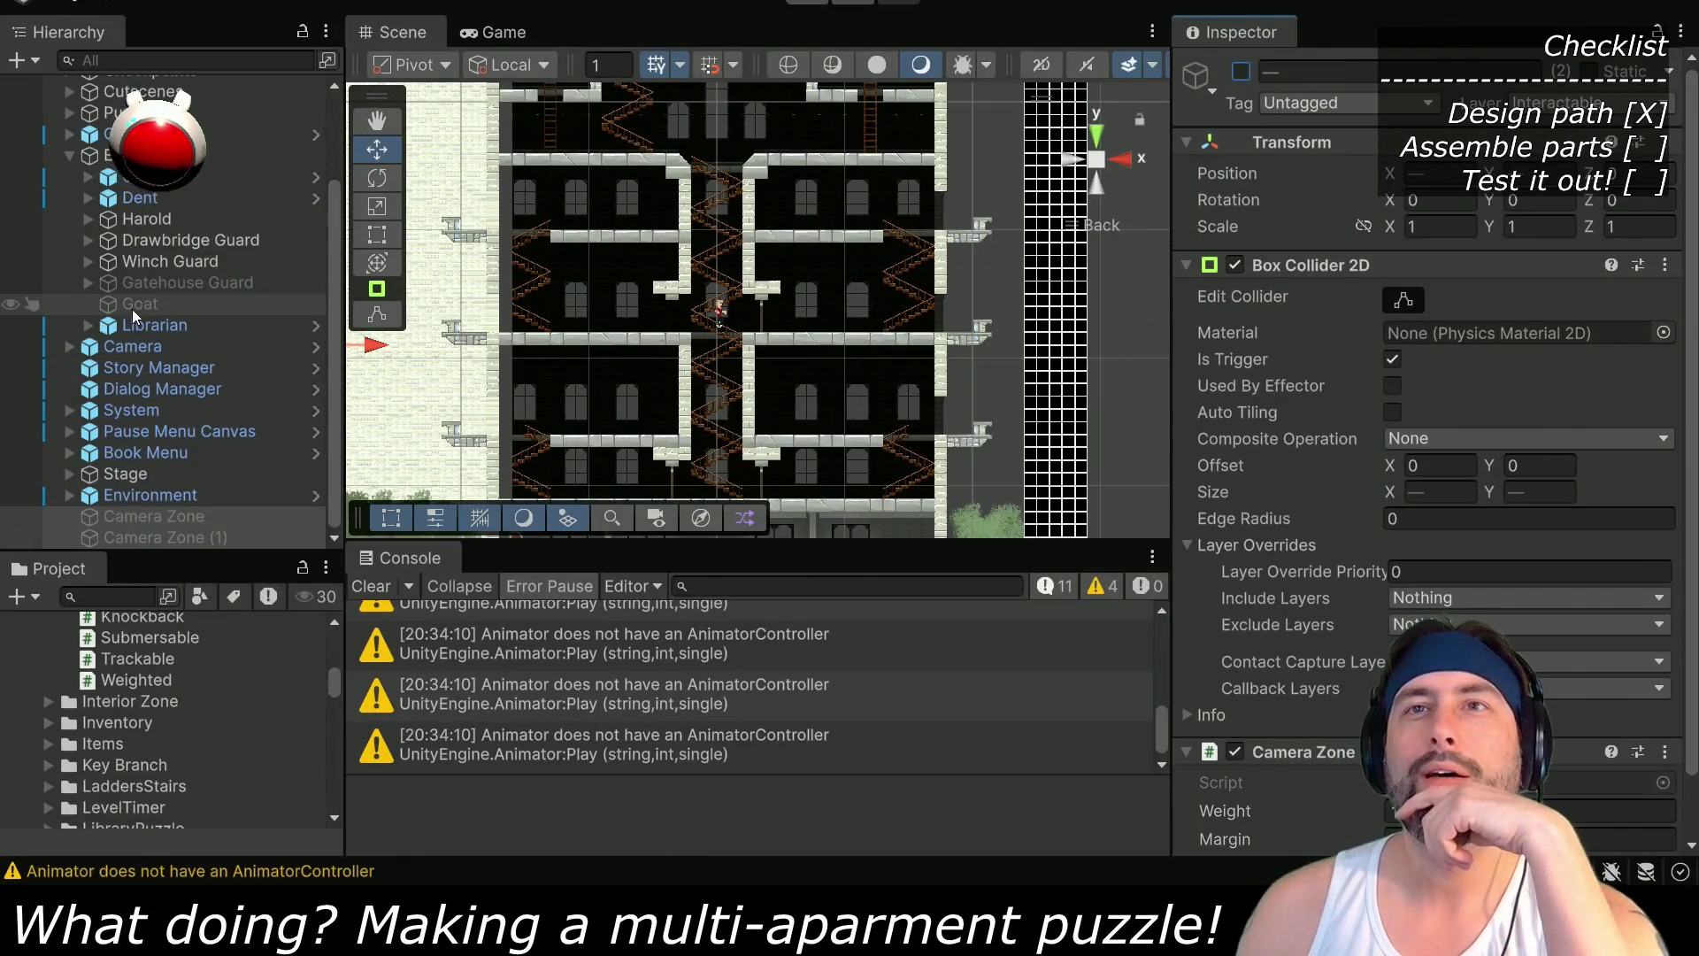
# Expand Castle of Magic > Rooms > Apartments > Objects and make Door (3) active
pyautogui.scroll(3, 112, 223)
pyautogui.scroll(4, 676, 346)
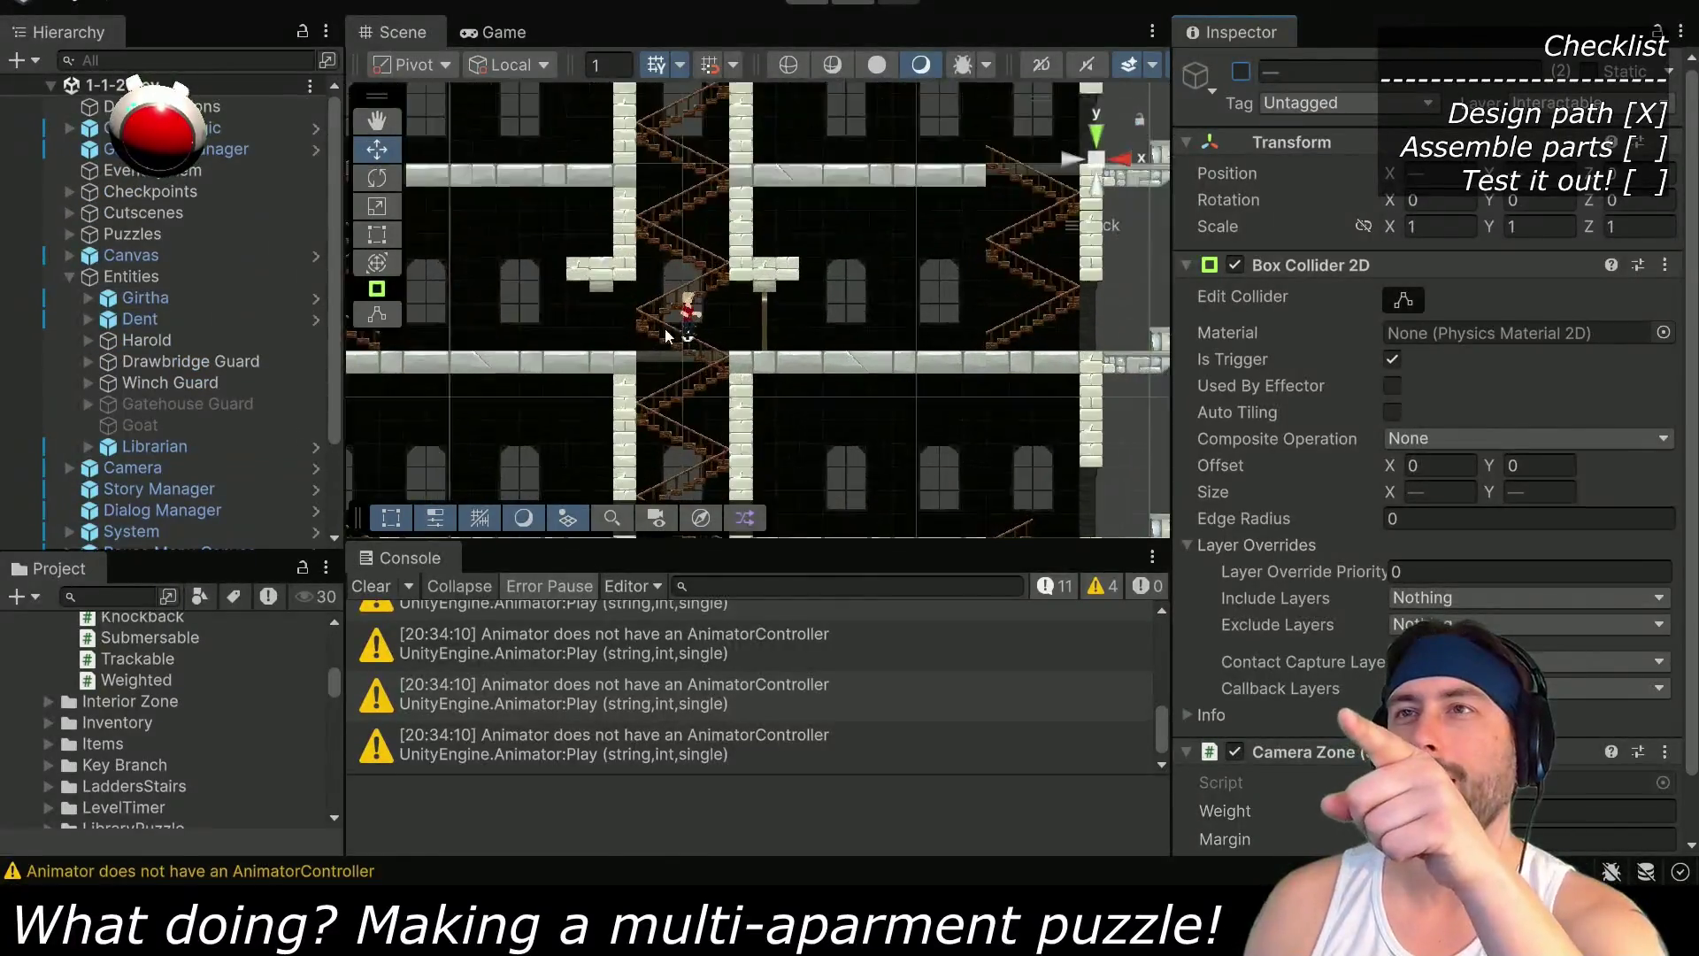
pyautogui.click(69, 129)
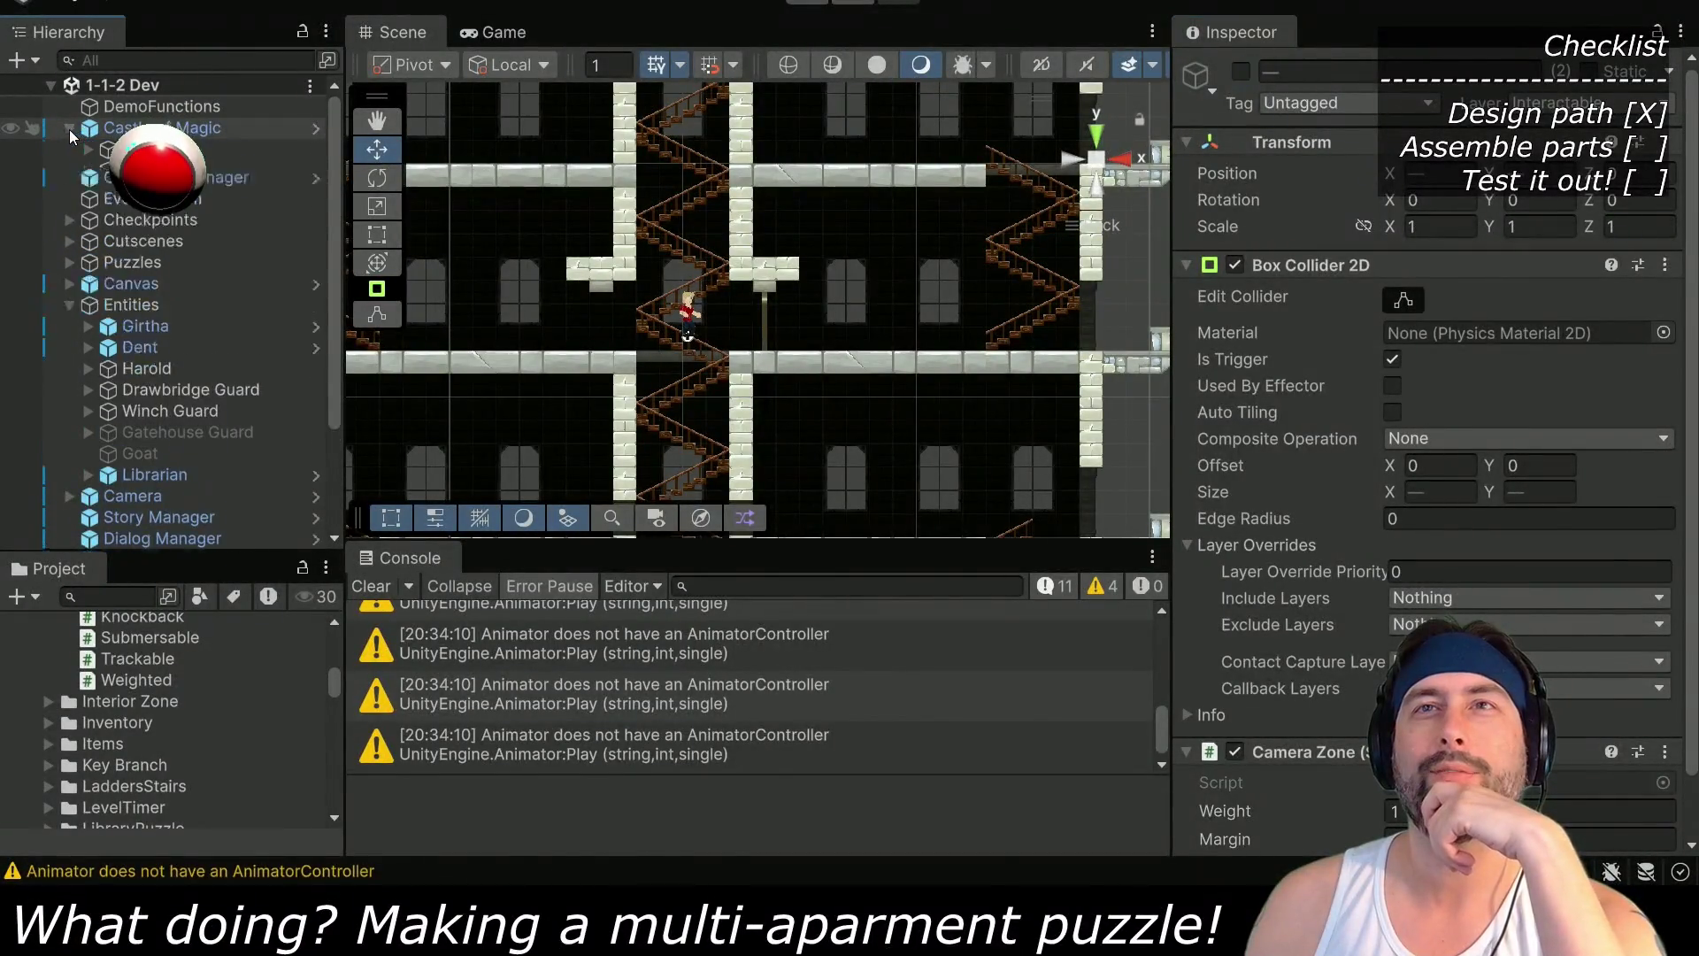
pyautogui.click(88, 171)
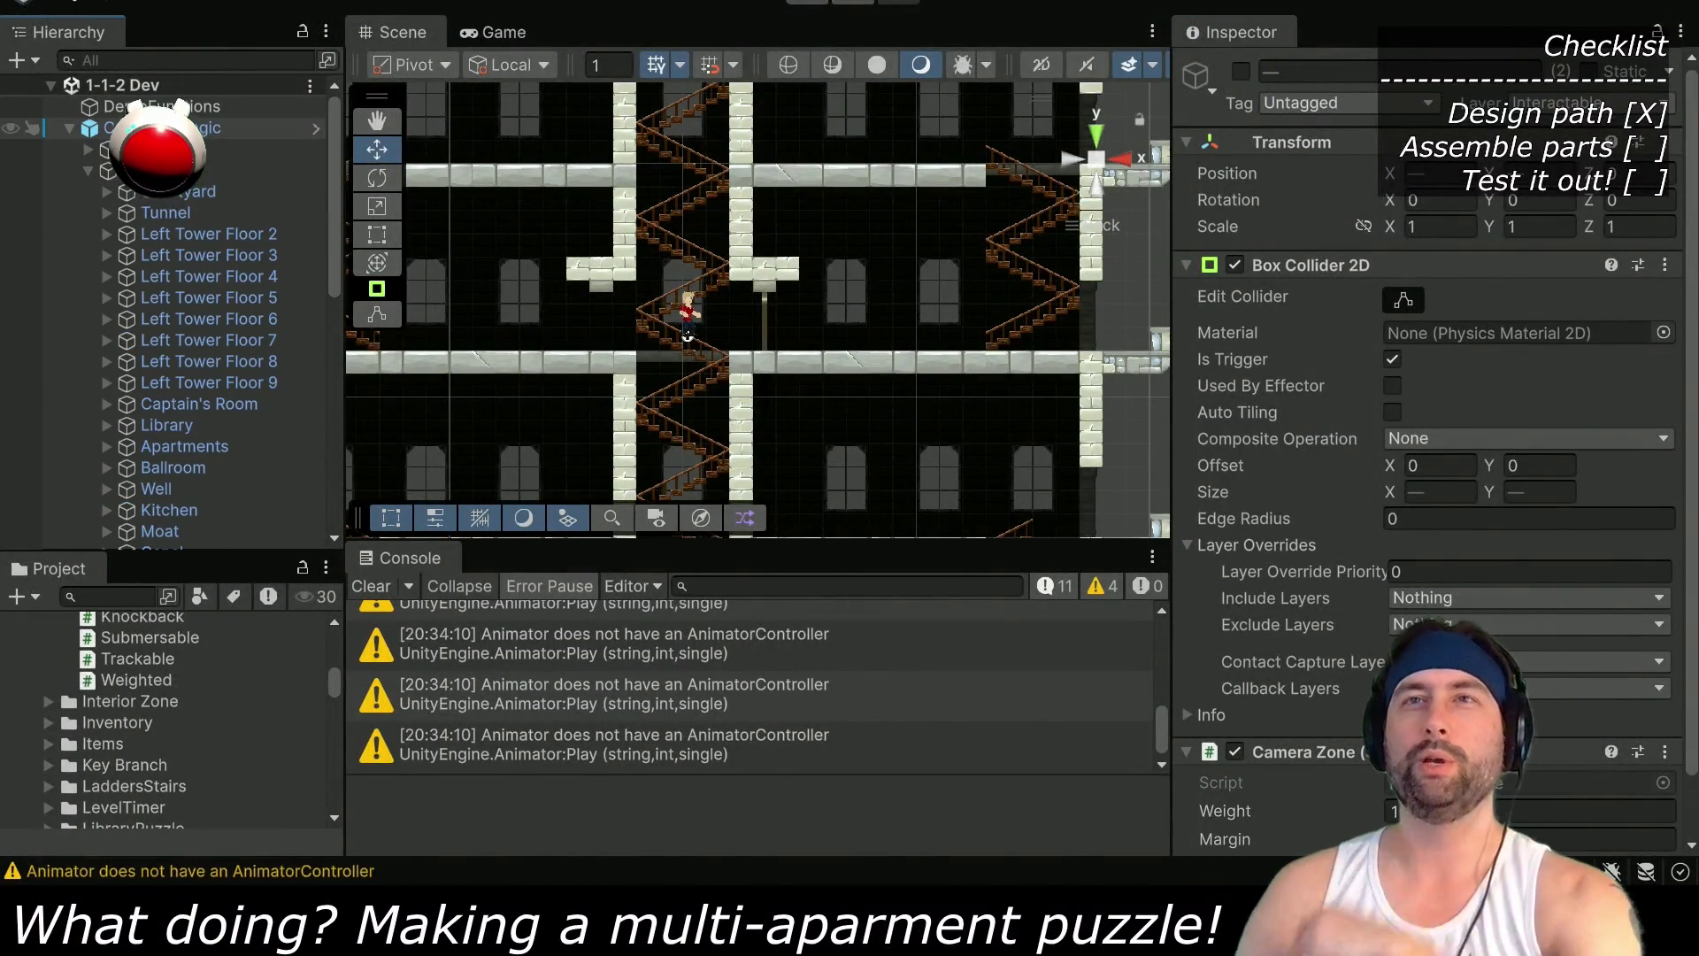
pyautogui.click(140, 175)
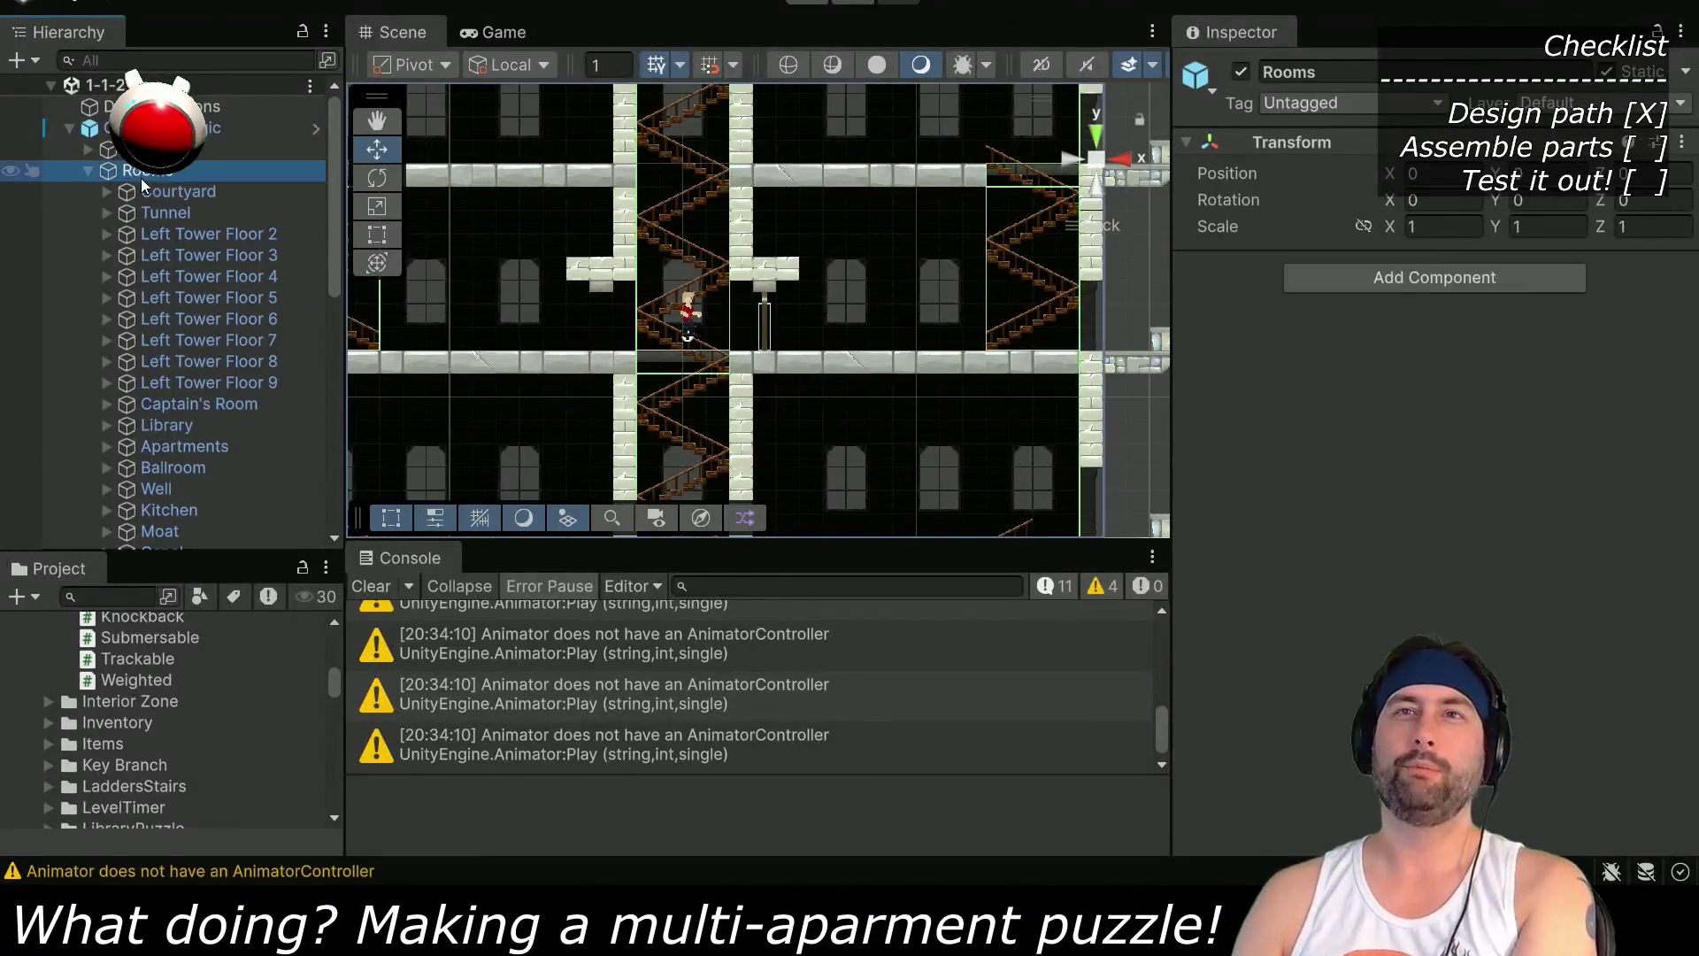
pyautogui.scroll(-3, 177, 296)
pyautogui.click(161, 291)
pyautogui.click(107, 288)
pyautogui.click(124, 351)
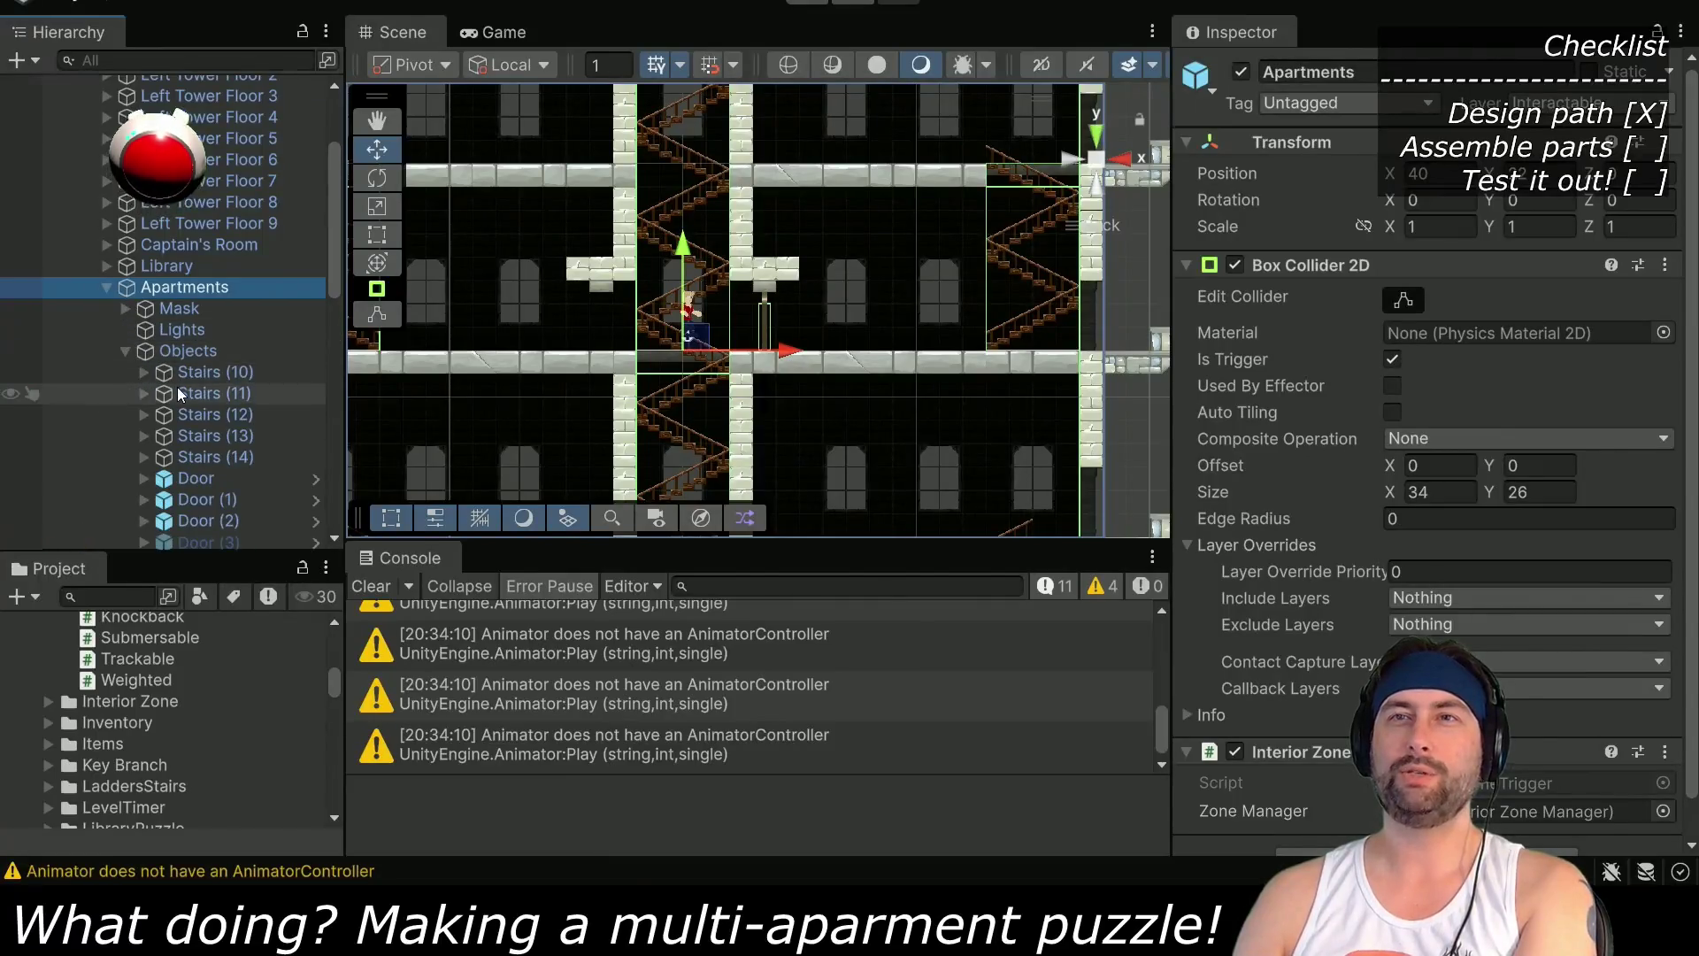
pyautogui.scroll(-5, 178, 388)
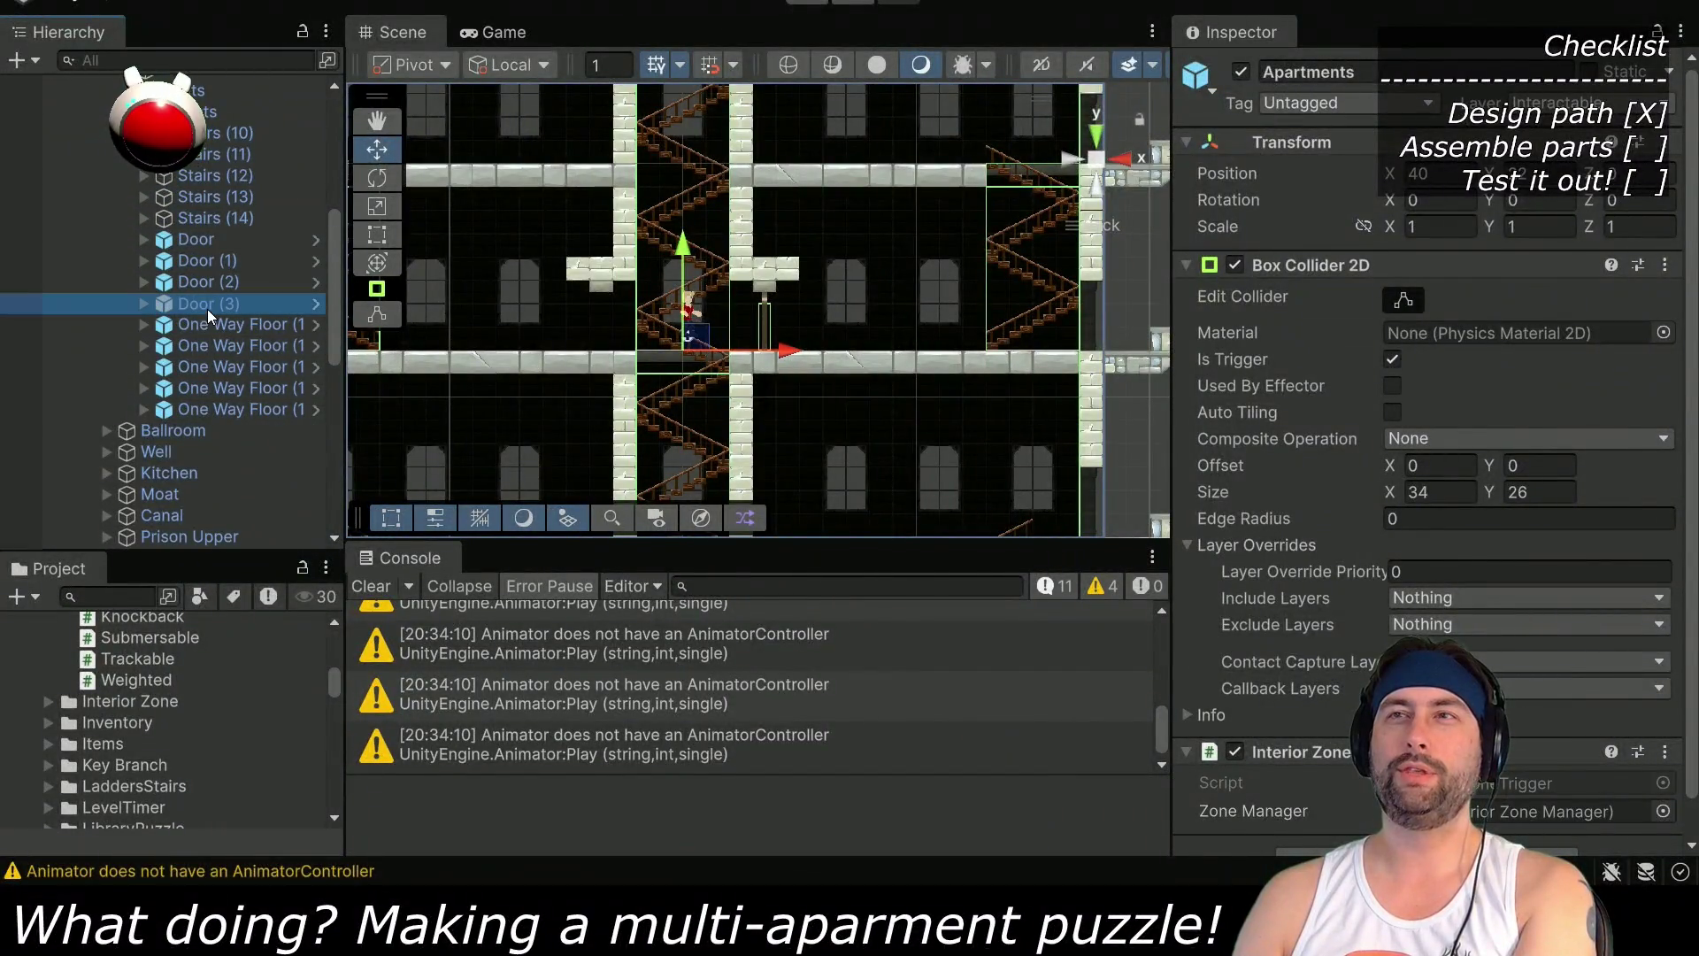
pyautogui.click(207, 306)
pyautogui.click(1241, 75)
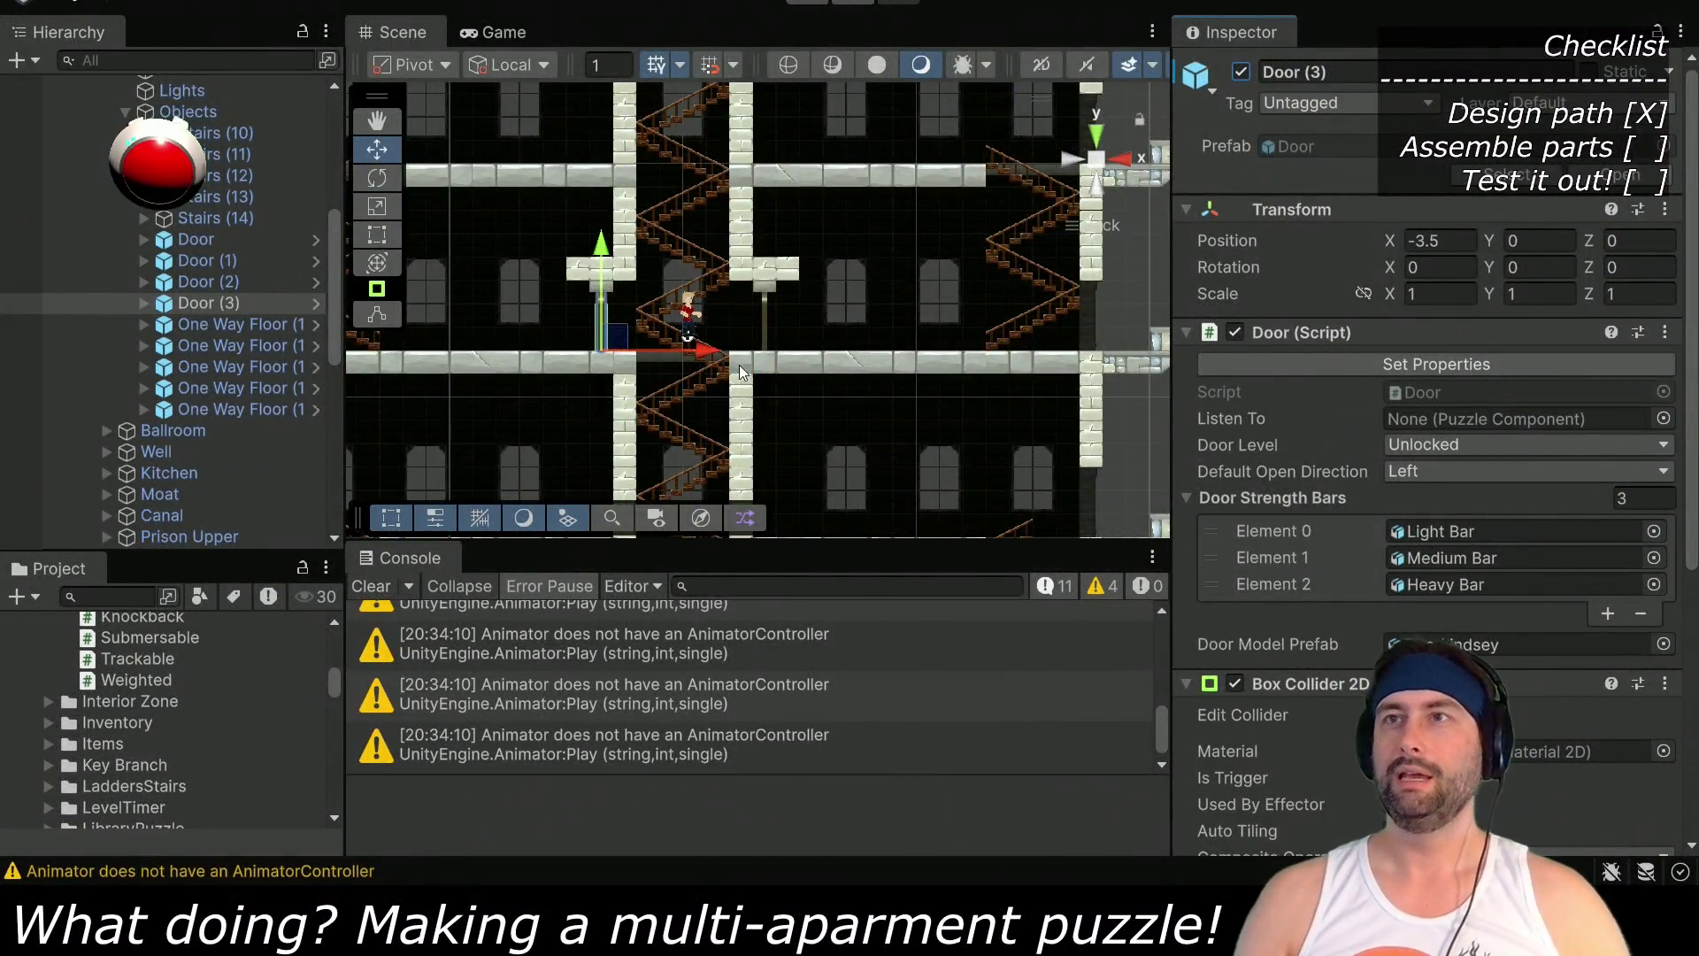
# Enlarge and pan the Scene view across the stairwell, then select Door (2)
pyautogui.scroll(2, 756, 305)
pyautogui.moveTo(693, 555); pyautogui.dragTo(693, 754)
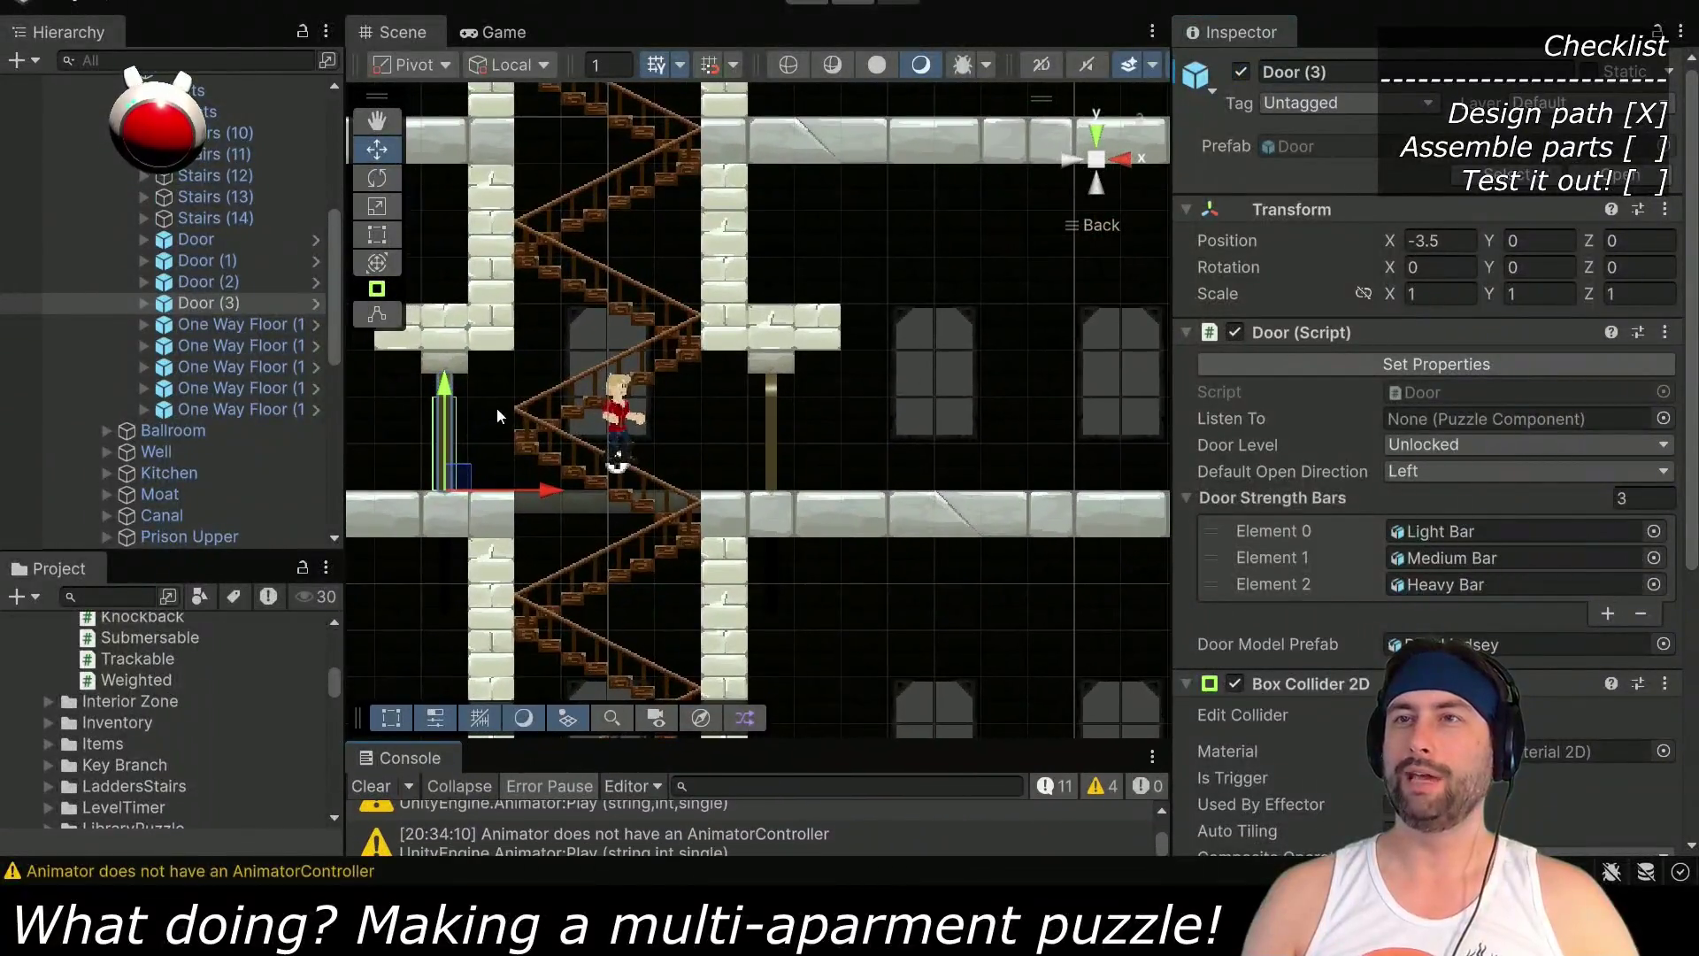
pyautogui.scroll(2, 496, 407)
pyautogui.scroll(1, 749, 434)
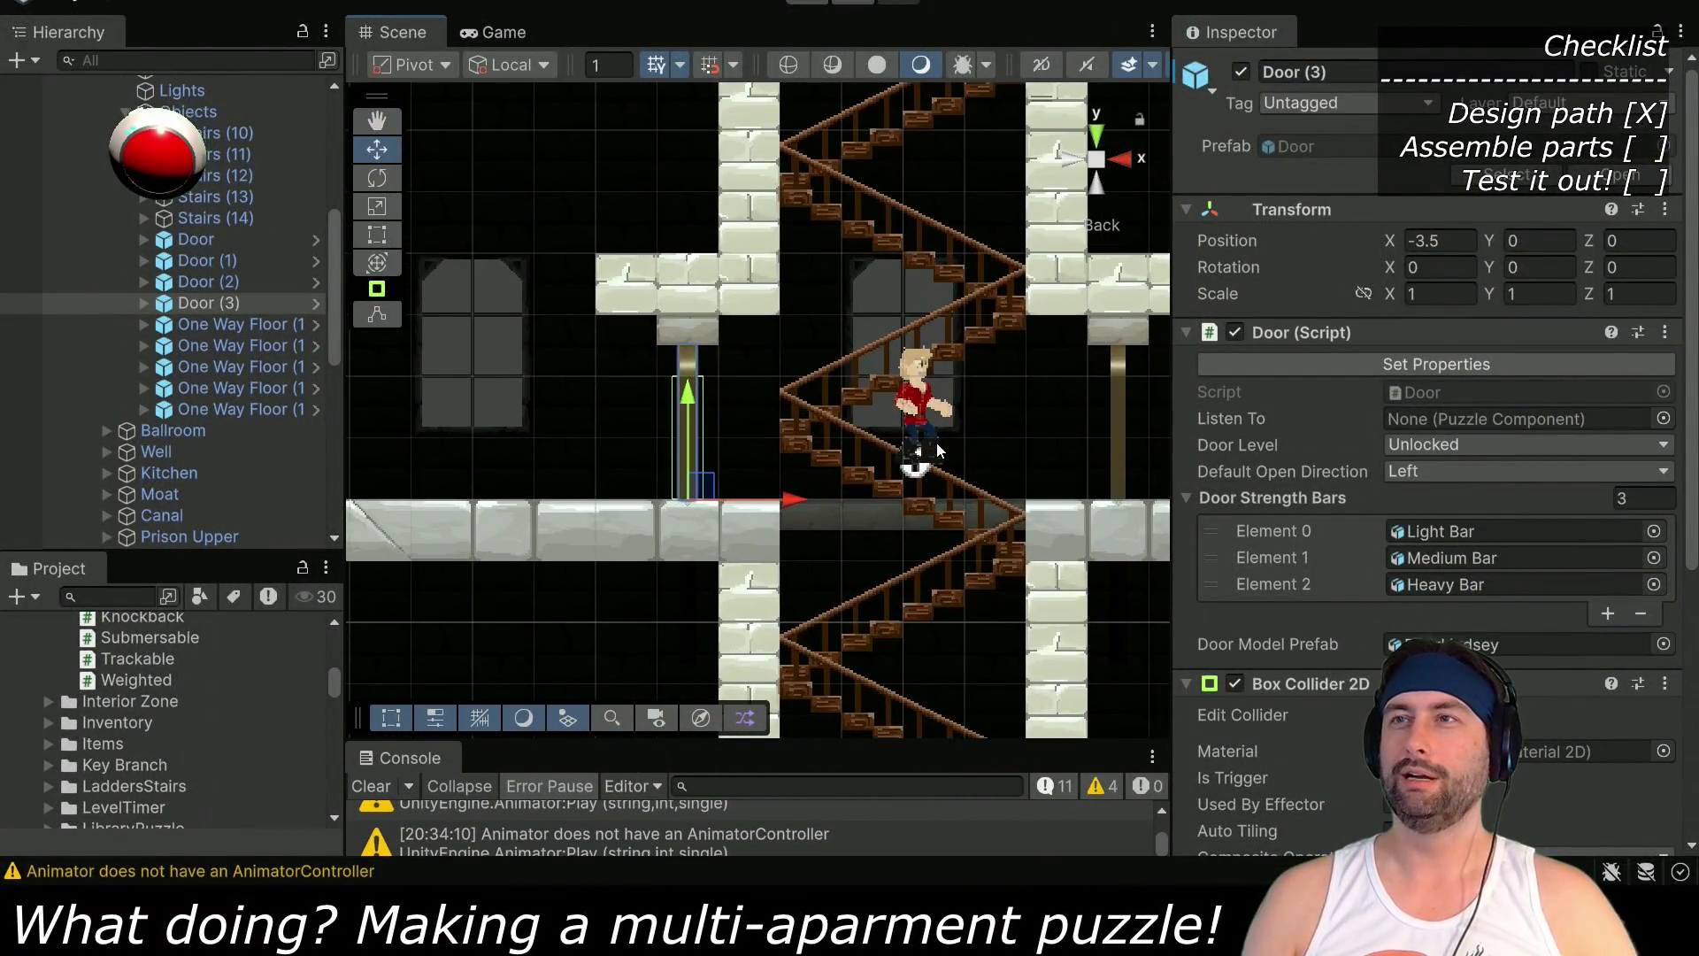
pyautogui.moveTo(954, 431)
pyautogui.mouseDown()
pyautogui.moveTo(832, 412)
pyautogui.moveTo(832, 301)
pyautogui.mouseUp()
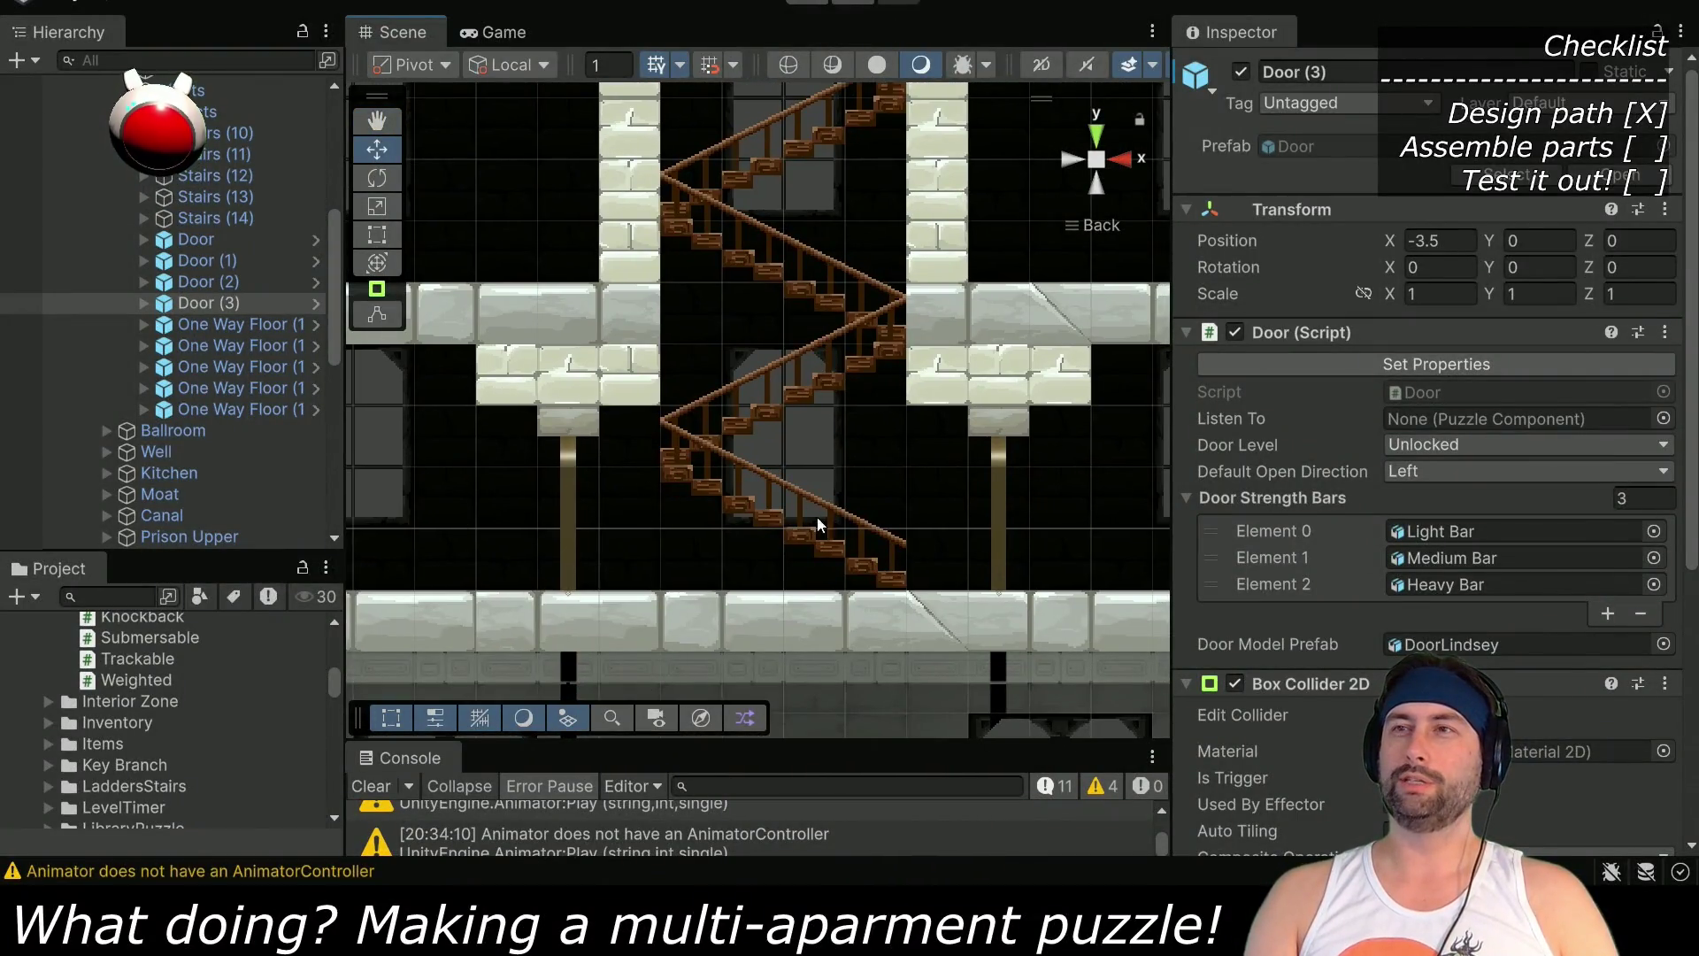
pyautogui.moveTo(815, 211)
pyautogui.mouseDown()
pyautogui.moveTo(791, 247)
pyautogui.moveTo(822, 574)
pyautogui.mouseUp()
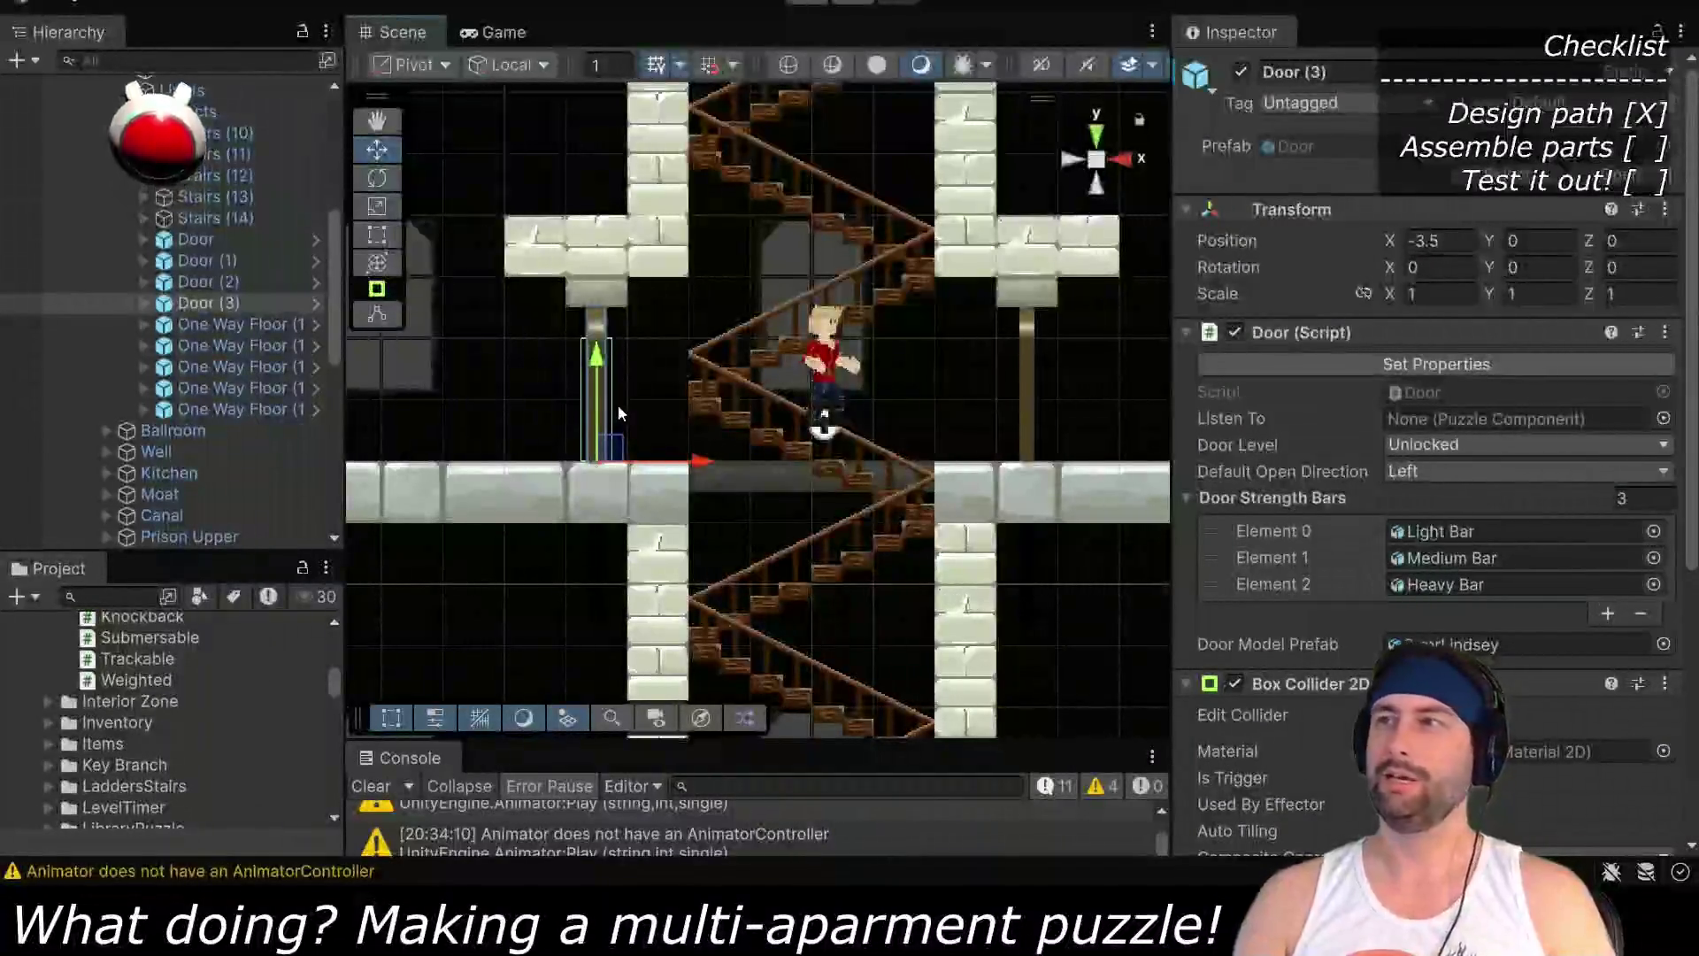
pyautogui.click(198, 259)
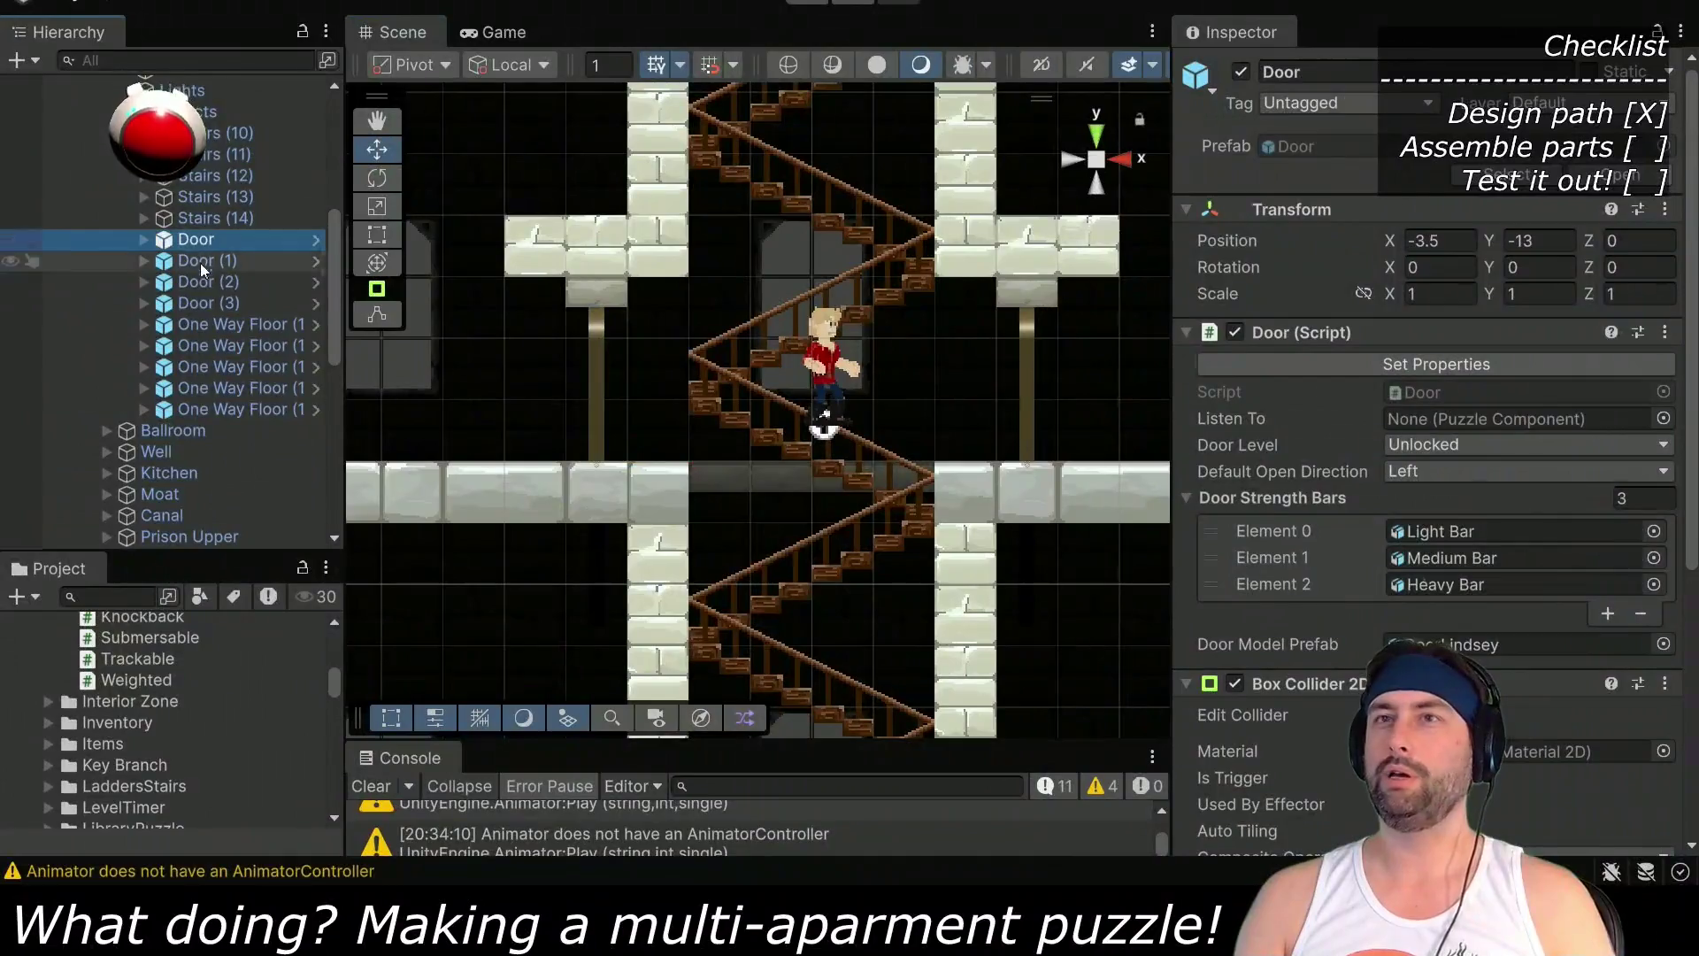
# Set Door (2)'s Door Level to Light and apply it with Set Properties
pyautogui.click(204, 278)
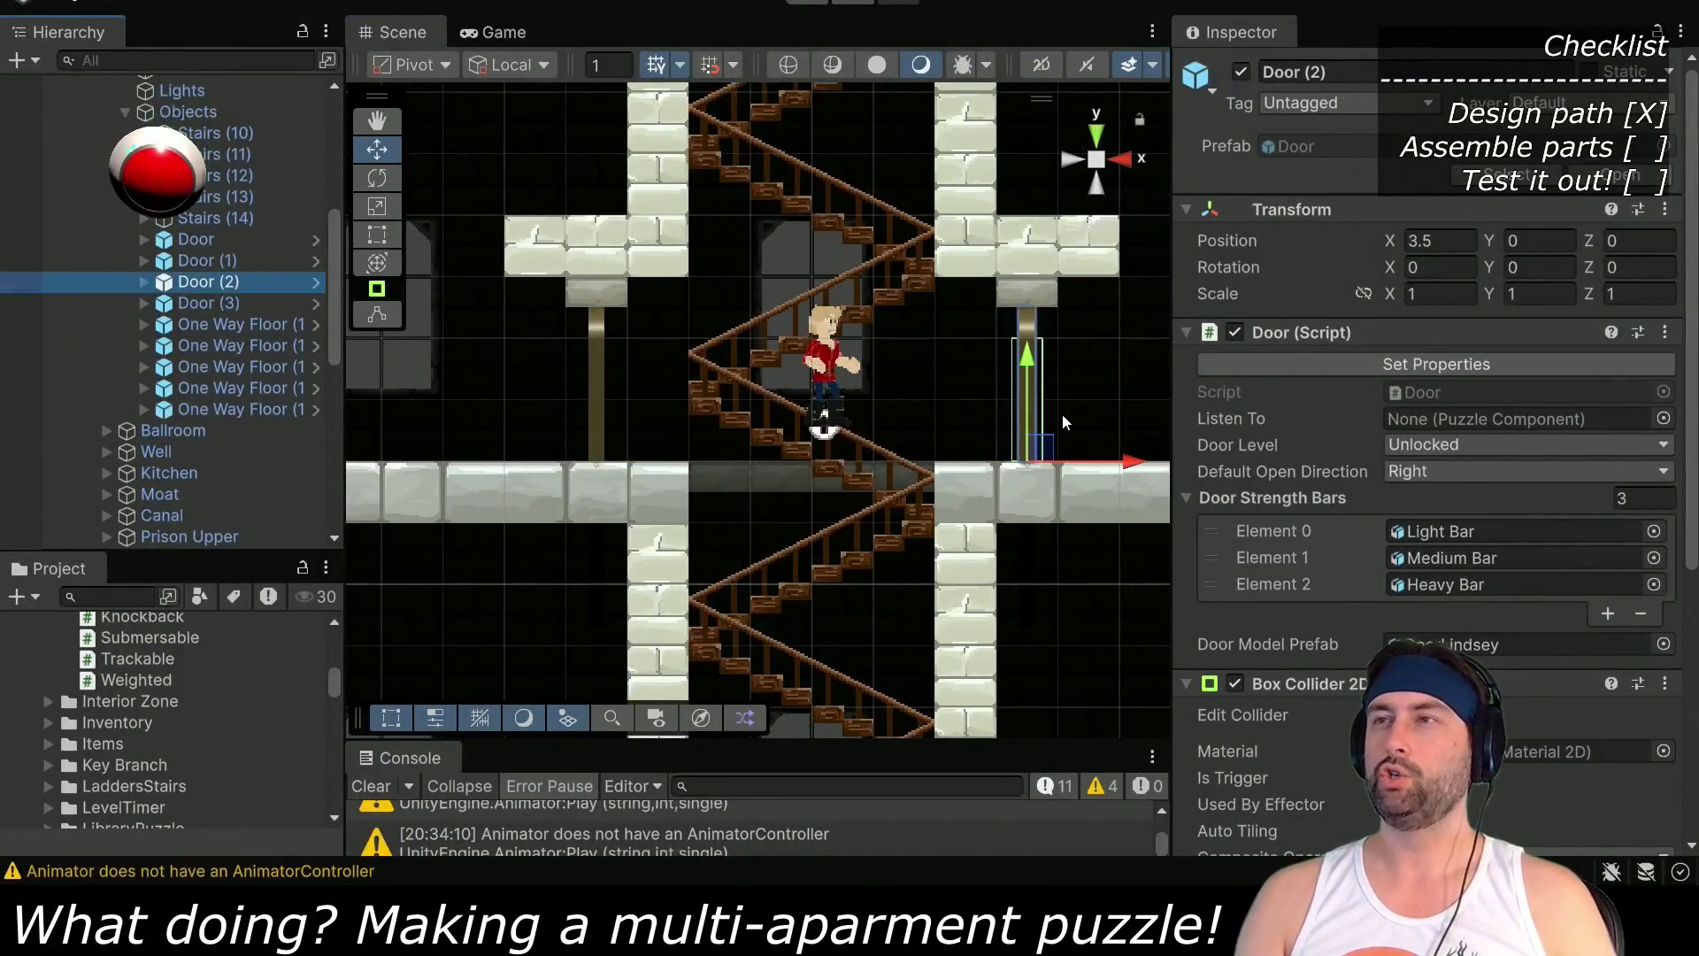
pyautogui.click(1453, 443)
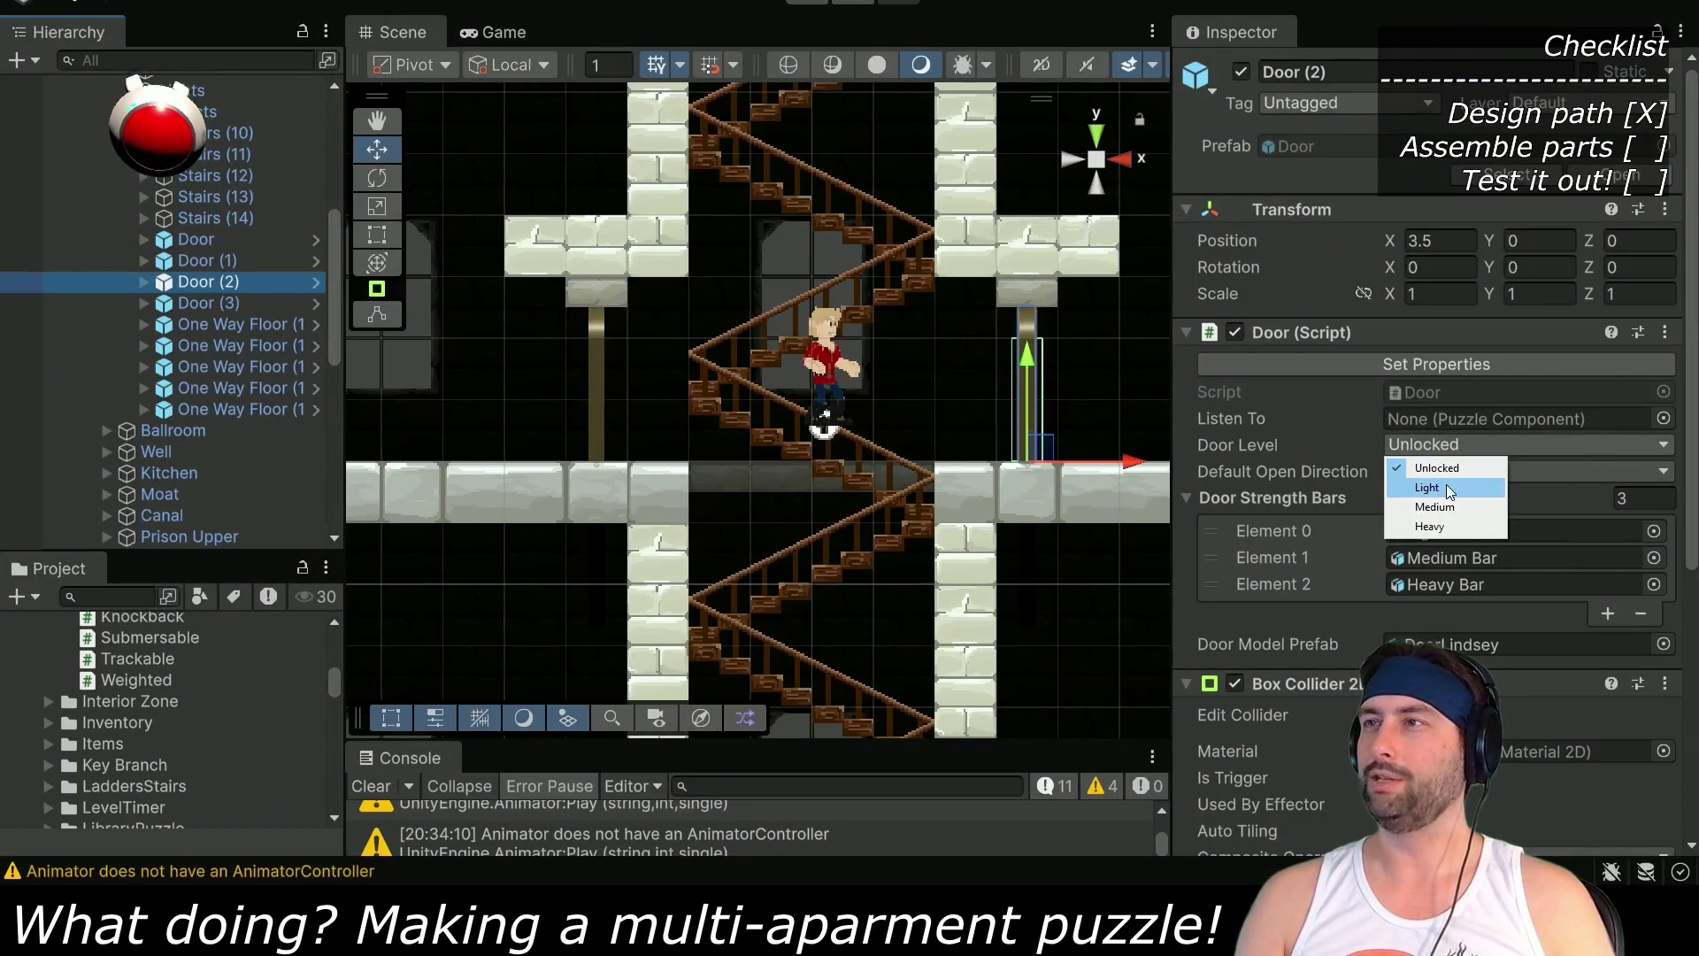
pyautogui.click(1446, 485)
pyautogui.click(1444, 367)
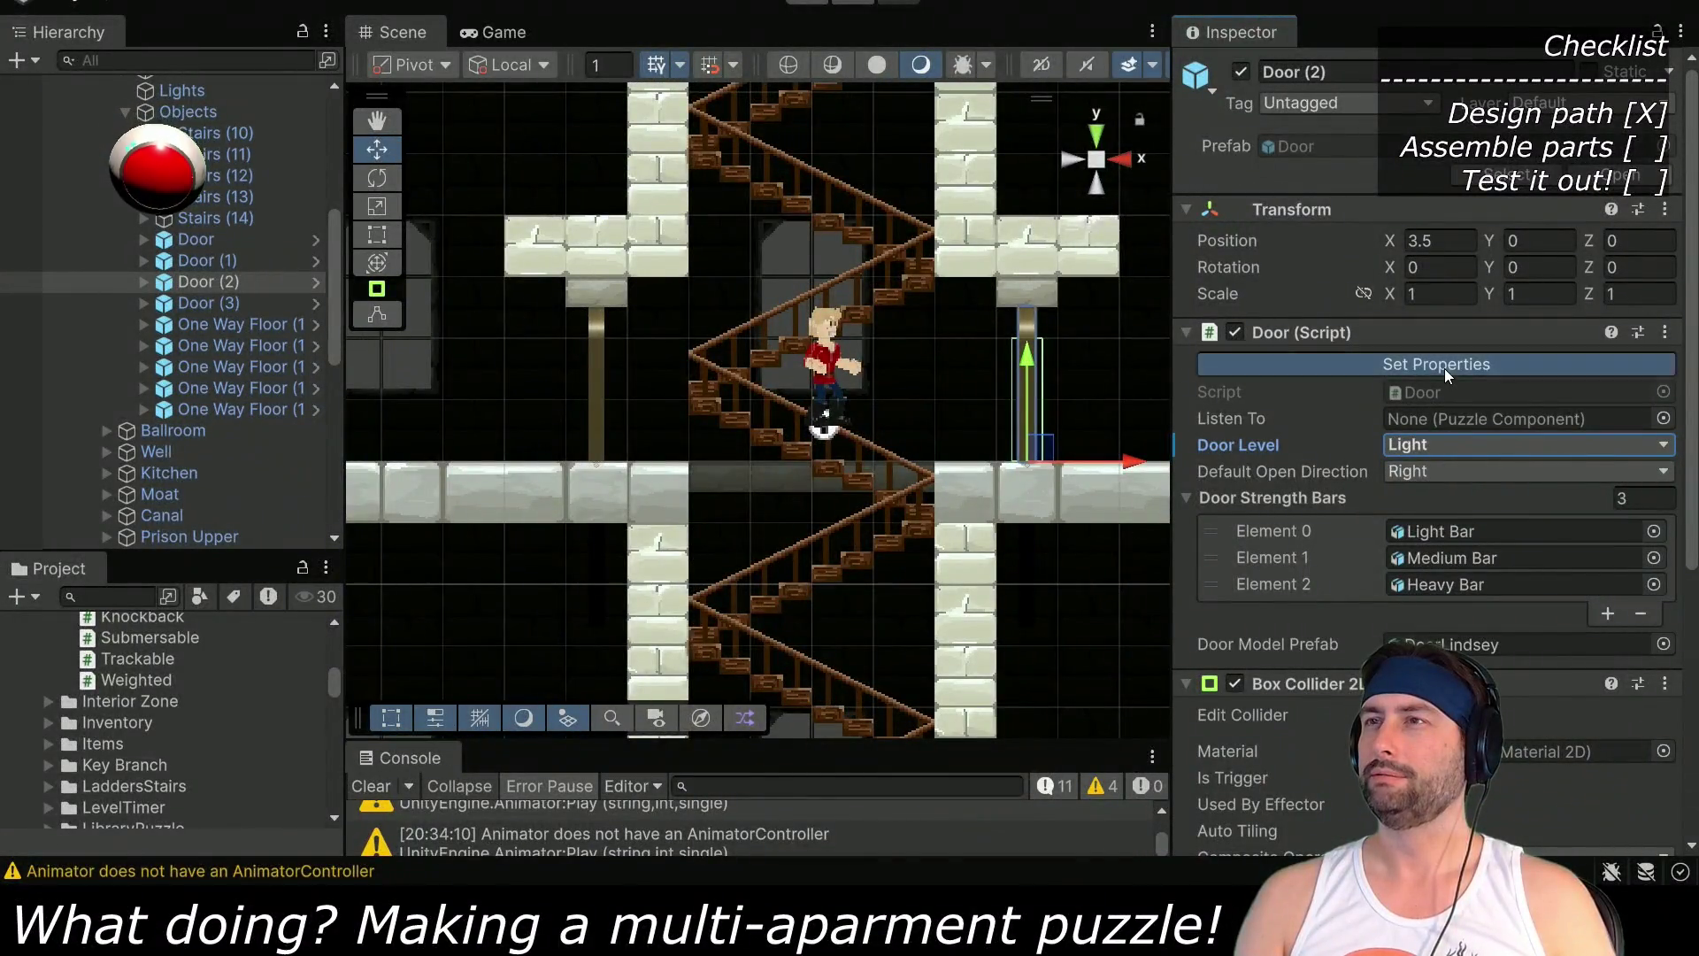
pyautogui.moveTo(1051, 404); pyautogui.dragTo(856, 403)
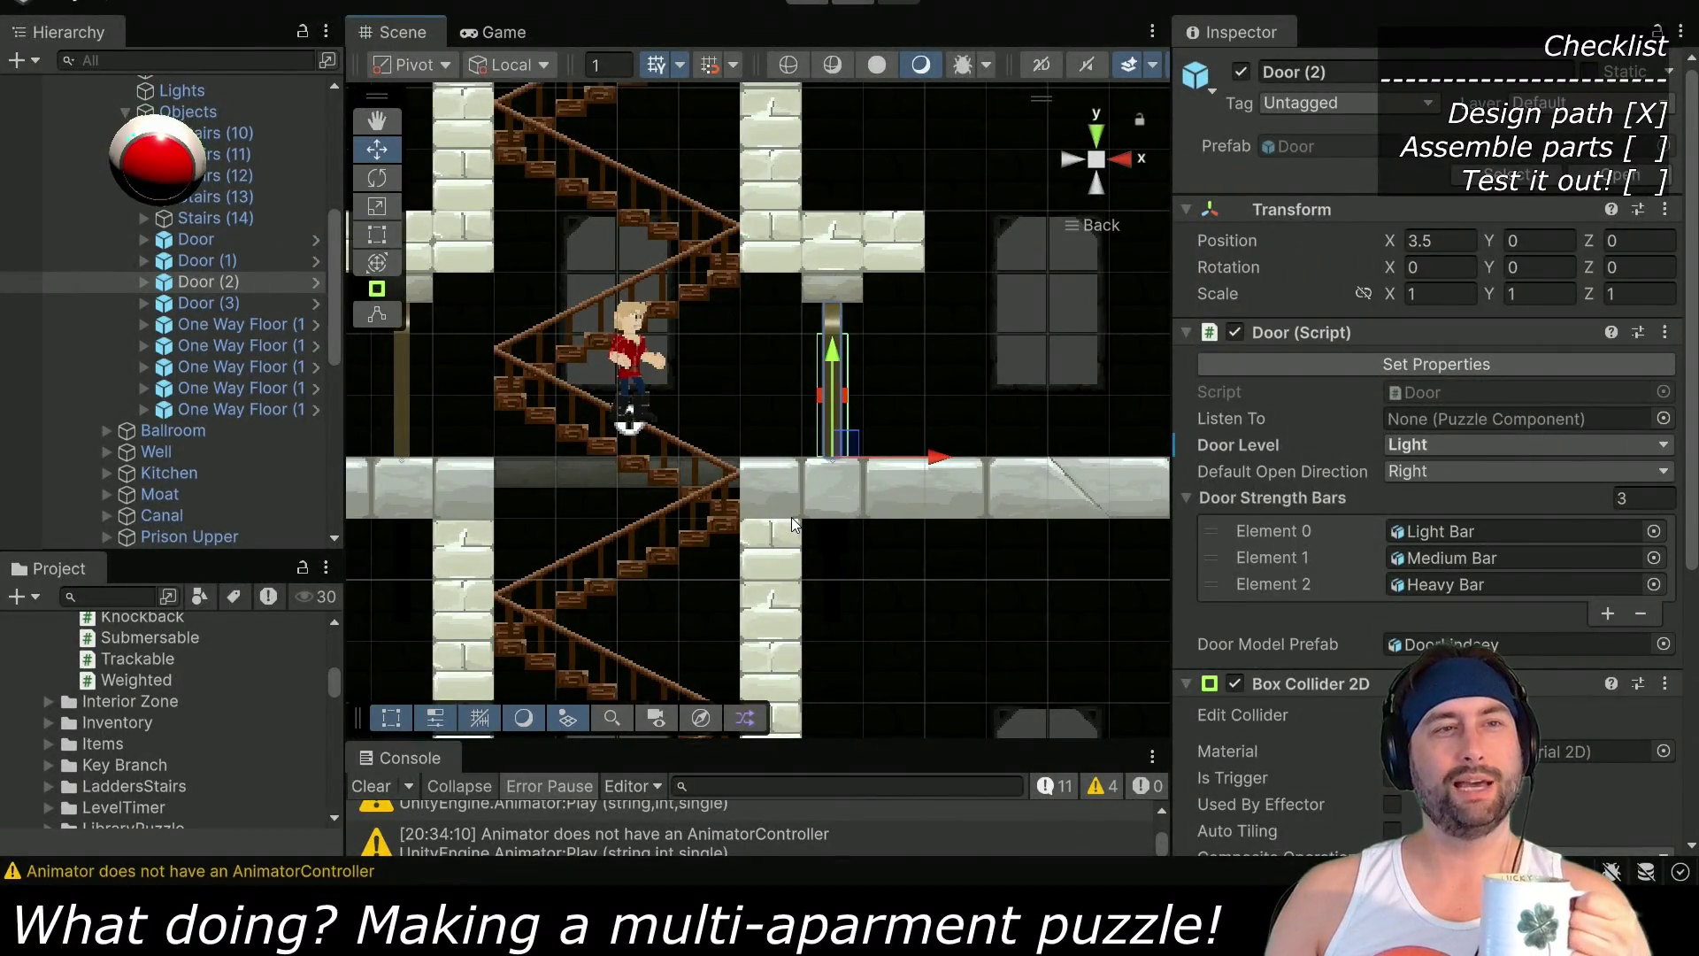
# Frame the brick-wall room and scroll through the Hierarchy to survey the apartment building
pyautogui.moveTo(511, 477); pyautogui.dragTo(556, 409)
pyautogui.press('f')
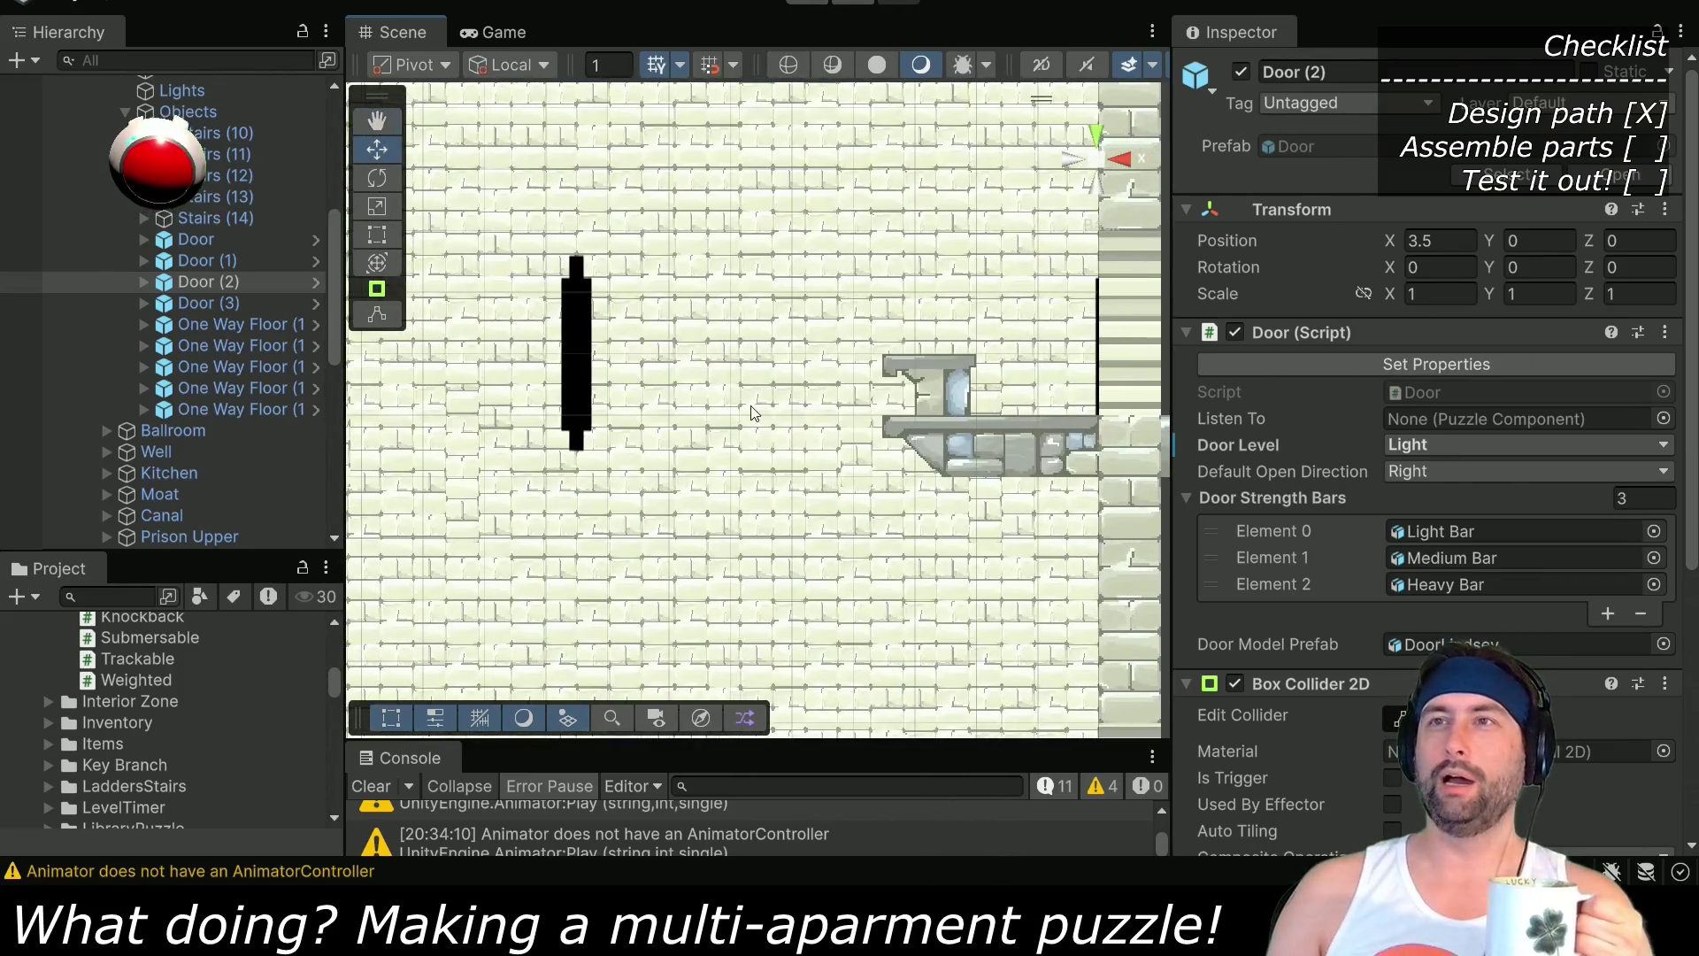
pyautogui.scroll(5, 682, 387)
pyautogui.scroll(-2, 1039, 516)
pyautogui.scroll(-3, 654, 354)
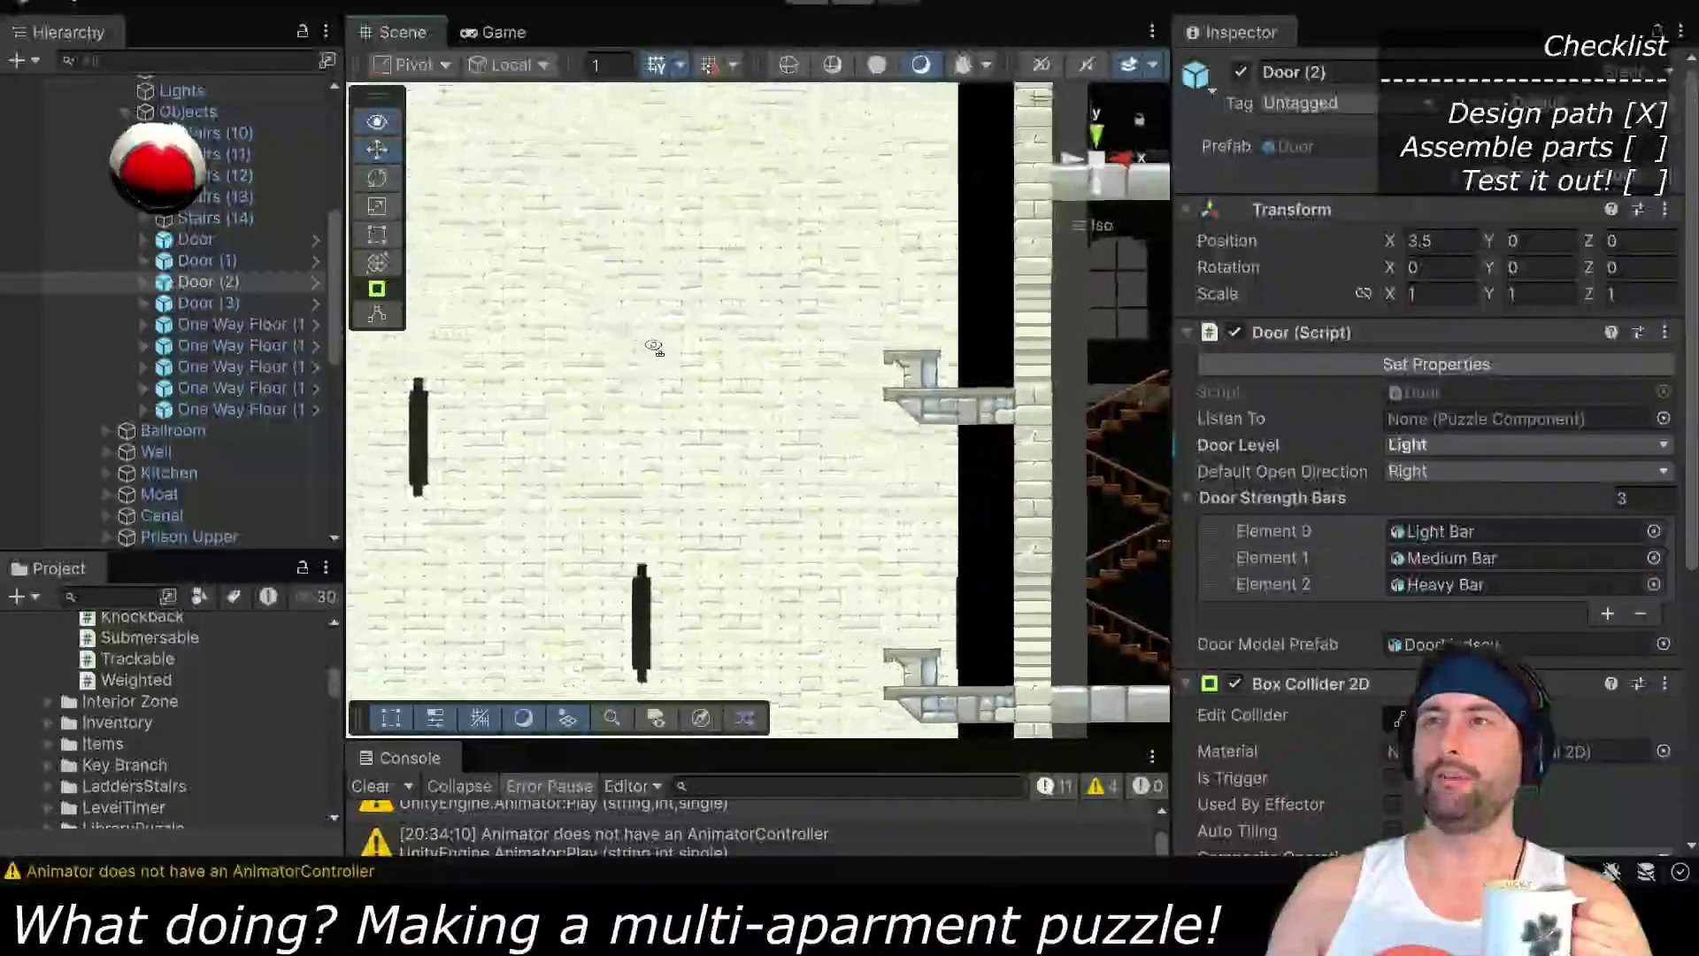
pyautogui.scroll(-3, 686, 394)
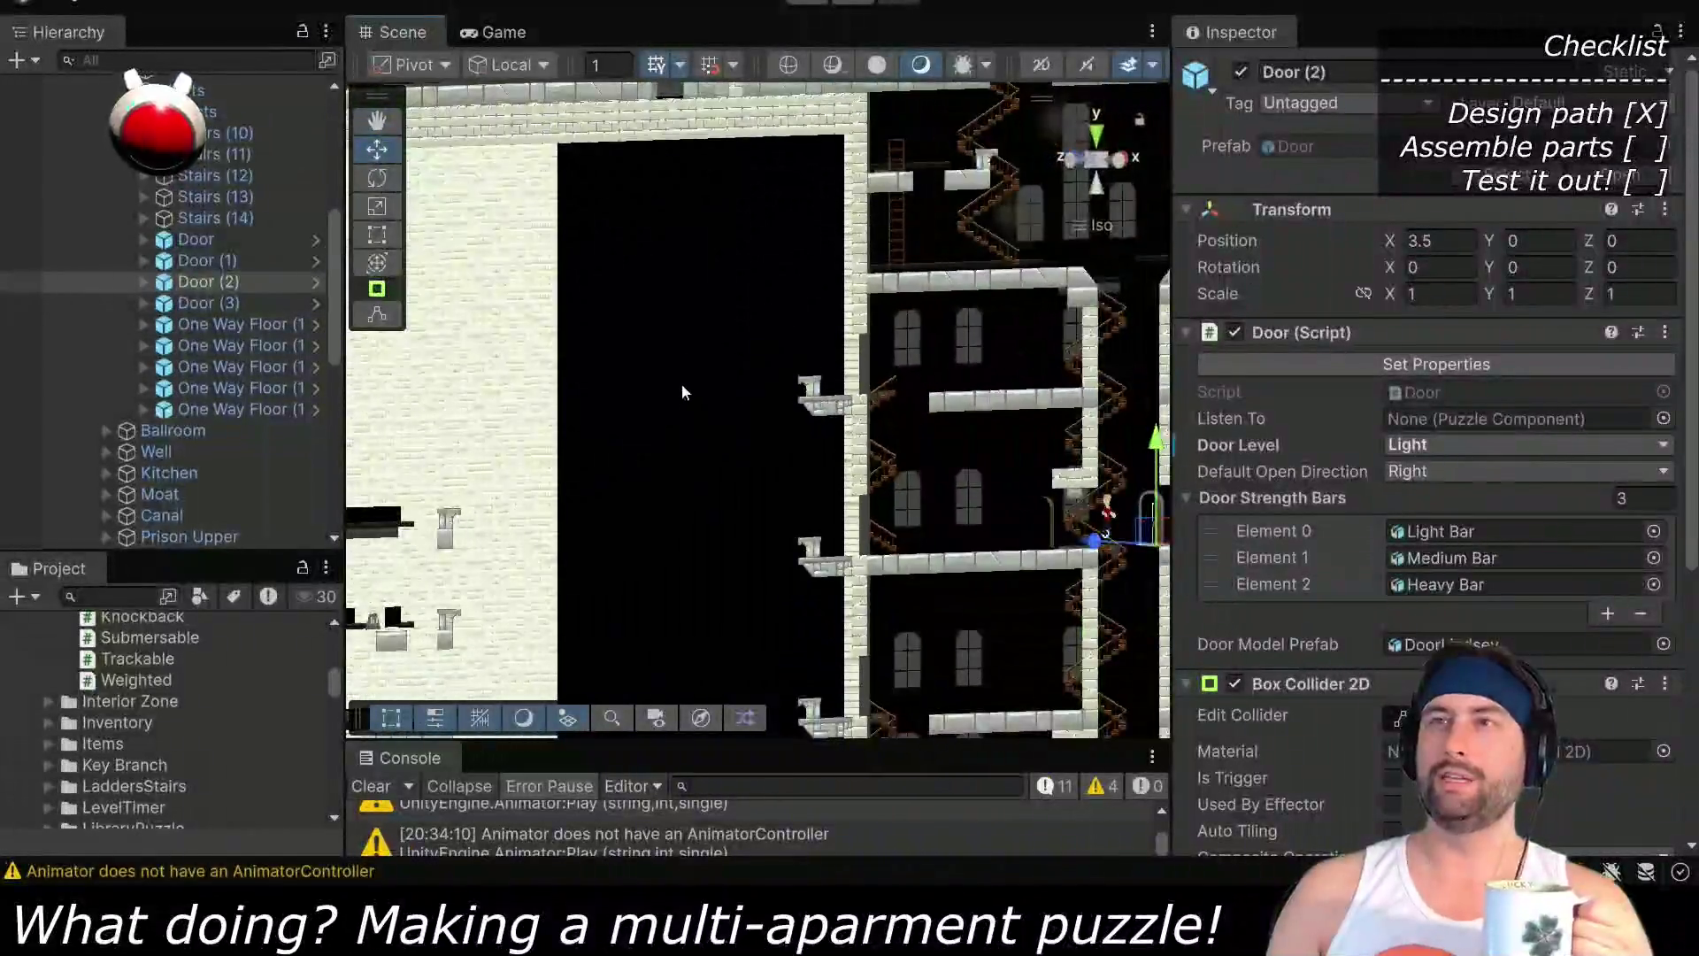
pyautogui.scroll(1, 720, 443)
pyautogui.scroll(9, 87, 179)
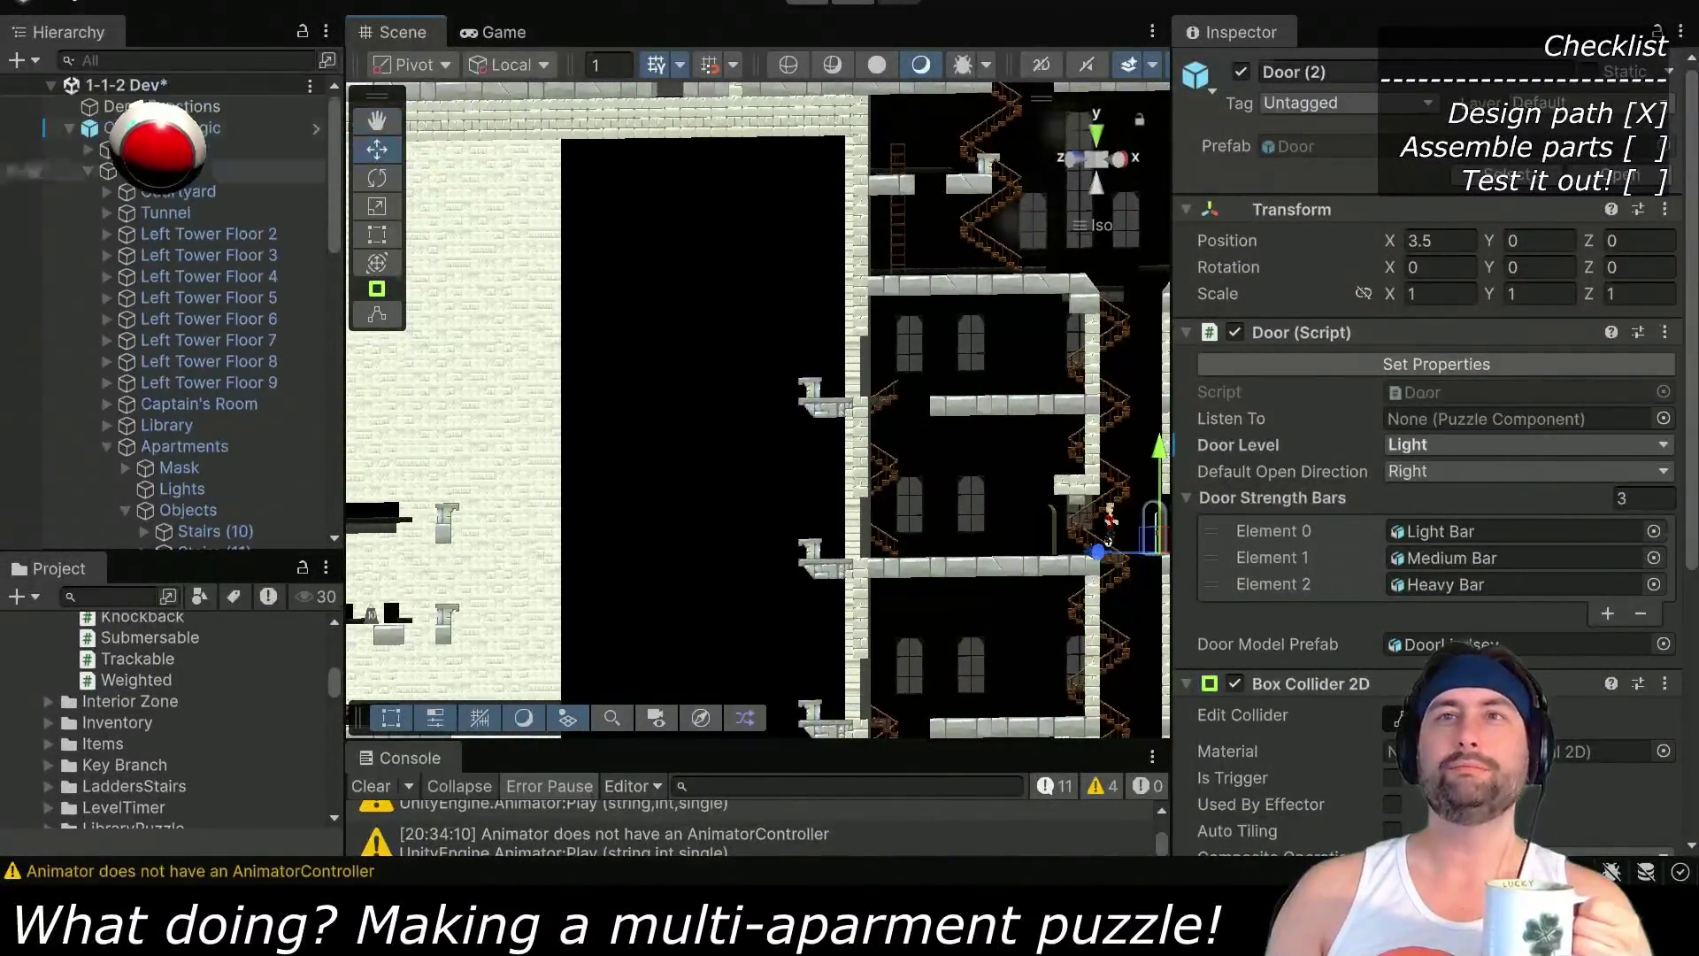
pyautogui.scroll(-13, 74, 207)
pyautogui.scroll(-4, 75, 207)
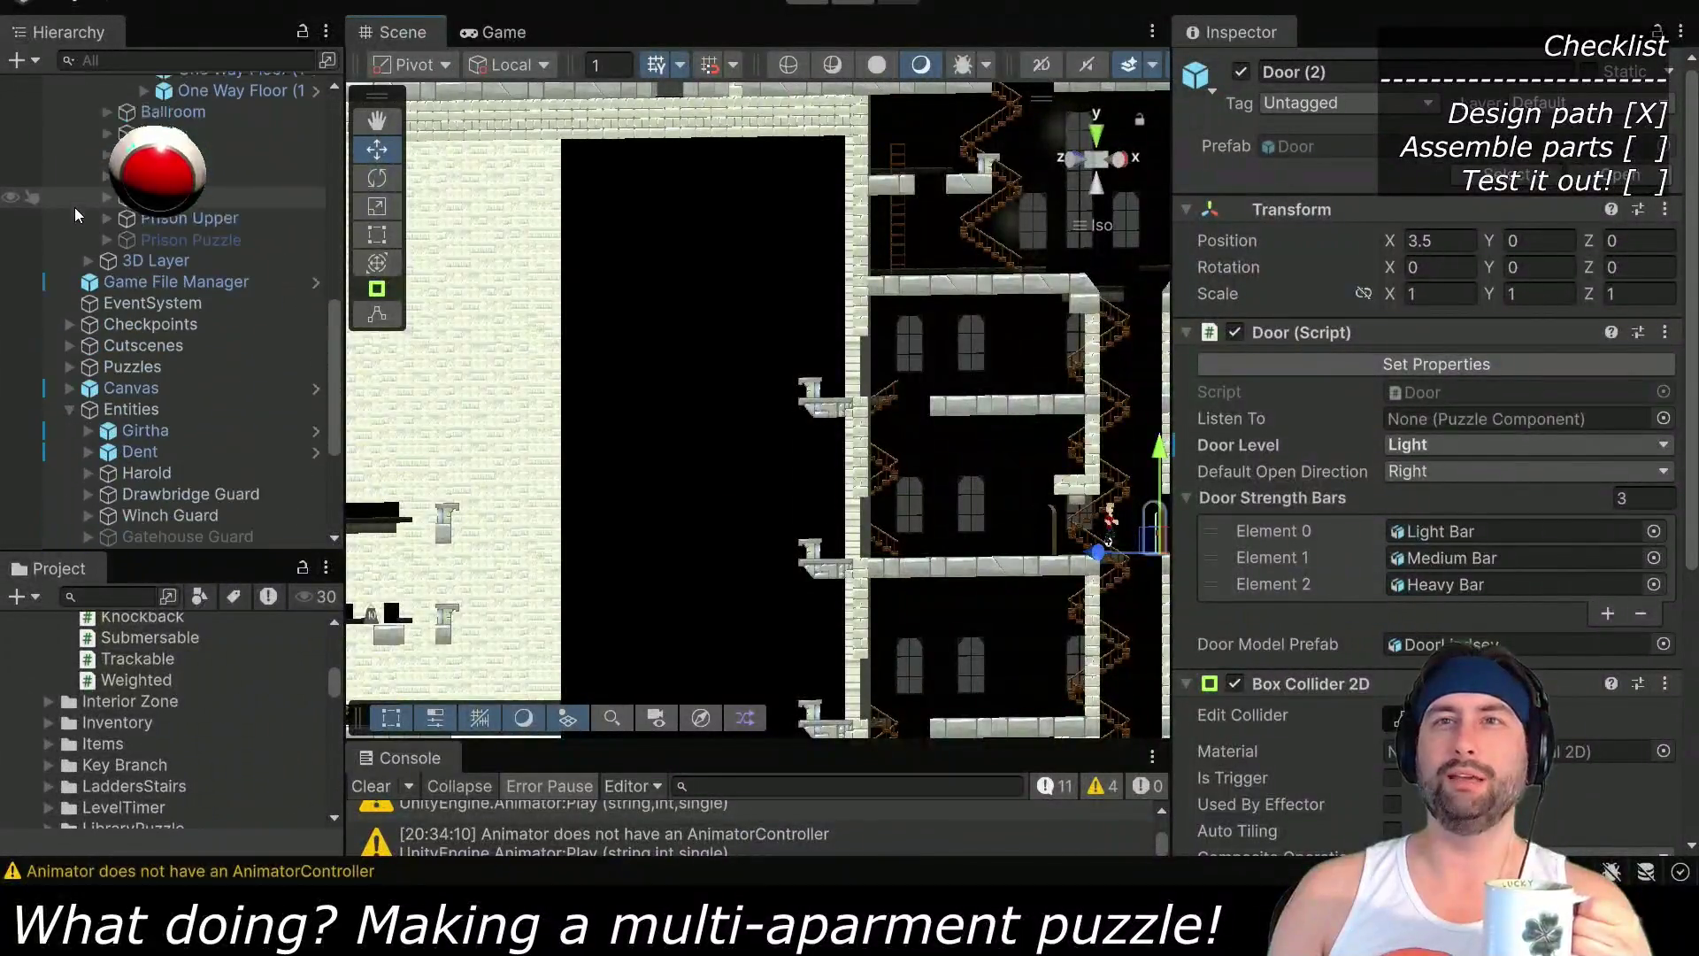
pyautogui.scroll(-6, 76, 391)
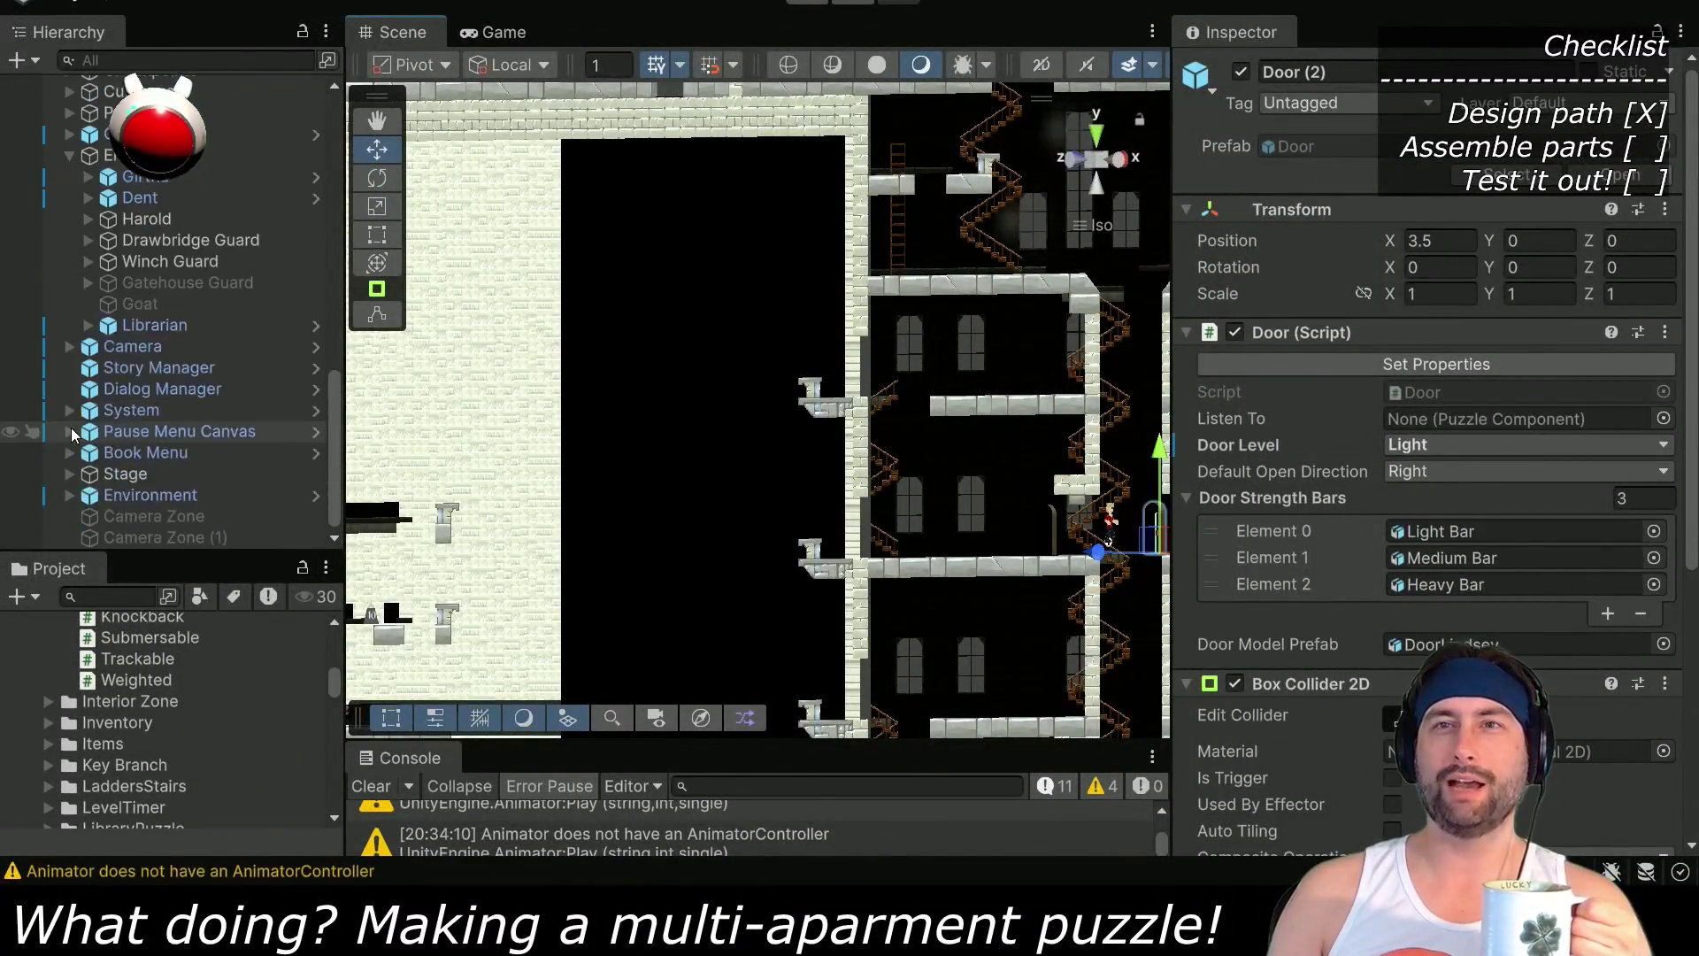
pyautogui.scroll(-2, 81, 487)
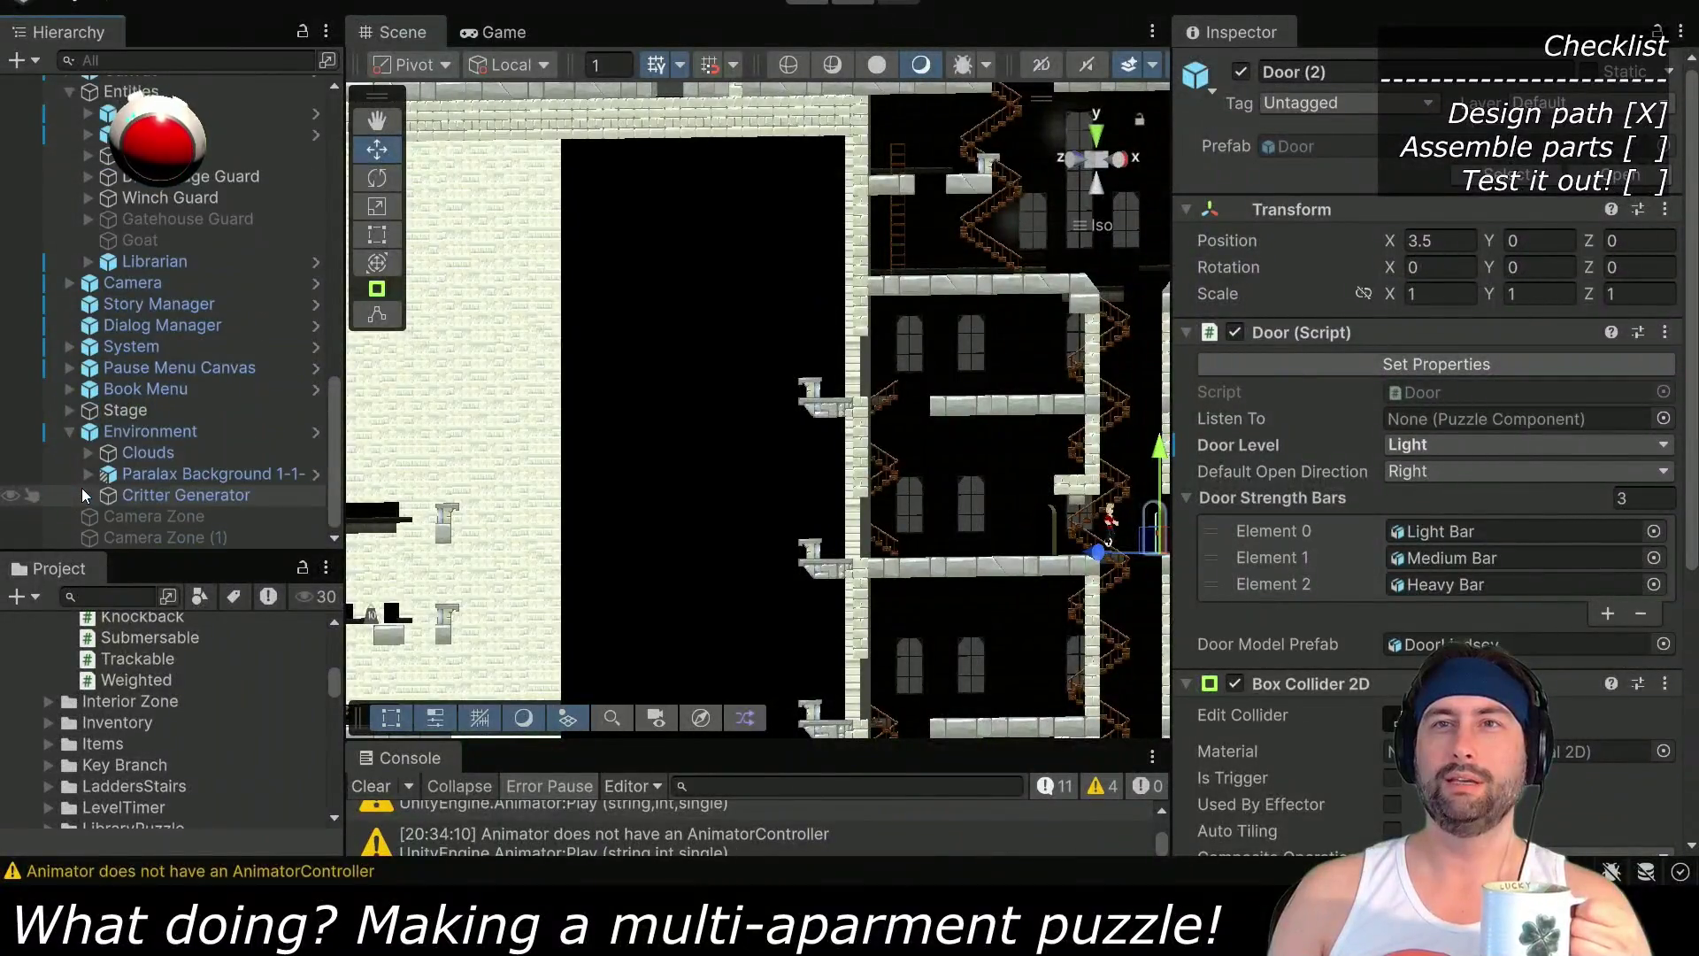
pyautogui.scroll(15, 67, 437)
pyautogui.scroll(-4, 119, 387)
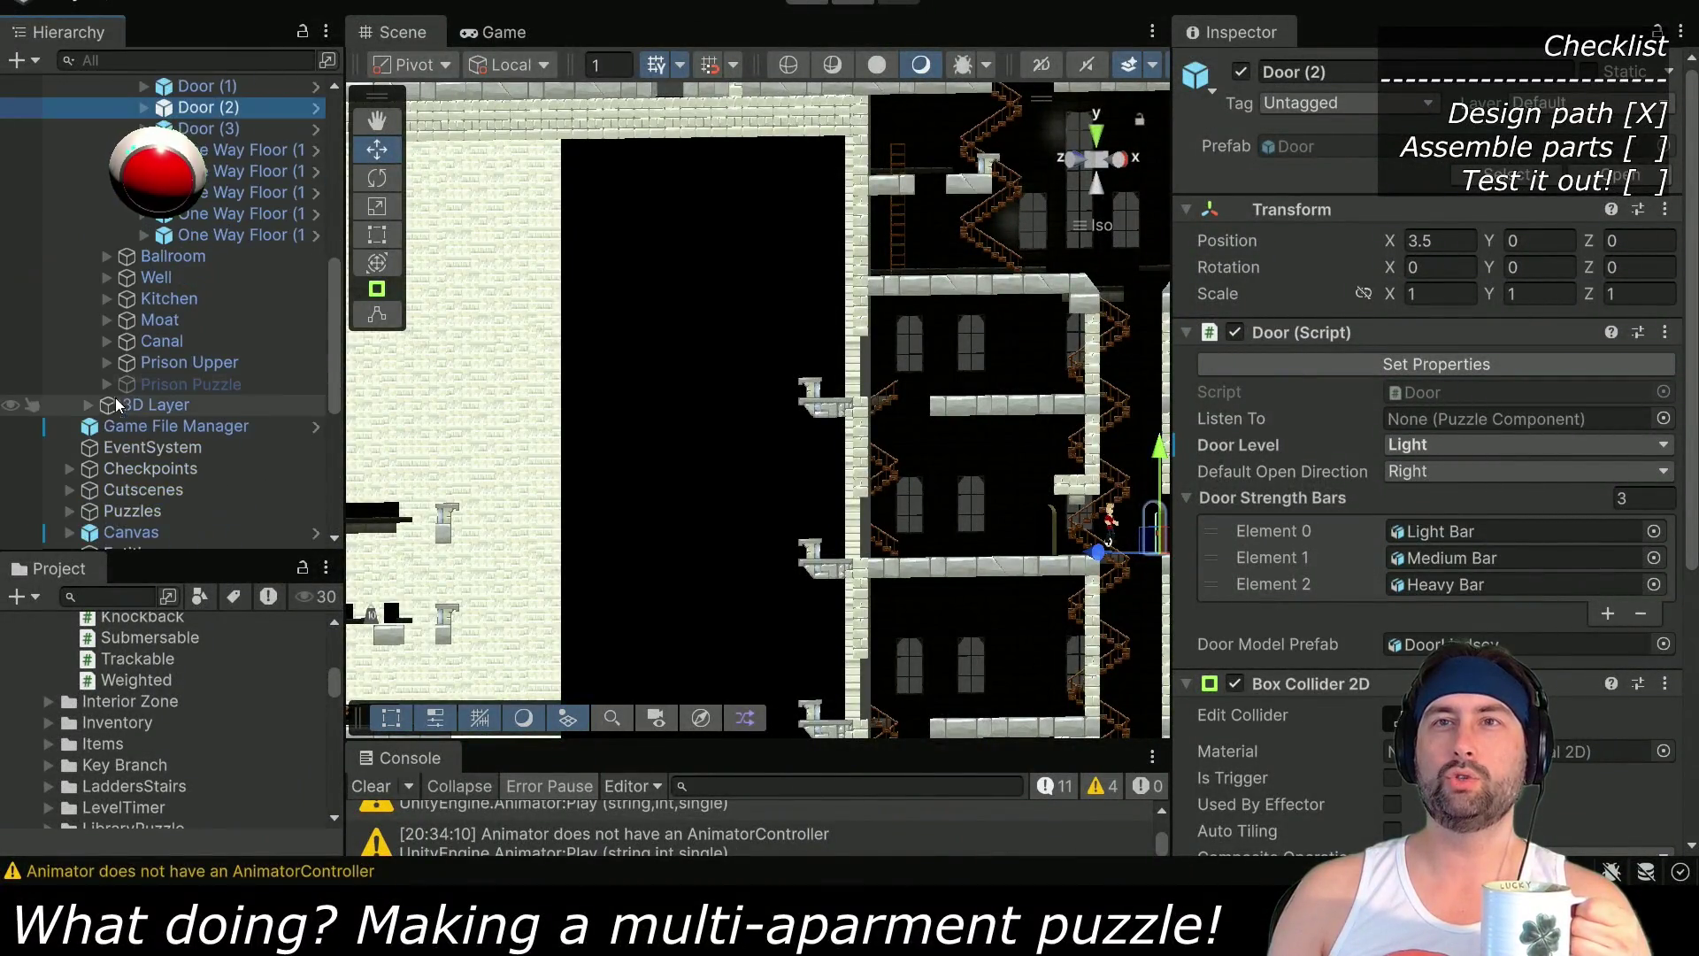
# Expand the 3D Layer group and clear the exterior-object Hierarchy search
pyautogui.click(90, 406)
pyautogui.scroll(-2, 107, 409)
pyautogui.scroll(-4, 86, 341)
pyautogui.scroll(15, 103, 361)
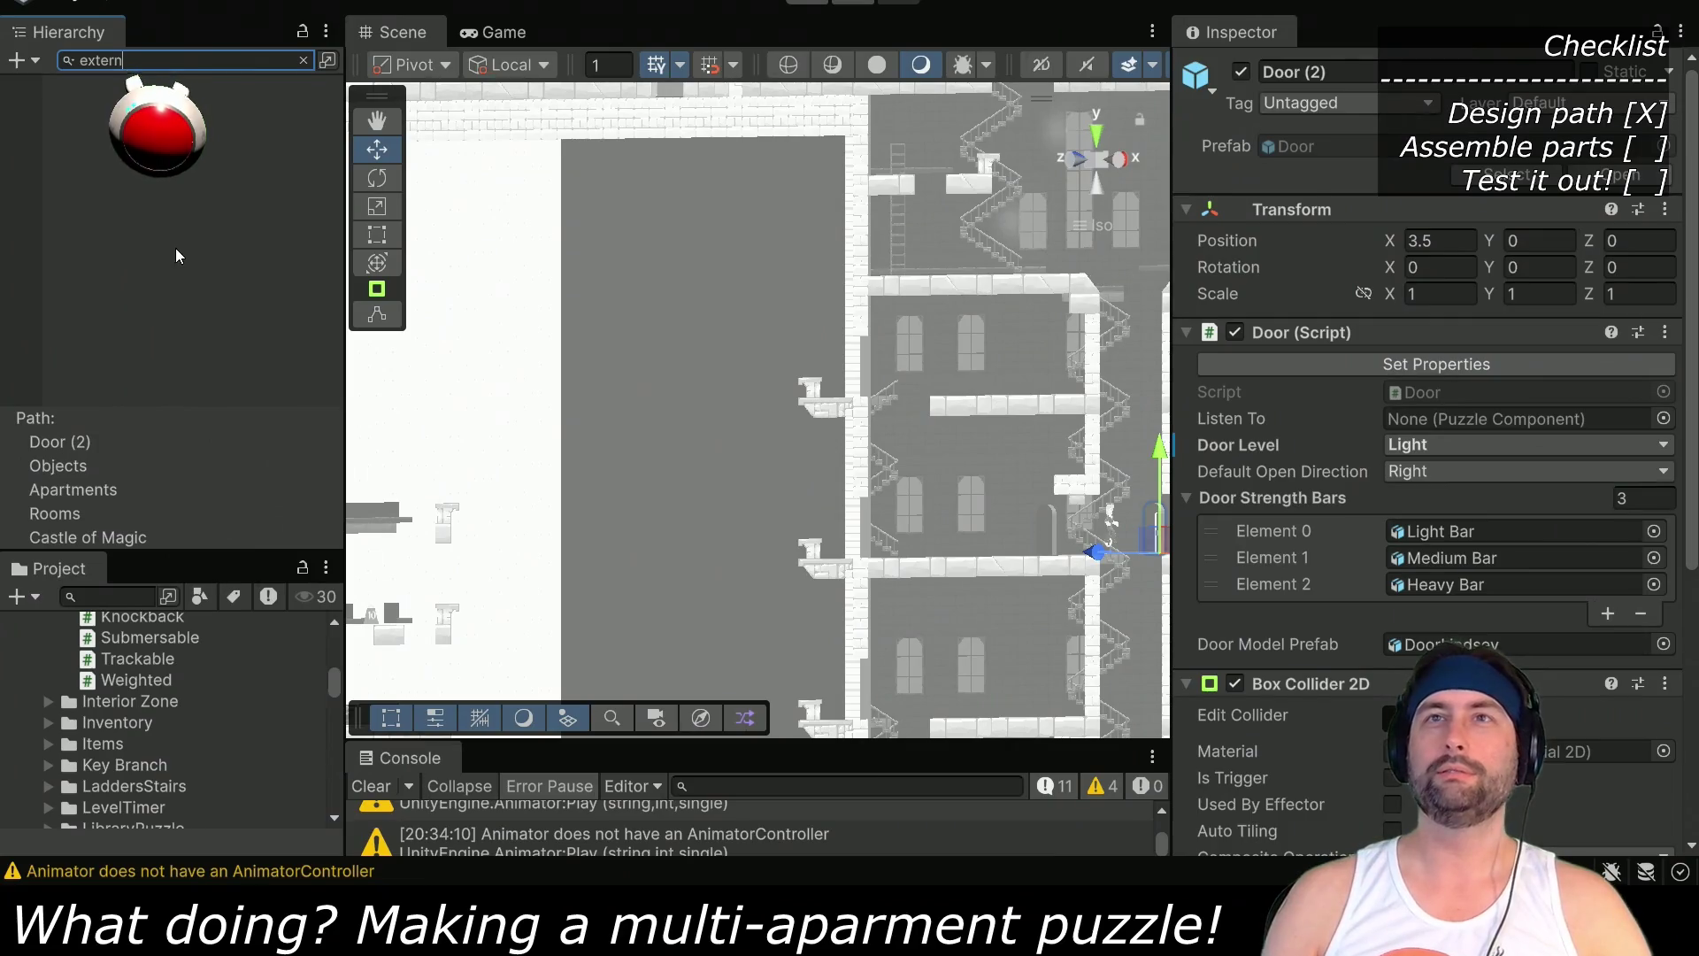
pyautogui.press('Escape')
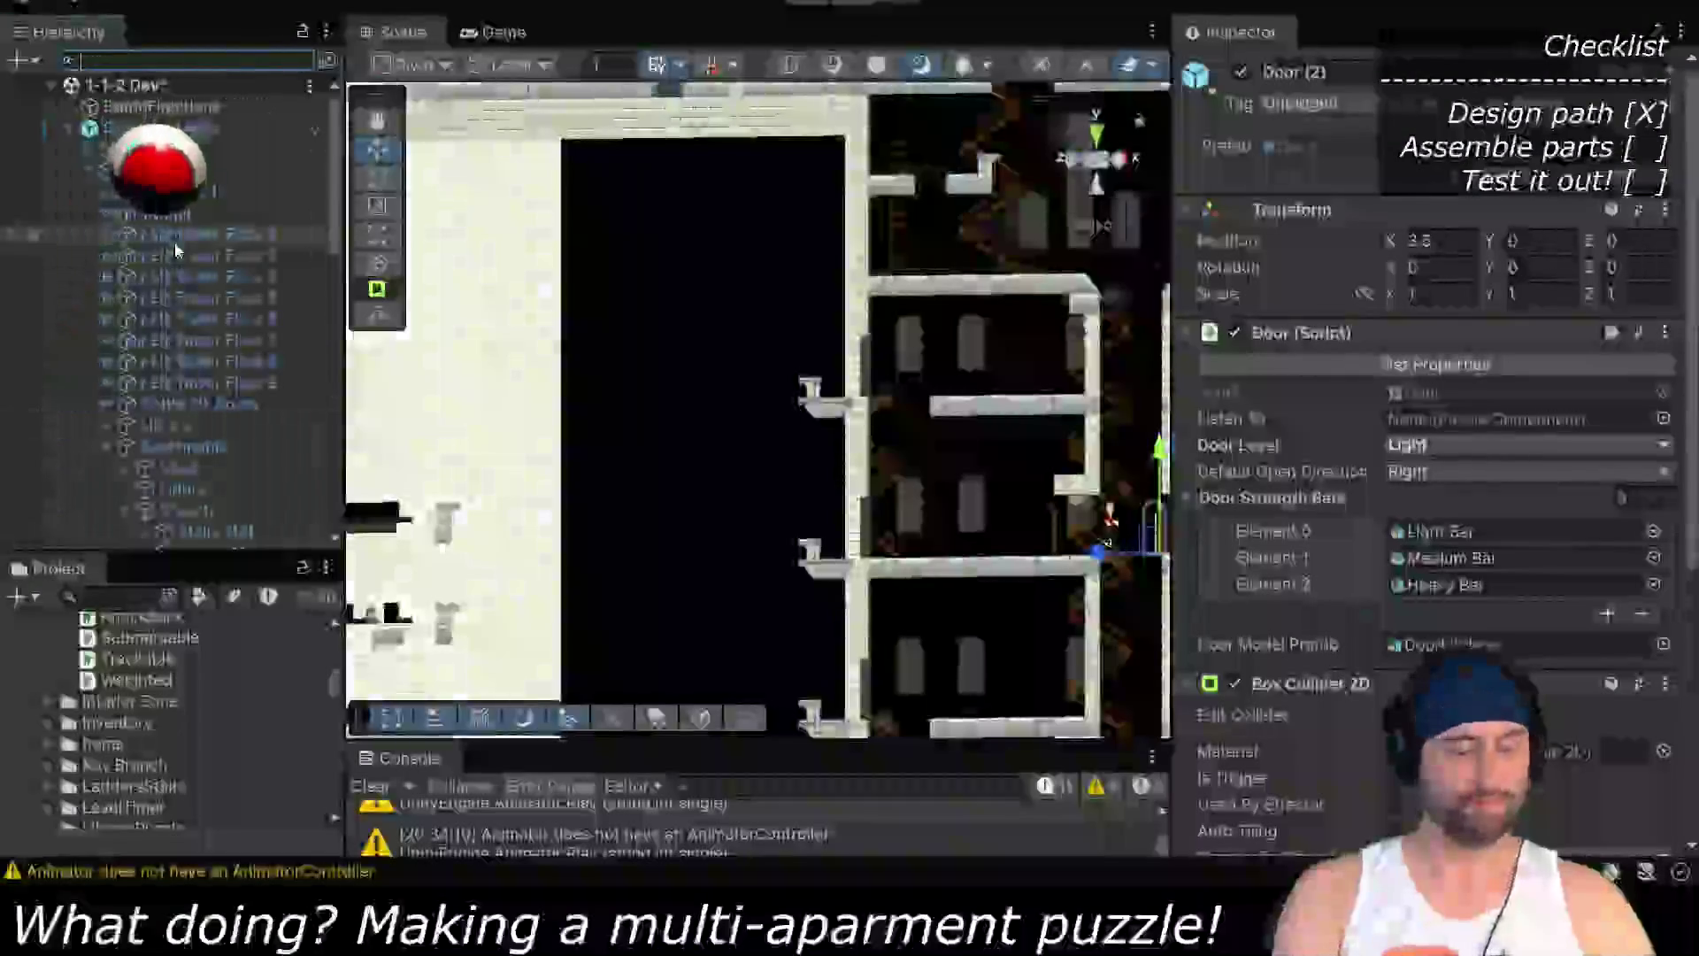
# Find the Exterior Directional Light via a 'light' search and rotate it to Y 27.31
pyautogui.write('light')
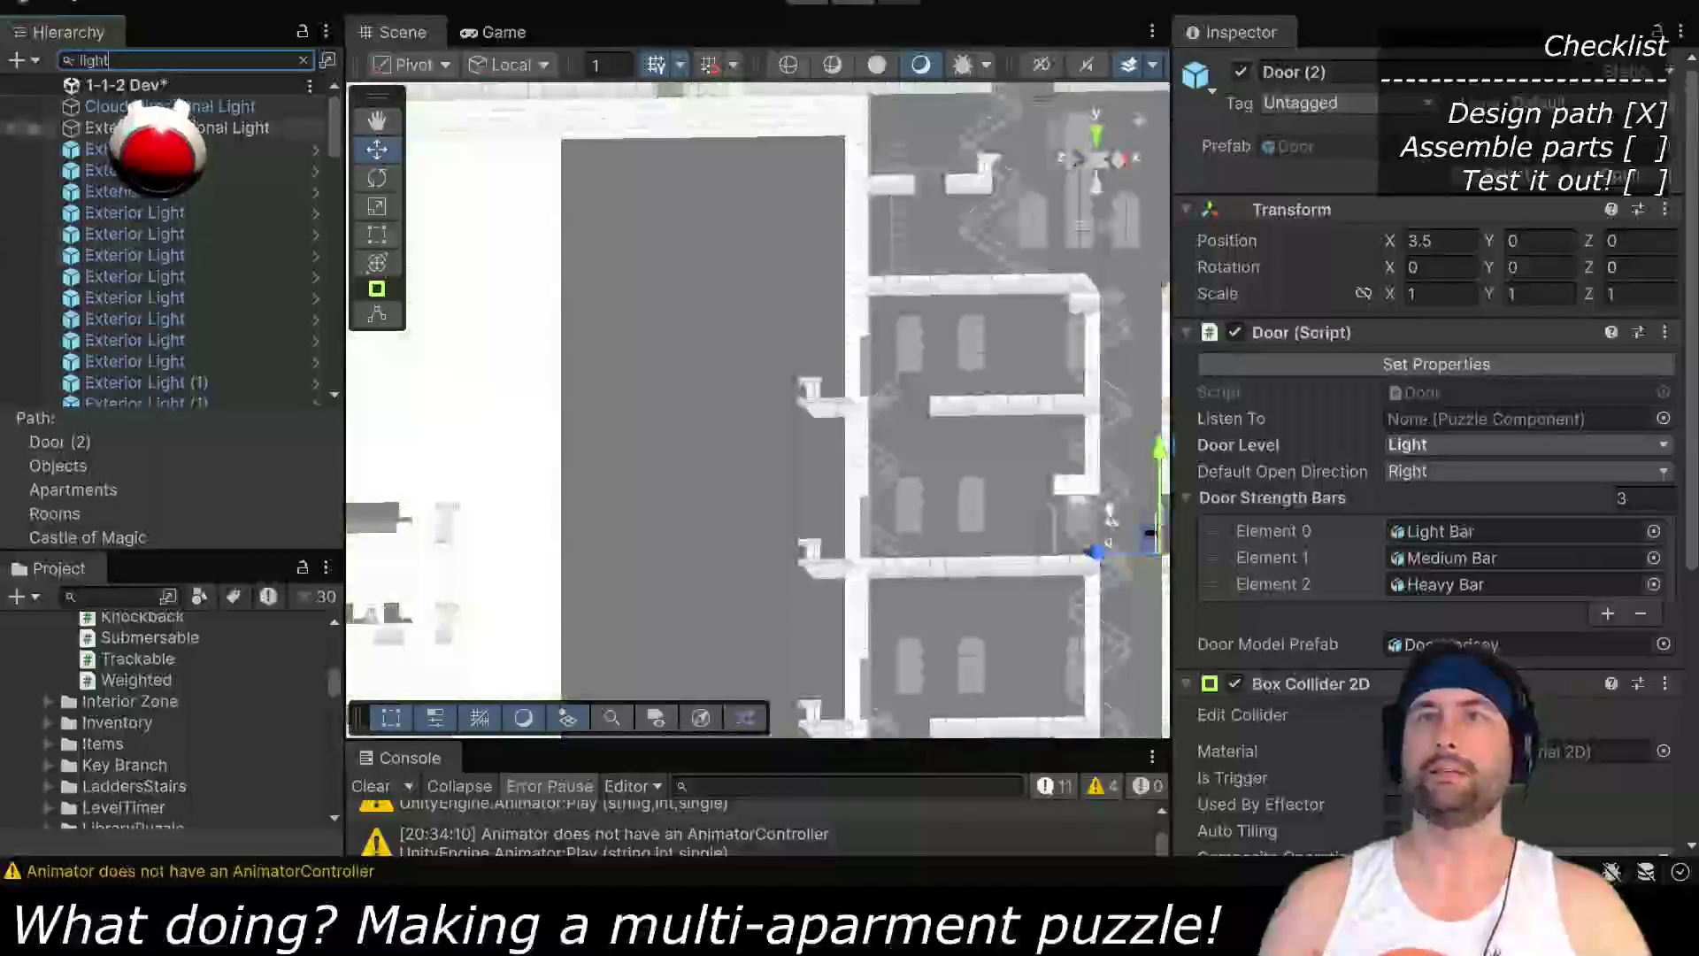
pyautogui.click(160, 127)
pyautogui.click(301, 61)
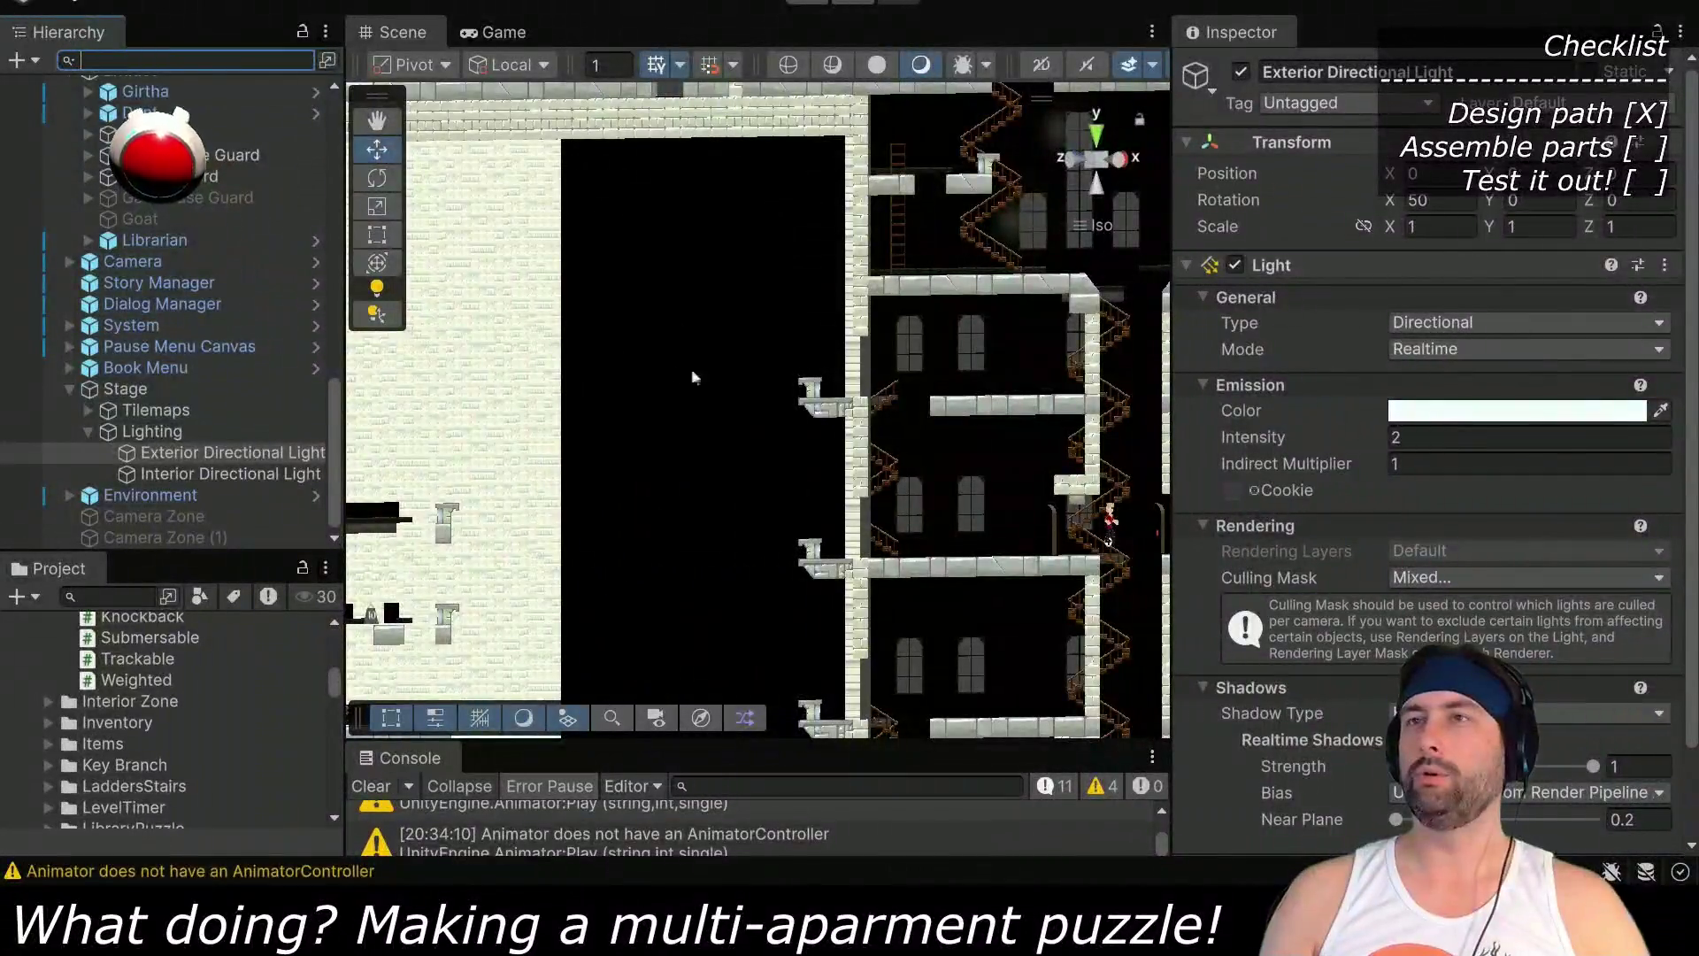
pyautogui.scroll(-5, 674, 375)
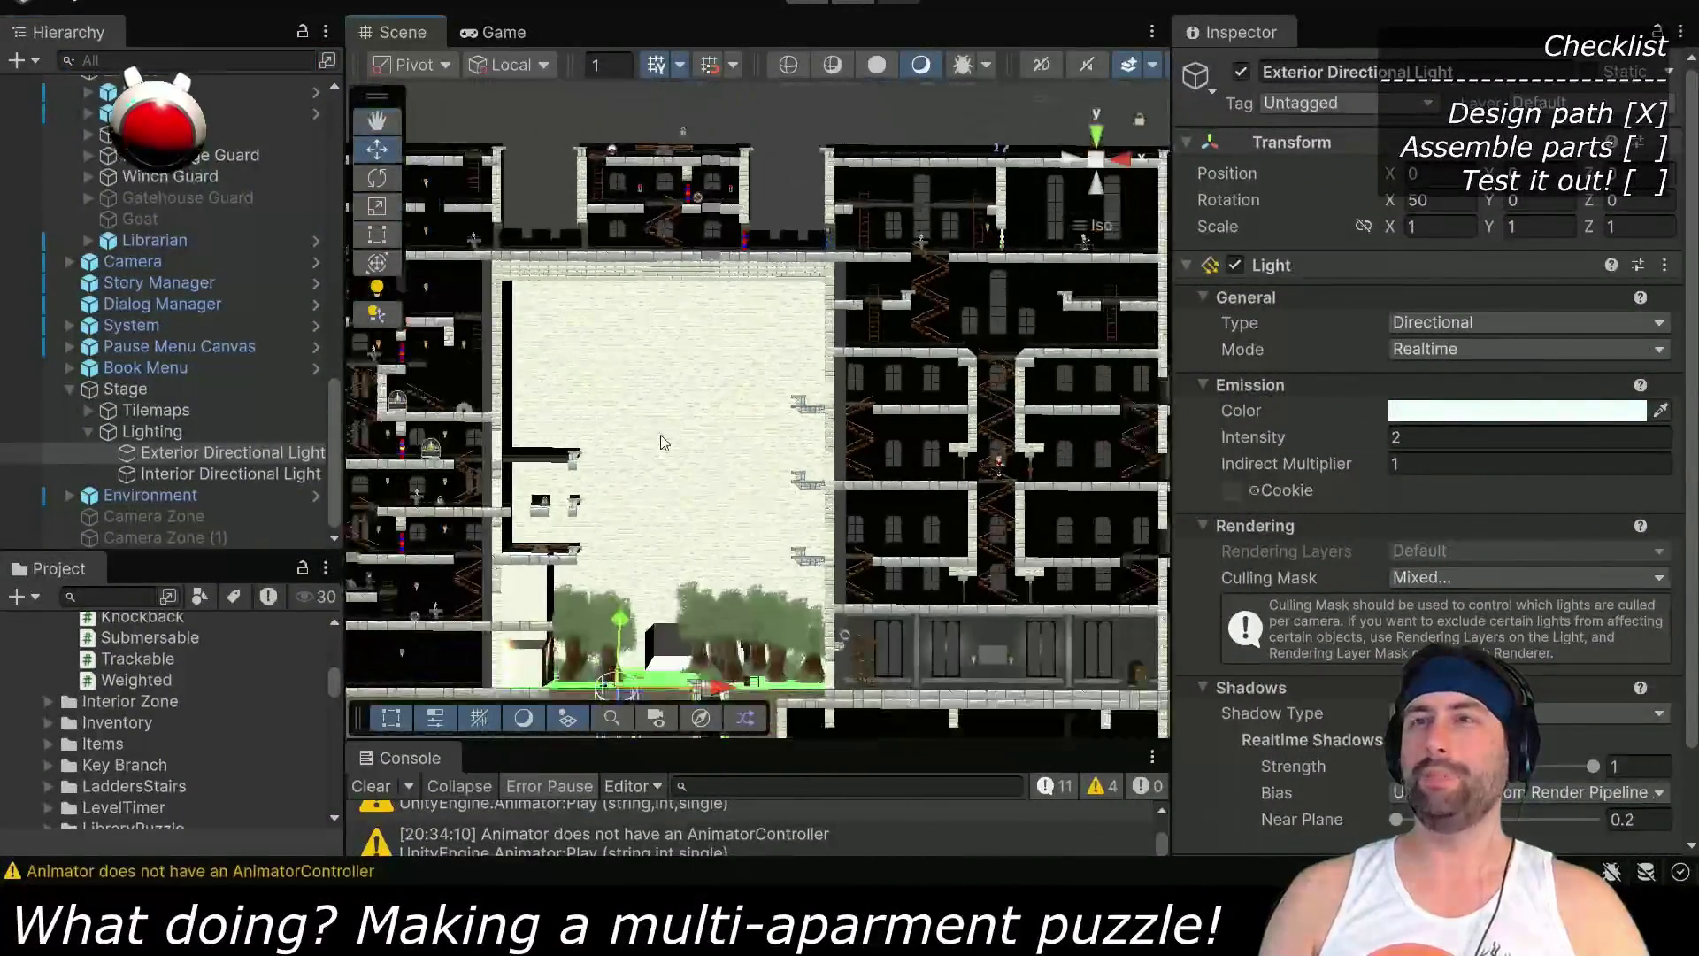
pyautogui.moveTo(663, 442)
pyautogui.mouseDown()
pyautogui.moveTo(1387, 600)
pyautogui.moveTo(678, 504)
pyautogui.moveTo(849, 358)
pyautogui.mouseUp()
pyautogui.moveTo(690, 416); pyautogui.dragTo(703, 416)
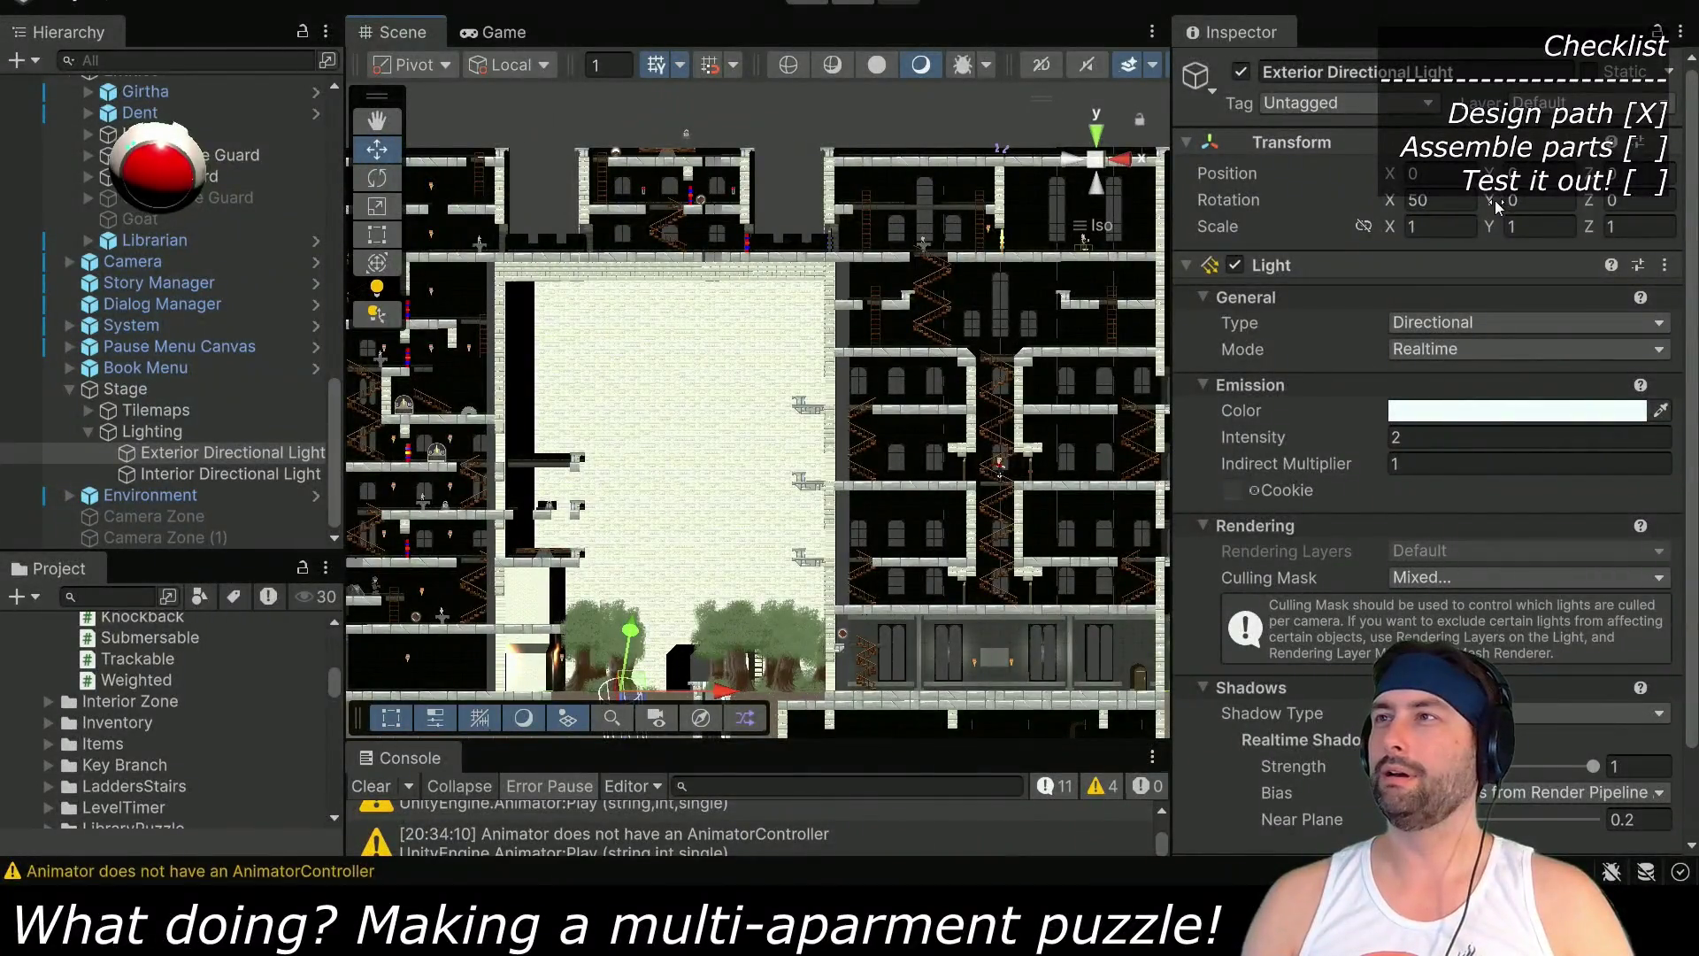
pyautogui.moveTo(1108, 223)
pyautogui.mouseDown()
pyautogui.moveTo(1434, 232)
pyautogui.moveTo(845, 153)
pyautogui.mouseUp()
# Orbit the Scene view to check the new light and shadows on the building
pyautogui.scroll(5, 623, 467)
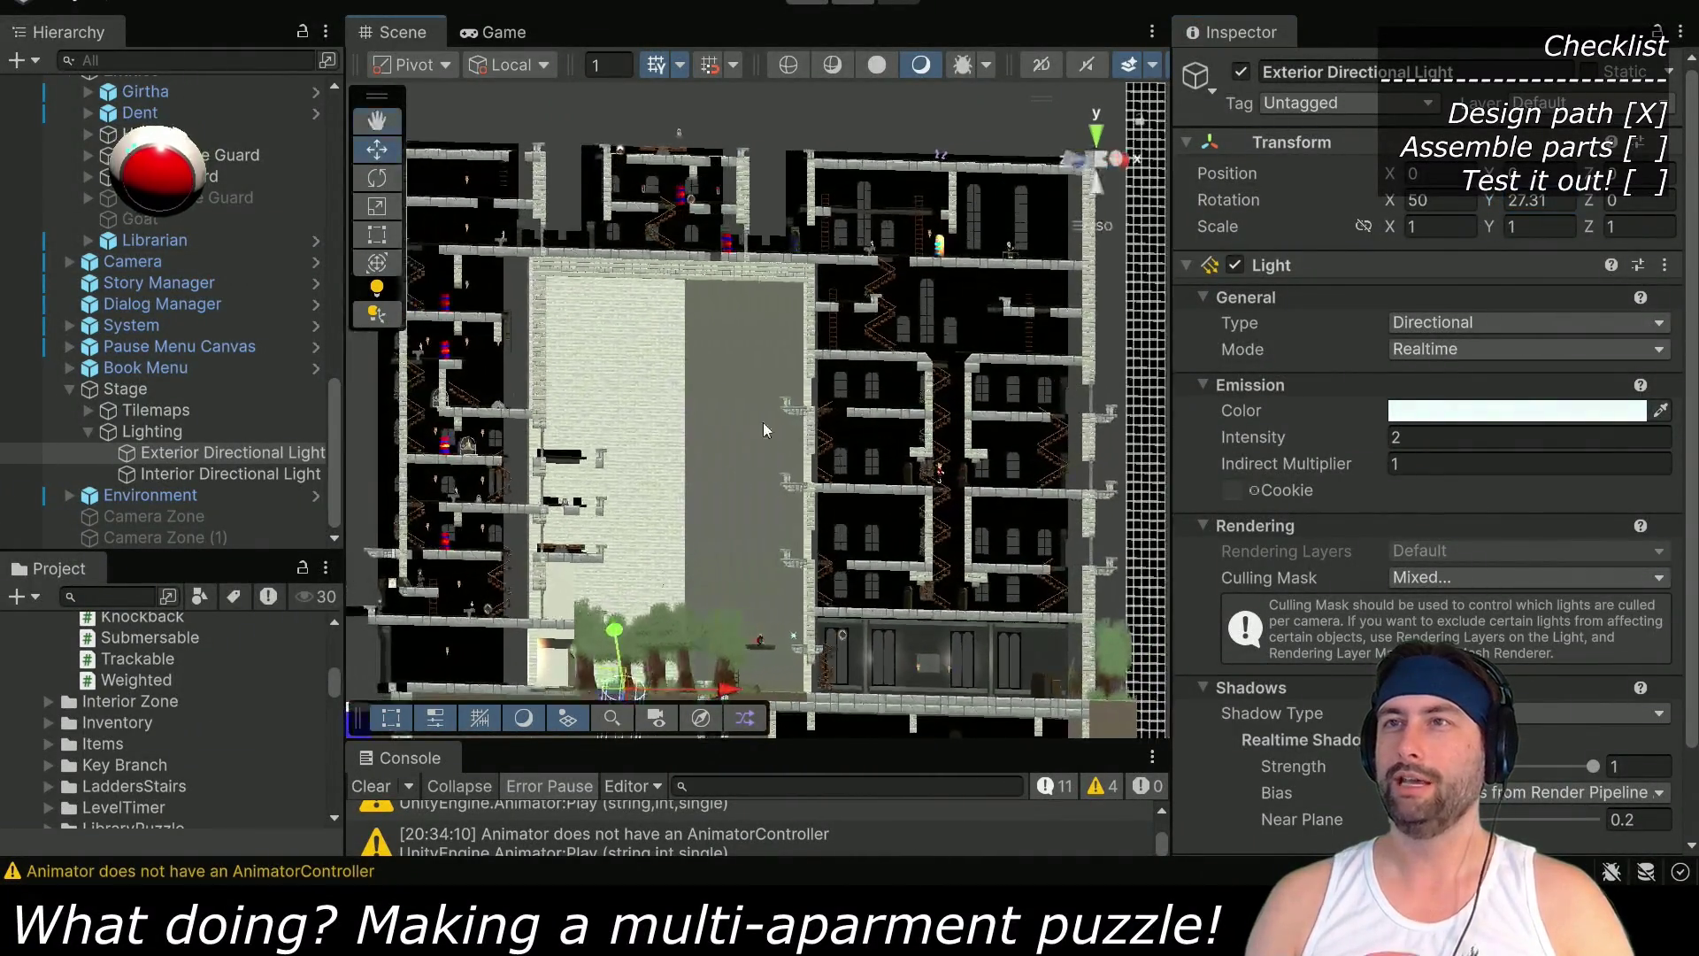
pyautogui.scroll(3, 601, 500)
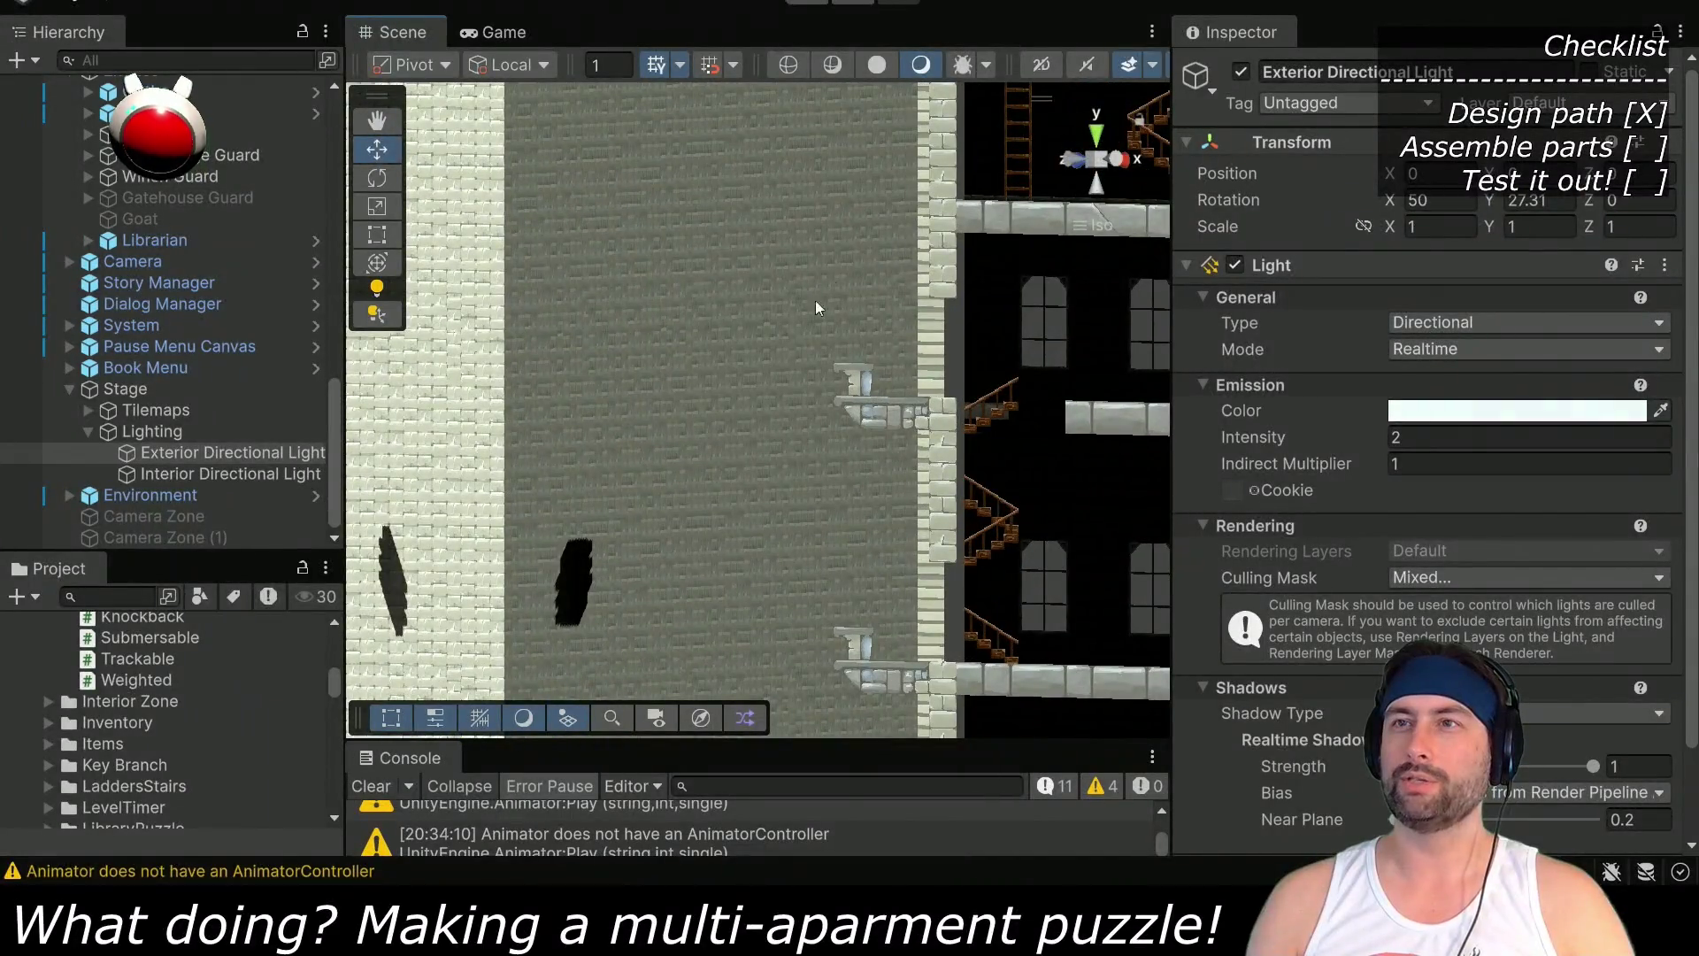
pyautogui.scroll(-2, 601, 443)
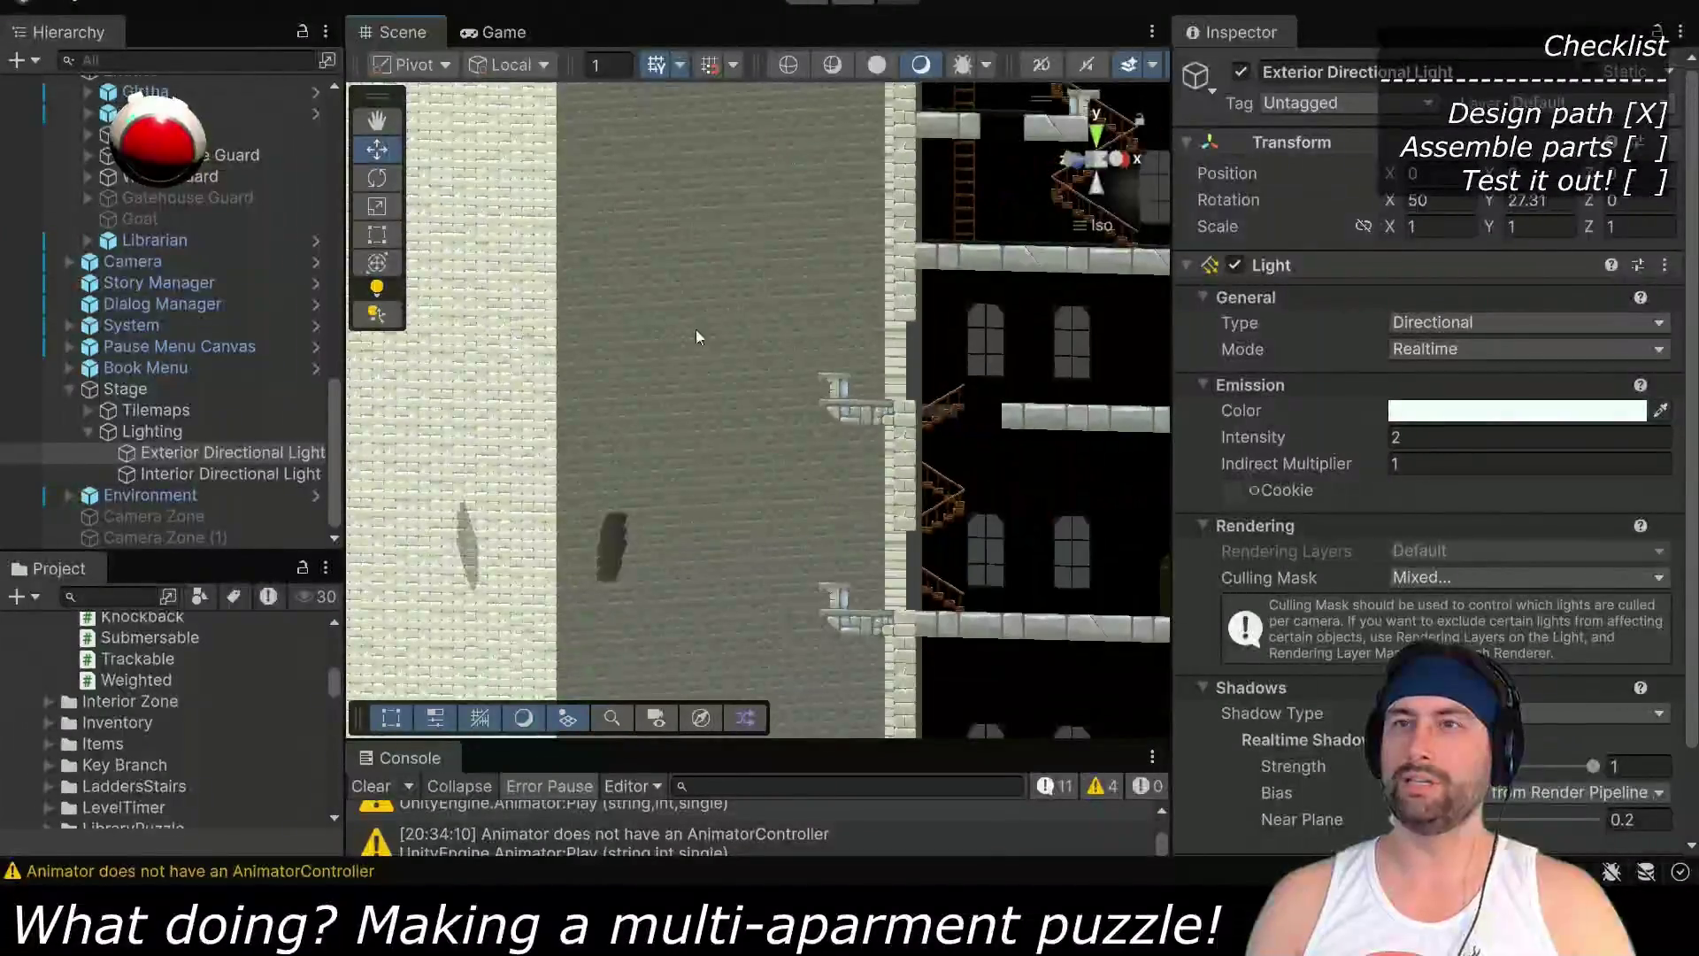
pyautogui.scroll(-3, 681, 389)
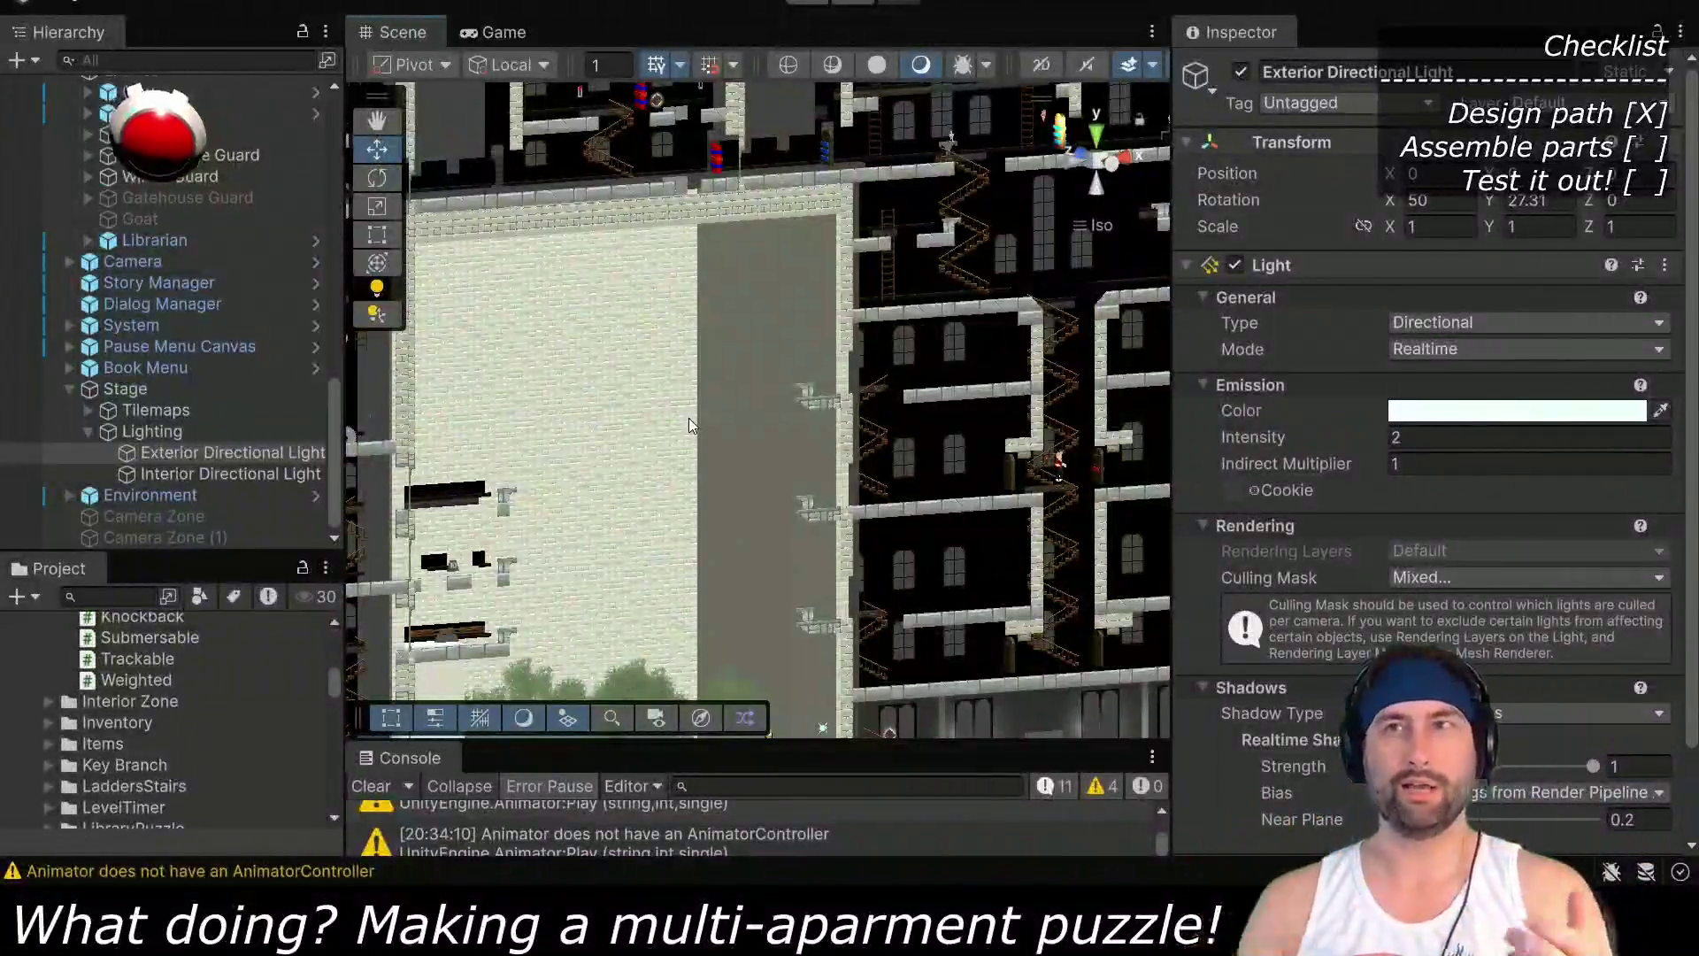
pyautogui.scroll(-2, 699, 425)
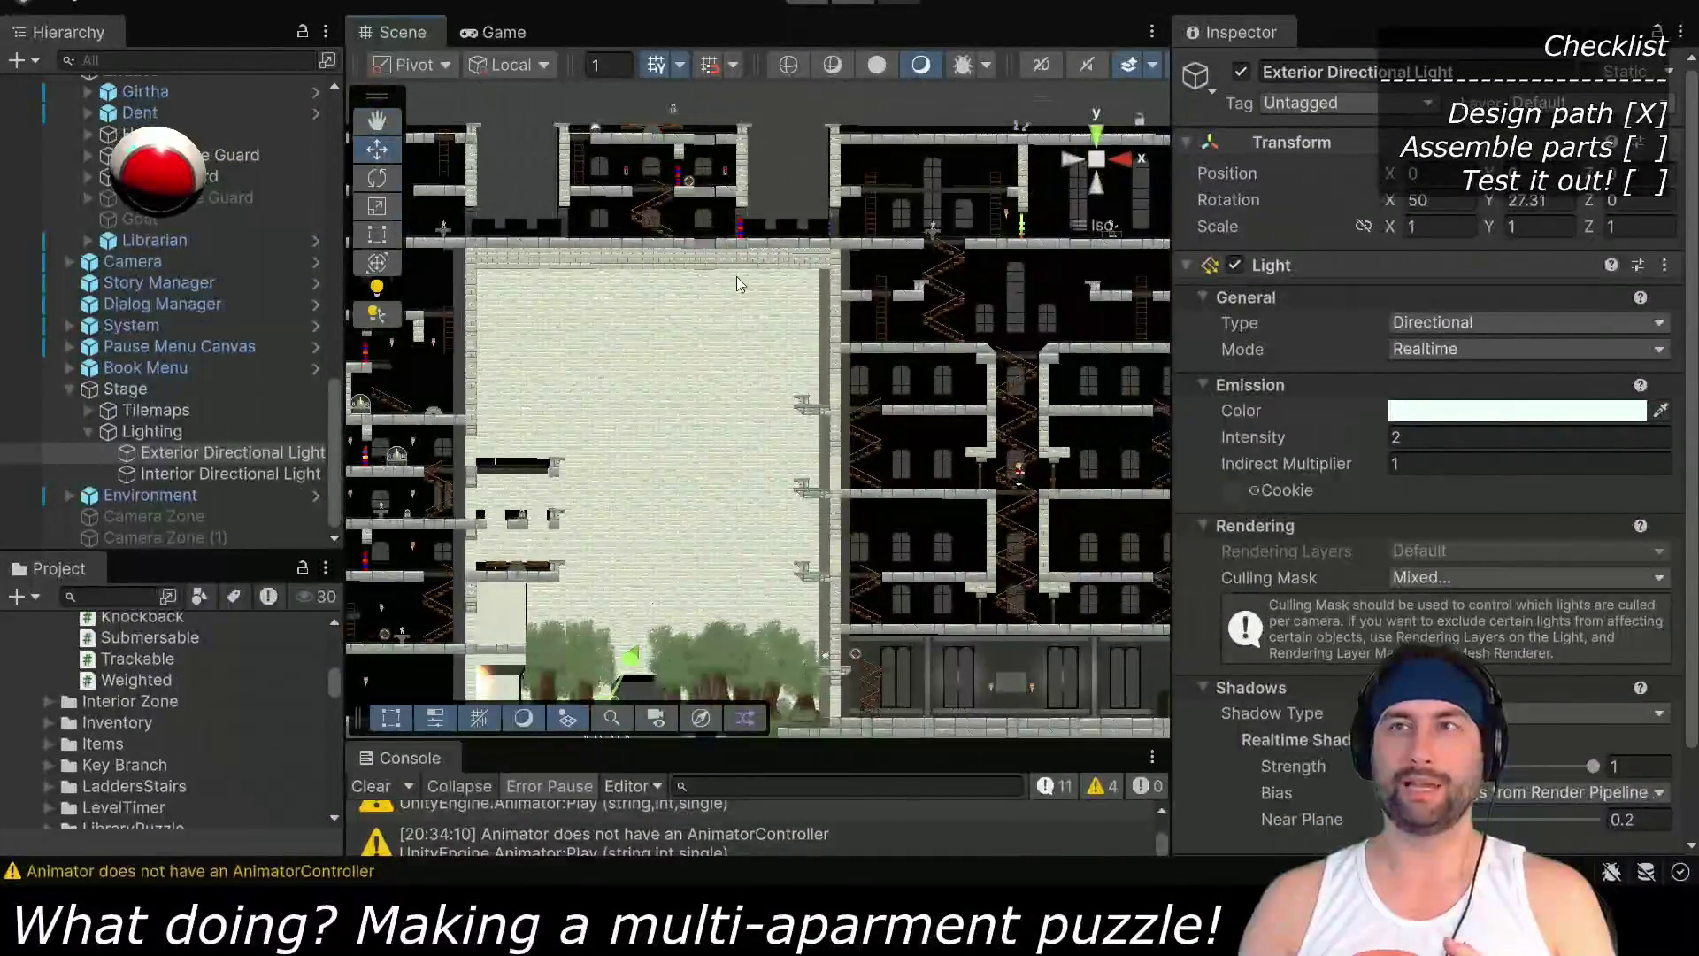
pyautogui.moveTo(646, 411); pyautogui.dragTo(842, 454)
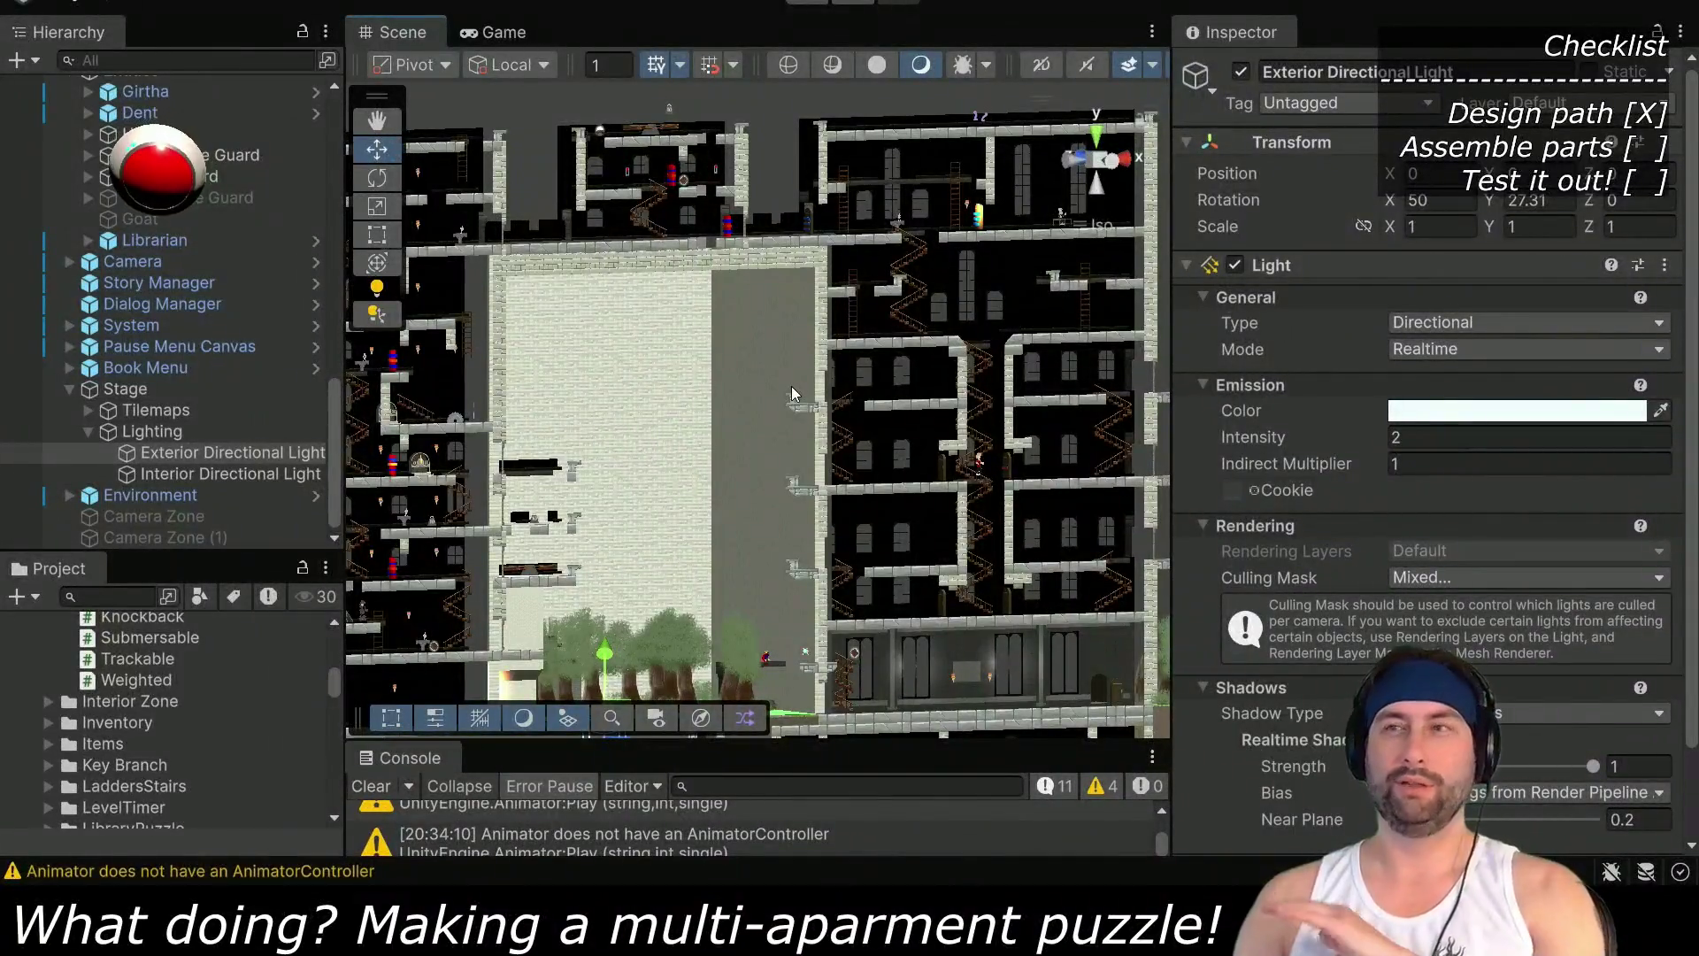
pyautogui.moveTo(865, 542)
pyautogui.mouseDown()
pyautogui.moveTo(617, 429)
pyautogui.moveTo(628, 478)
pyautogui.moveTo(707, 553)
pyautogui.moveTo(779, 441)
pyautogui.mouseUp()
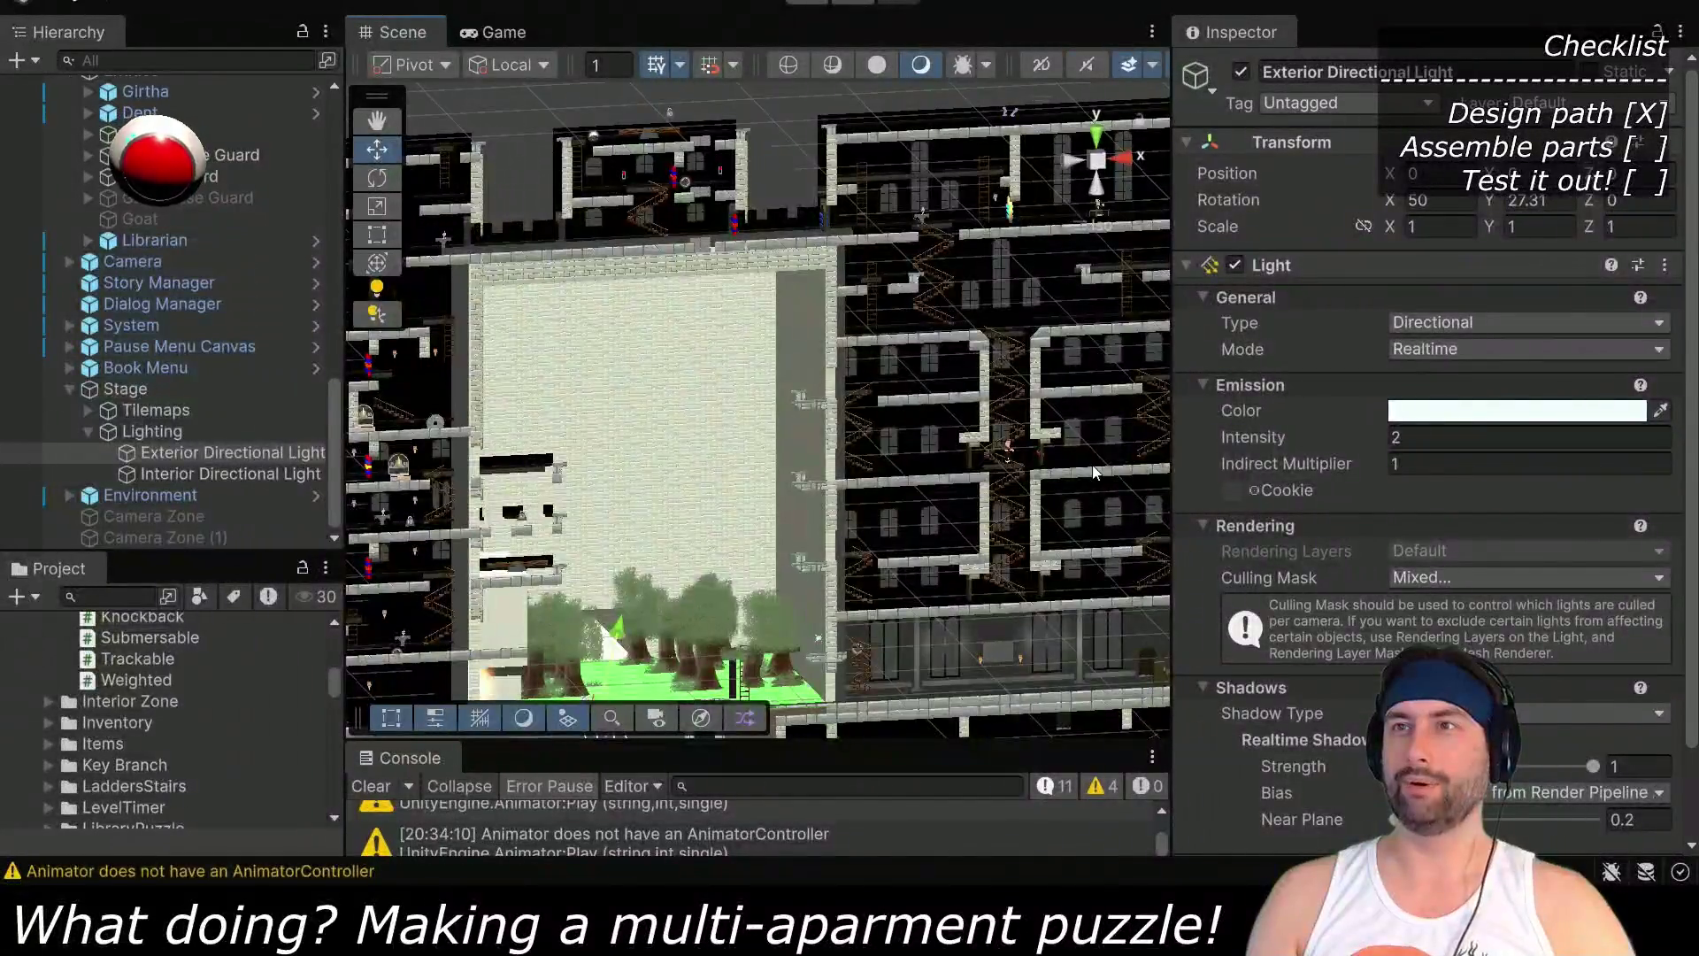
# Switch the Scene view to an isometric back view framing the stairwell and character
pyautogui.click(1096, 161)
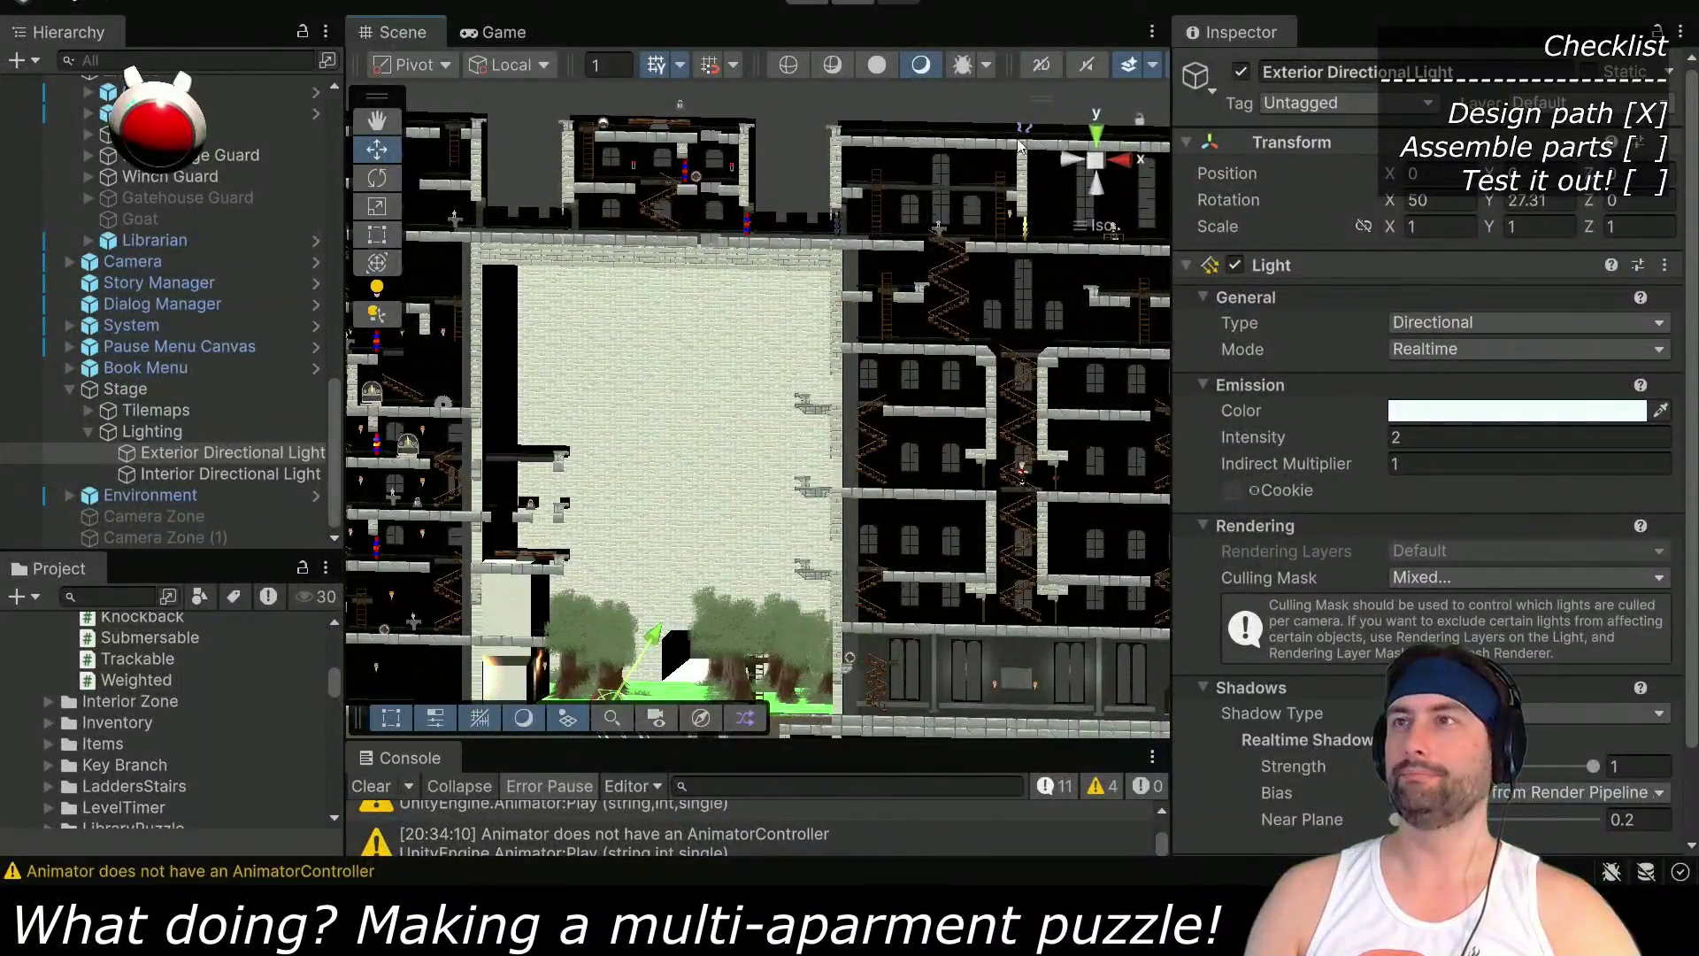
pyautogui.click(1073, 161)
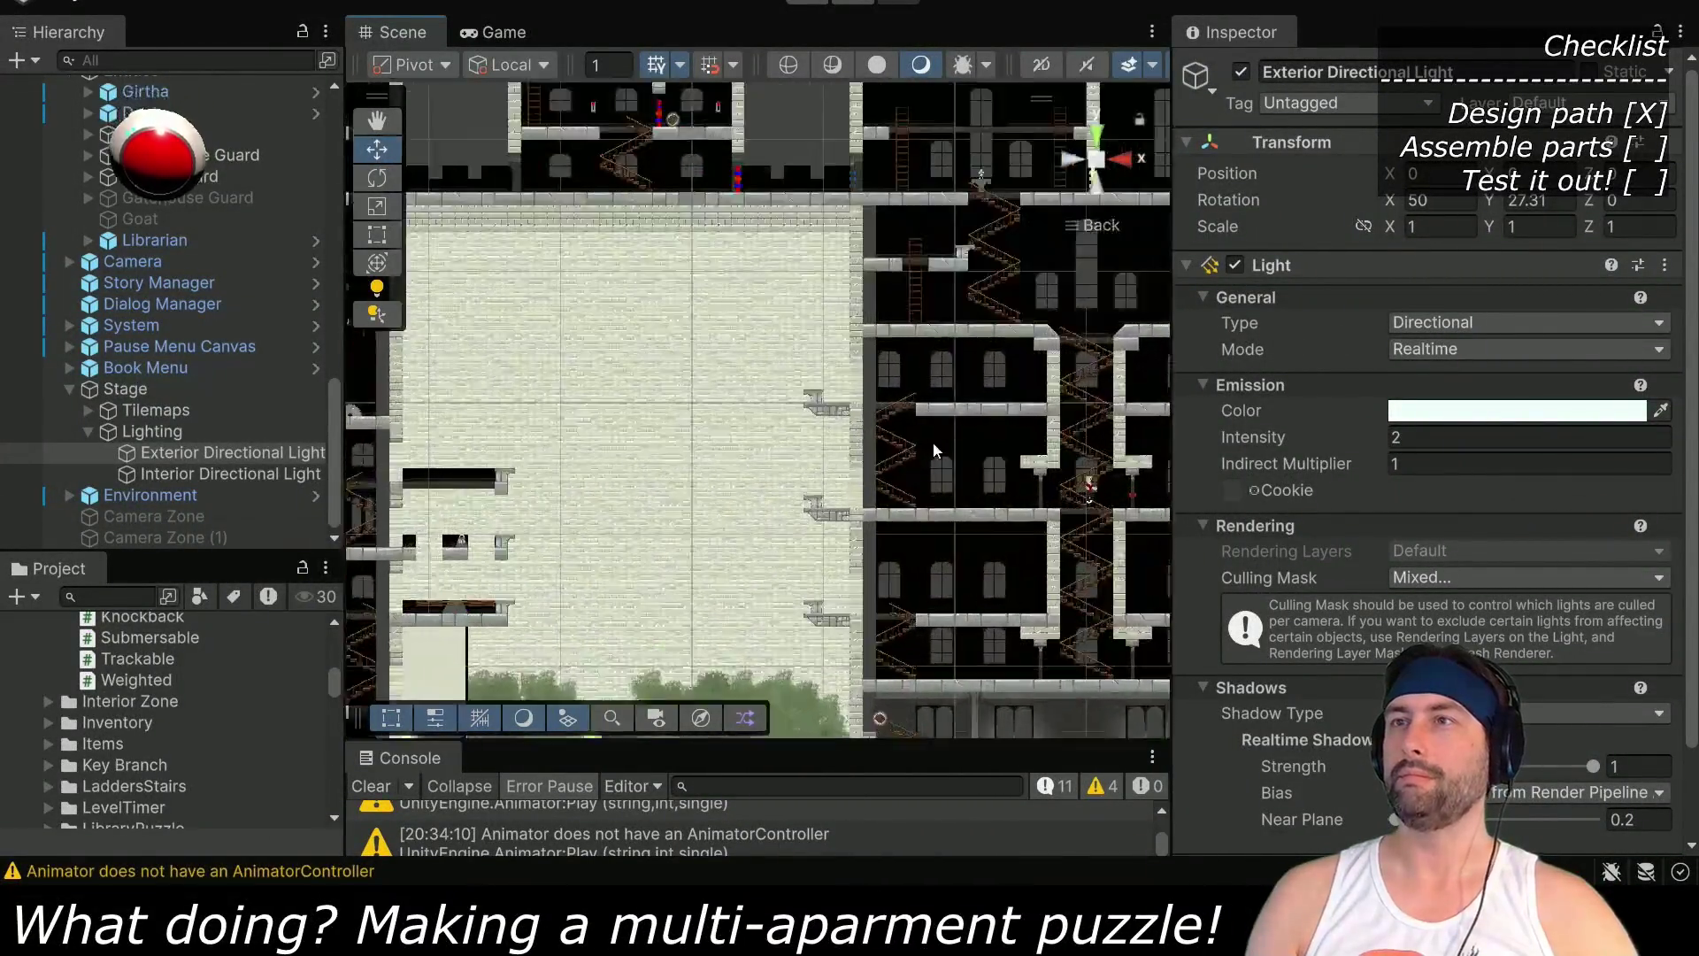
pyautogui.scroll(5, 742, 457)
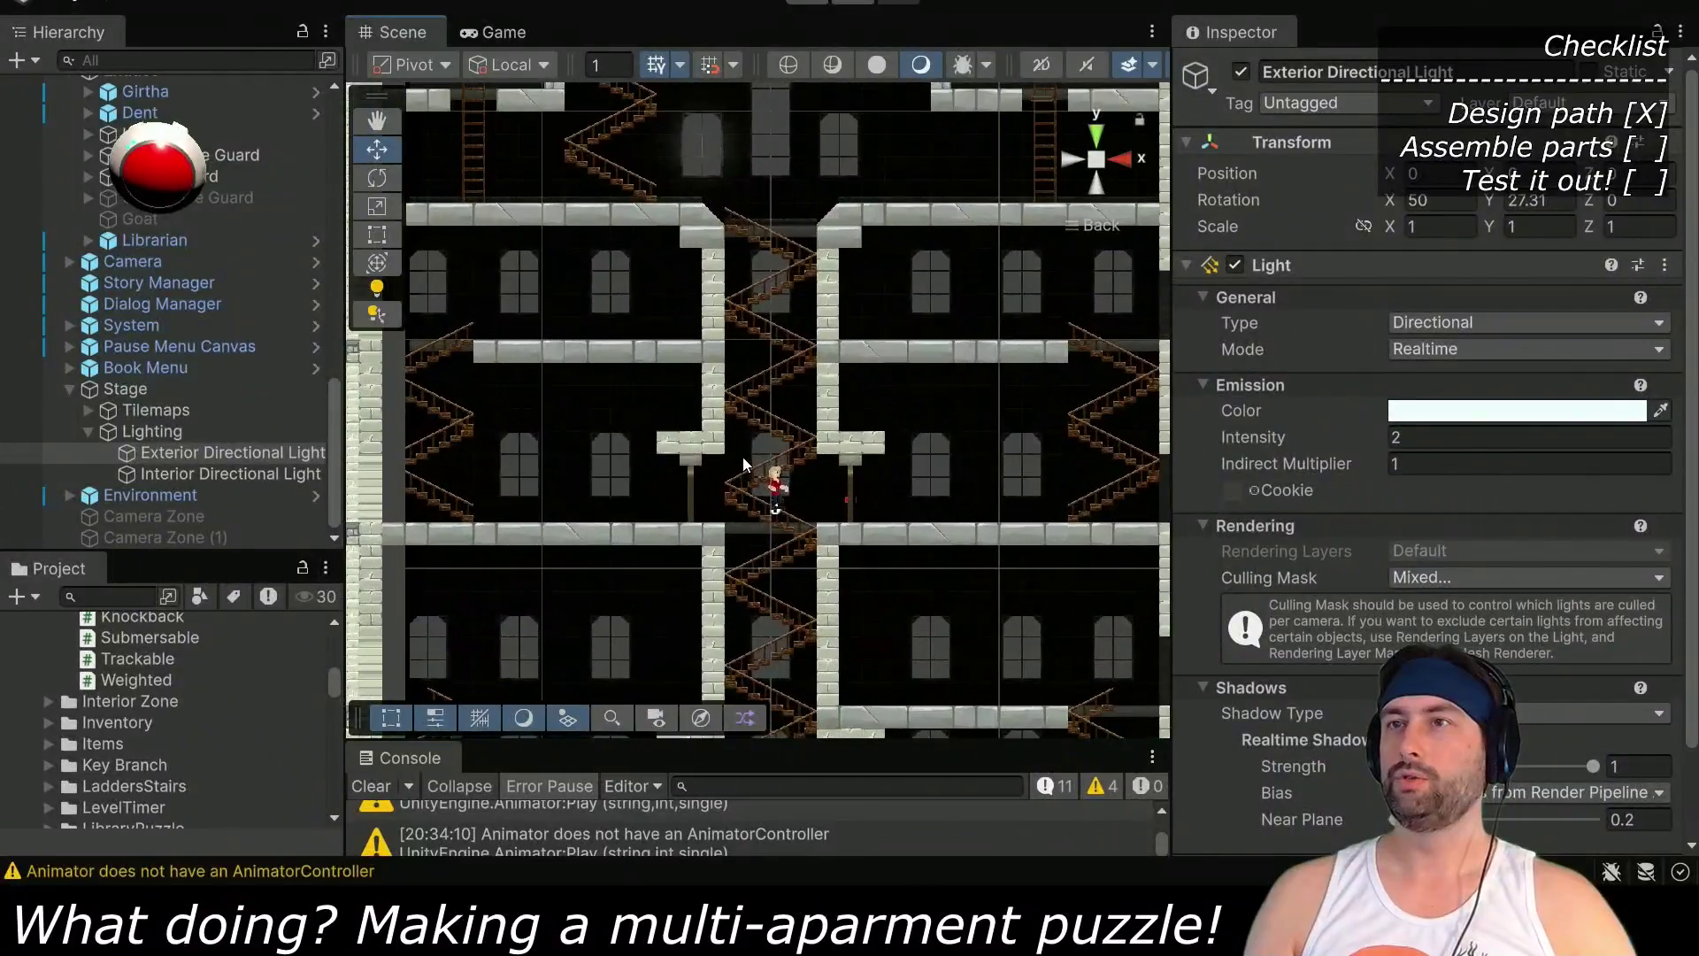
pyautogui.scroll(2, 741, 455)
pyautogui.moveTo(741, 454); pyautogui.dragTo(835, 279)
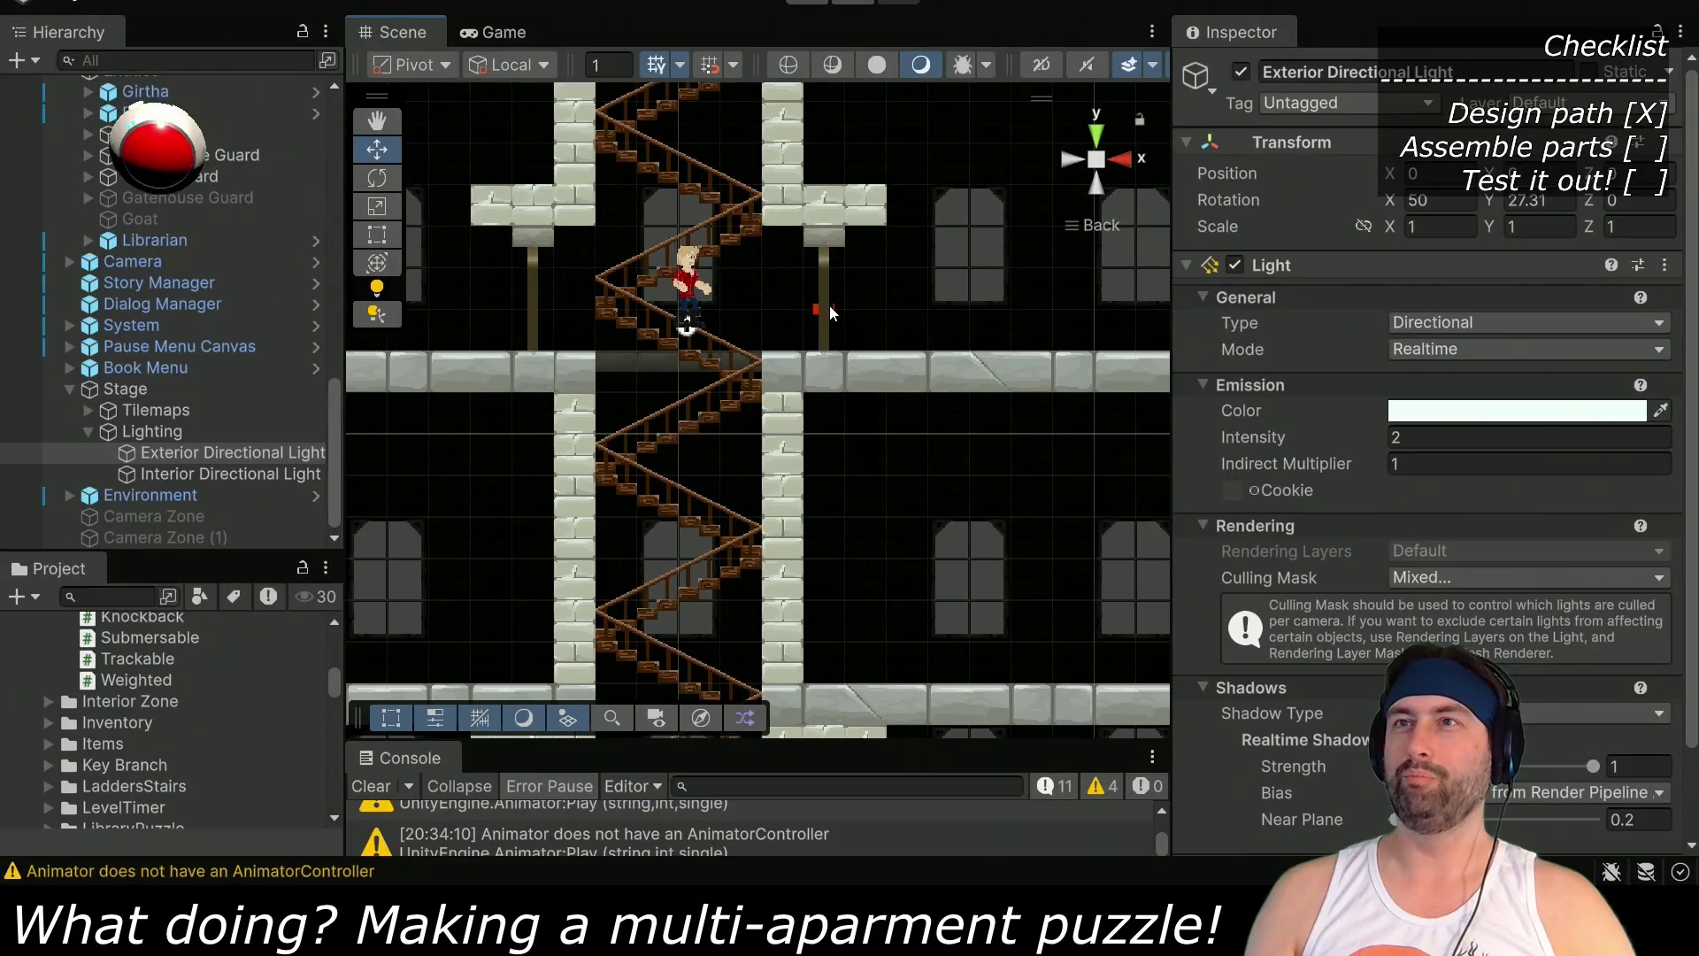
pyautogui.scroll(-3, 692, 623)
pyautogui.scroll(3, 711, 479)
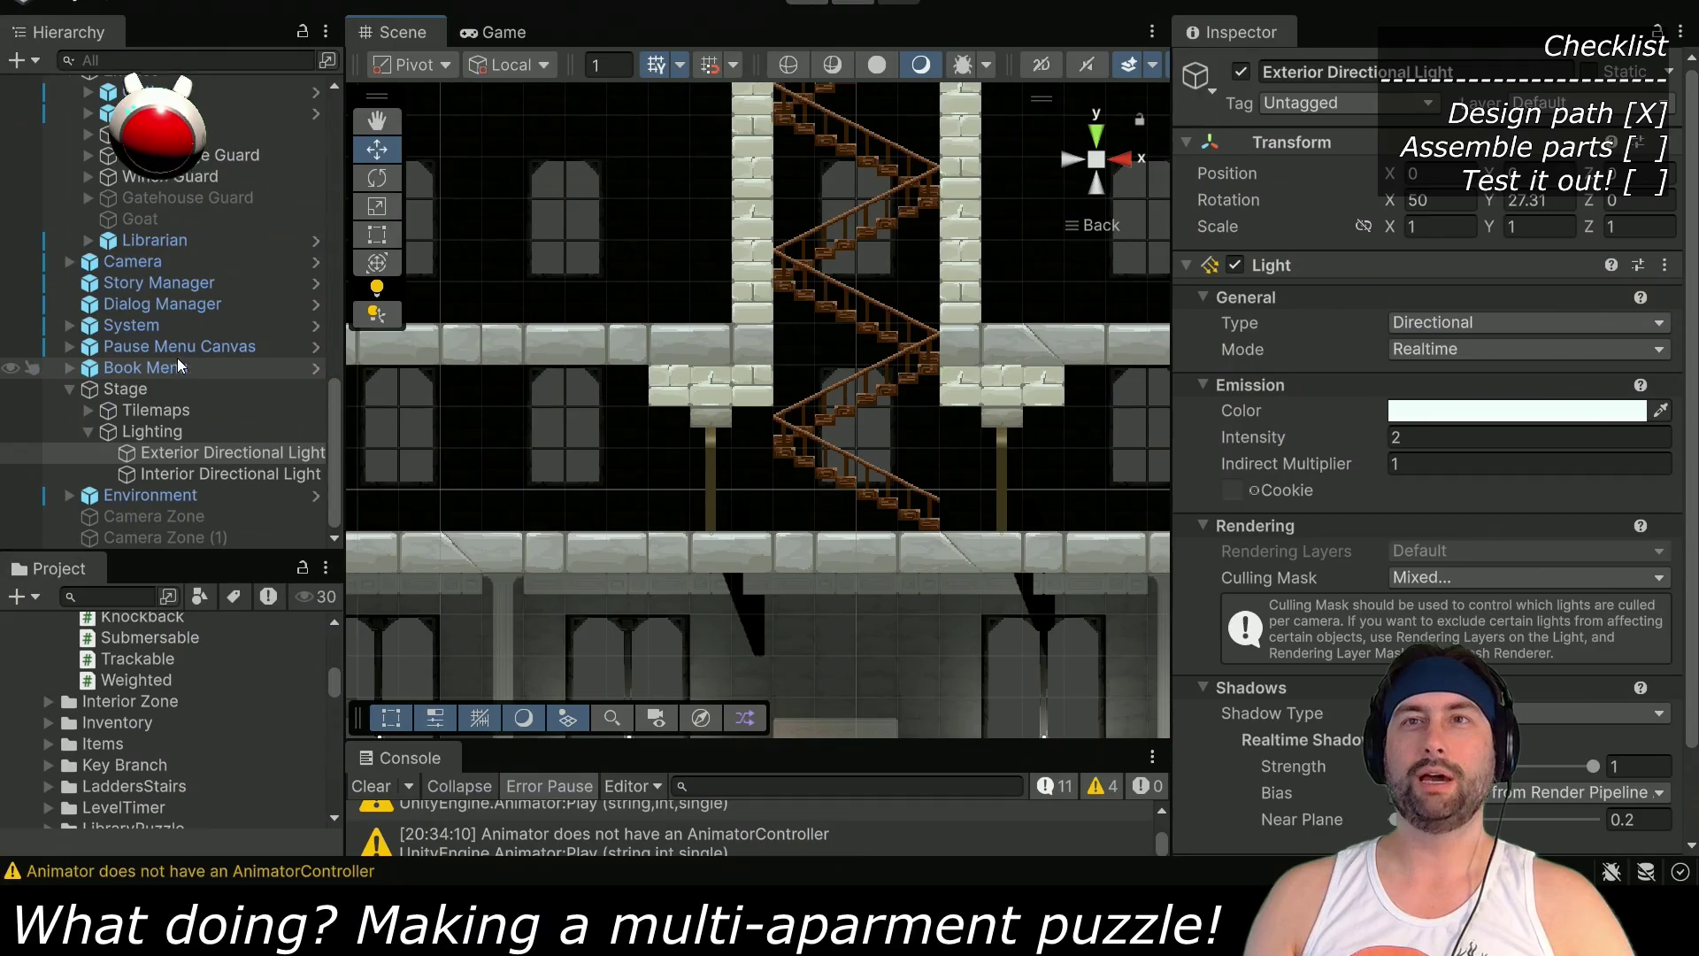
pyautogui.scroll(5, 180, 380)
# Set the first Door object's Door Level to Light
pyautogui.click(219, 259)
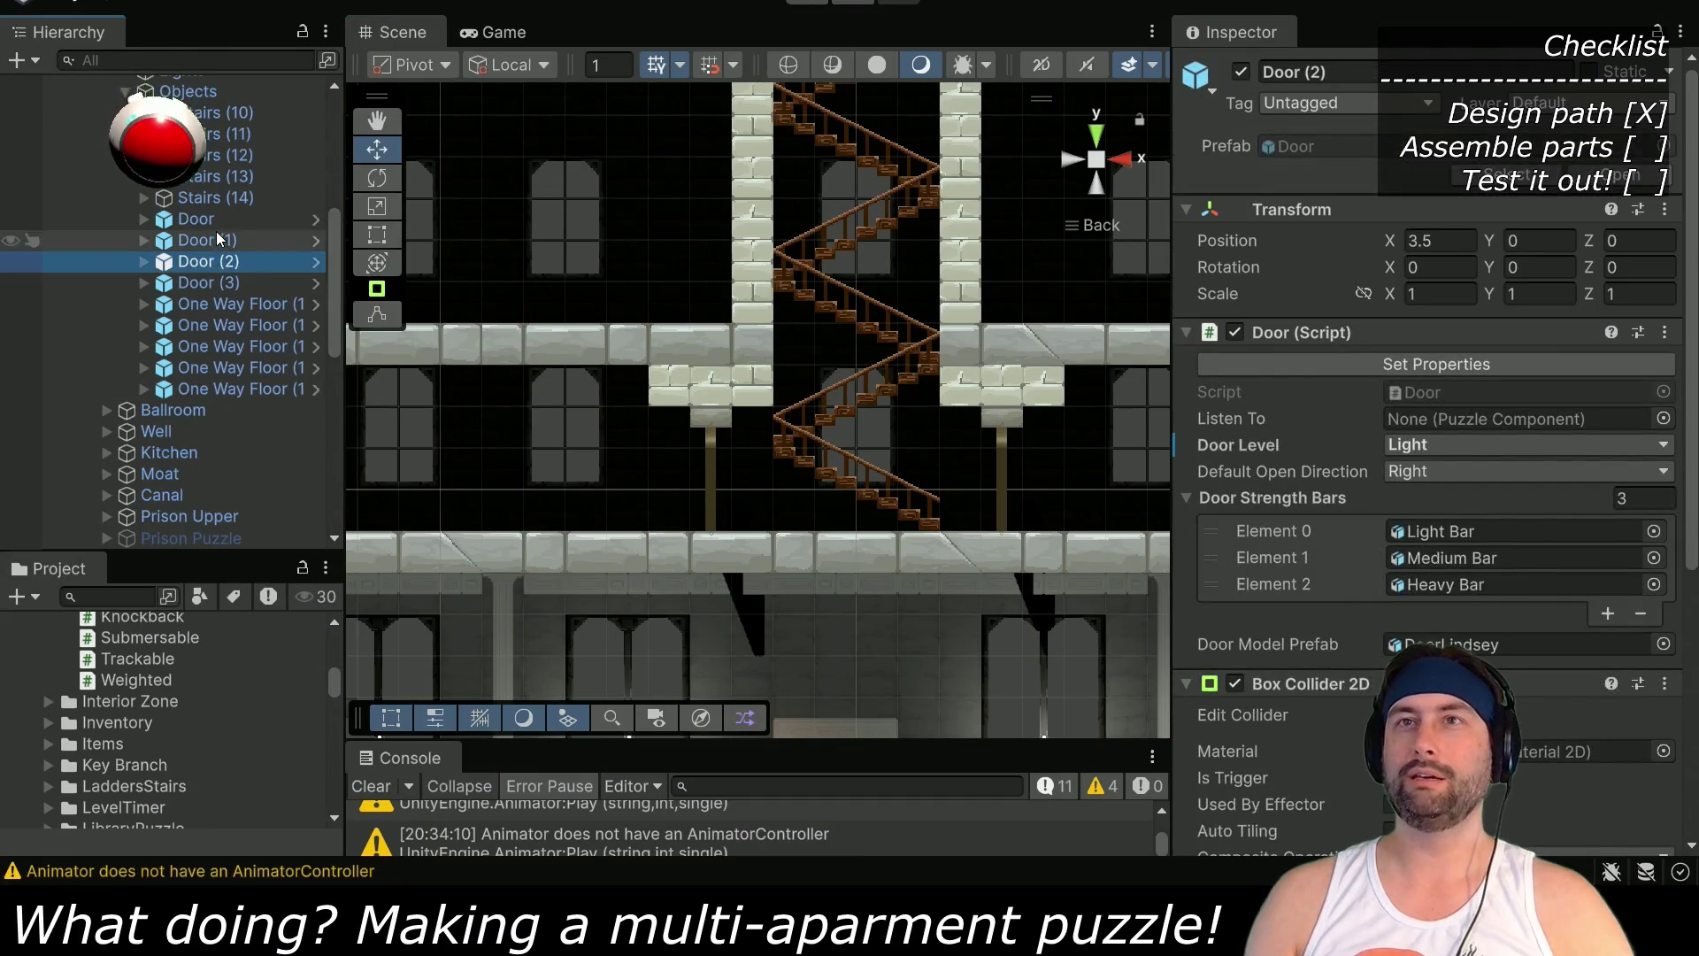
pyautogui.click(217, 237)
pyautogui.click(214, 220)
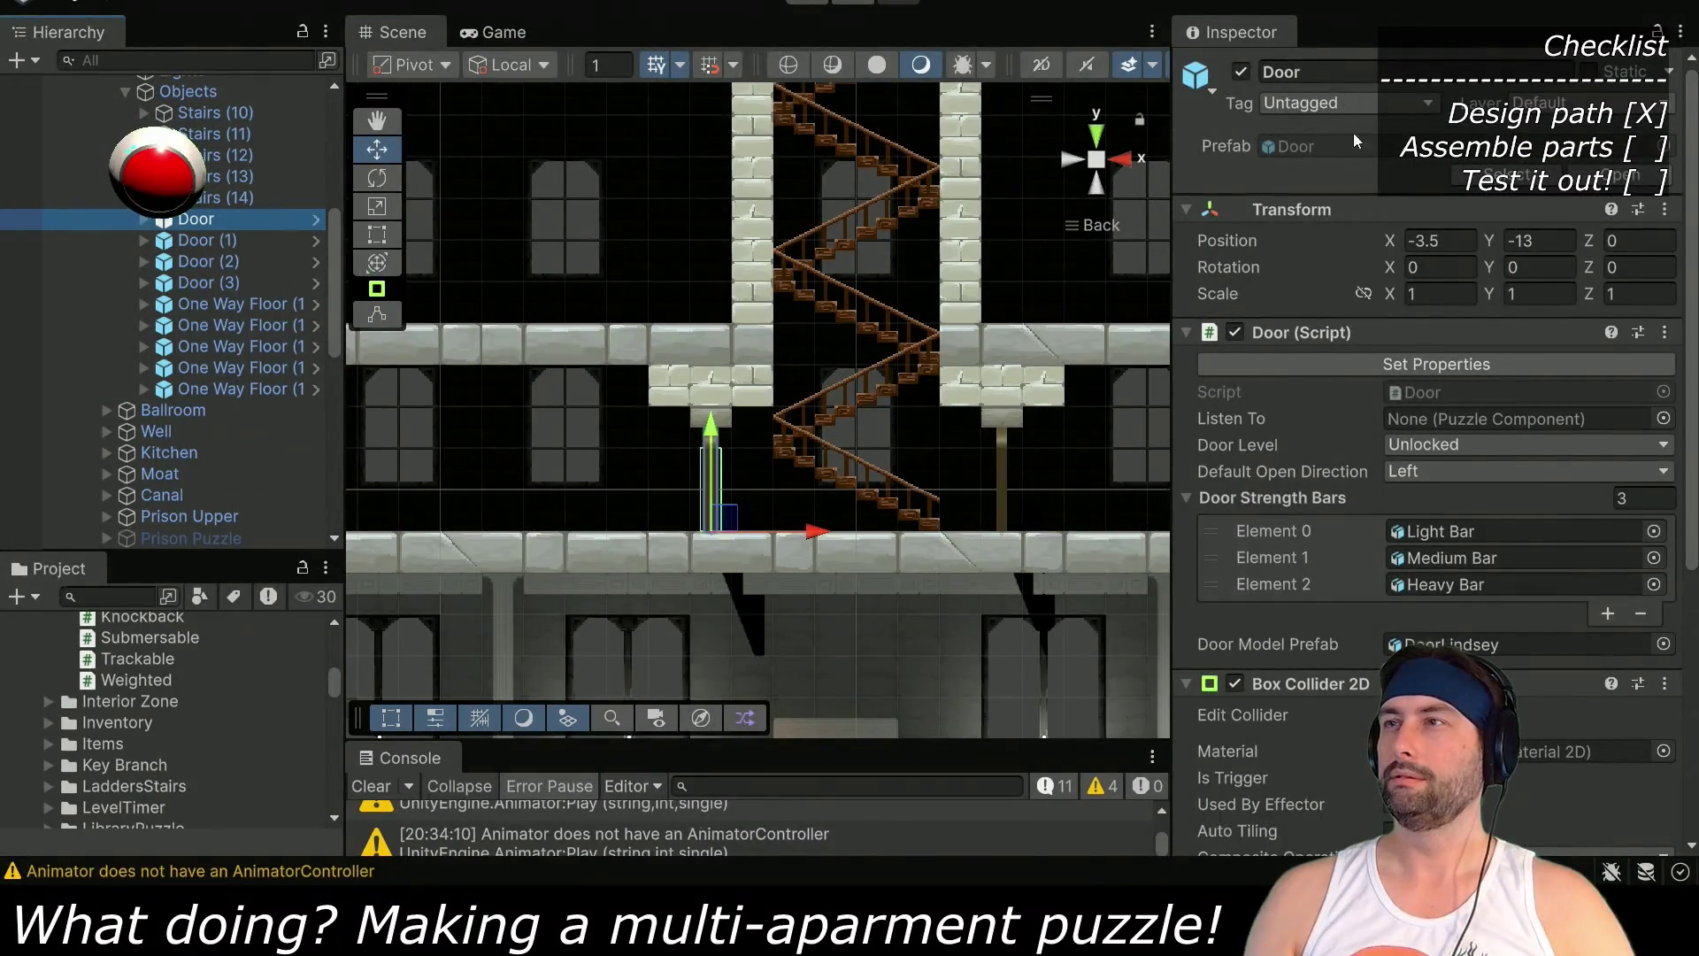
pyautogui.click(1439, 448)
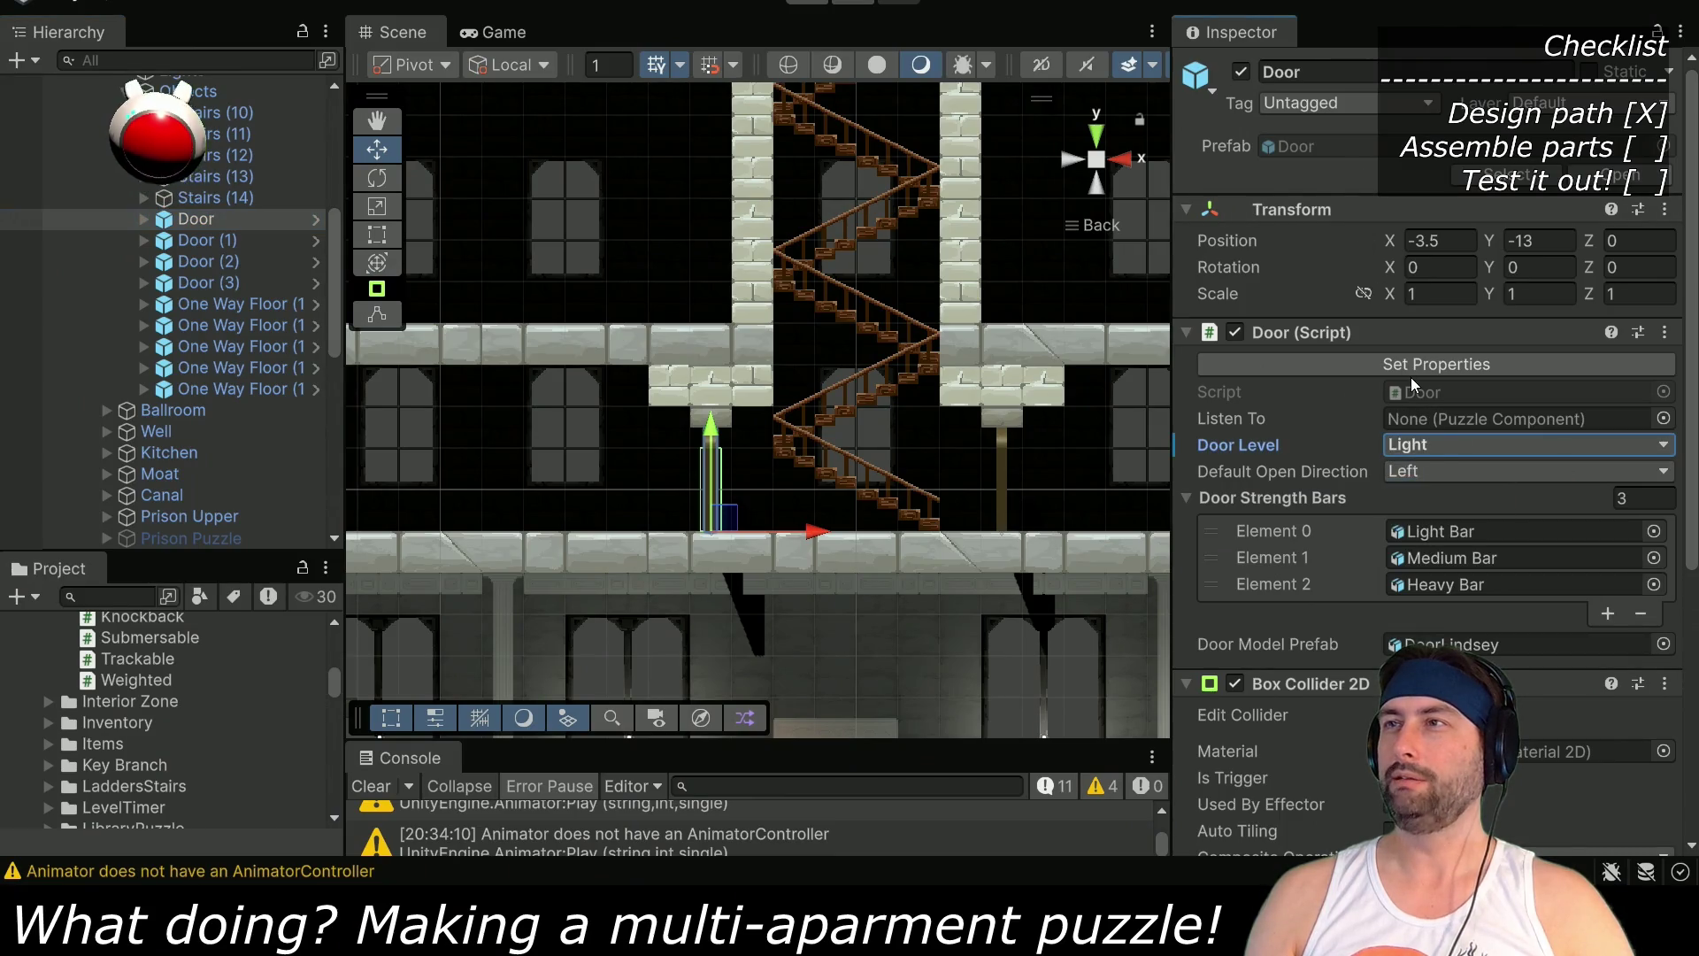
pyautogui.moveTo(948, 443)
pyautogui.mouseDown()
pyautogui.moveTo(772, 370)
pyautogui.moveTo(777, 354)
pyautogui.moveTo(821, 370)
pyautogui.mouseUp()
pyautogui.click(821, 370)
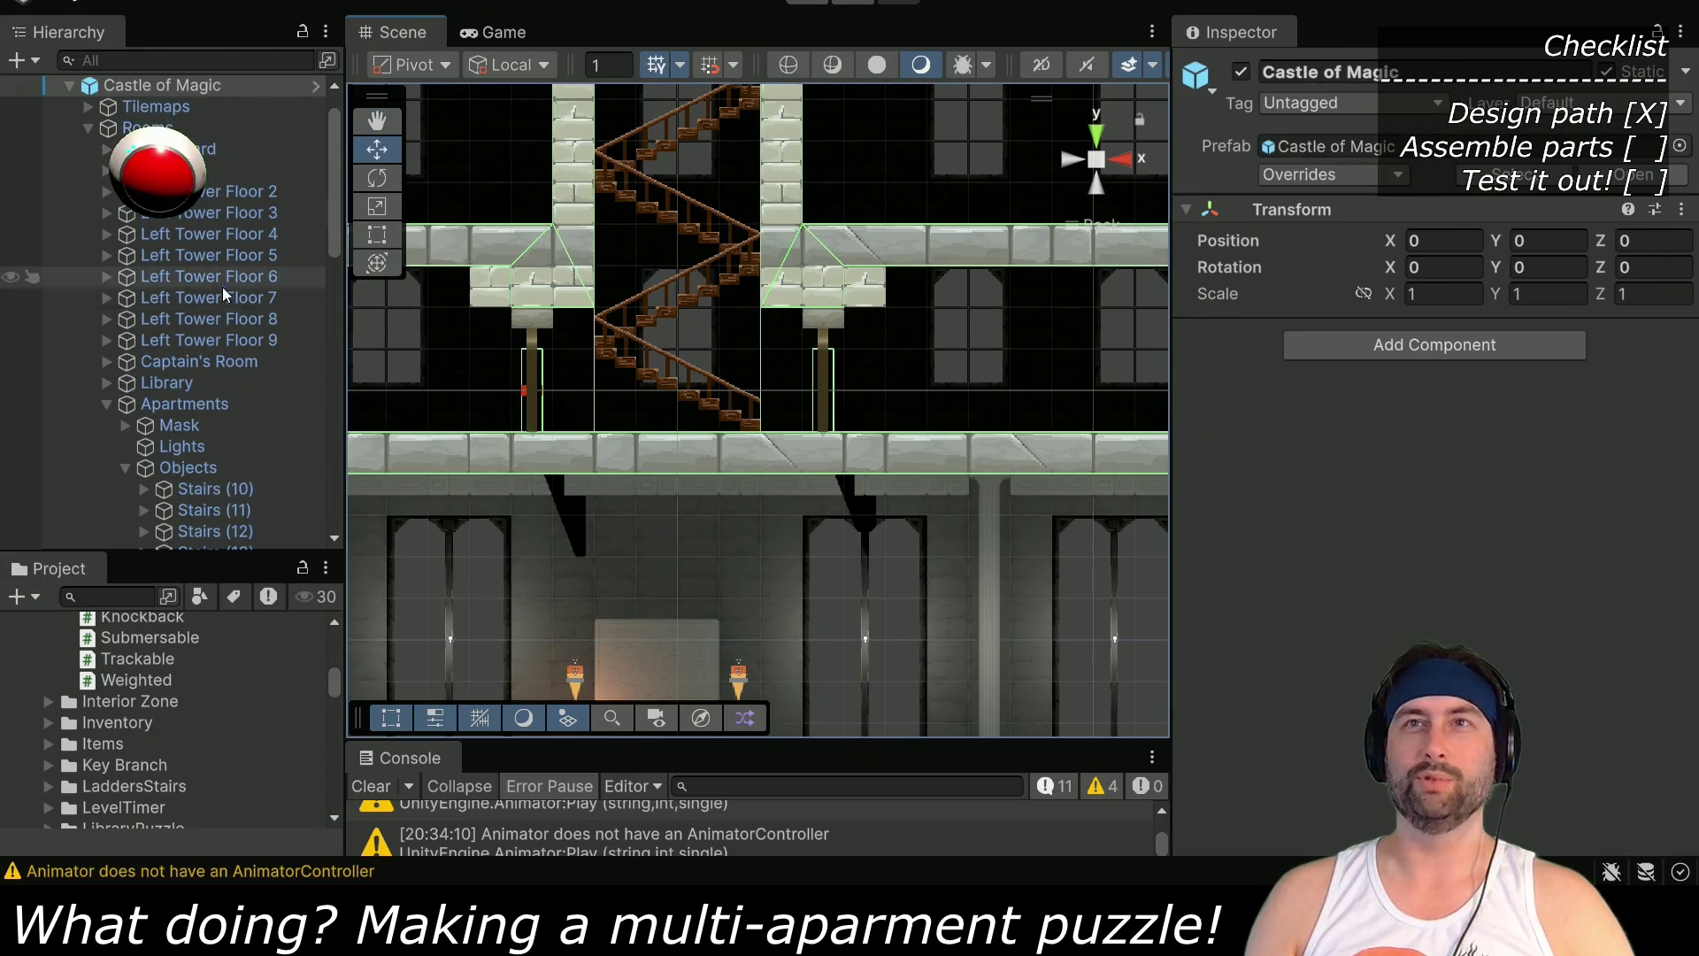
# Make Door (1) a Medium door and apply its properties
pyautogui.scroll(1, 212, 266)
pyautogui.scroll(-10, 186, 265)
pyautogui.scroll(5, 182, 276)
pyautogui.scroll(2, 183, 276)
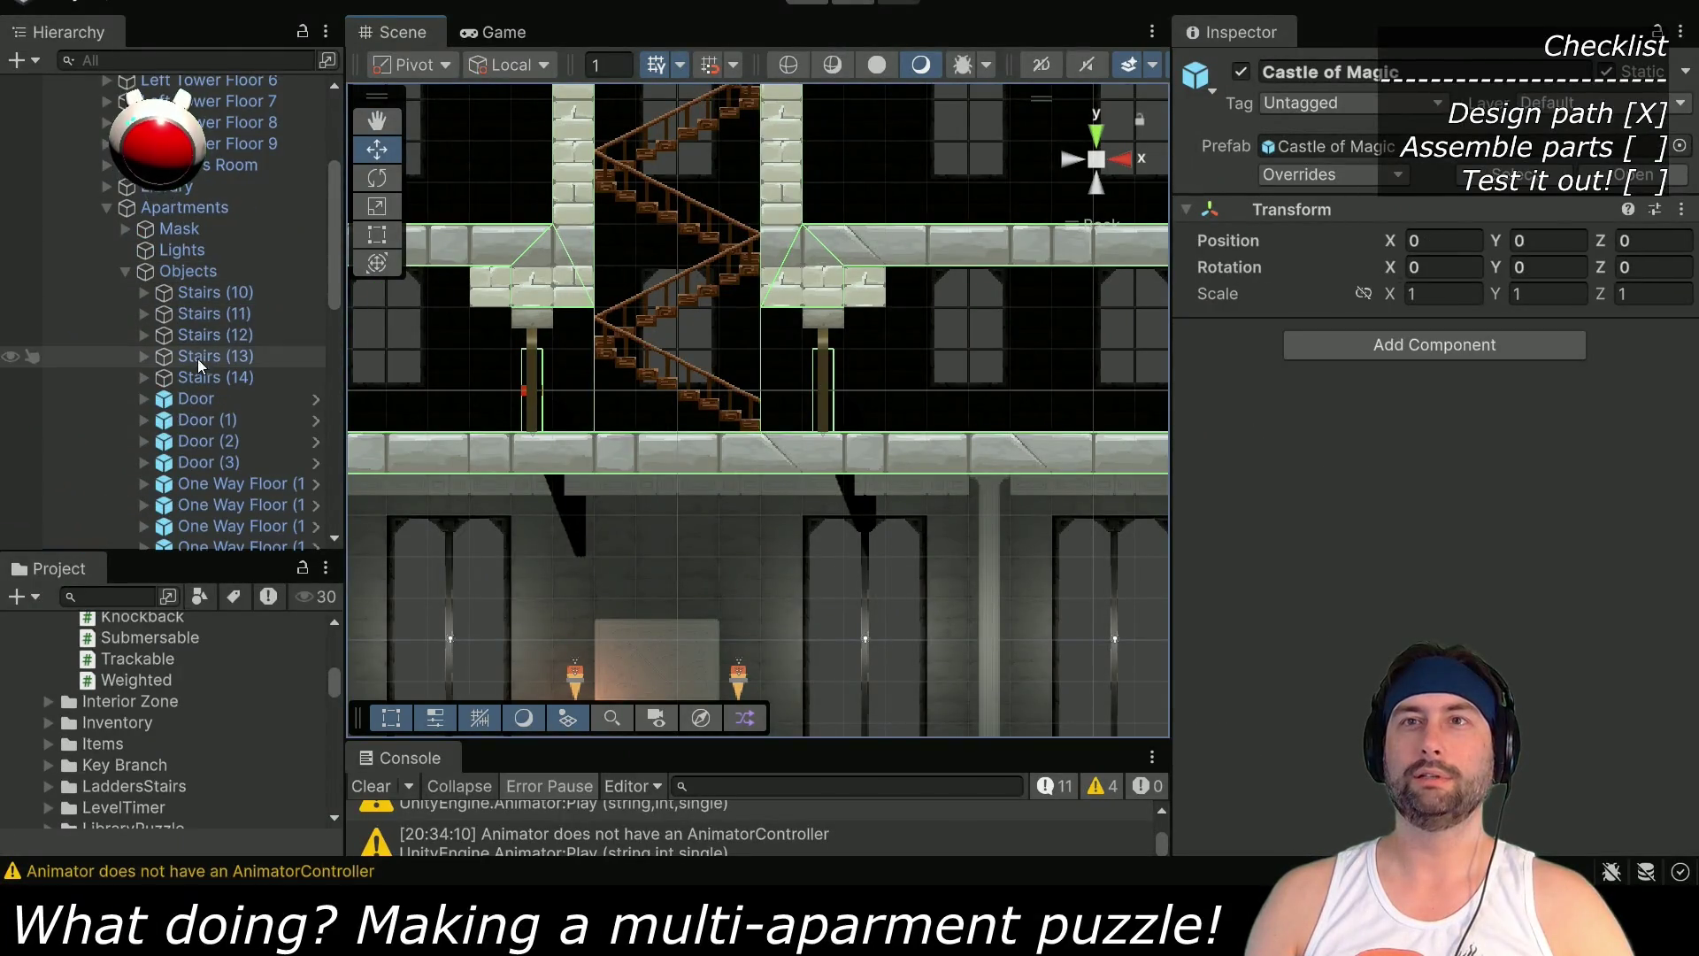
pyautogui.click(200, 421)
pyautogui.click(1476, 447)
pyautogui.click(1416, 504)
pyautogui.click(1438, 365)
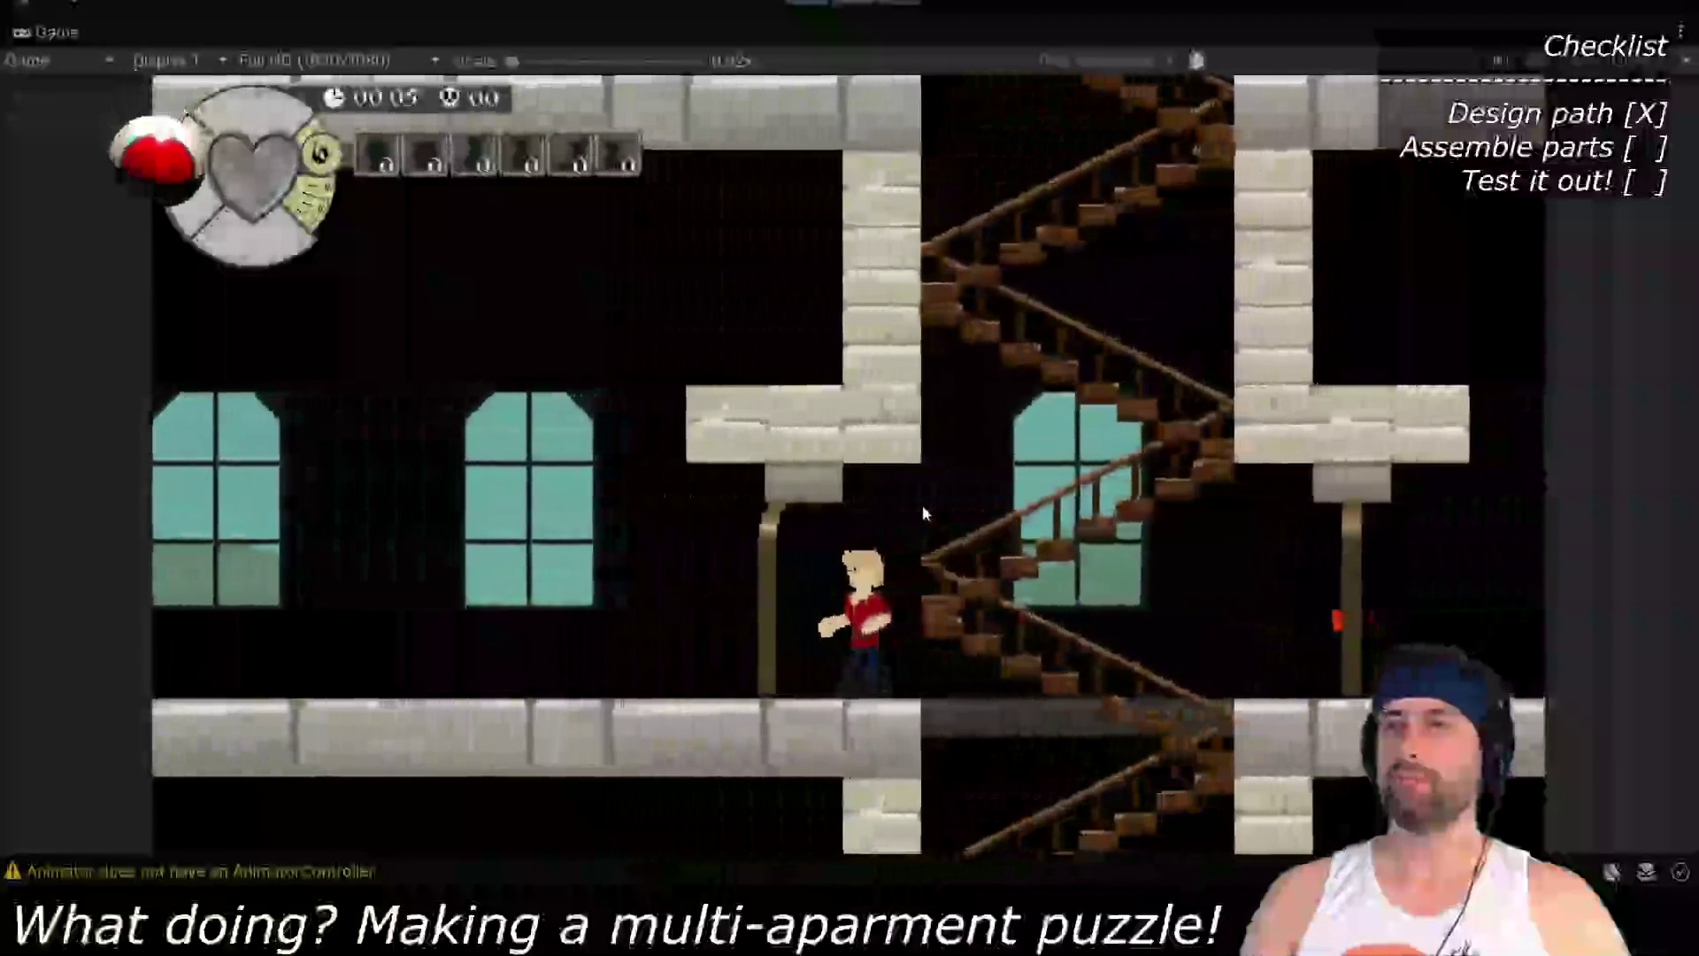
# Walk the character right, down the staircases, left to the red switch, then exit Play mode
pyautogui.press('Right')
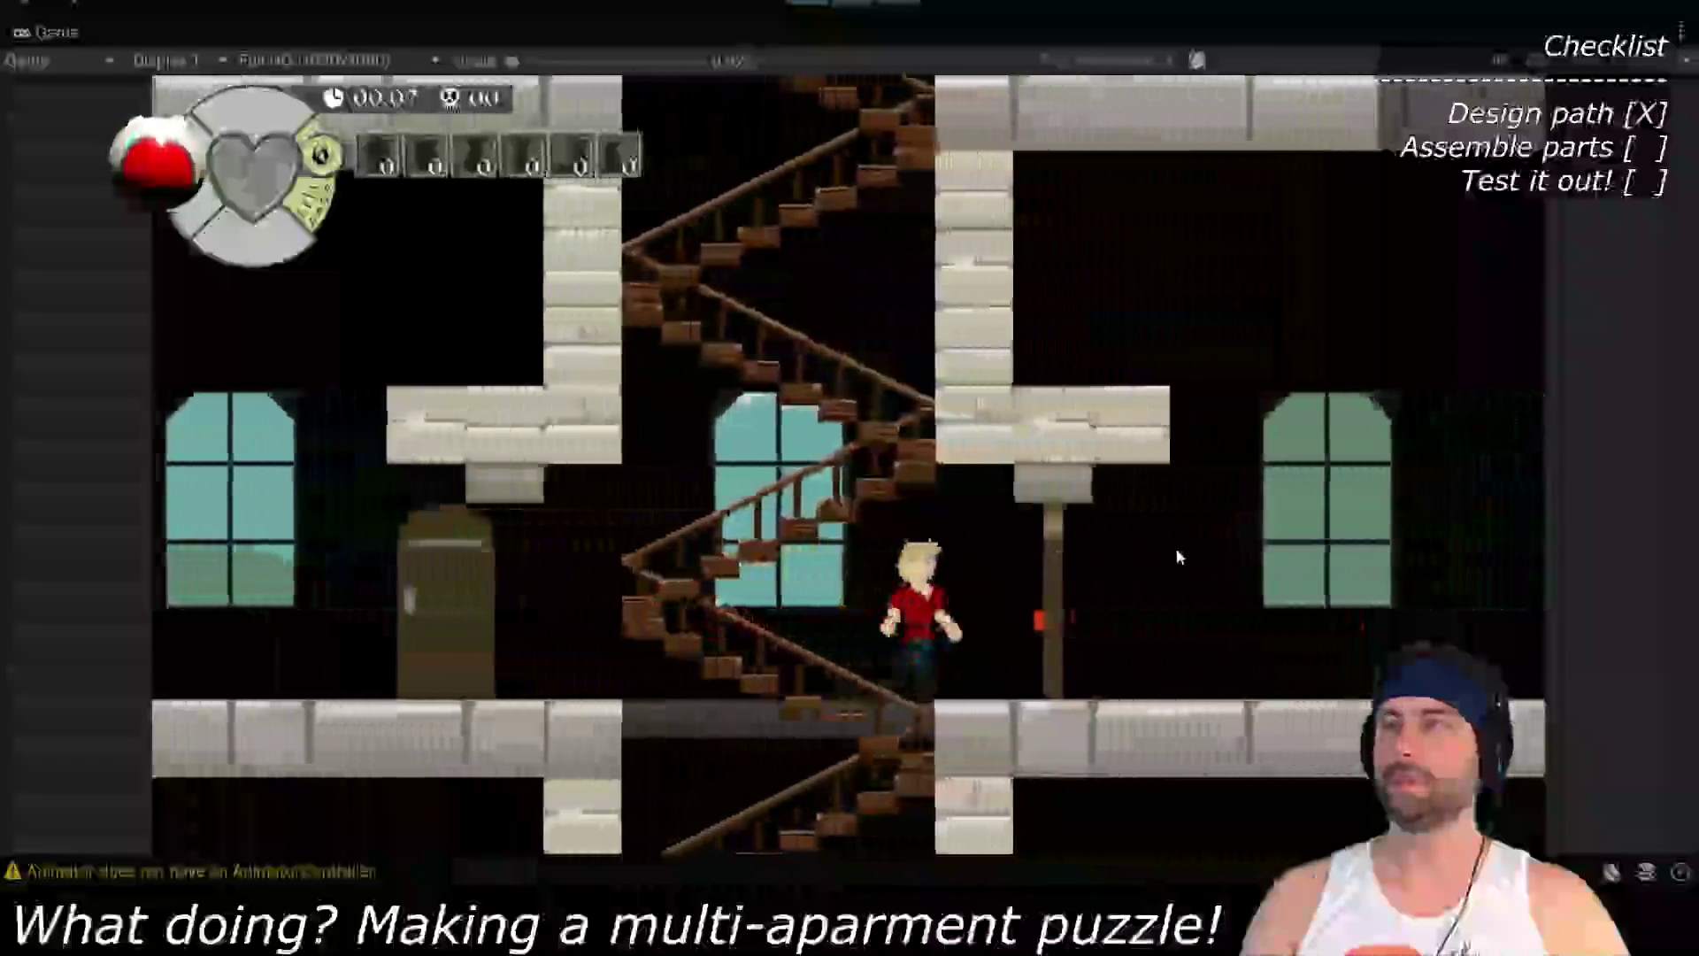
pyautogui.press('Right')
pyautogui.press('Left')
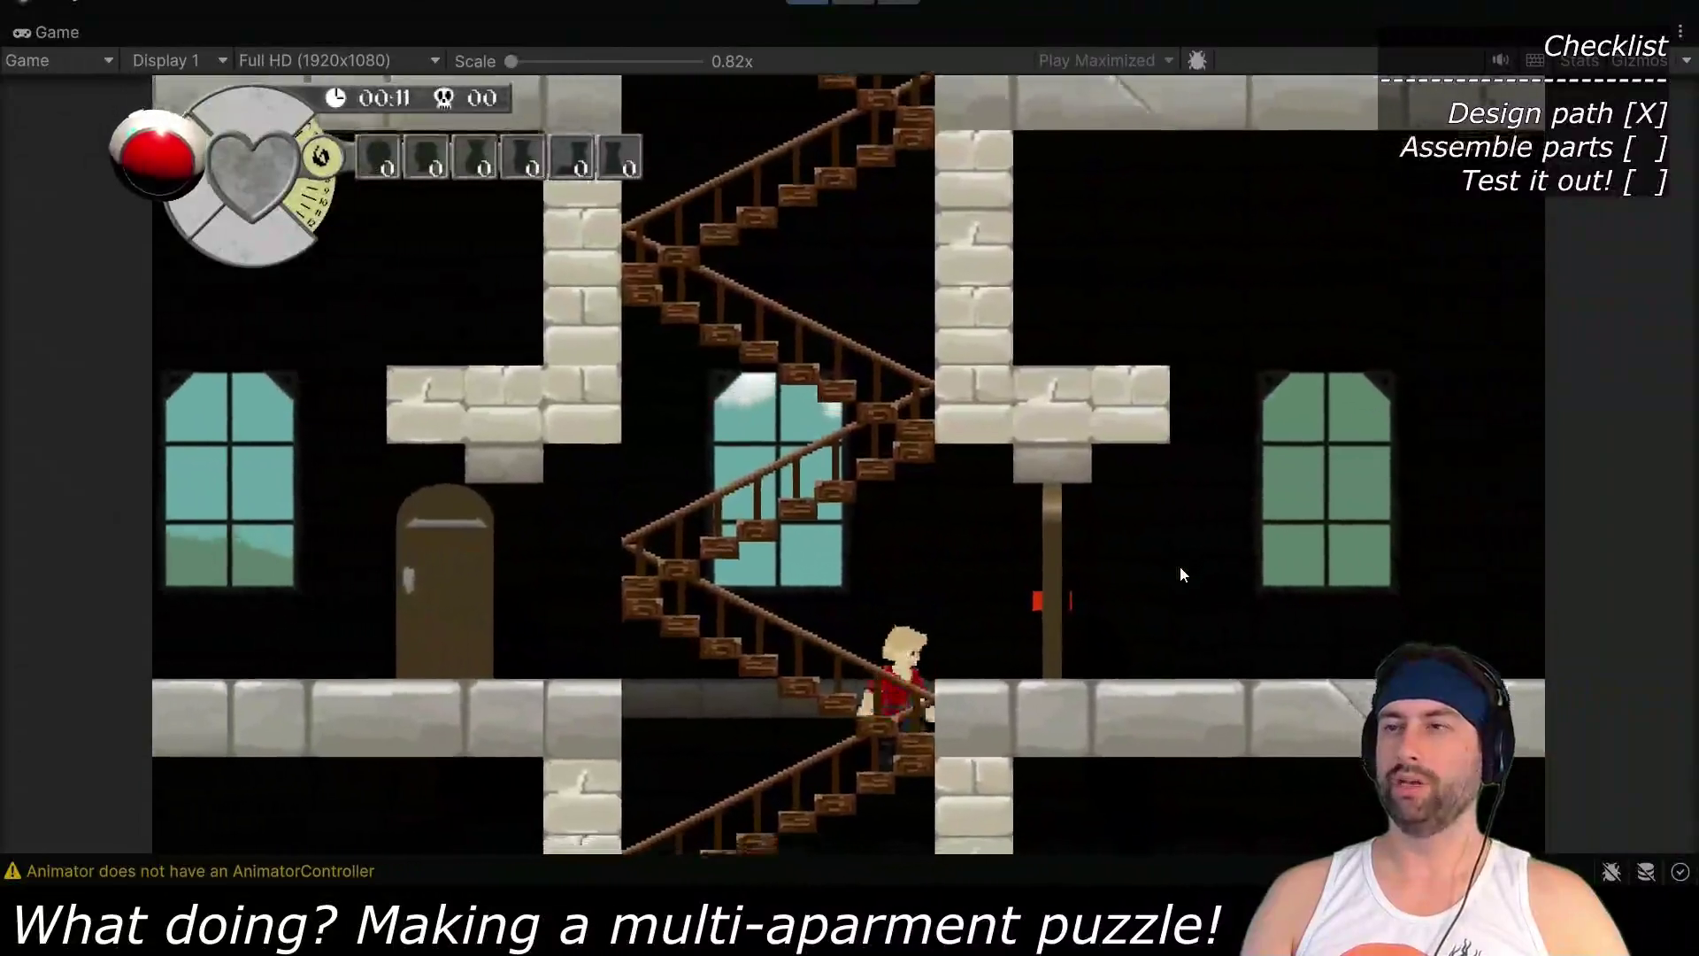
pyautogui.press('Down')
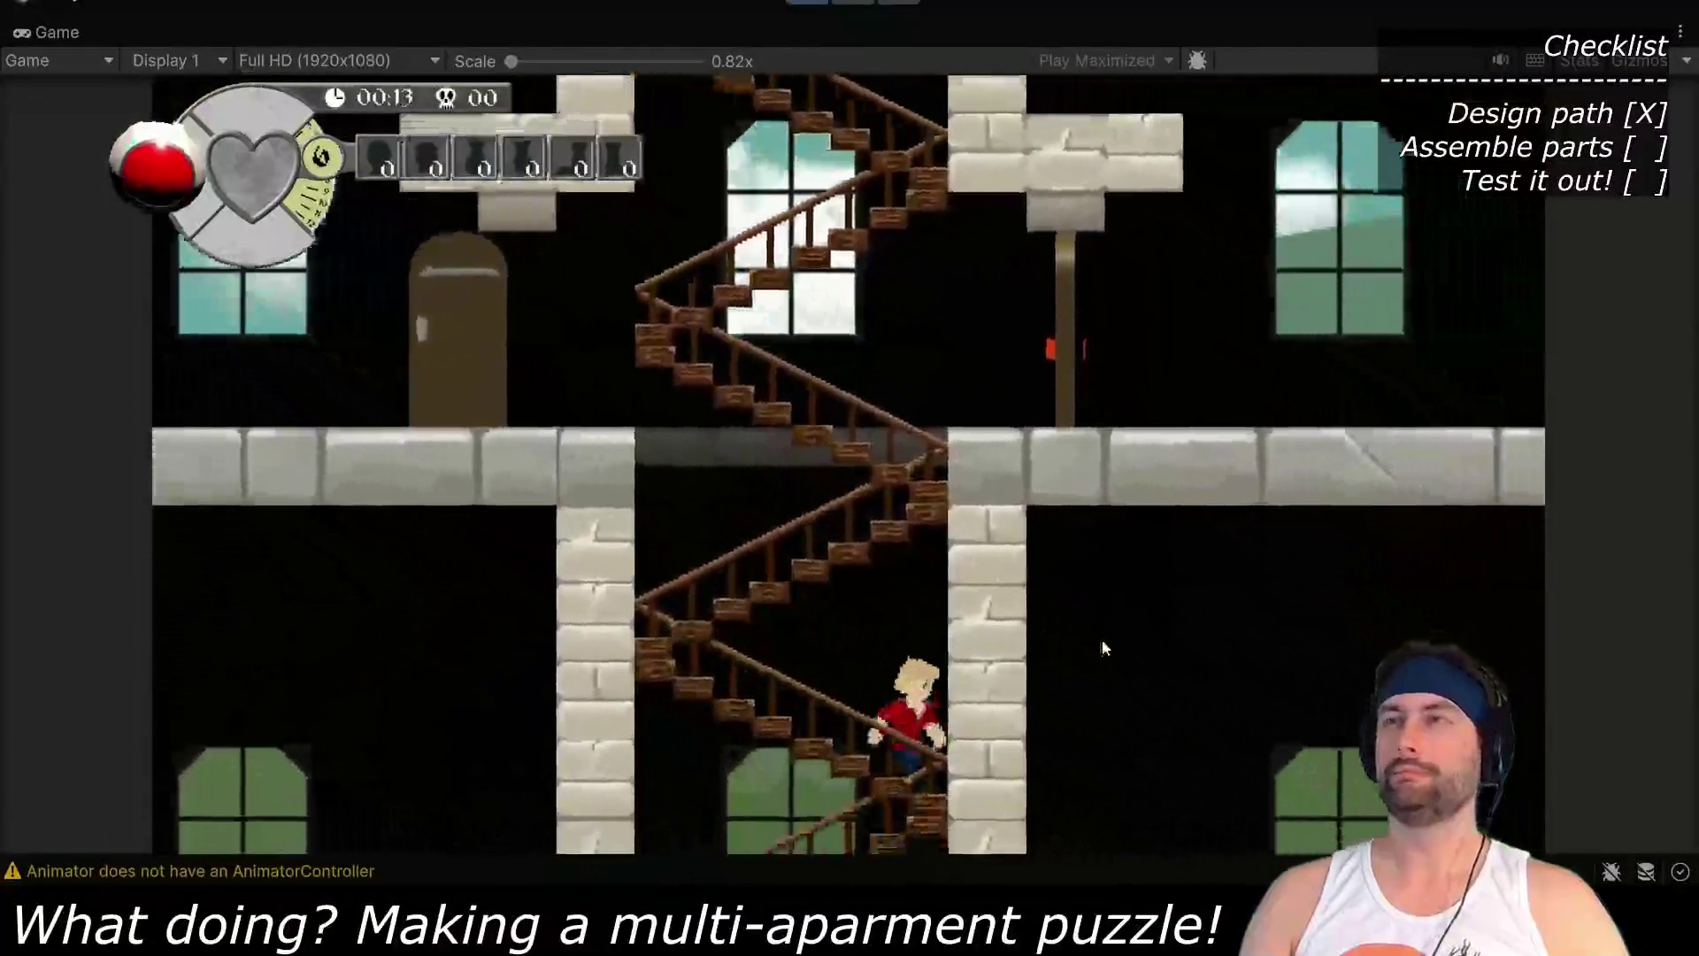
pyautogui.press('Down')
pyautogui.press('Down')
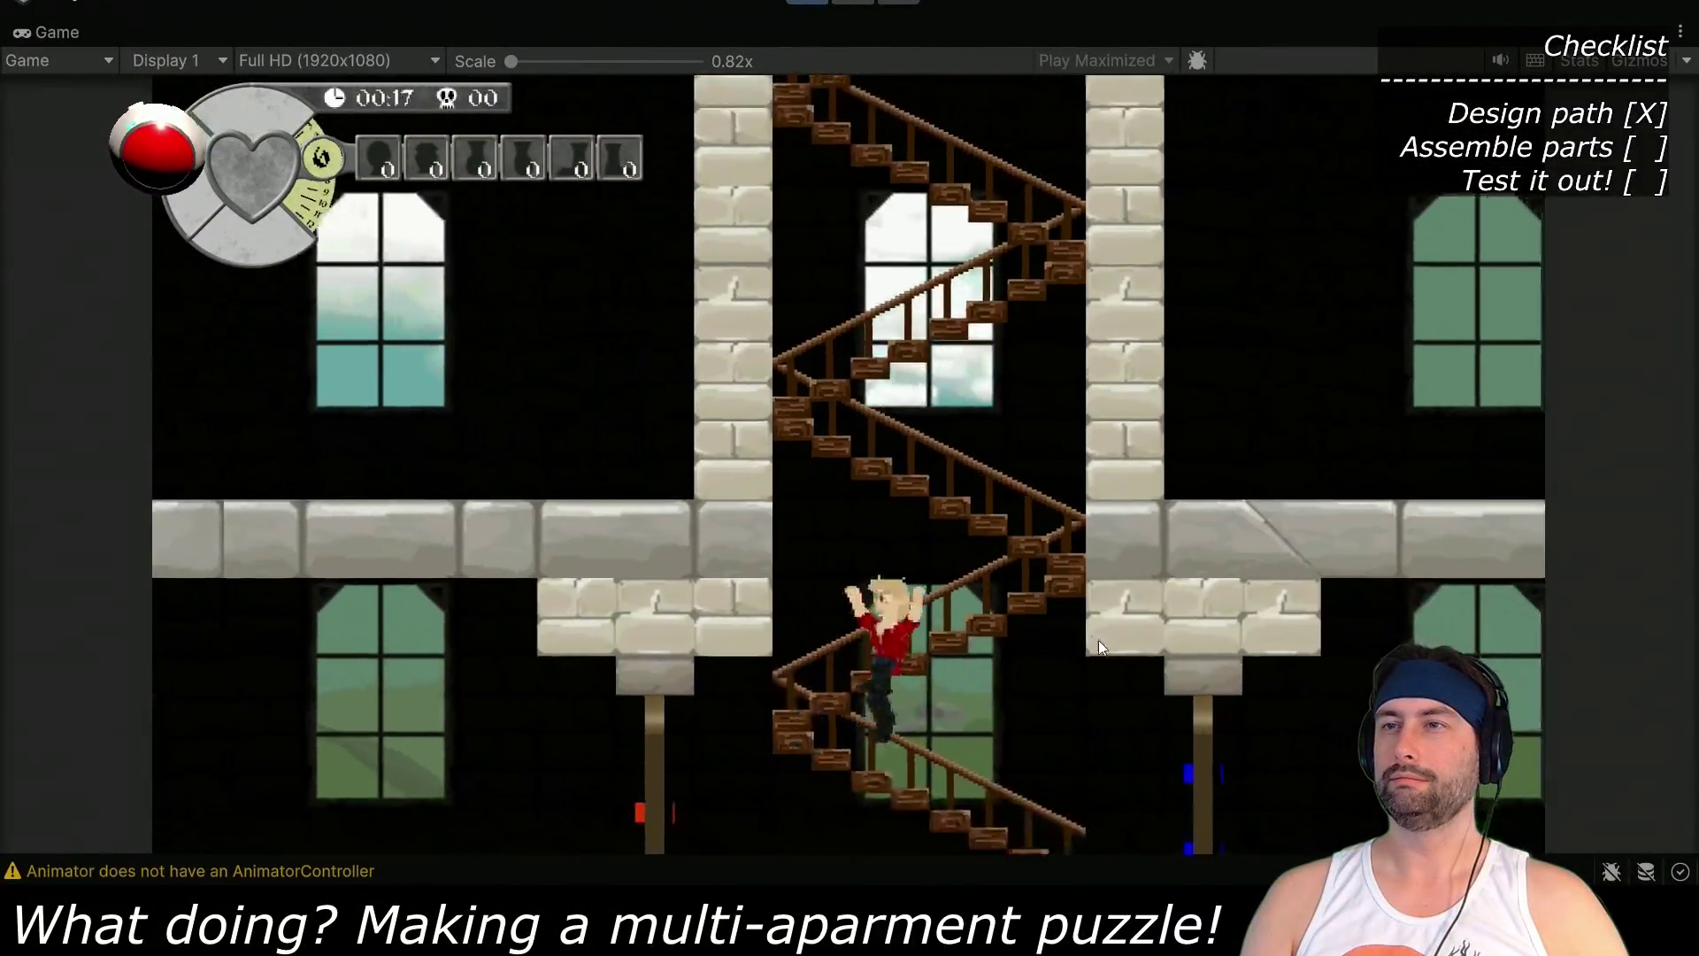
pyautogui.press('Left')
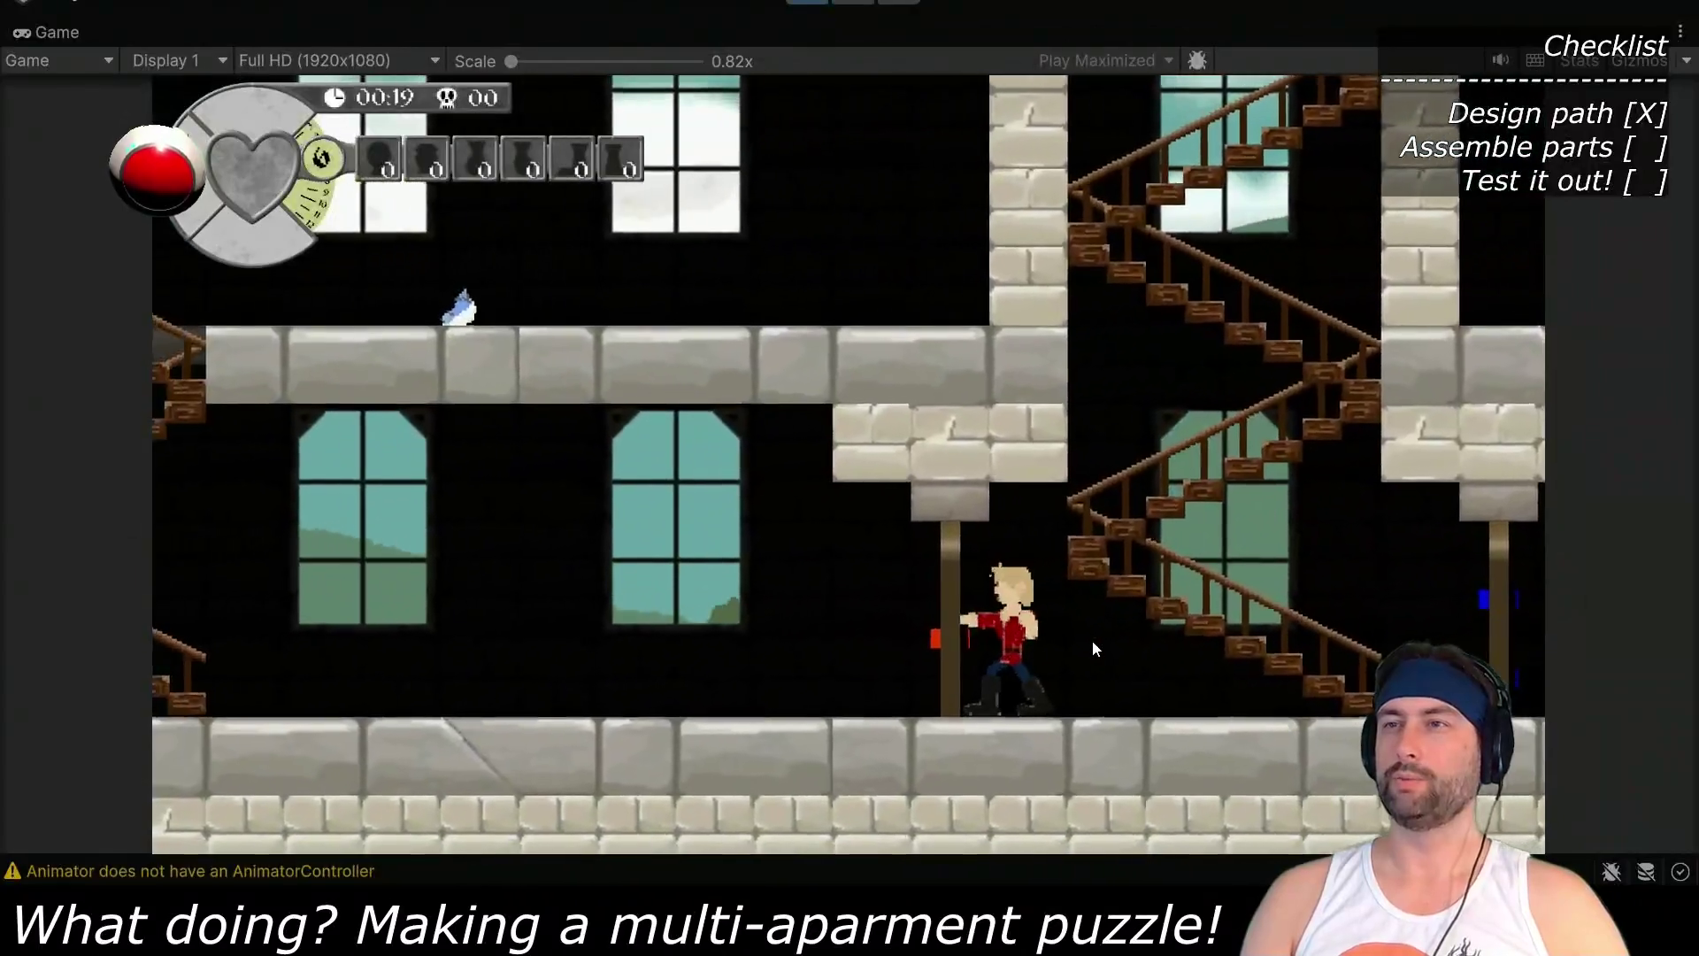
pyautogui.press('Left')
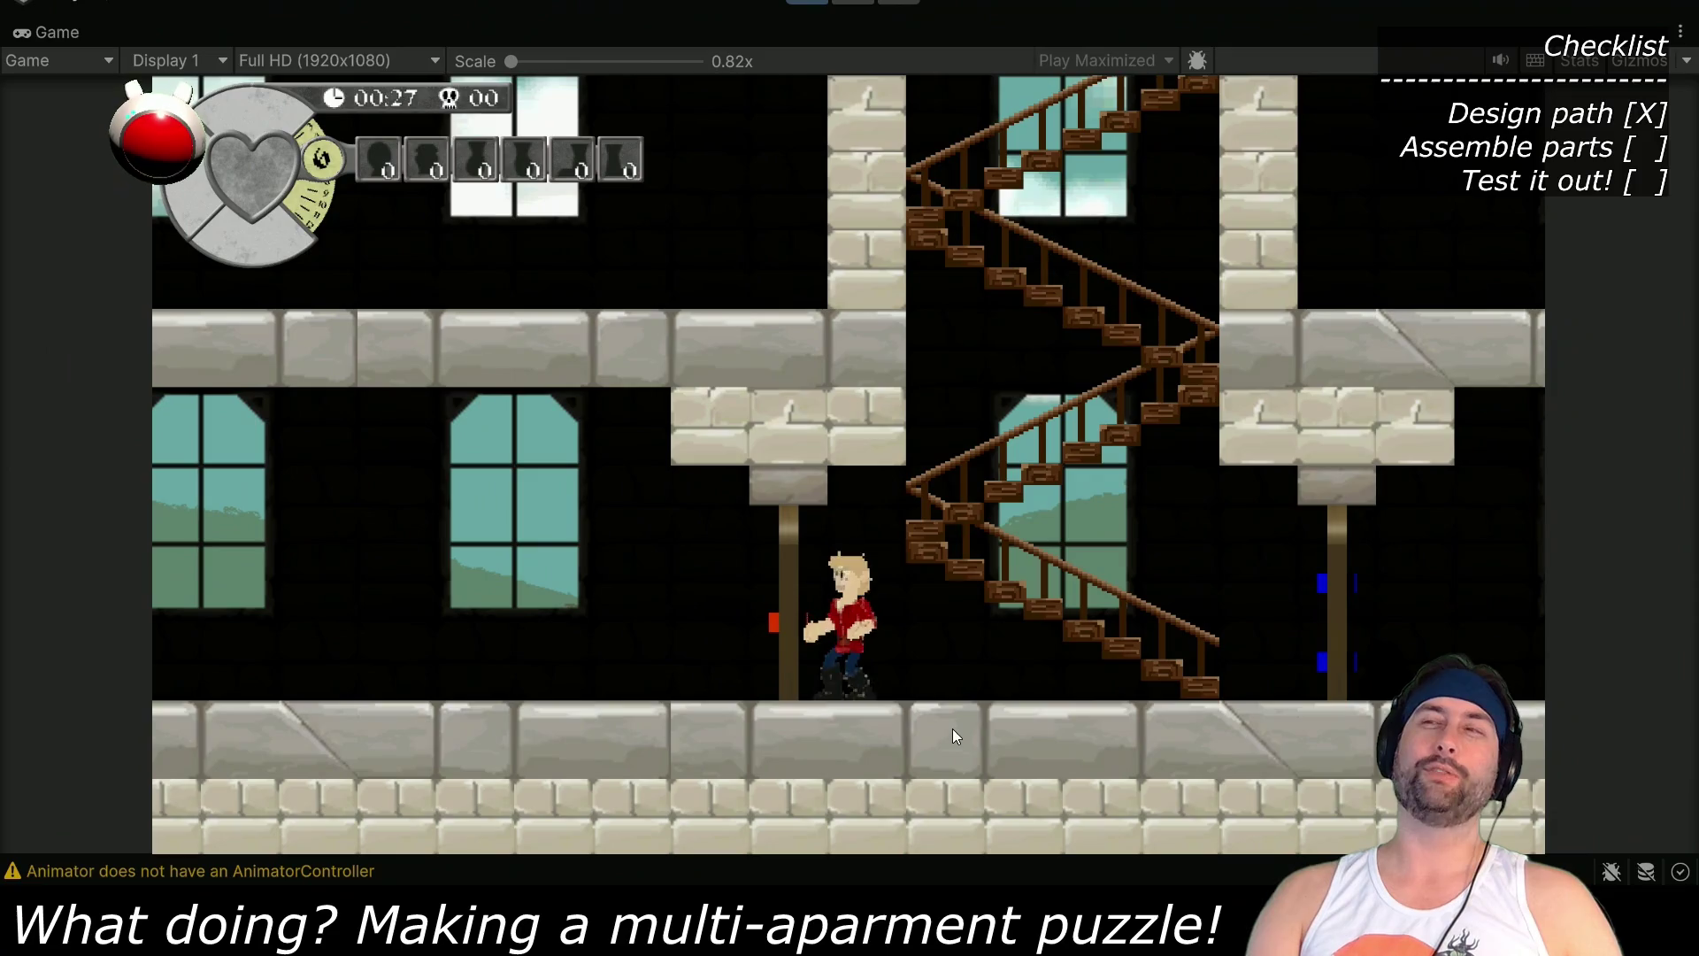
pyautogui.press('Right')
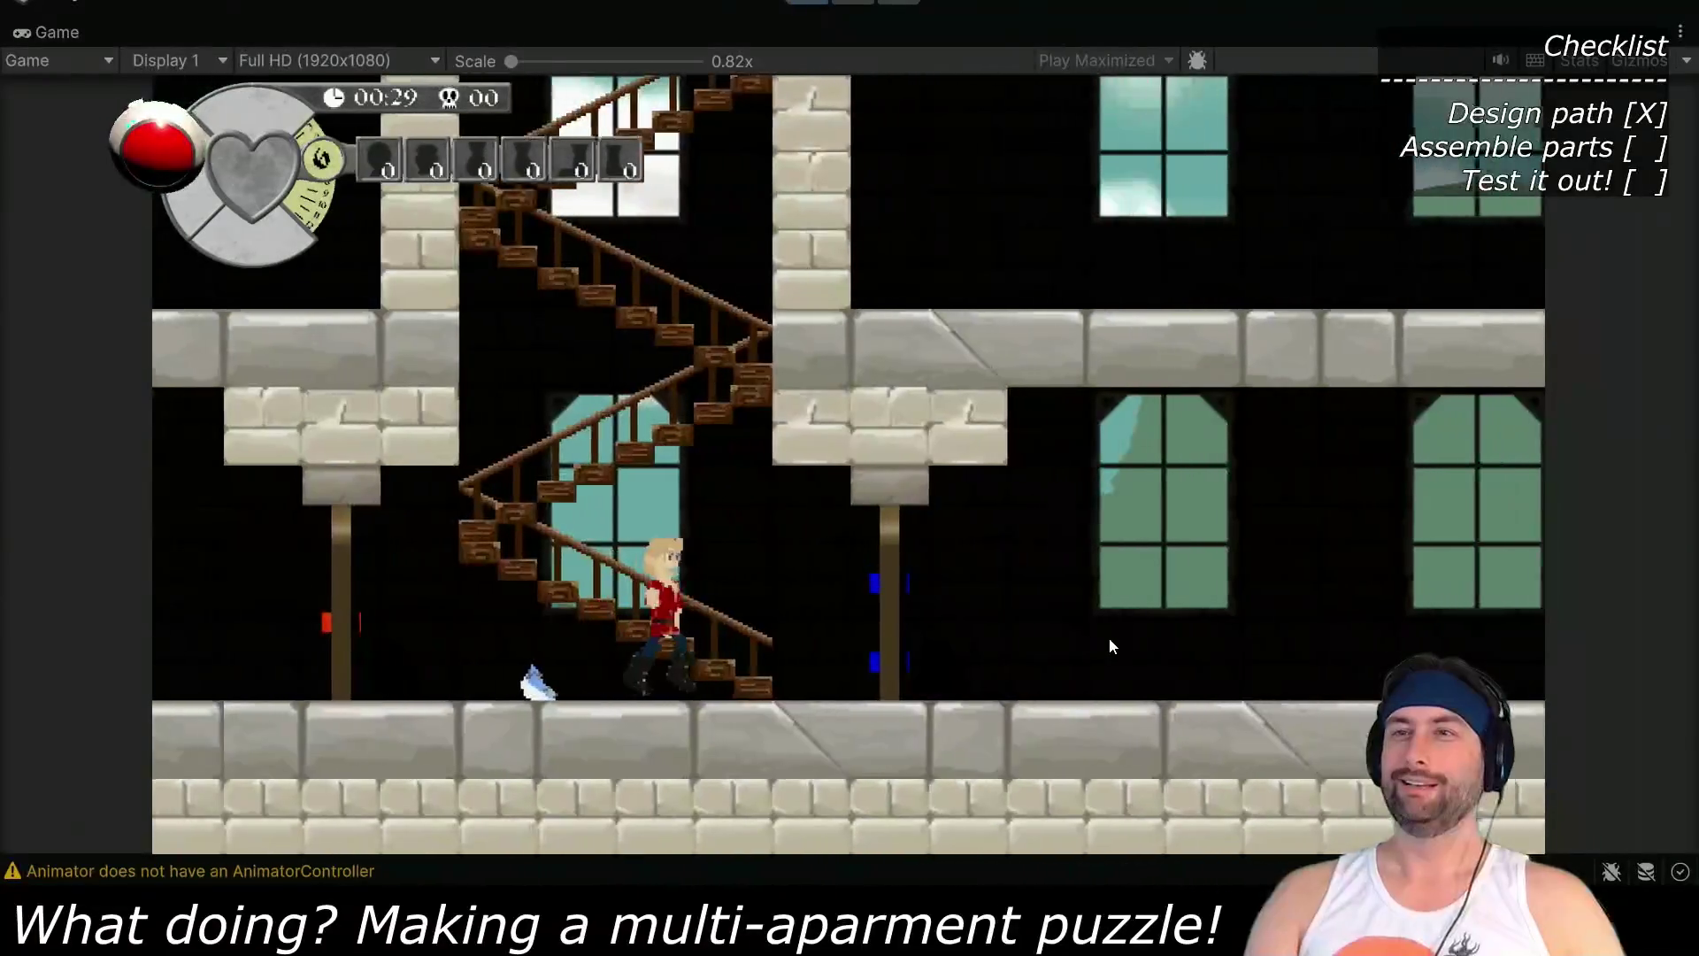
pyautogui.press('Right')
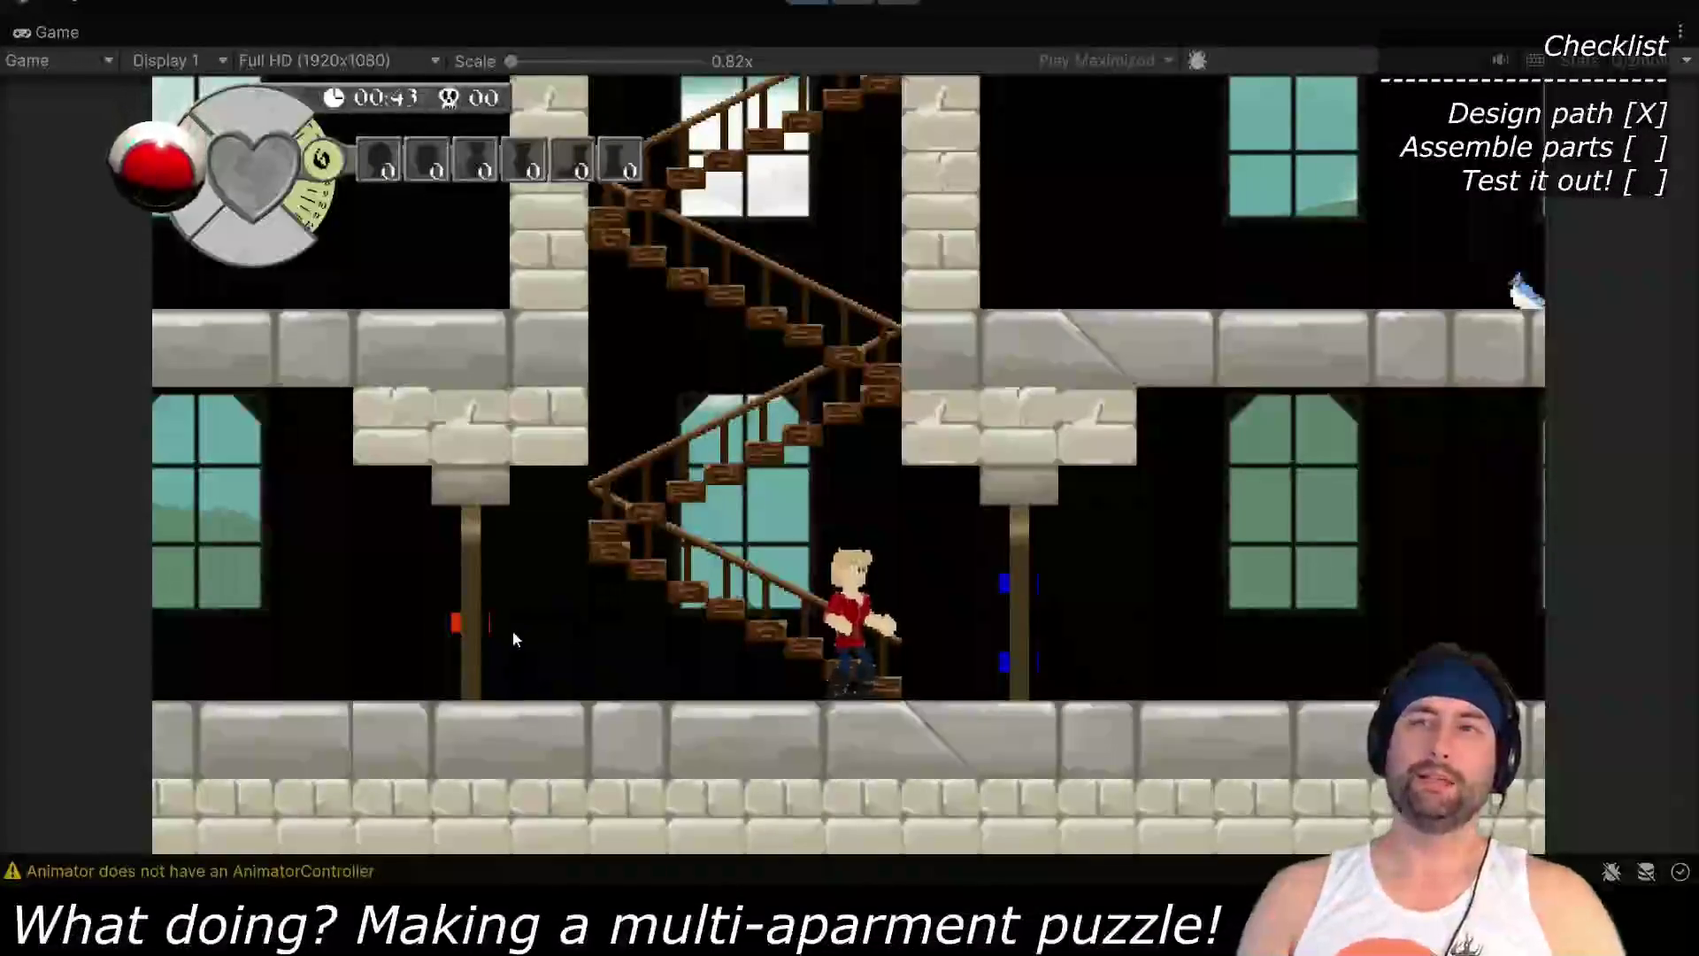
pyautogui.press('Left')
pyautogui.press('Left')
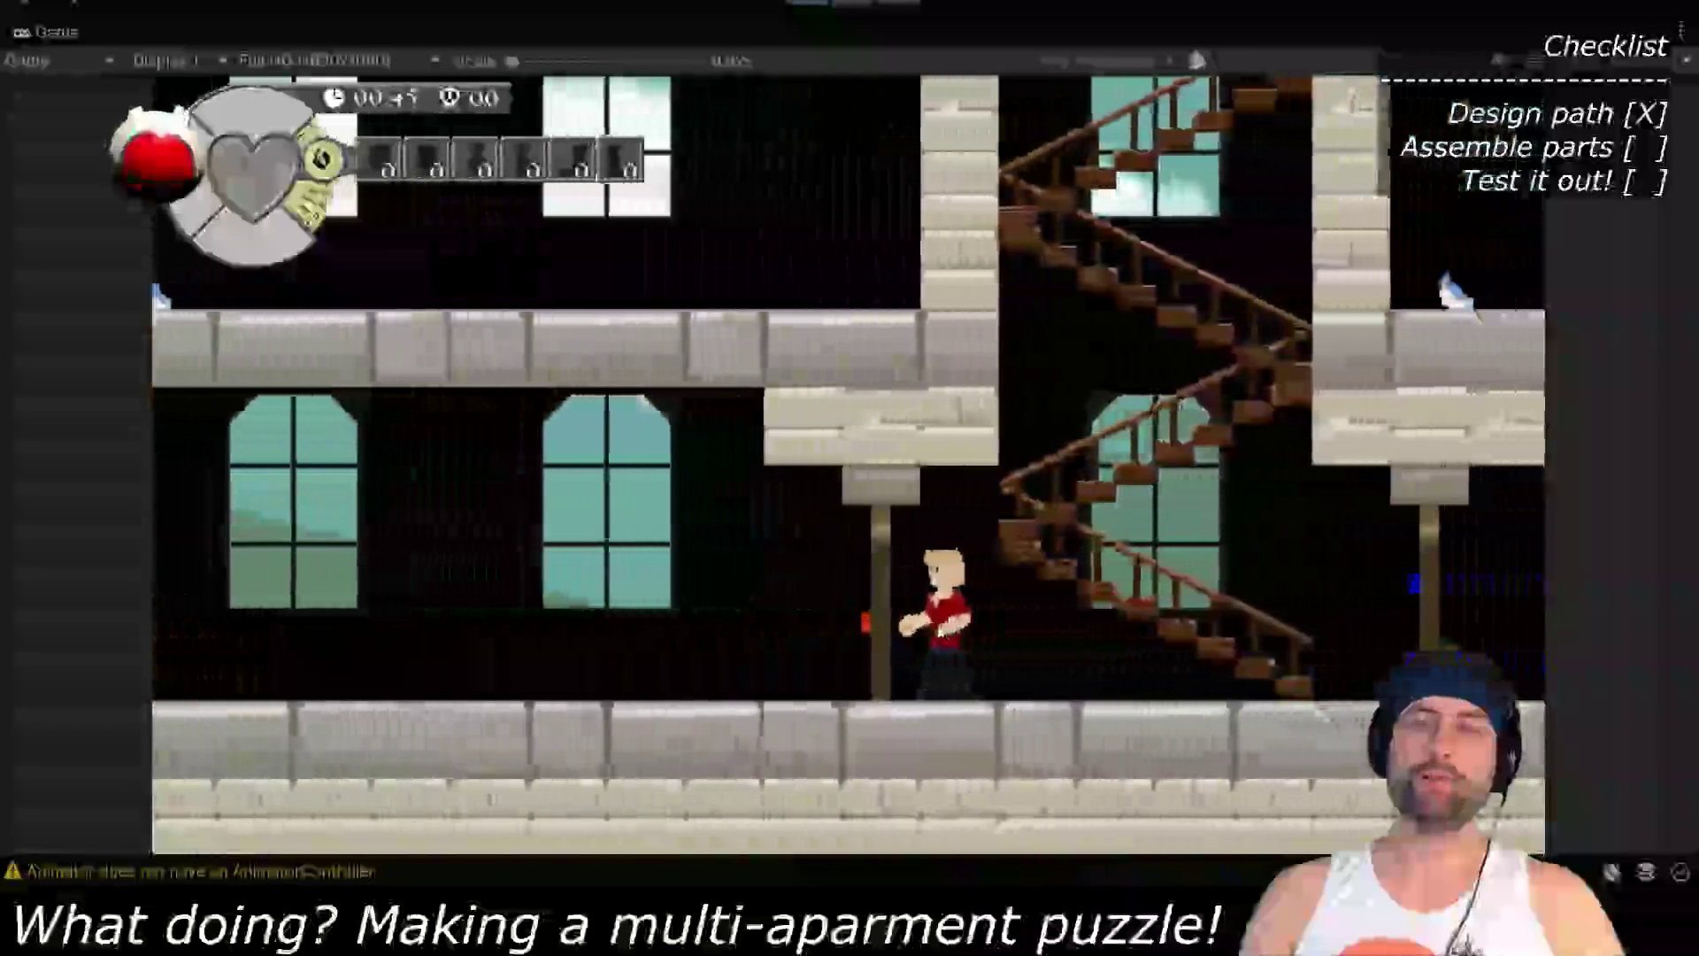
pyautogui.click(819, 8)
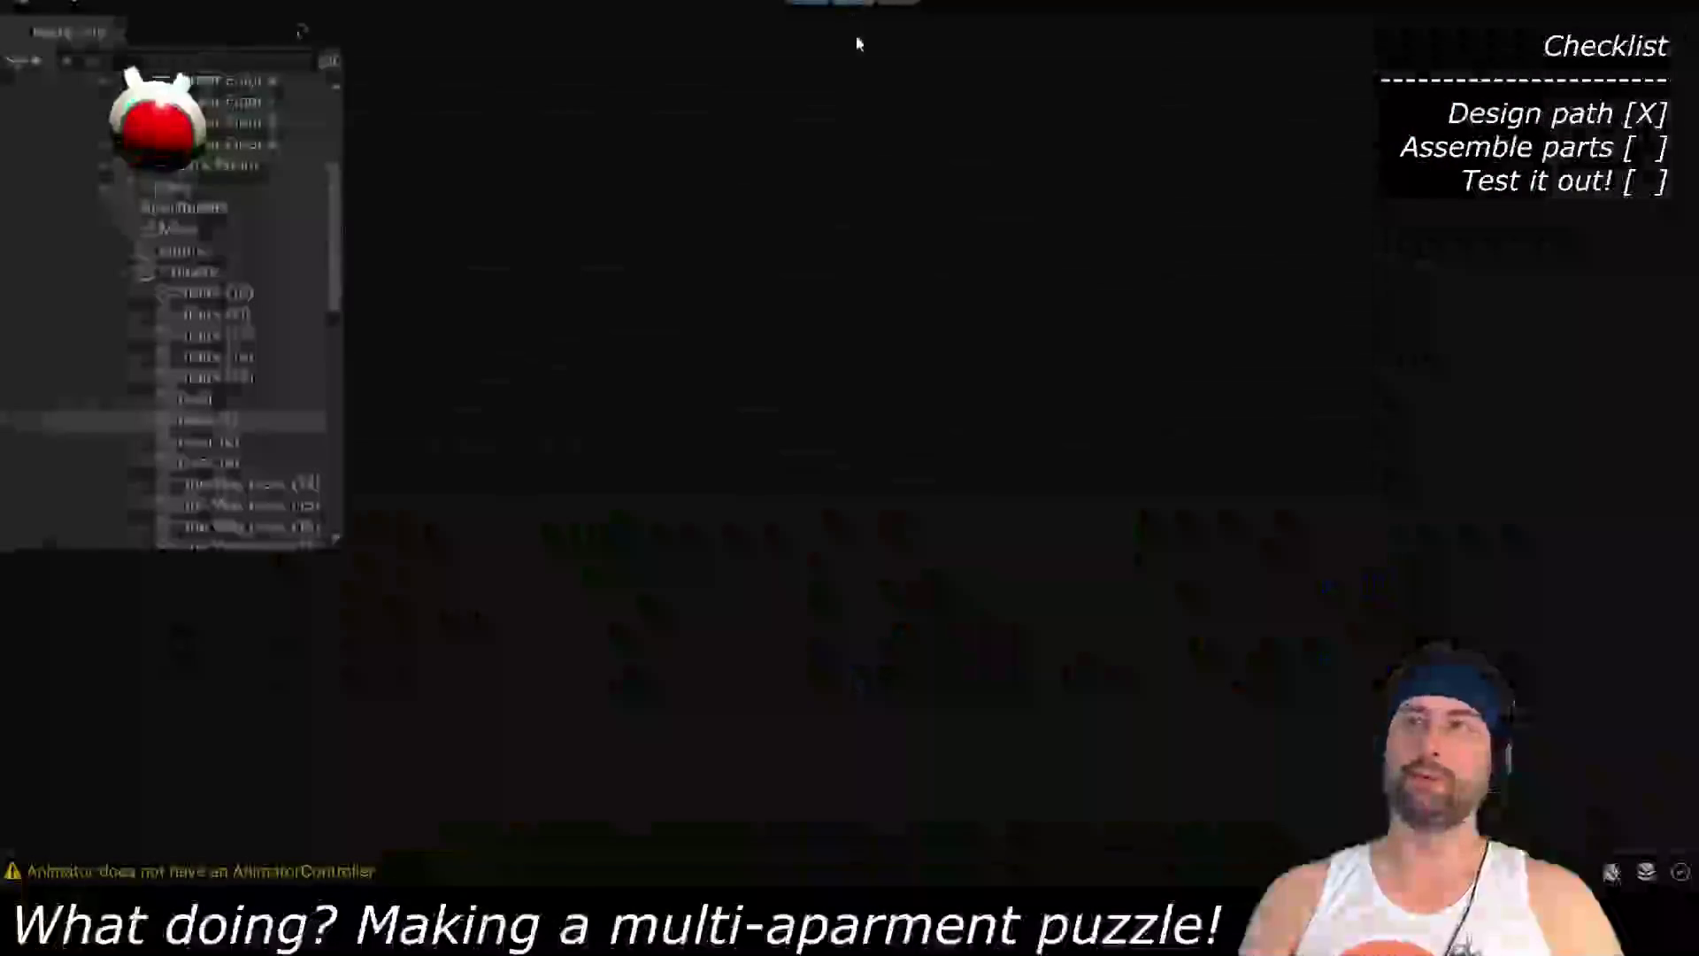
# Set Door (1) to Heavy and apply properties so it shows three bars
pyautogui.scroll(3, 726, 405)
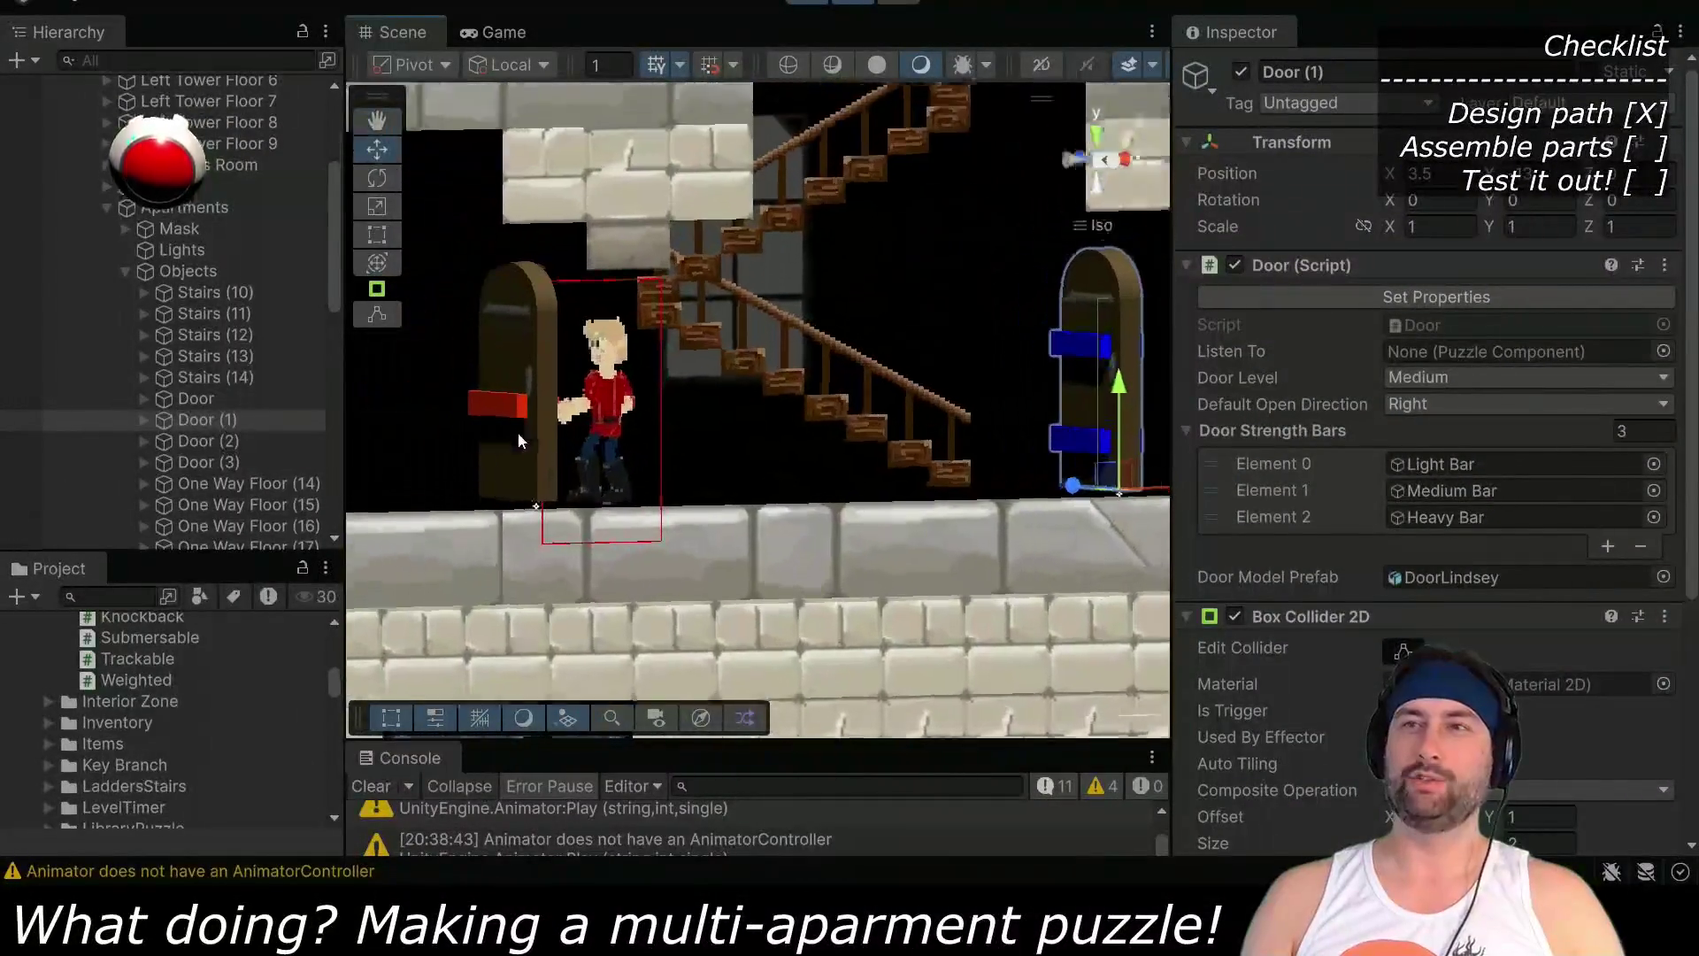
pyautogui.scroll(2, 517, 432)
pyautogui.scroll(2, 851, 438)
pyautogui.press('w')
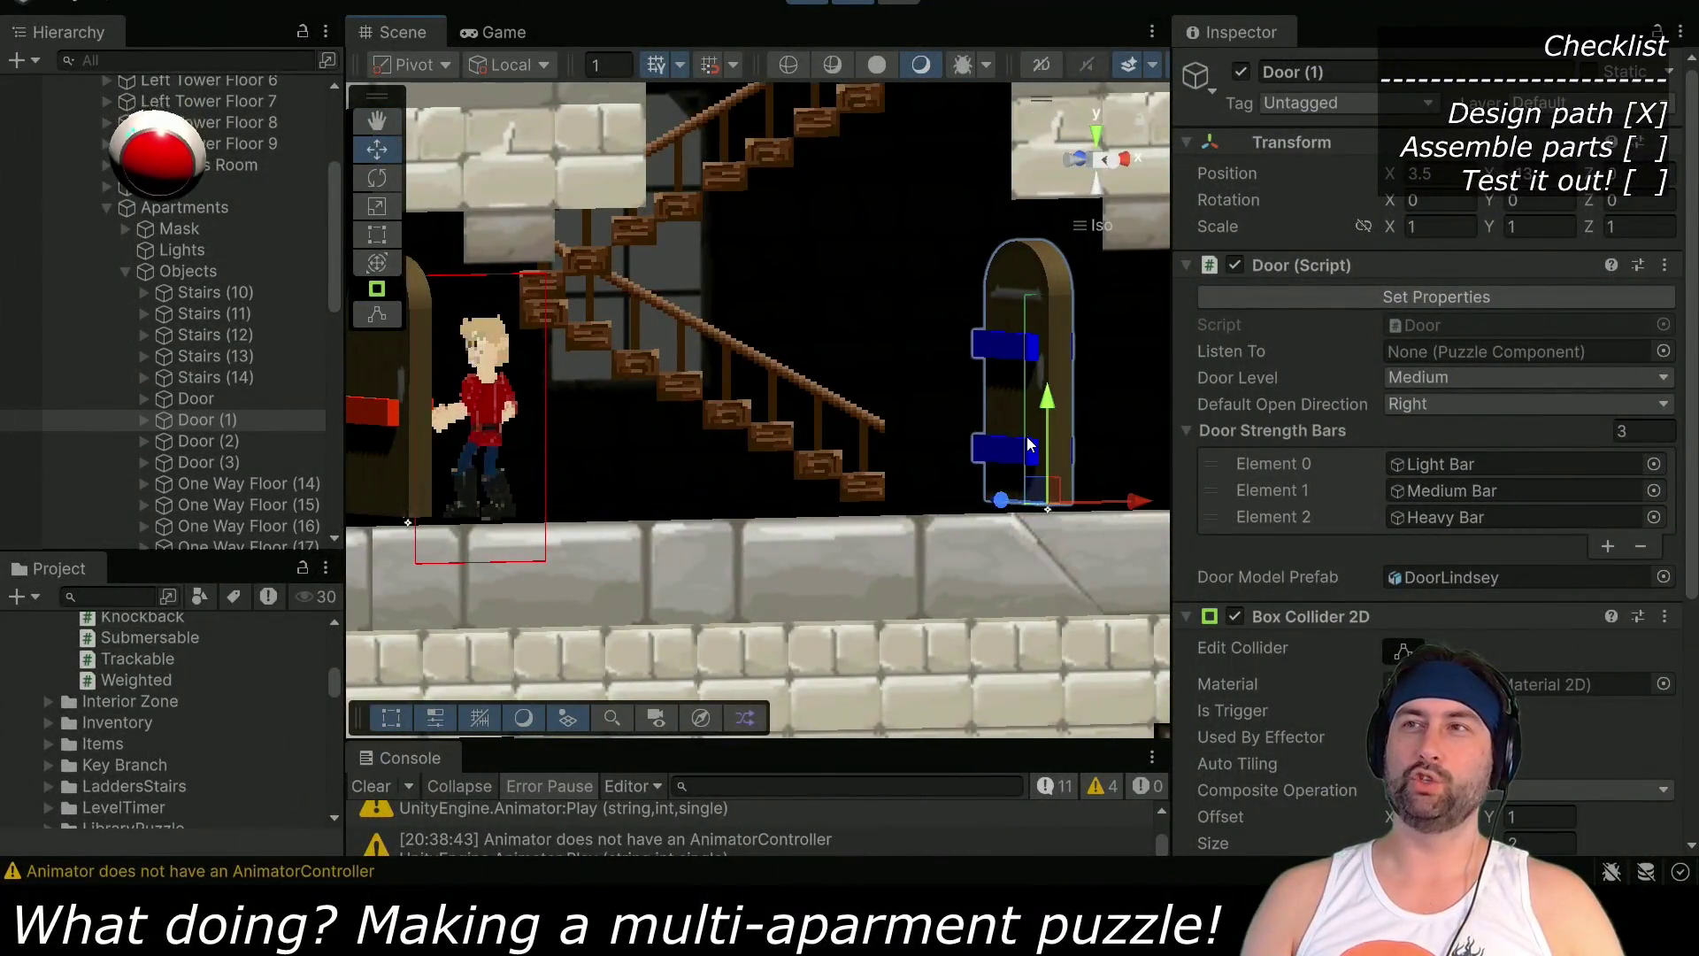
pyautogui.click(1456, 376)
pyautogui.click(1441, 455)
pyautogui.click(1443, 298)
pyautogui.press('f')
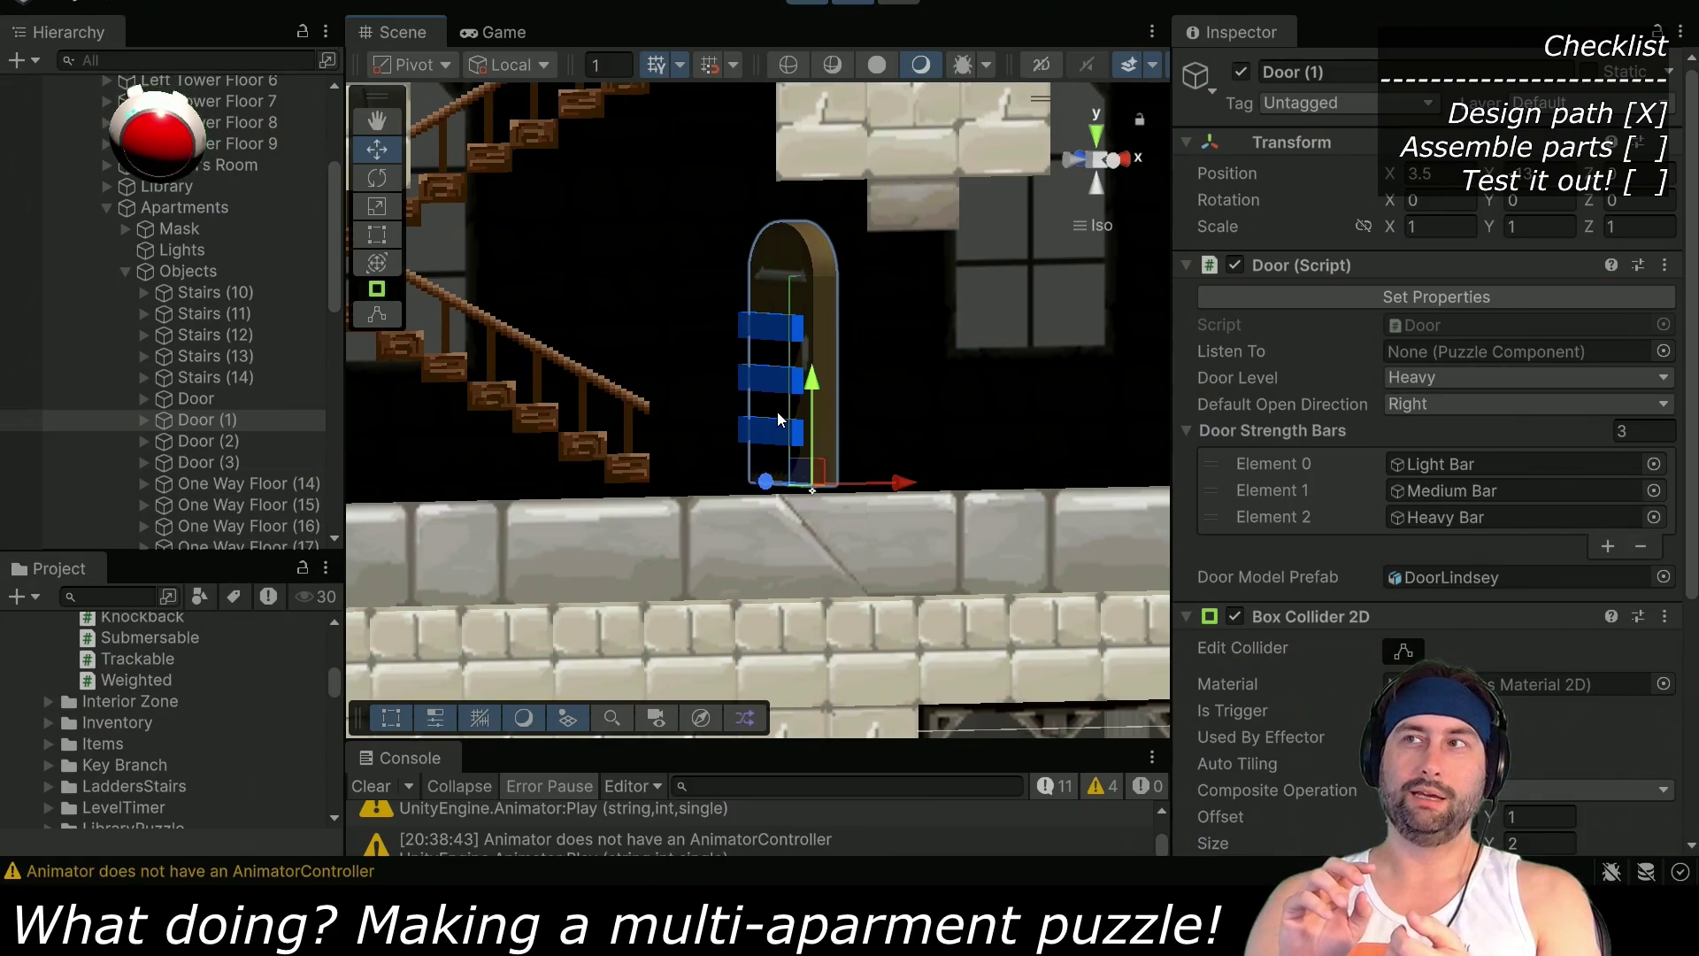
# Revert Door (1) to Medium with two bars and switch to the Game view
pyautogui.click(1448, 379)
pyautogui.click(1448, 436)
pyautogui.click(1442, 297)
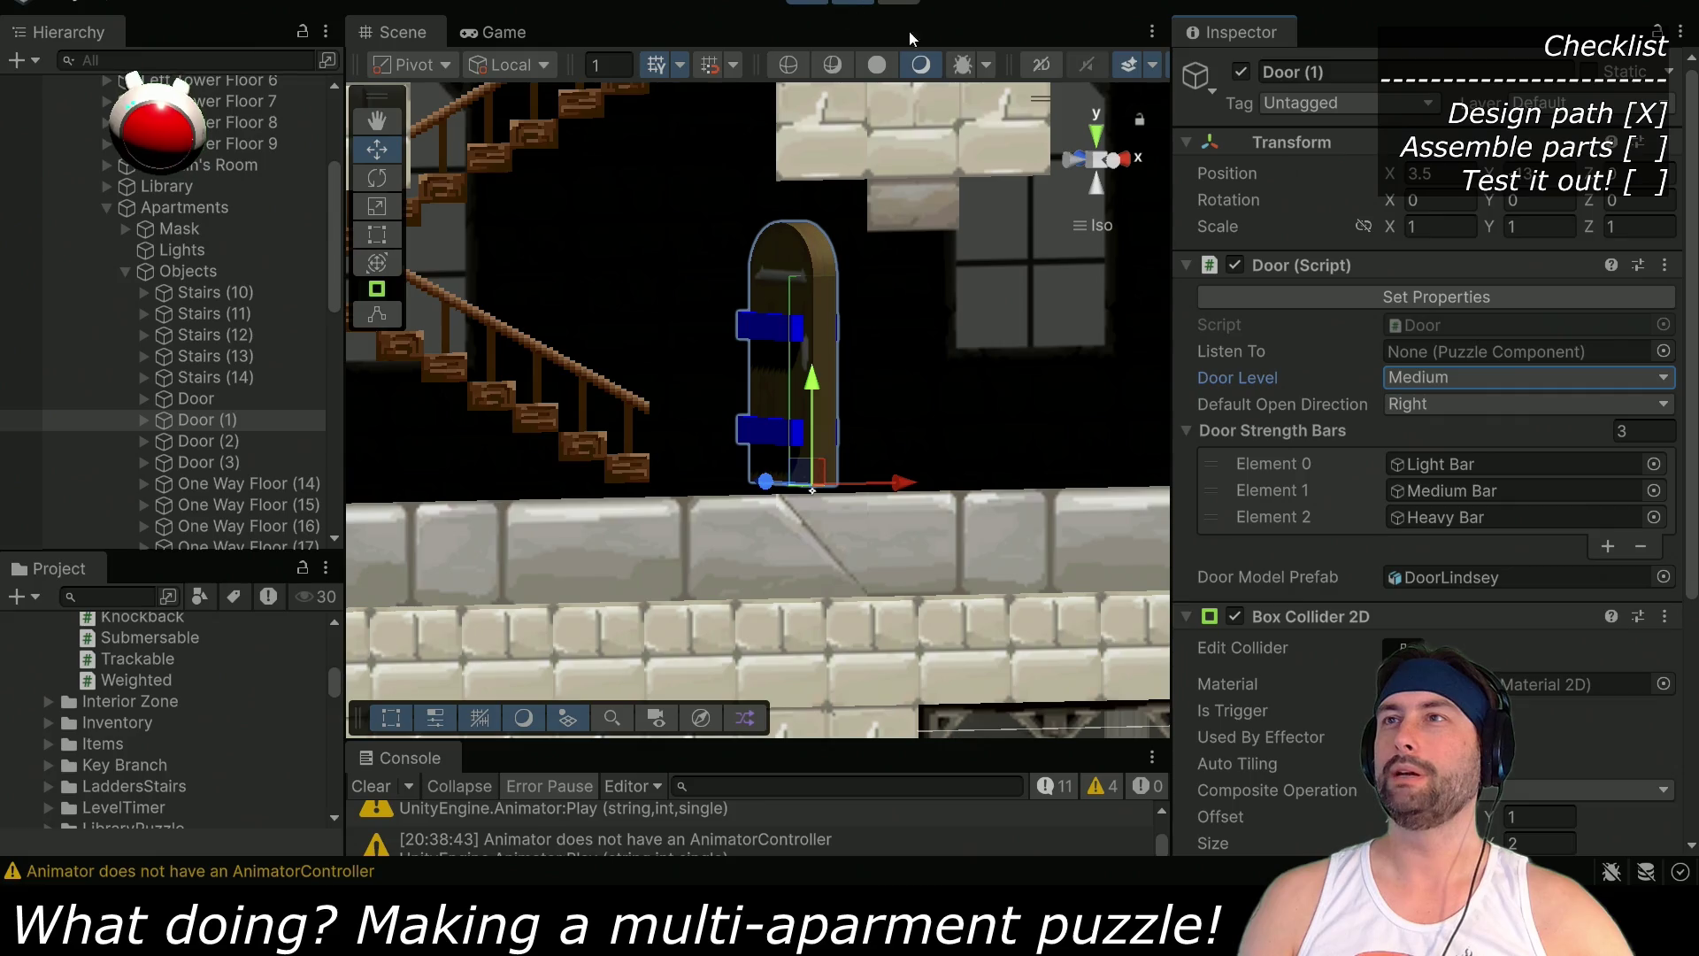
pyautogui.click(504, 33)
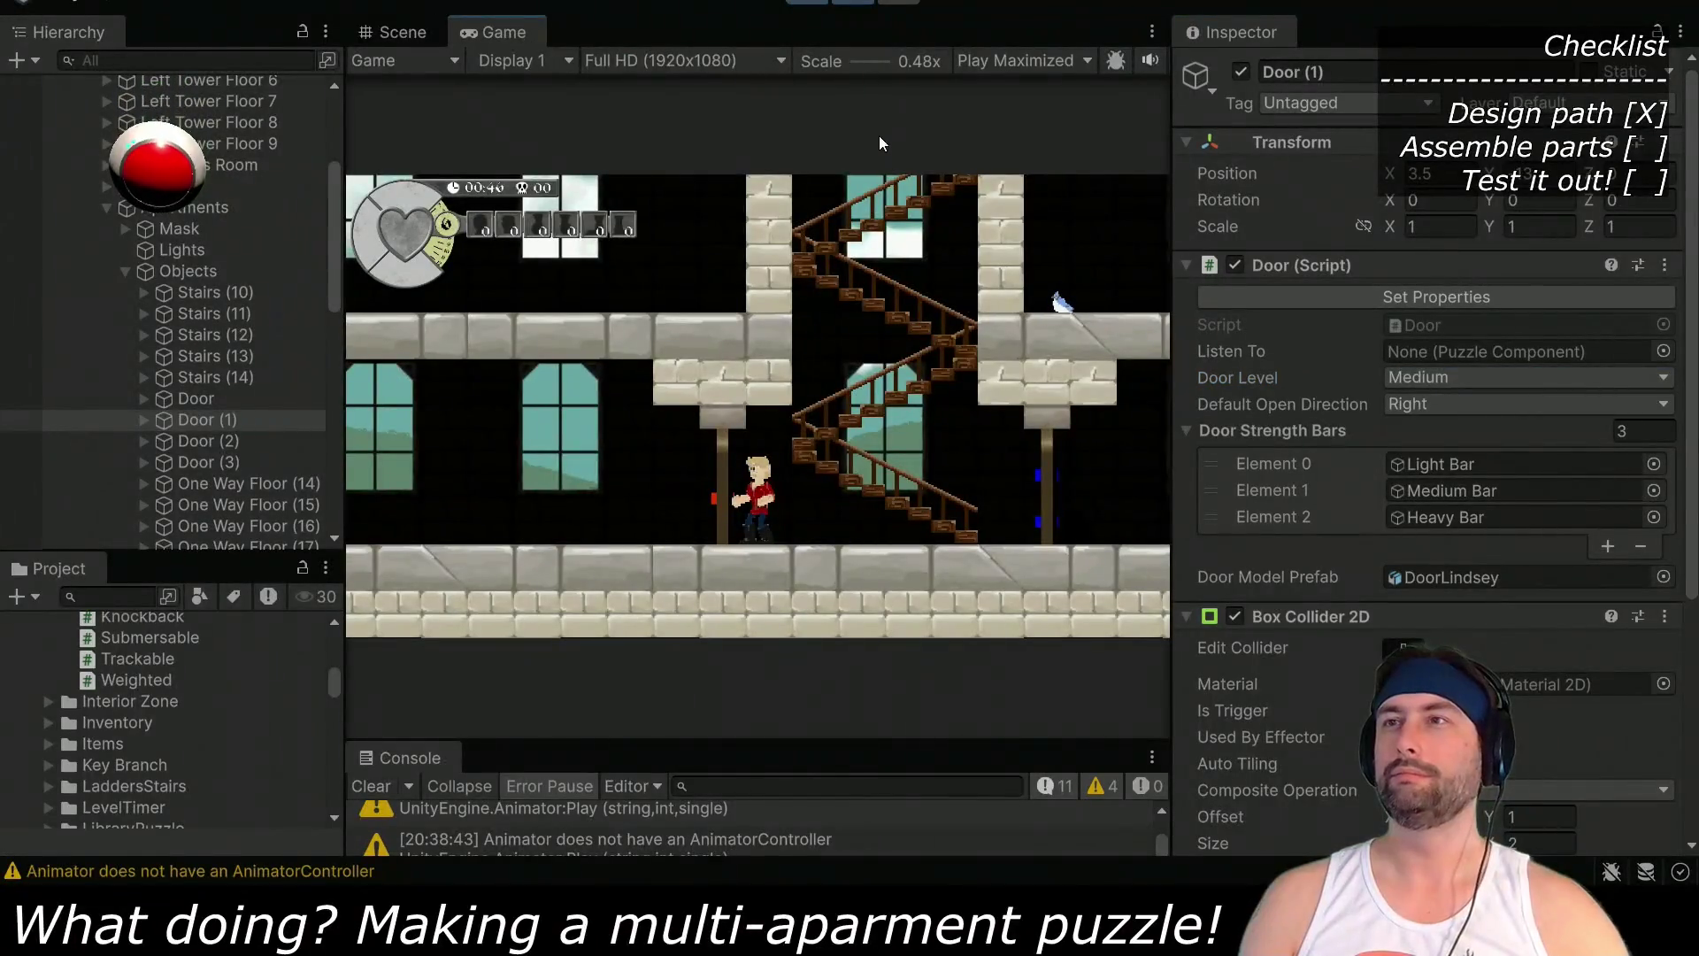
# Maximize the Game view, walk the character left past Door (1), then stop and return to Scene
pyautogui.hotkey('shift', 'space')
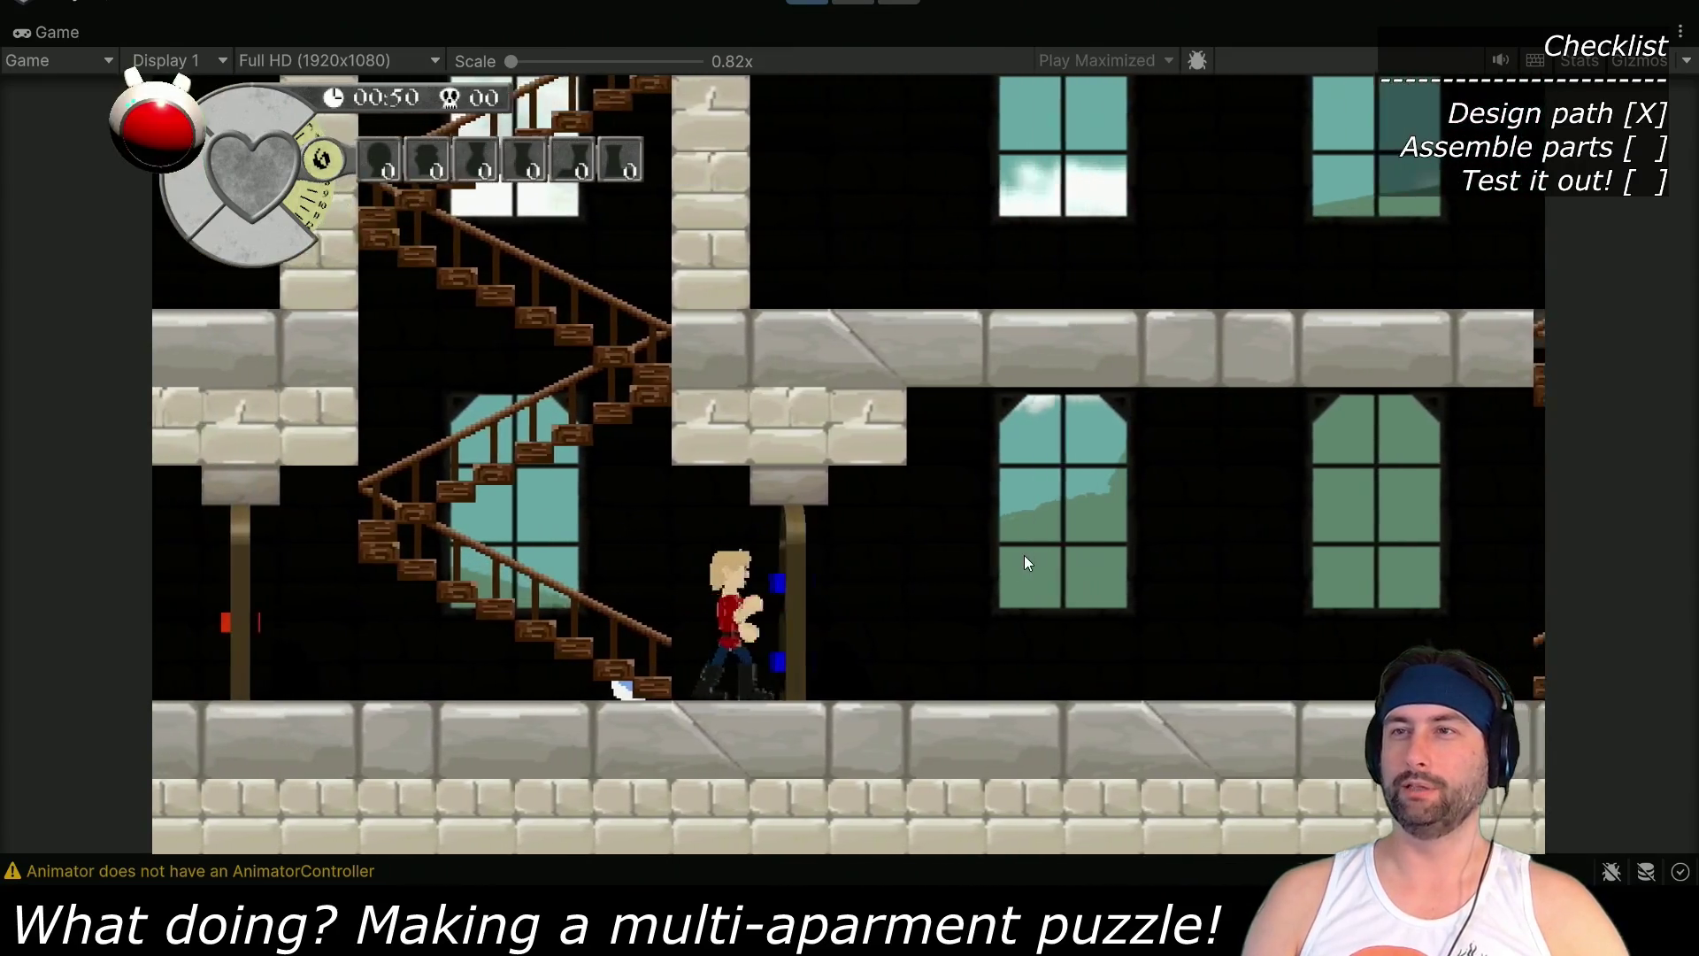
pyautogui.press('Left')
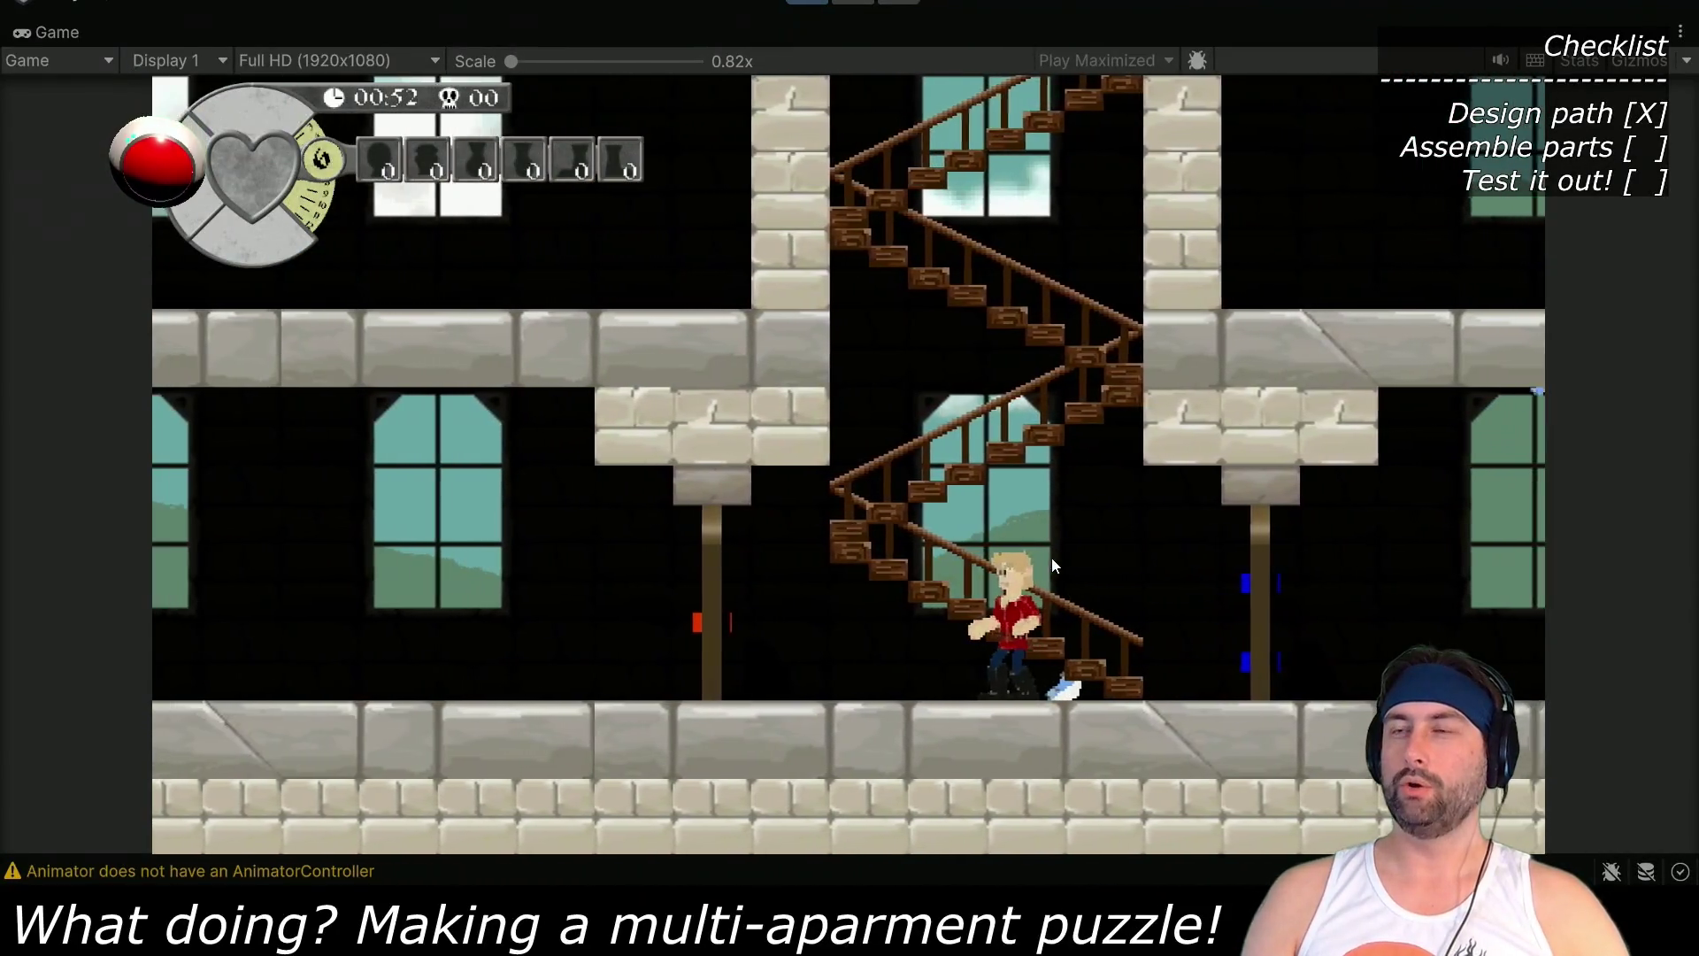
pyautogui.click(807, 3)
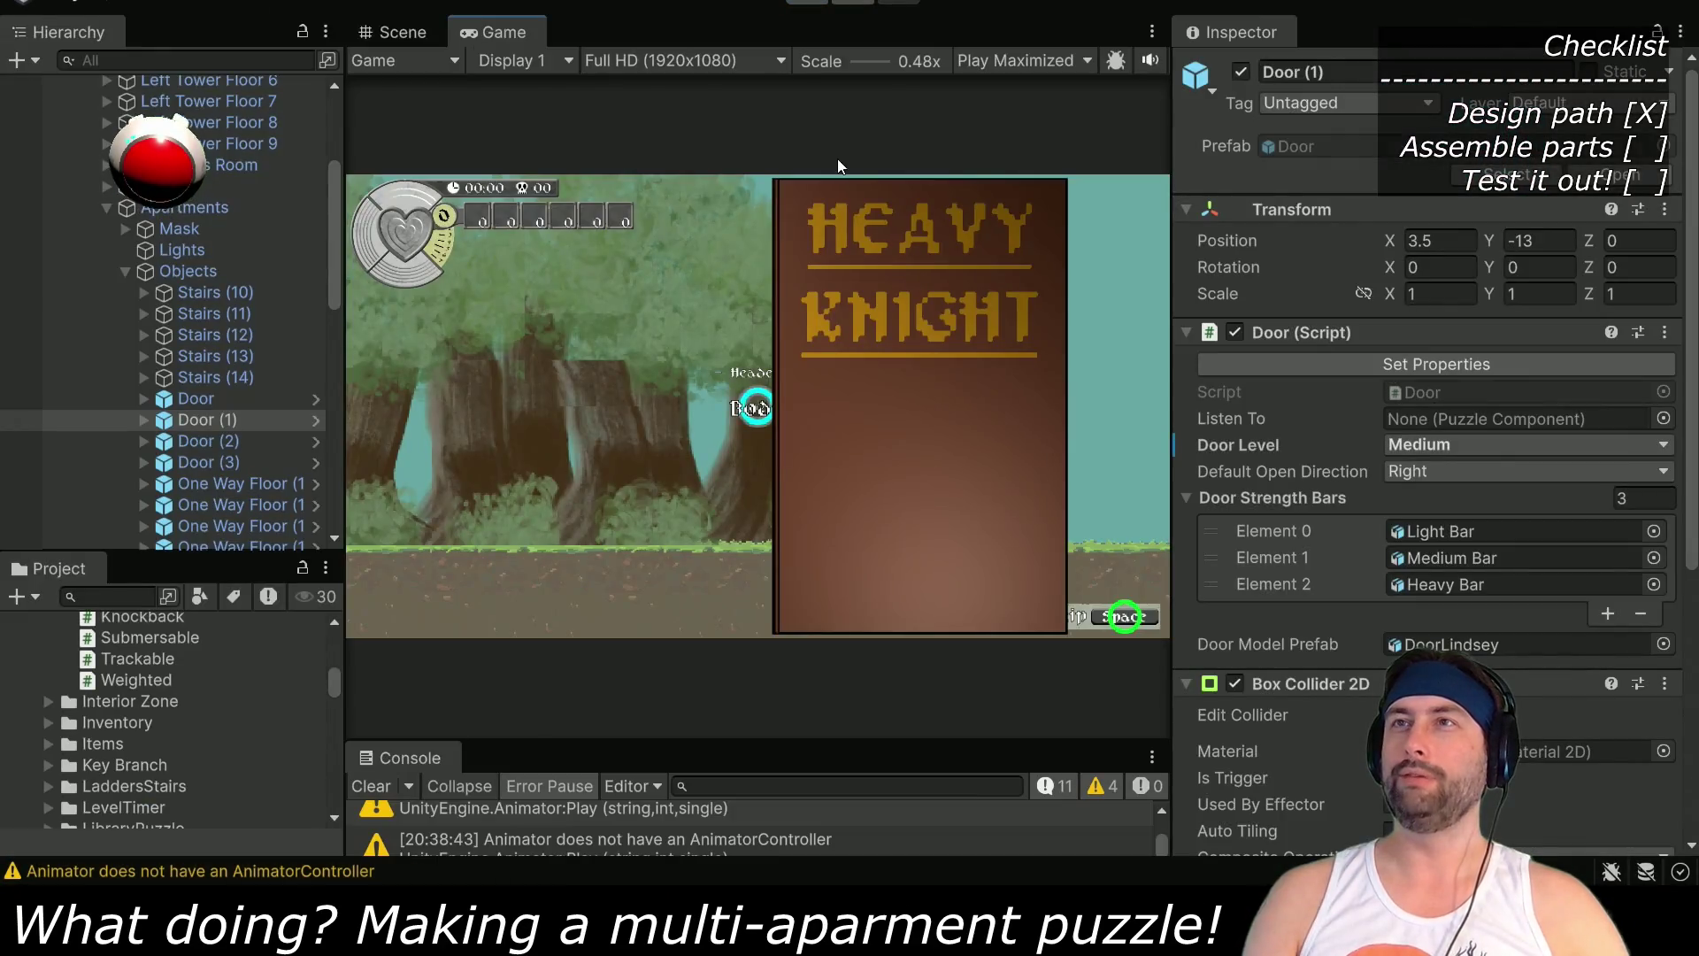
pyautogui.click(396, 33)
# Pan and zoom the Scene view from the back over the apartment floors and stairwells
pyautogui.scroll(-5, 576, 350)
pyautogui.moveTo(575, 349)
pyautogui.mouseDown()
pyautogui.moveTo(779, 443)
pyautogui.moveTo(708, 435)
pyautogui.mouseUp()
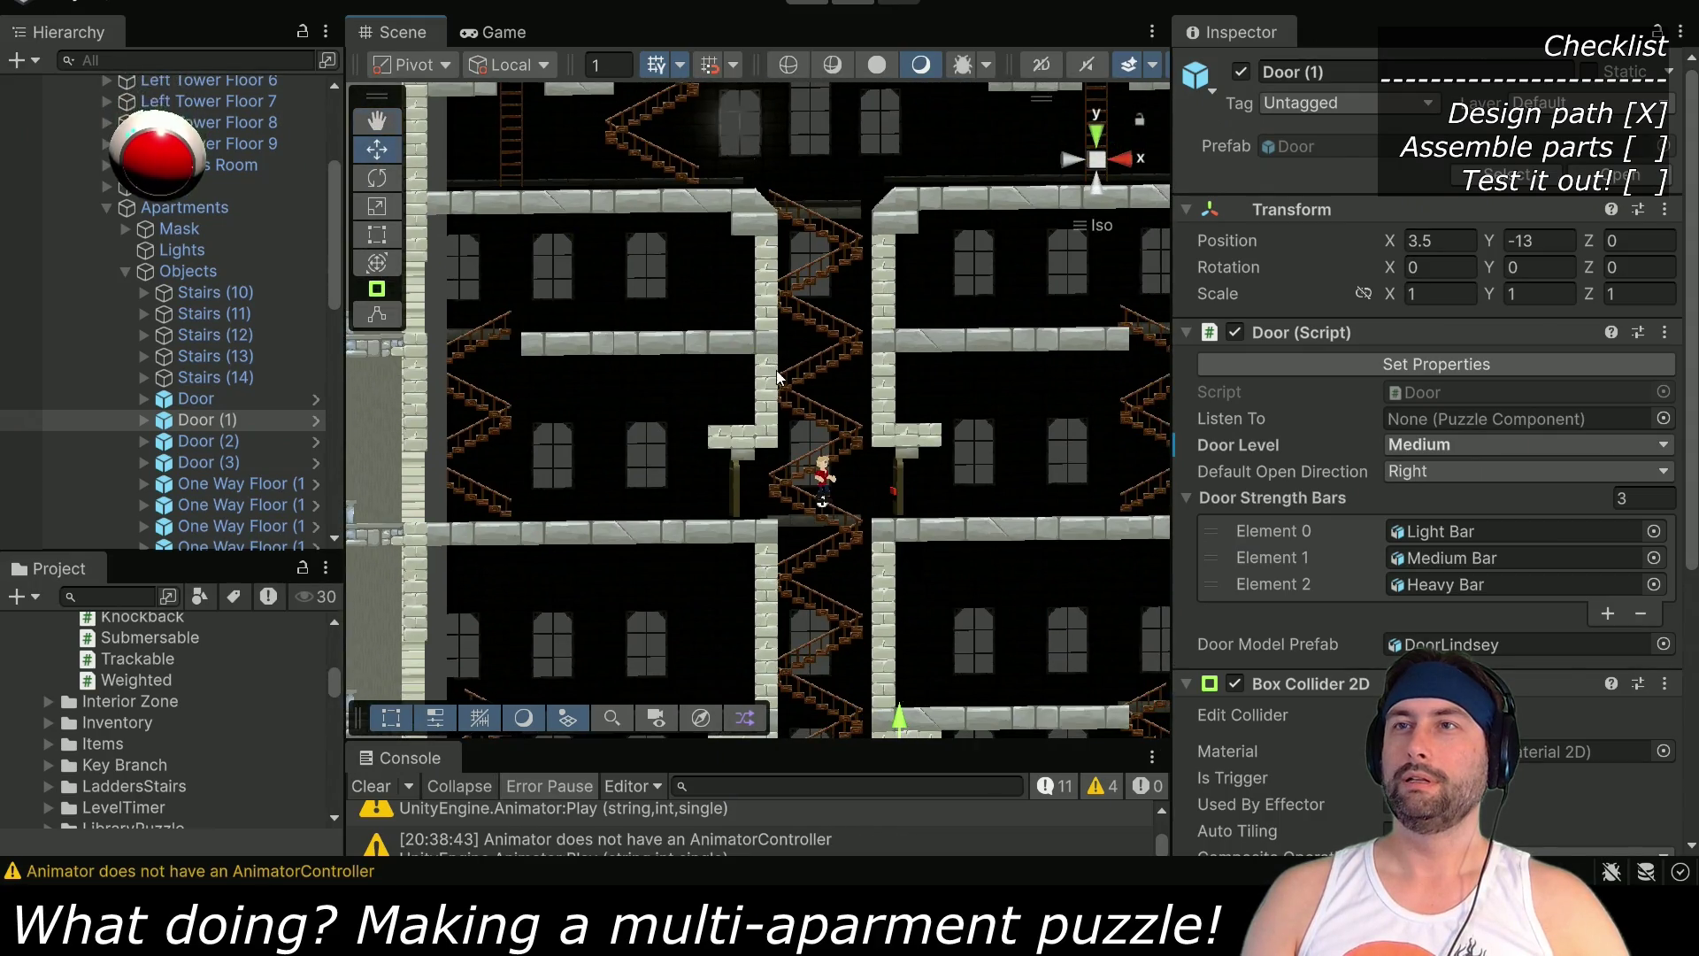
pyautogui.scroll(2, 677, 432)
pyautogui.click(1072, 159)
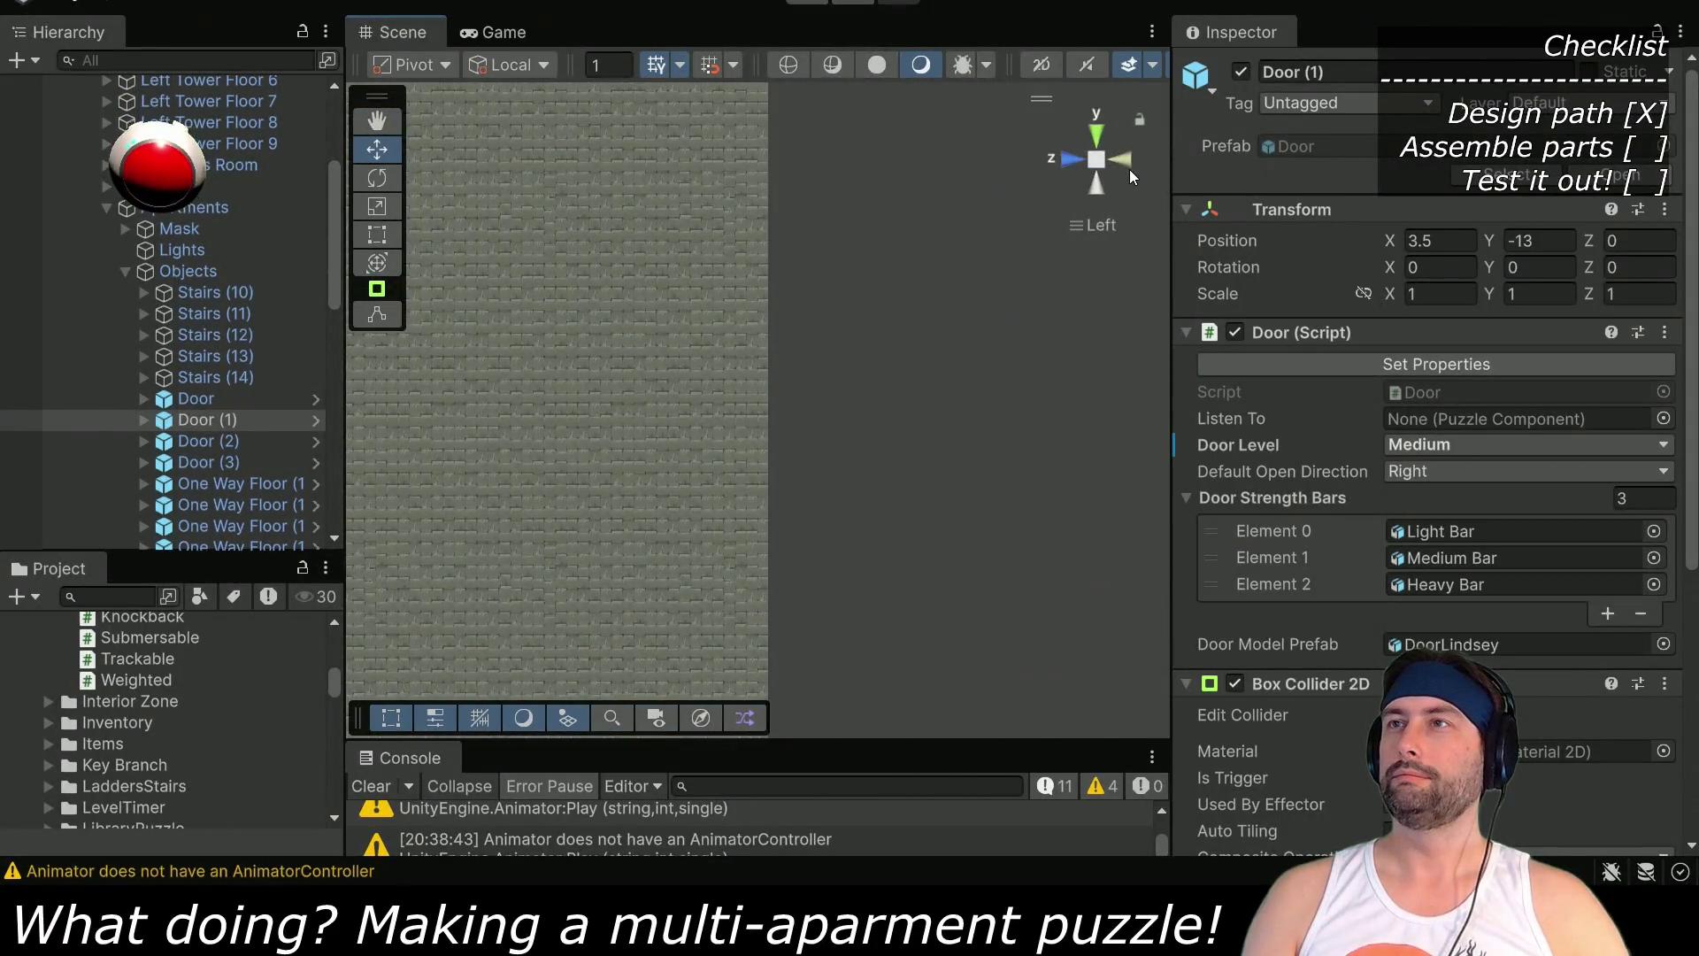
pyautogui.moveTo(649, 461)
pyautogui.mouseDown()
pyautogui.moveTo(876, 438)
pyautogui.moveTo(844, 444)
pyautogui.moveTo(835, 482)
pyautogui.mouseUp()
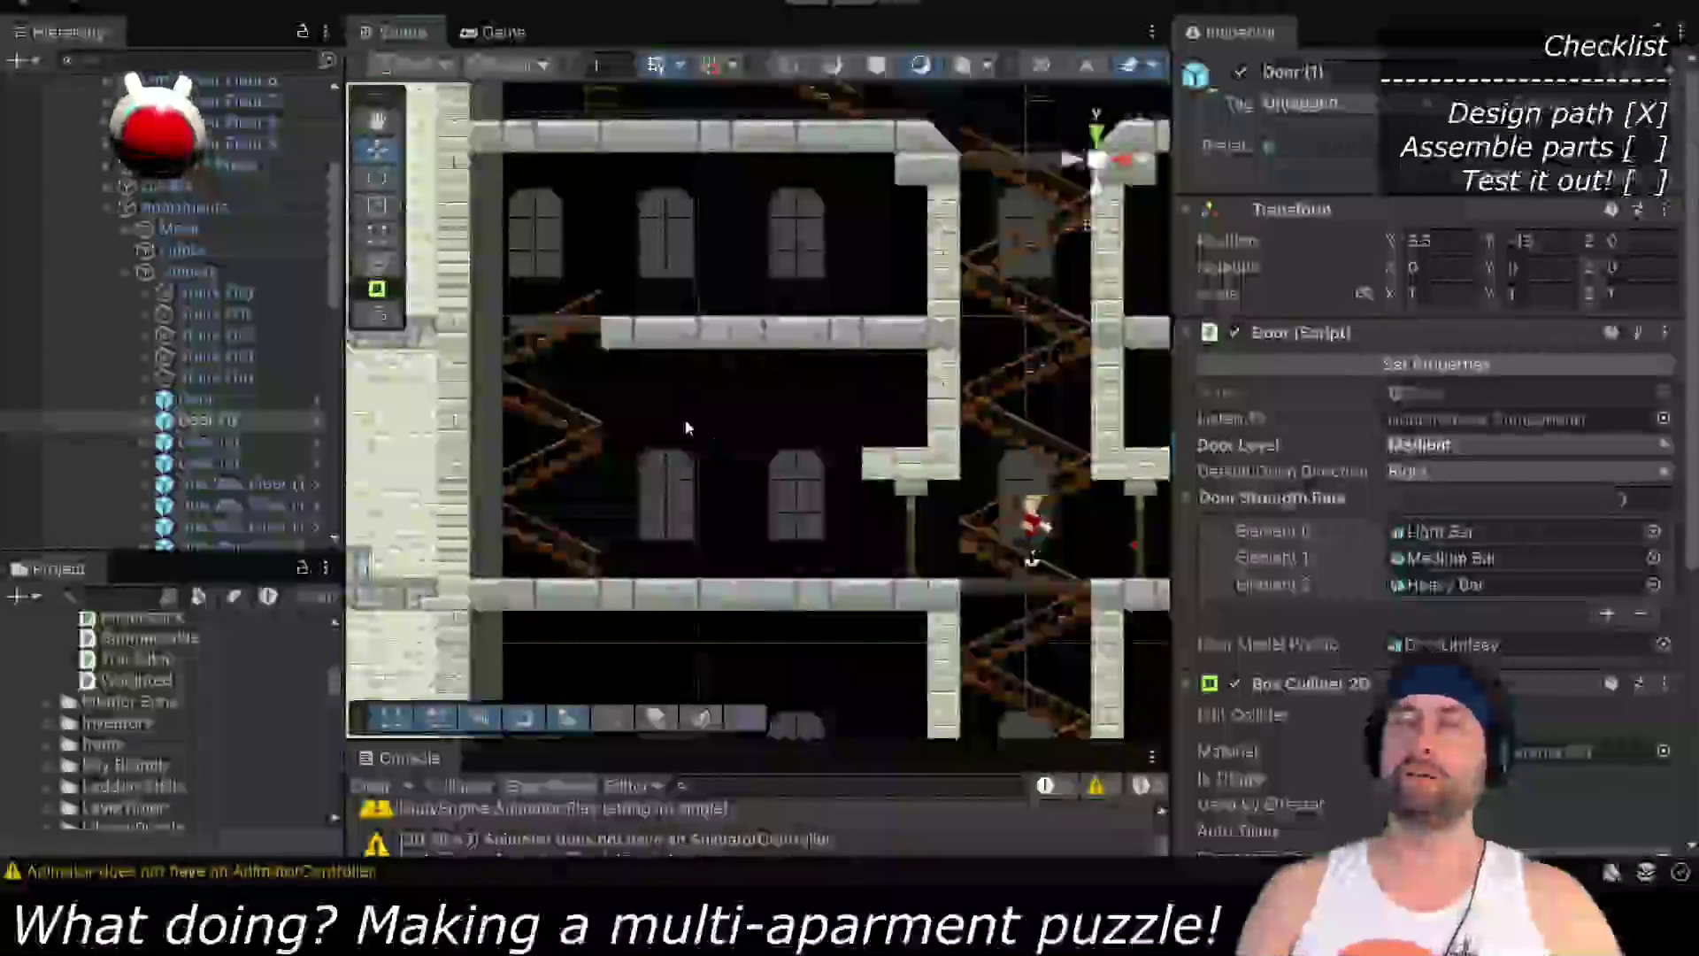
pyautogui.scroll(-2, 645, 331)
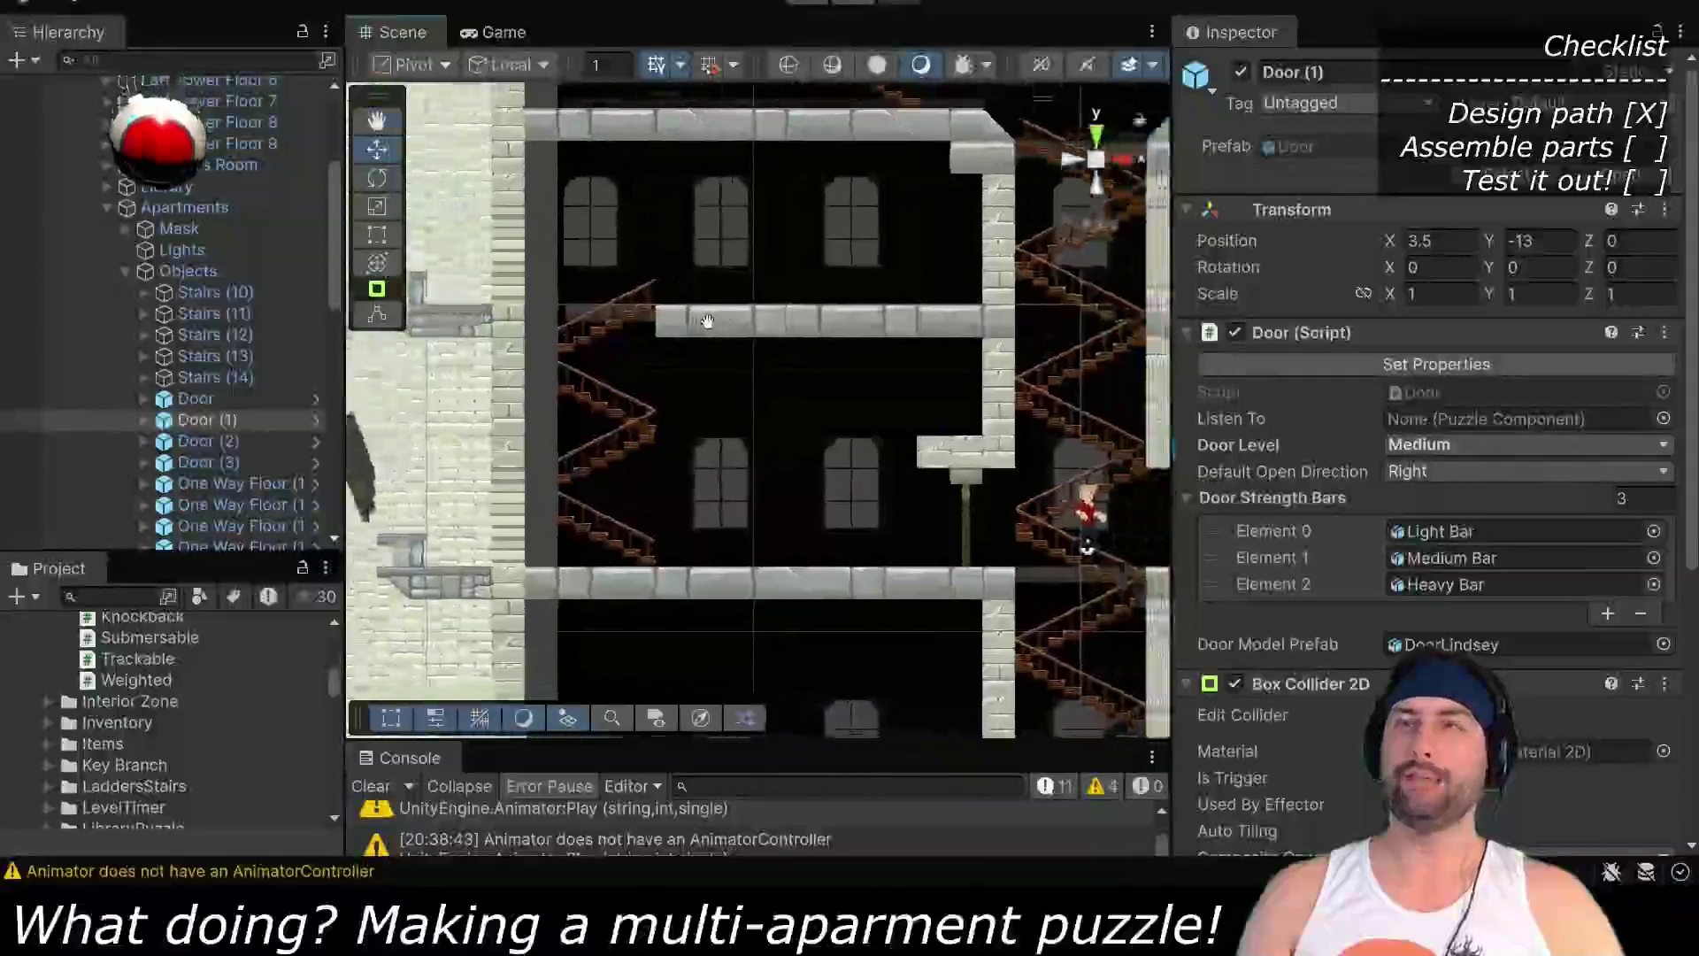
pyautogui.scroll(2, 689, 349)
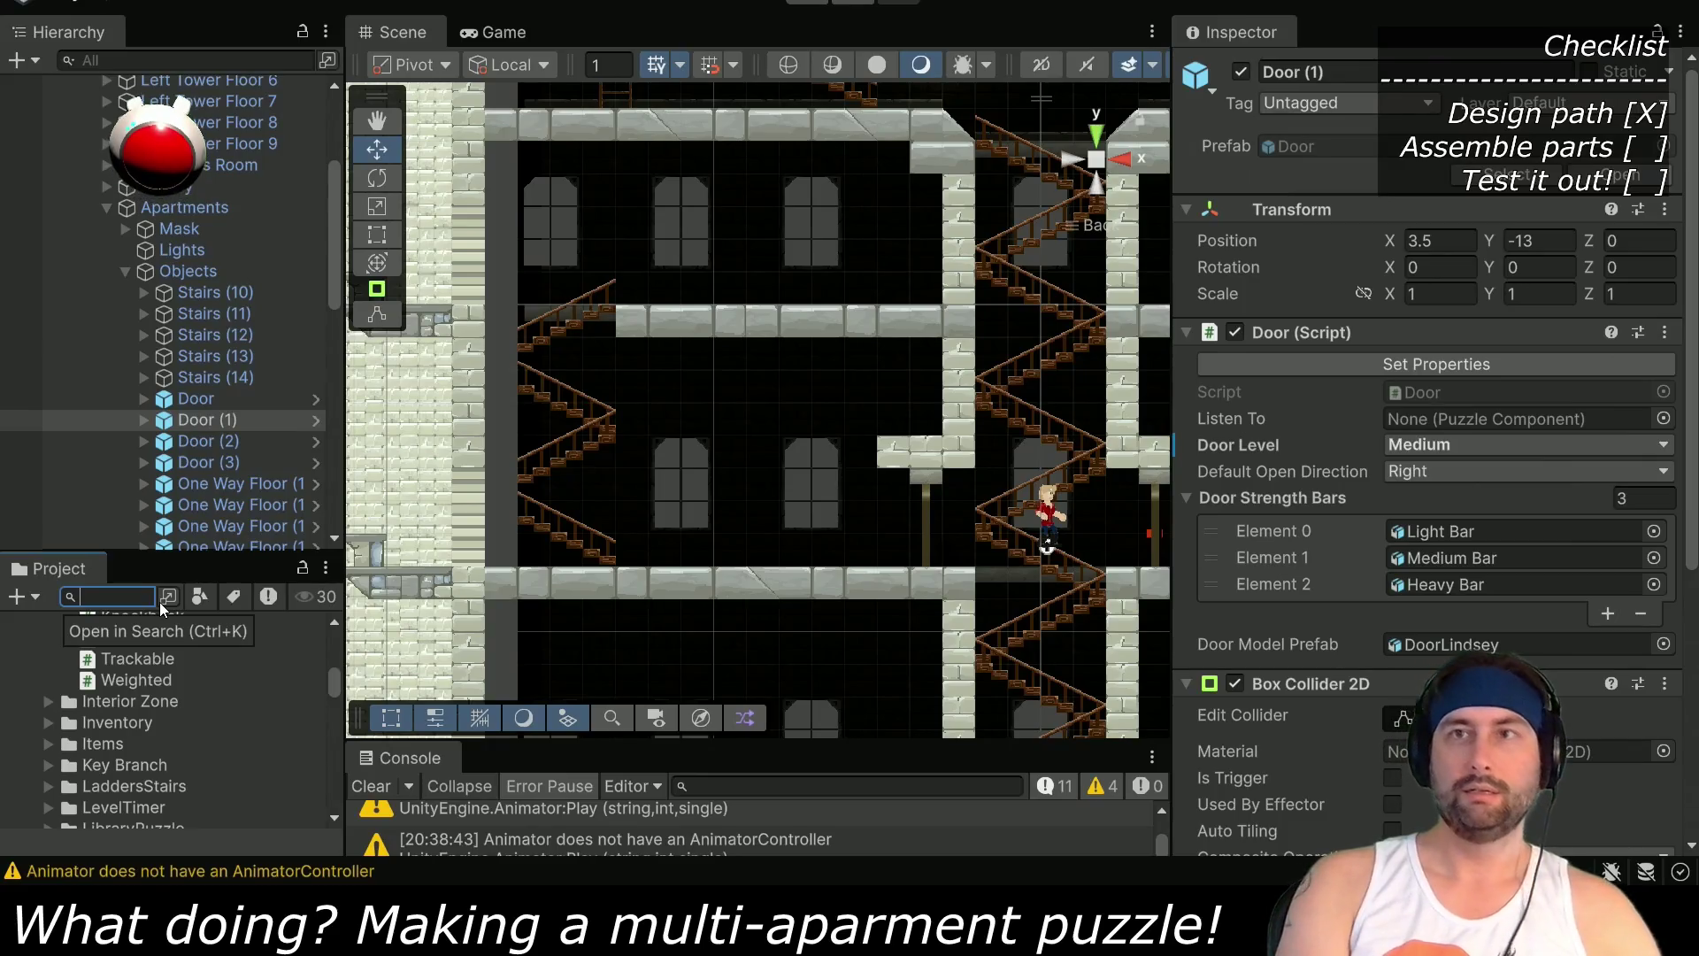
# Search the assets for 'boot', clear it, and pan the view to the left brick wall
pyautogui.write('boot')
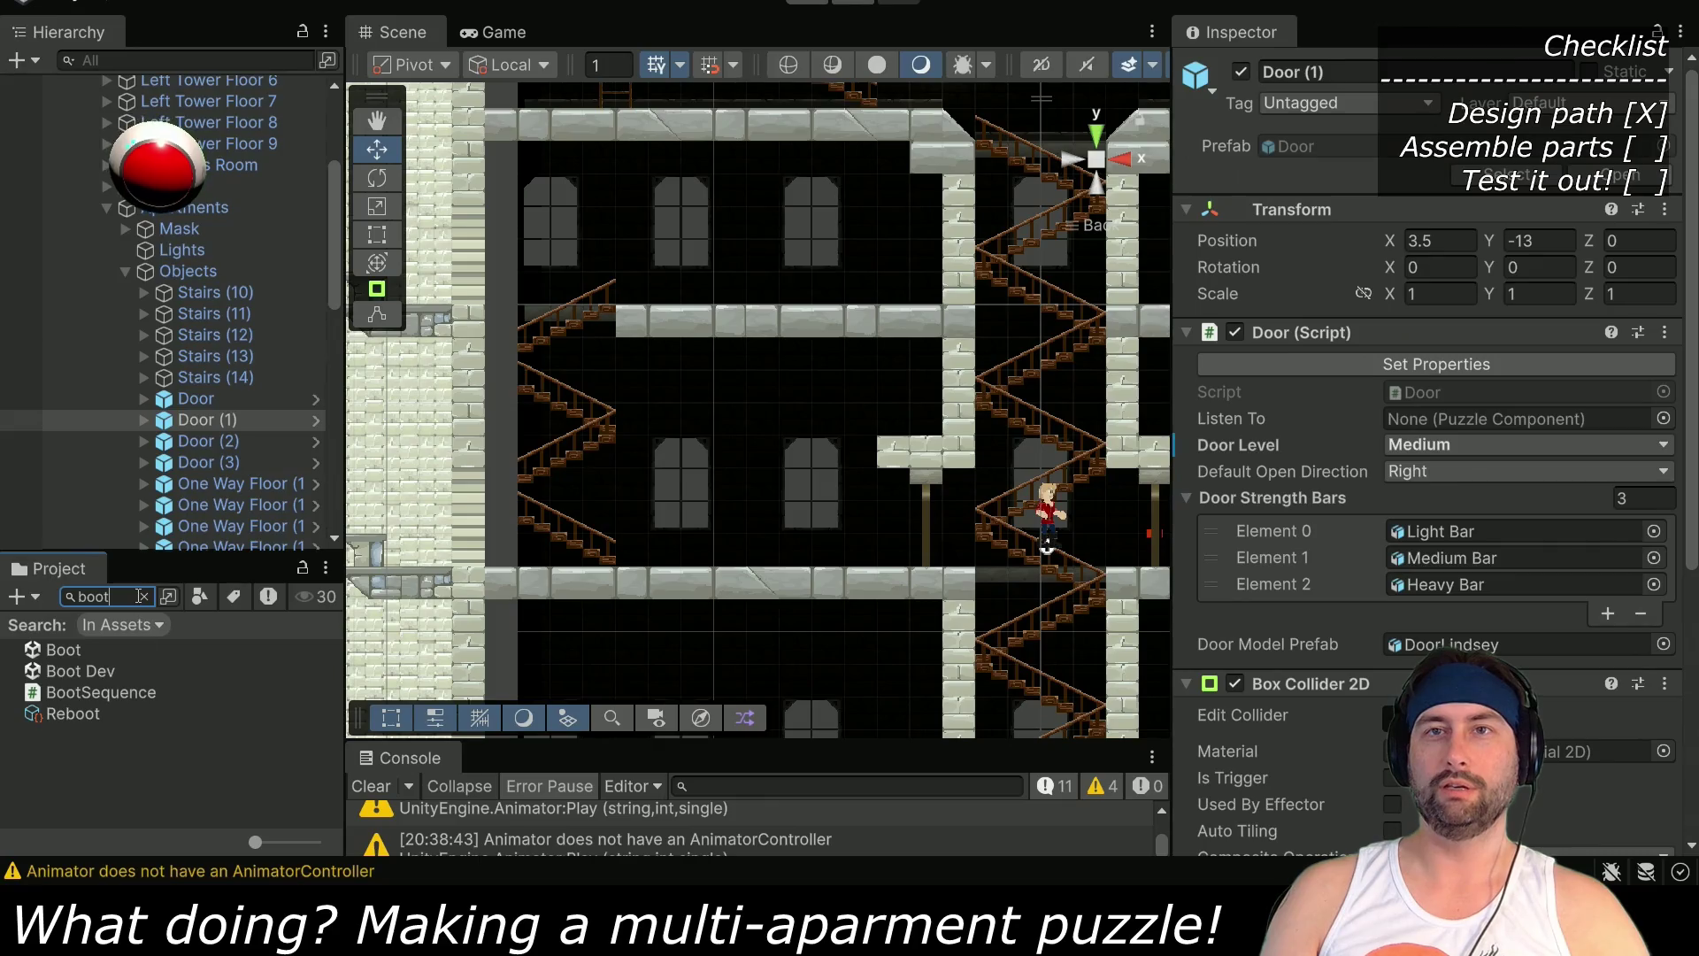
pyautogui.click(141, 596)
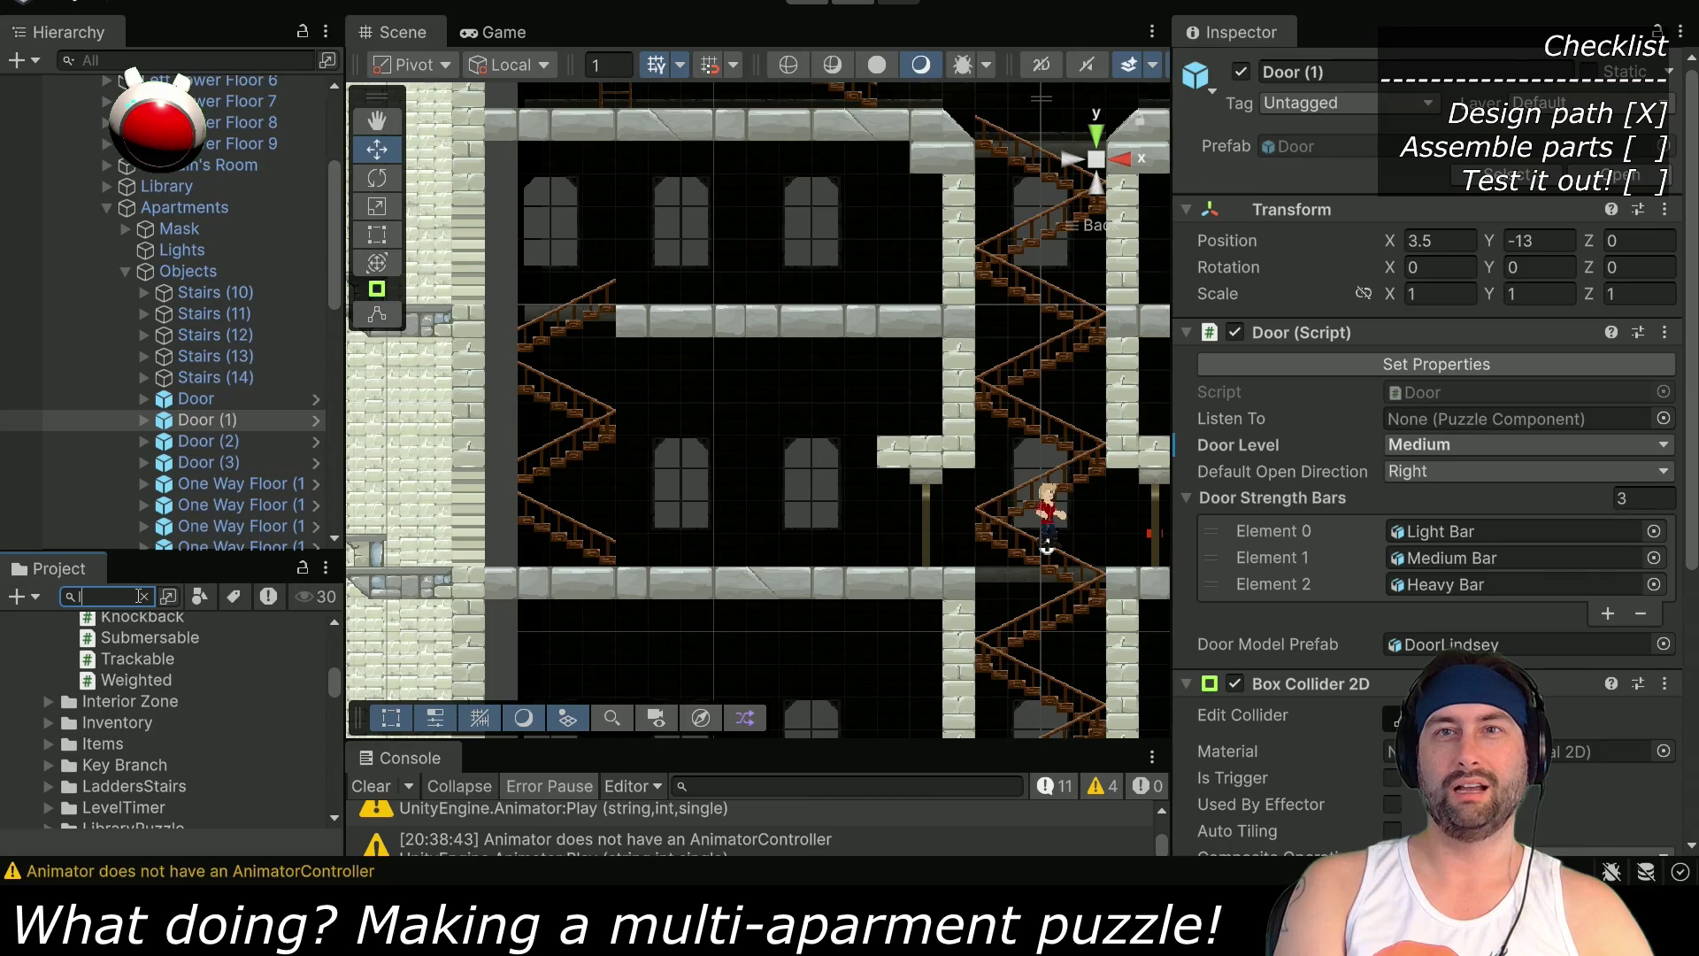
pyautogui.write('light')
pyautogui.scroll(-3, 115, 706)
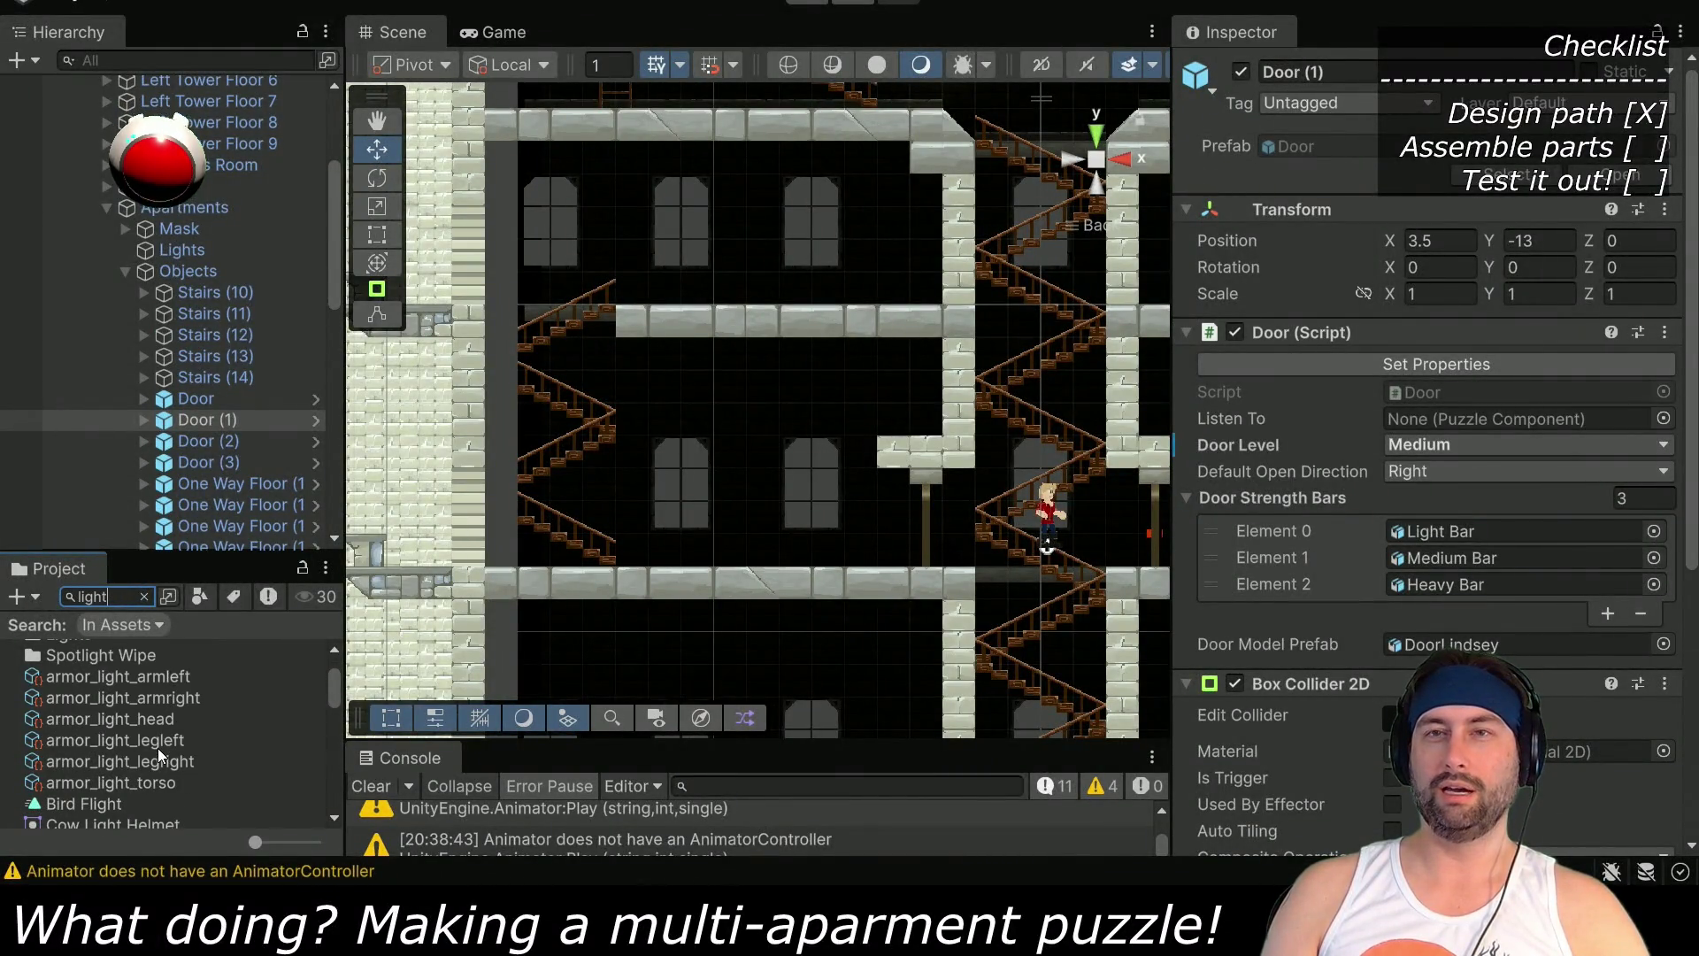
pyautogui.moveTo(612, 431); pyautogui.dragTo(889, 491)
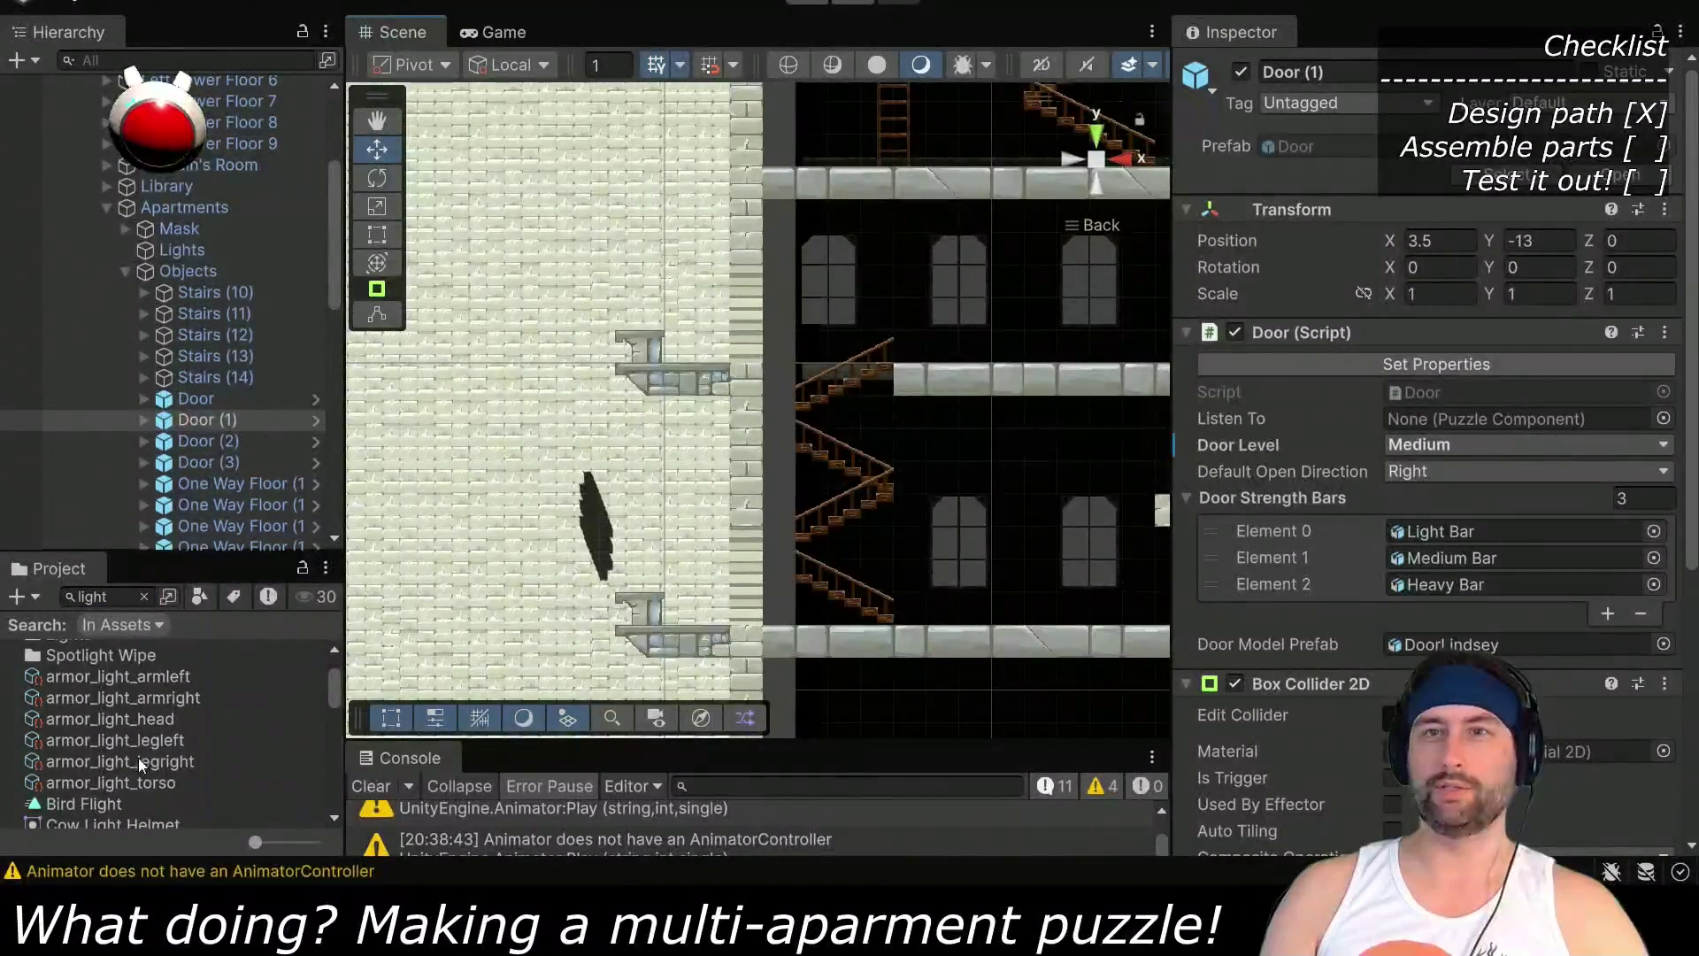
pyautogui.scroll(3, 128, 756)
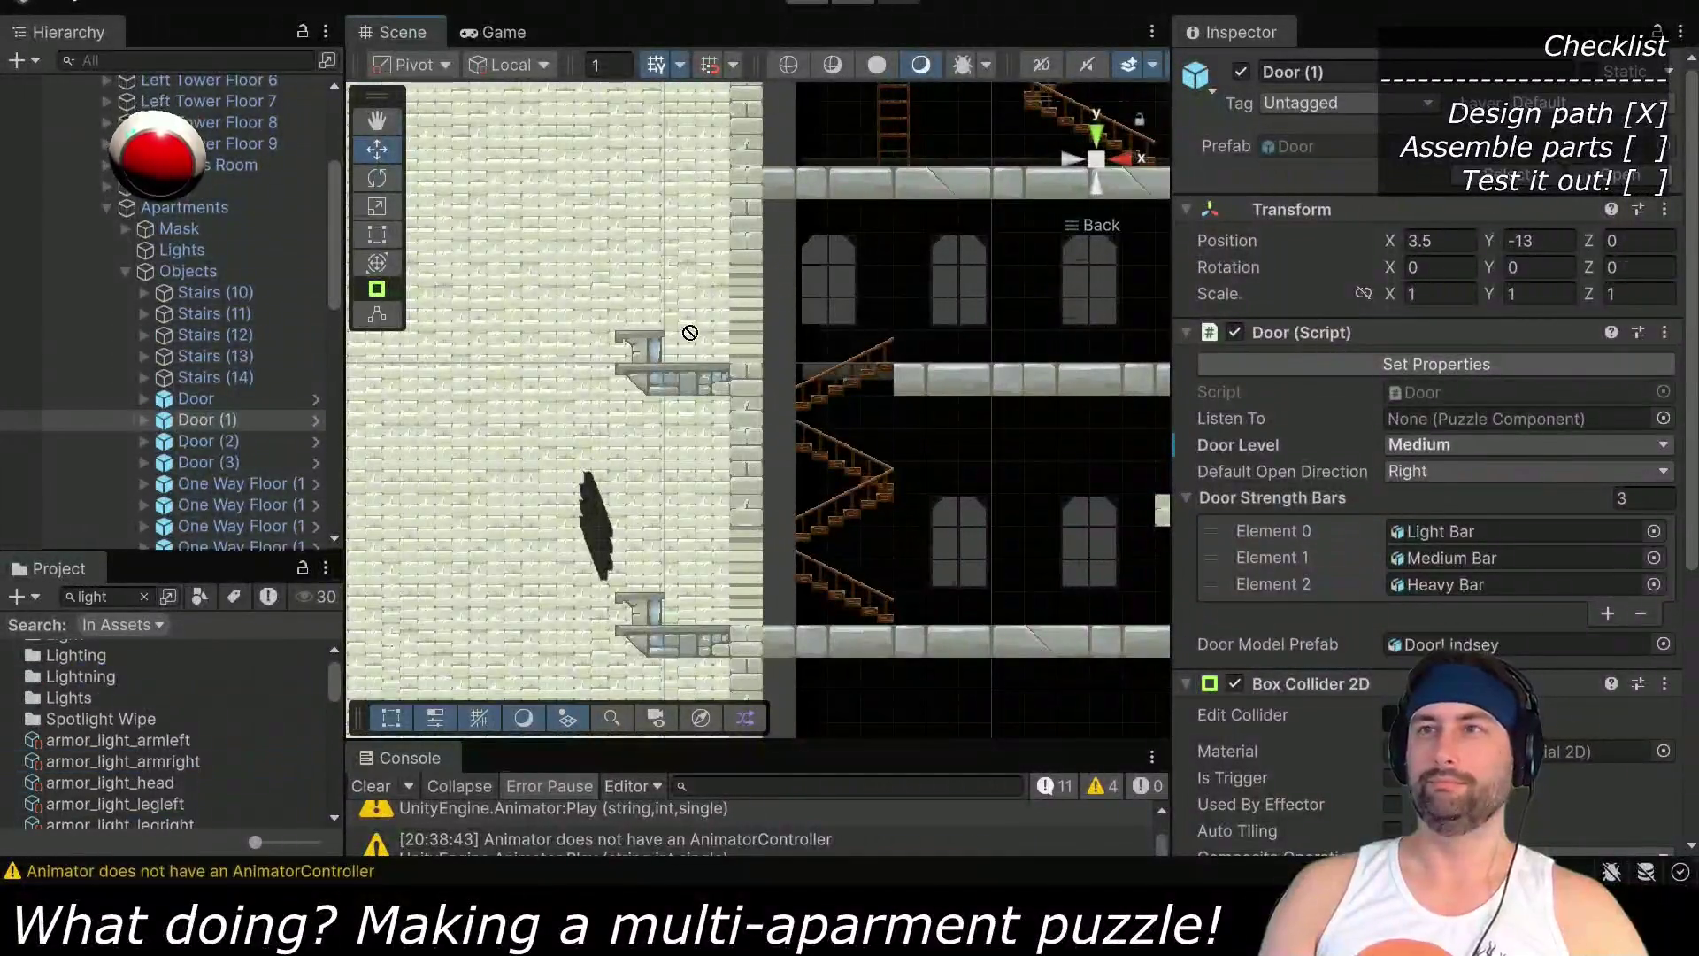
pyautogui.scroll(1, 131, 748)
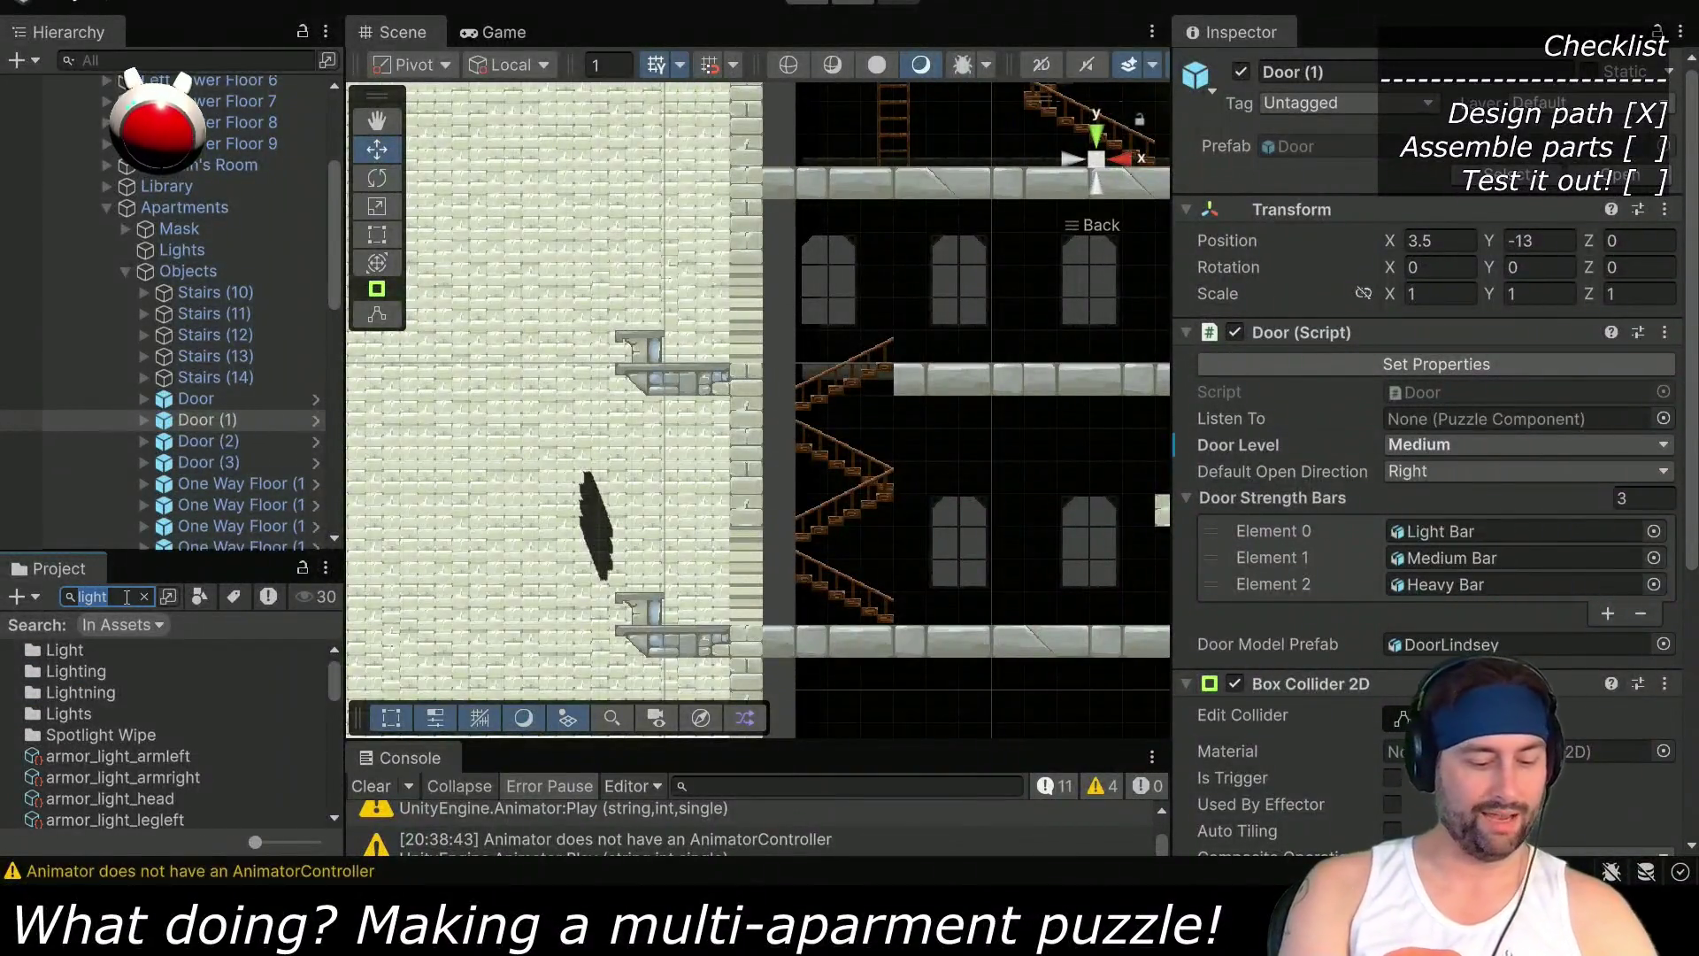
pyautogui.scroll(-10, 104, 727)
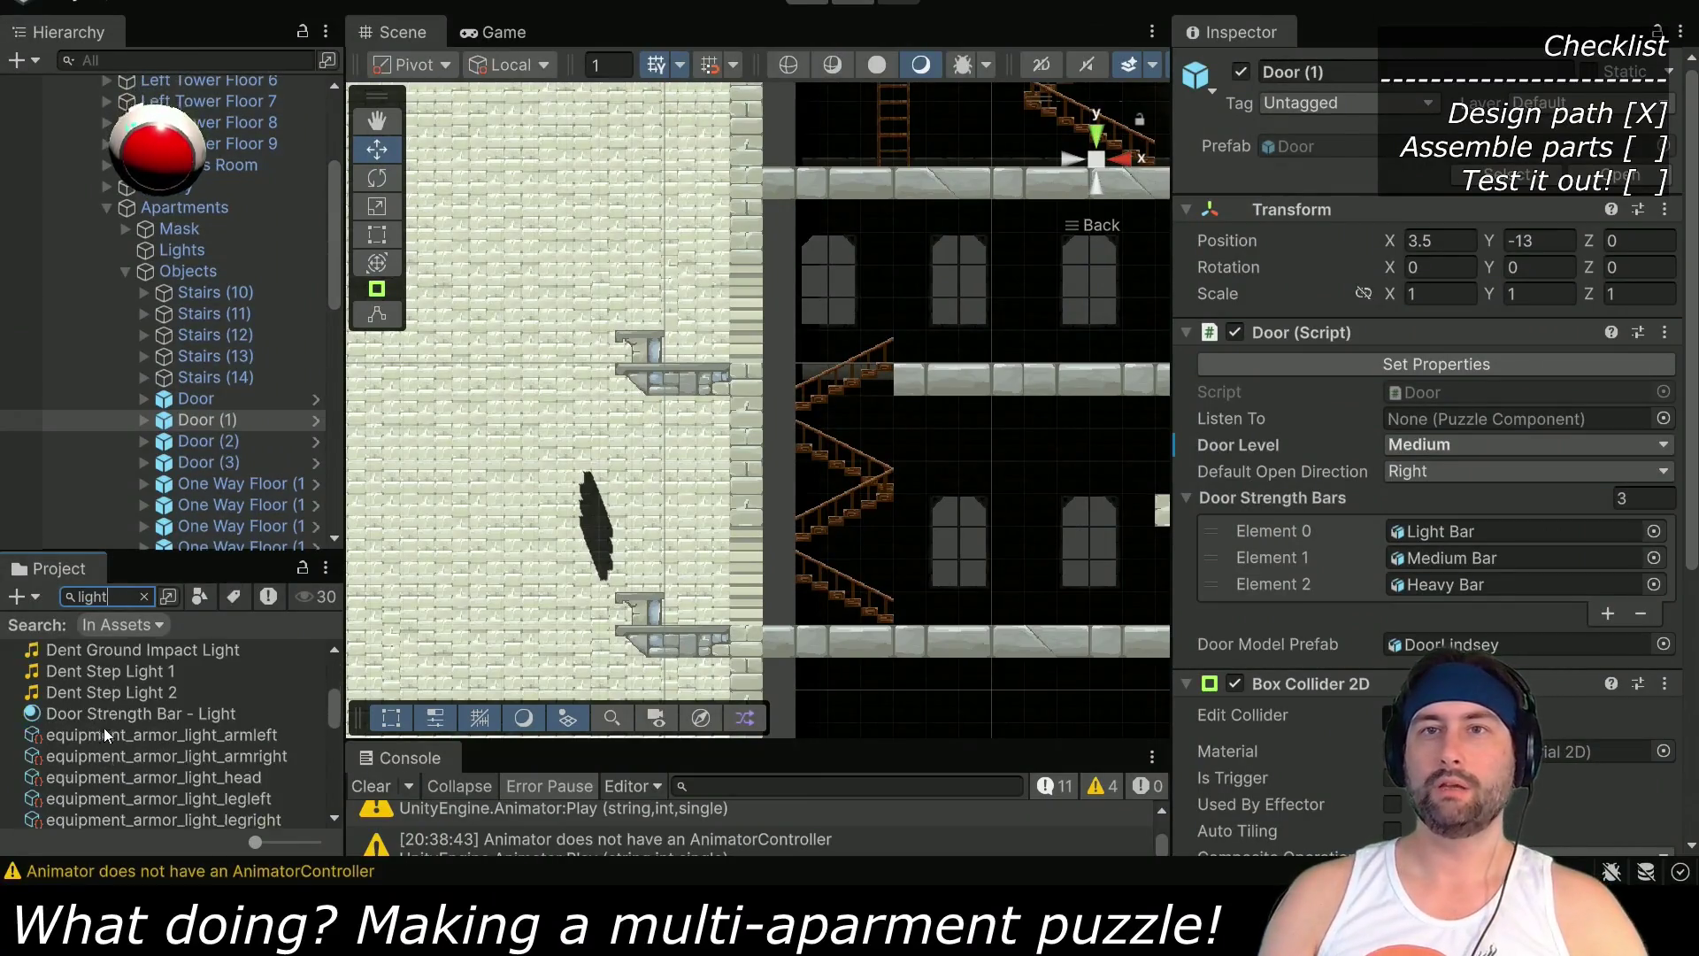
pyautogui.scroll(-5, 95, 734)
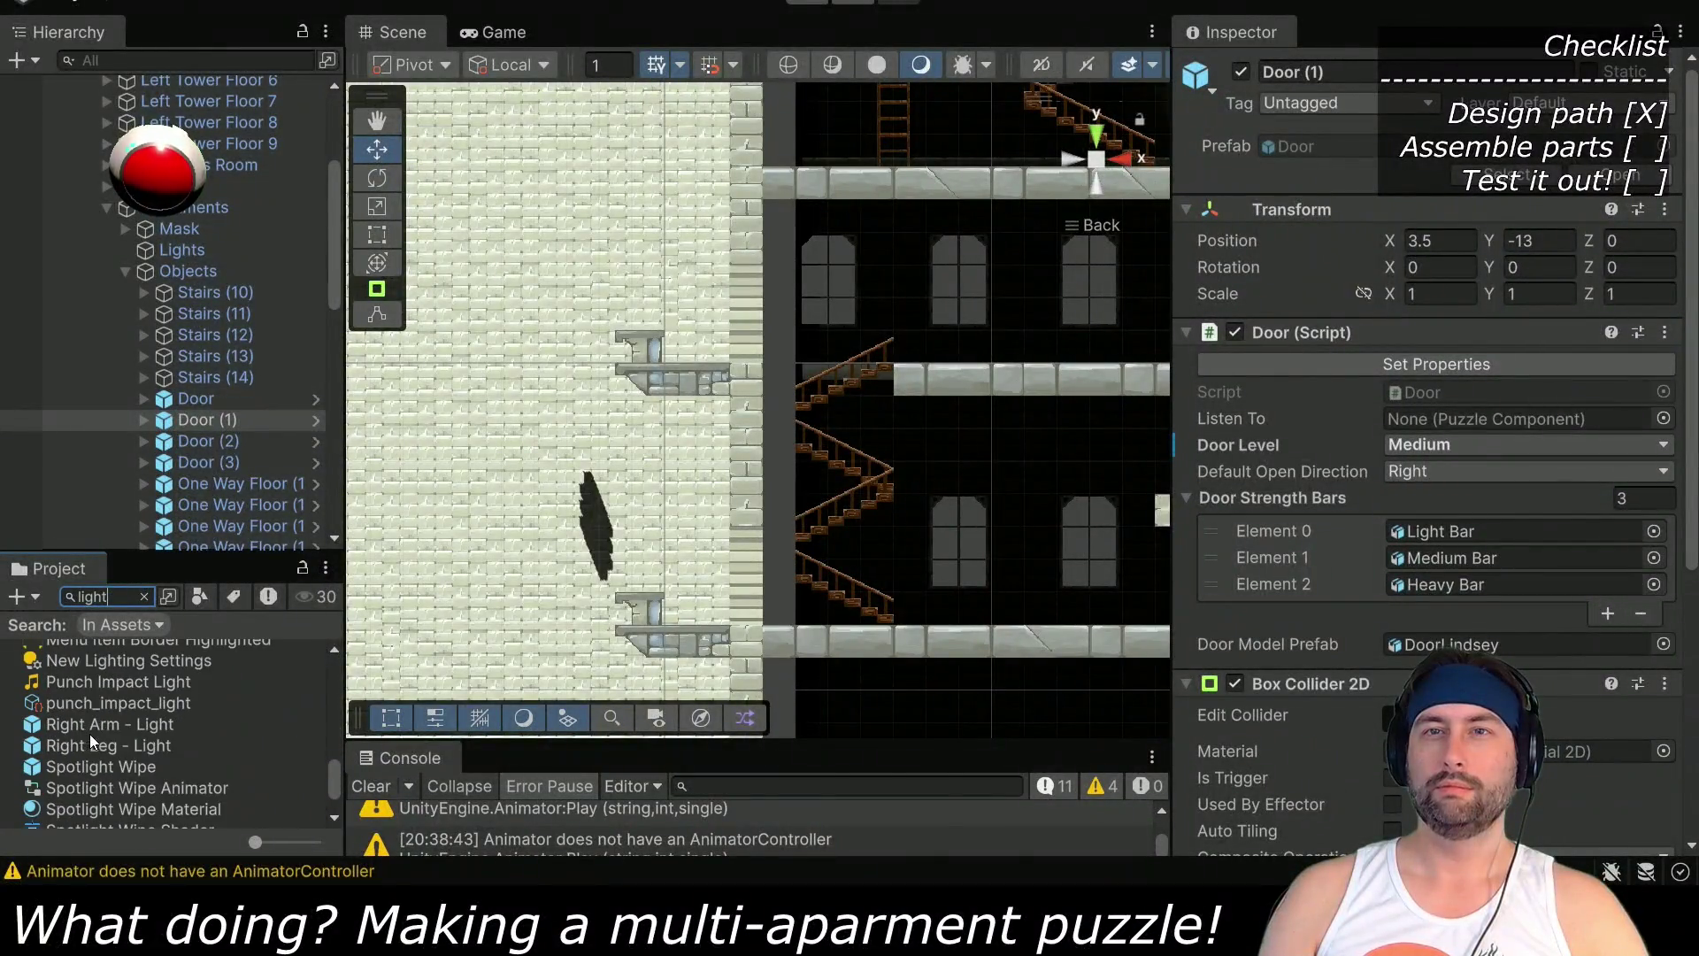
pyautogui.scroll(-4, 122, 766)
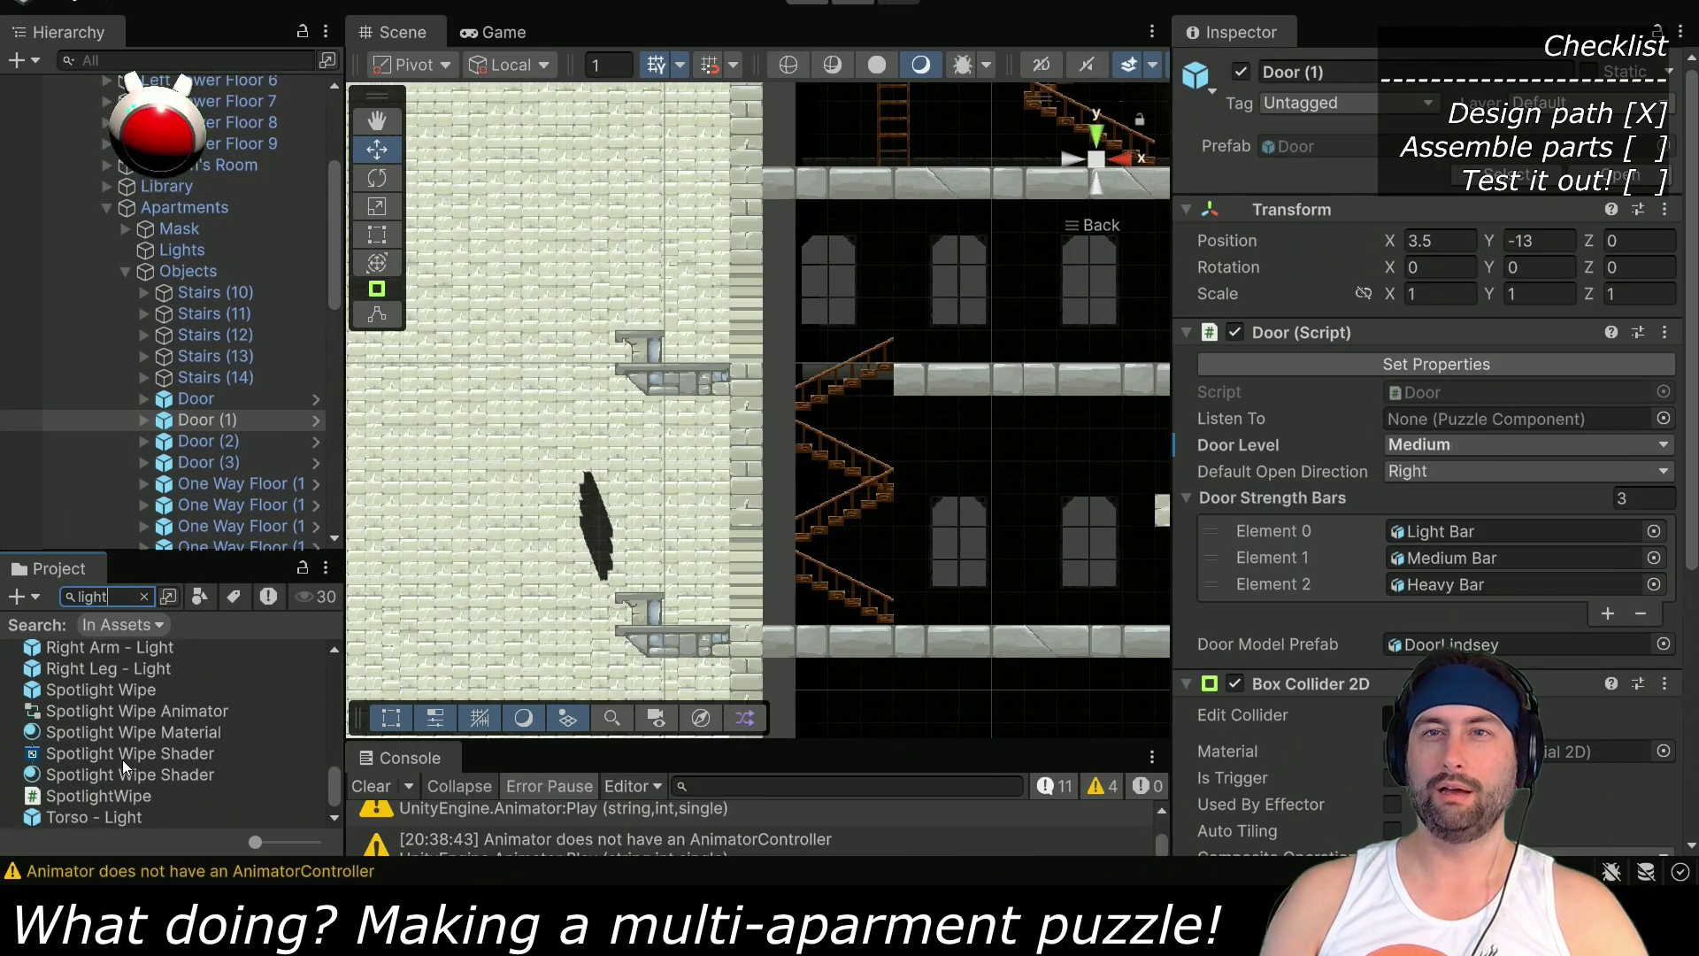
# Place the Right Leg - Light pickup on the upper brick-wall ledge at X 20.8643, Y 30.5424, Z 0
pyautogui.click(118, 665)
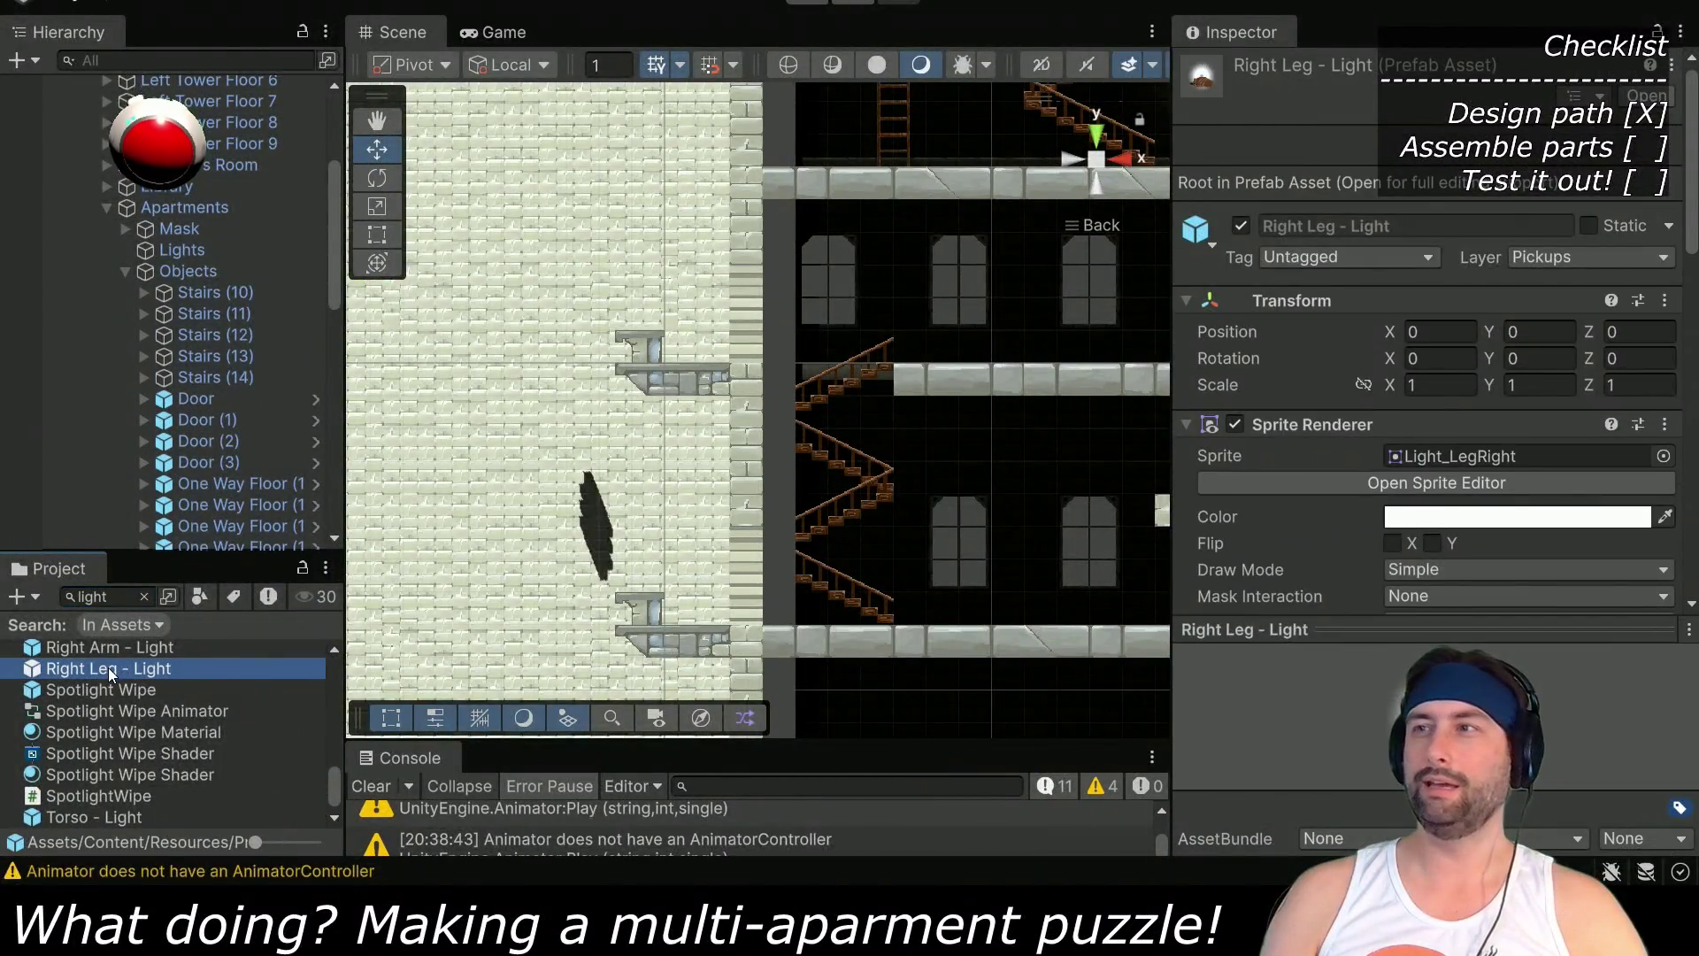
pyautogui.moveTo(103, 672)
pyautogui.mouseDown()
pyautogui.moveTo(584, 434)
pyautogui.moveTo(695, 352)
pyautogui.mouseUp()
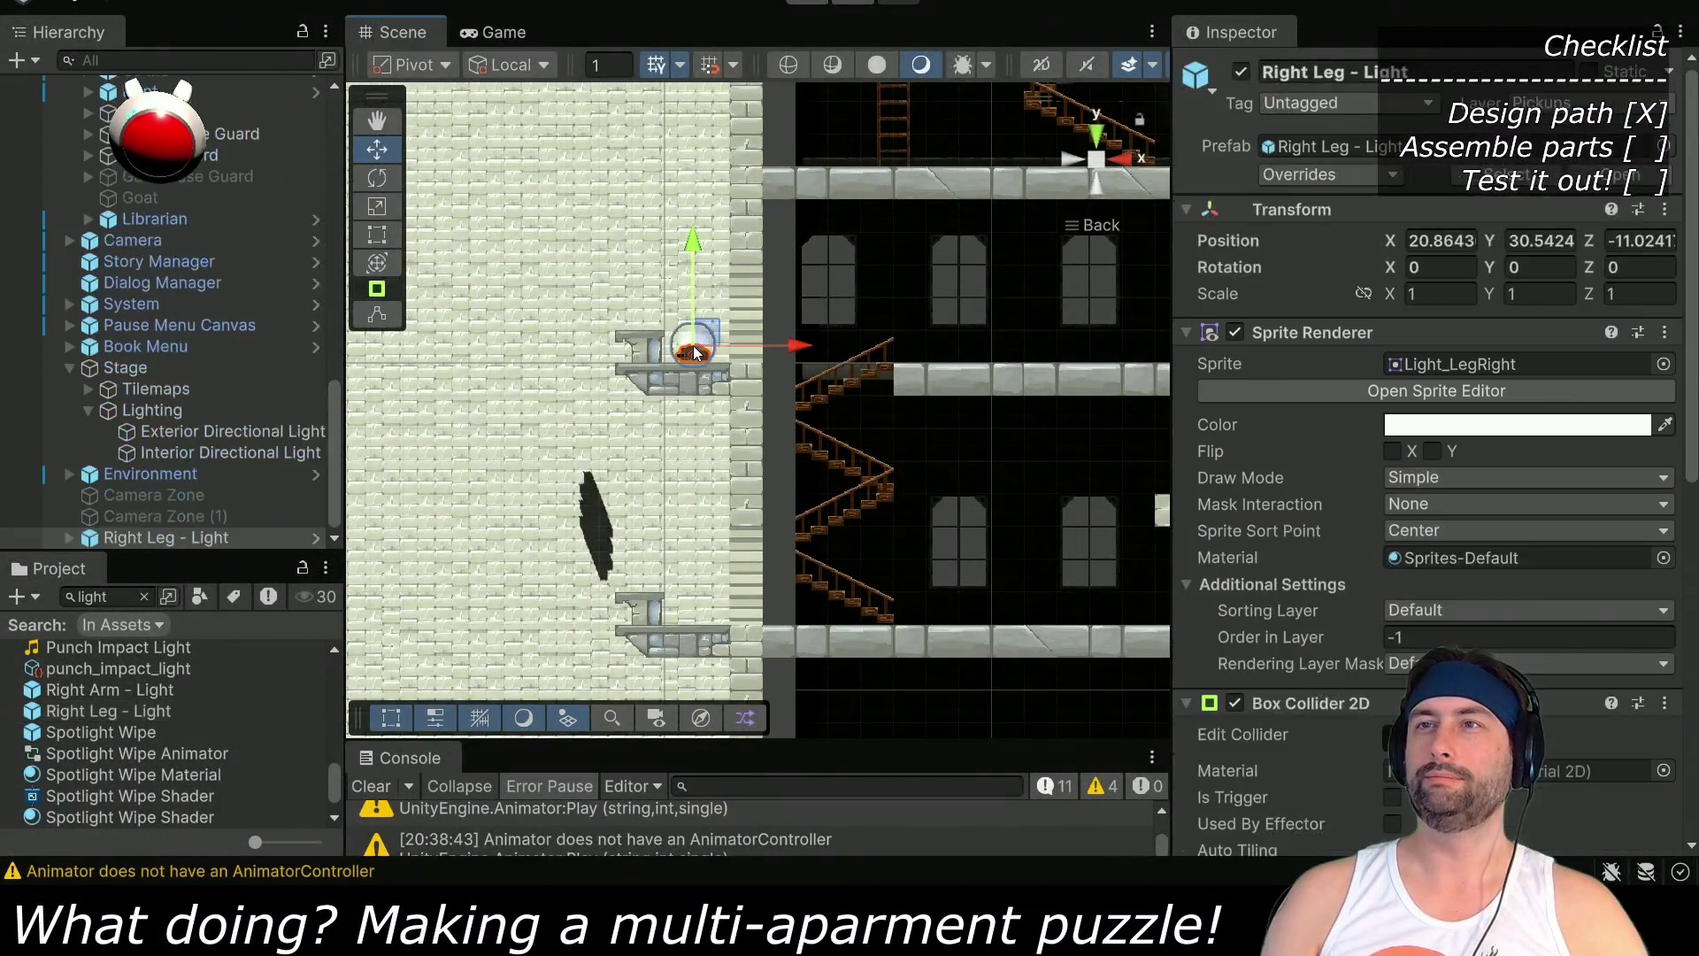
pyautogui.click(1662, 241)
pyautogui.write('0')
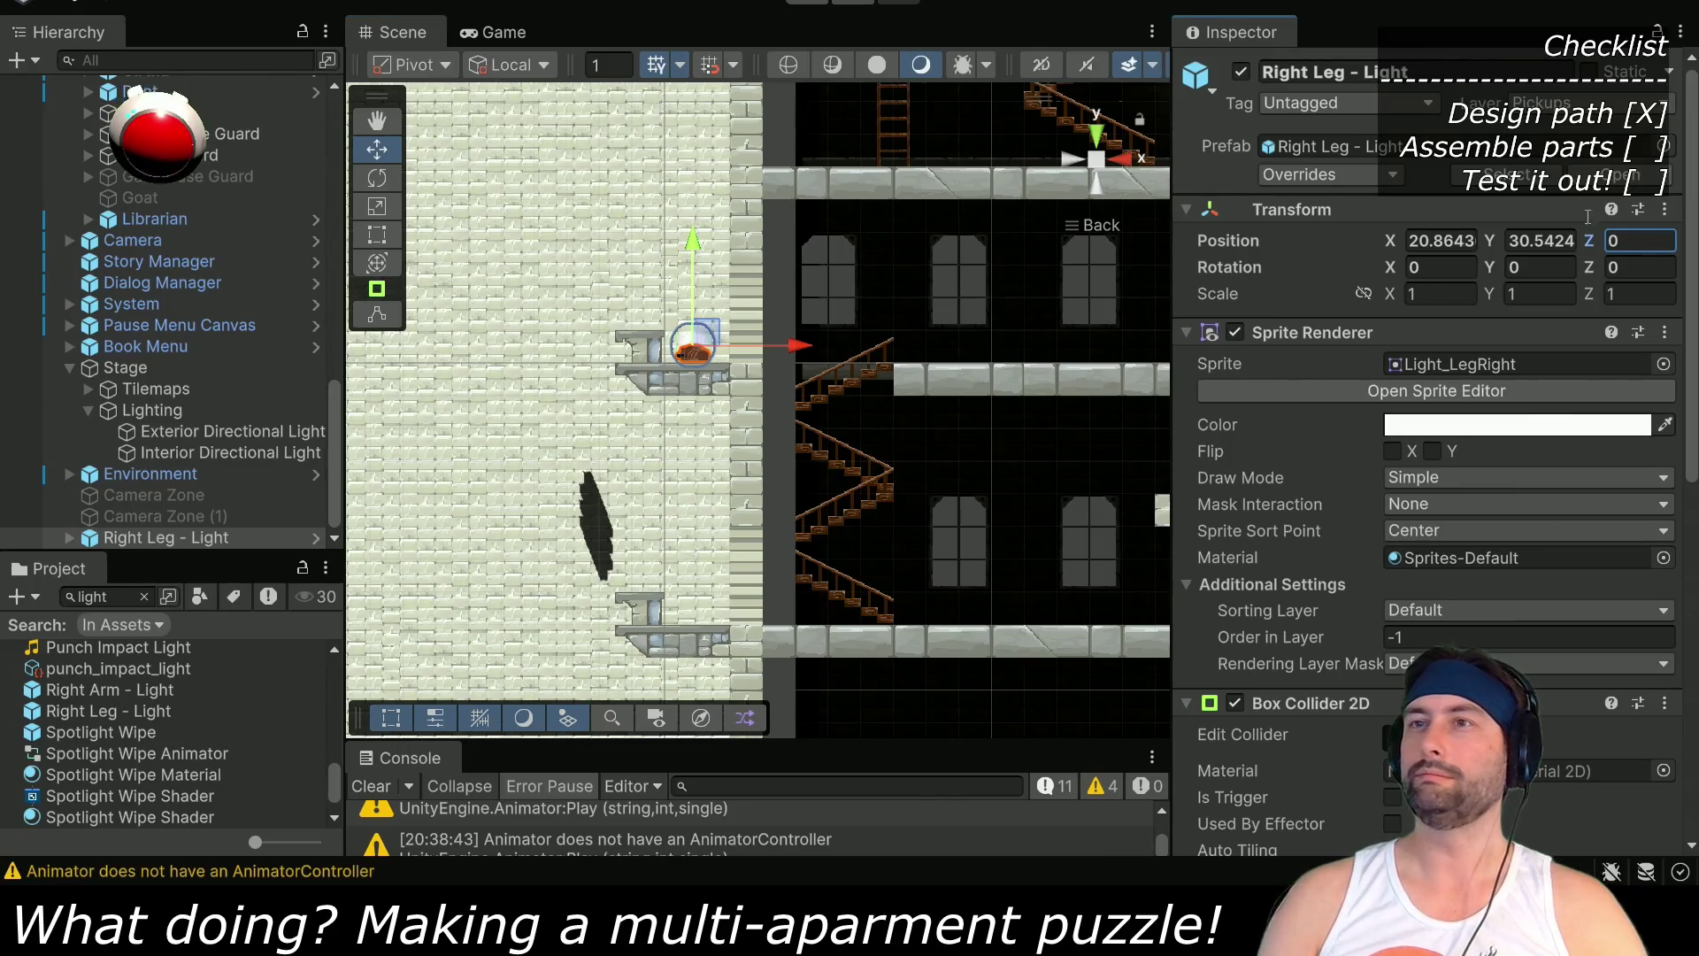
pyautogui.moveTo(830, 613)
pyautogui.mouseDown()
pyautogui.moveTo(499, 377)
pyautogui.moveTo(699, 363)
pyautogui.moveTo(712, 346)
pyautogui.mouseUp()
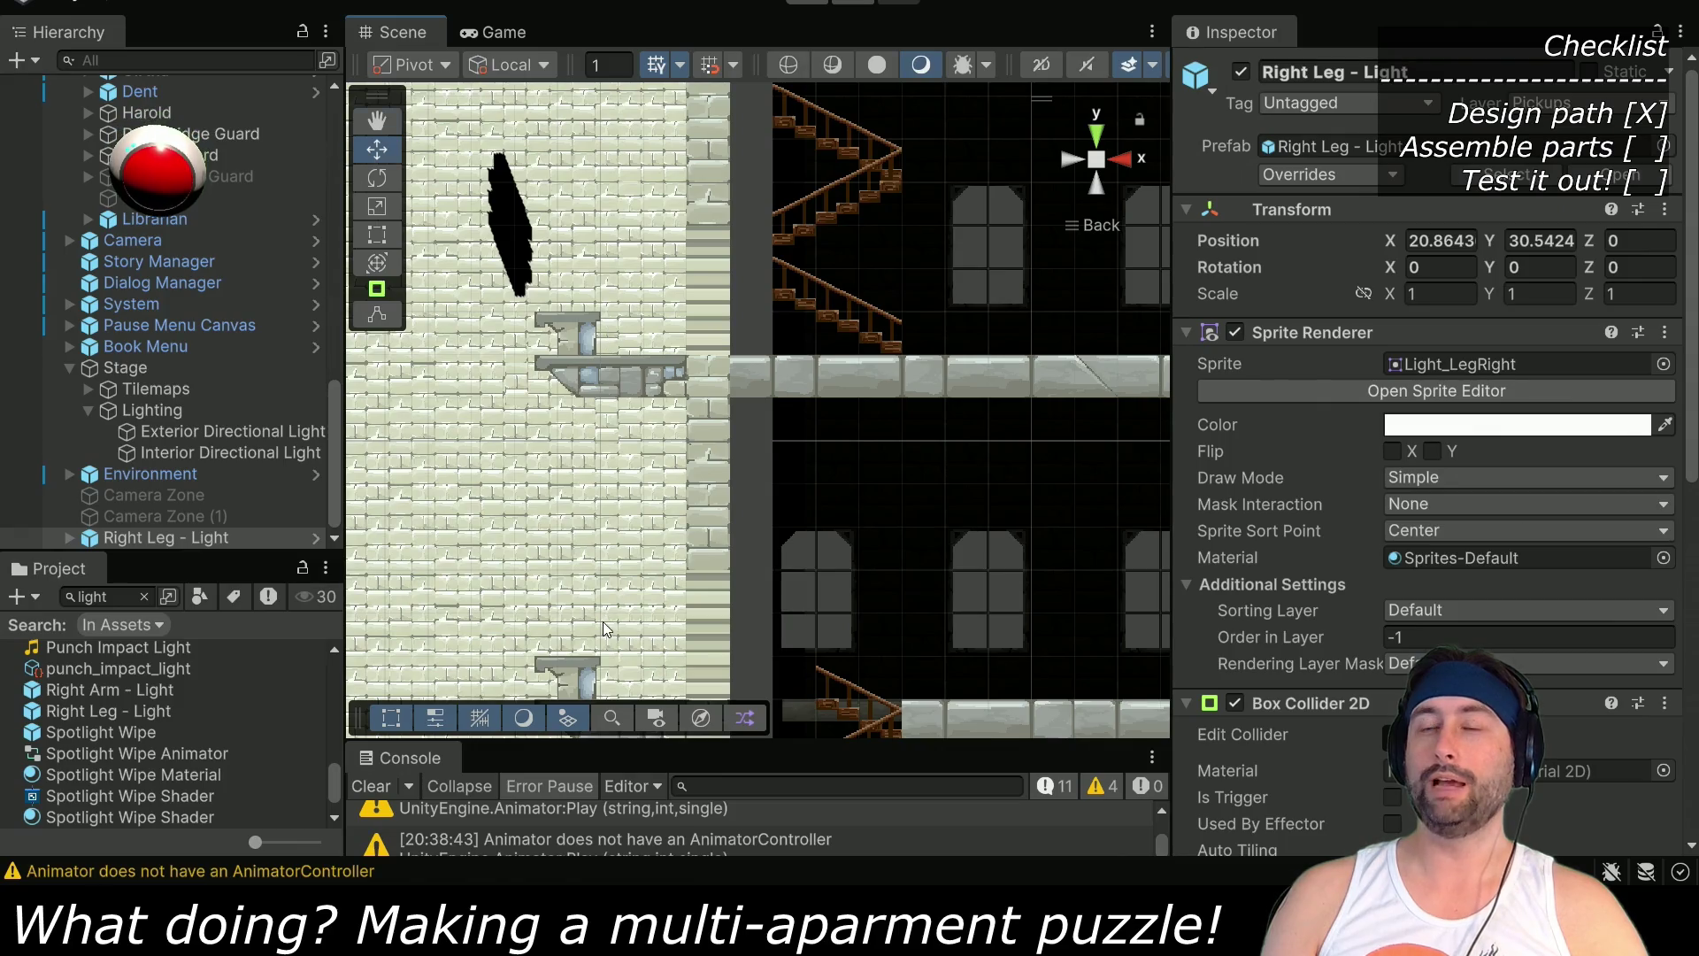
pyautogui.moveTo(605, 630); pyautogui.dragTo(534, 496)
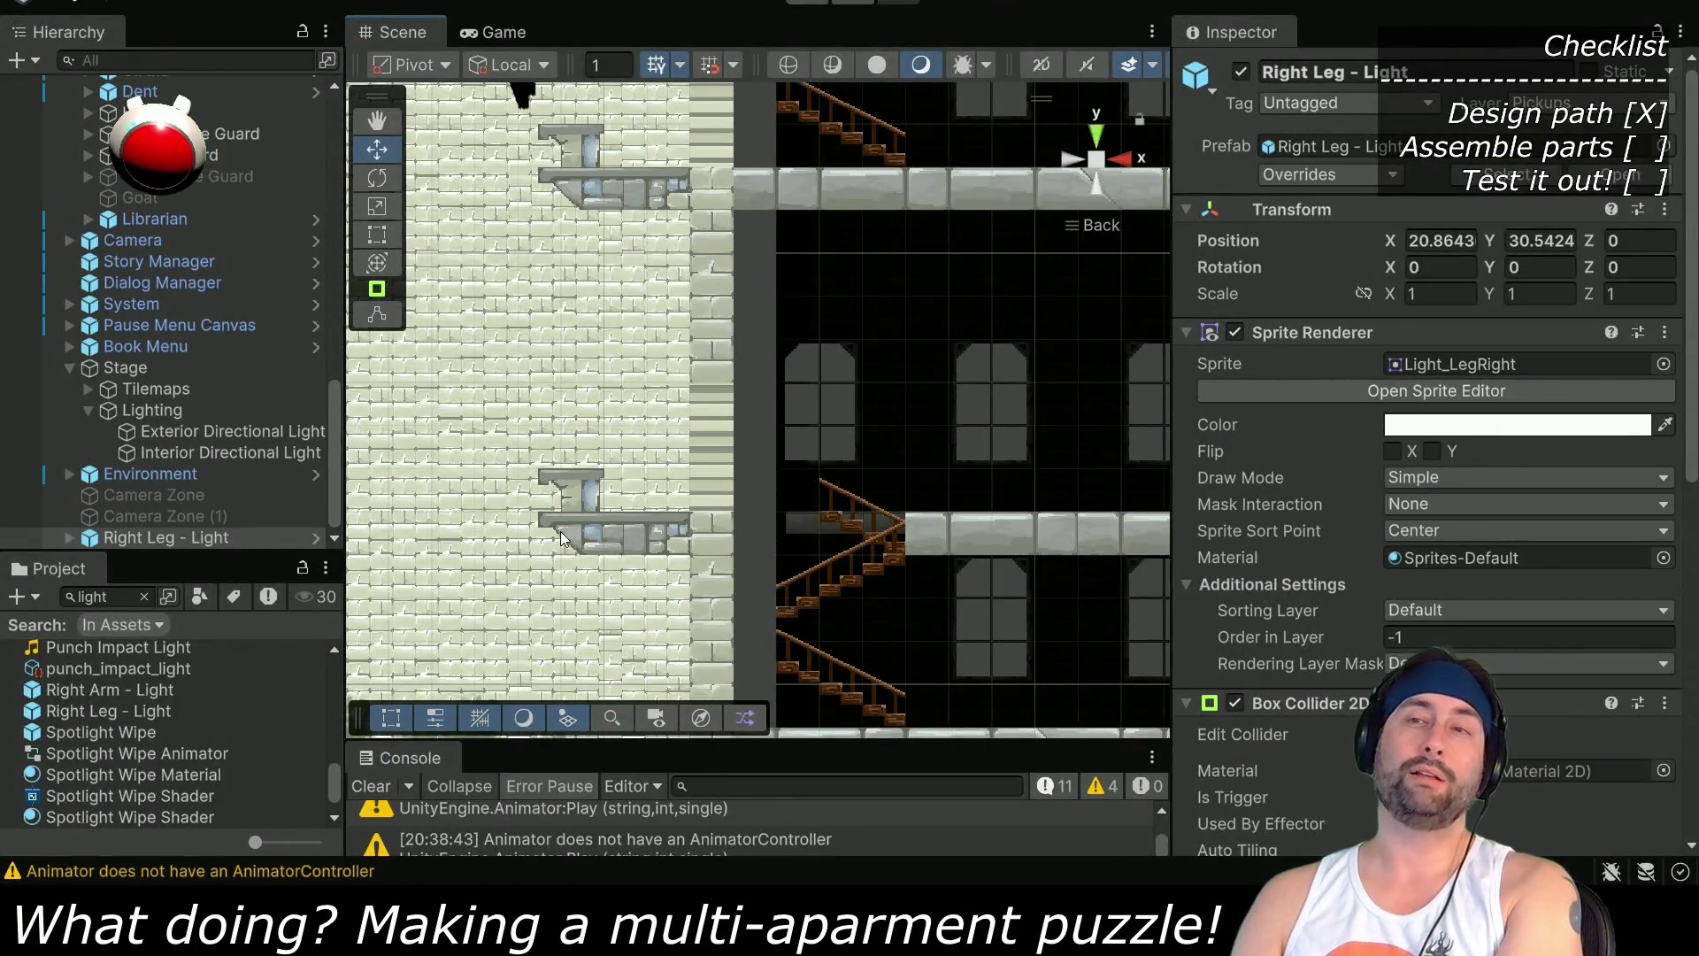
pyautogui.scroll(10, 605, 432)
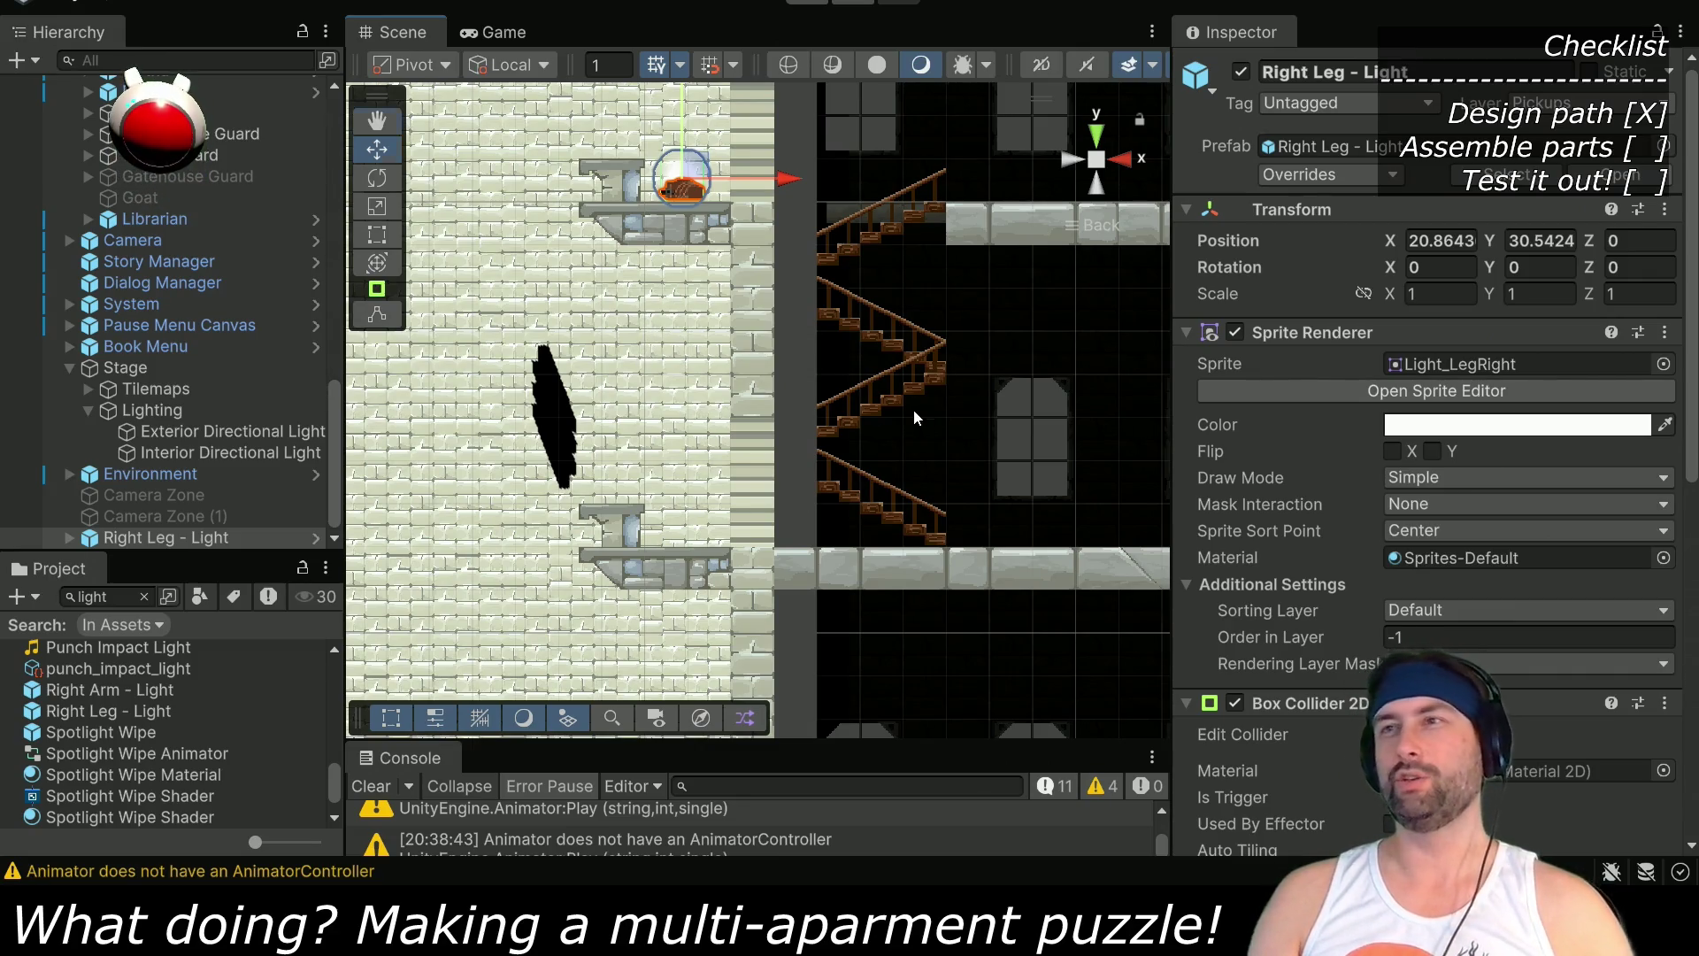
pyautogui.hscroll(5, 531, 354)
pyautogui.click(129, 604)
pyautogui.write('girtha')
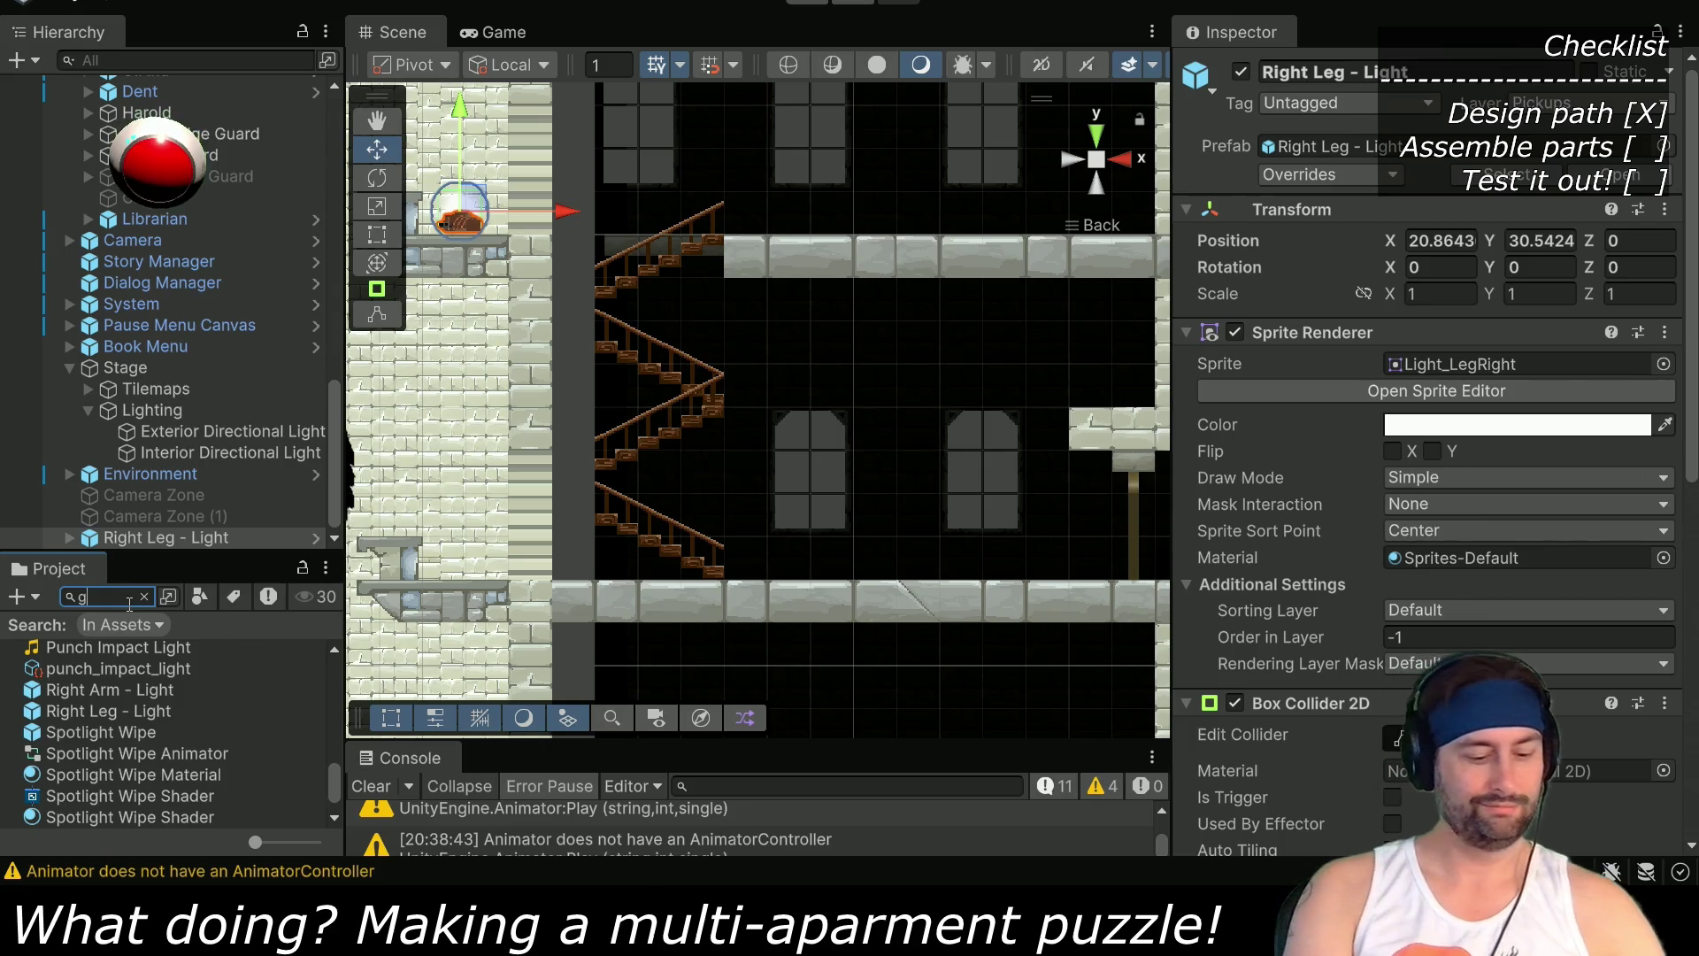
# Drop the Girtha prefab beside the stairs, set its depth to 0 and its direction to Right
pyautogui.moveTo(76, 733)
pyautogui.mouseDown()
pyautogui.moveTo(767, 555)
pyautogui.moveTo(899, 575)
pyautogui.mouseUp()
pyautogui.click(1636, 239)
pyautogui.write('0')
pyautogui.press('Return')
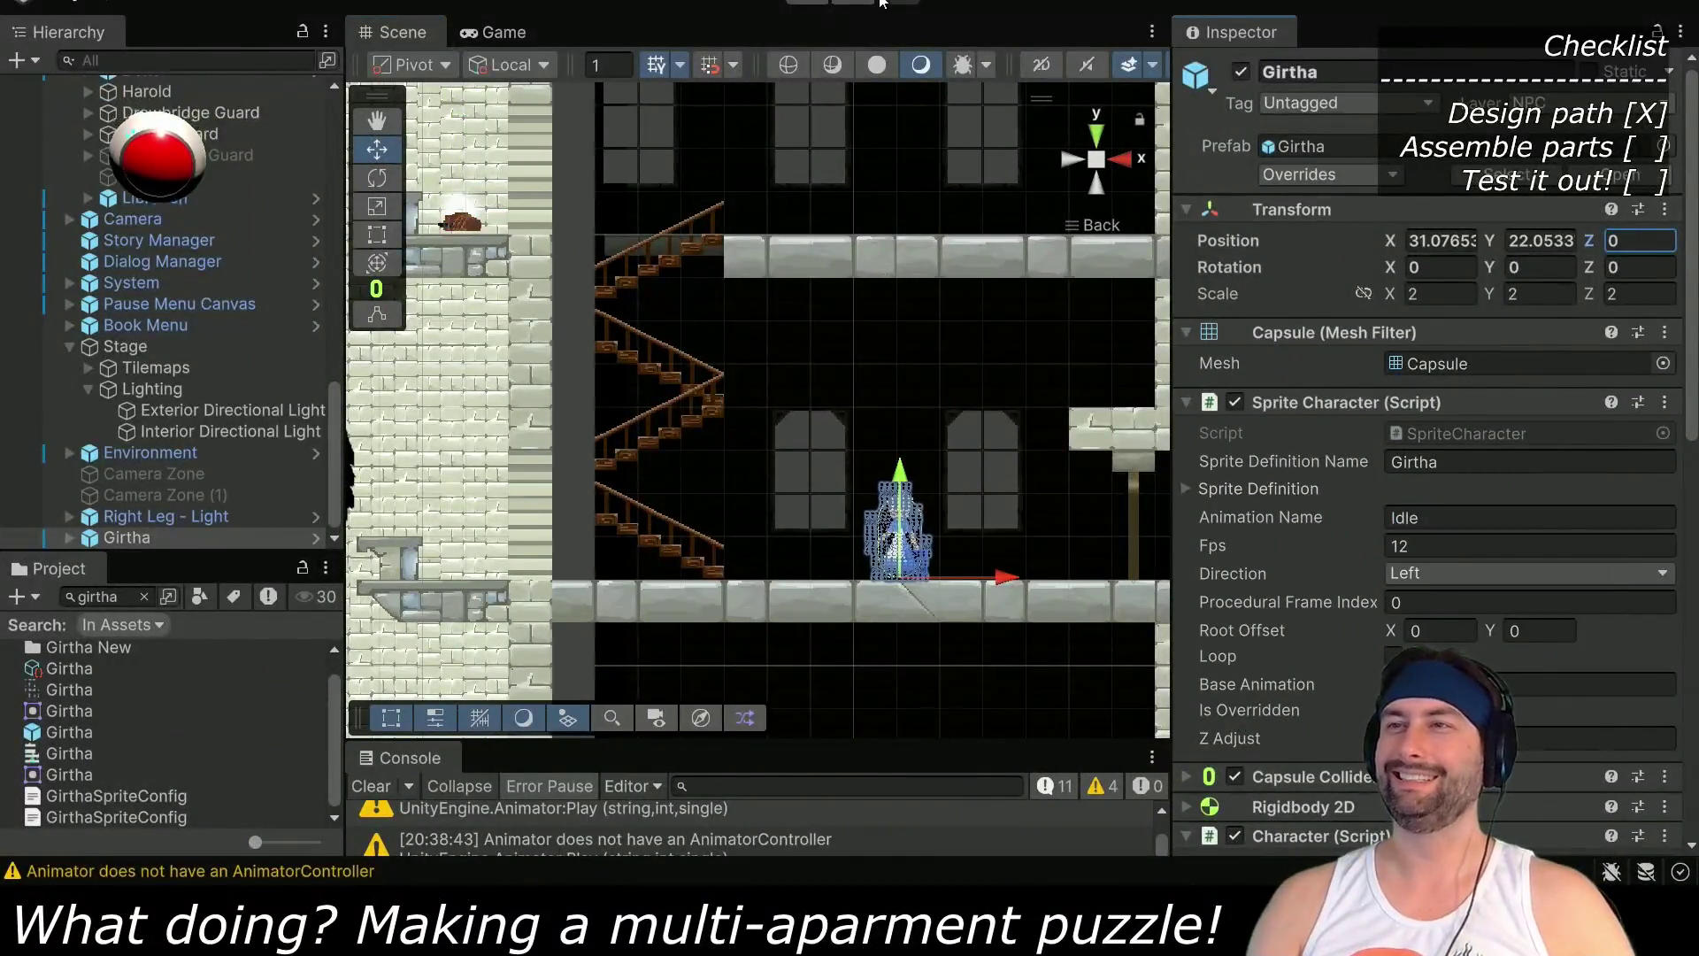
pyautogui.click(1430, 572)
pyautogui.click(1416, 610)
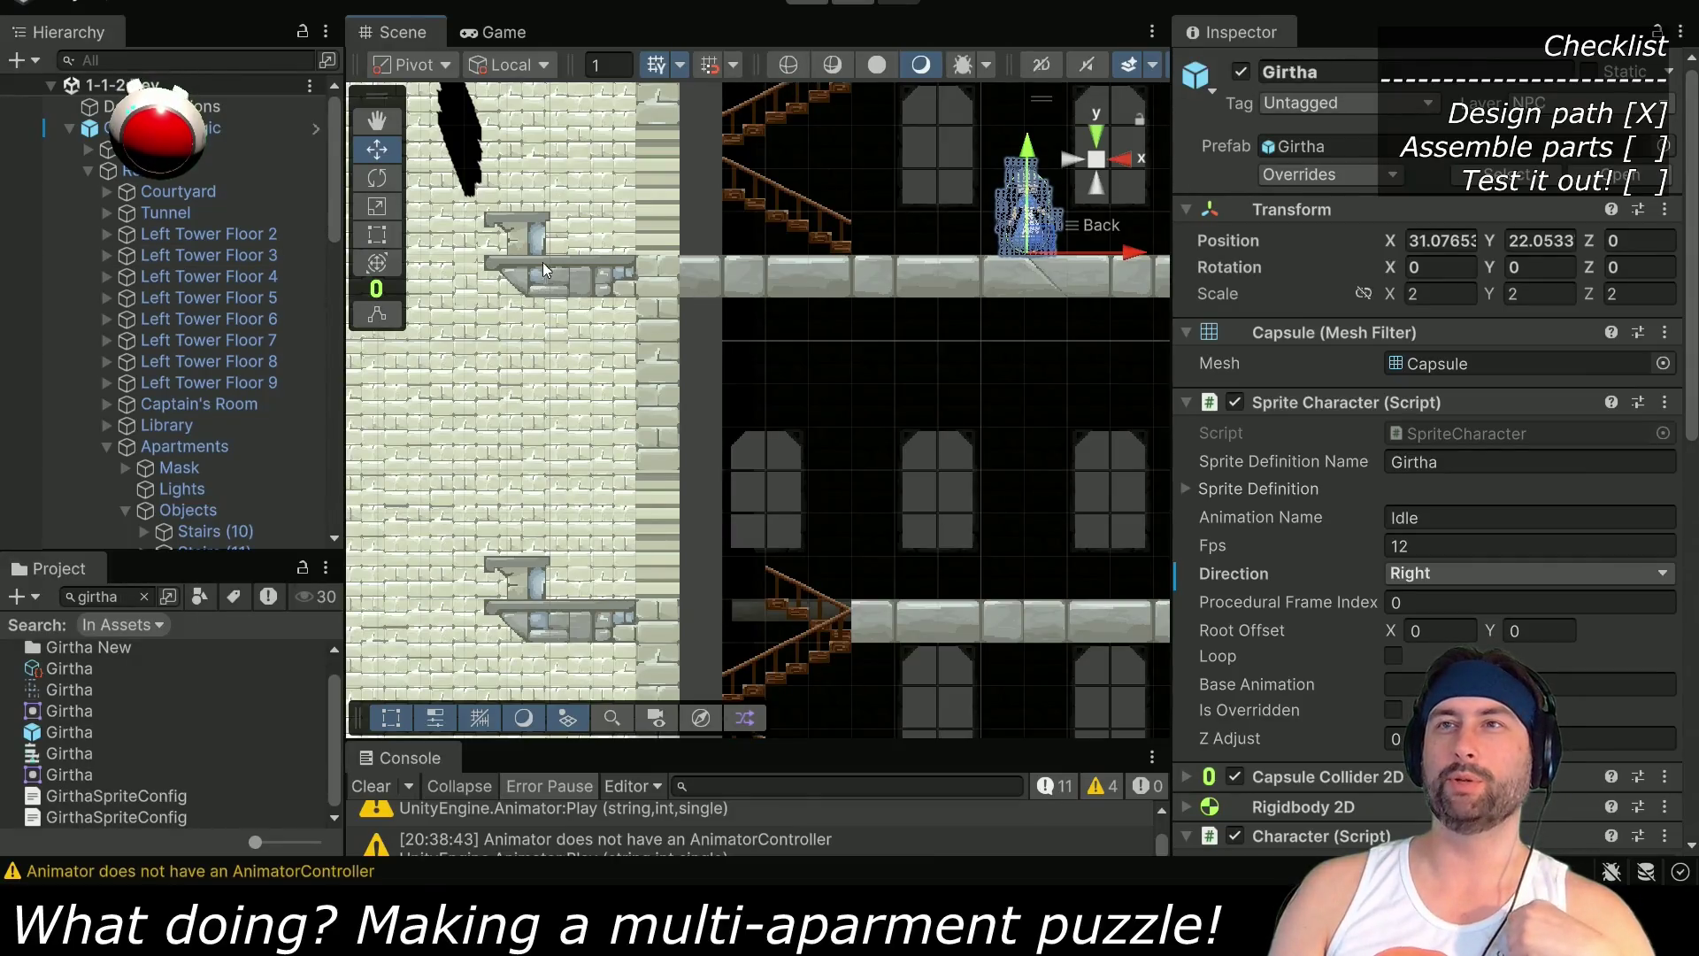
# Check the floors above and below, then select the Collider tilemap layer in the level group
pyautogui.press('Up')
pyautogui.press('Left')
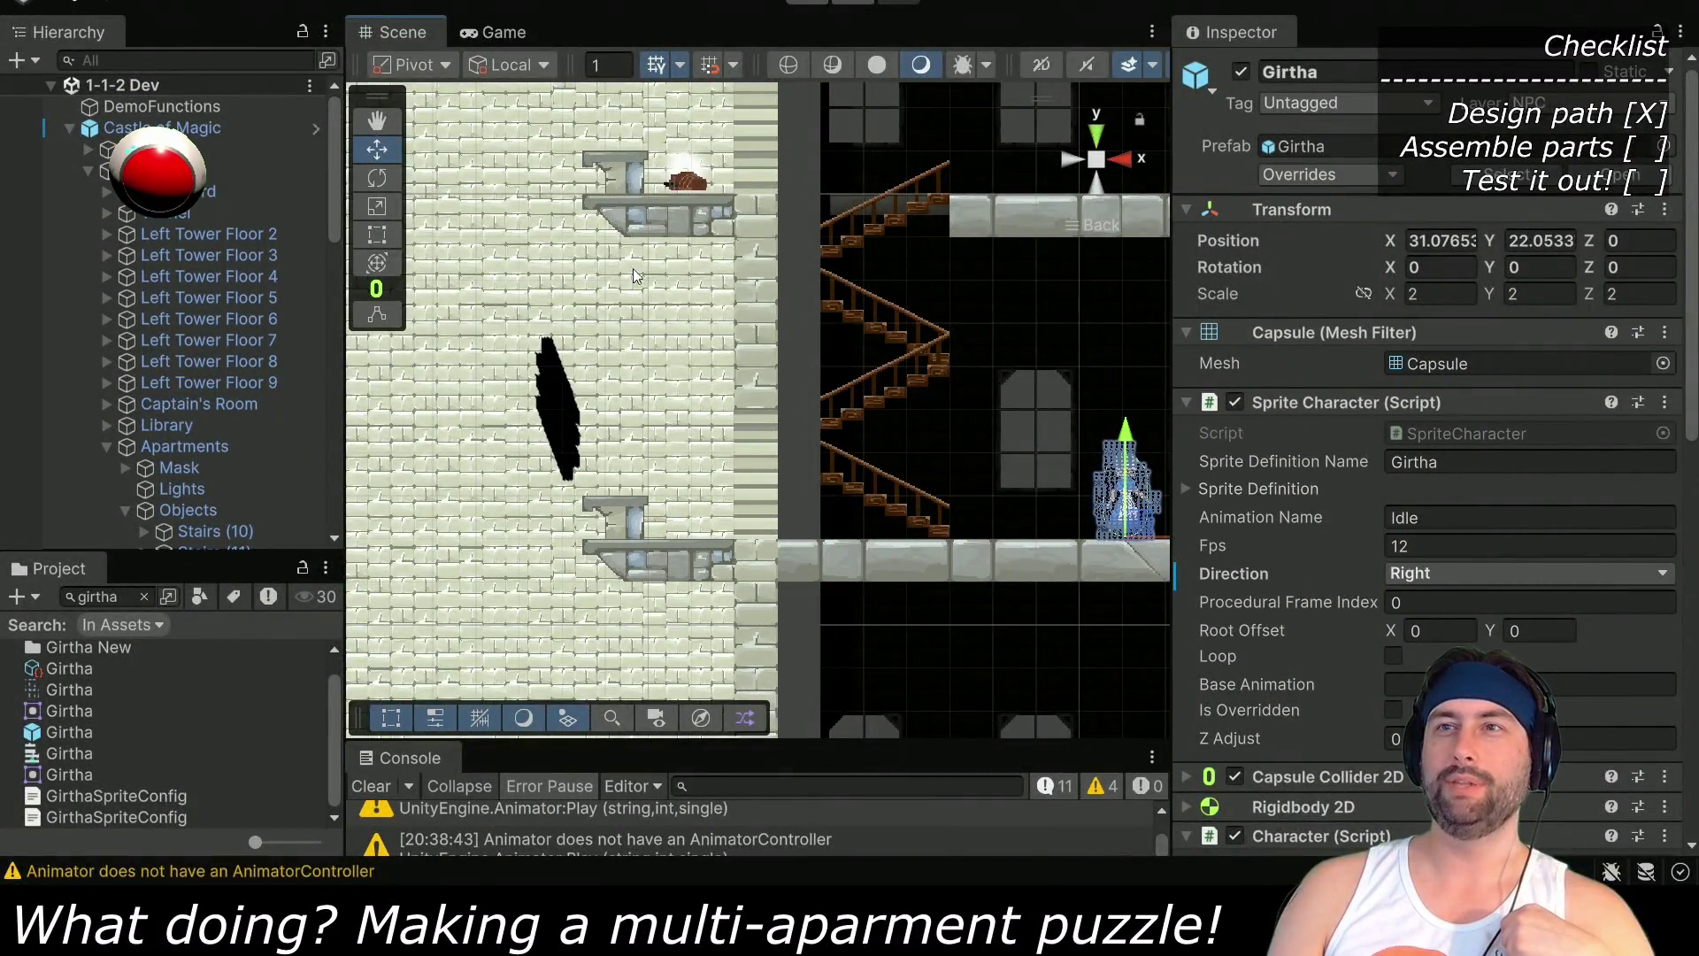
pyautogui.press('Down')
pyautogui.press('Right')
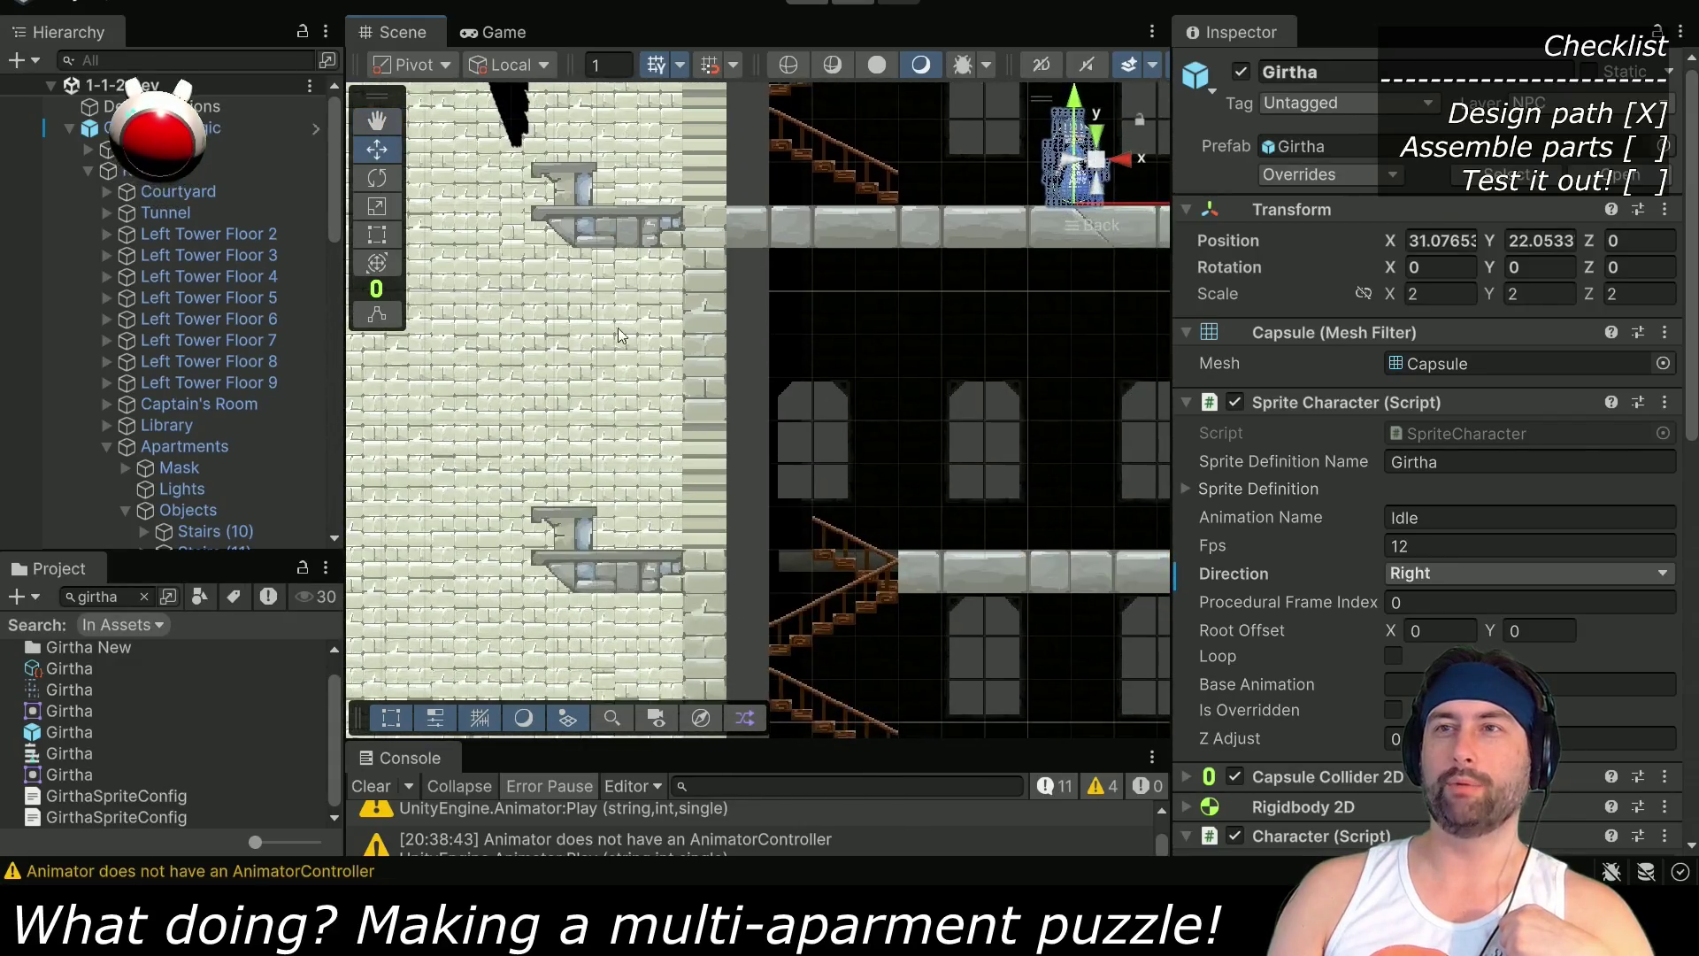
pyautogui.press('Up')
pyautogui.press('Left')
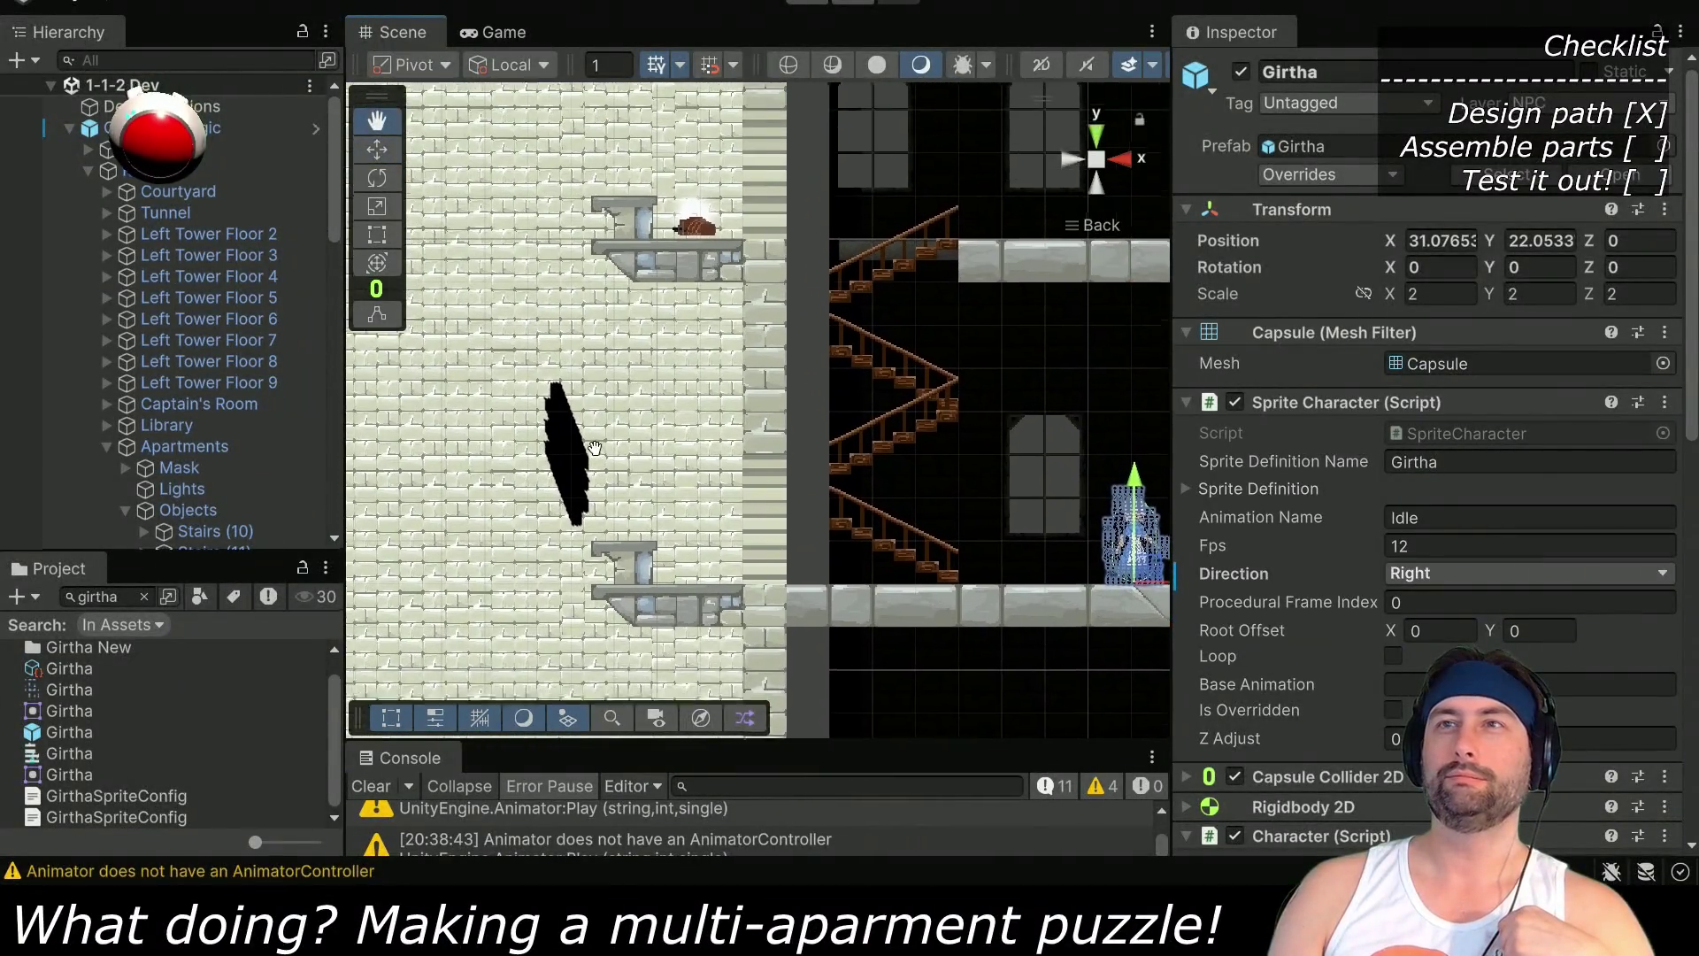
pyautogui.click(87, 148)
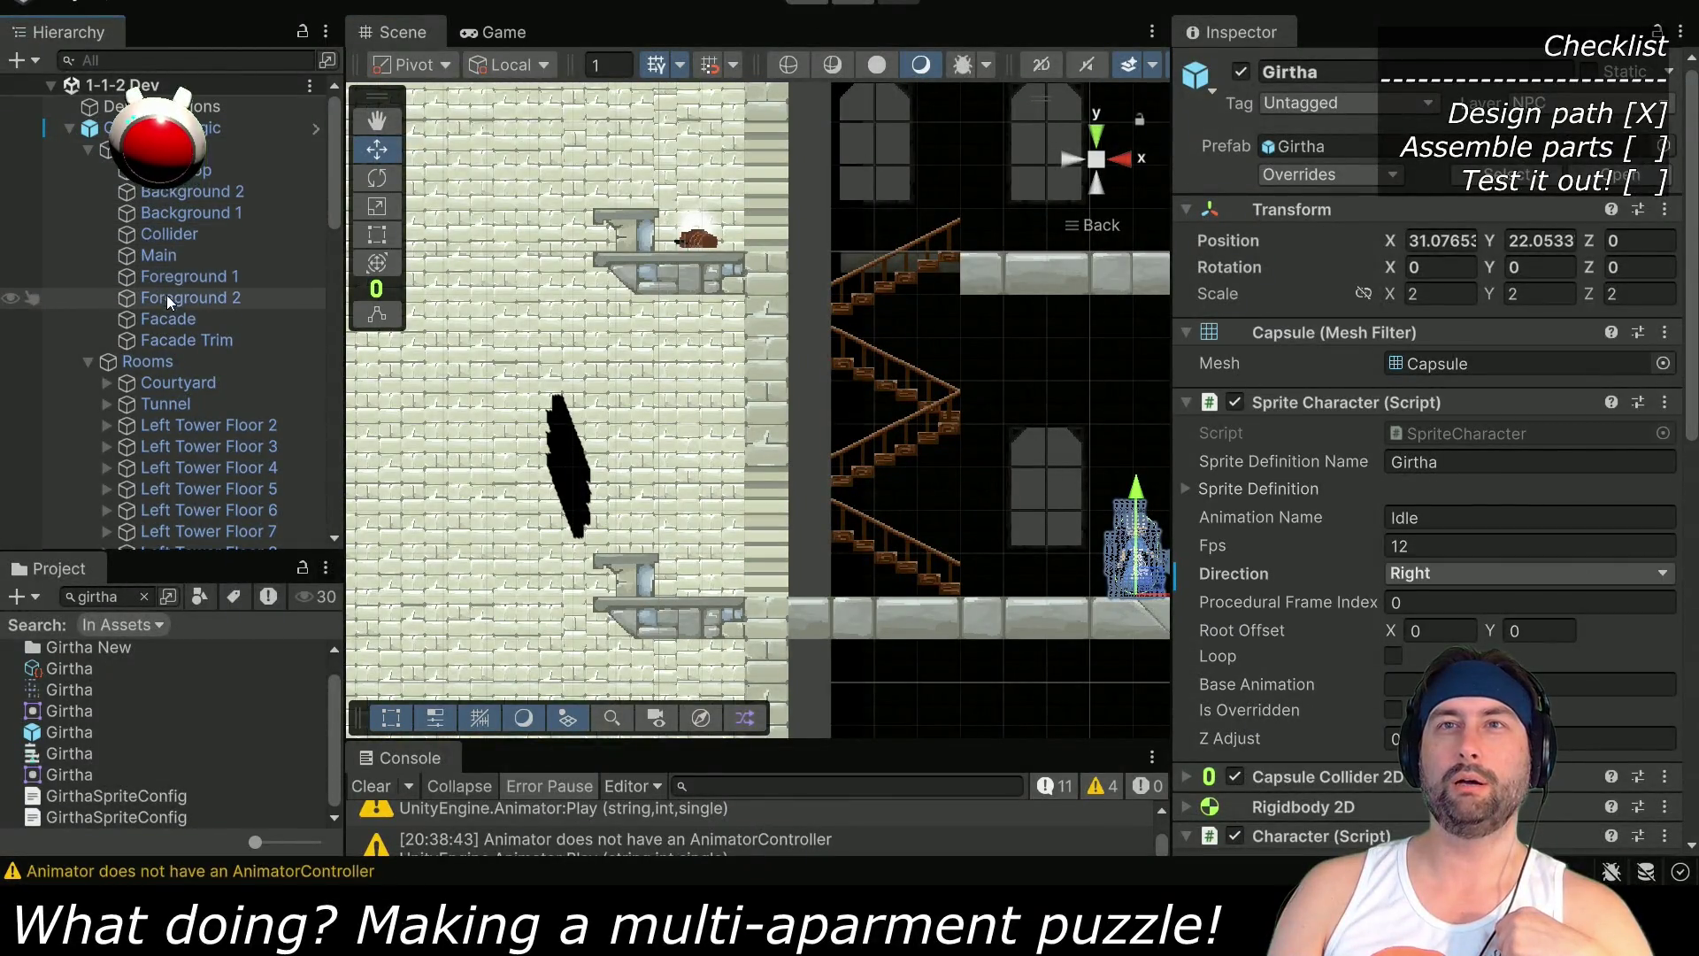
pyautogui.click(163, 235)
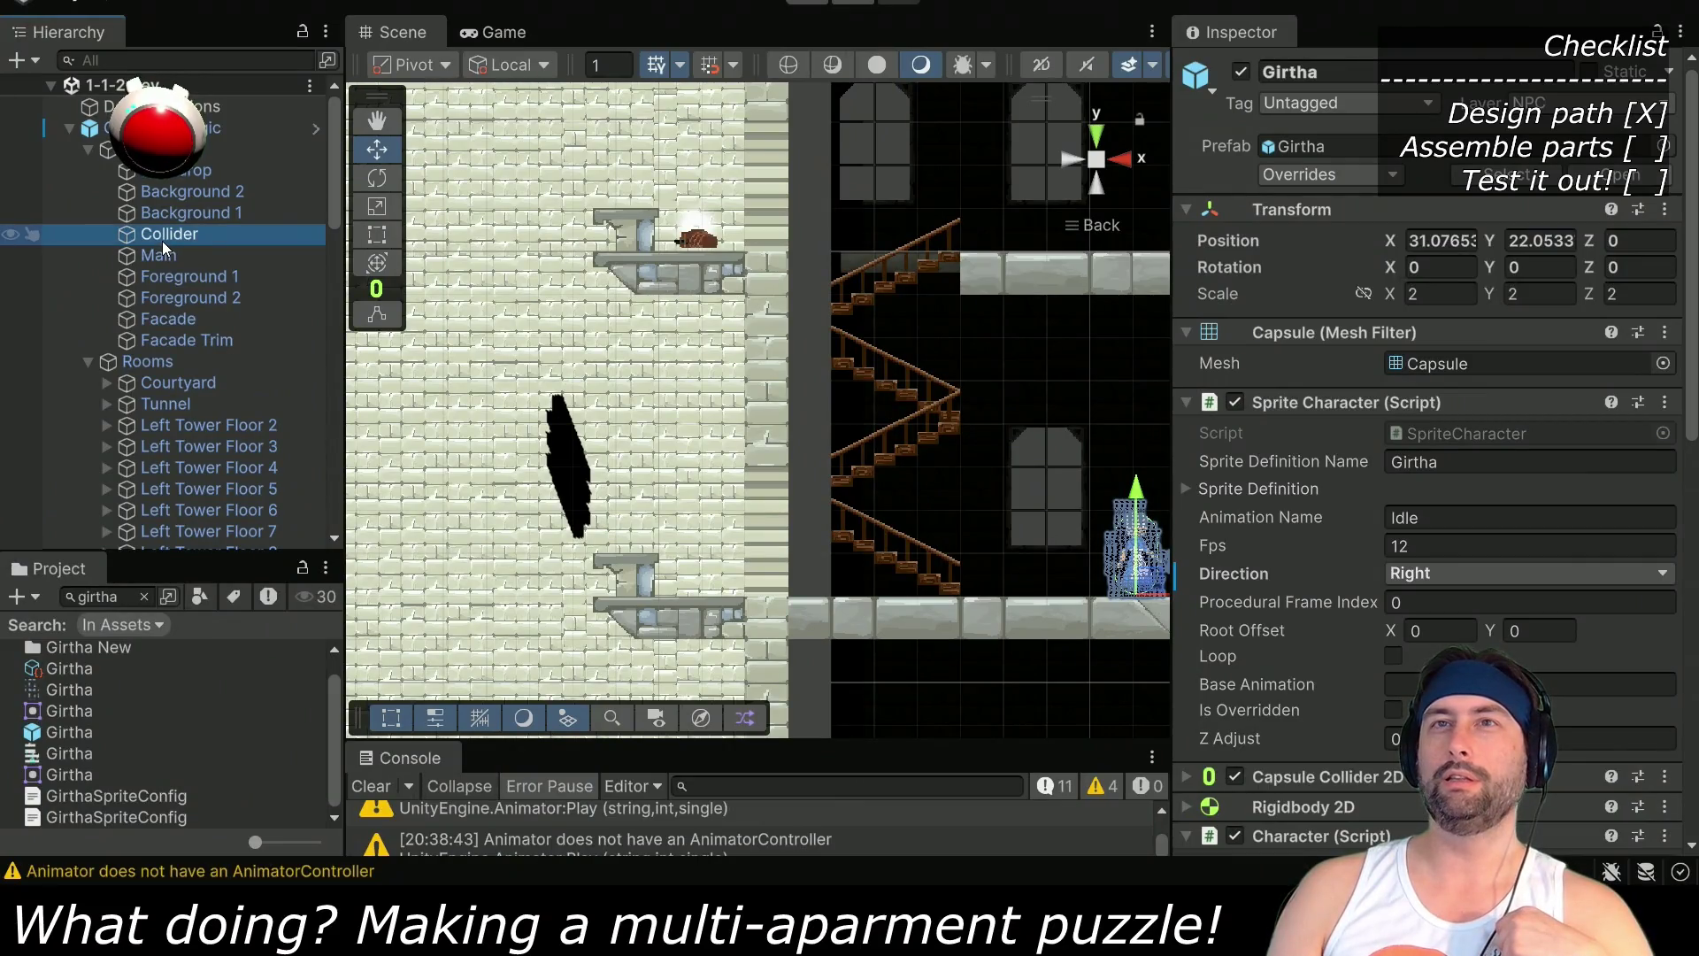
# Bring up the Tile Palette window showing the Collider palette
pyautogui.click(352, 3)
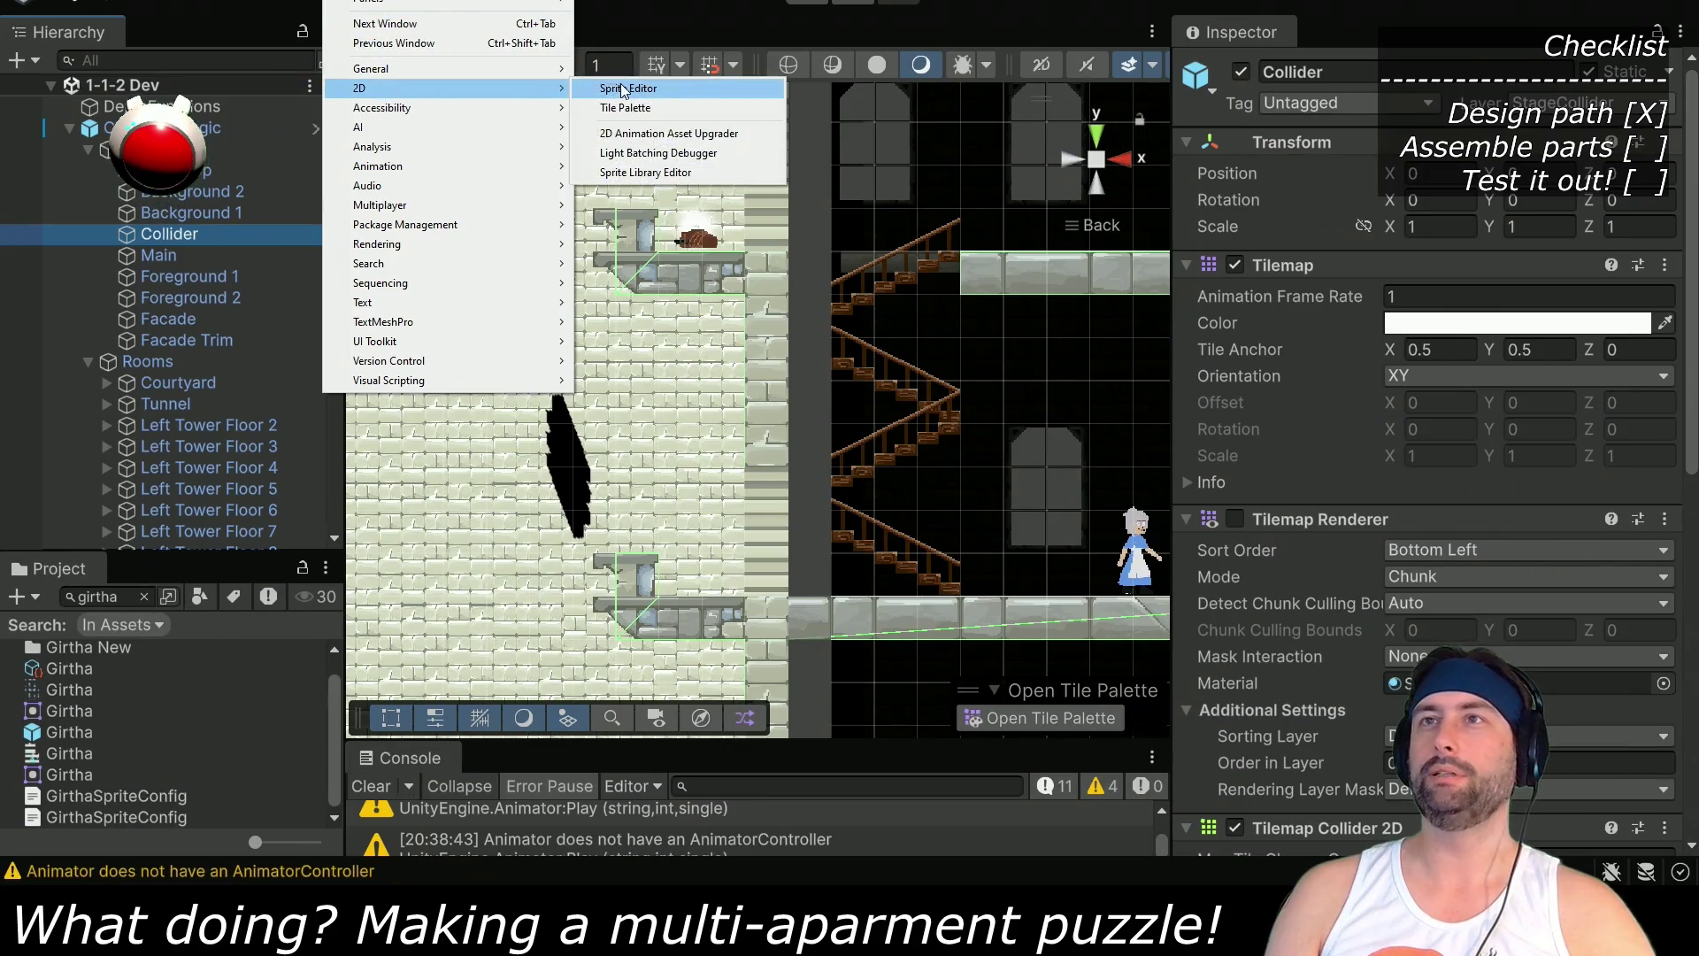
pyautogui.click(665, 238)
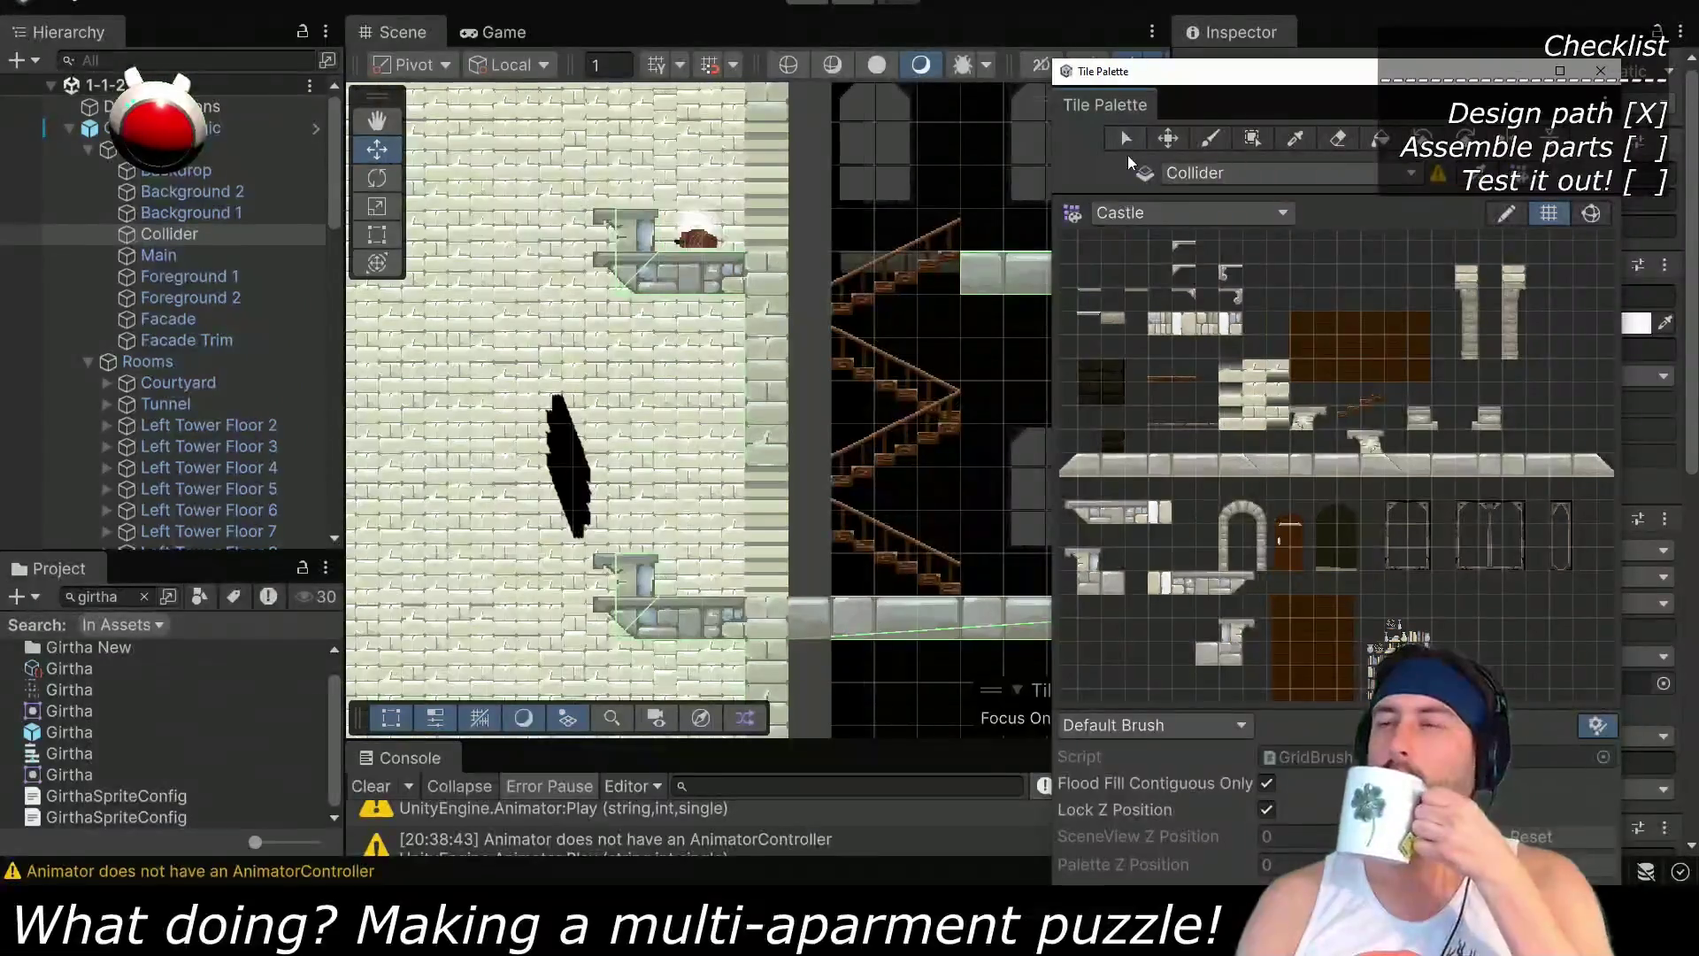
pyautogui.click(1201, 215)
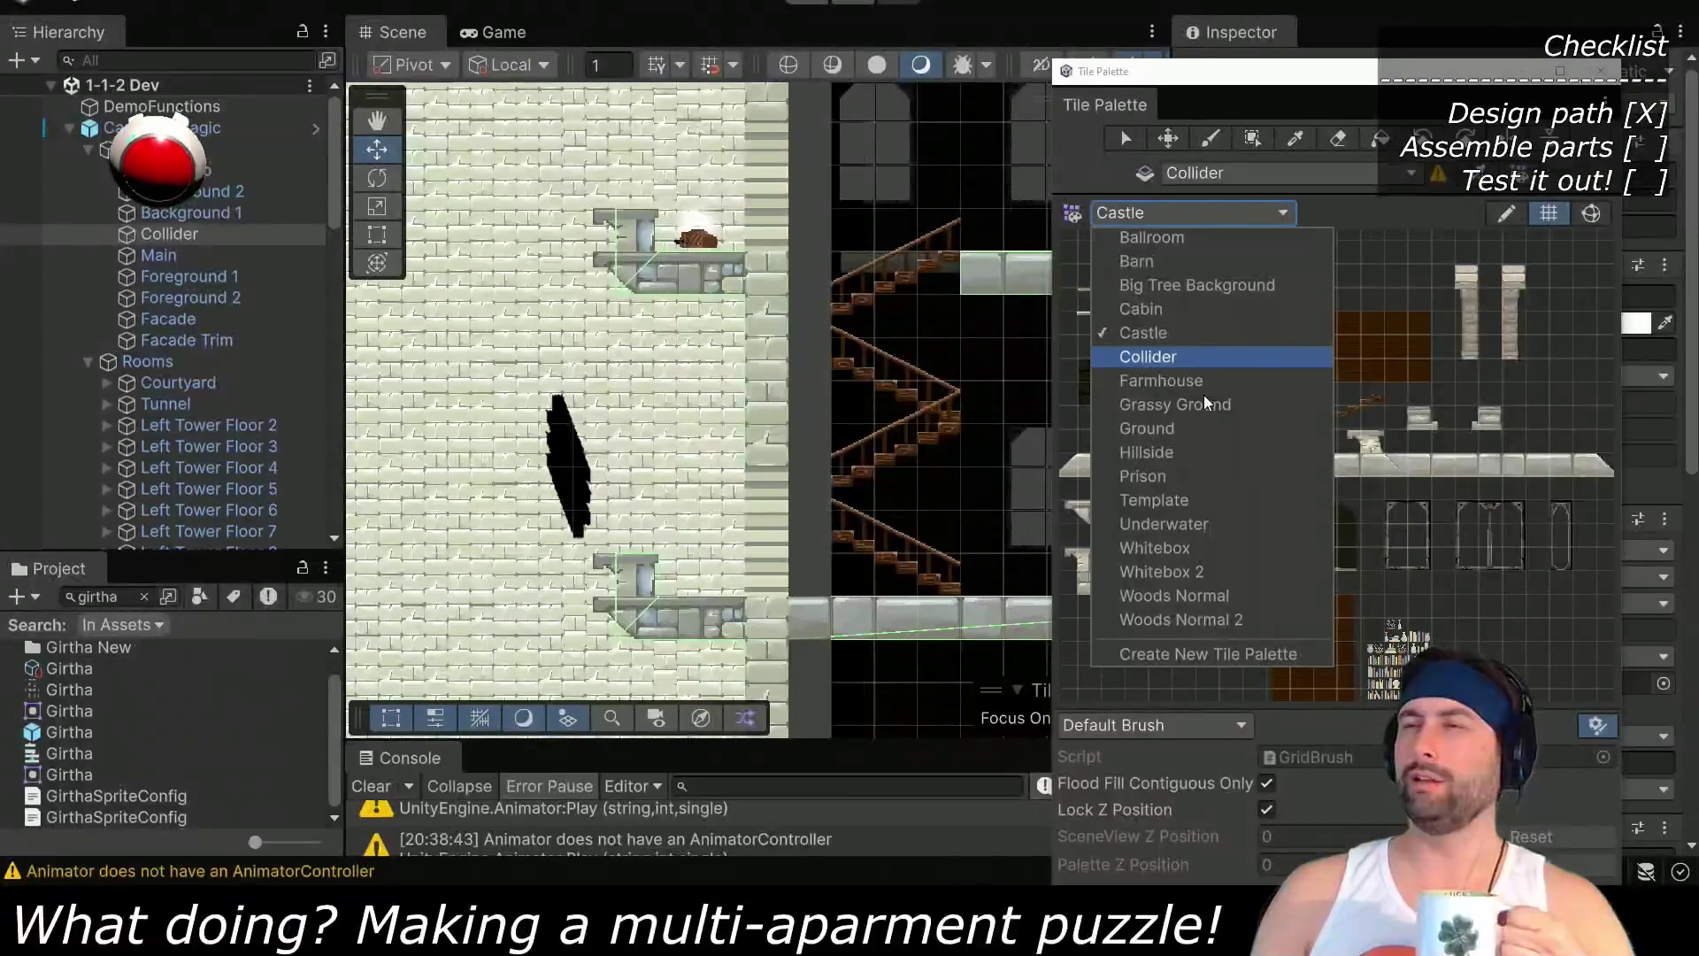
pyautogui.click(1279, 352)
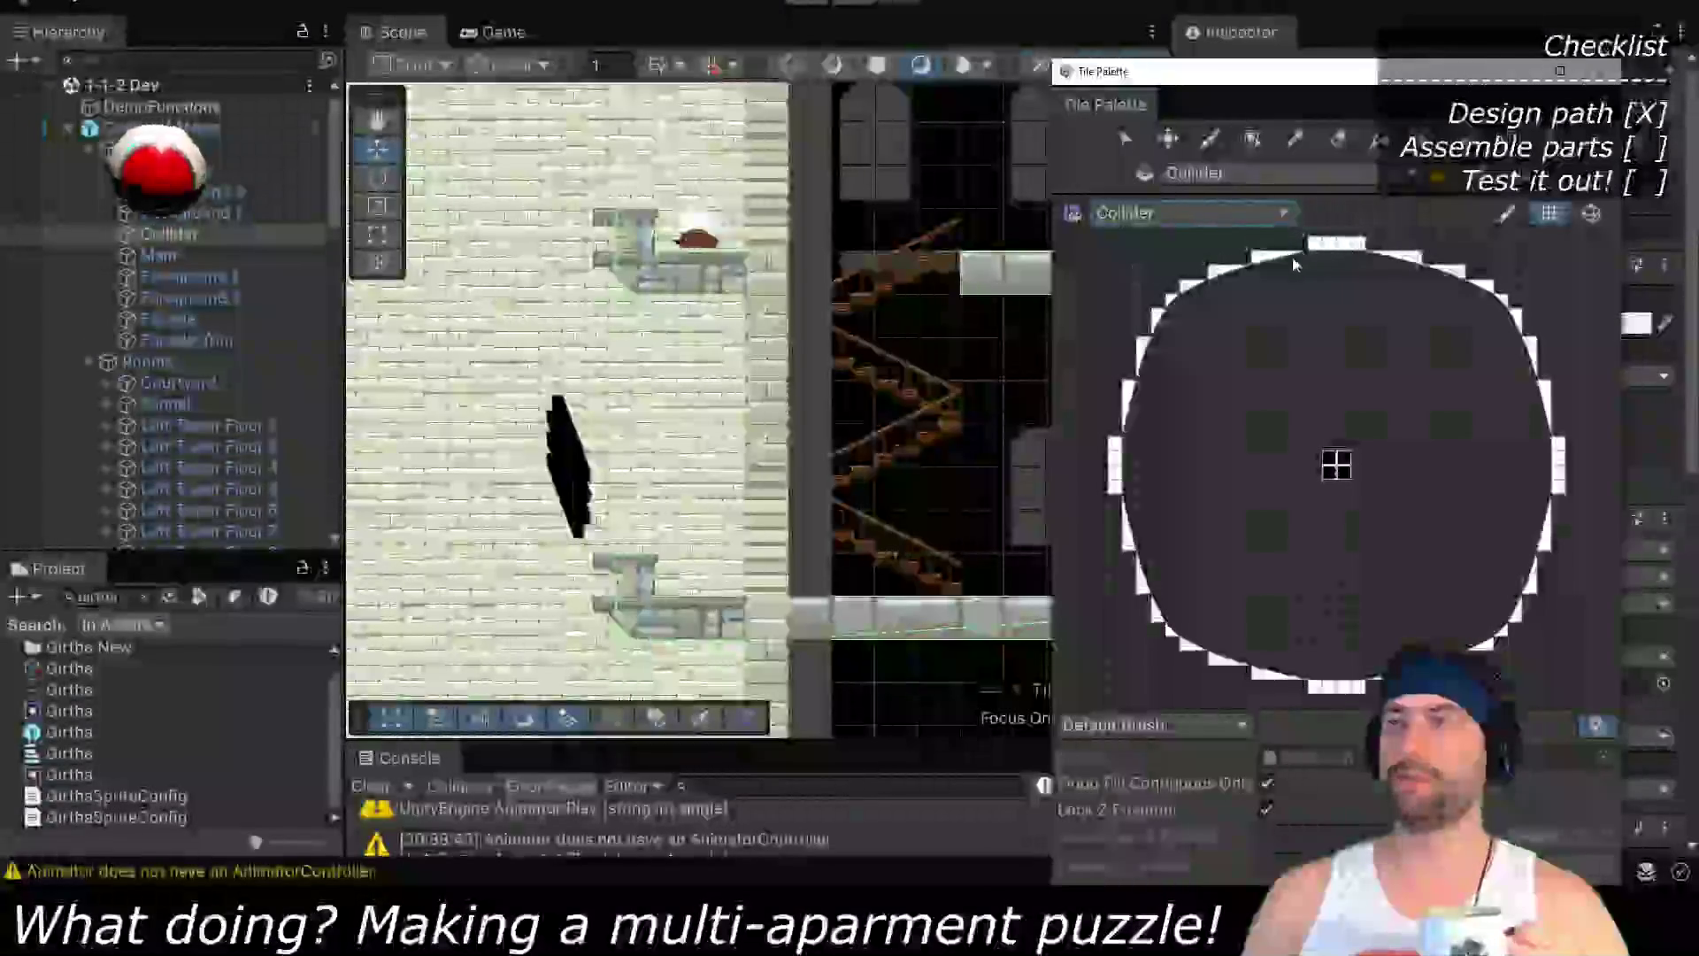
pyautogui.scroll(2, 1183, 284)
pyautogui.scroll(3, 1278, 539)
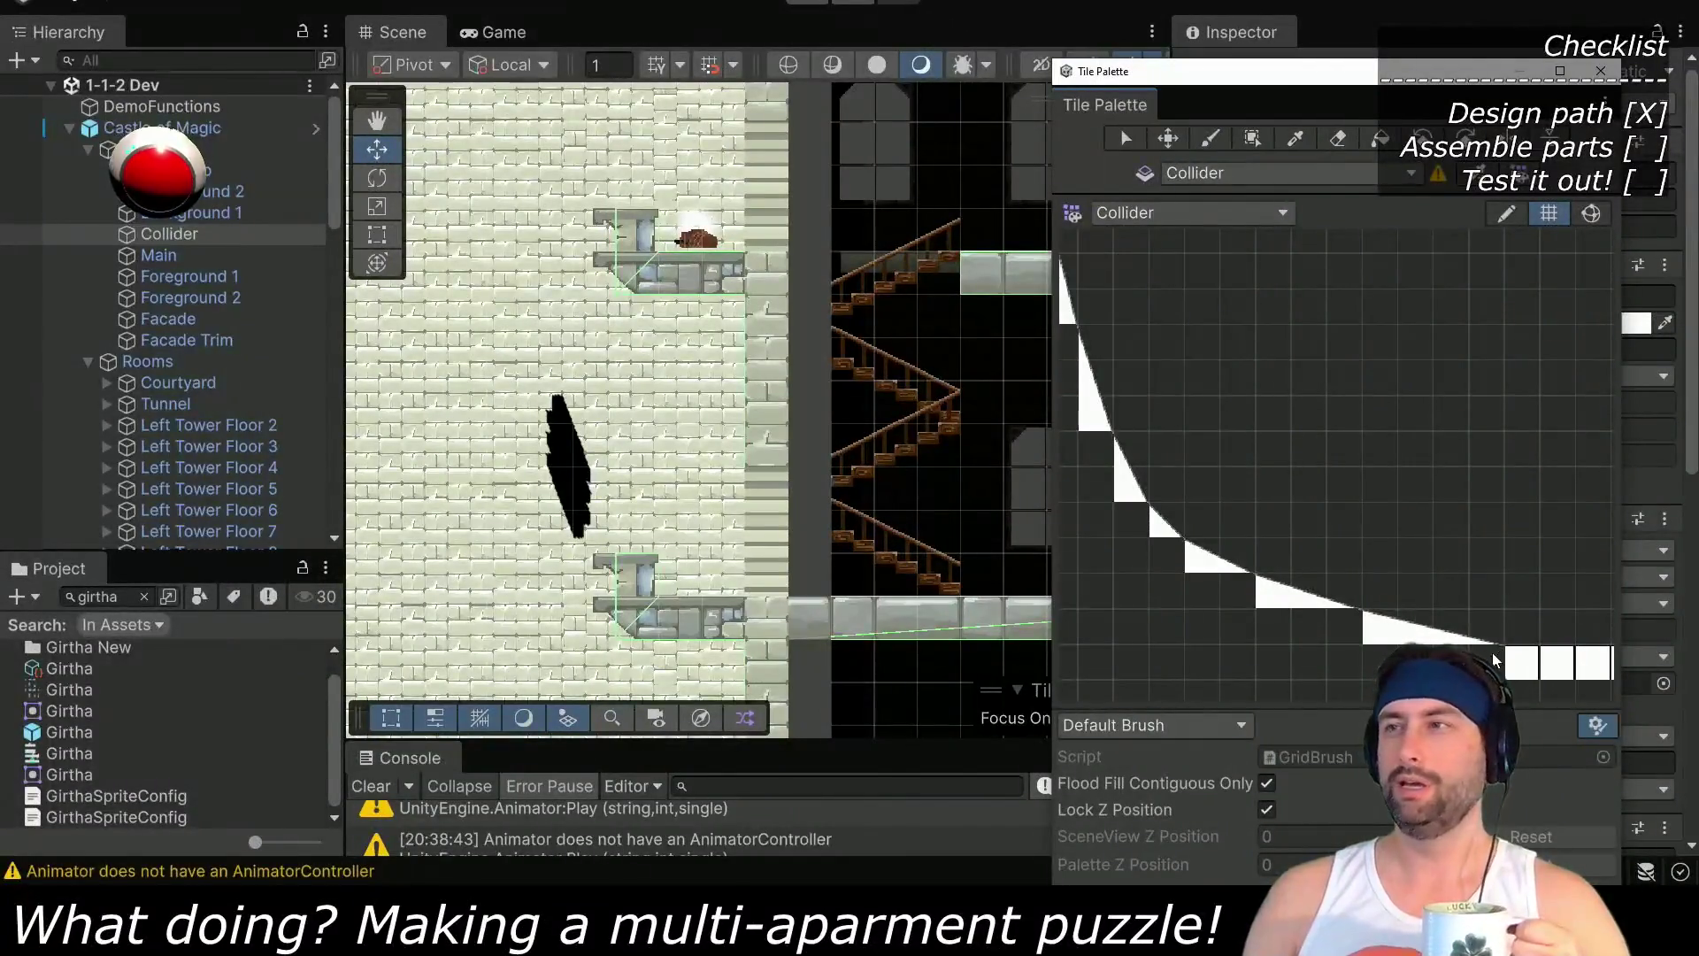
pyautogui.scroll(-4, 1328, 548)
# Paint a collider tile by the upper-left platform and a sloped one at the ledge, then target Foreground 2
pyautogui.click(1209, 137)
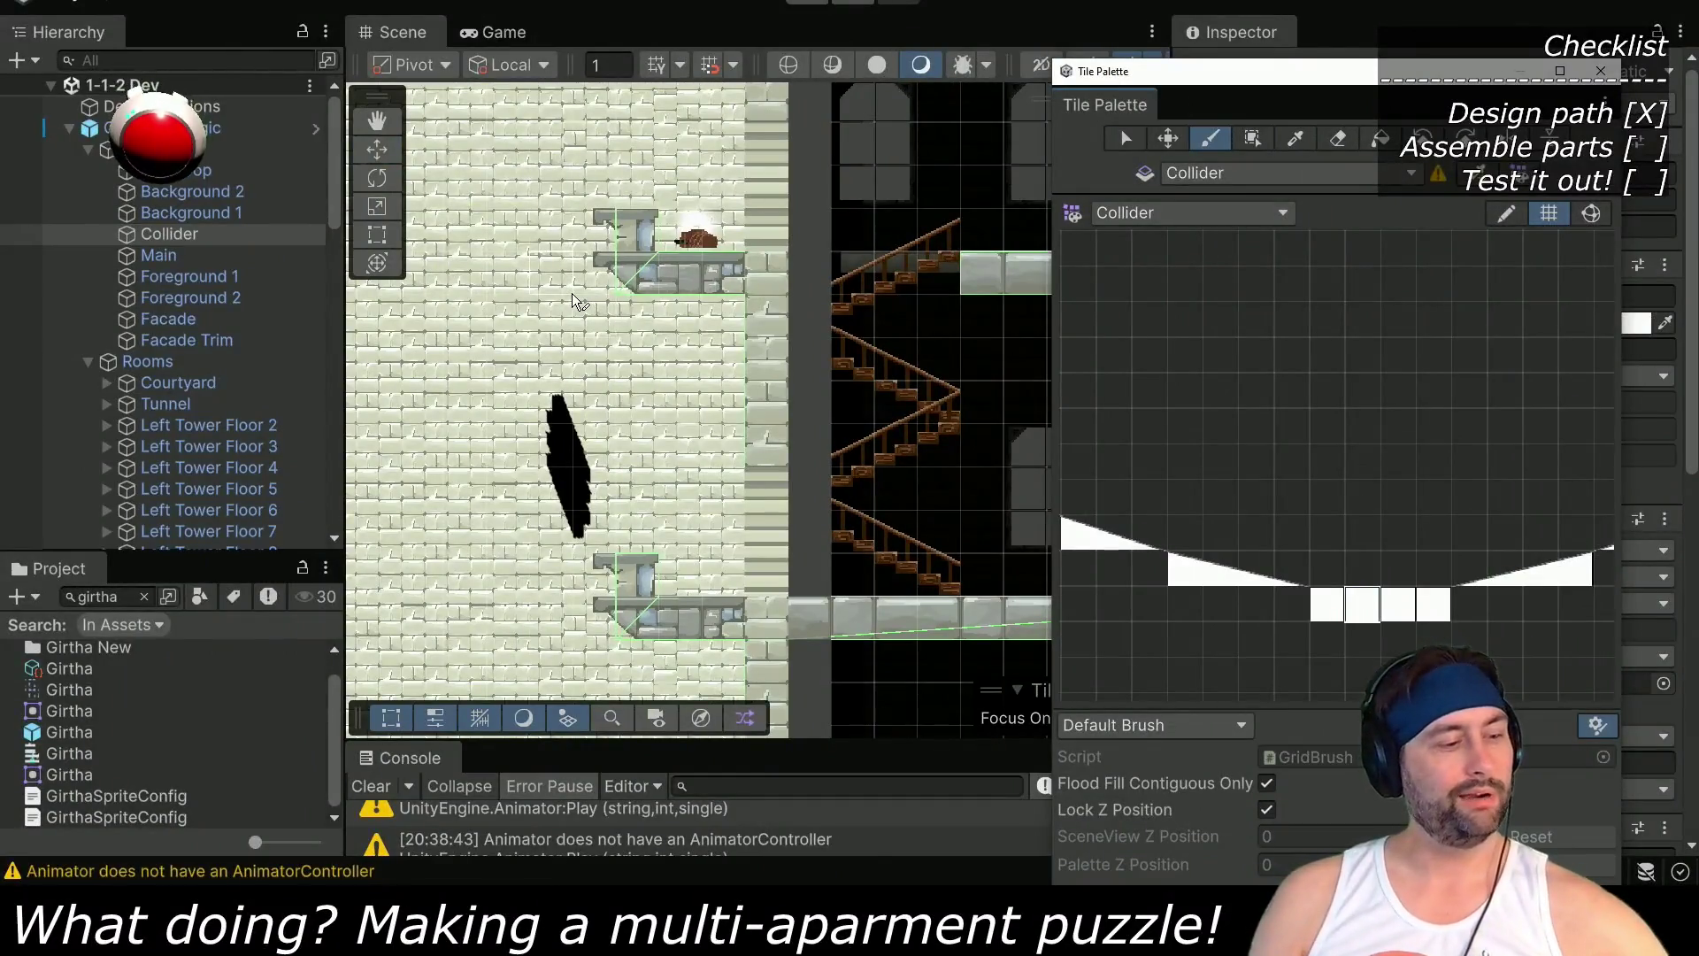
pyautogui.click(600, 257)
pyautogui.press('d')
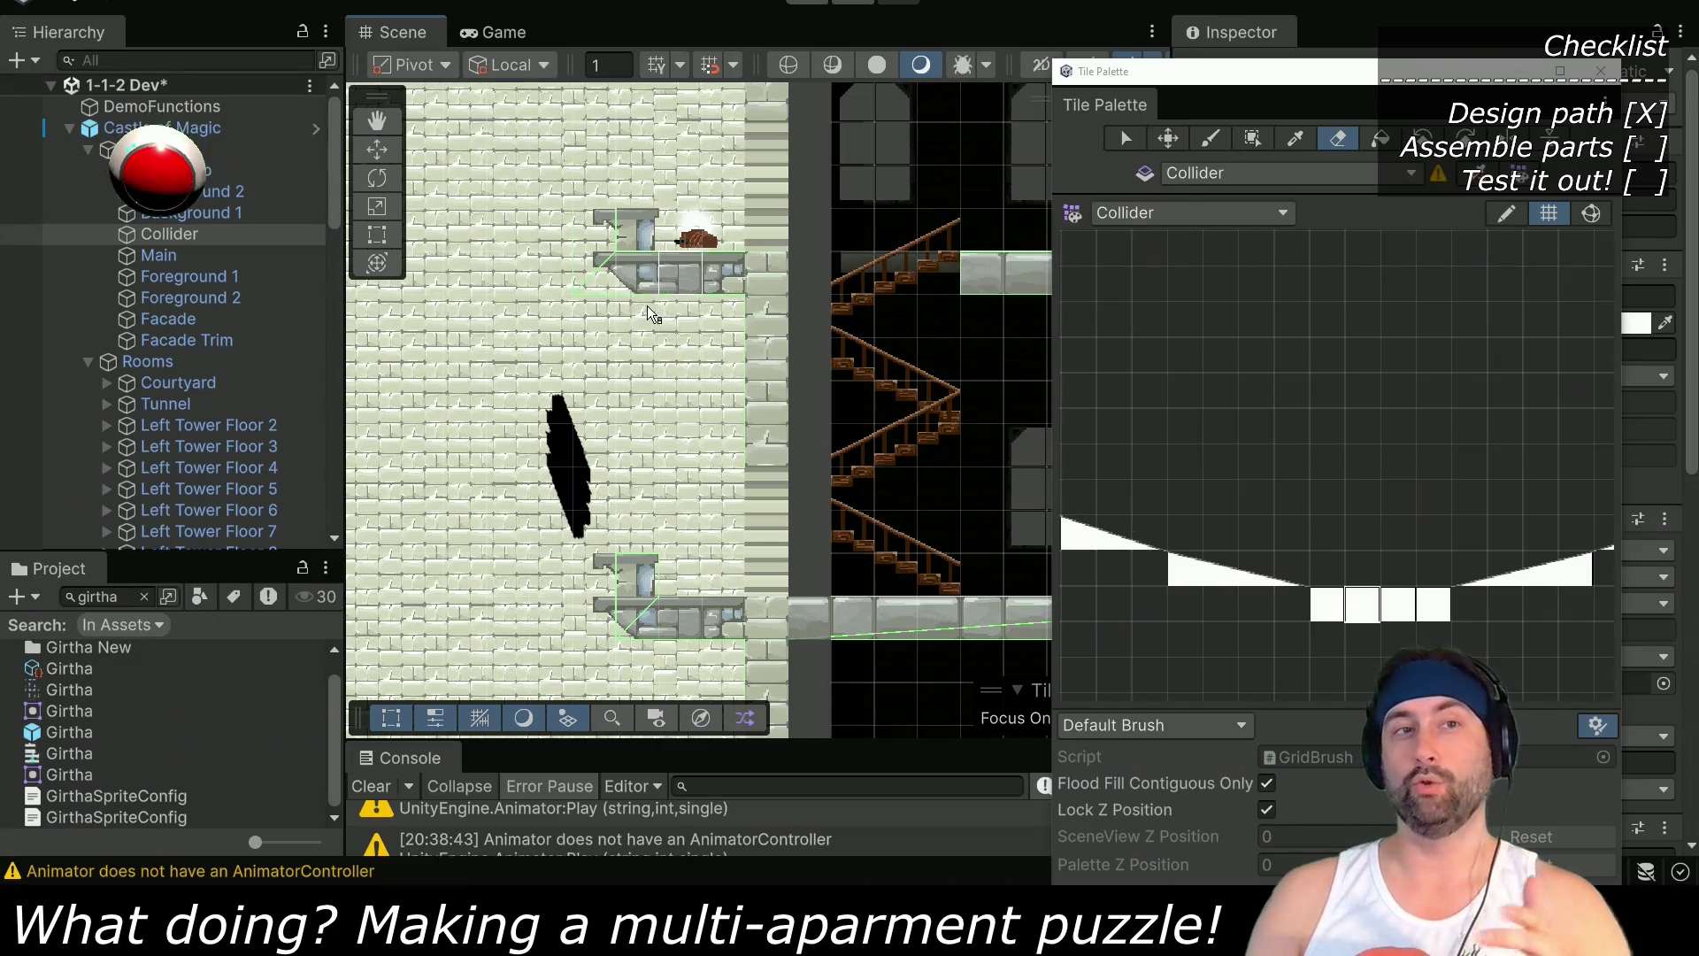
pyautogui.moveTo(650, 504); pyautogui.dragTo(621, 223)
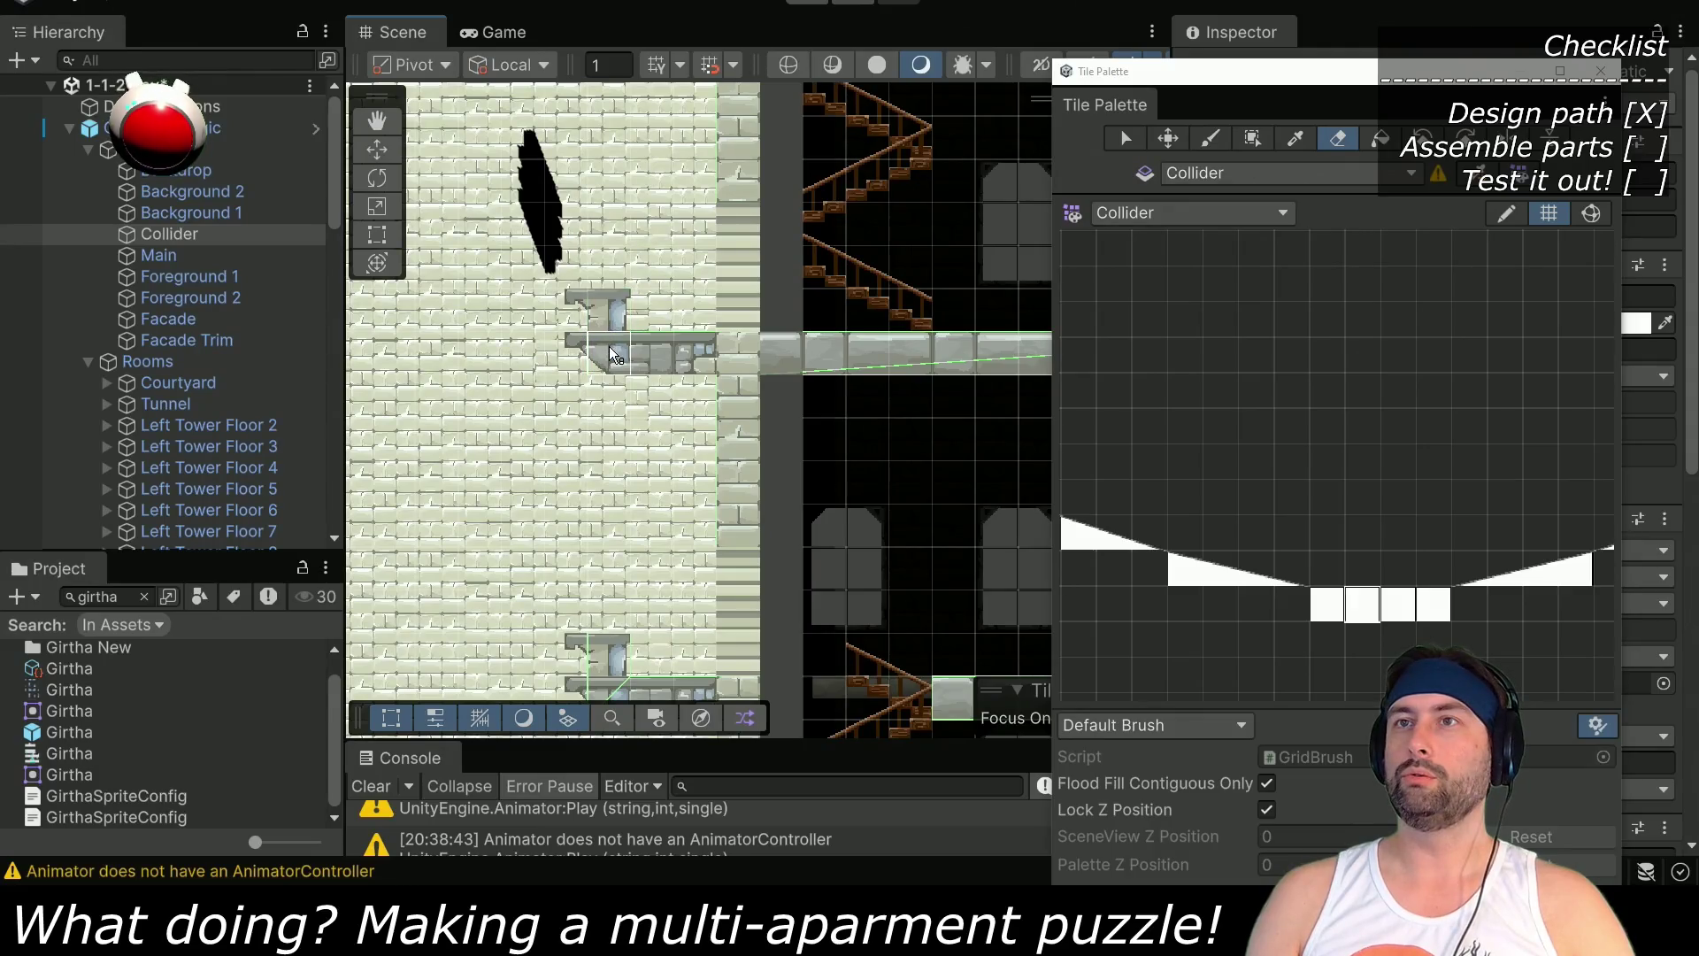
pyautogui.press('b')
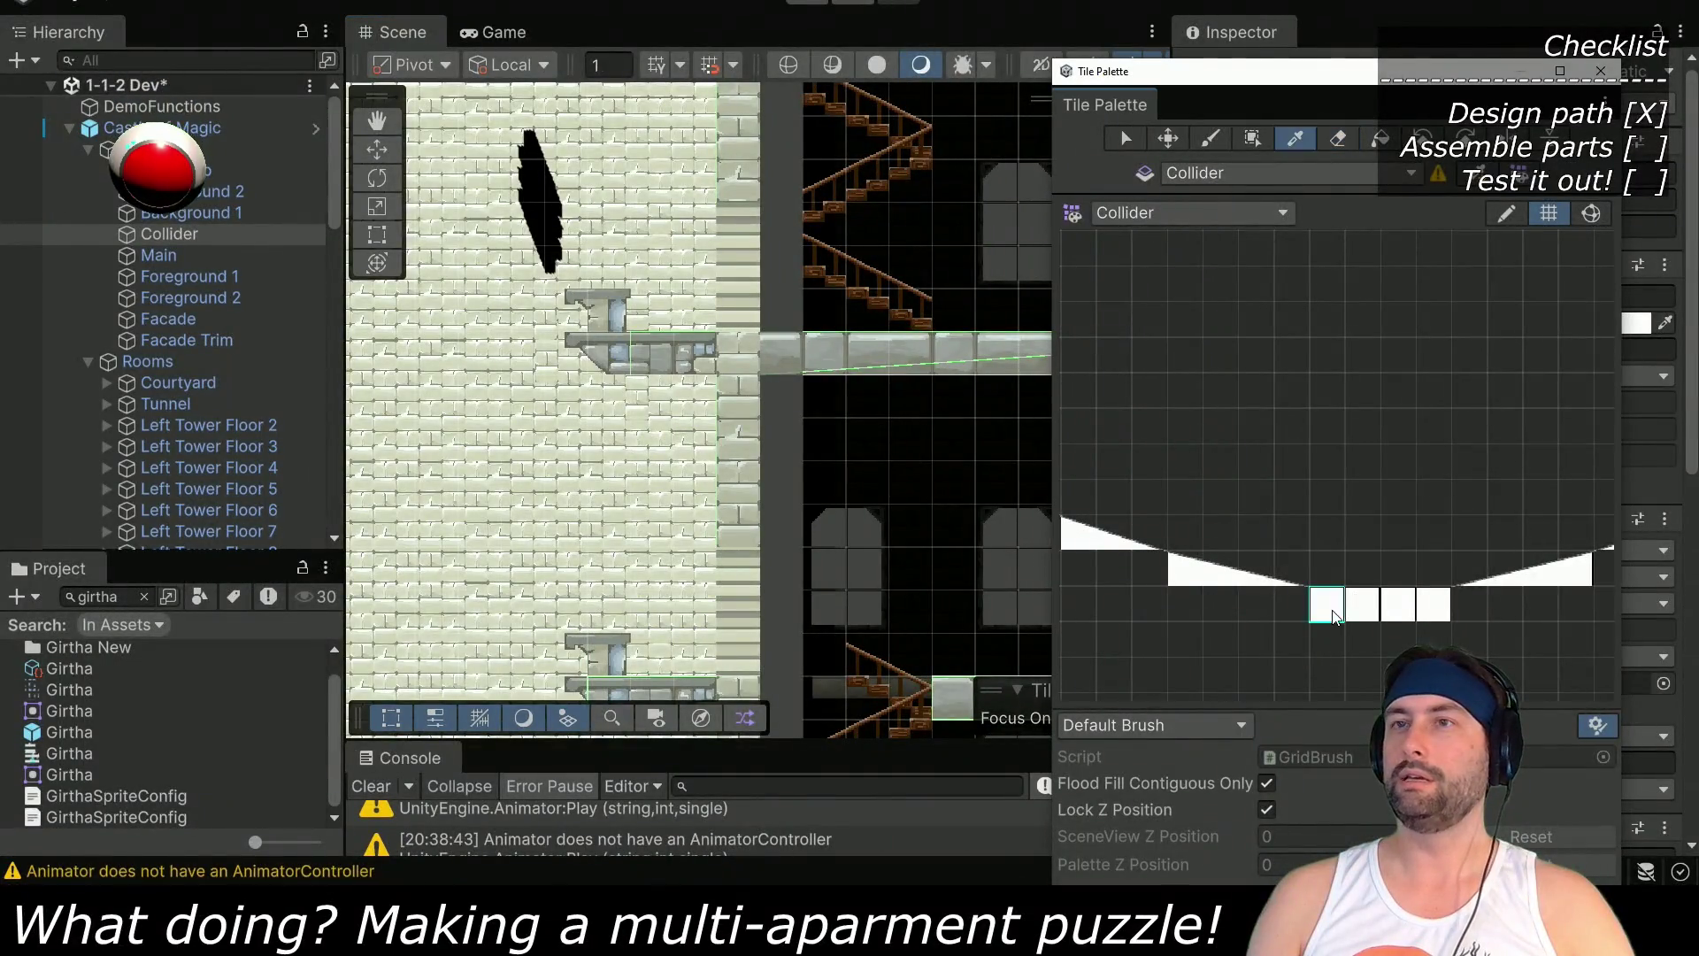
pyautogui.click(655, 327)
pyautogui.moveTo(643, 503); pyautogui.dragTo(606, 354)
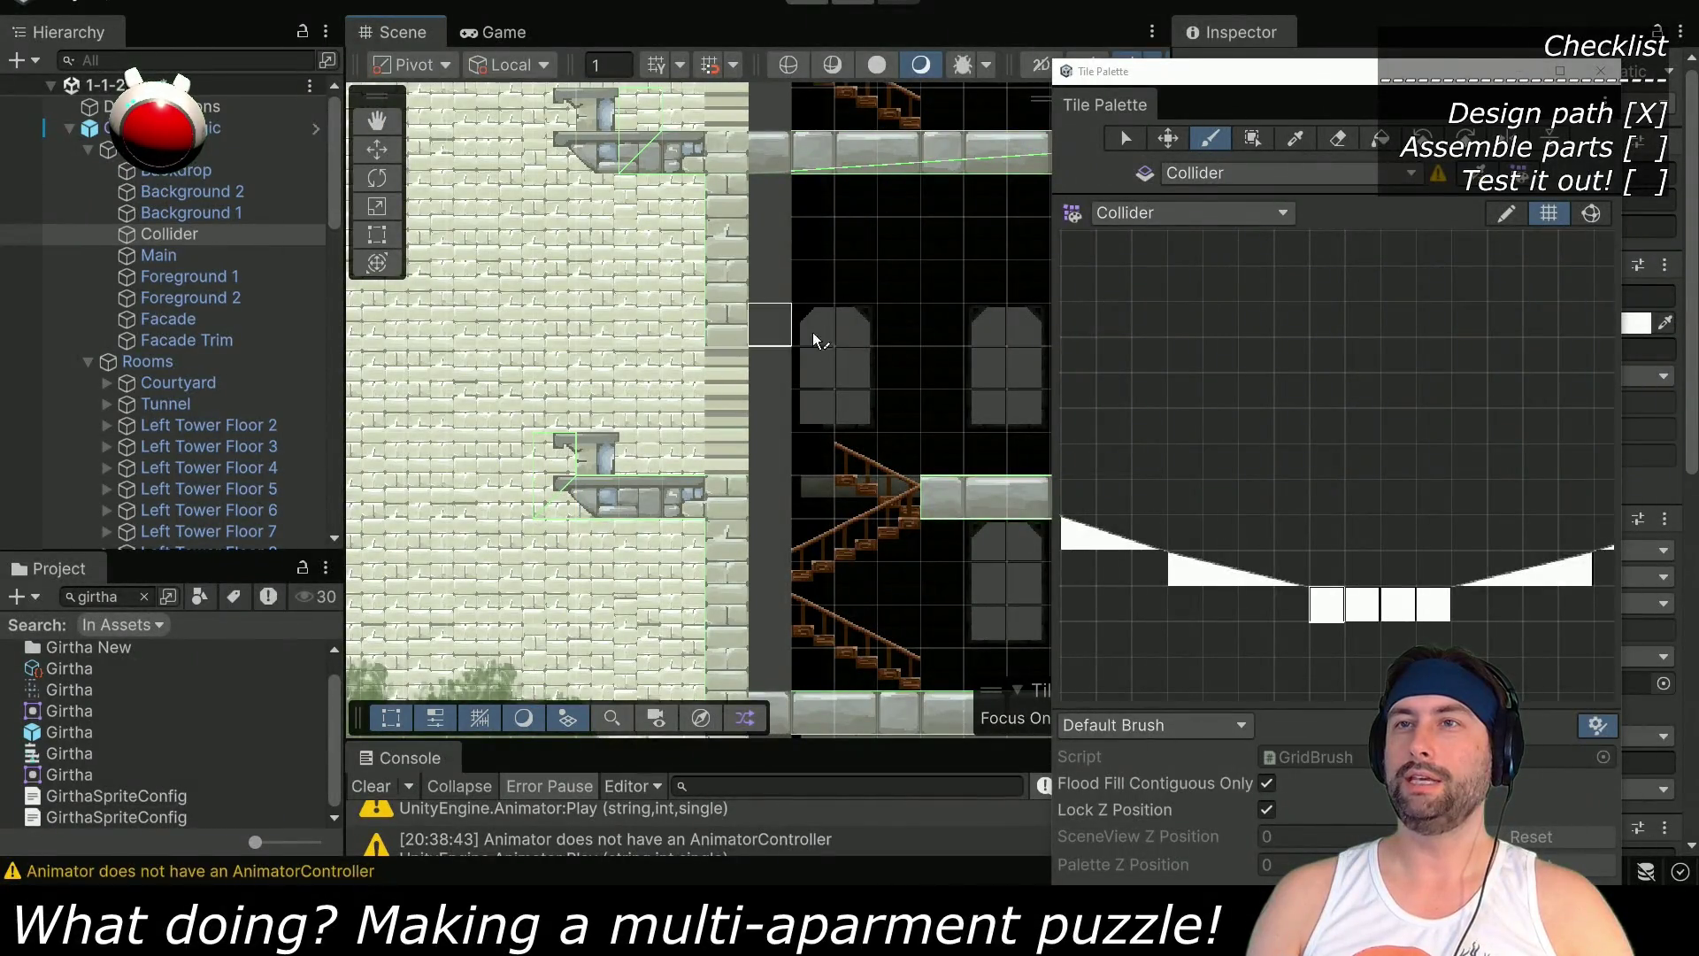
pyautogui.moveTo(635, 265); pyautogui.dragTo(619, 502)
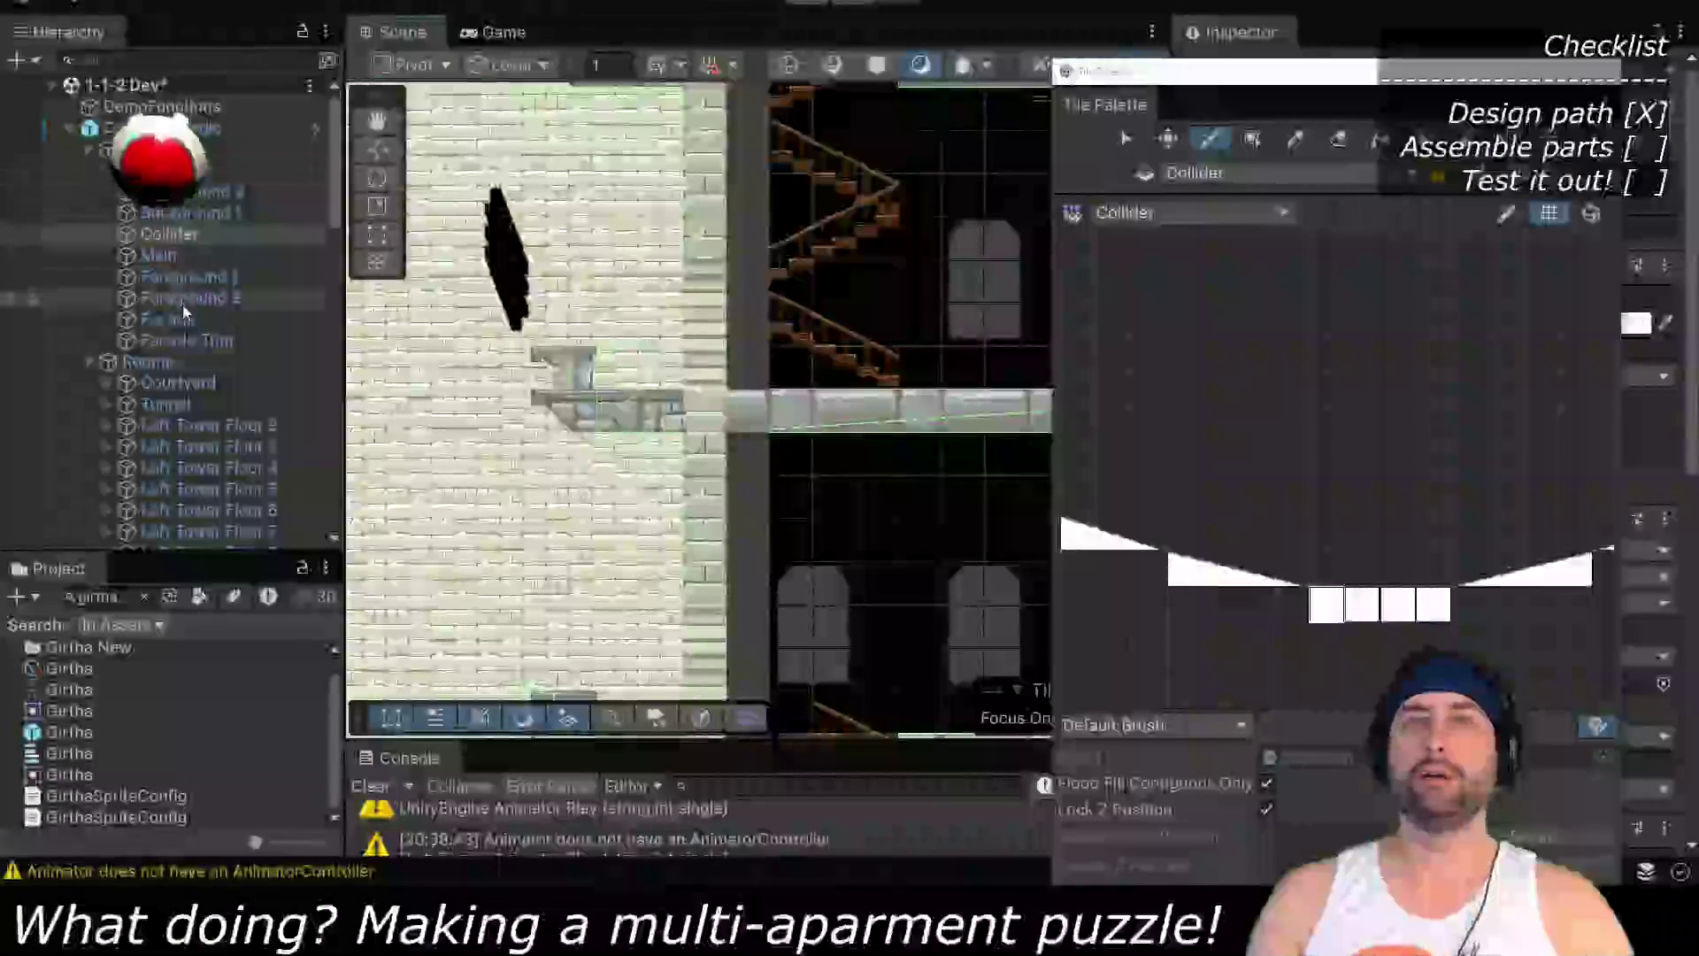
pyautogui.click(182, 298)
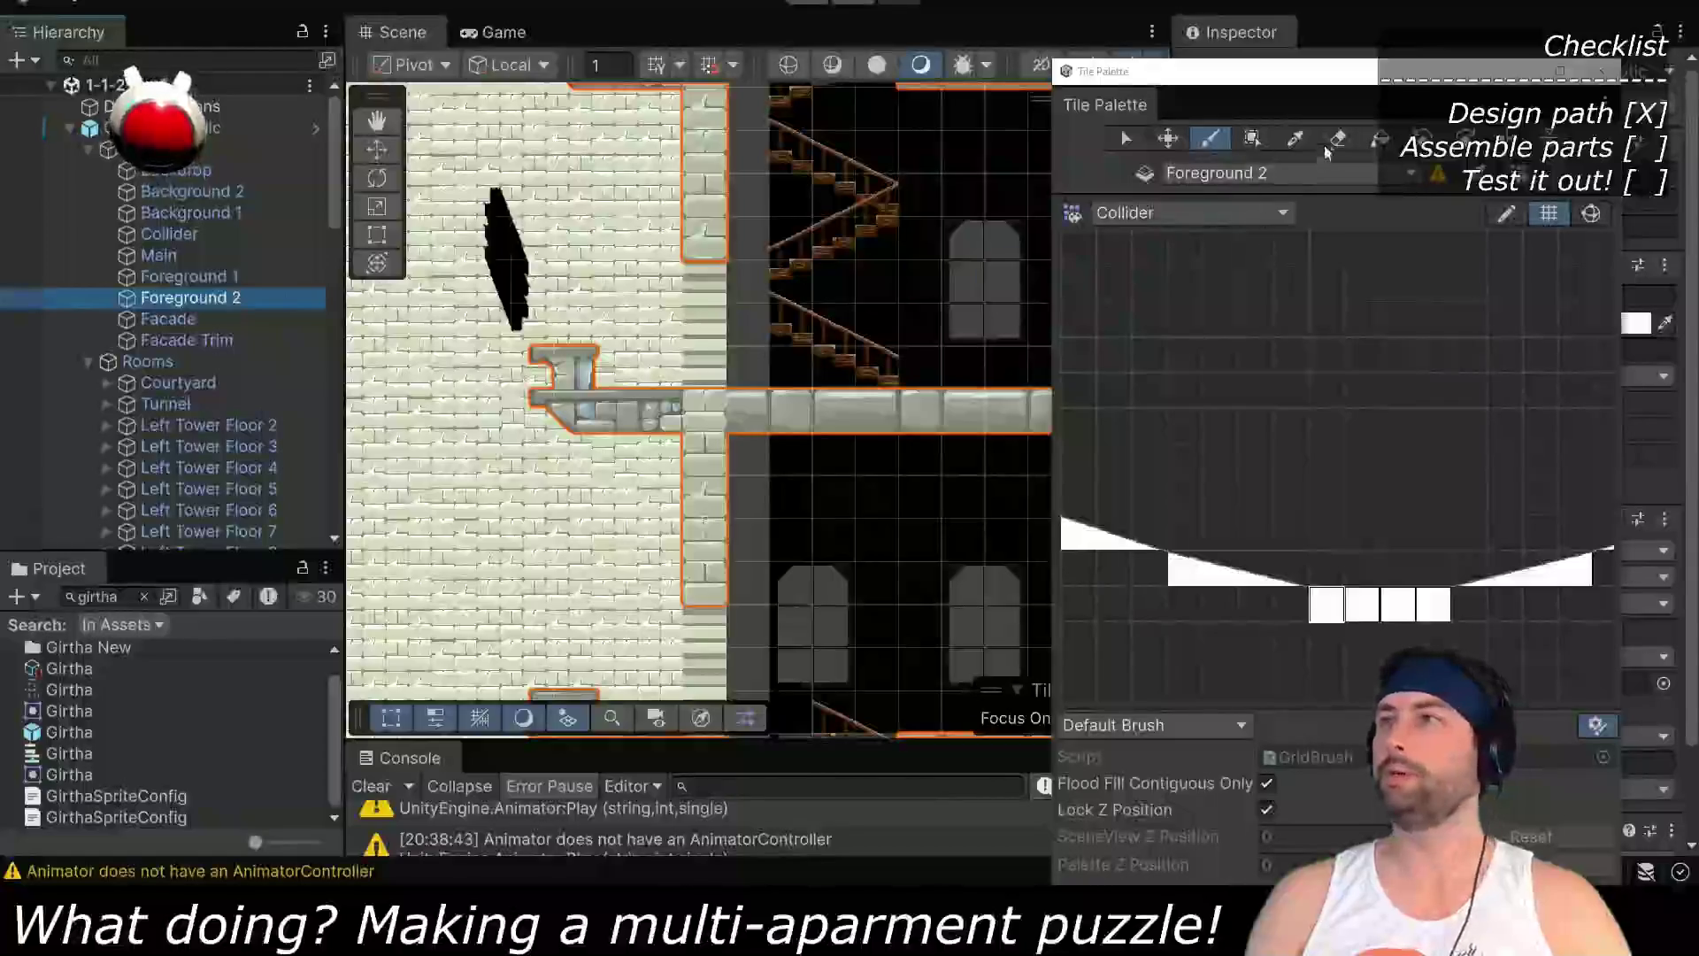
# Erase the T-shaped tile and the angled left-end tiles of the upper and lower ledges
pyautogui.click(1336, 139)
pyautogui.click(580, 363)
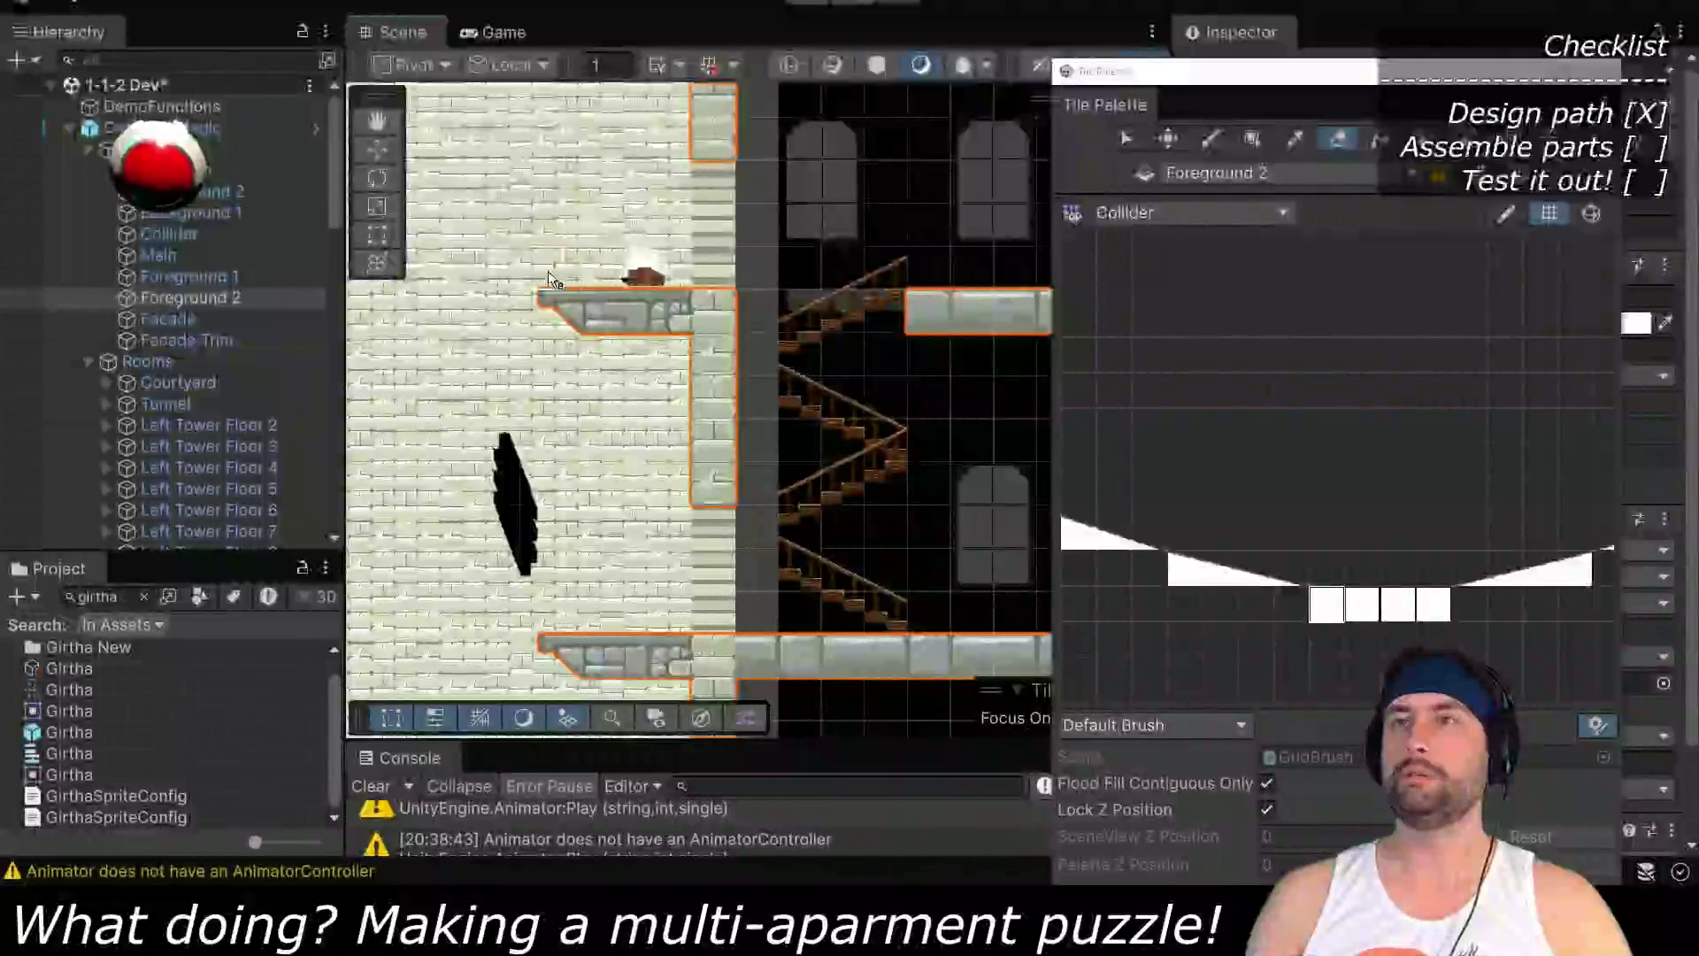
pyautogui.click(566, 311)
pyautogui.click(544, 642)
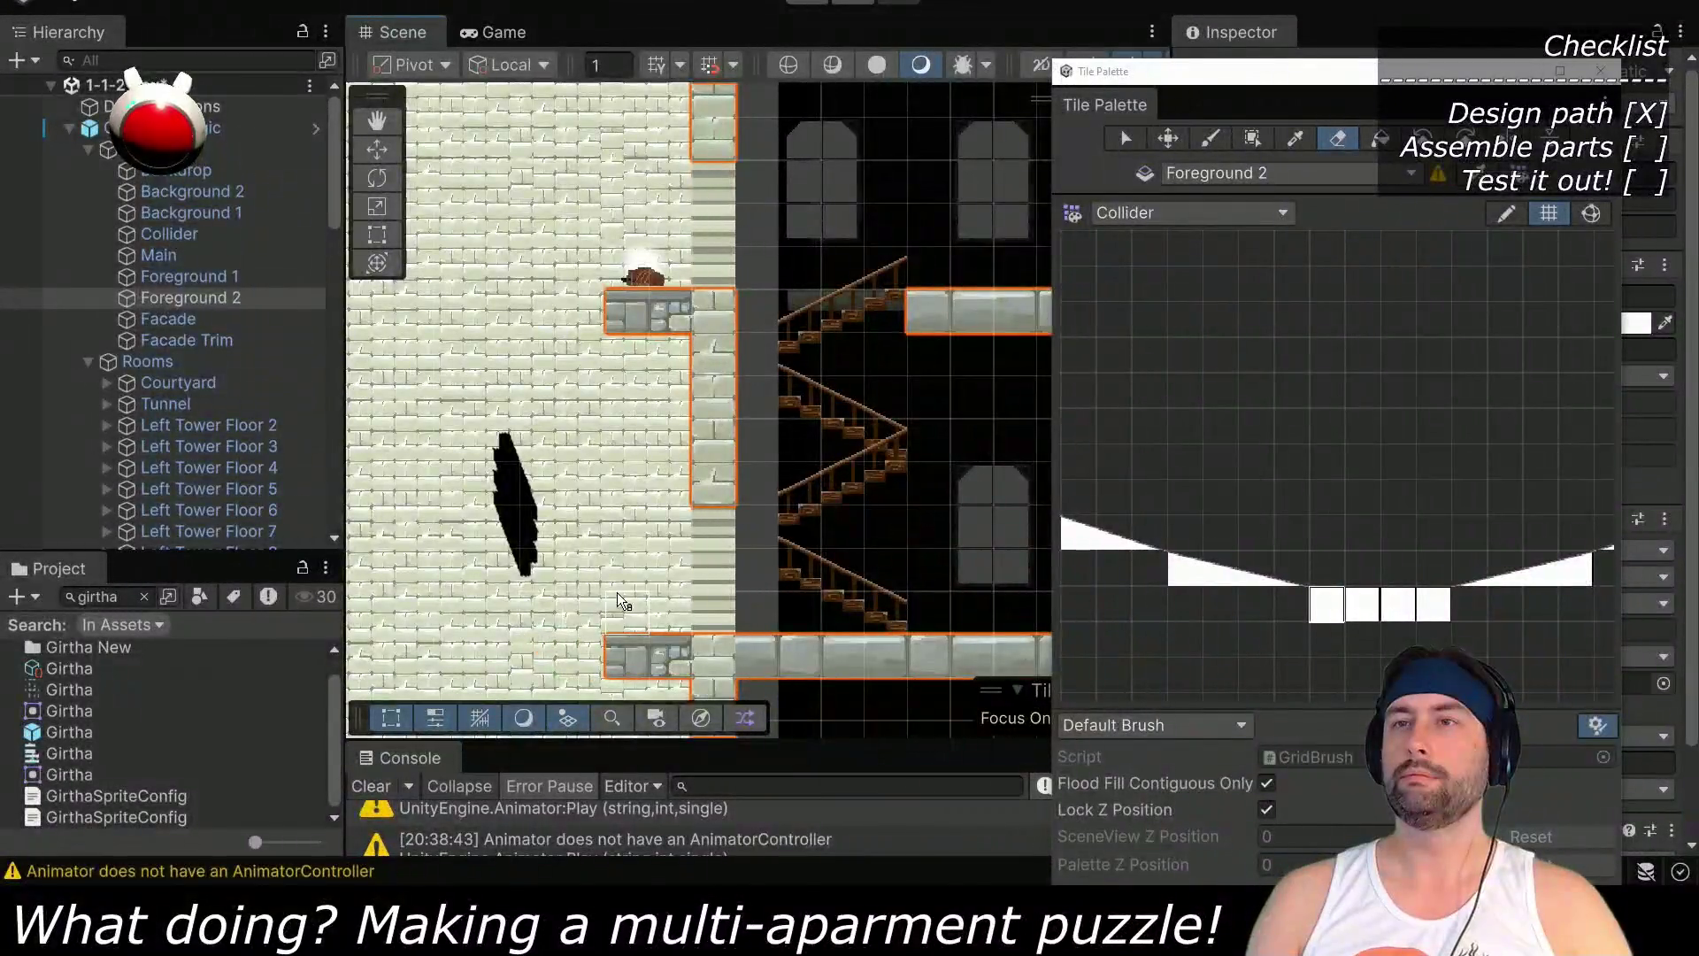
pyautogui.moveTo(619, 601); pyautogui.dragTo(599, 183)
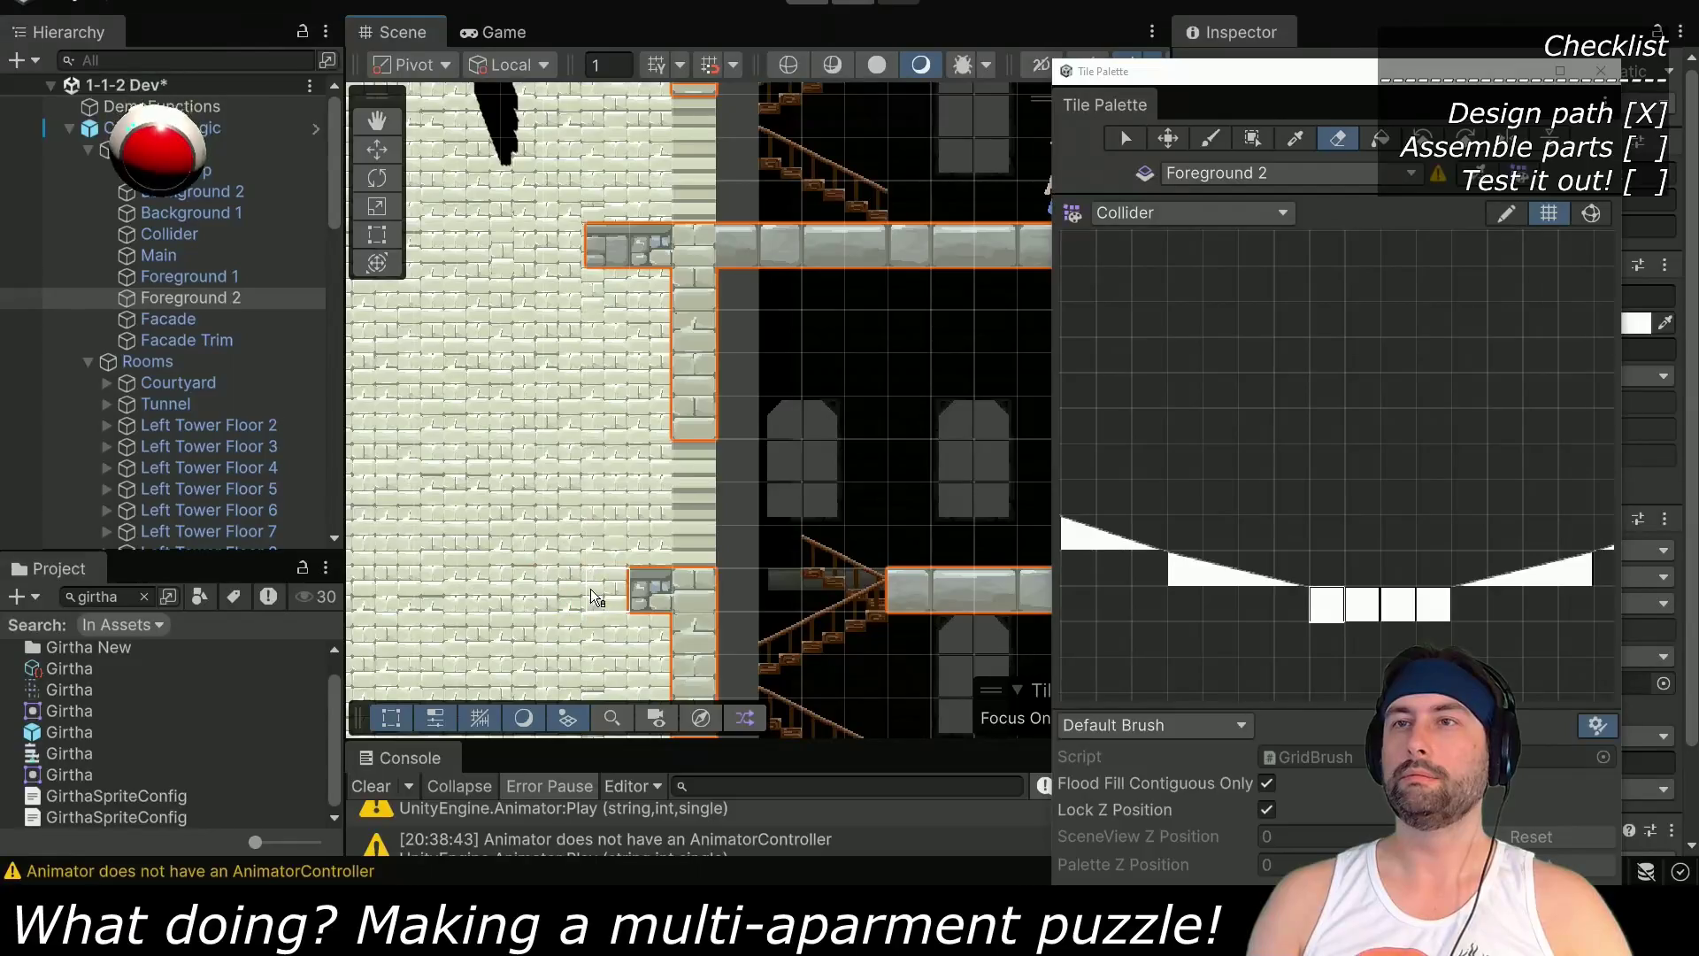
pyautogui.click(1185, 212)
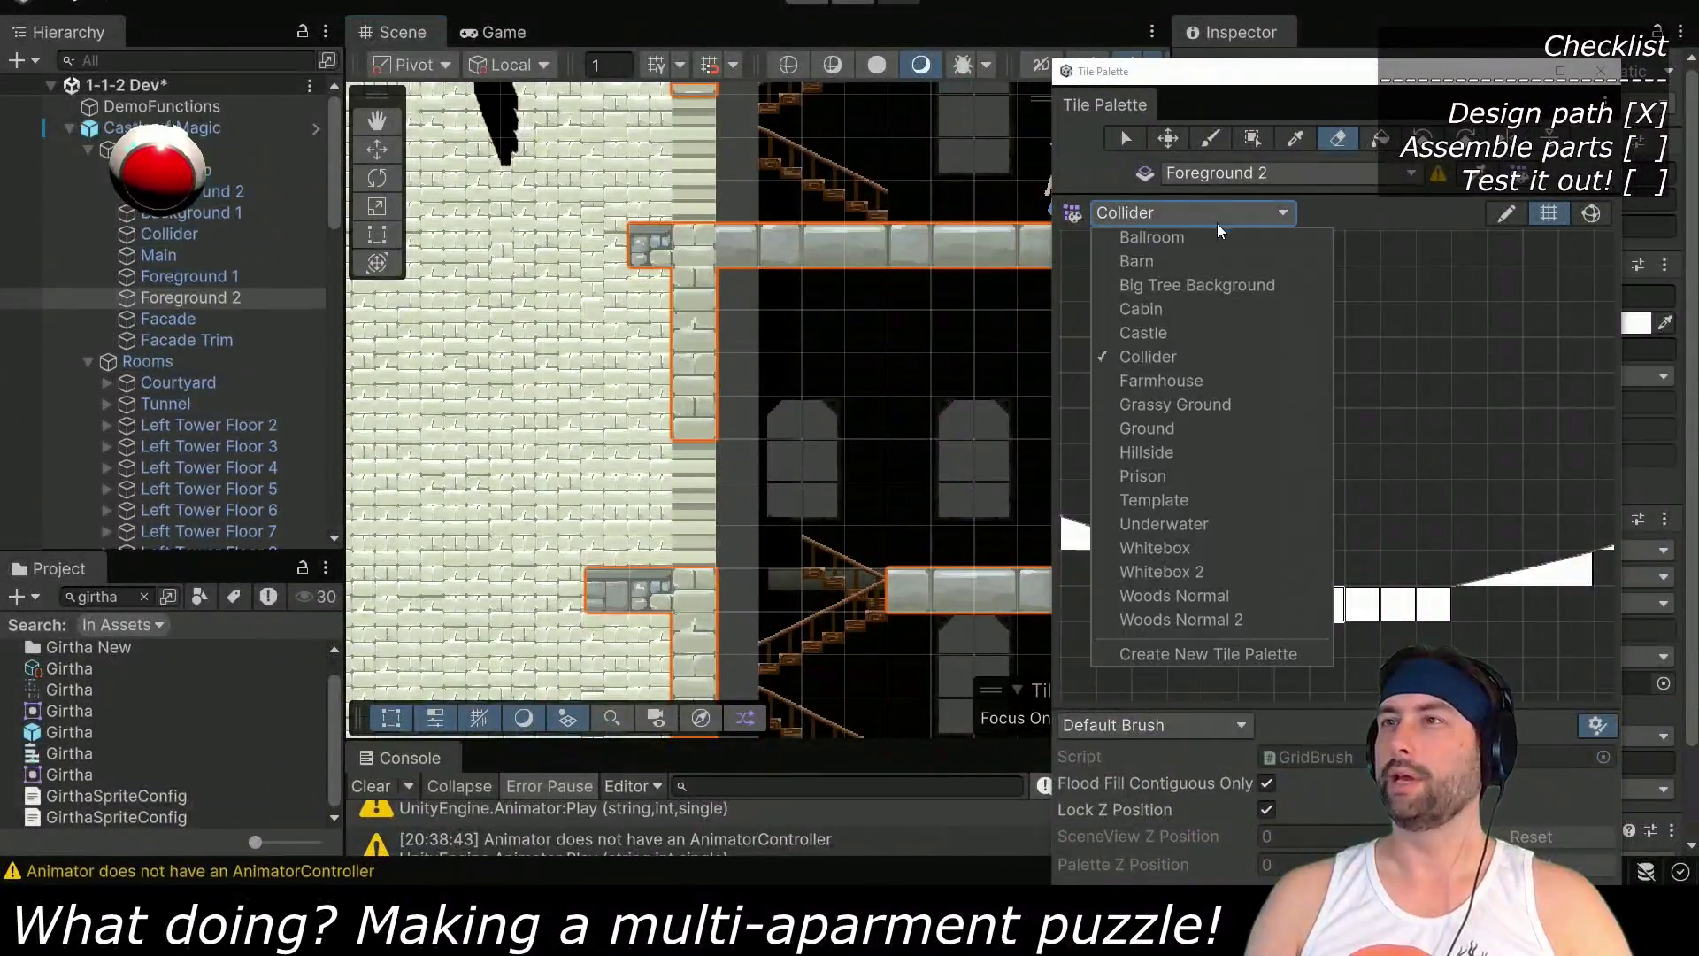
# From the Castle palette, paint a stone ledge tile and a pillar-cap tile onto the upper ledge
pyautogui.click(1143, 333)
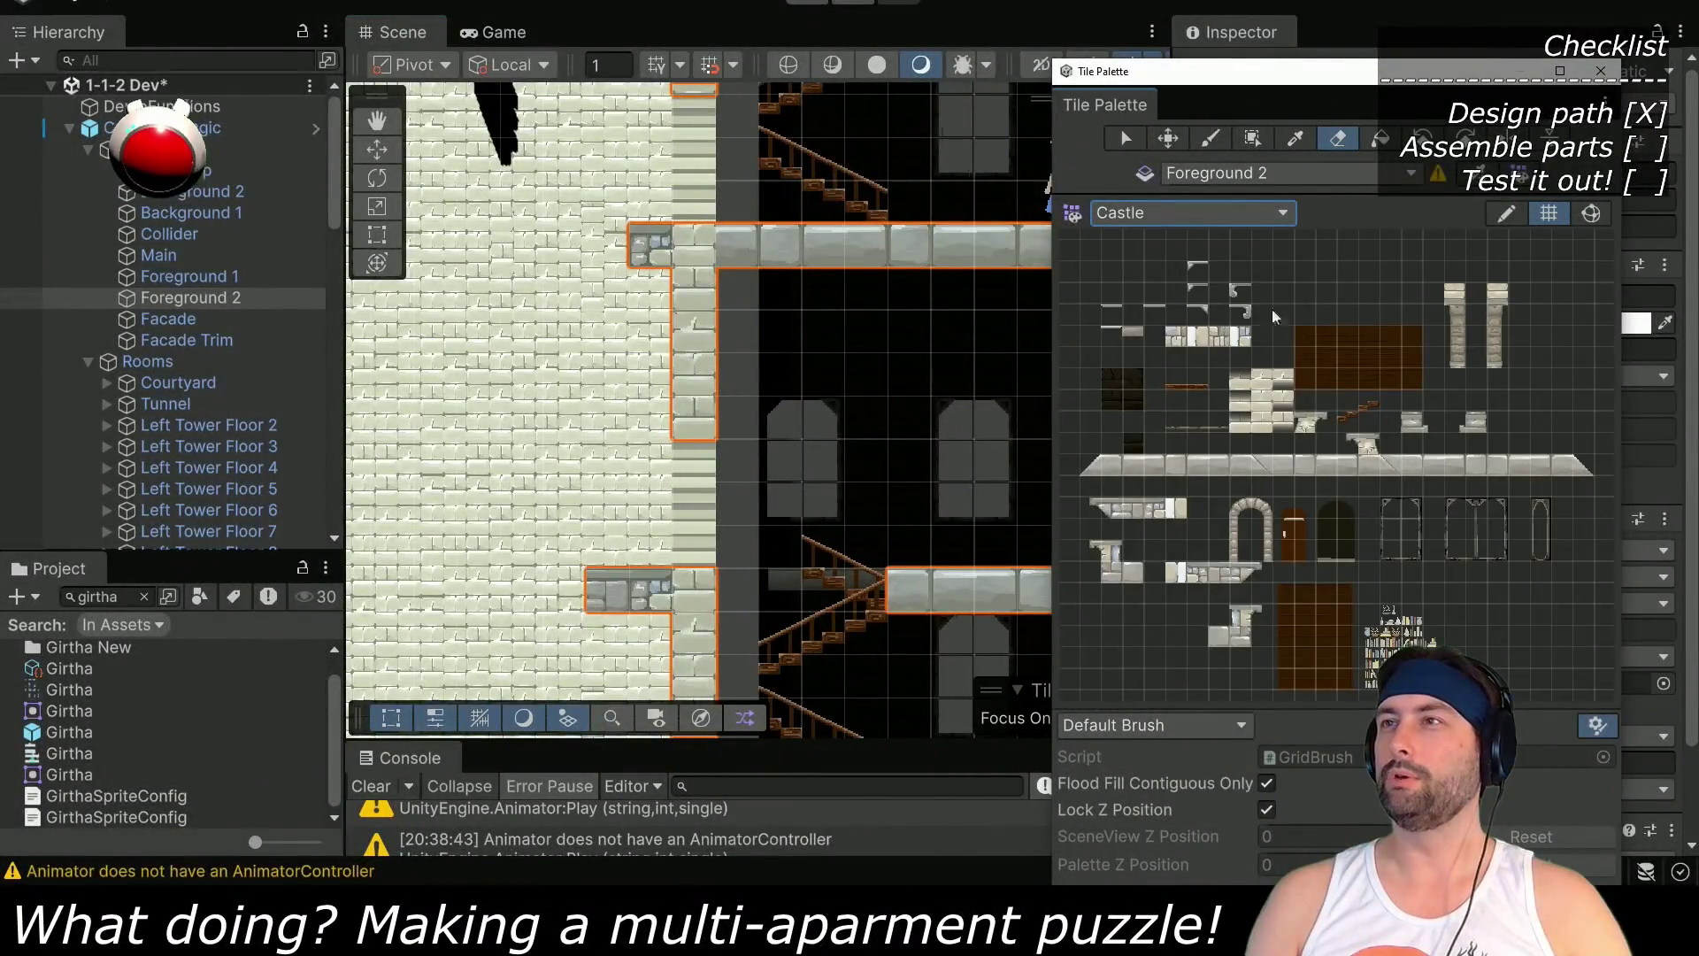
pyautogui.click(1111, 511)
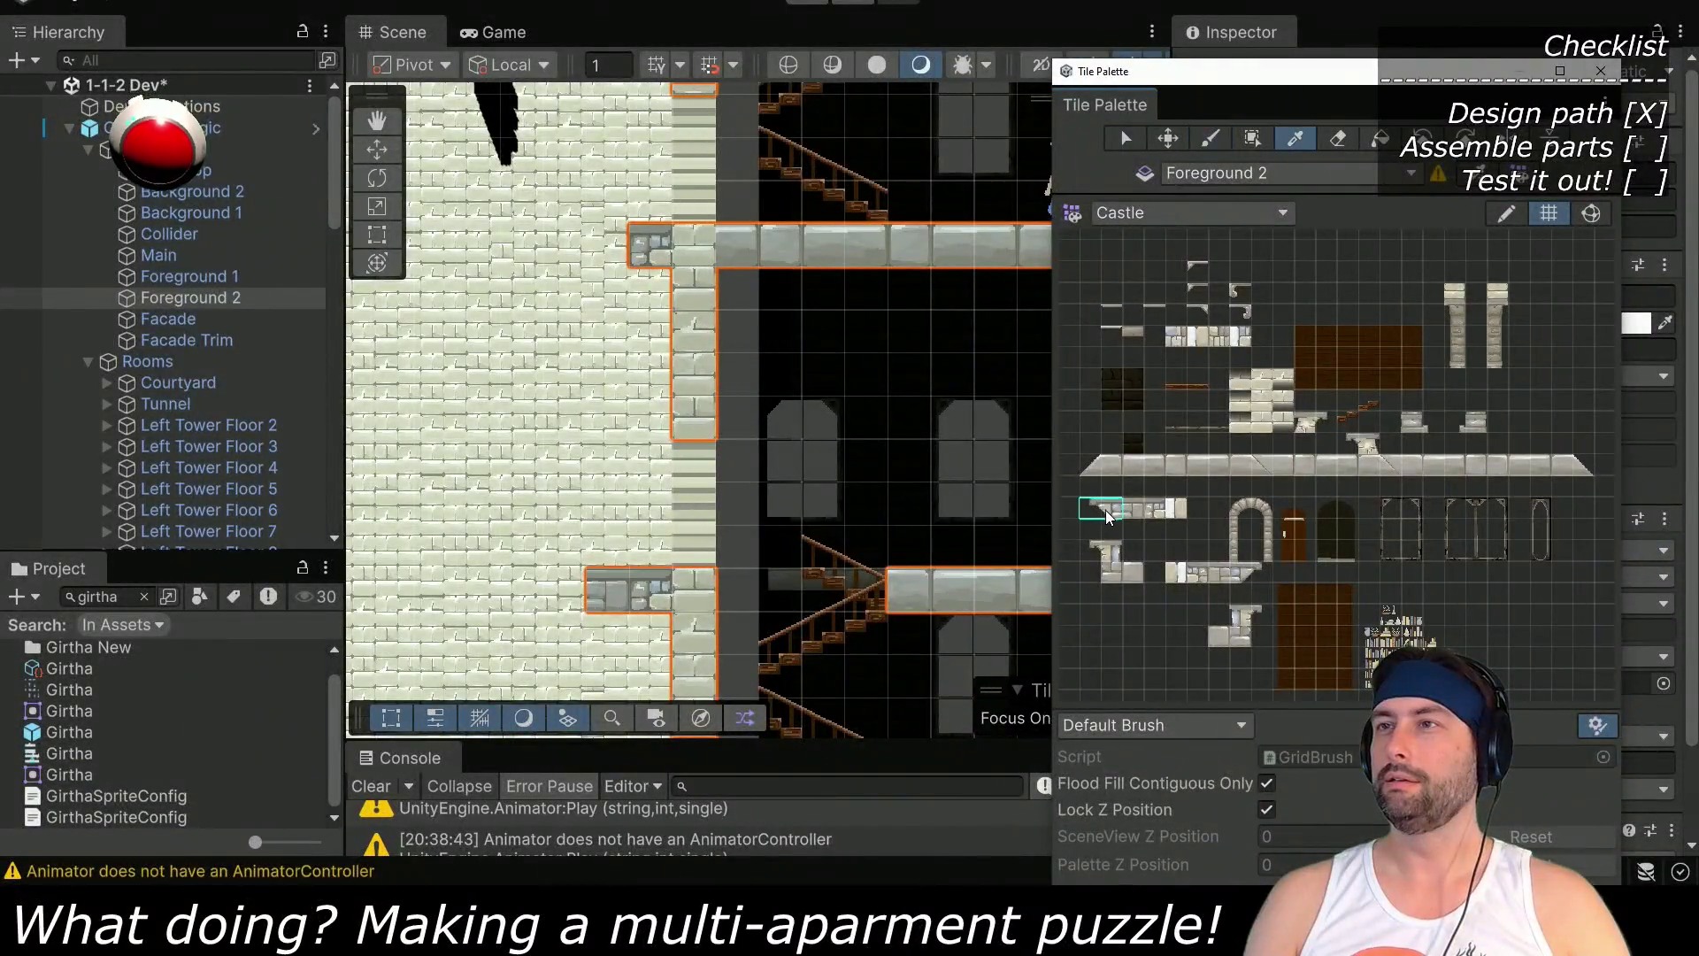
pyautogui.click(607, 259)
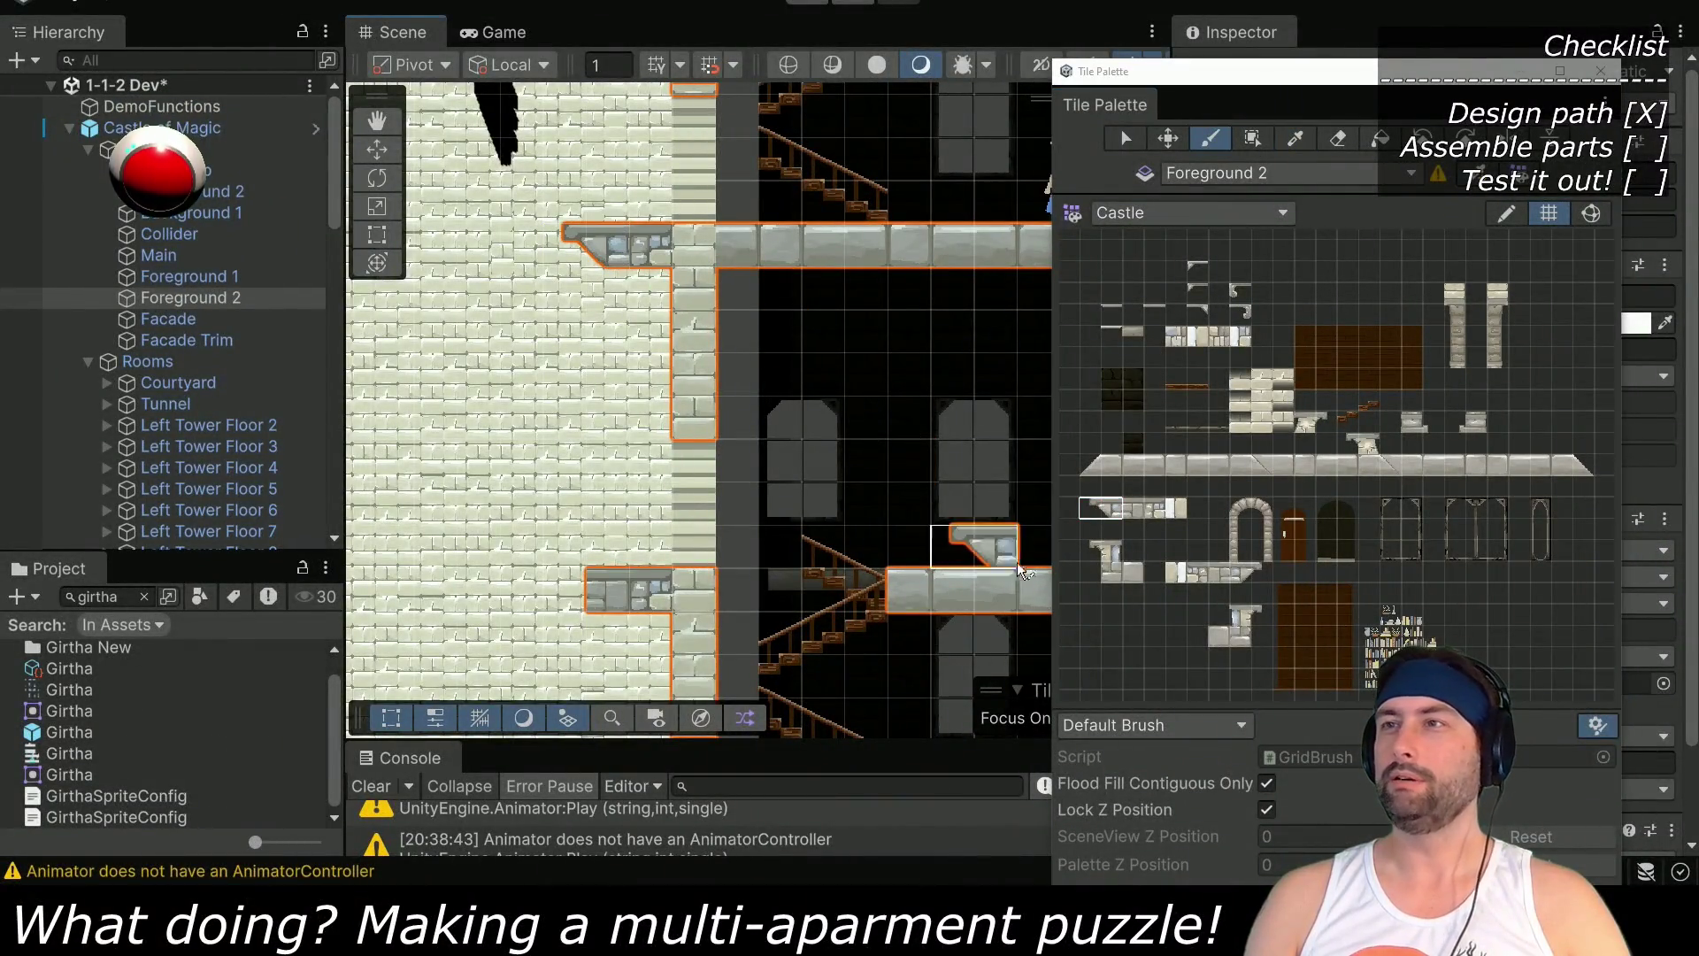
pyautogui.click(1111, 559)
pyautogui.click(602, 222)
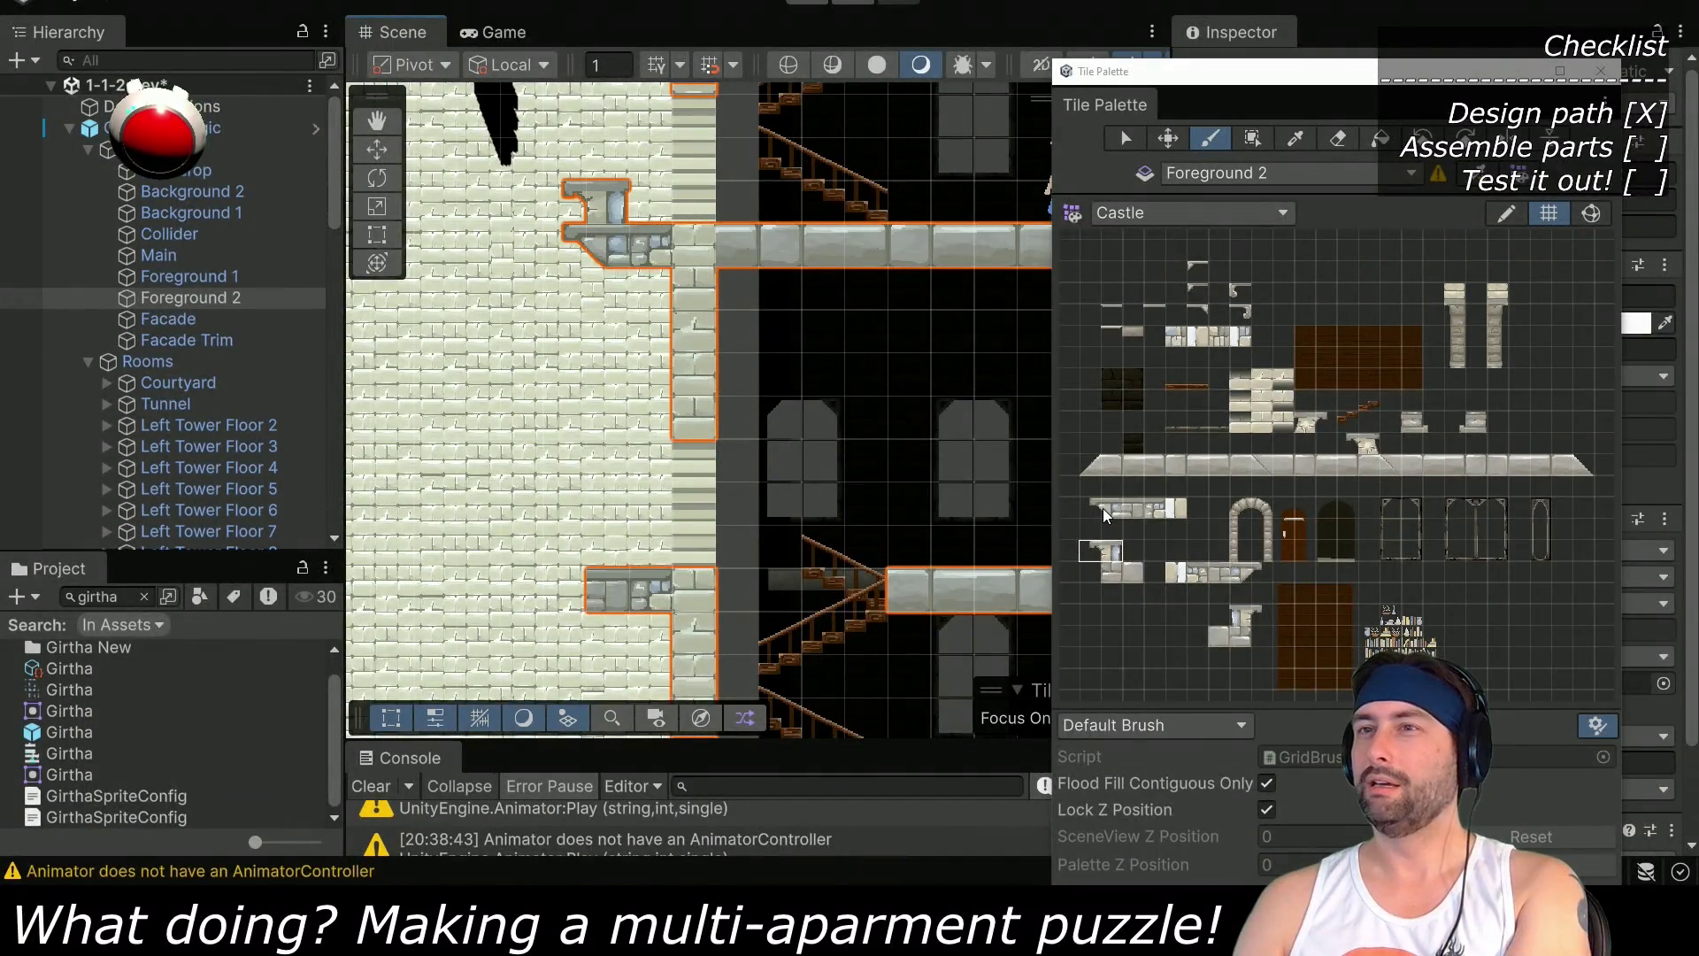
# Paint small tiles above the lower platform and under the upper one, then target the Collider tilemap
pyautogui.moveTo(1101, 508); pyautogui.dragTo(1136, 510)
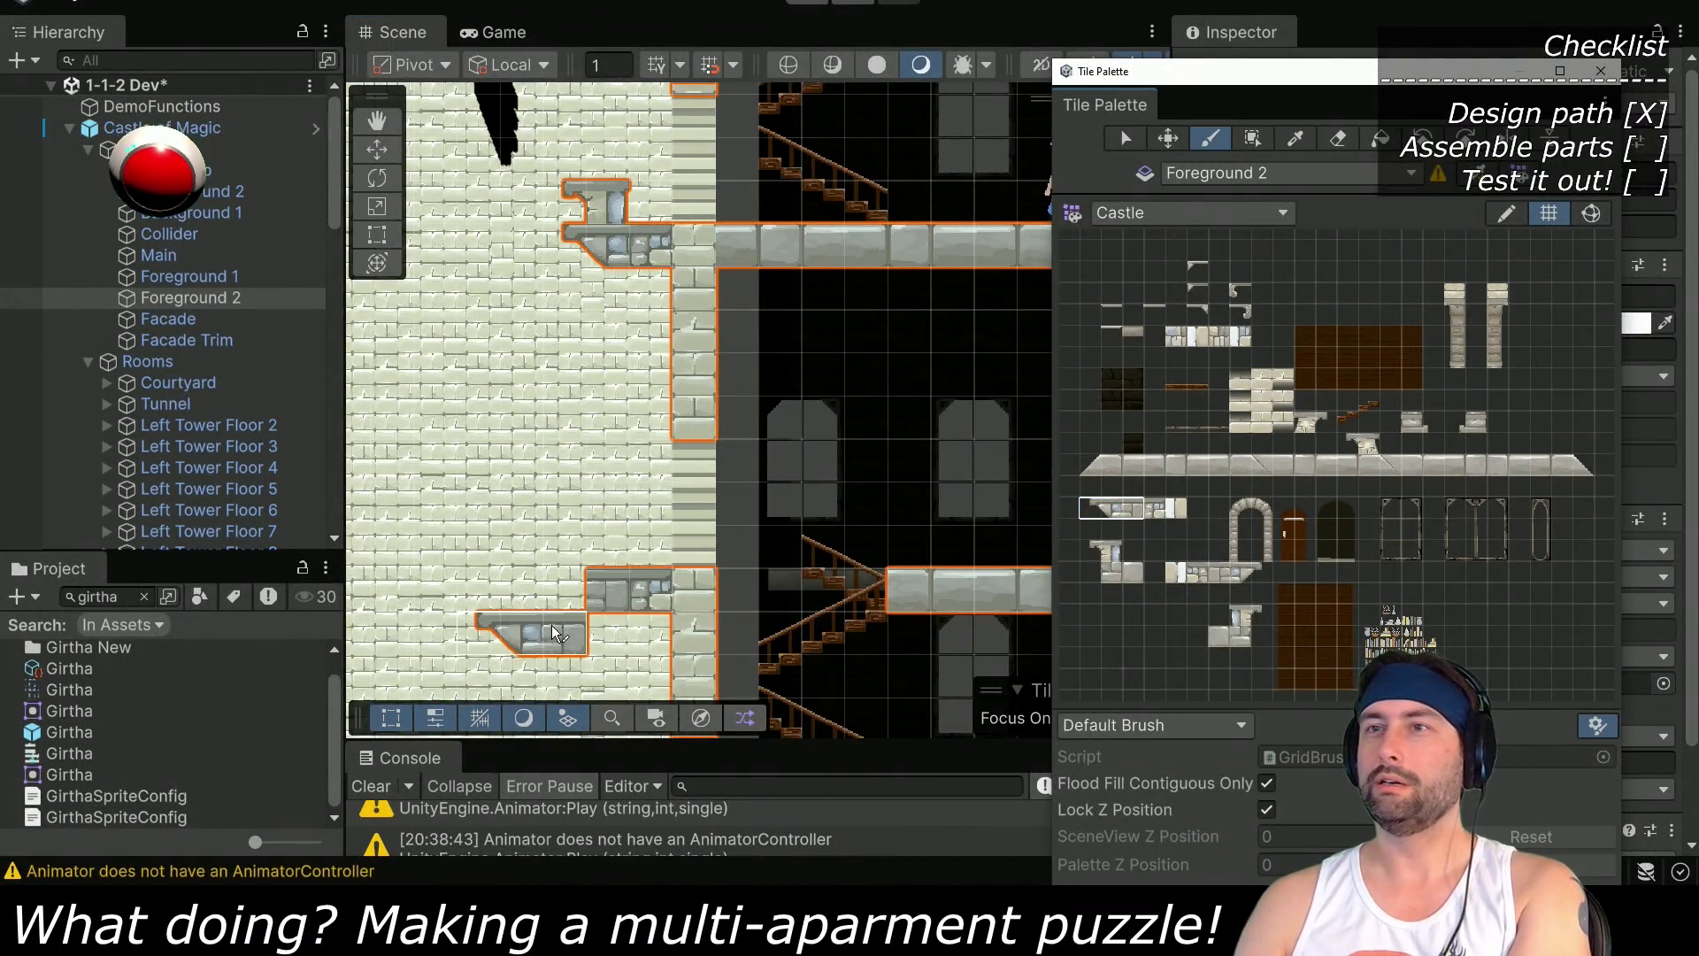
pyautogui.click(1098, 557)
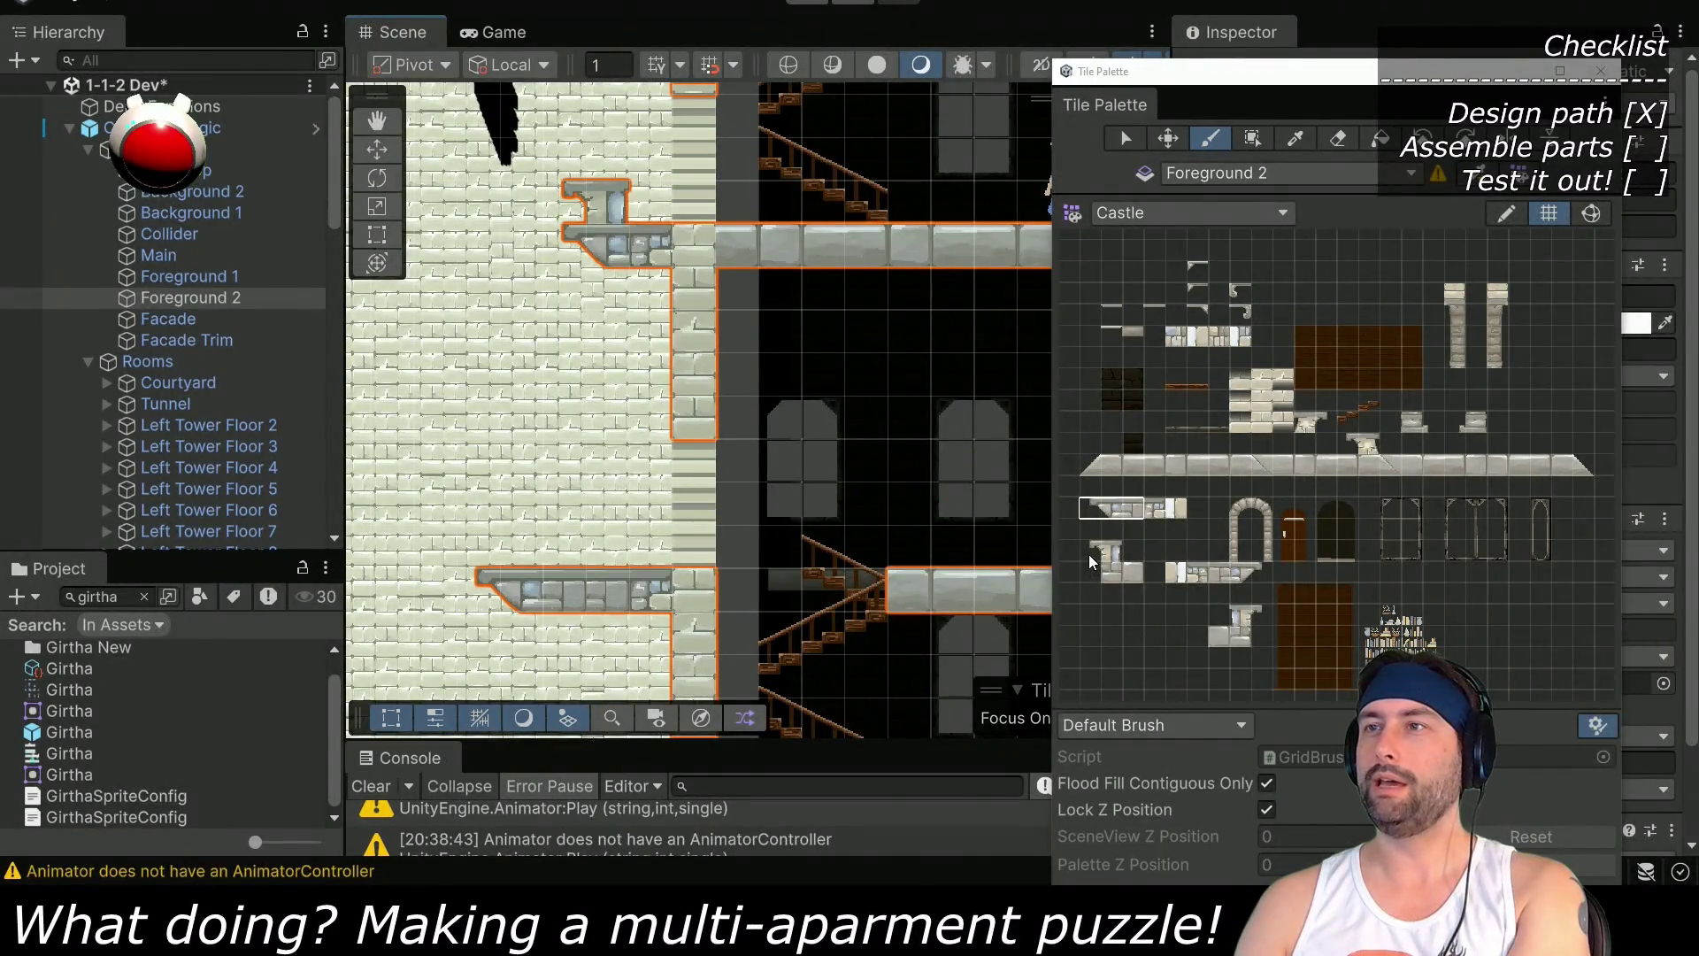
pyautogui.click(504, 550)
pyautogui.click(546, 291)
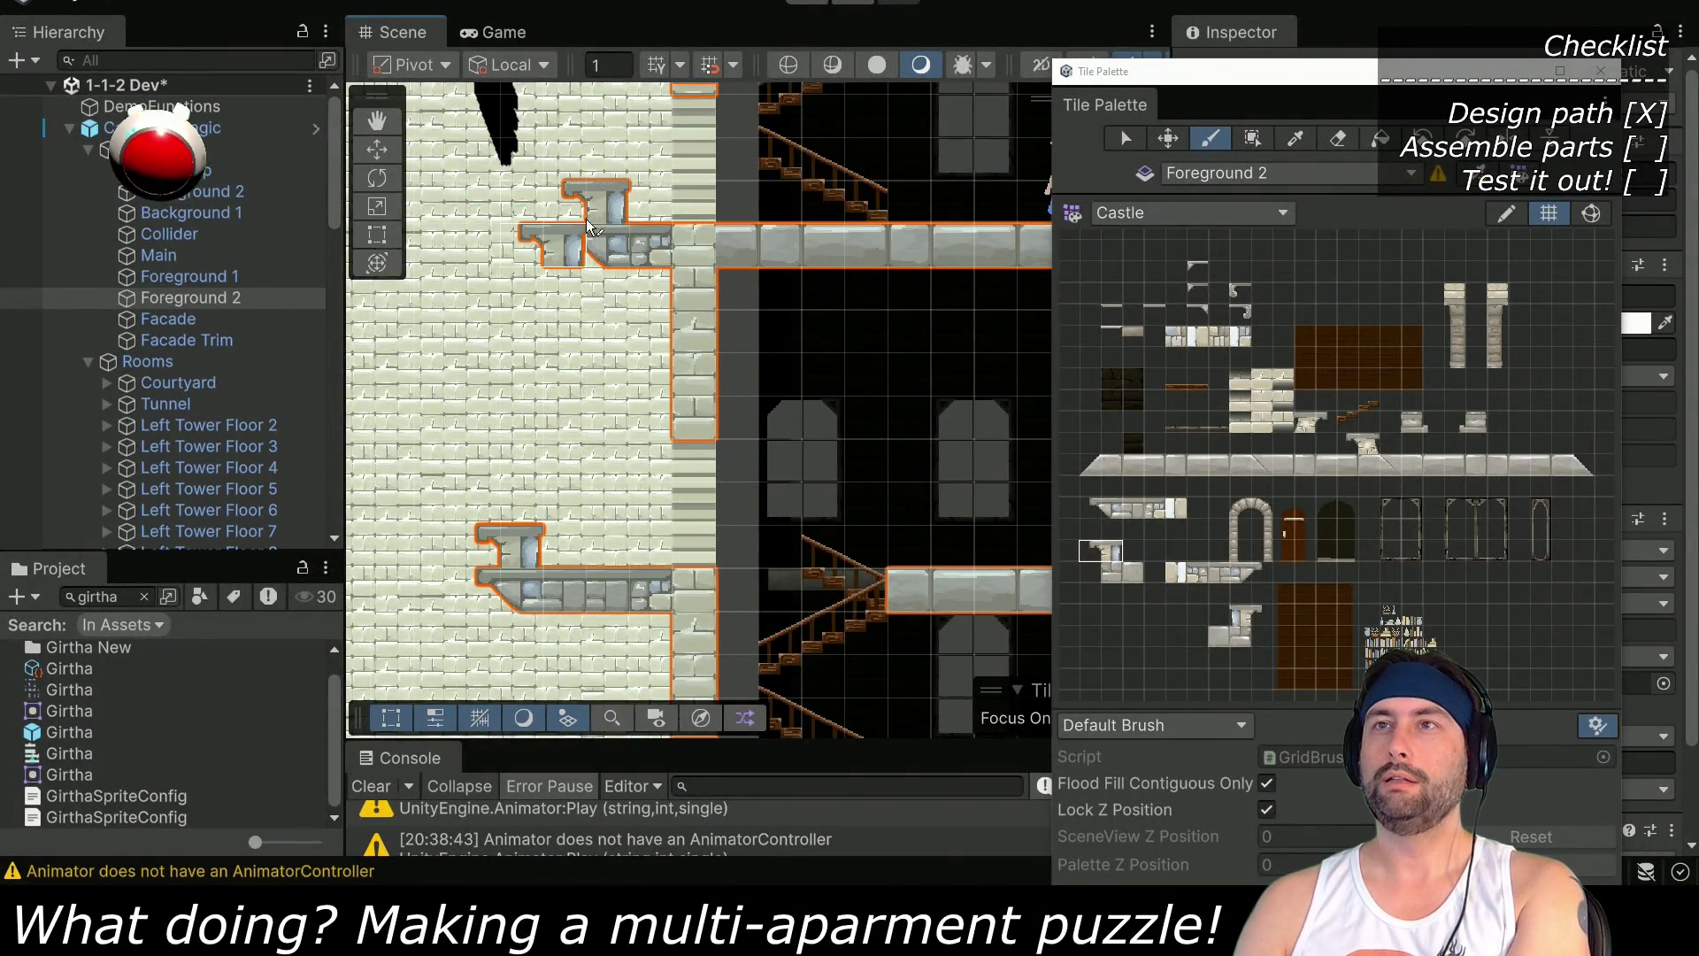
pyautogui.click(183, 235)
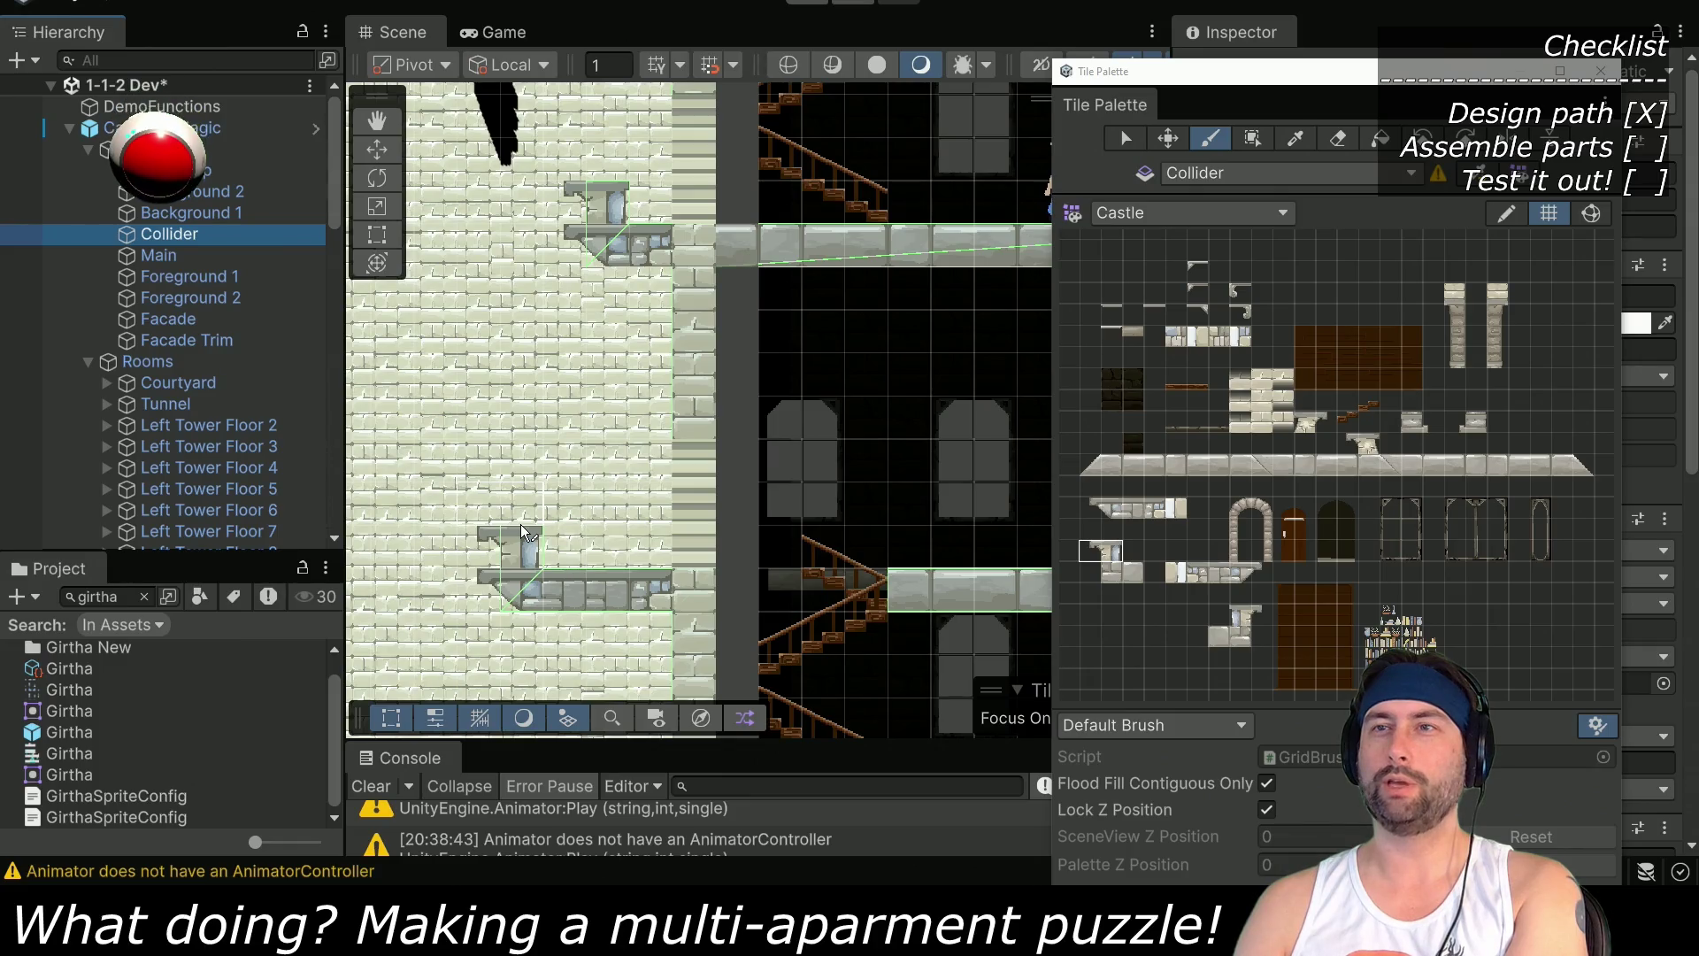
# On Foreground 2, paint a T-shaped pillar tile and a three-cell stone platform strip along the upper-left ledge
pyautogui.moveTo(522, 523); pyautogui.dragTo(548, 668)
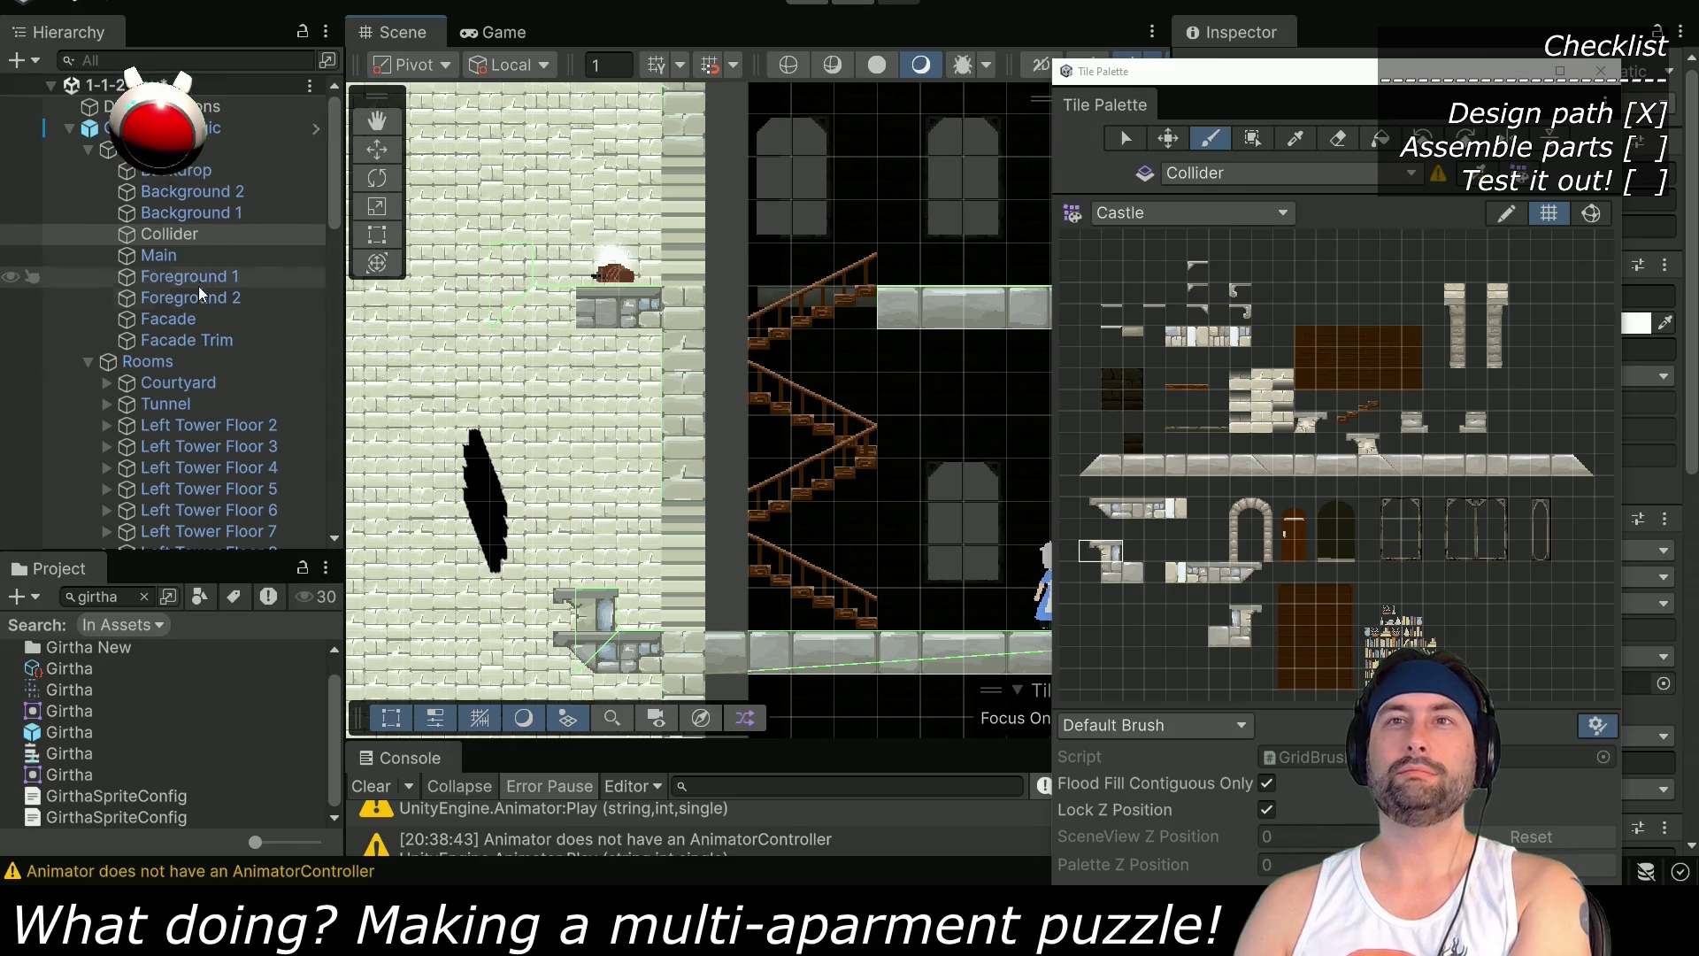
pyautogui.click(191, 301)
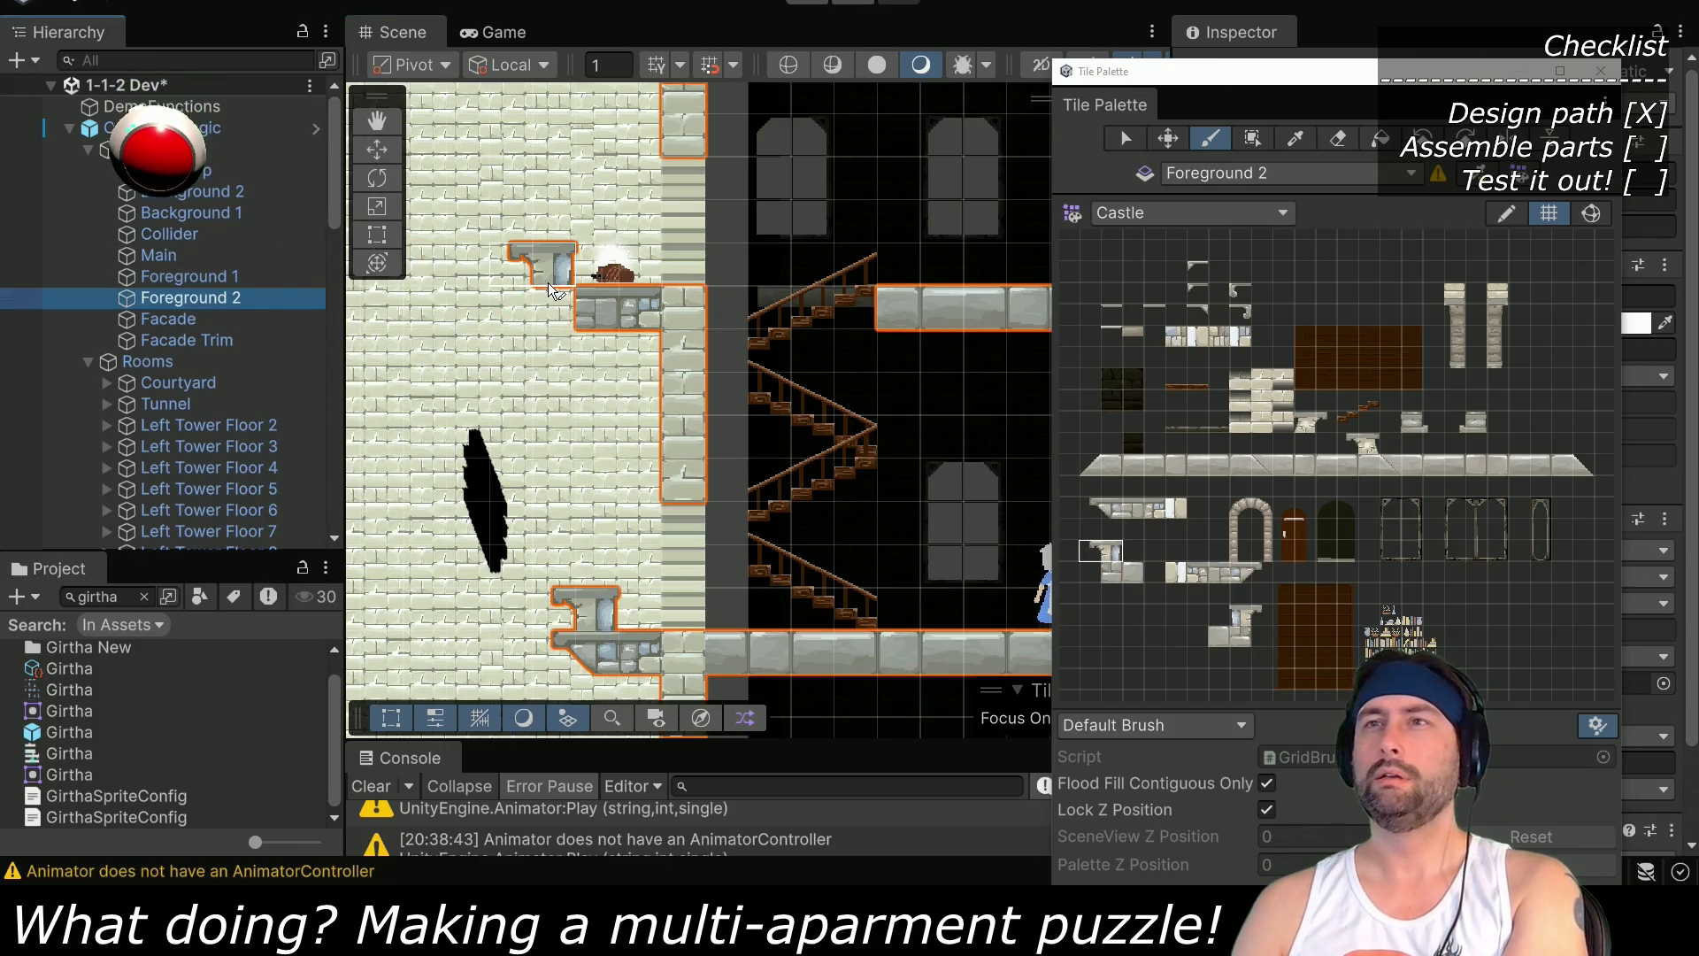
pyautogui.click(522, 283)
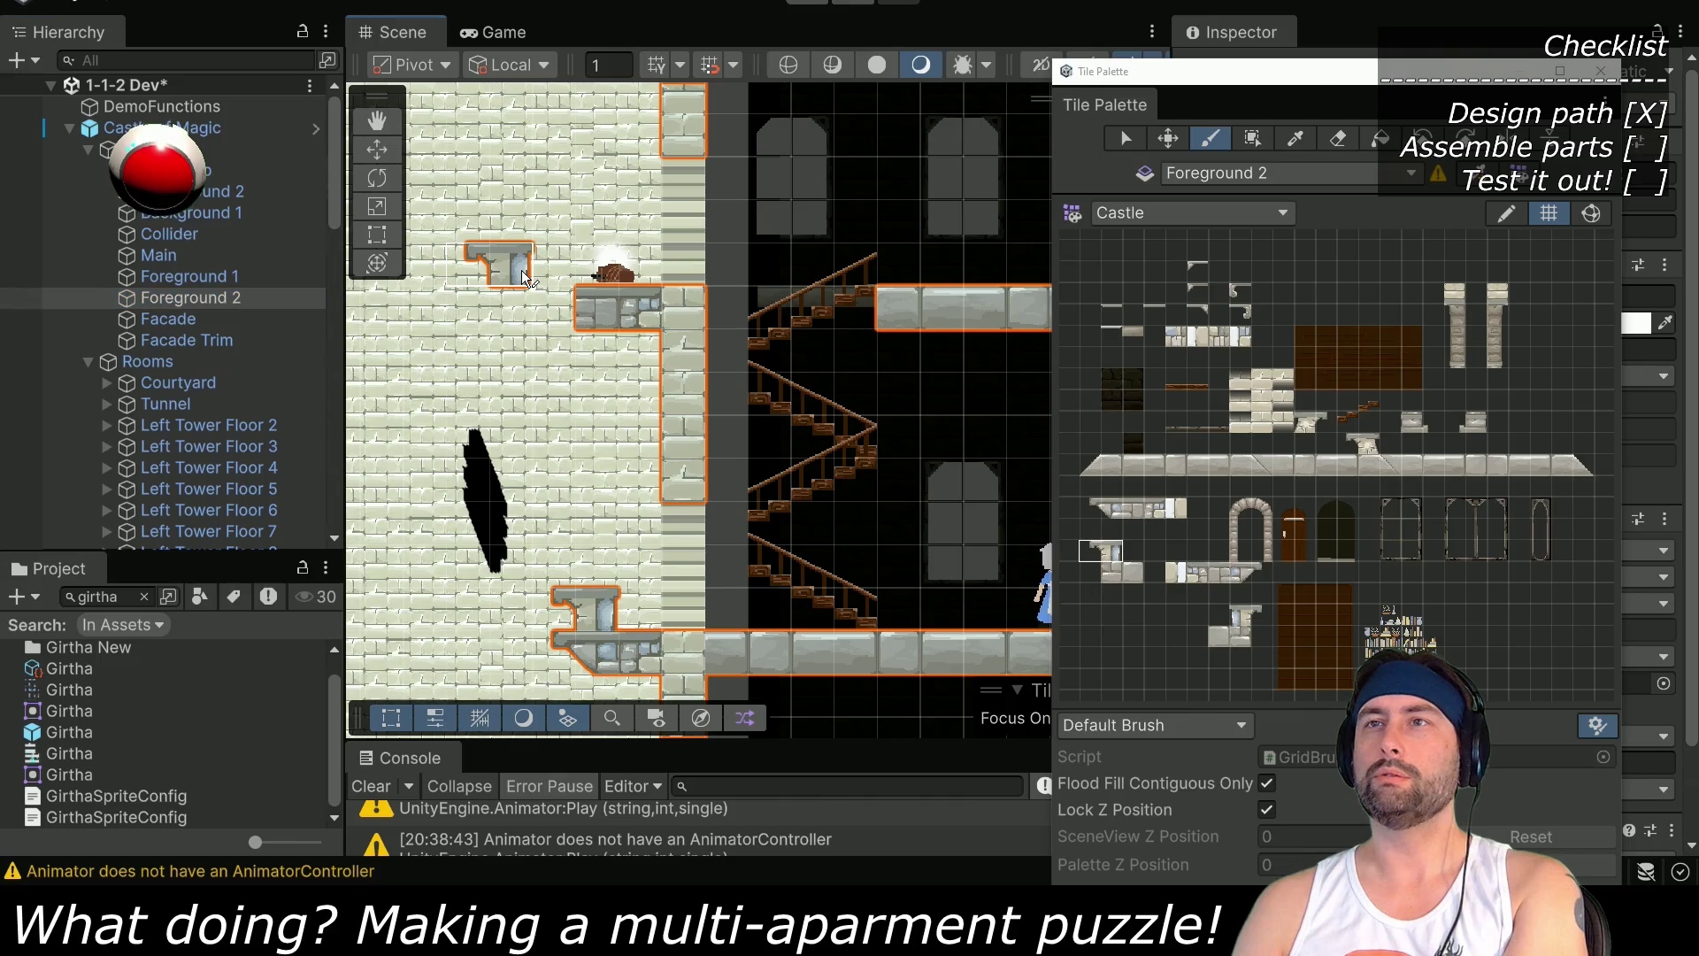
pyautogui.moveTo(1088, 509); pyautogui.dragTo(1131, 517)
pyautogui.moveTo(550, 304); pyautogui.dragTo(634, 304)
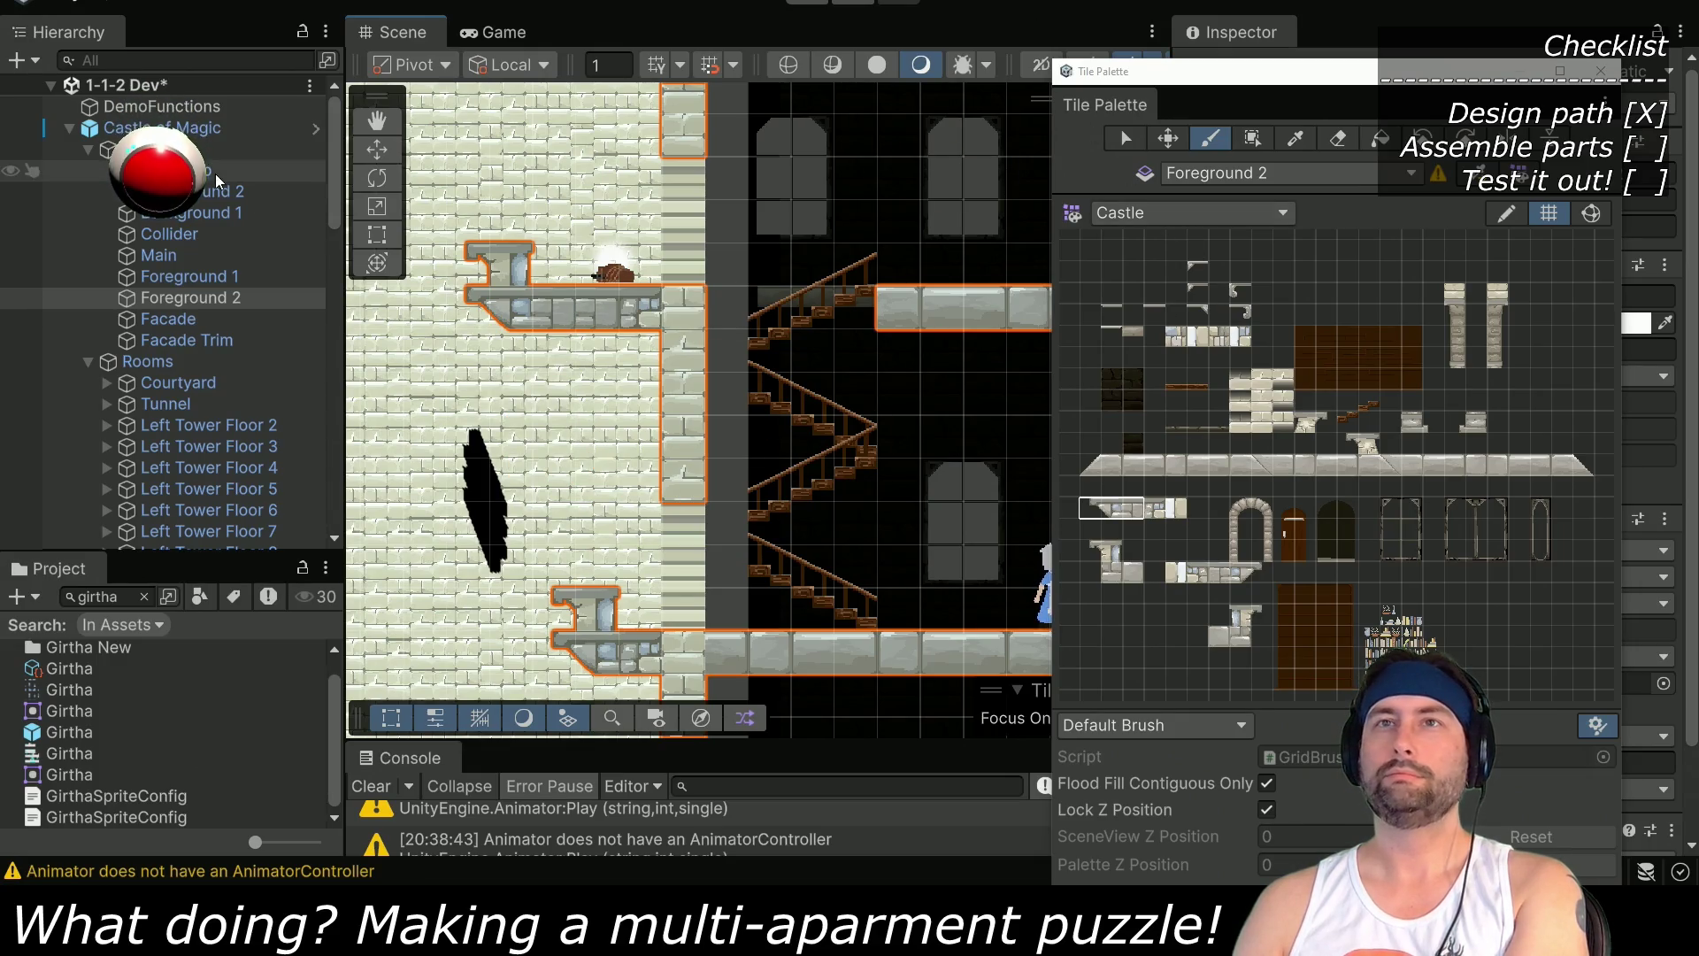
pyautogui.scroll(-5, 575, 442)
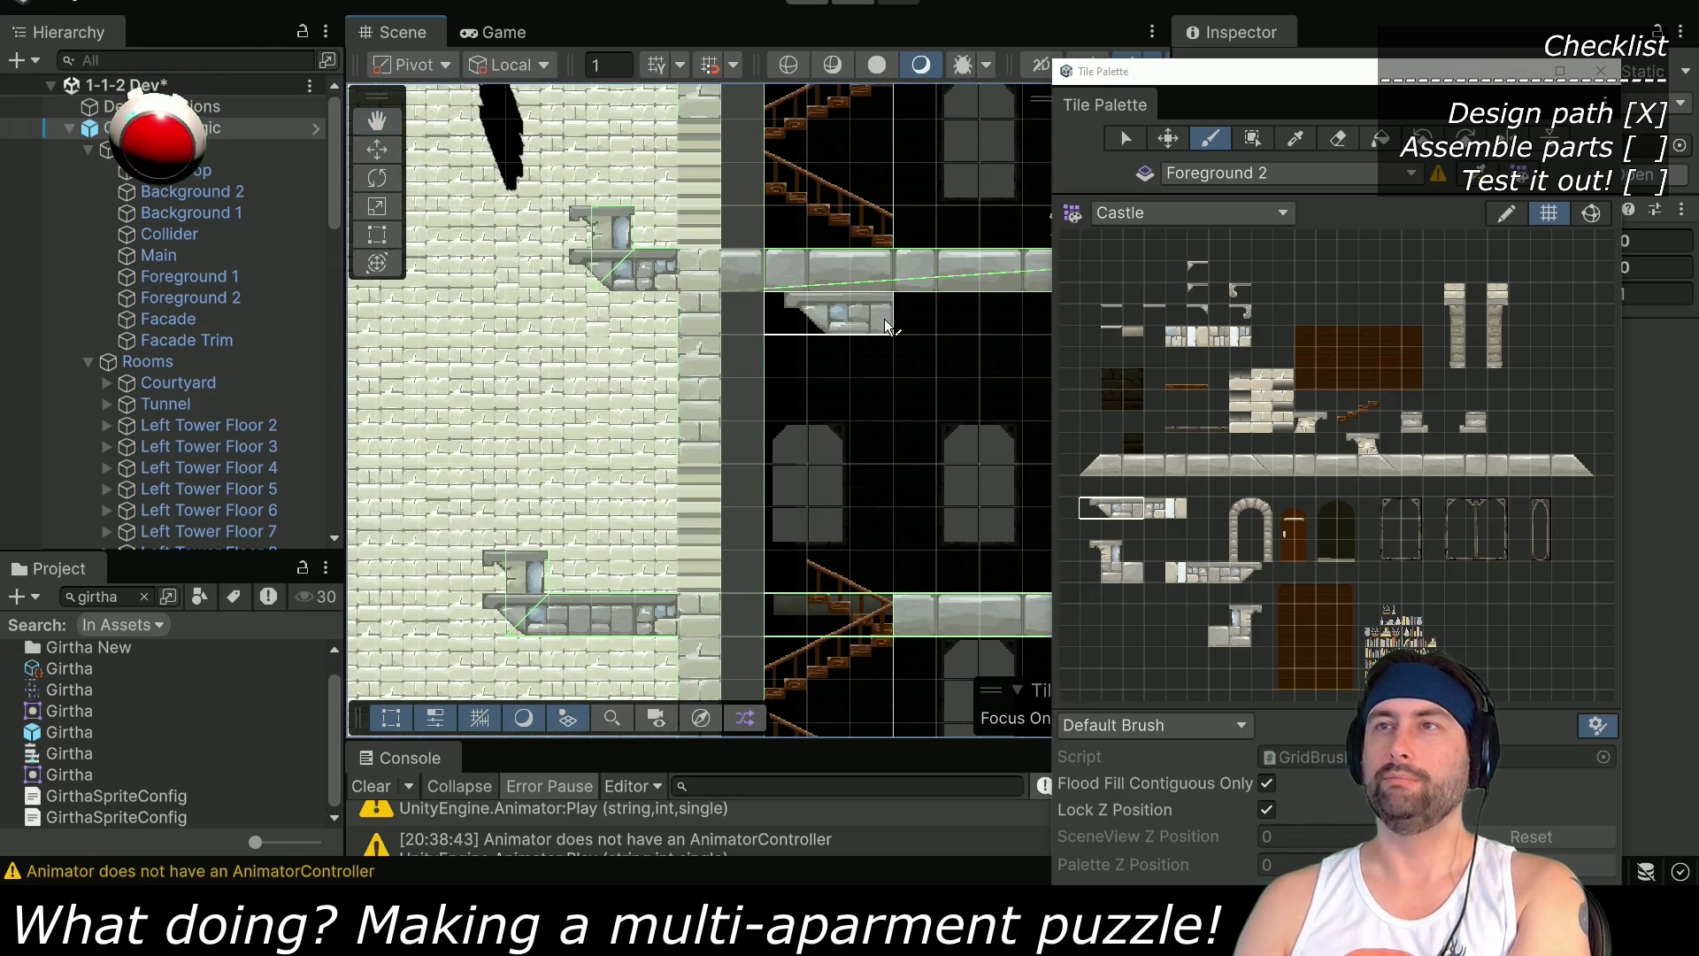
# Pan across the tower wall ledges to the apartment floors and close the Tile Palette
pyautogui.scroll(5, 921, 306)
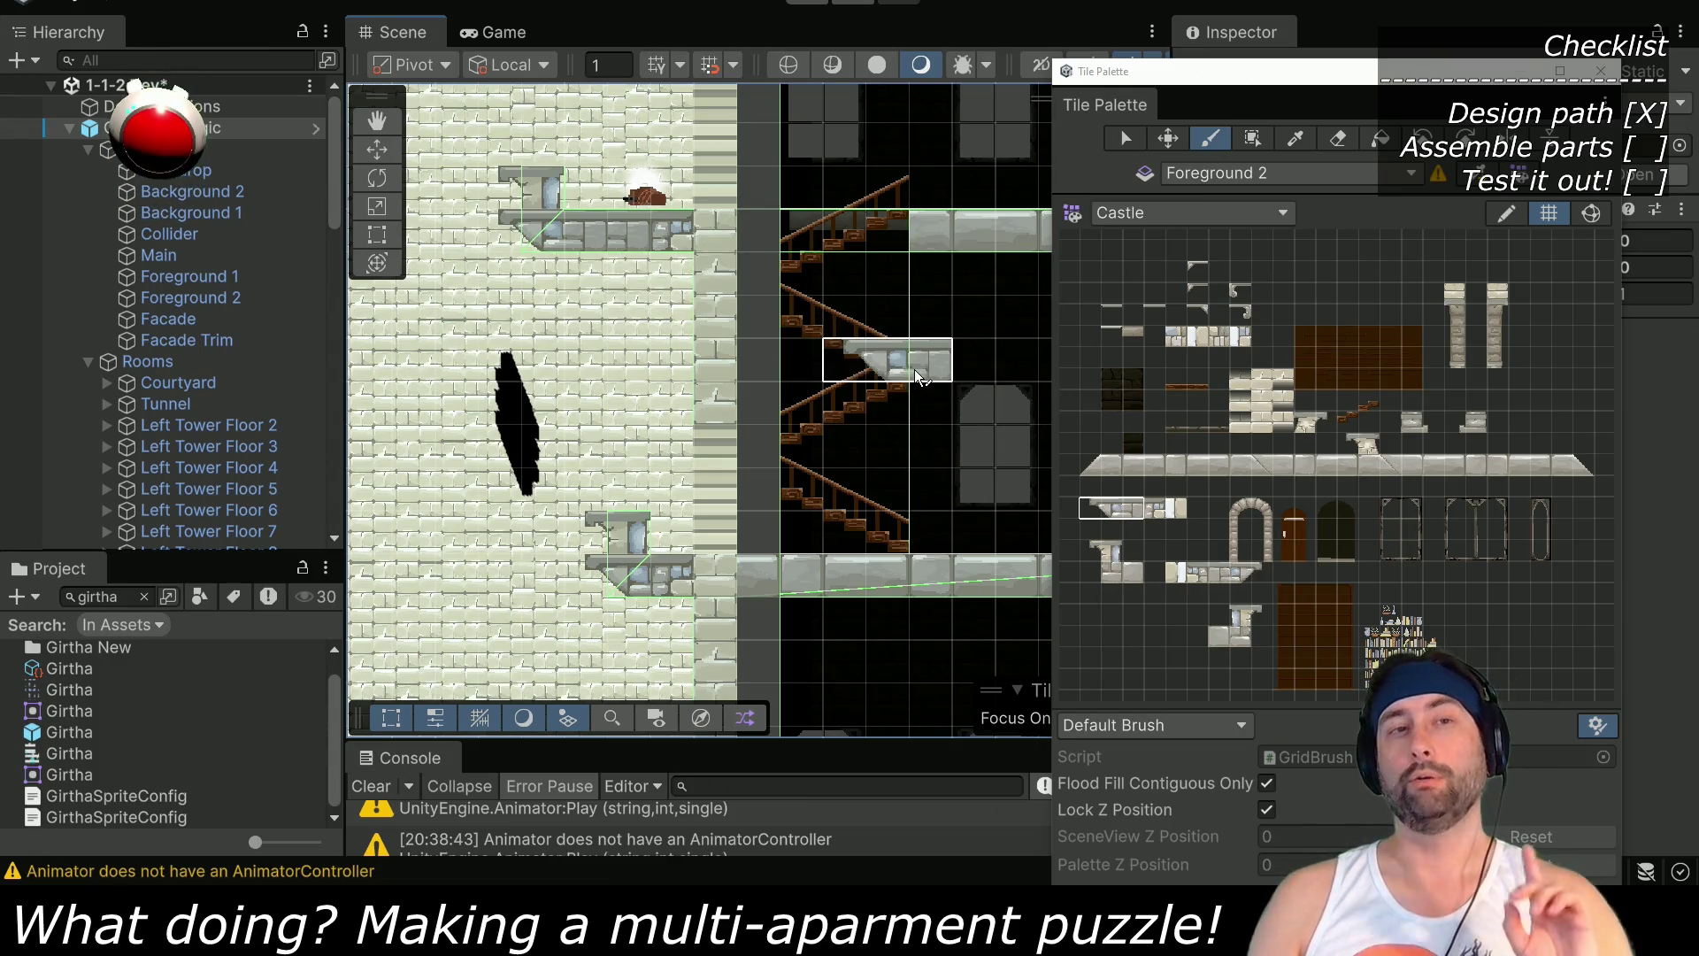
pyautogui.scroll(-10, 922, 359)
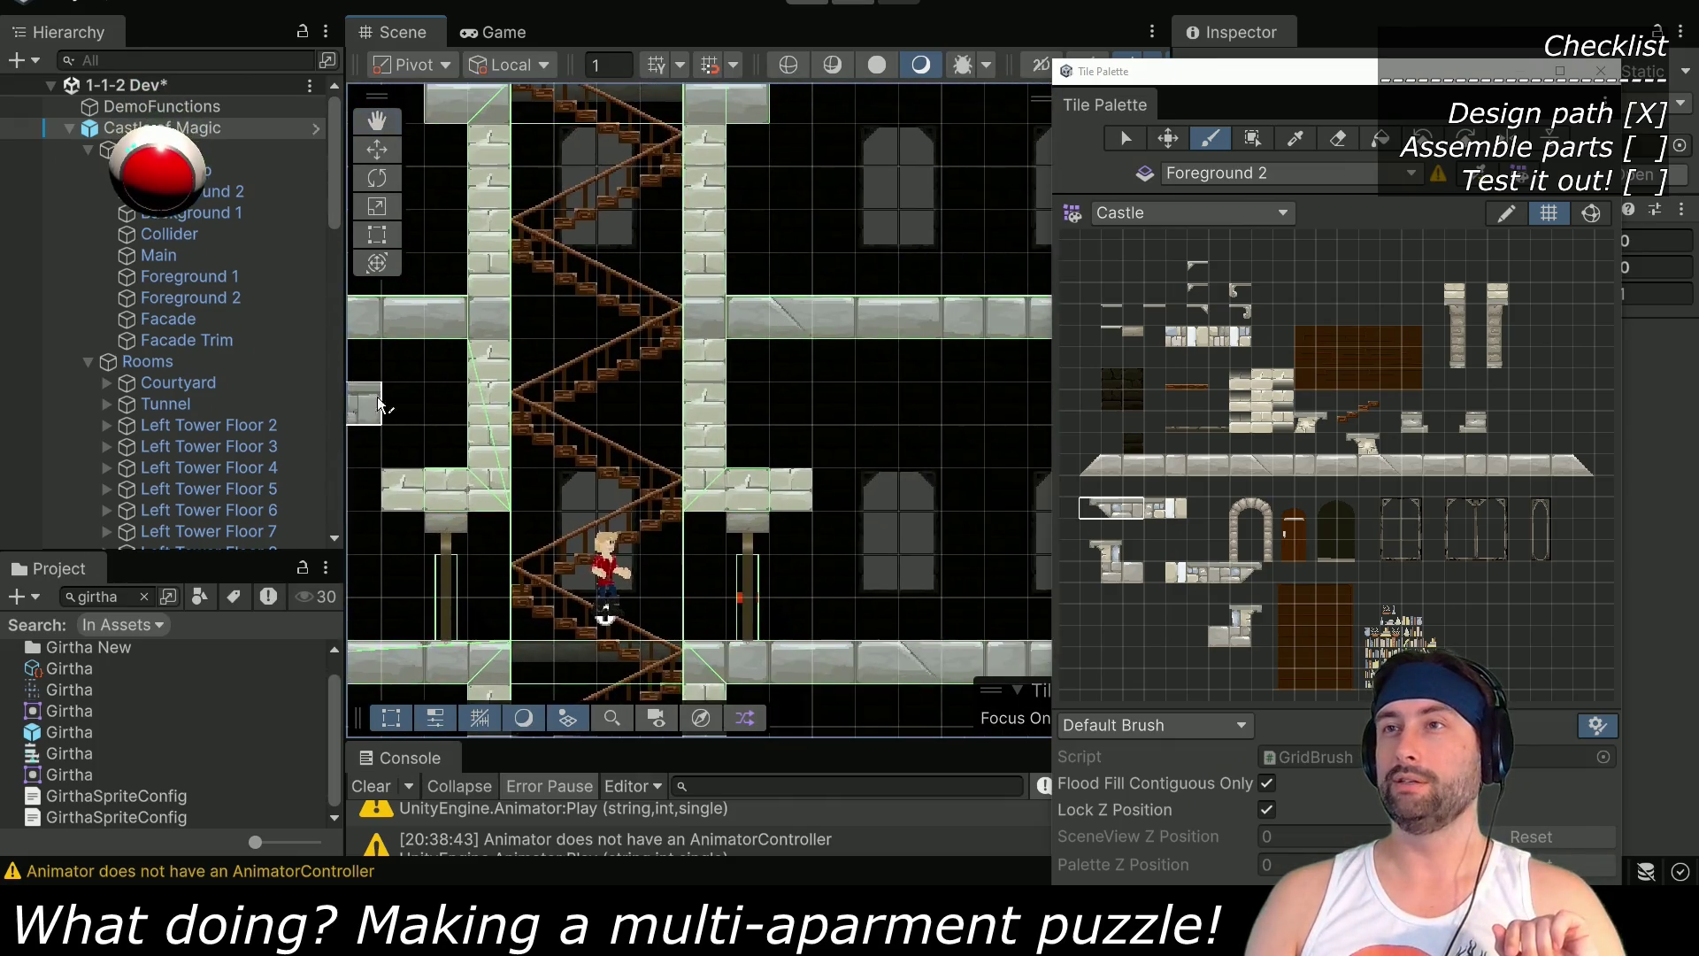
pyautogui.hscroll(5, 594, 390)
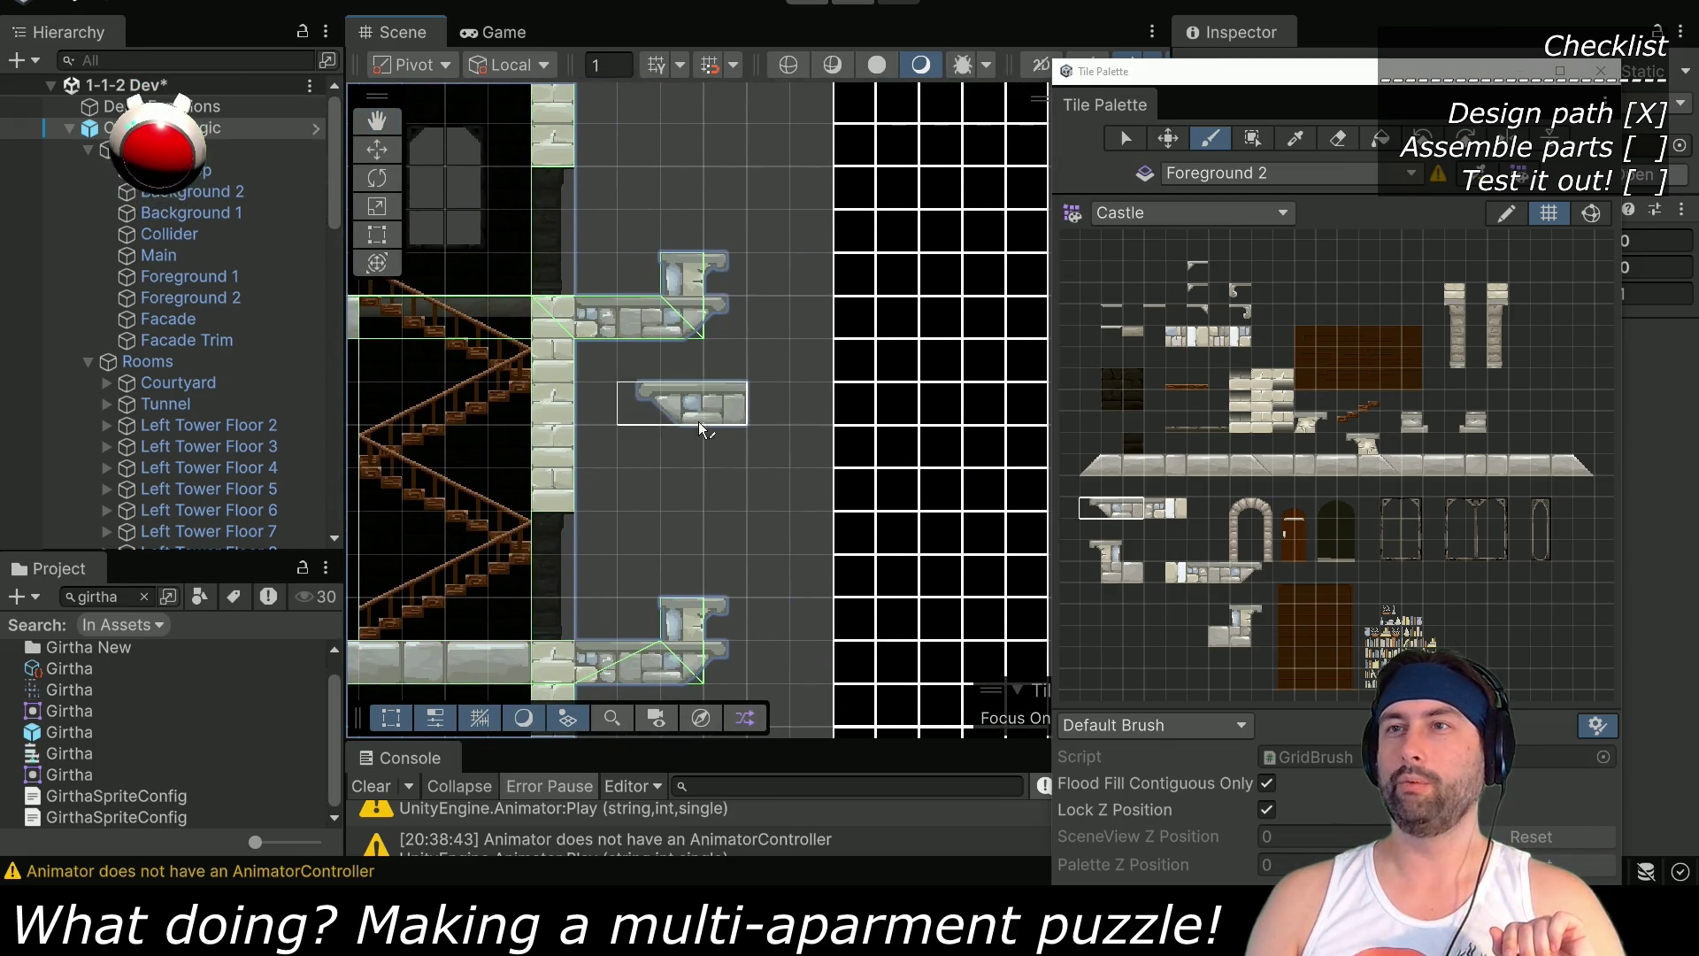
pyautogui.scroll(-3, 708, 510)
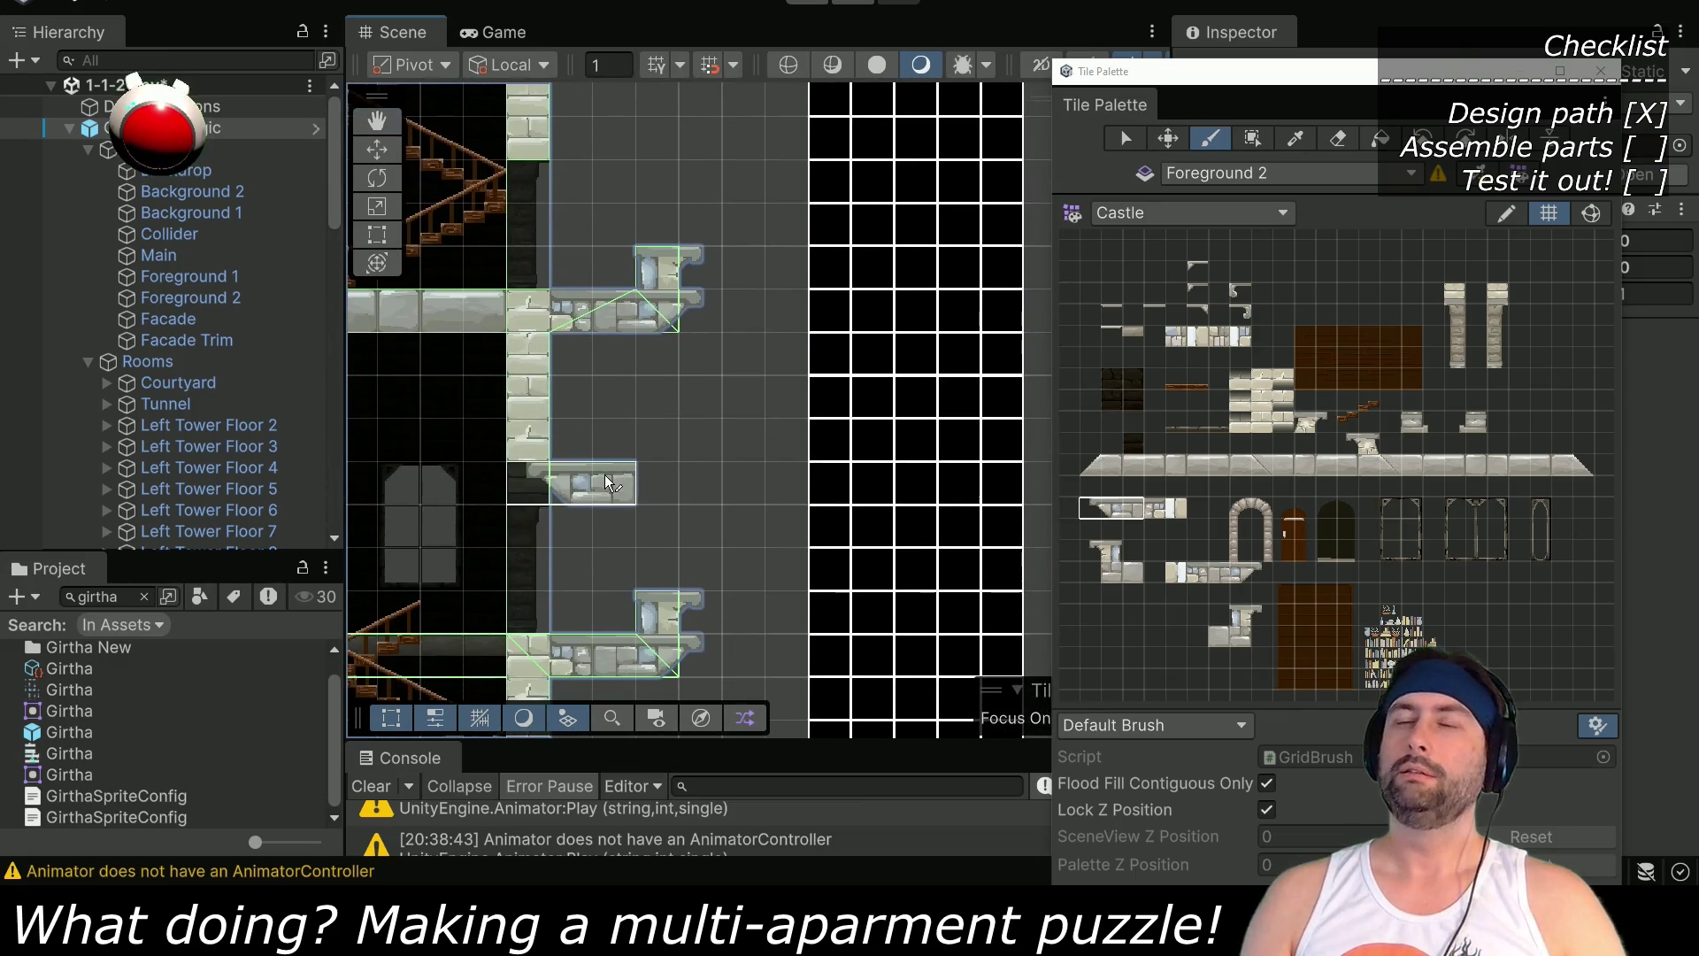
pyautogui.scroll(-2, 602, 504)
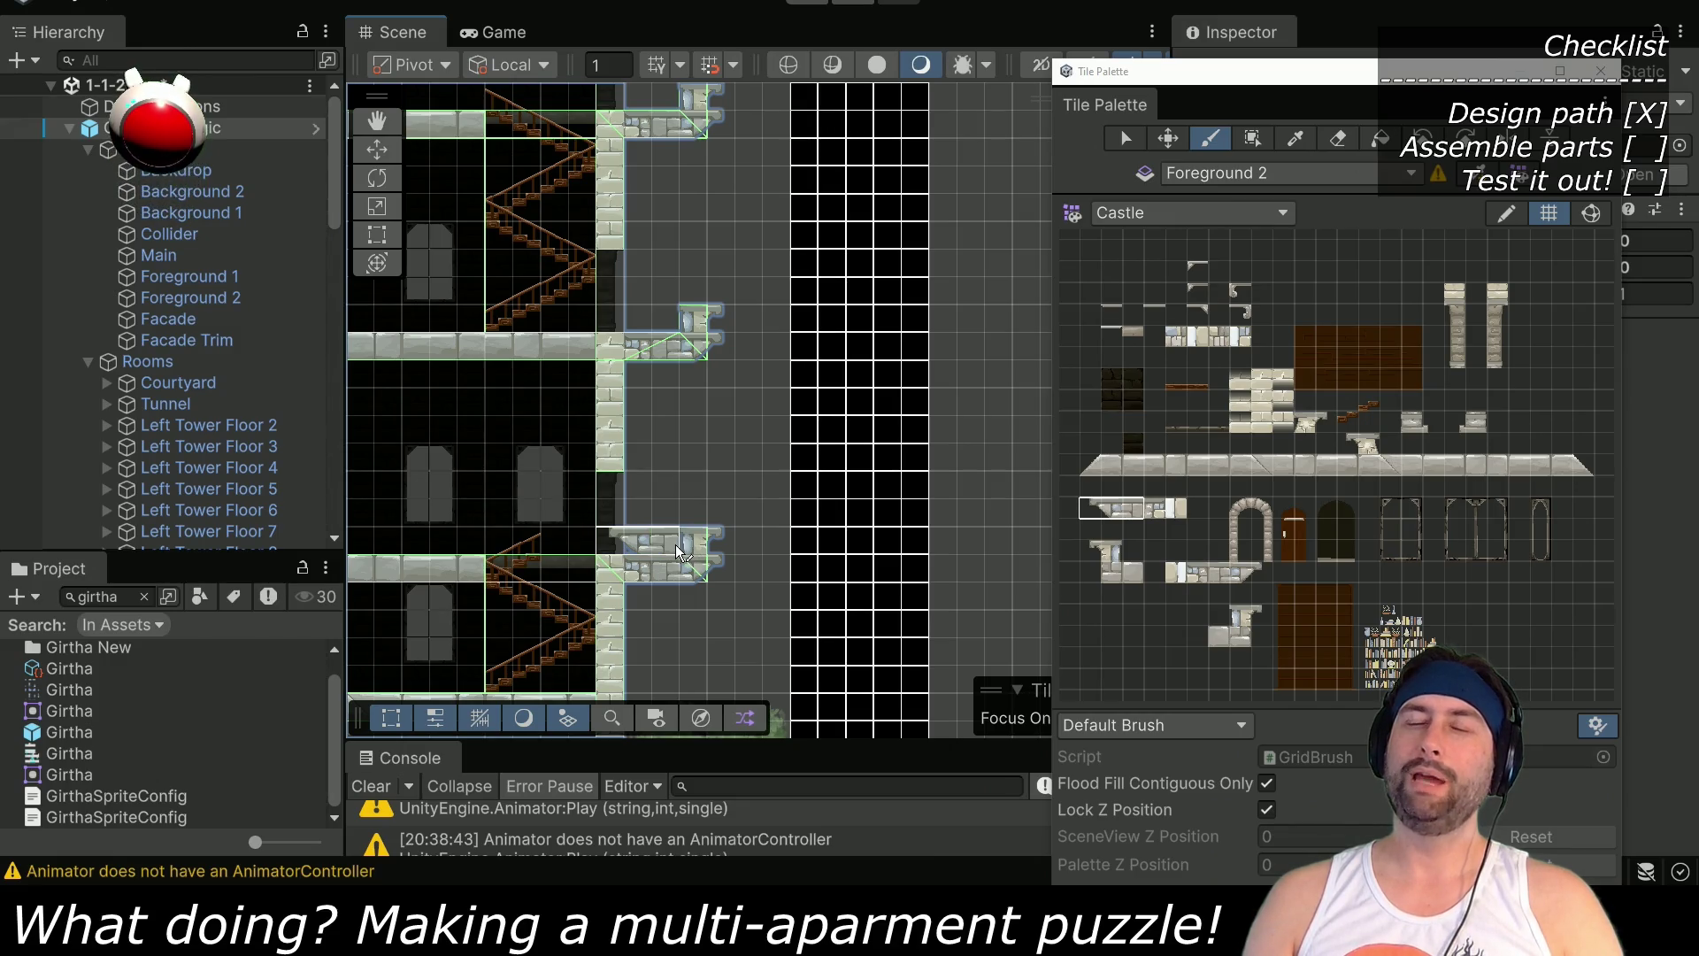
pyautogui.scroll(5, 678, 231)
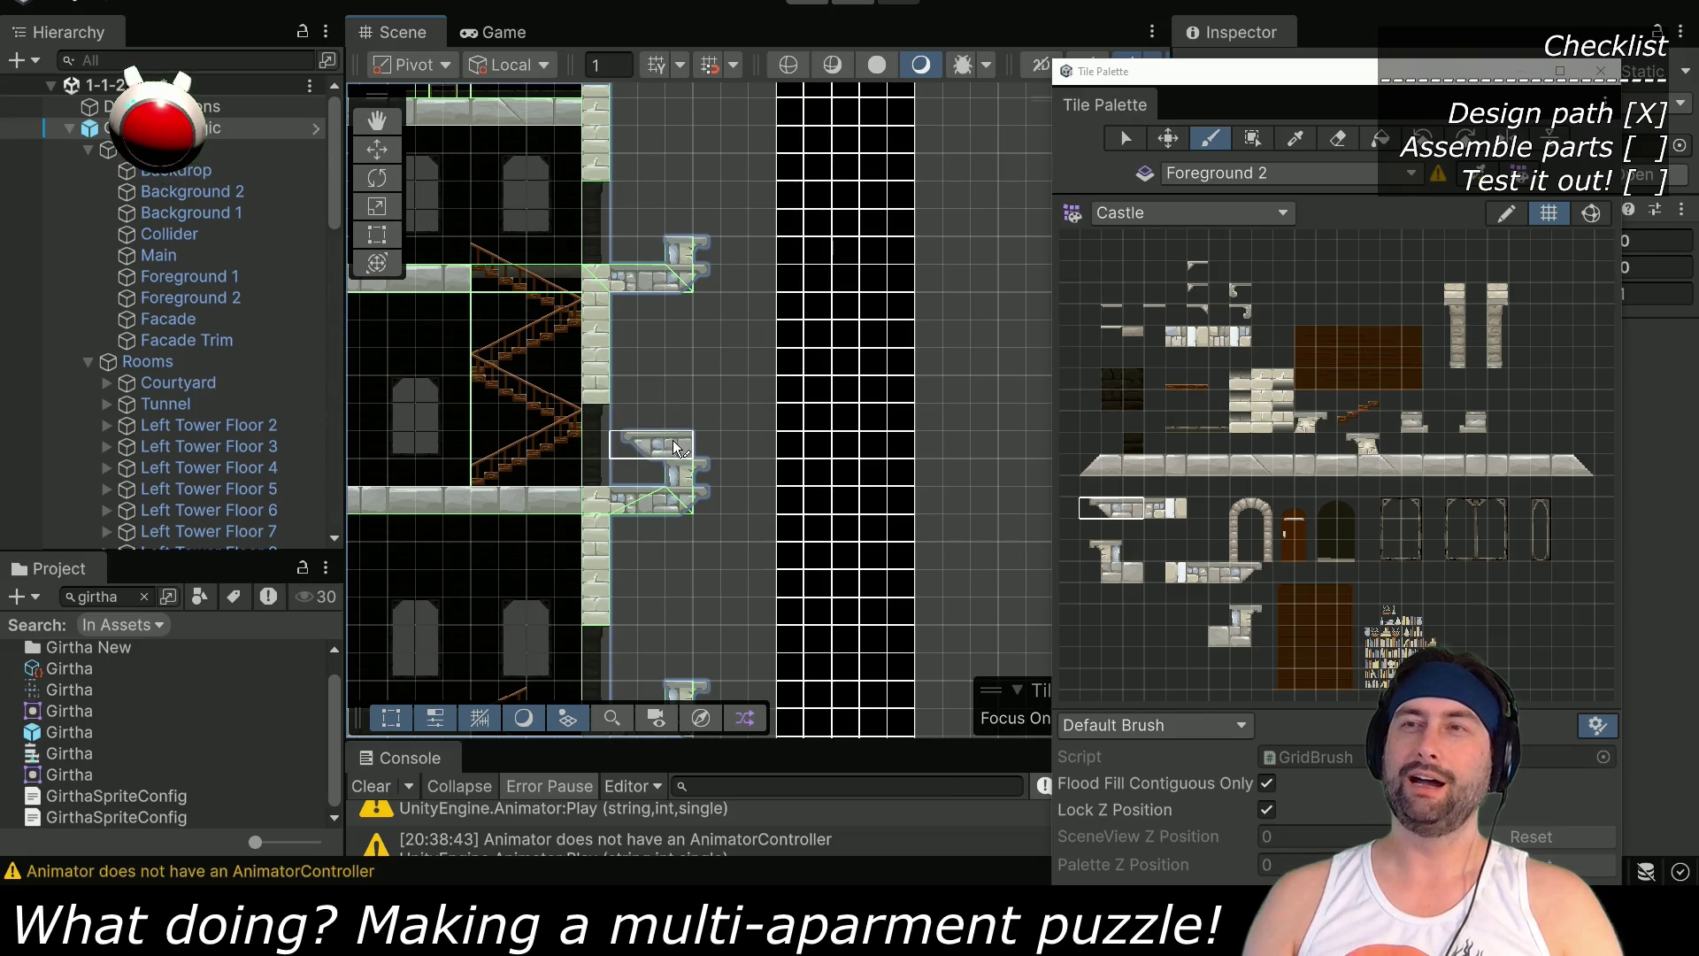
pyautogui.scroll(-3, 681, 451)
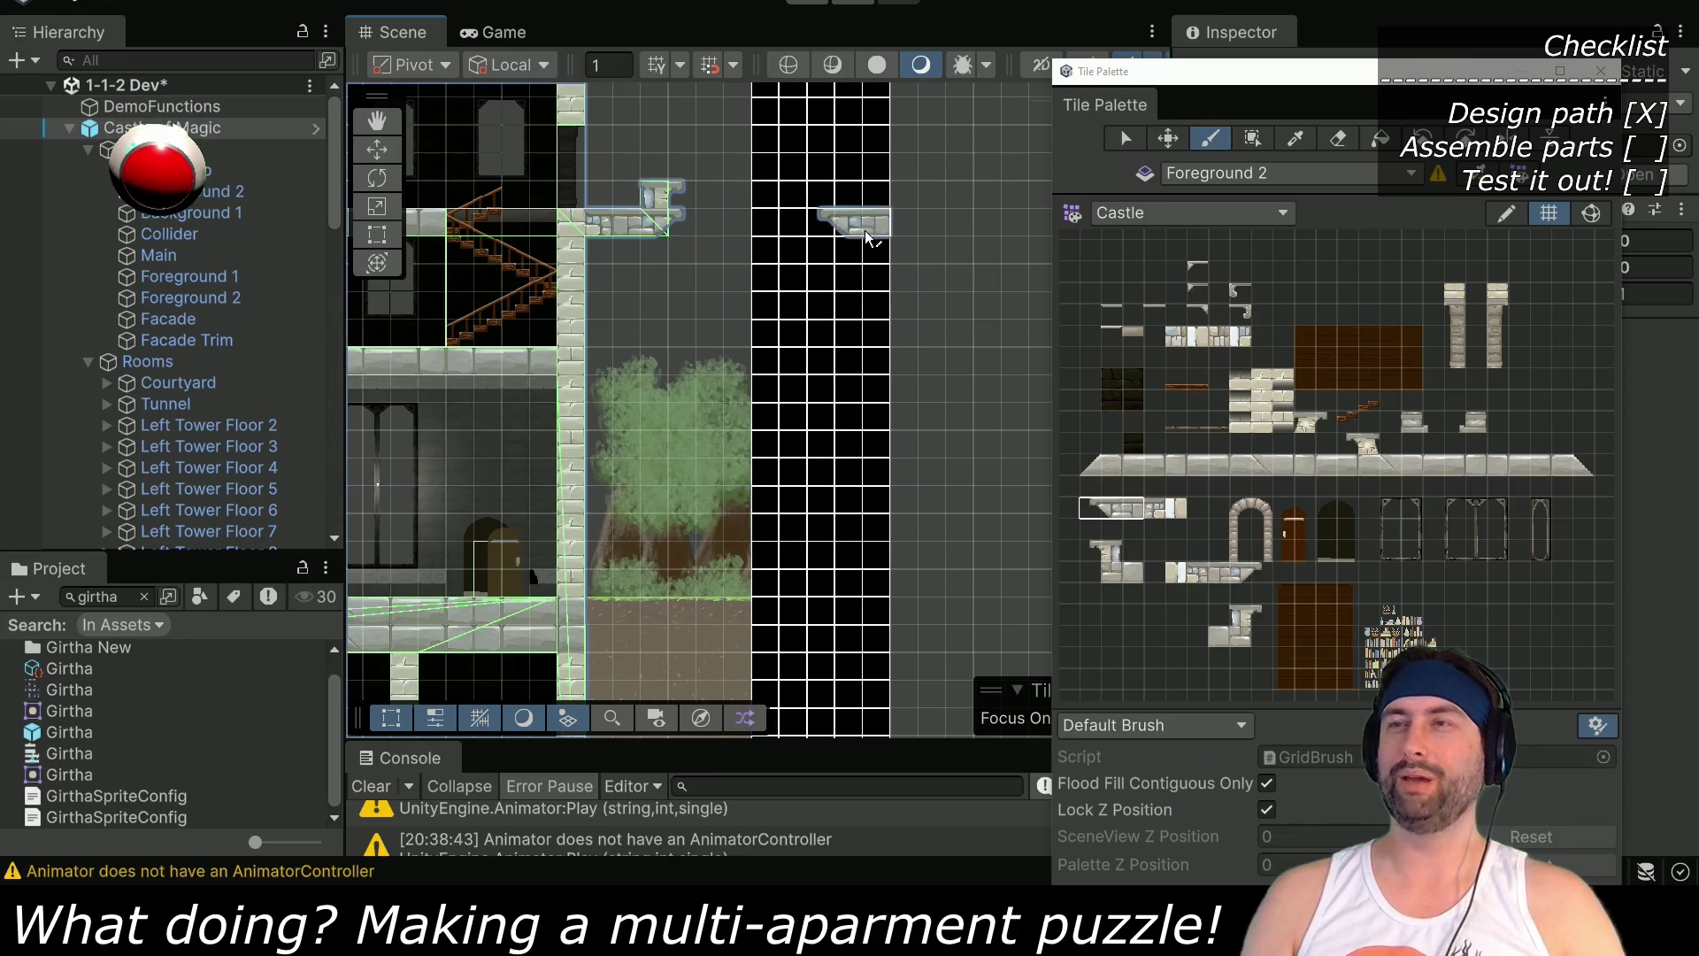
pyautogui.press('Right')
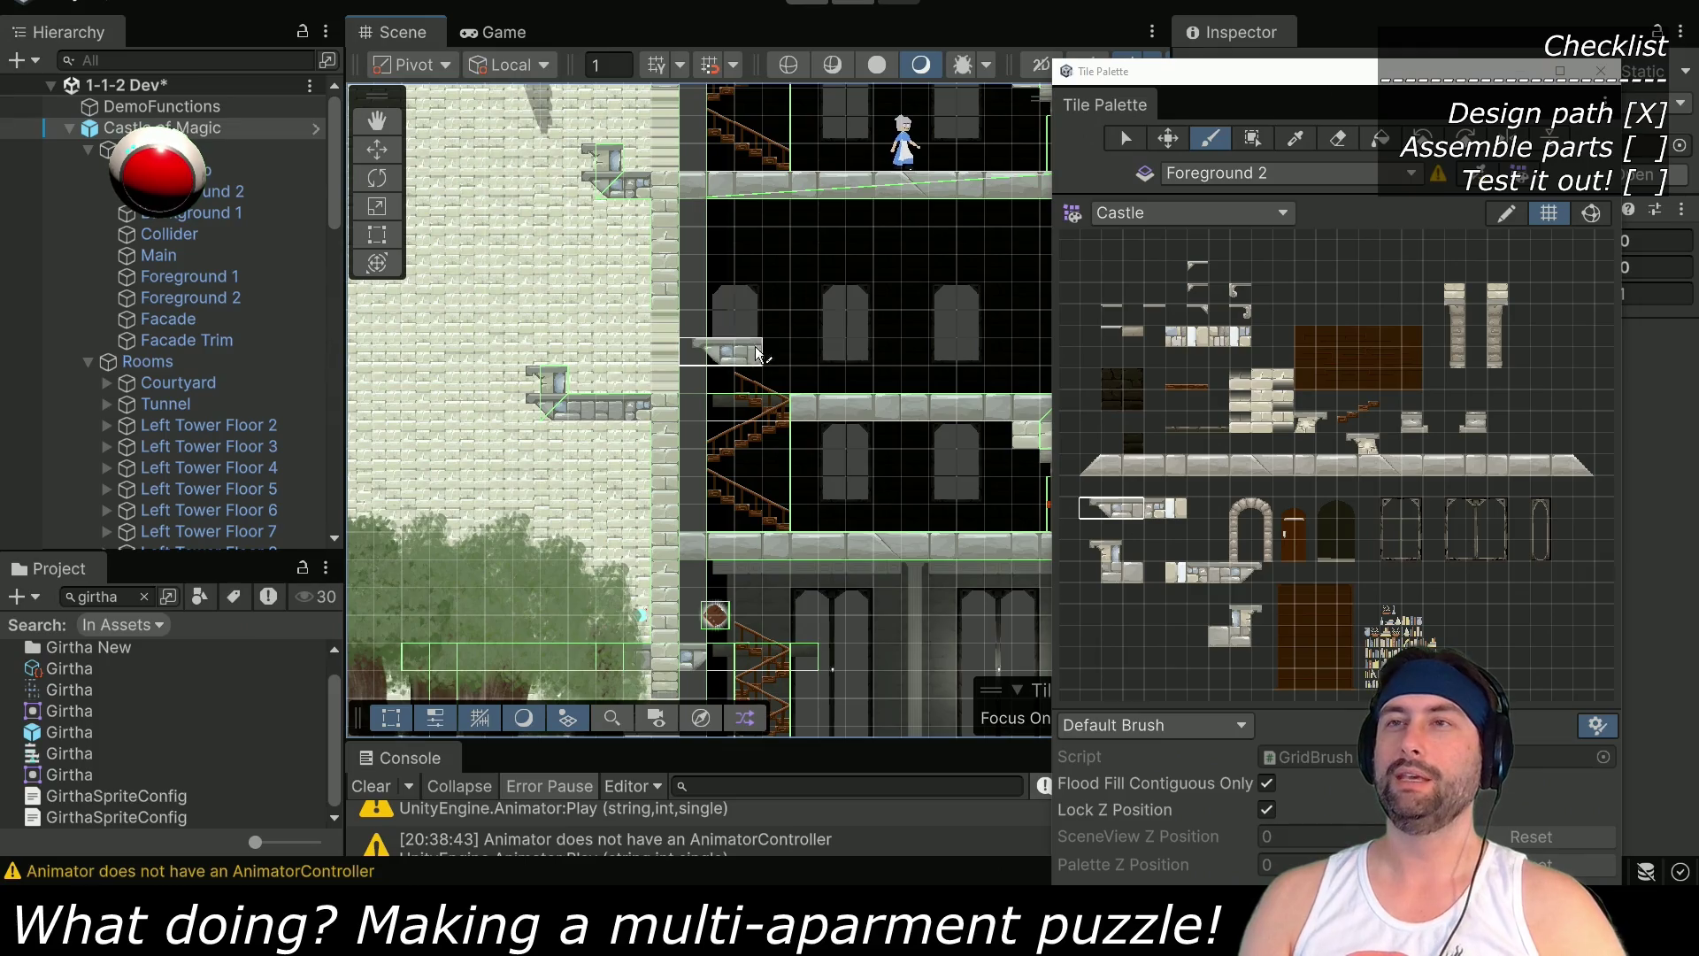
pyautogui.moveTo(646, 326); pyautogui.dragTo(696, 492)
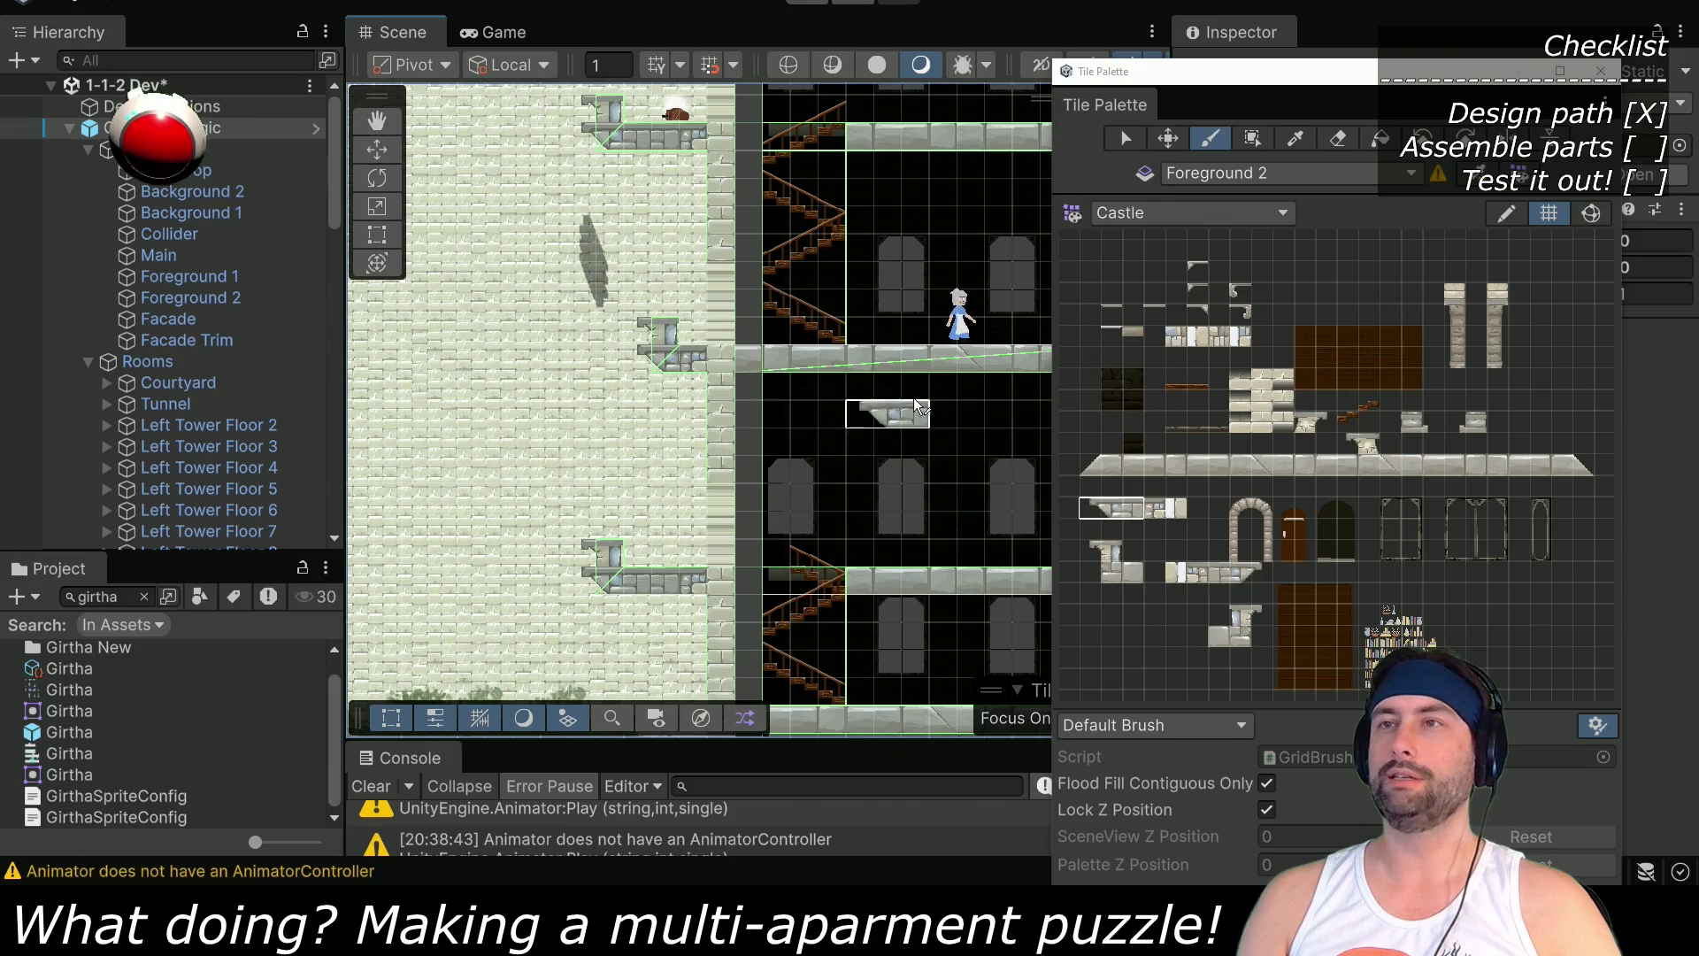
pyautogui.moveTo(909, 527)
pyautogui.mouseDown()
pyautogui.moveTo(588, 274)
pyautogui.moveTo(576, 416)
pyautogui.mouseUp()
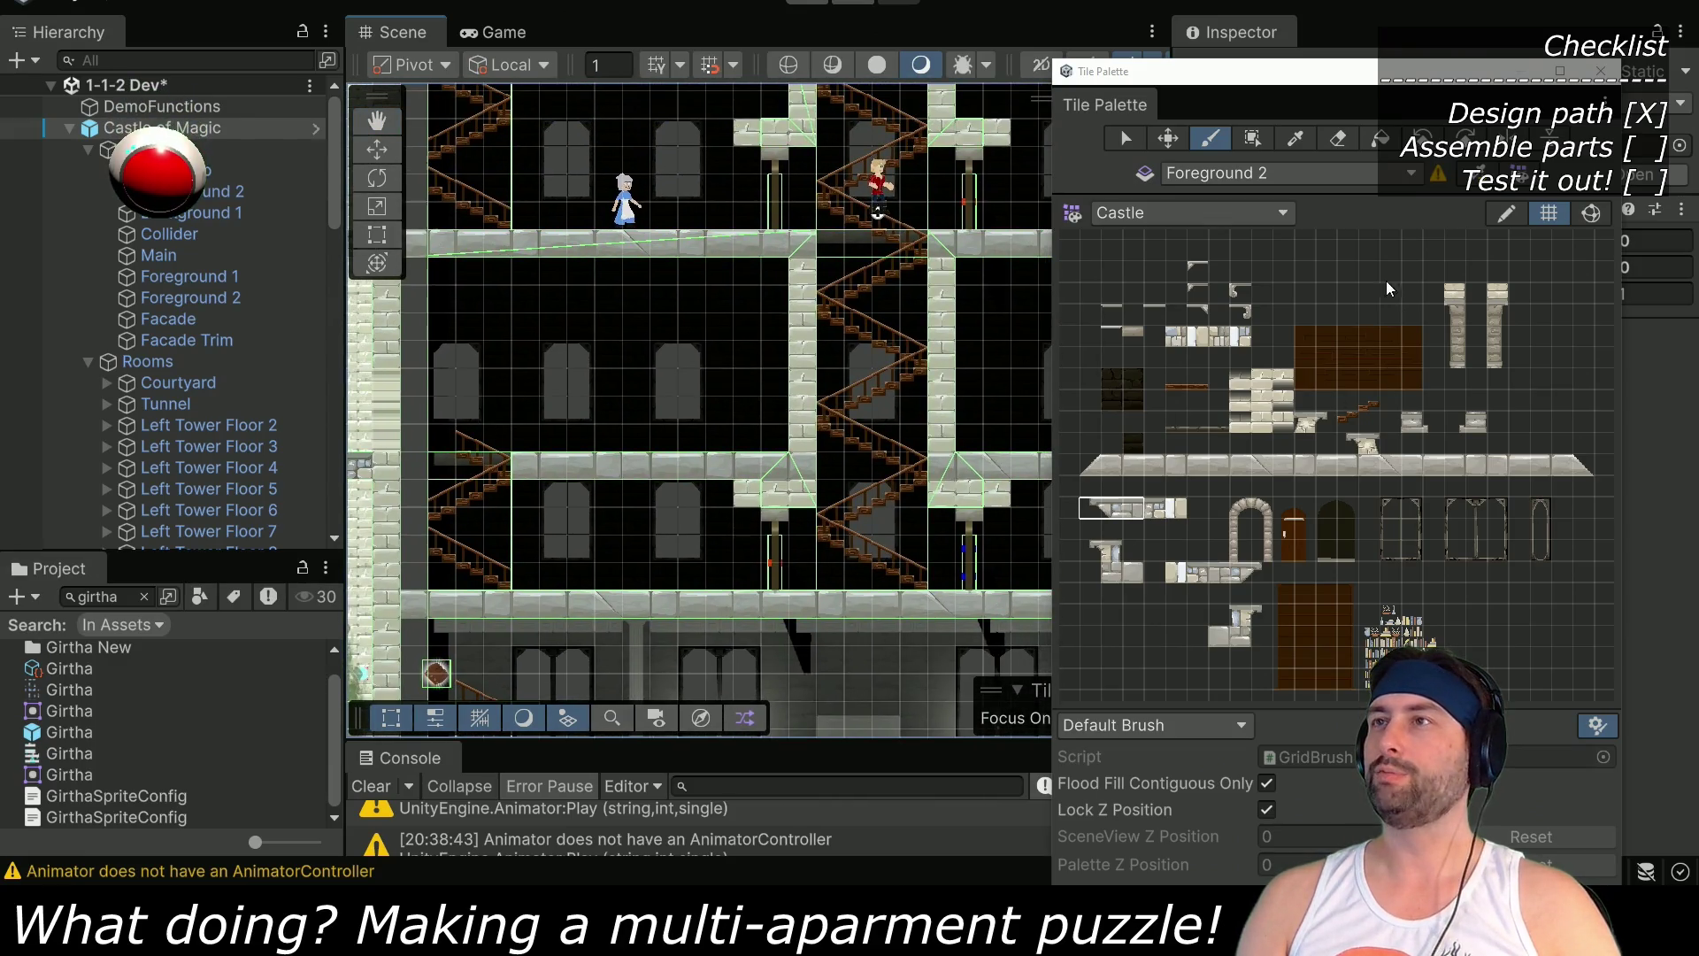
pyautogui.click(1588, 71)
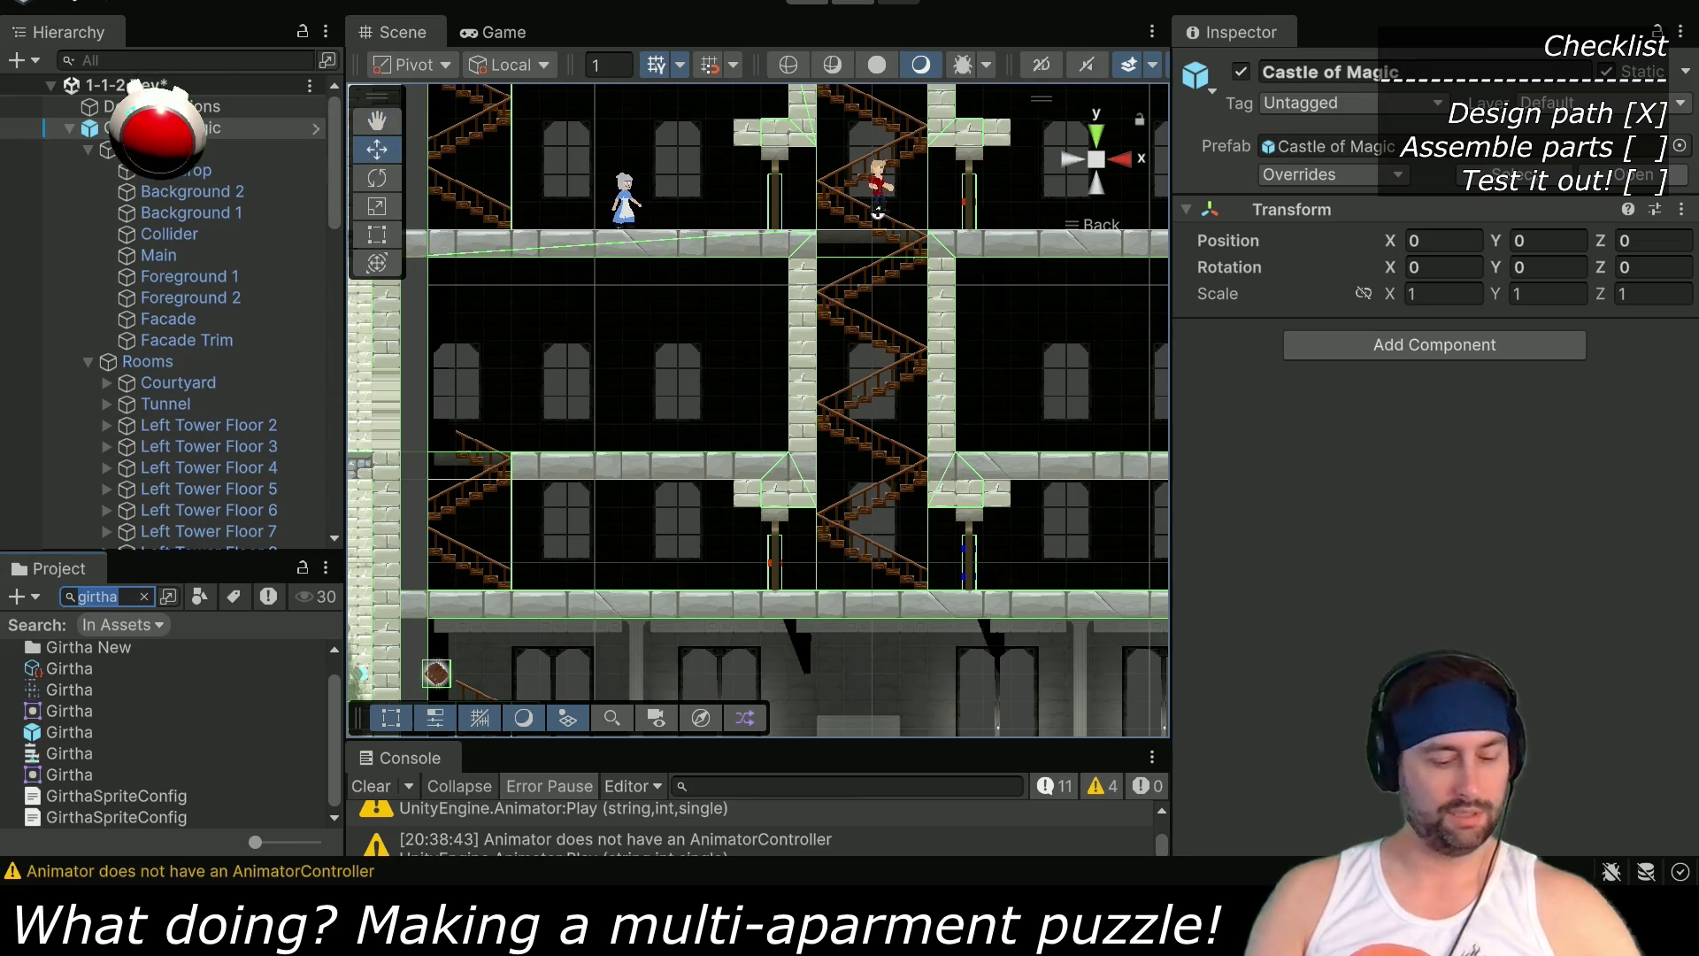
# Locate the Medium arm pickups, place Right Arm - Medium inside the apartment, and start Play mode
pyautogui.press('BackSpace')
pyautogui.press('BackSpace')
pyautogui.press('BackSpace')
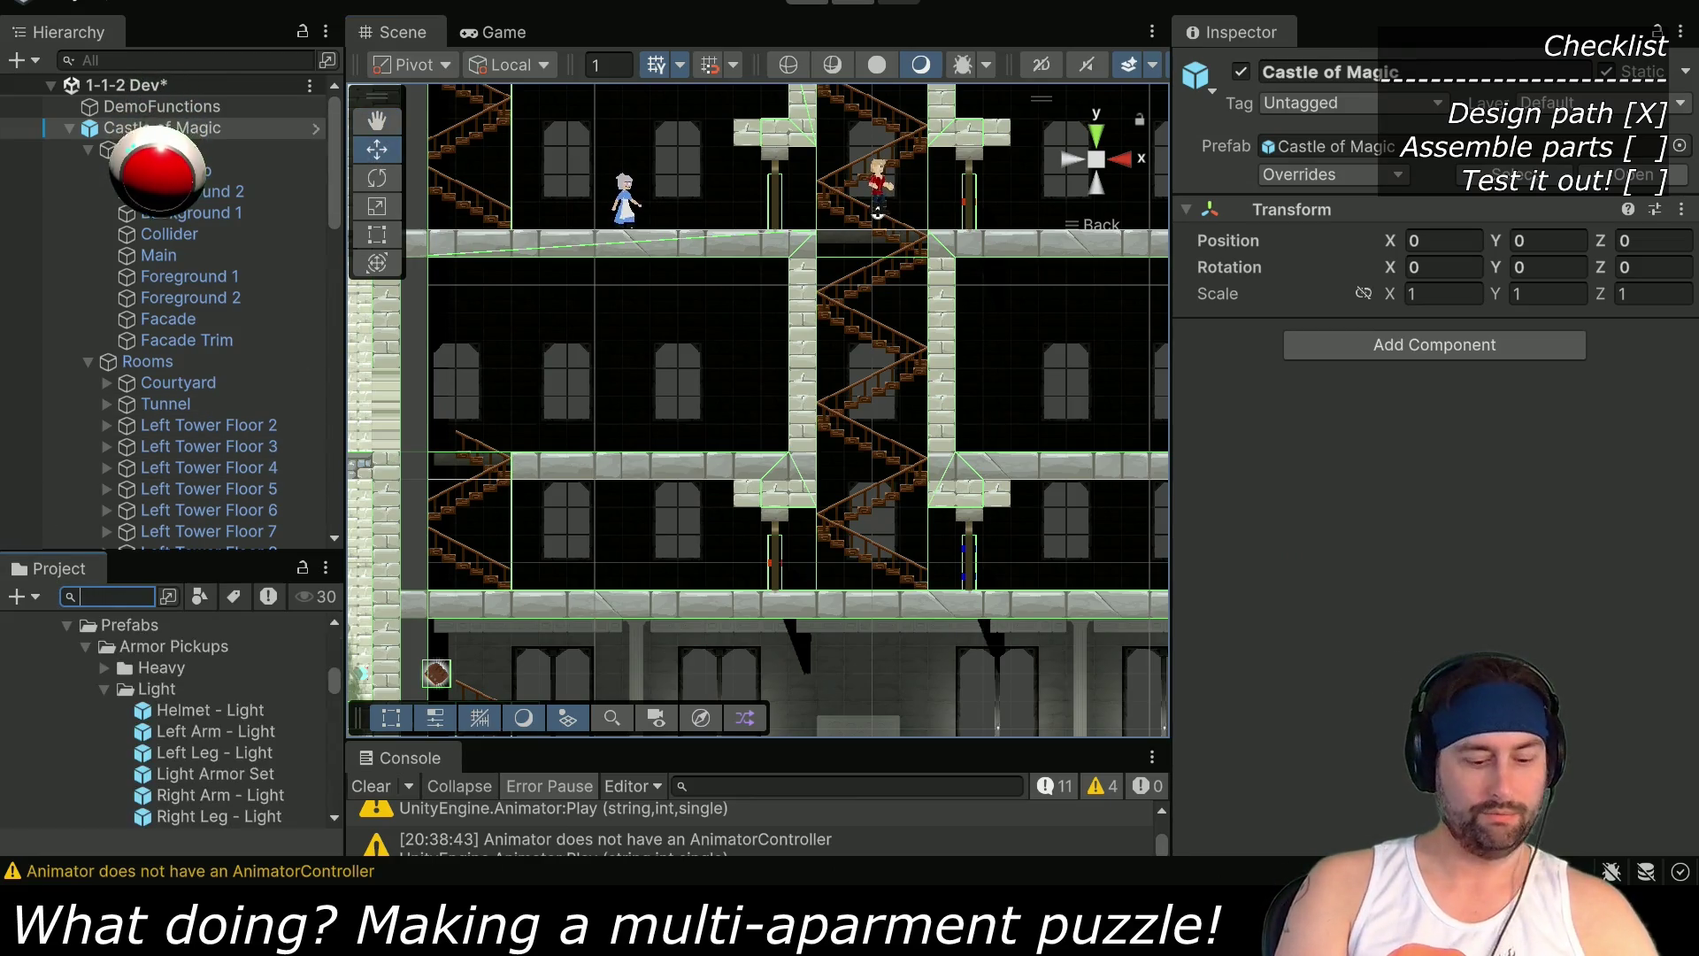
pyautogui.write('med')
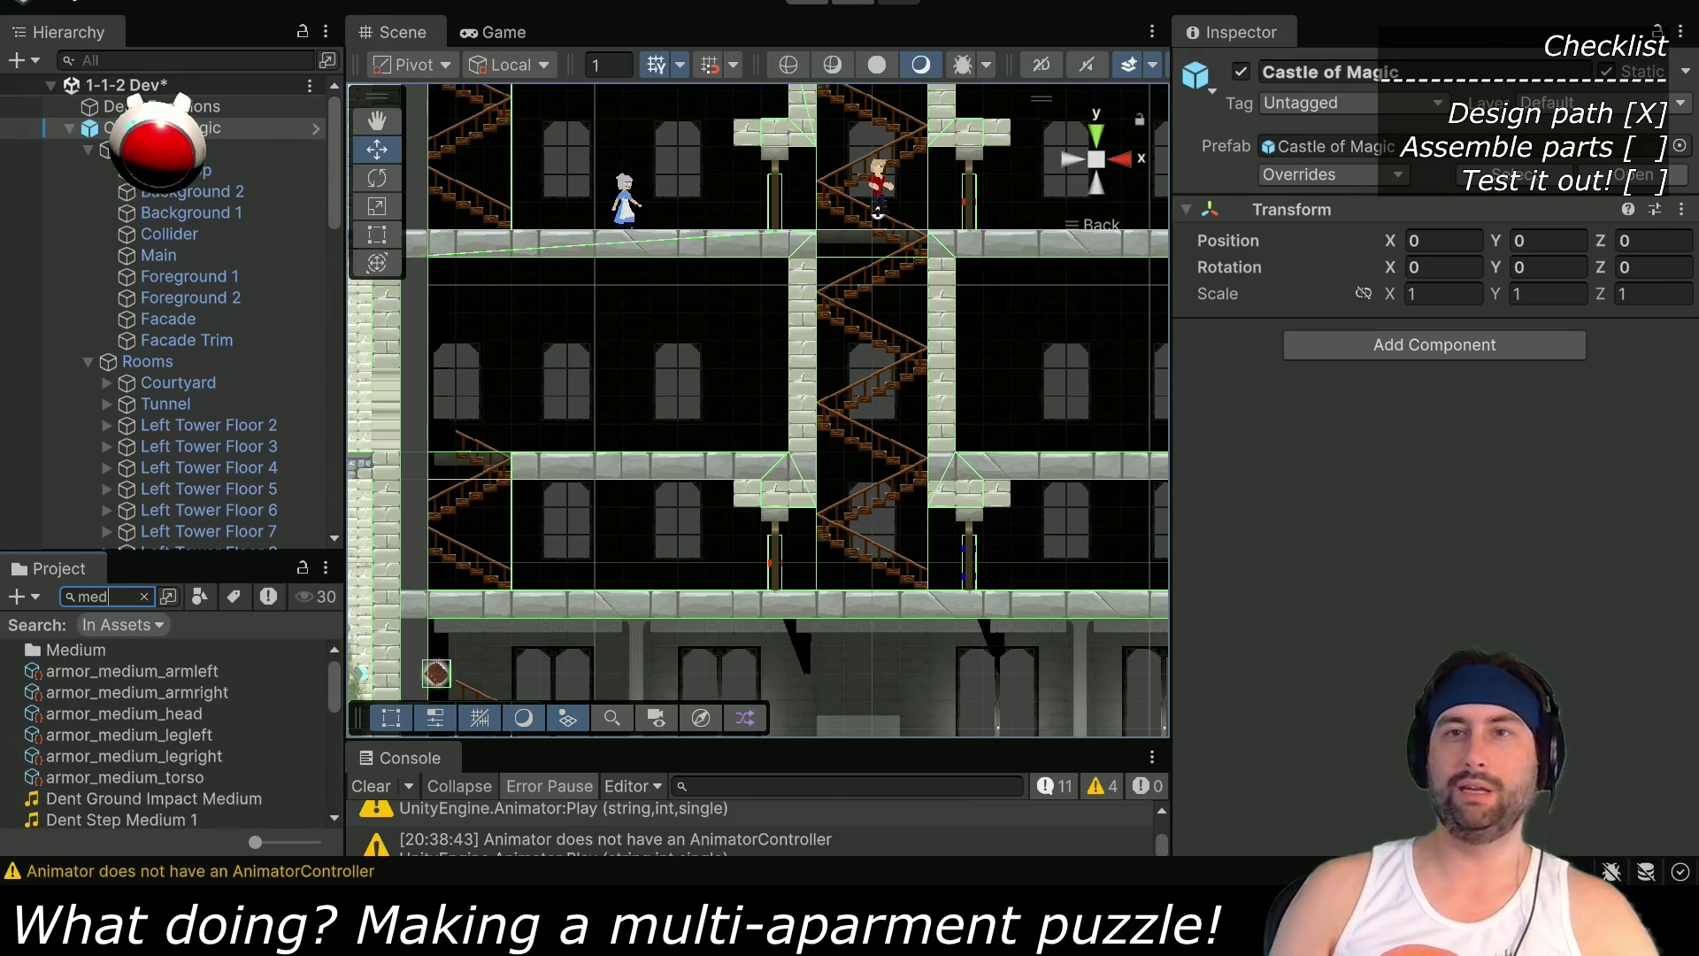
pyautogui.scroll(-7, 177, 724)
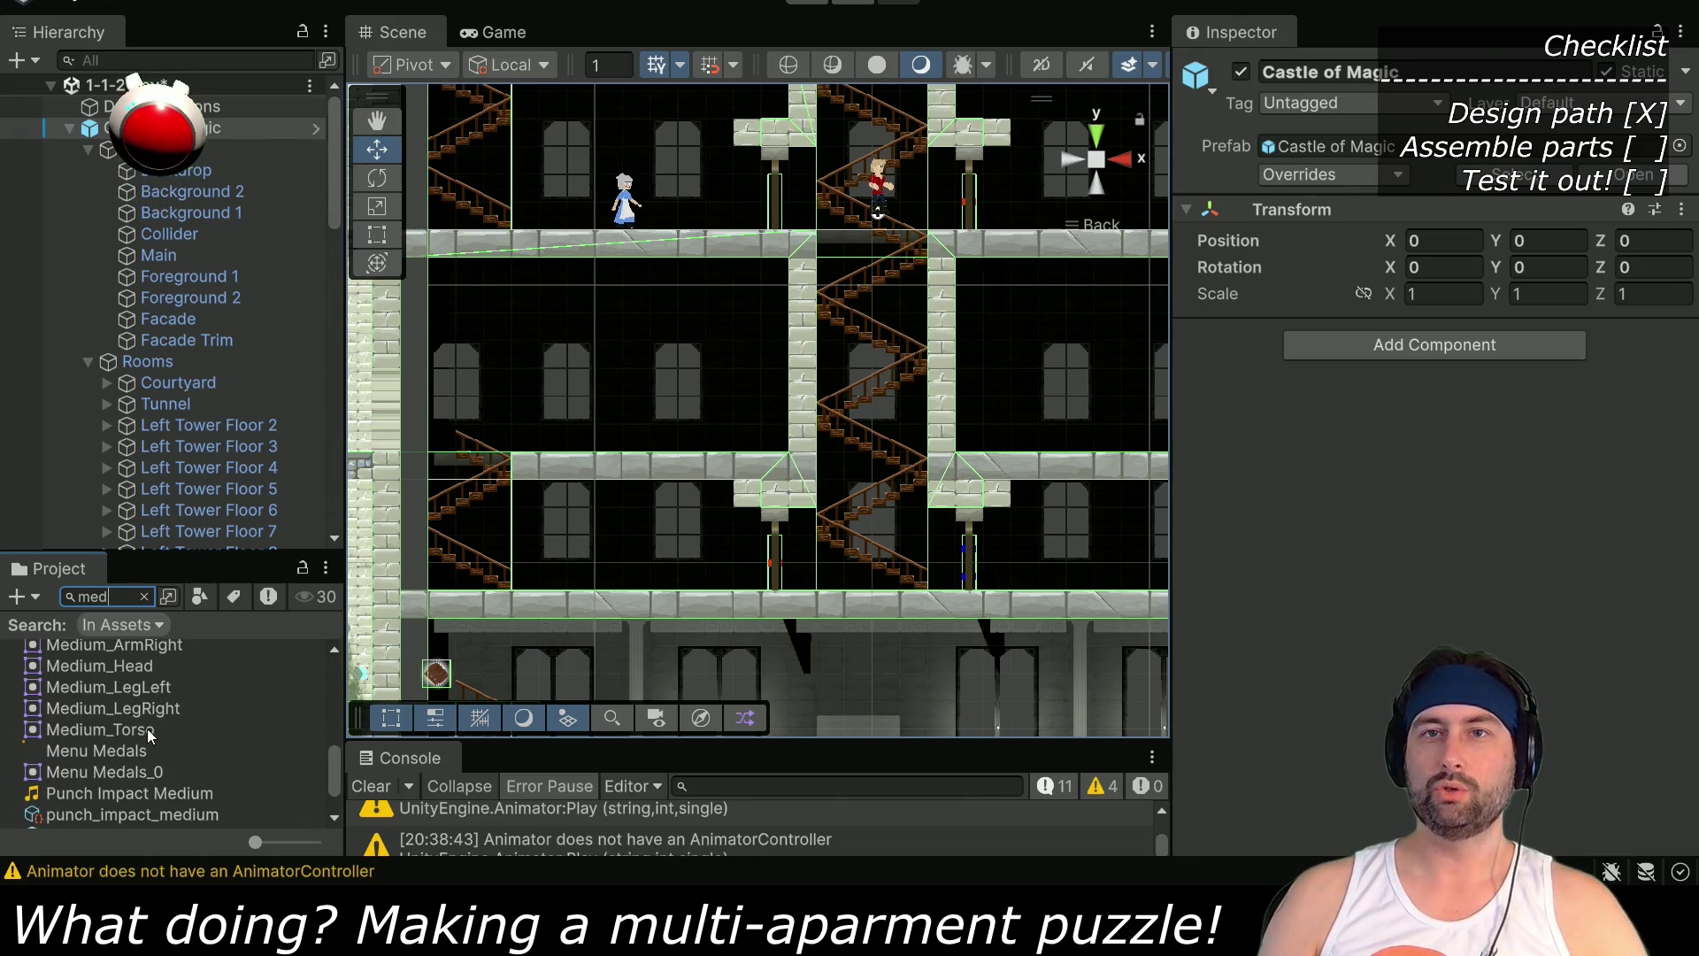
pyautogui.scroll(3, 147, 731)
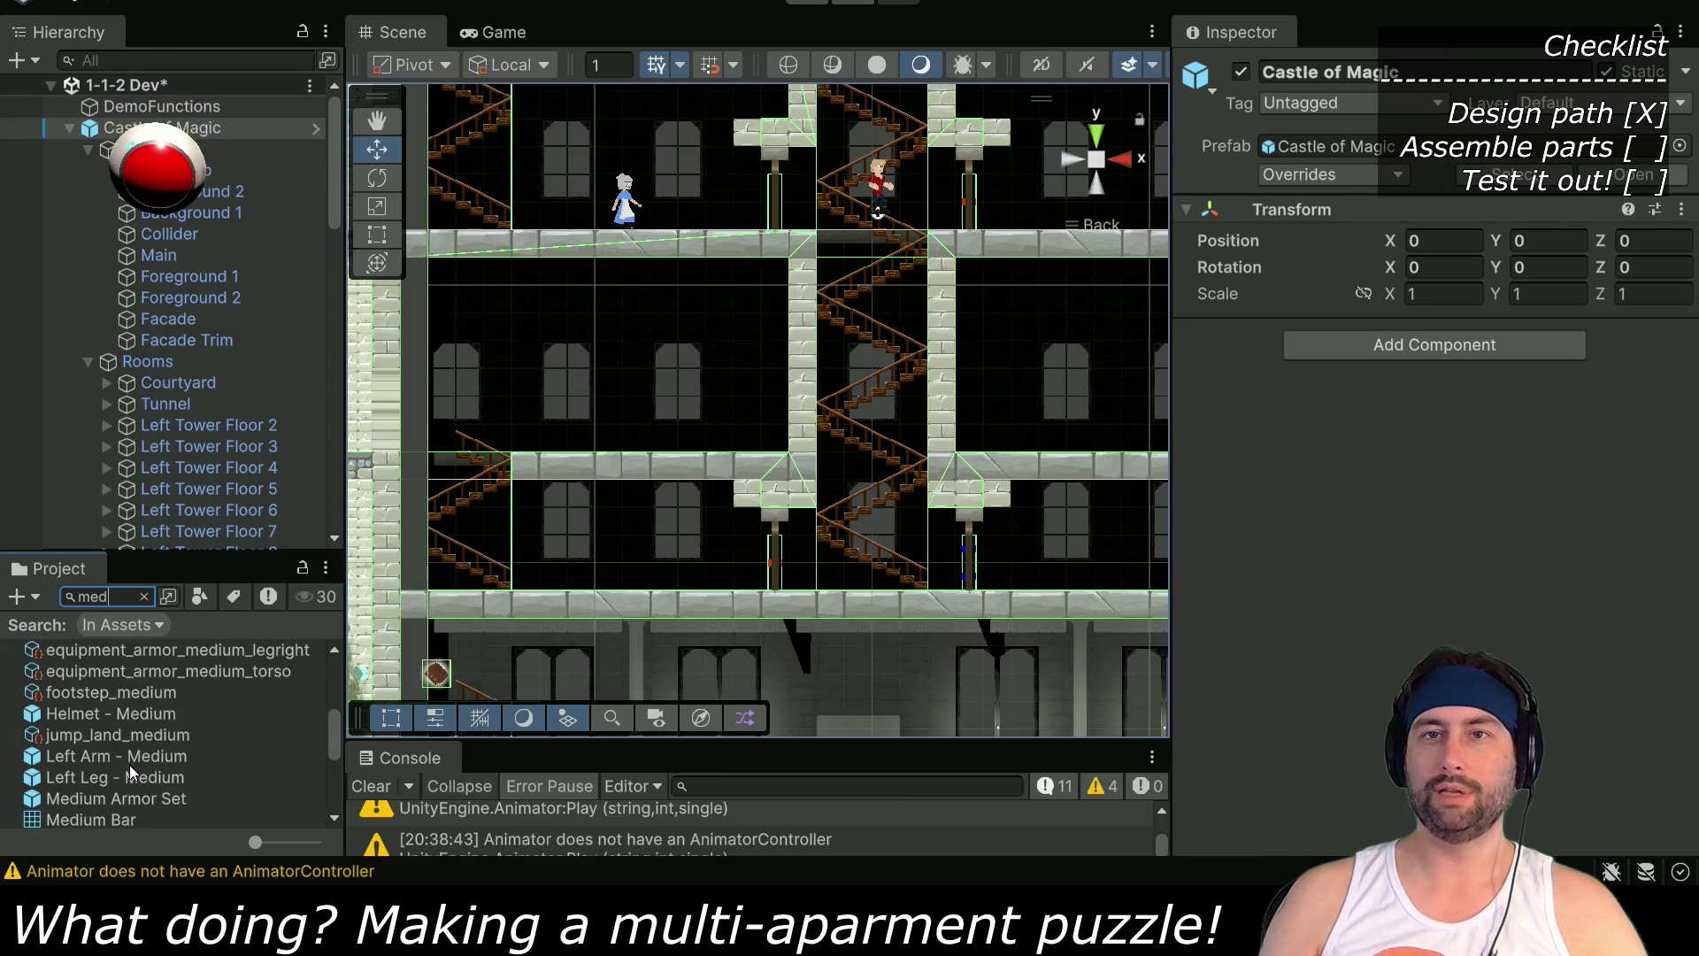
pyautogui.click(117, 761)
pyautogui.click(150, 598)
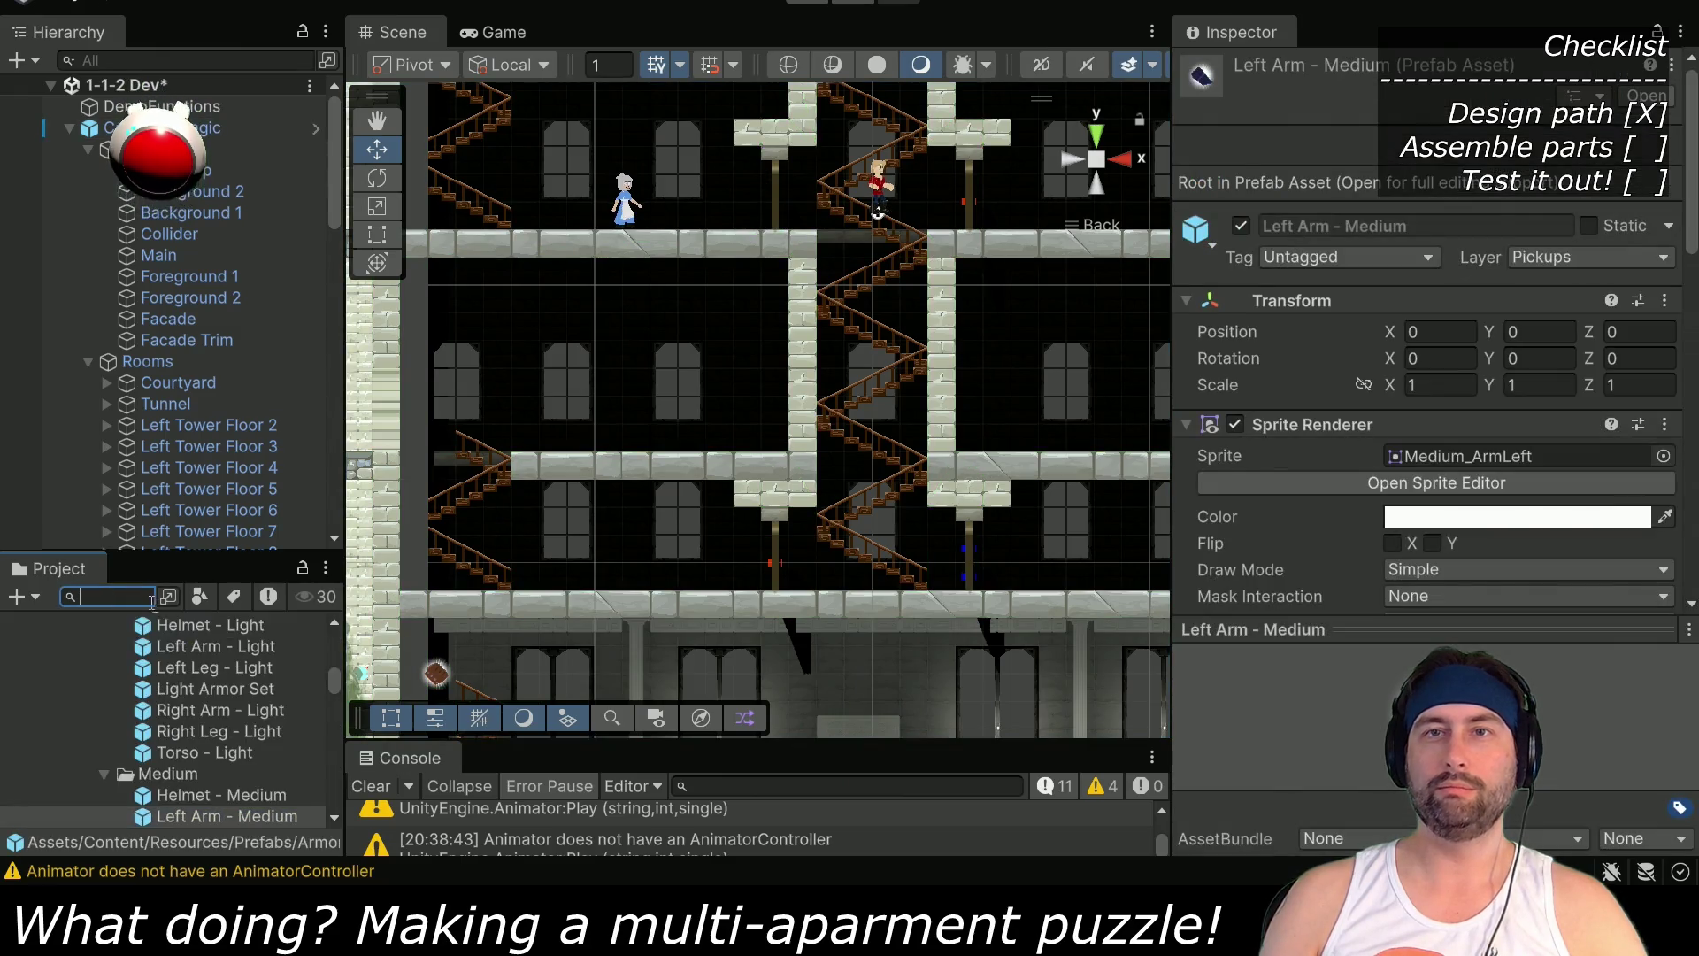
pyautogui.scroll(-4, 204, 726)
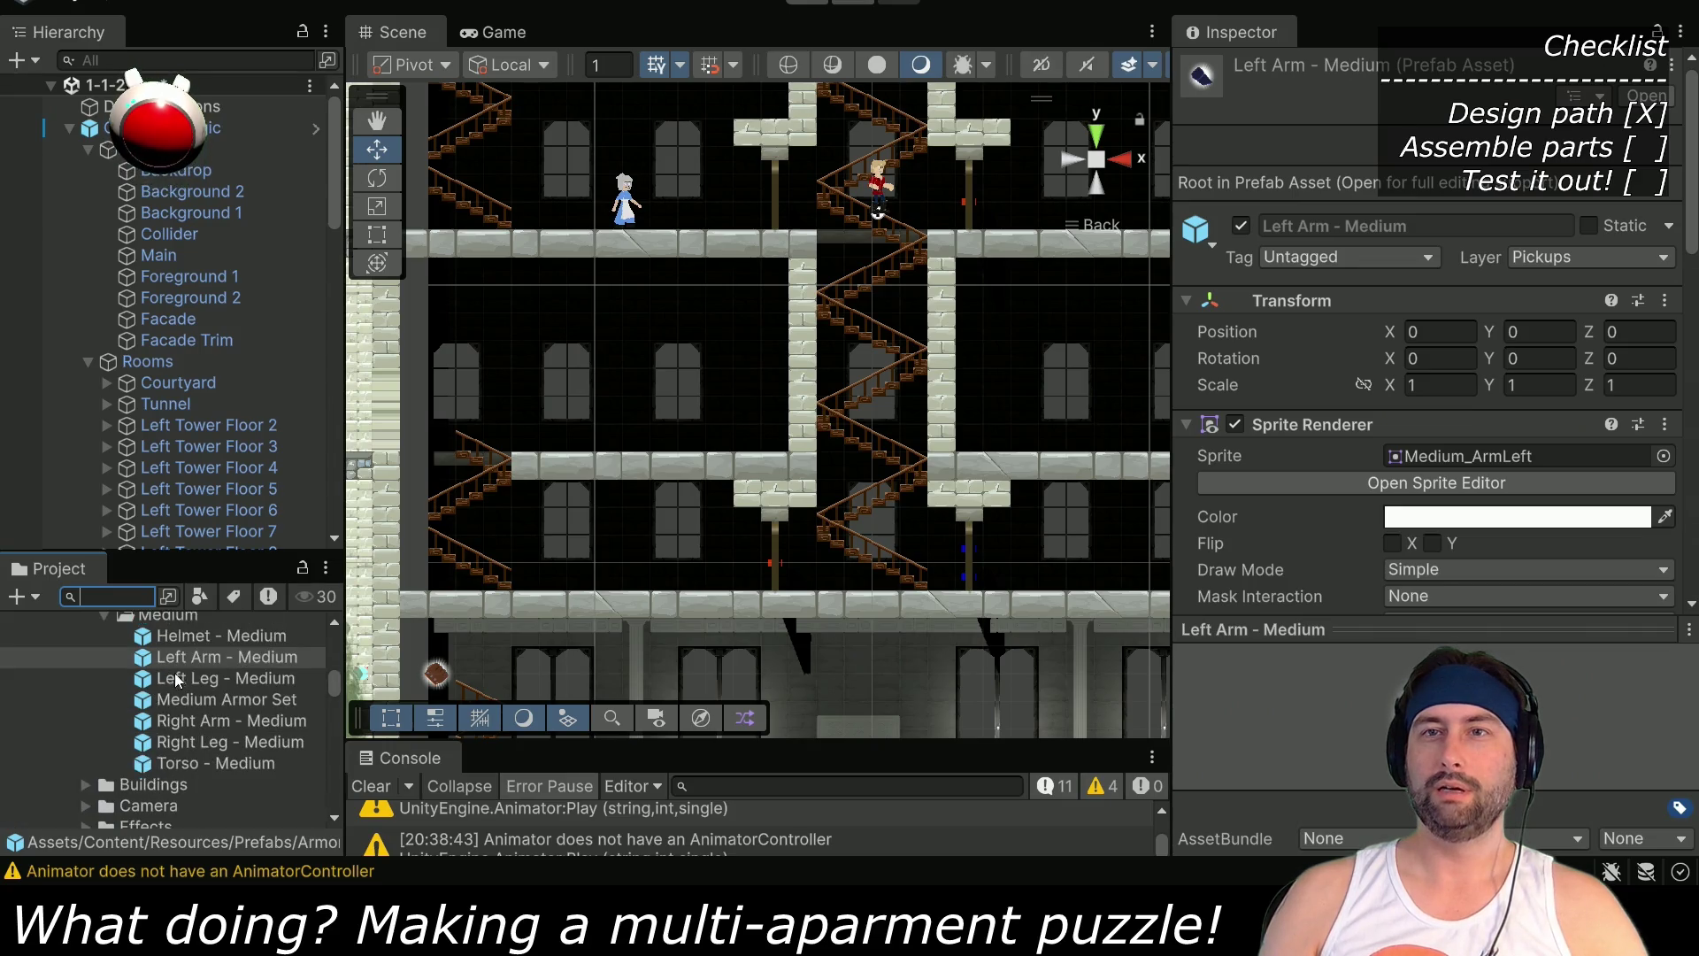
pyautogui.moveTo(188, 728)
pyautogui.mouseDown()
pyautogui.moveTo(295, 708)
pyautogui.moveTo(651, 448)
pyautogui.moveTo(624, 444)
pyautogui.mouseUp()
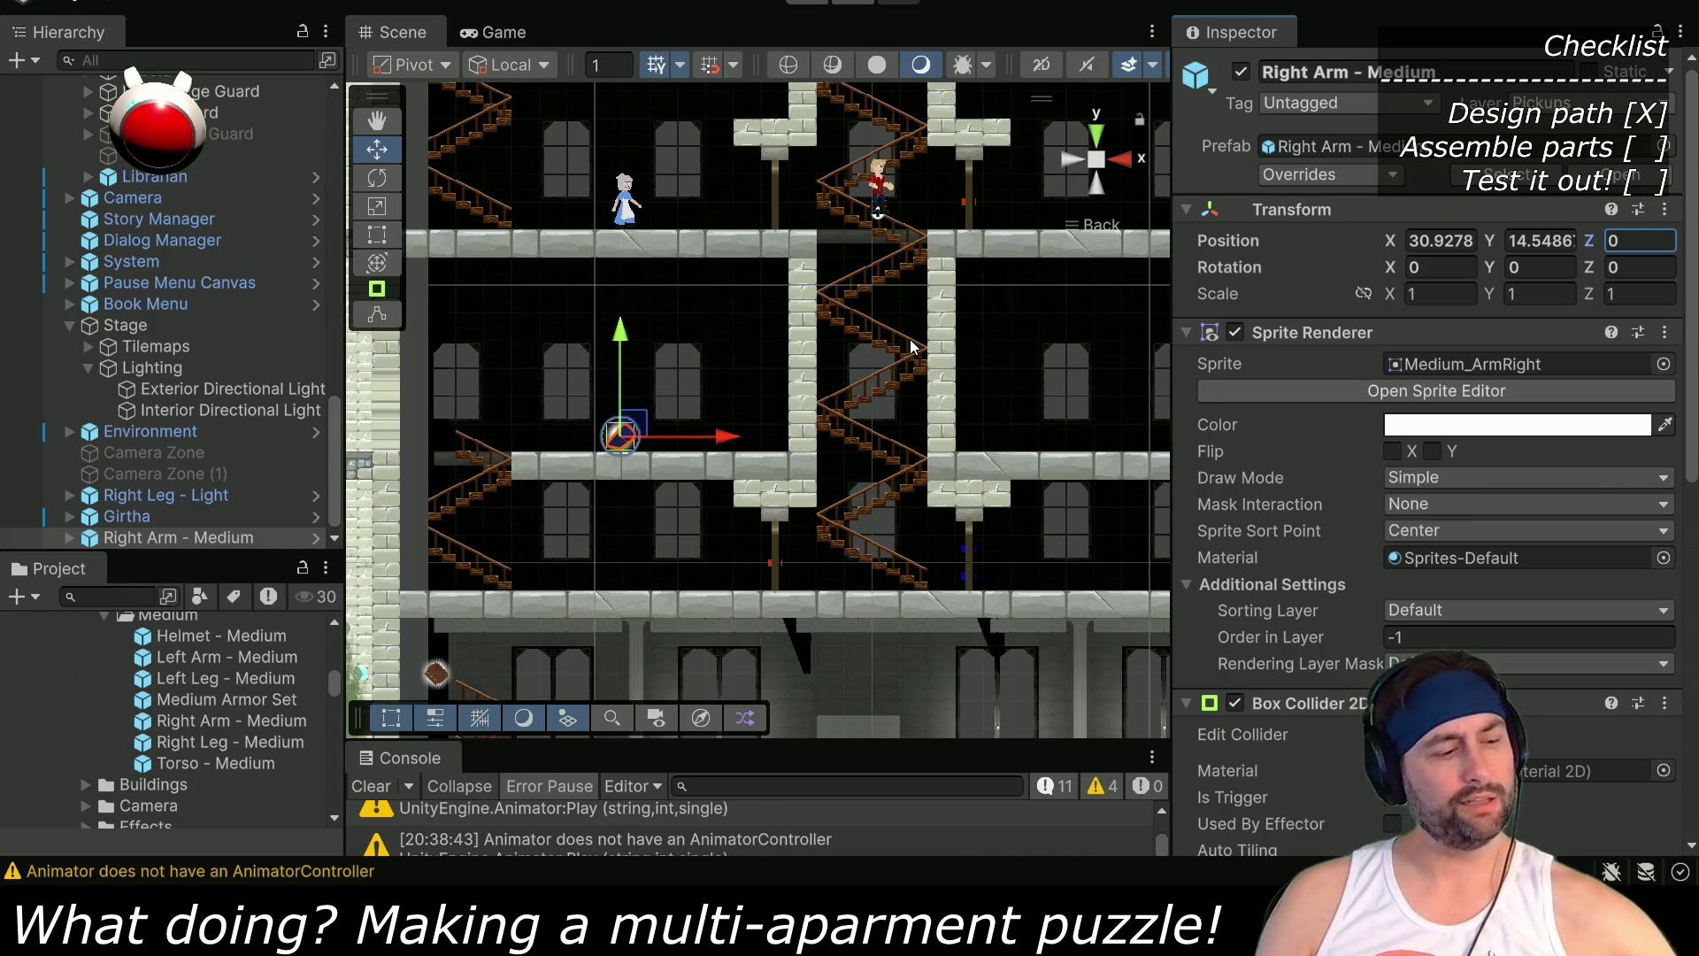
pyautogui.hotkey('ctrl', 'p')
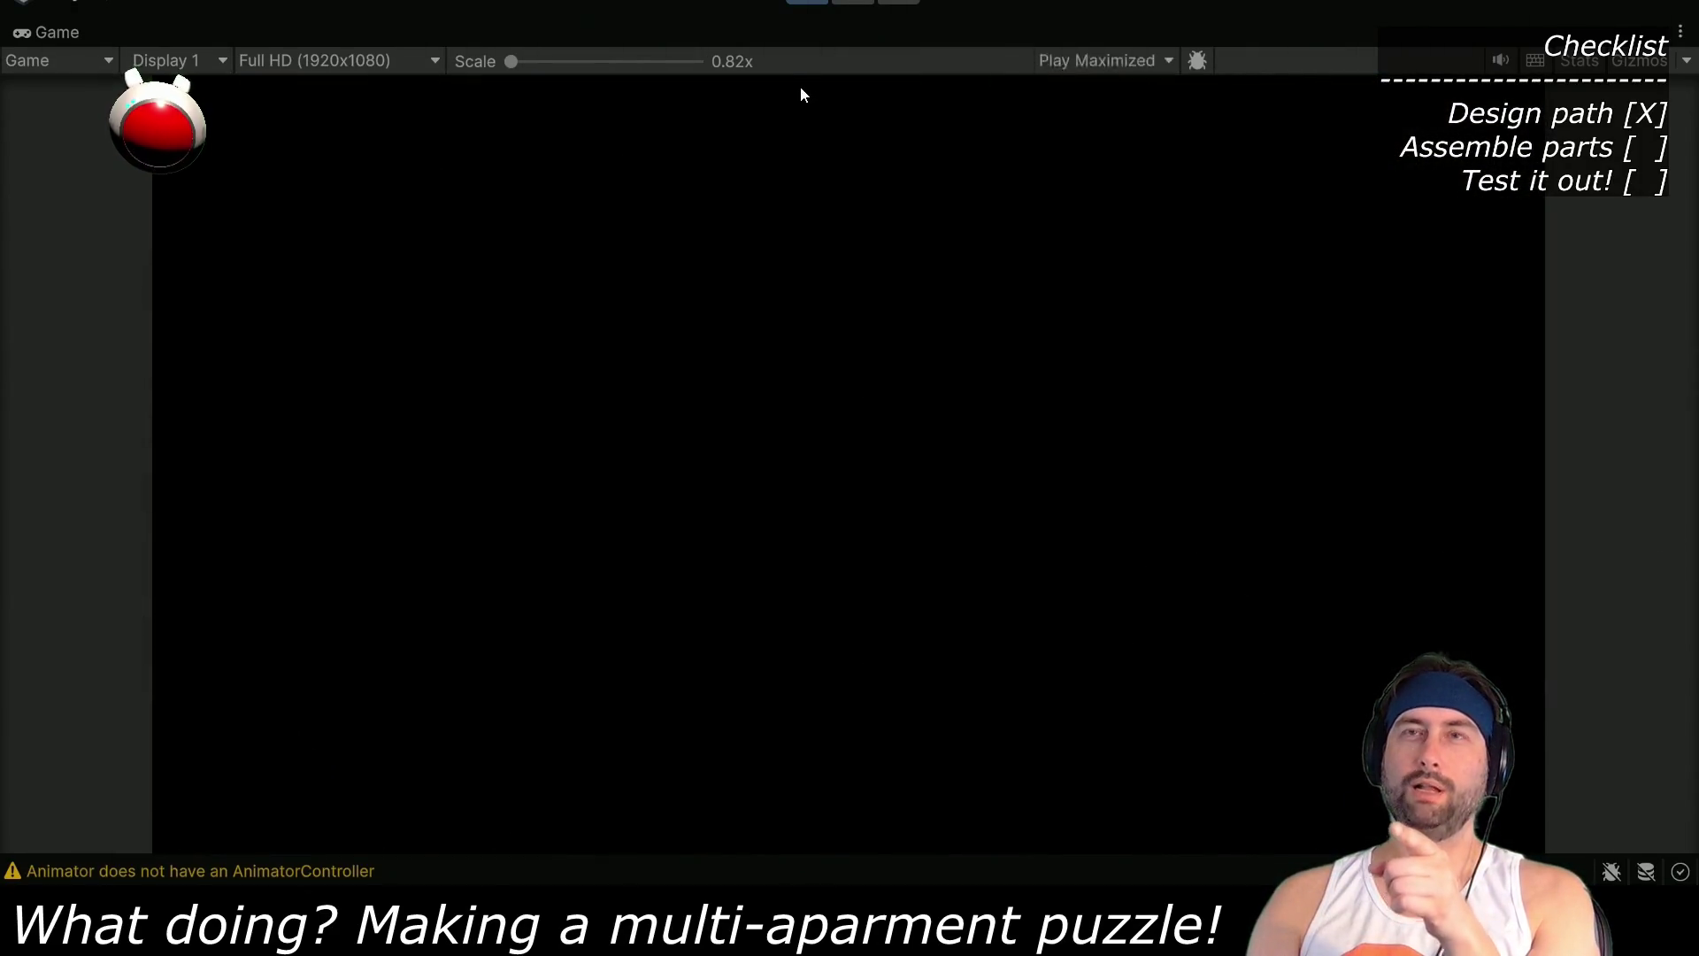
# Restart the playtest, climb the apartment stairs, hop across the tower ledges grabbing the pickup, then return to the lit room
pyautogui.hotkey('ctrl', 'p')
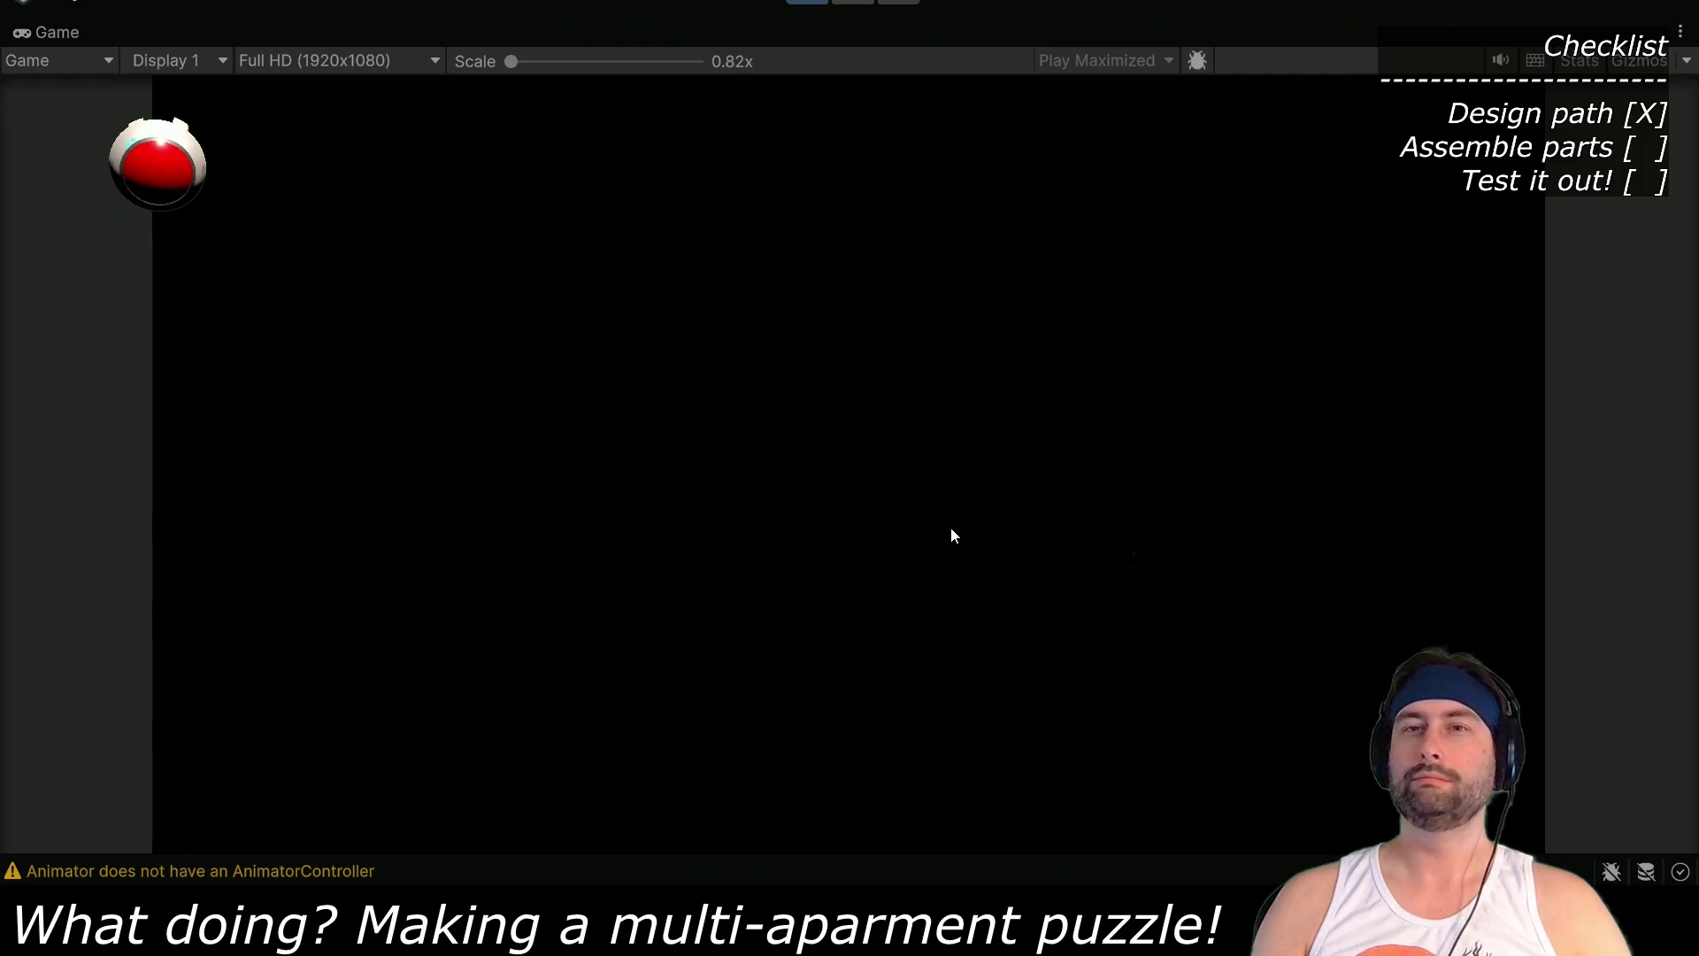
pyautogui.press('Right')
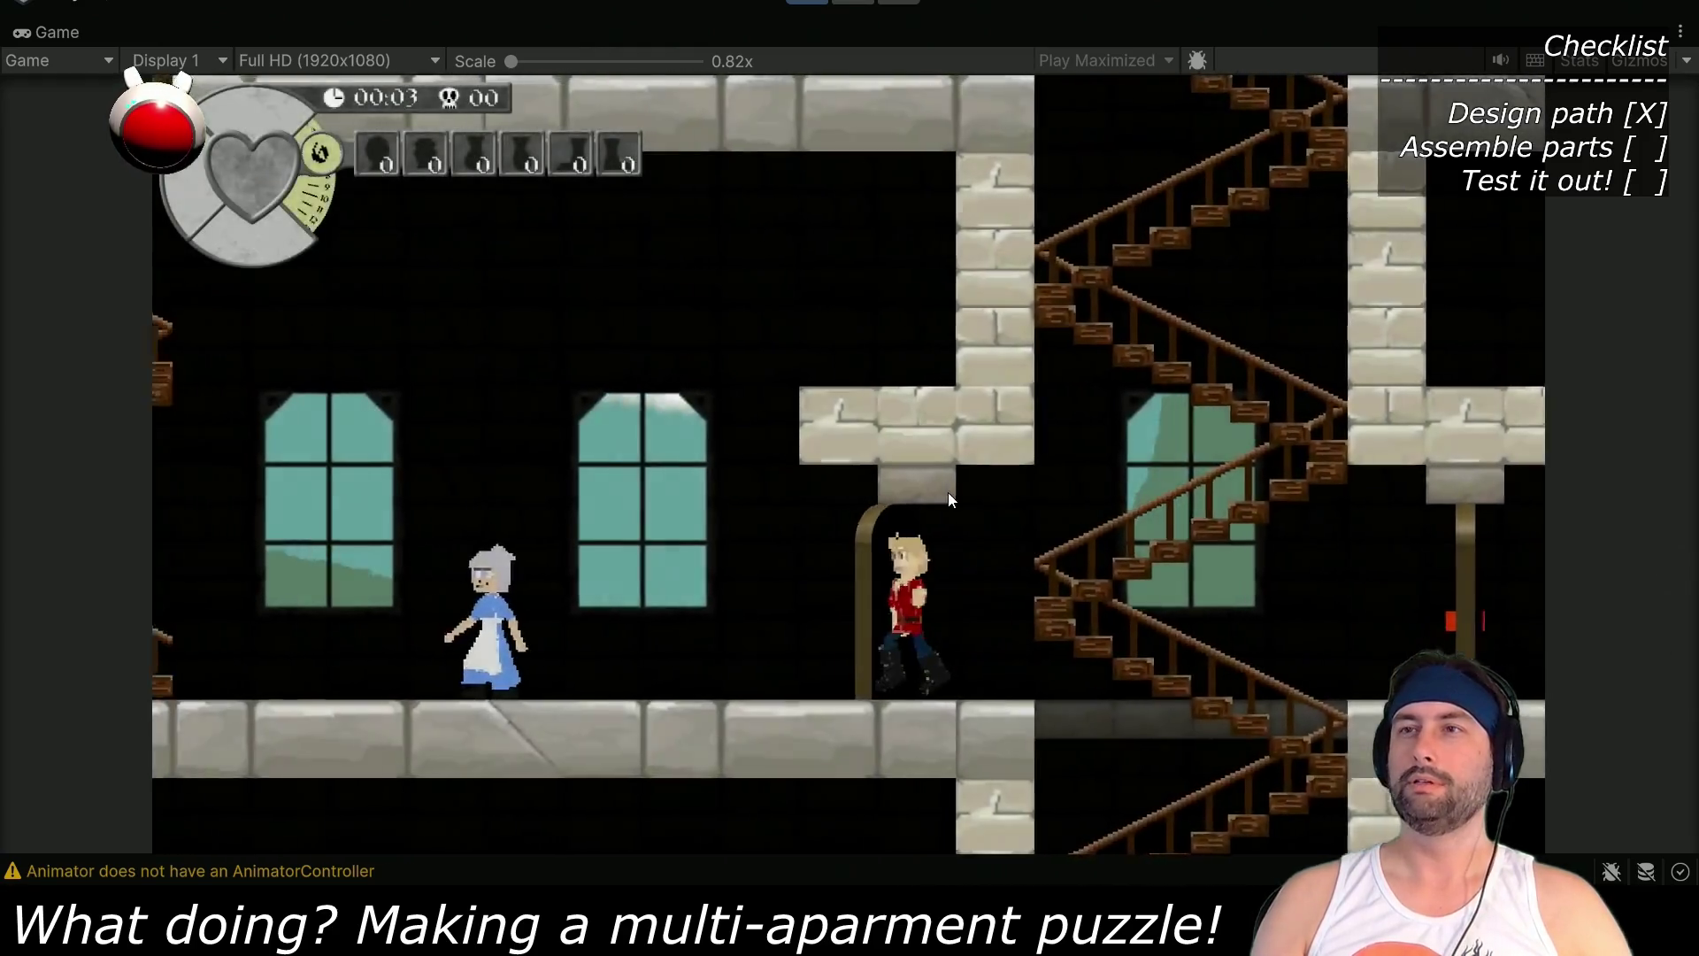
pyautogui.press('Left')
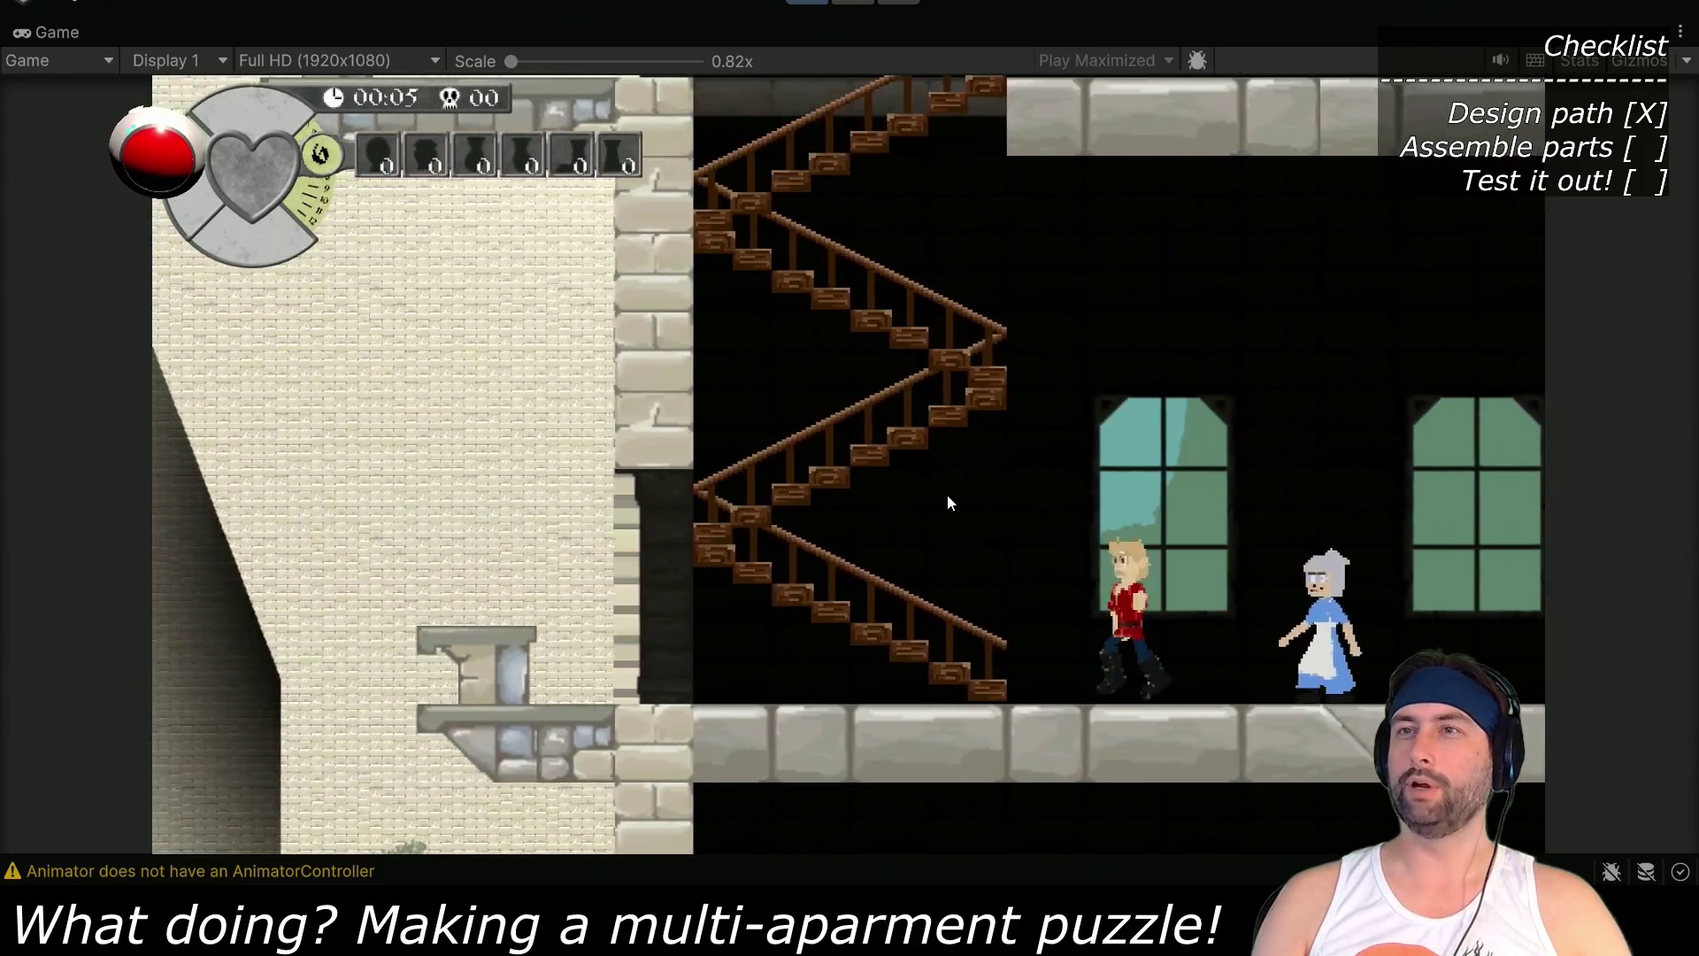
pyautogui.press('Up')
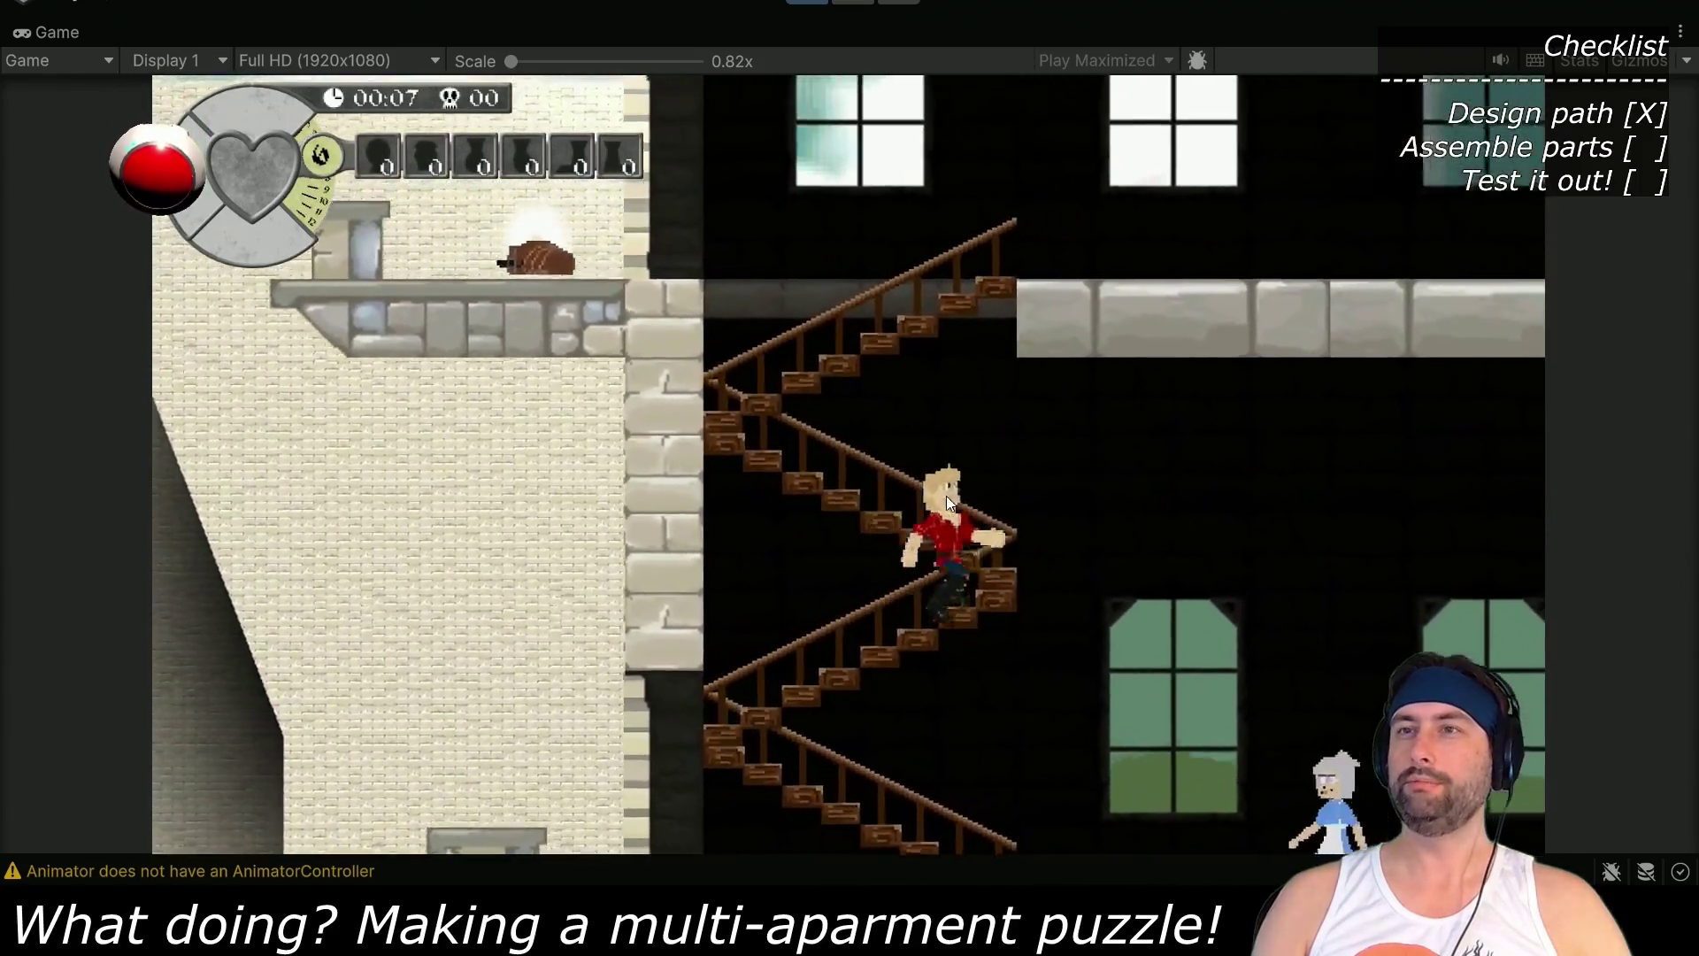
pyautogui.press('Up')
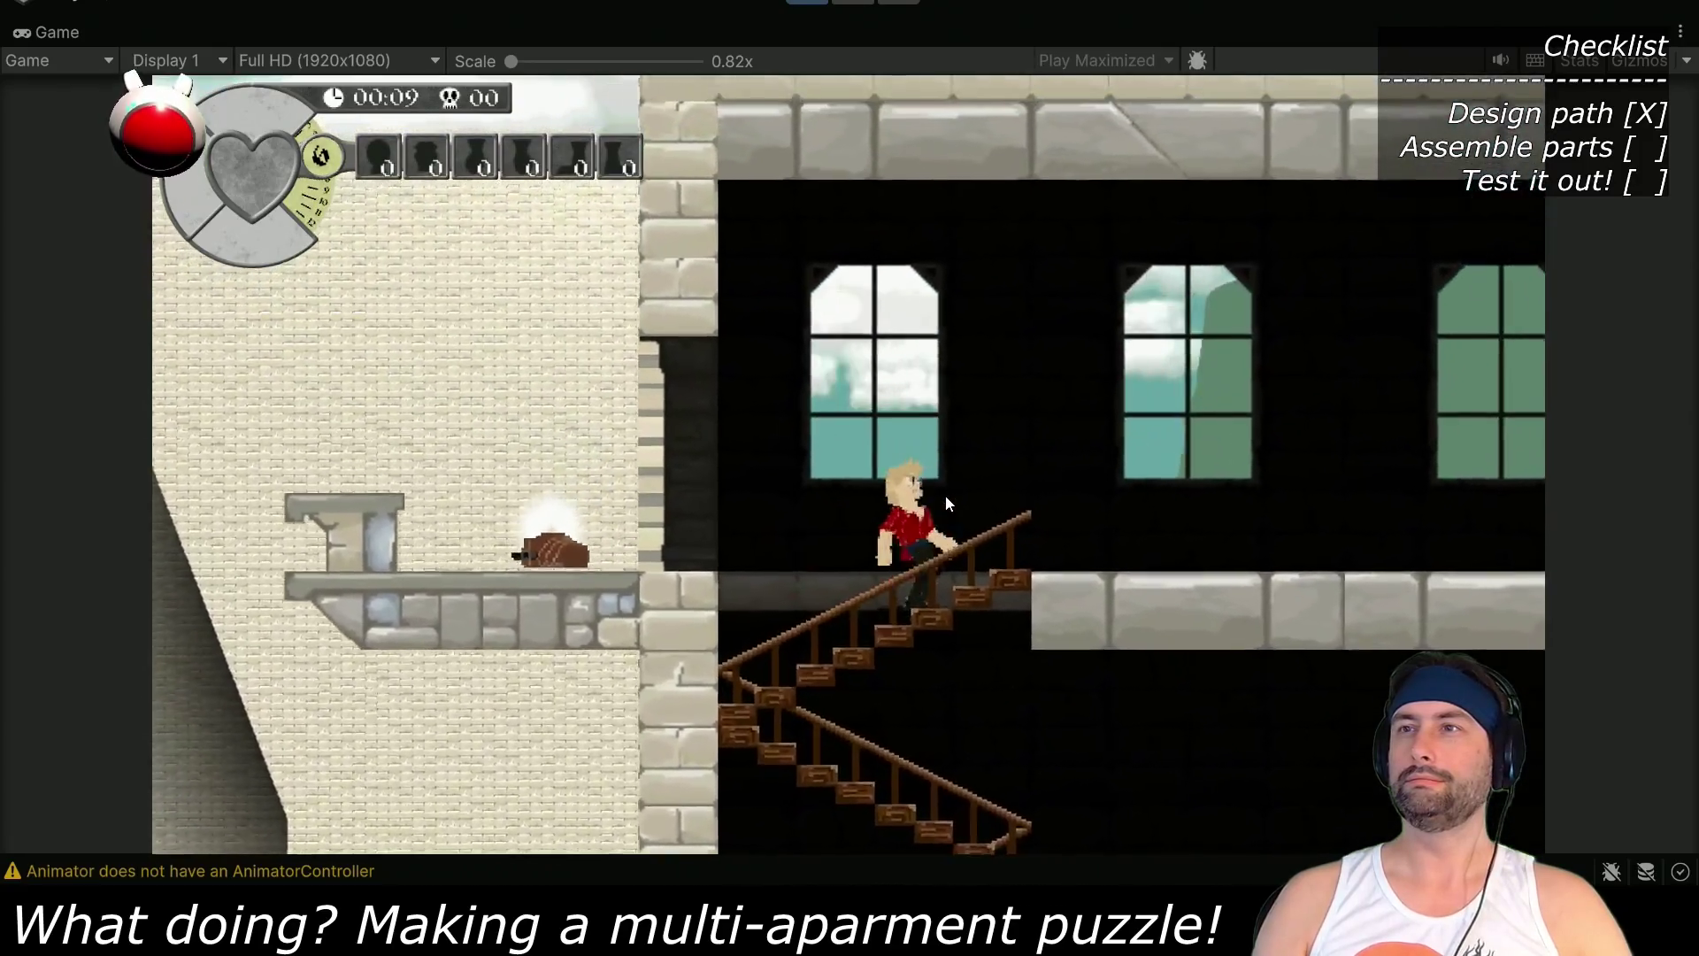
pyautogui.press('Up')
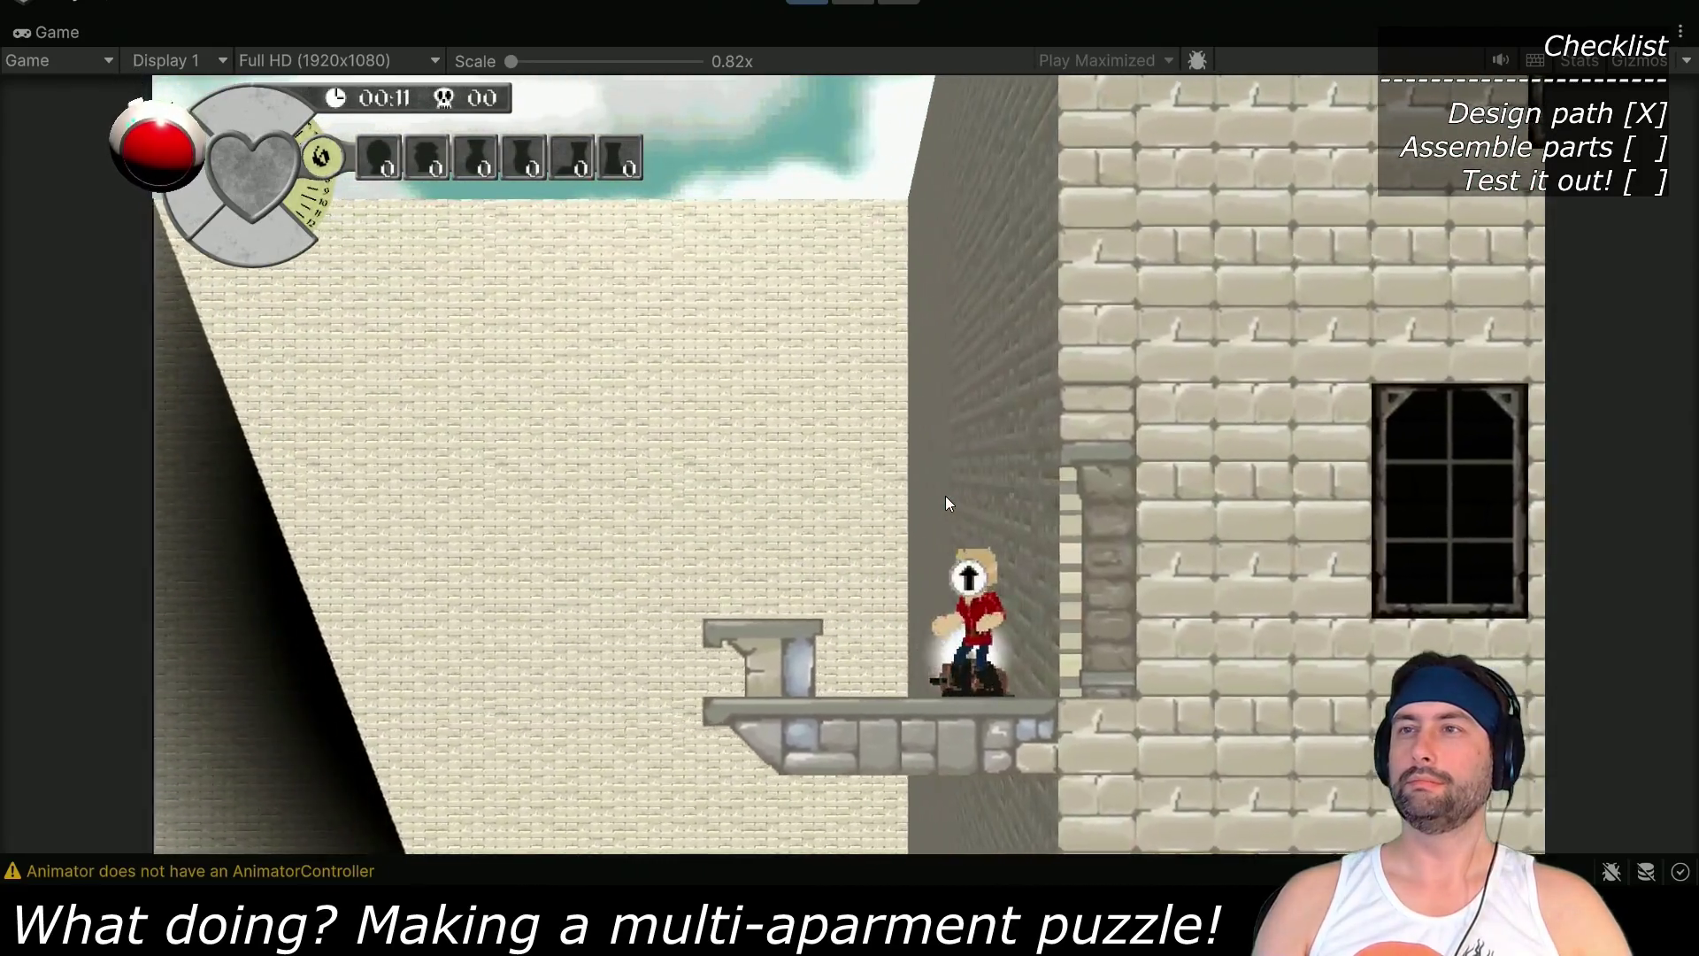
pyautogui.press('Right')
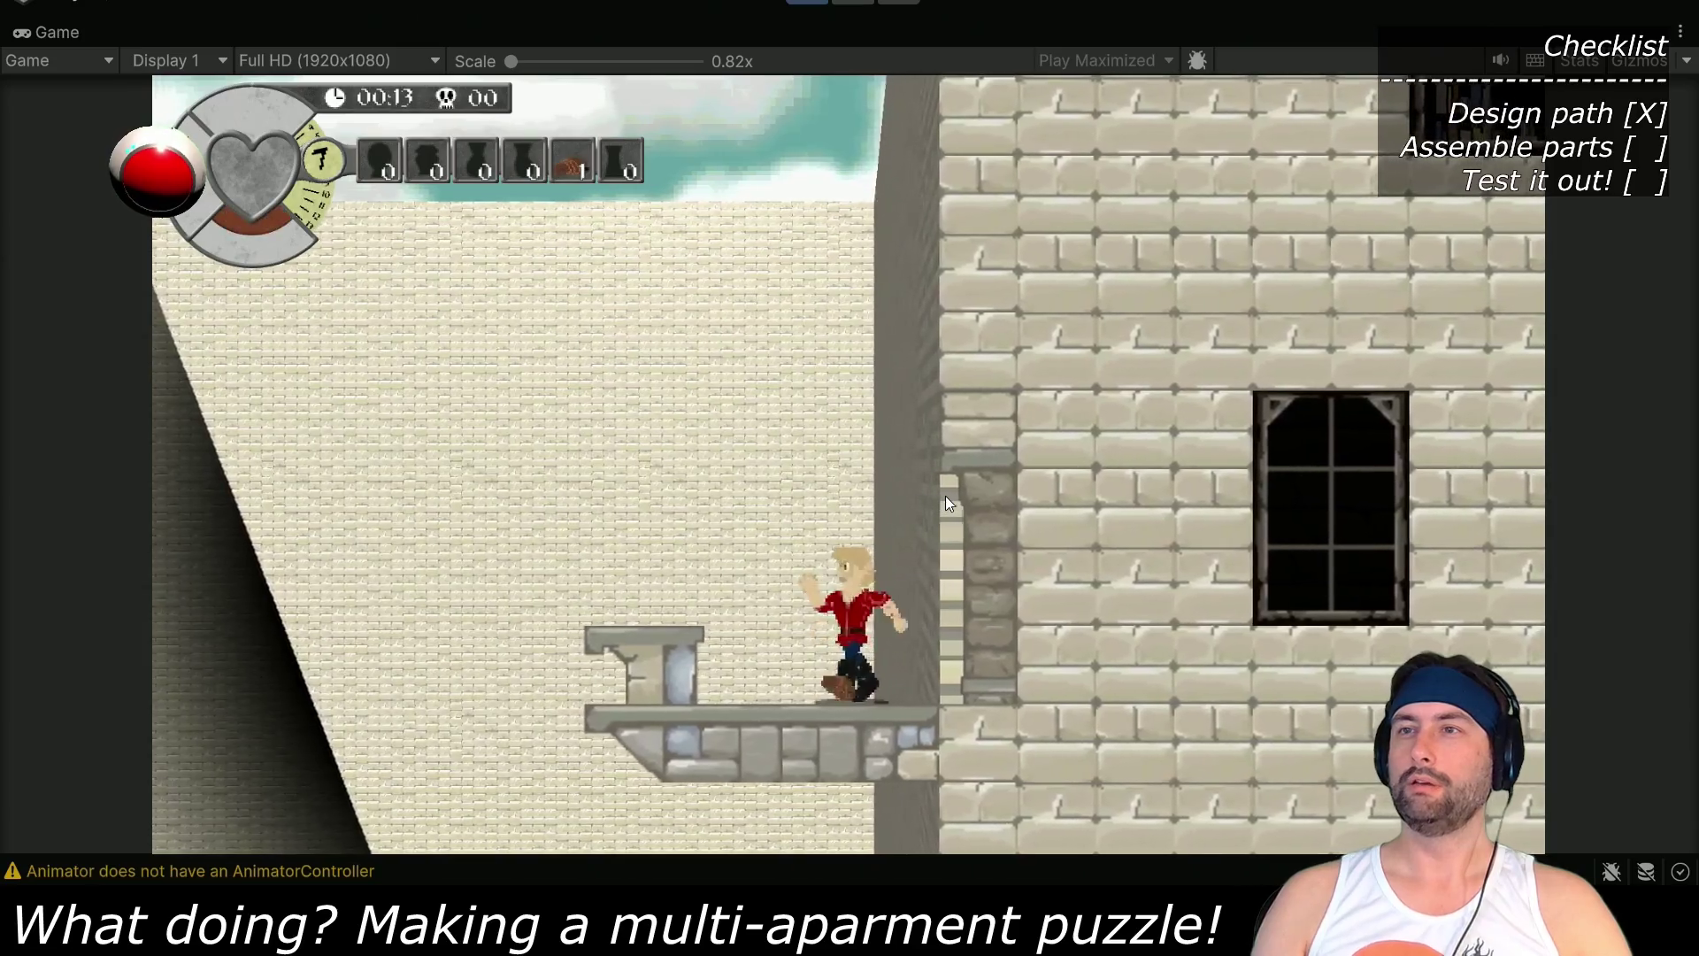
pyautogui.press('Up')
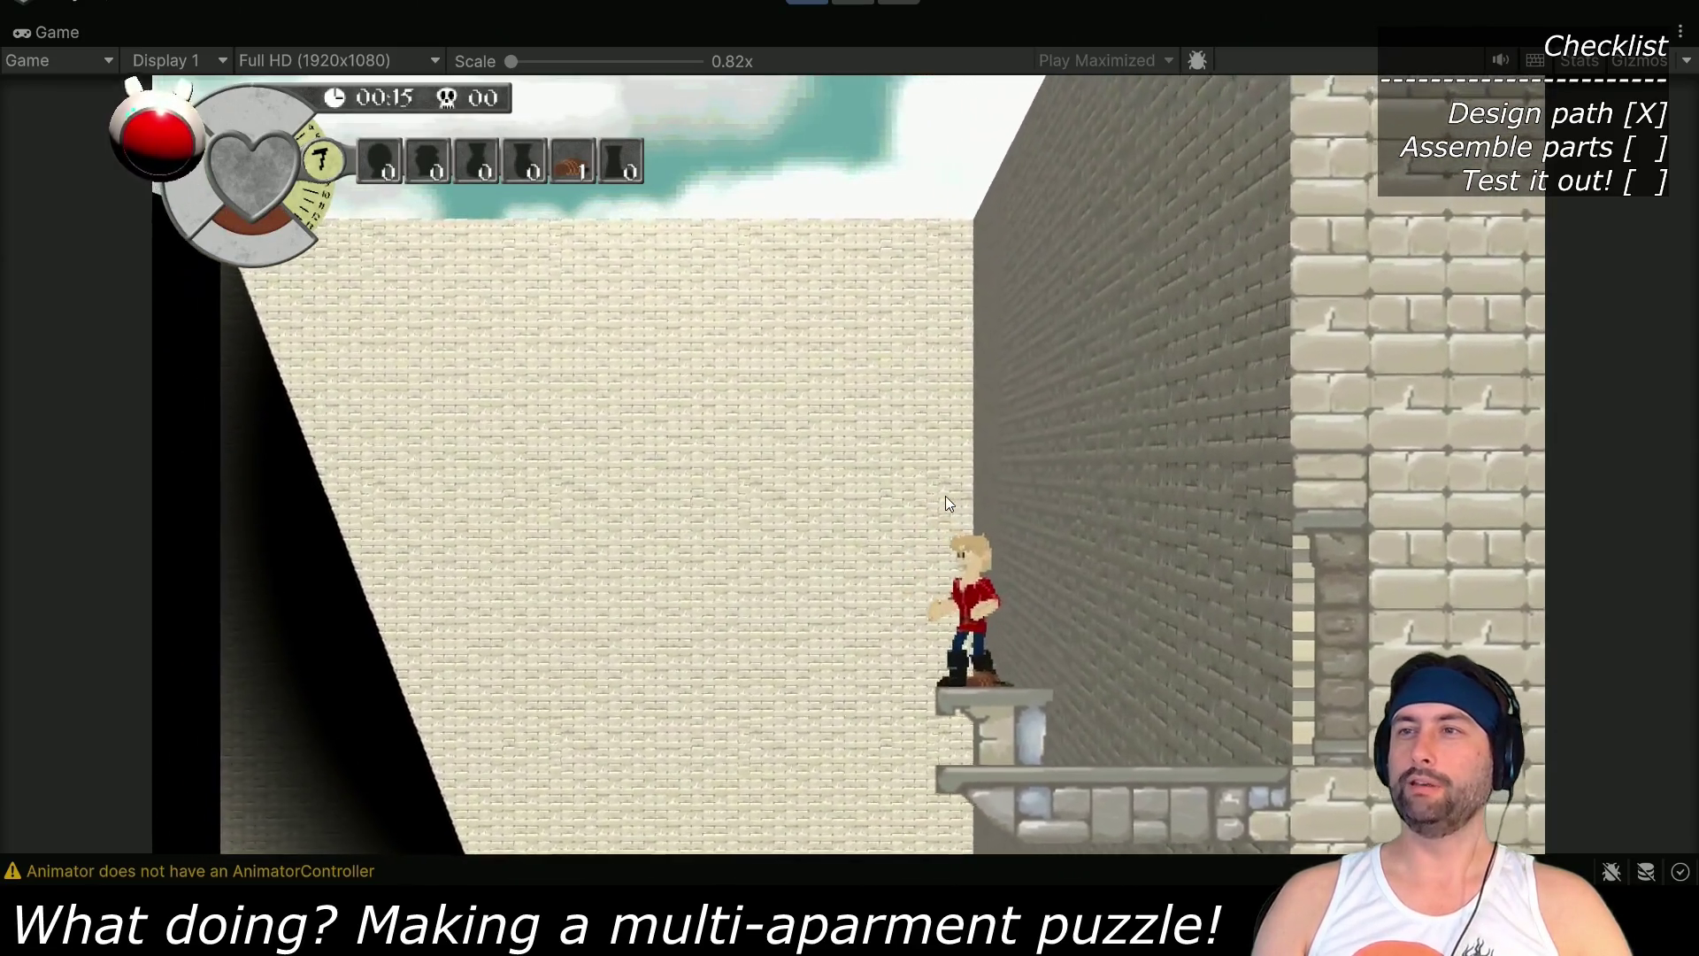
pyautogui.press('Left')
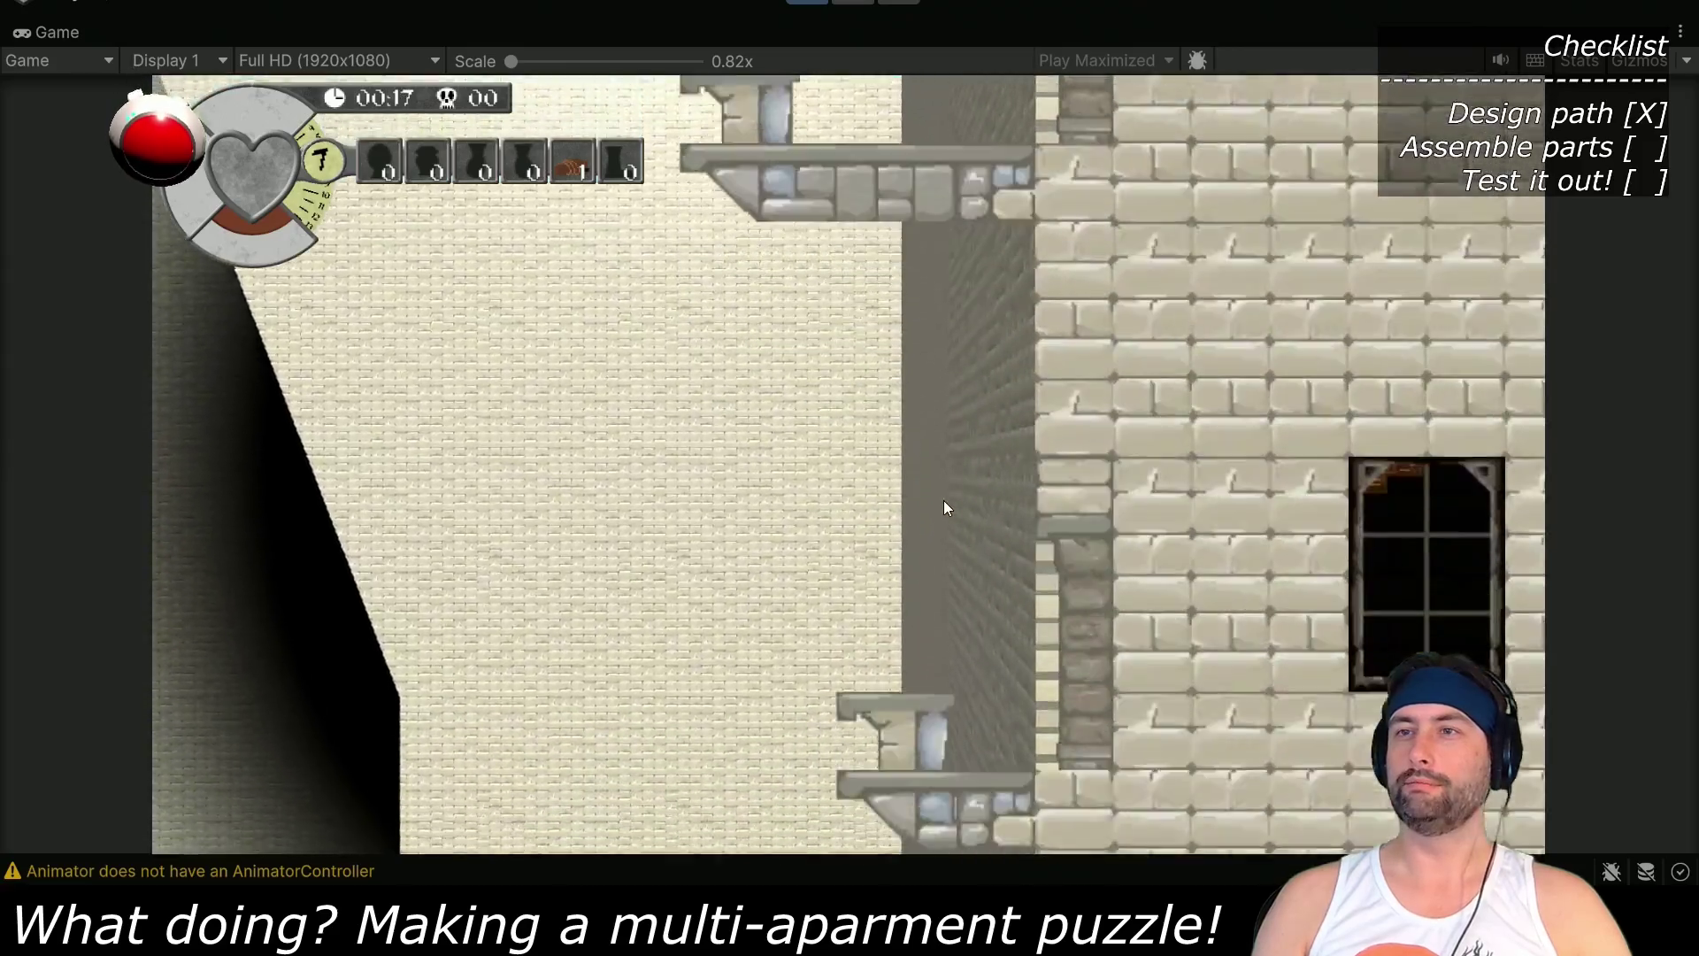
pyautogui.press('Right')
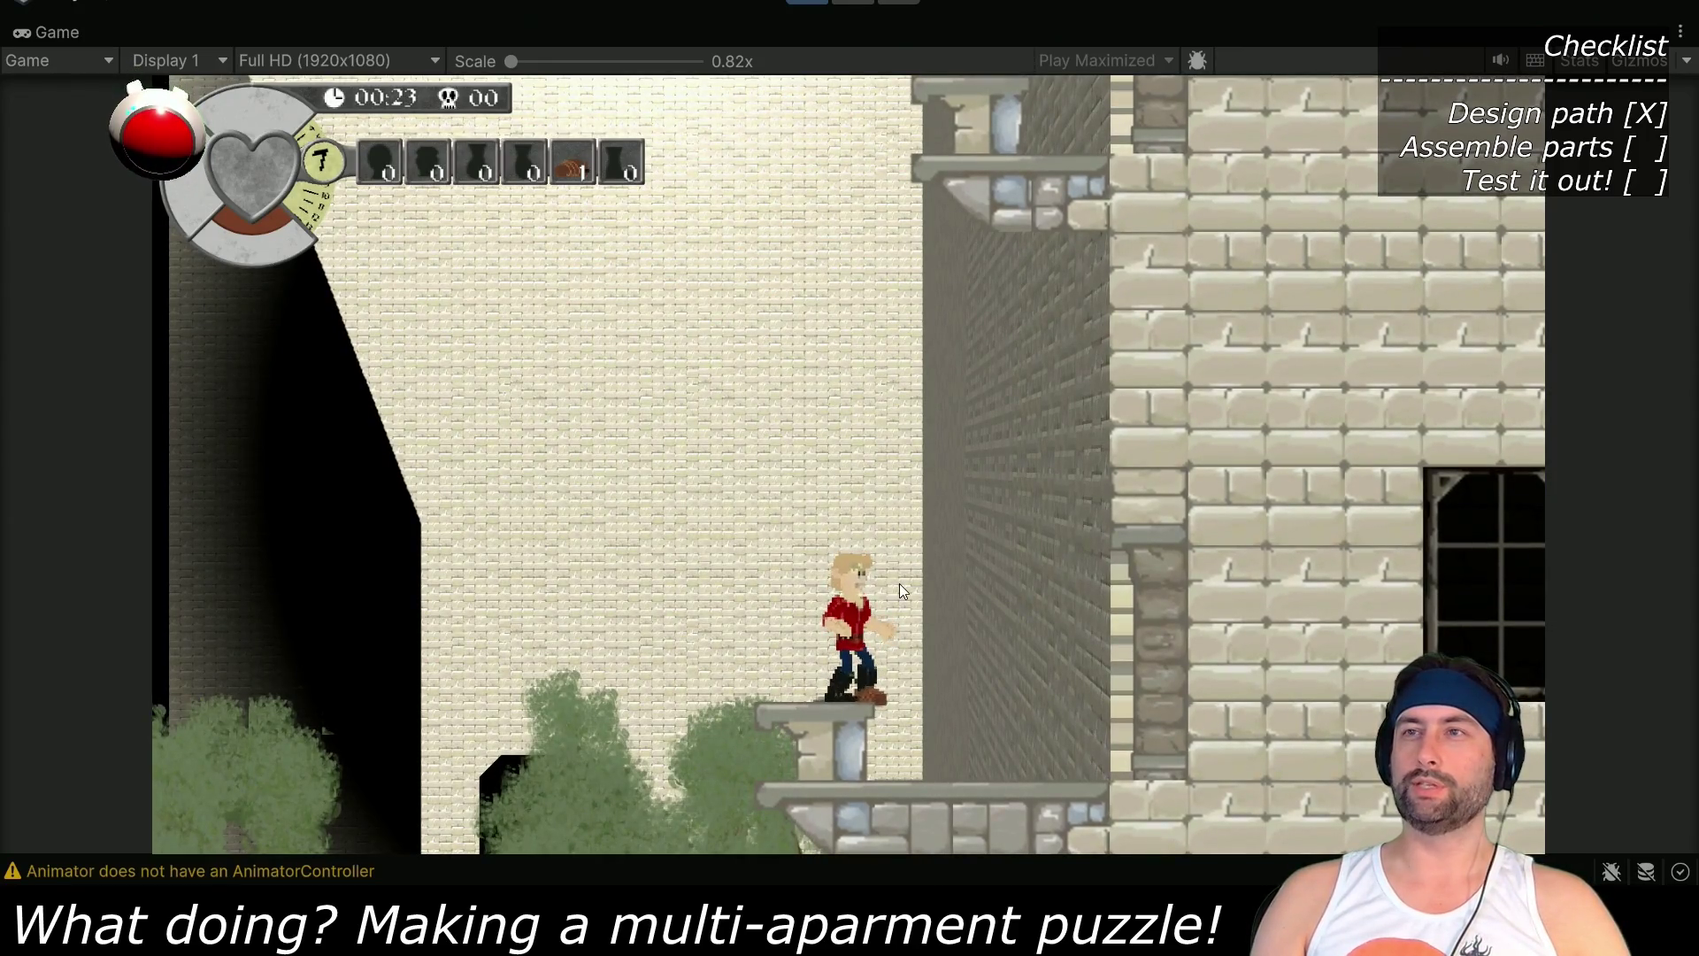
pyautogui.press('Left')
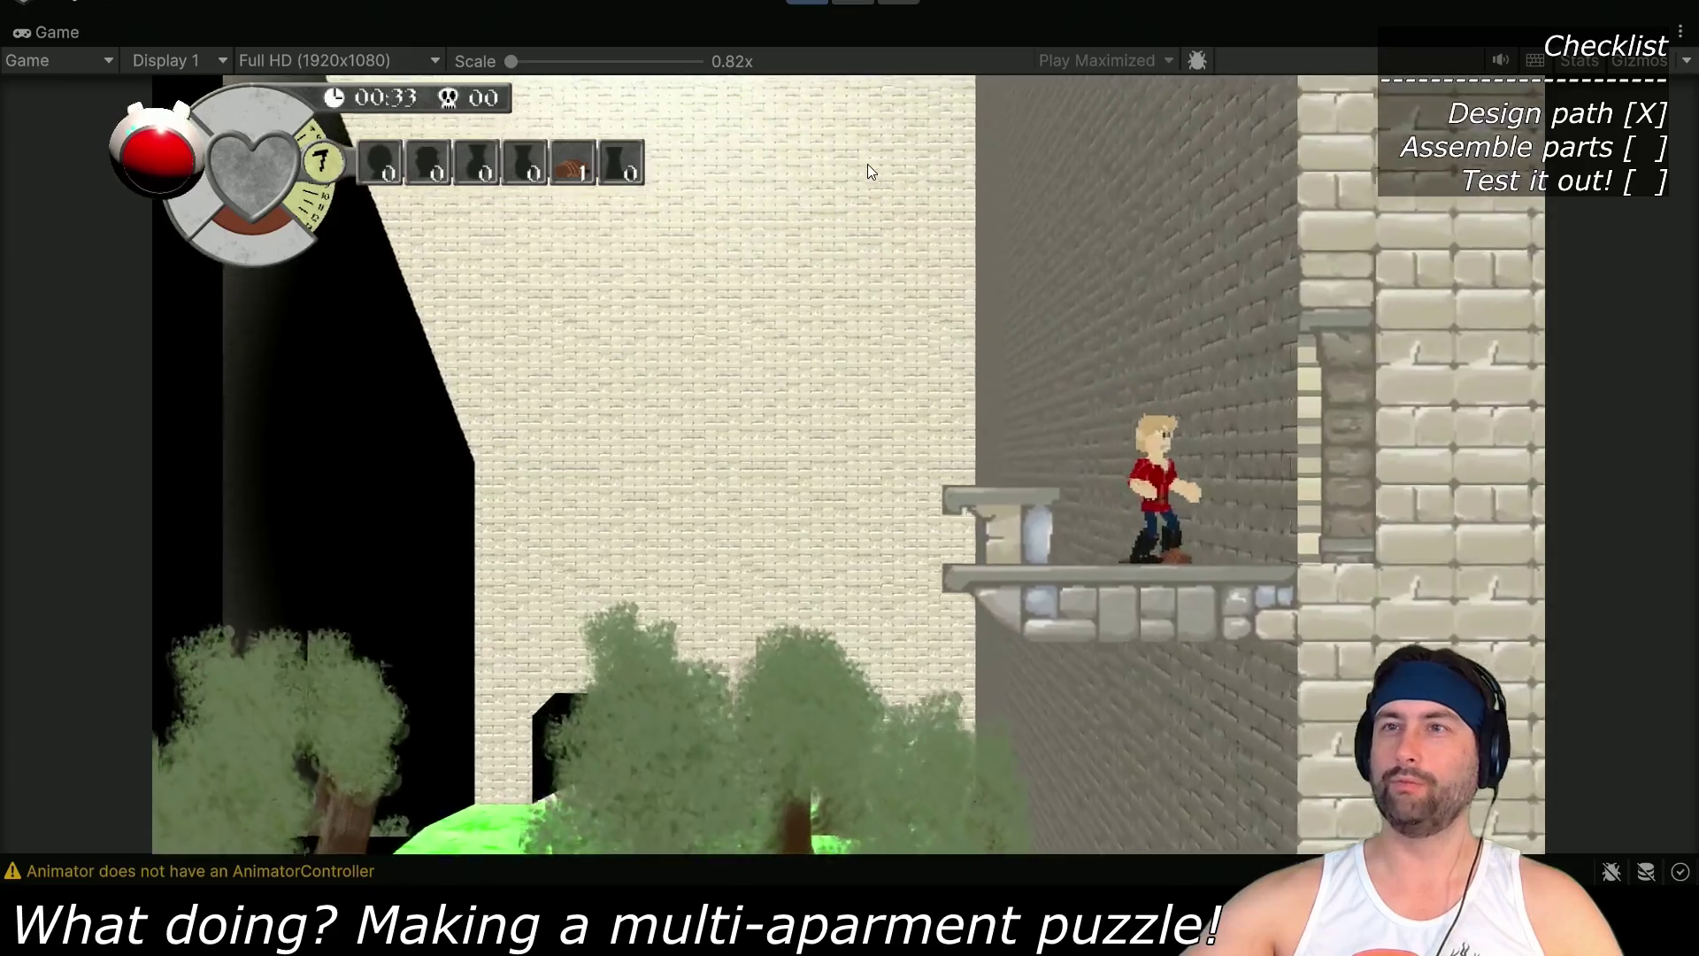
pyautogui.press('Down')
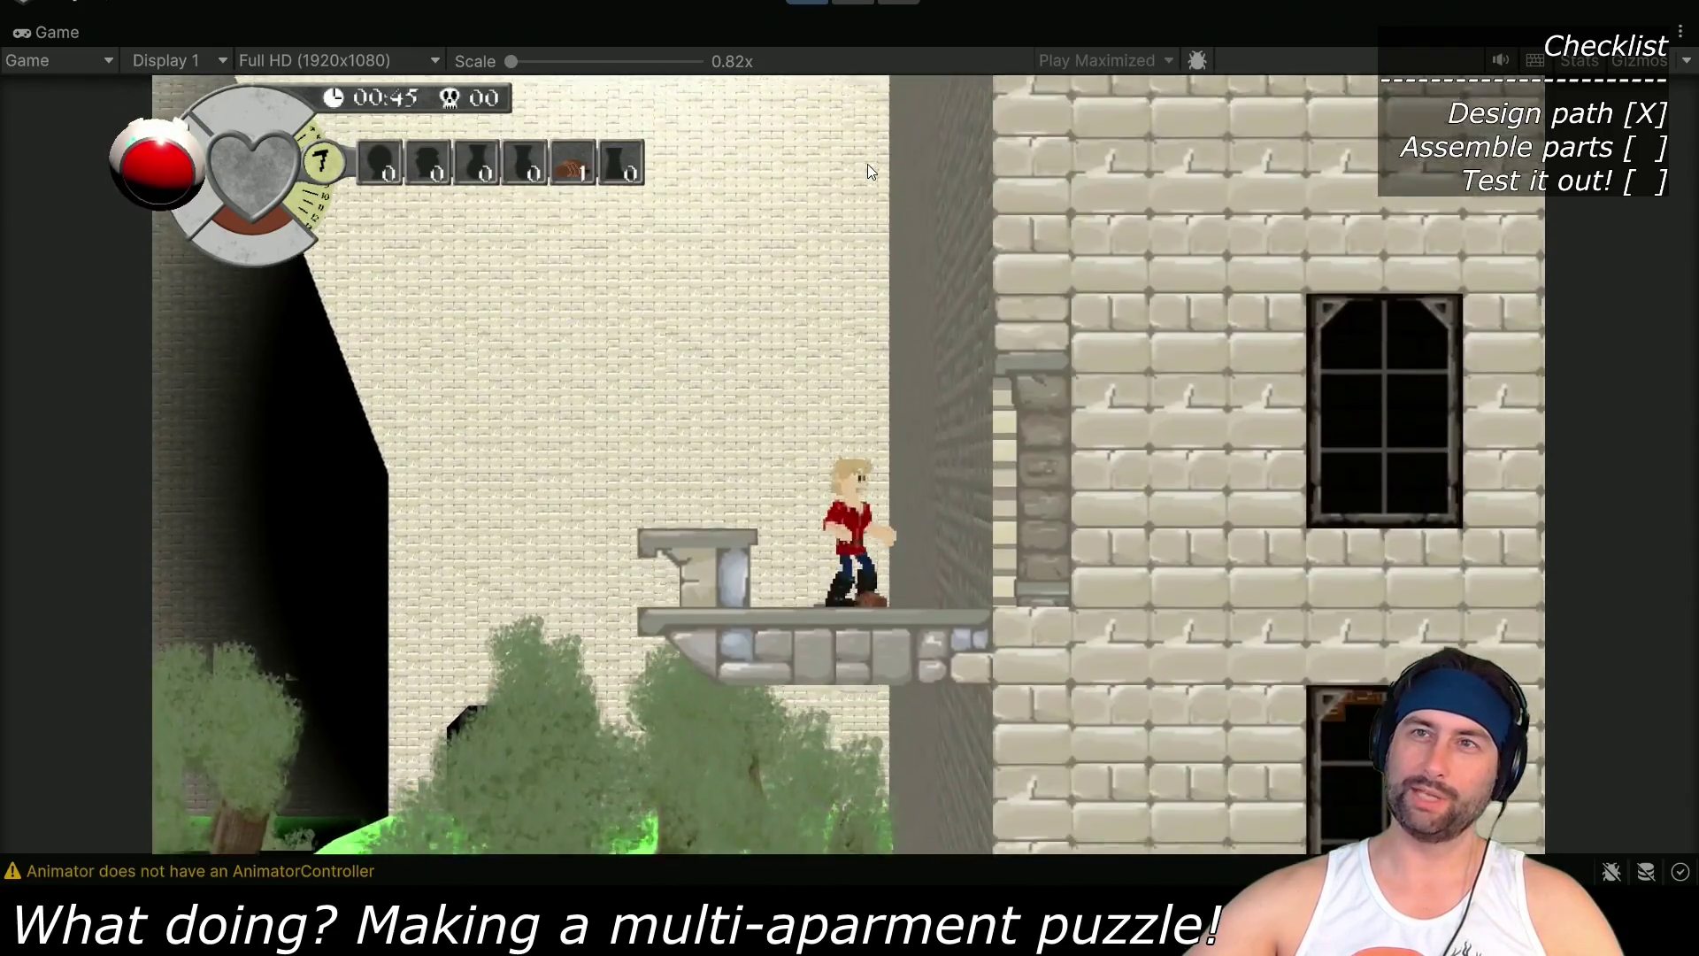
pyautogui.press('Right')
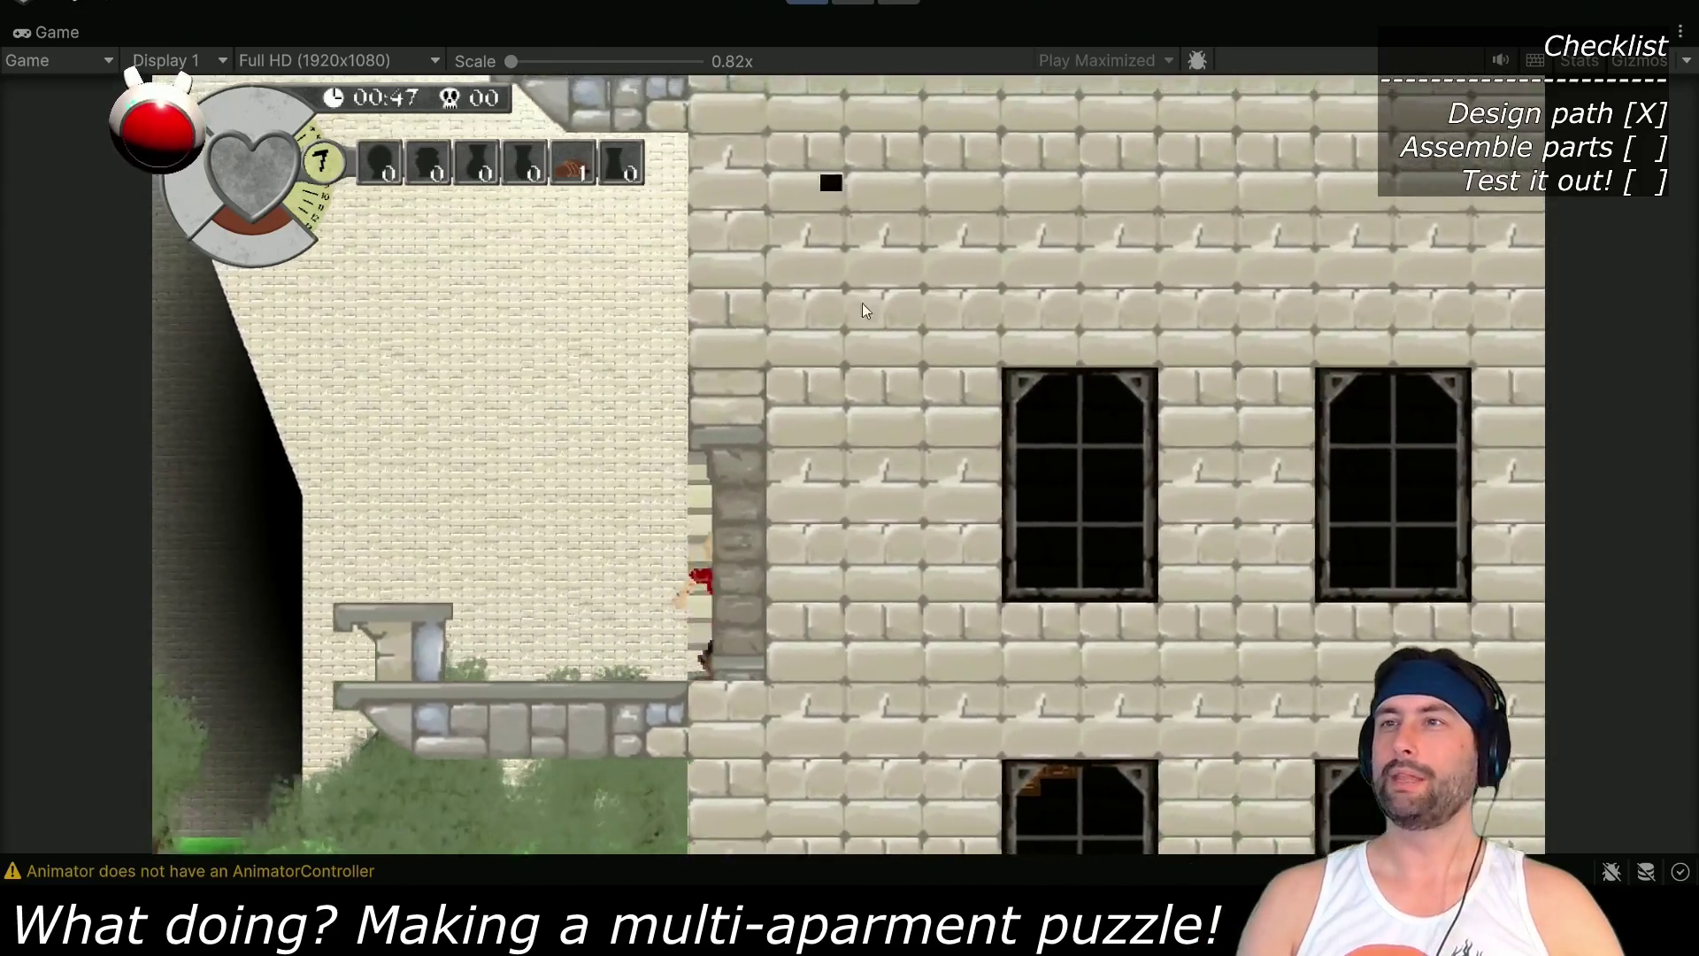
# Break open the blue item and pick up the blue armor piece
pyautogui.press('Right')
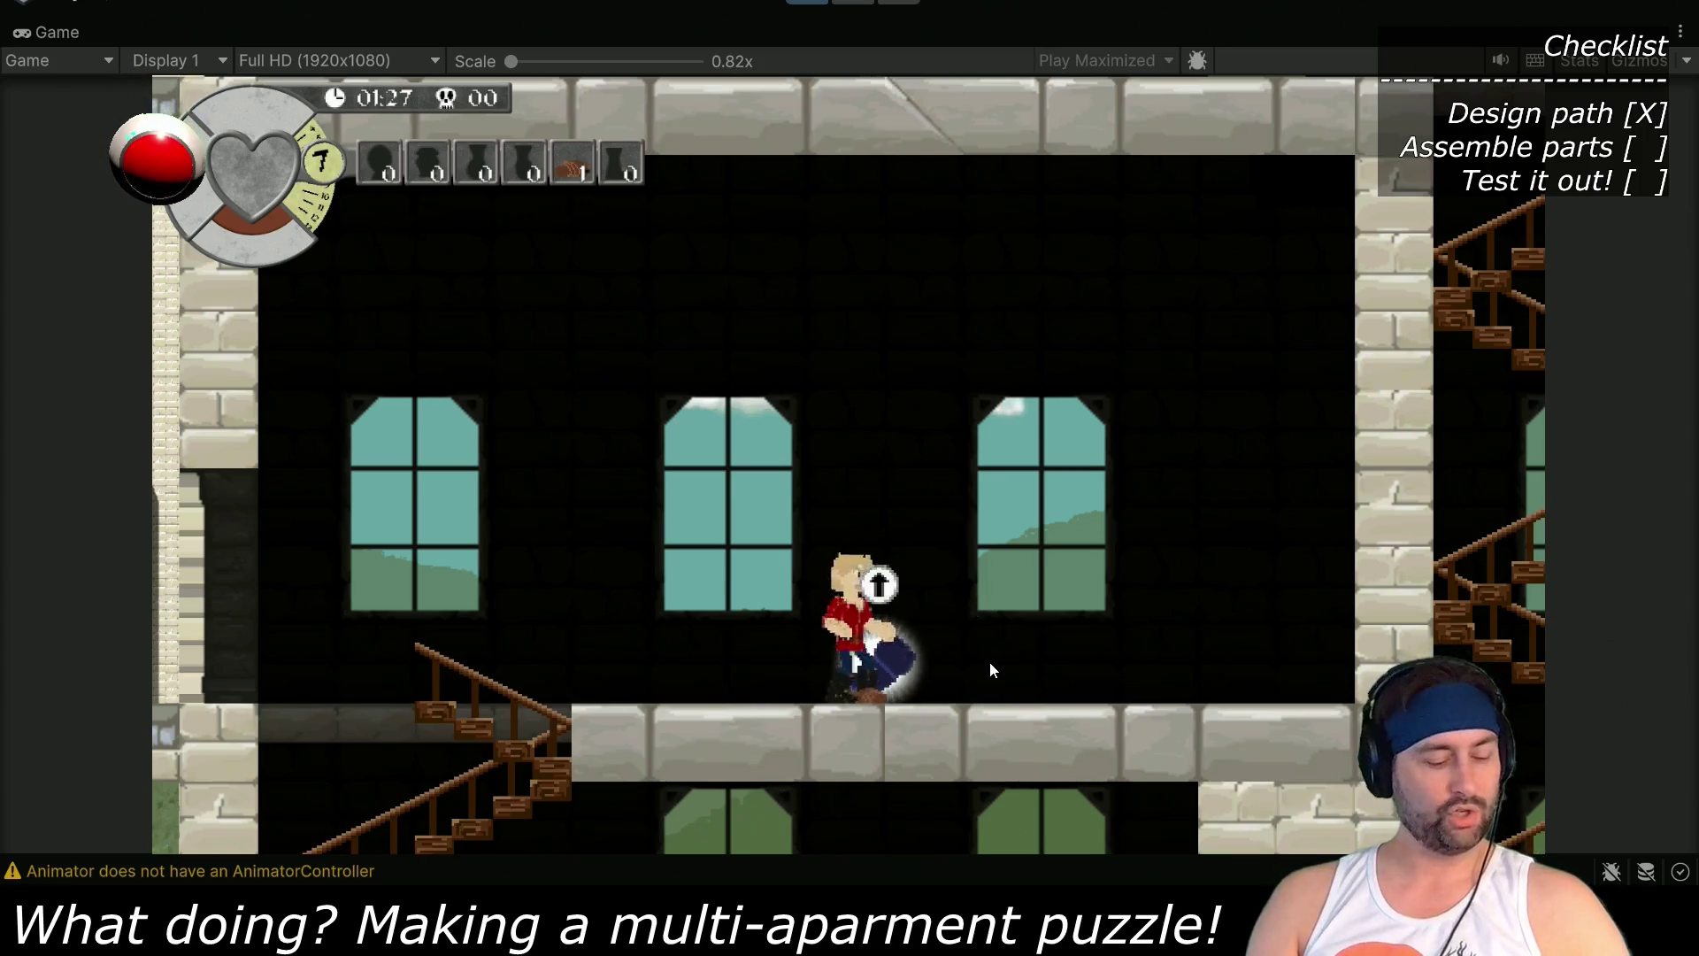
pyautogui.press('Left')
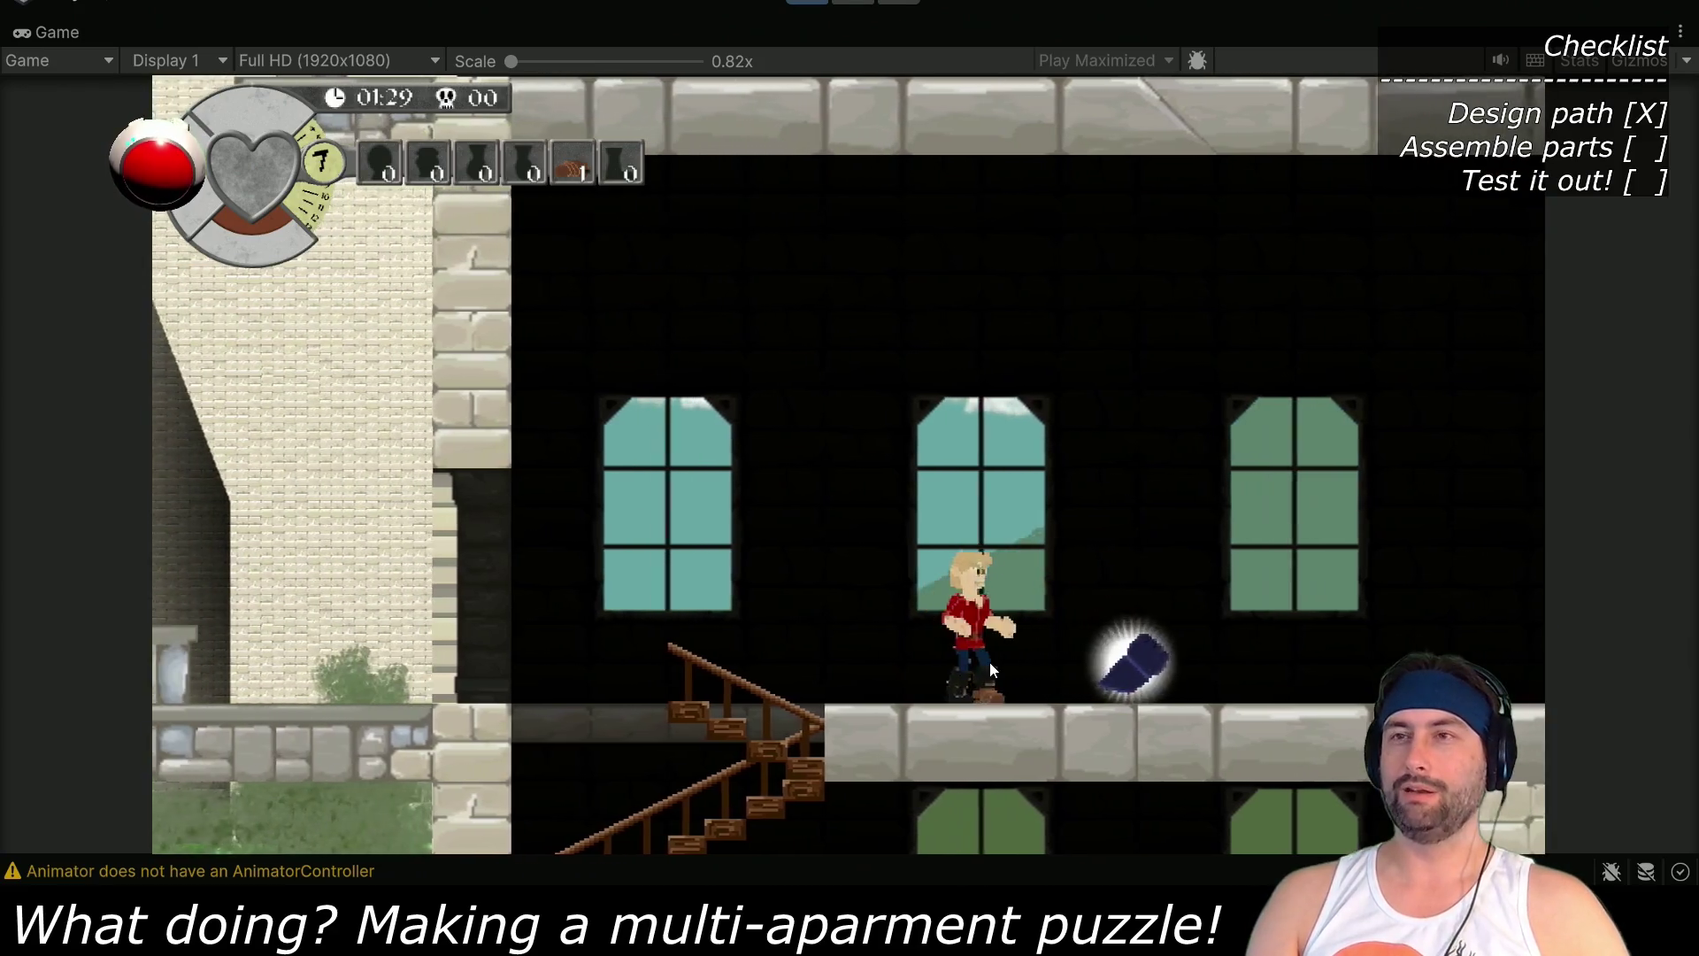
pyautogui.press('Right')
pyautogui.press('Right')
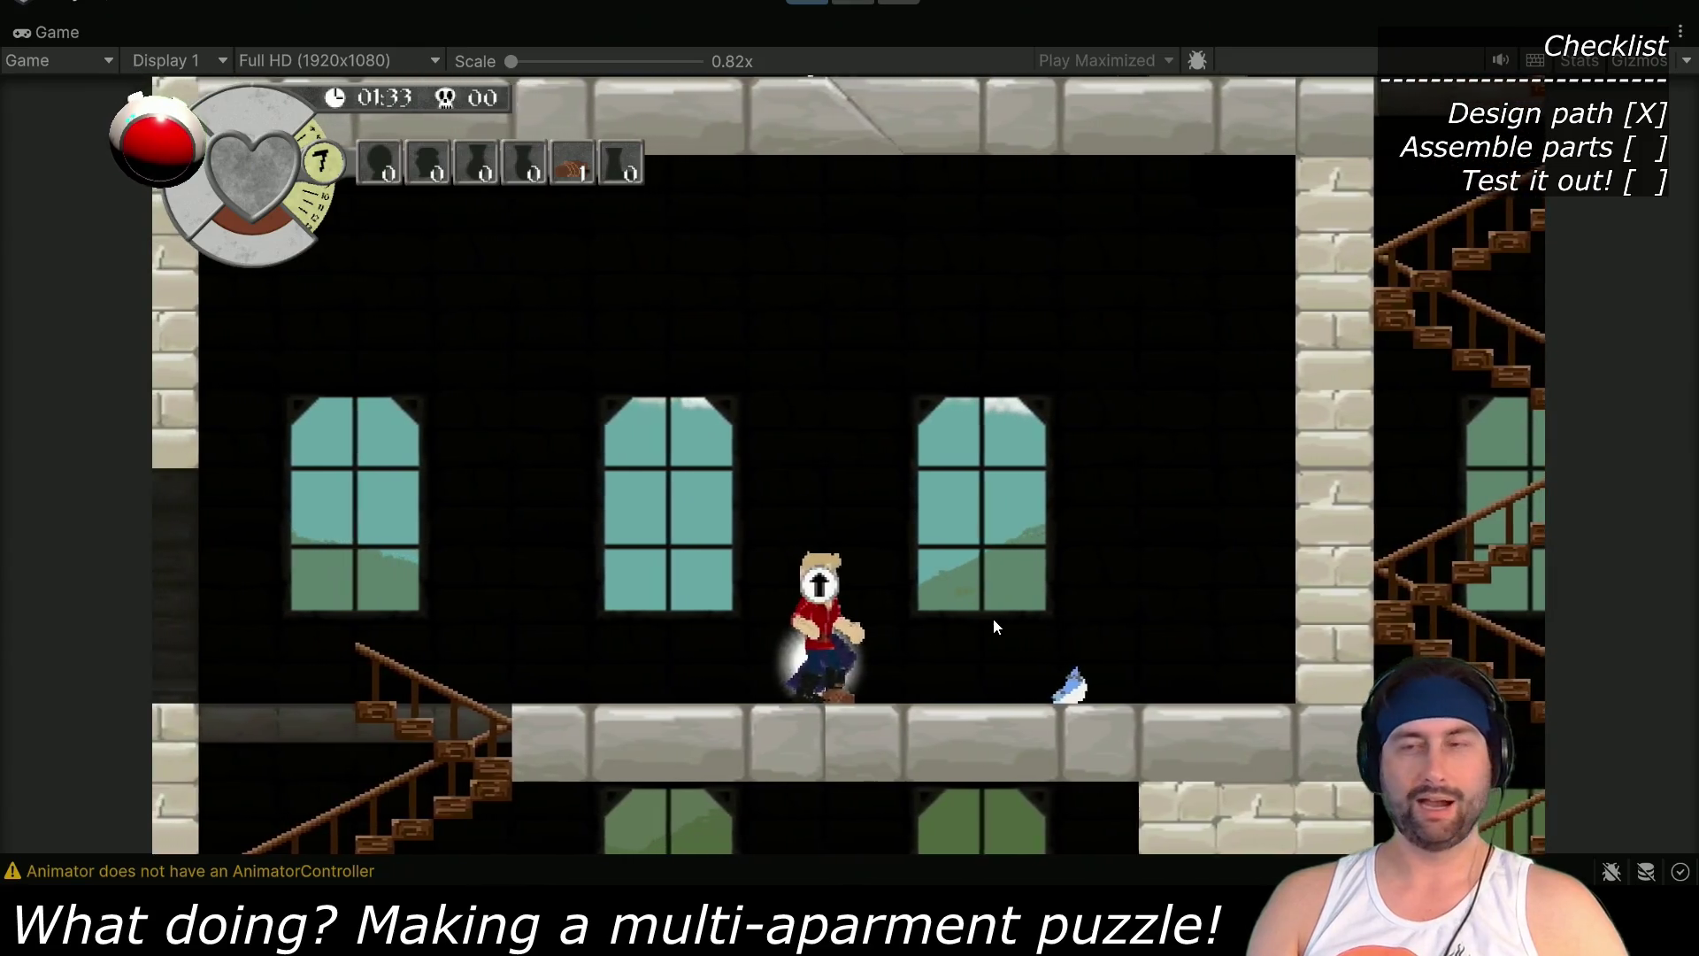
pyautogui.press('Up')
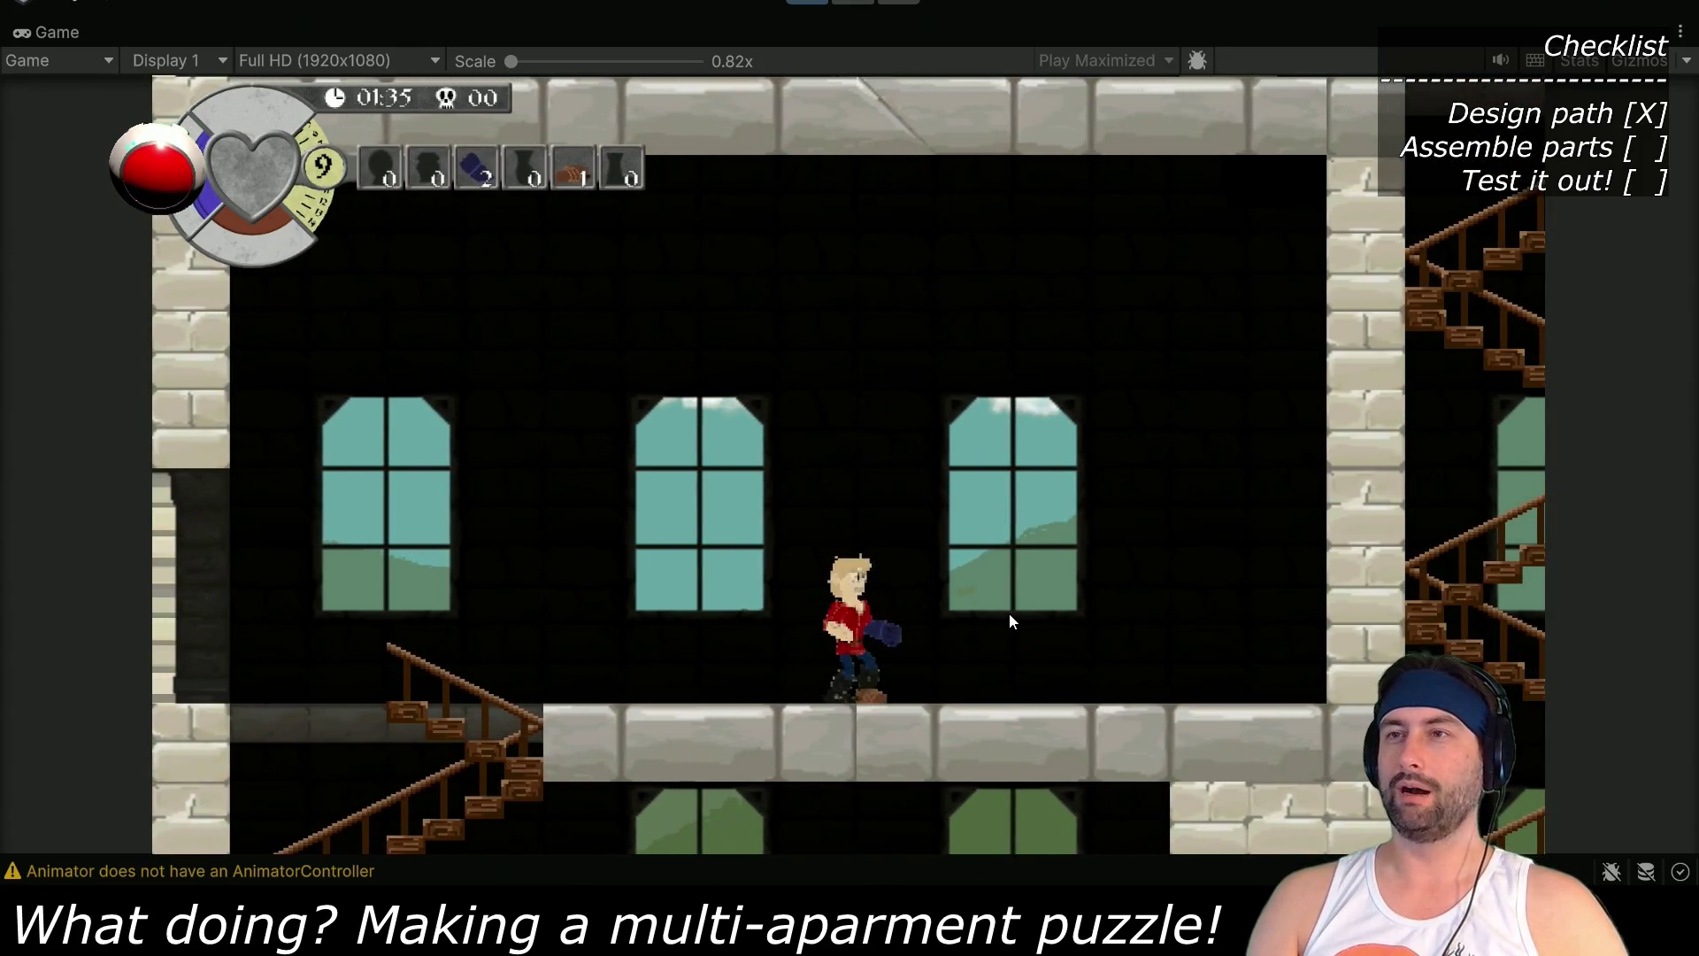
# Walk down the staircase and right past the door and stairs, then stop the playtest with Ctrl+P
pyautogui.press('Left')
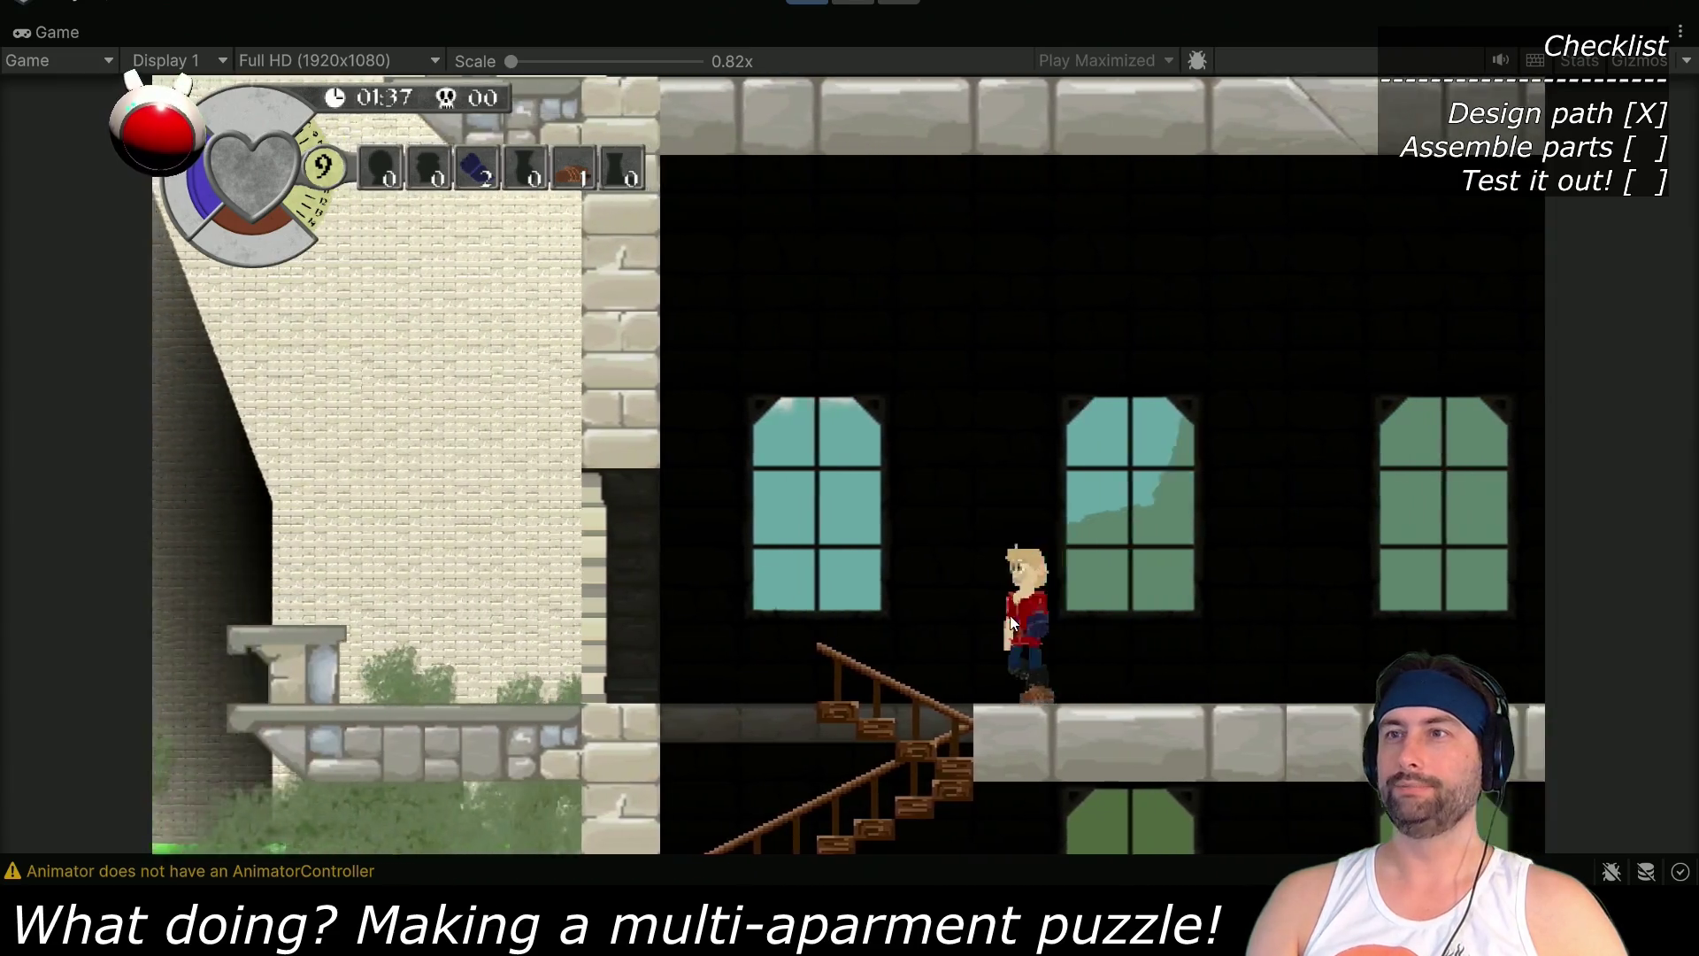
pyautogui.press('Down')
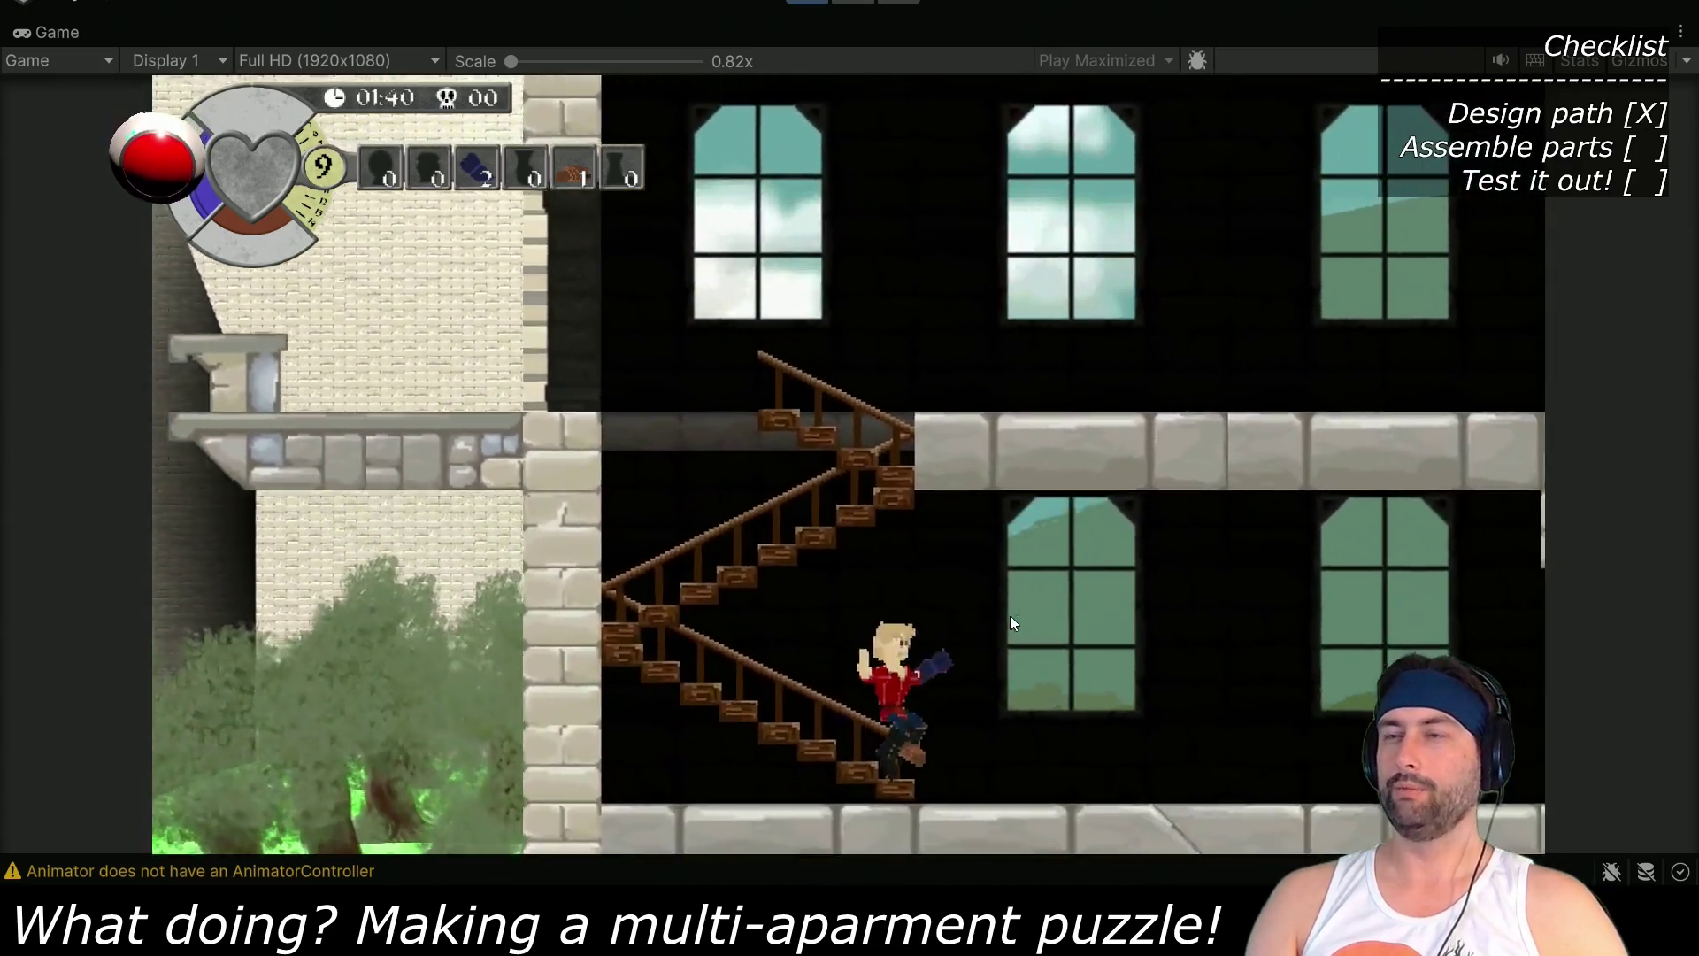
pyautogui.press('Left')
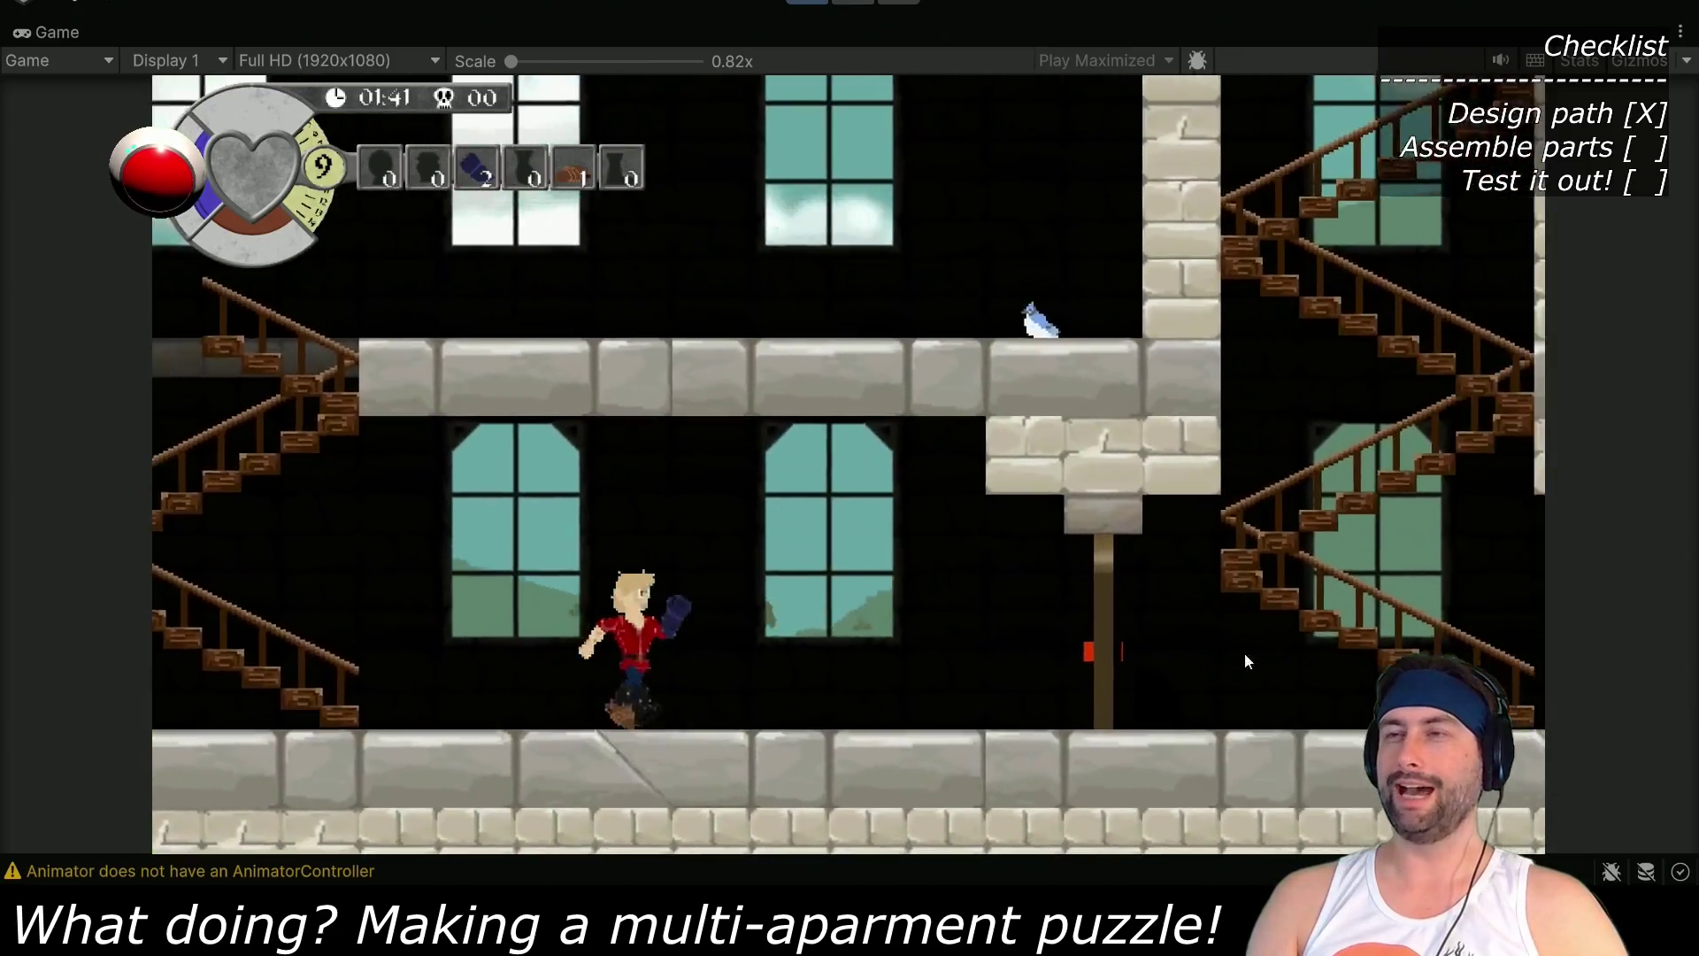
pyautogui.press('Right')
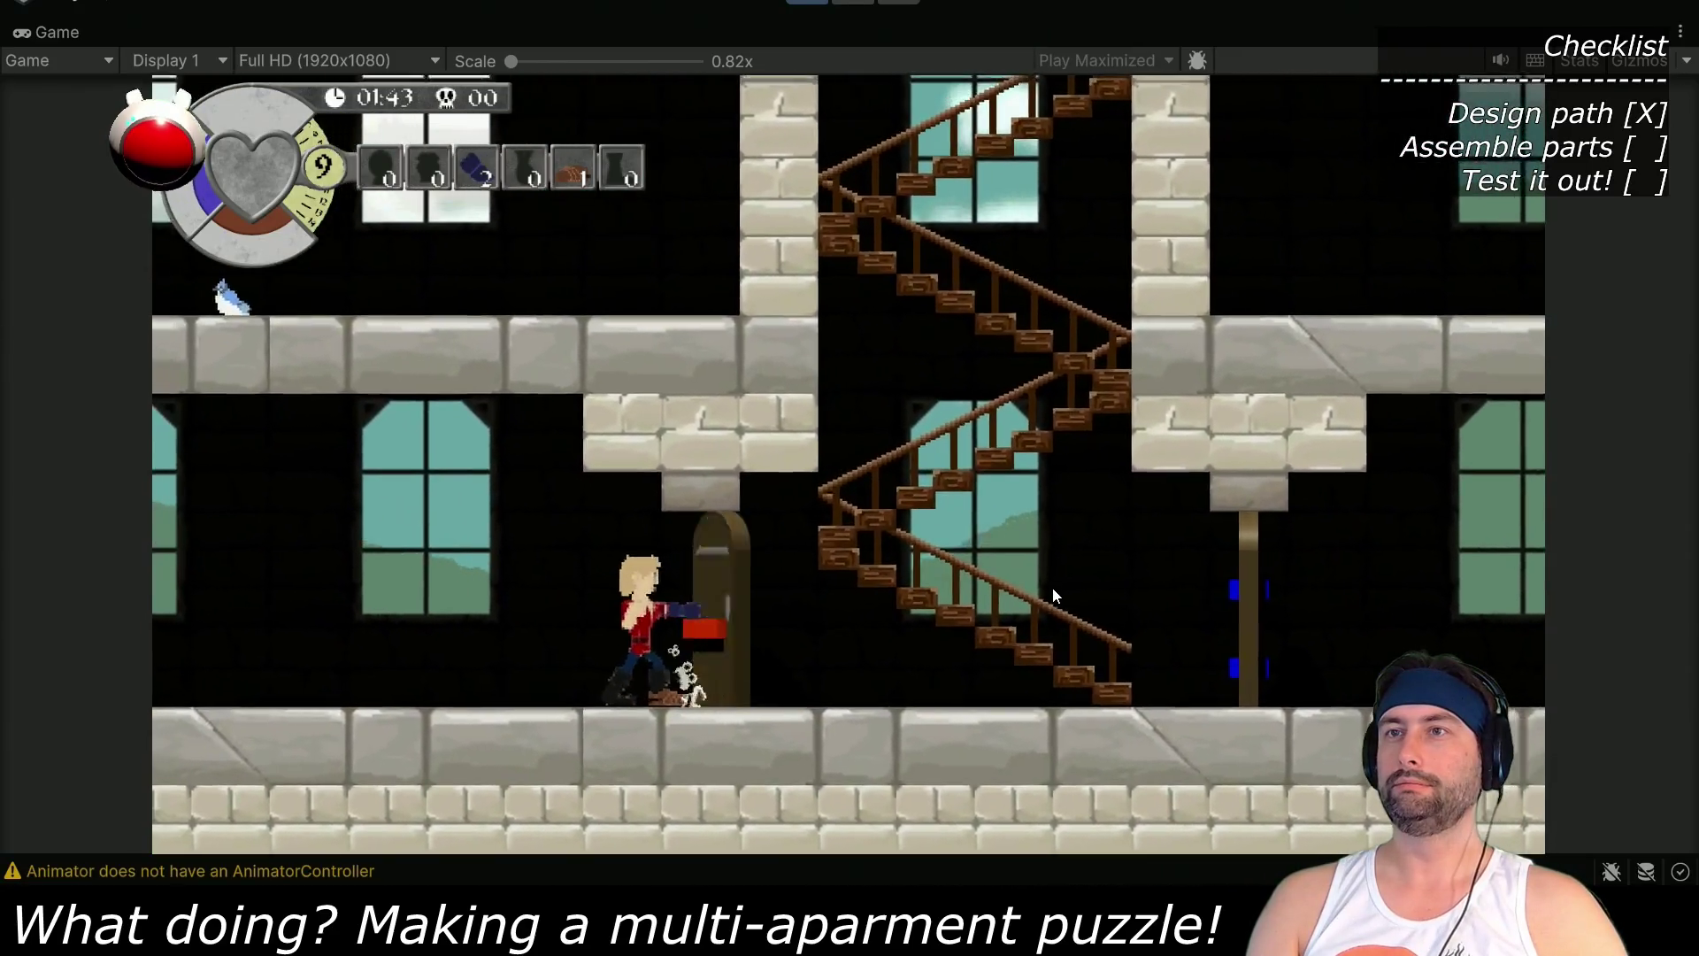
pyautogui.press('Right')
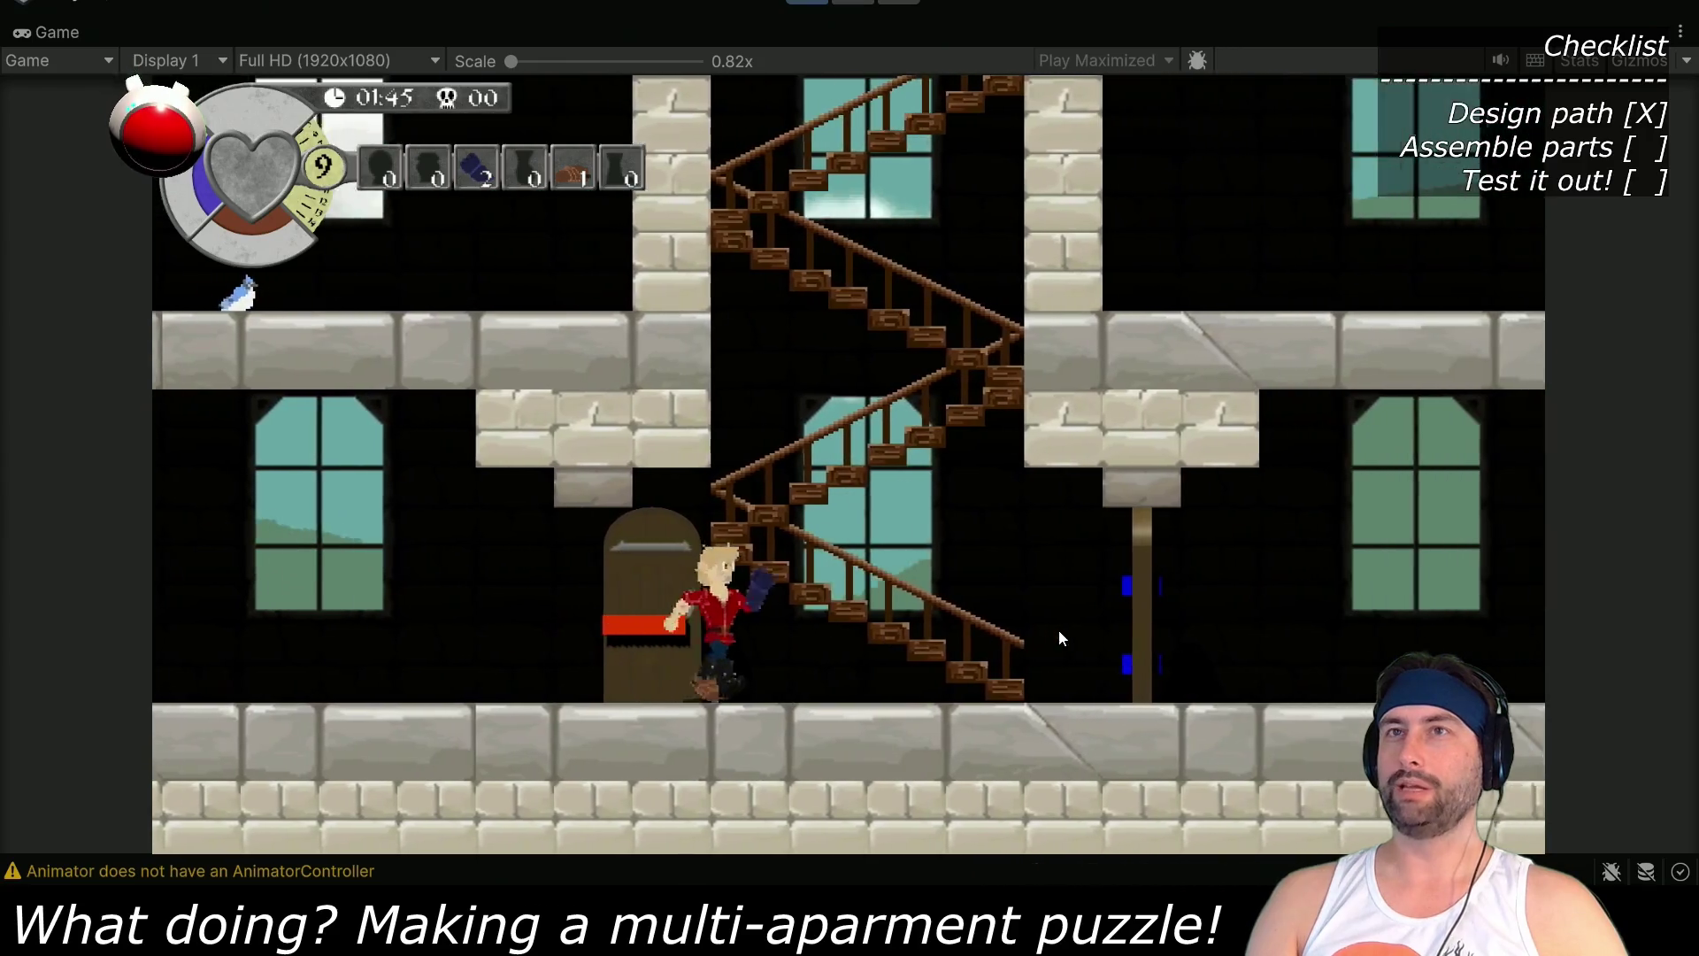
pyautogui.press('Right')
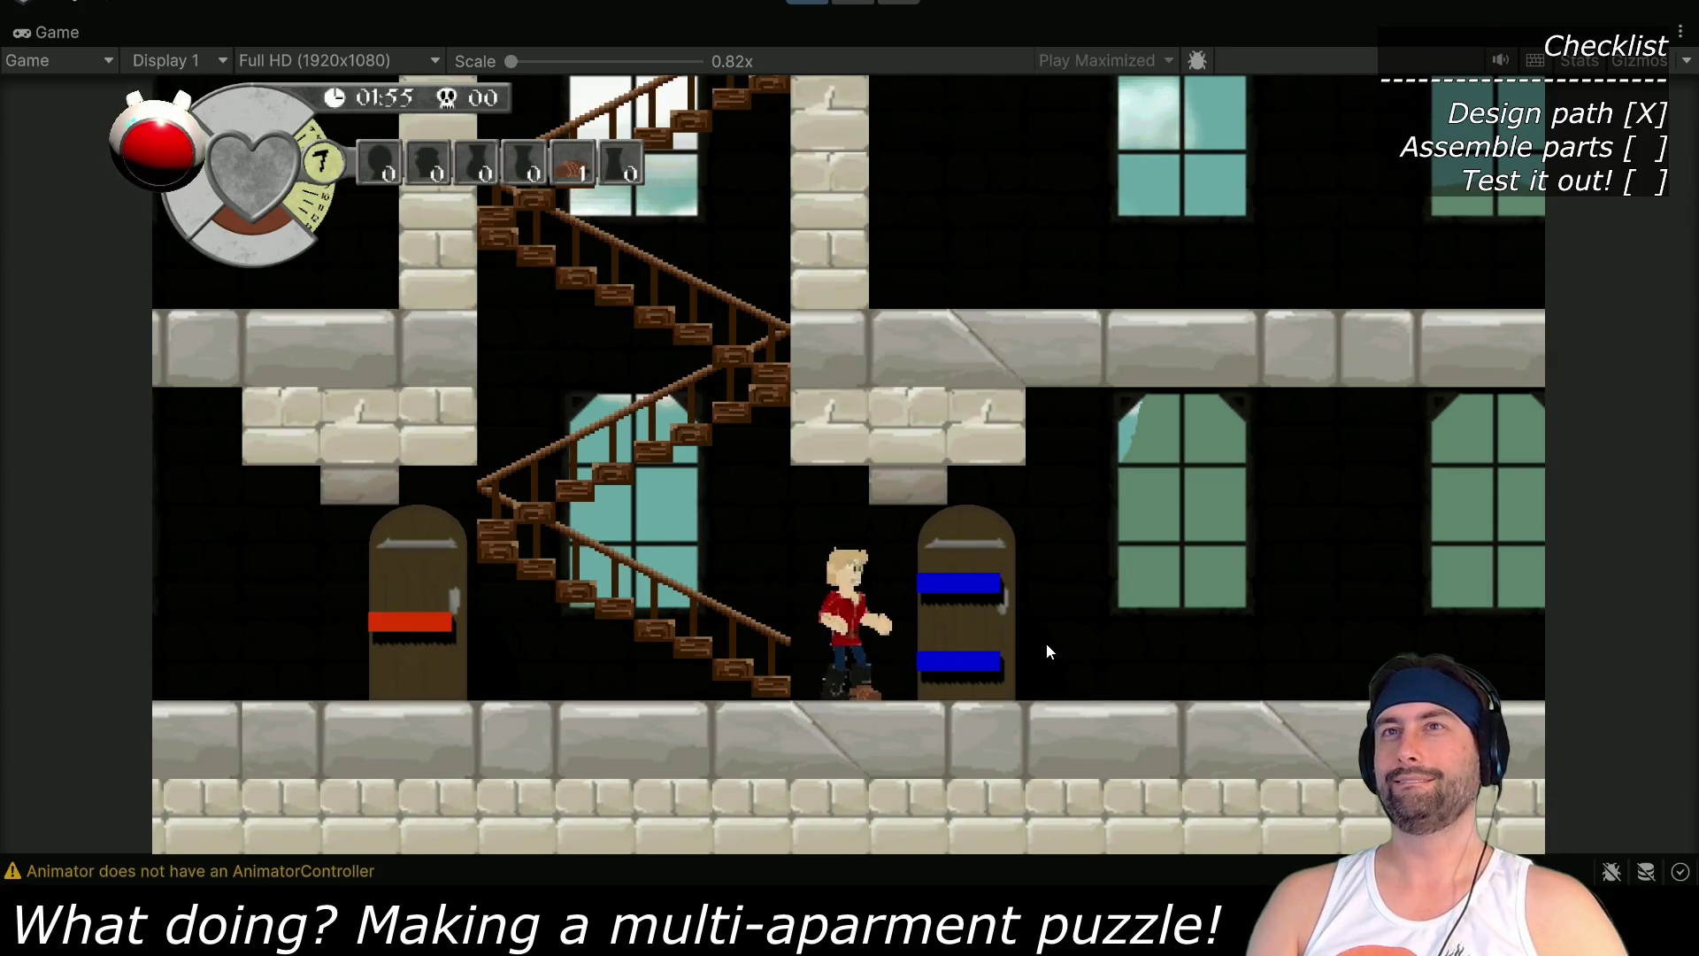
pyautogui.hotkey('ctrl', 'p')
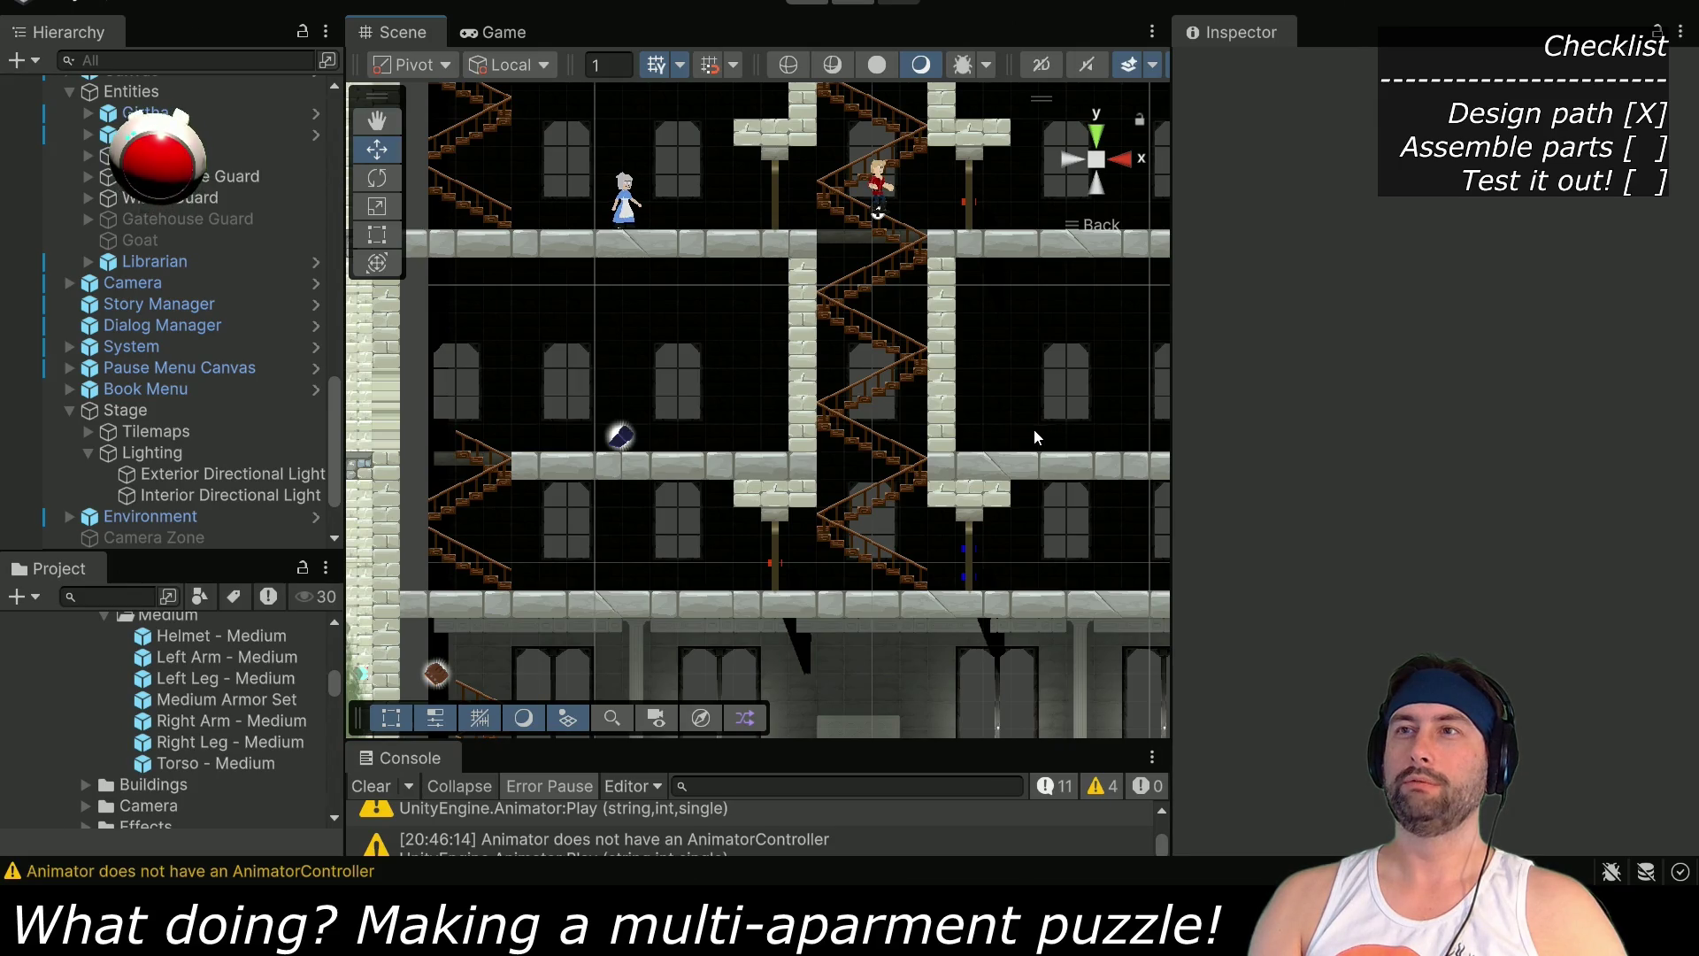
pyautogui.moveTo(1042, 427); pyautogui.dragTo(927, 430)
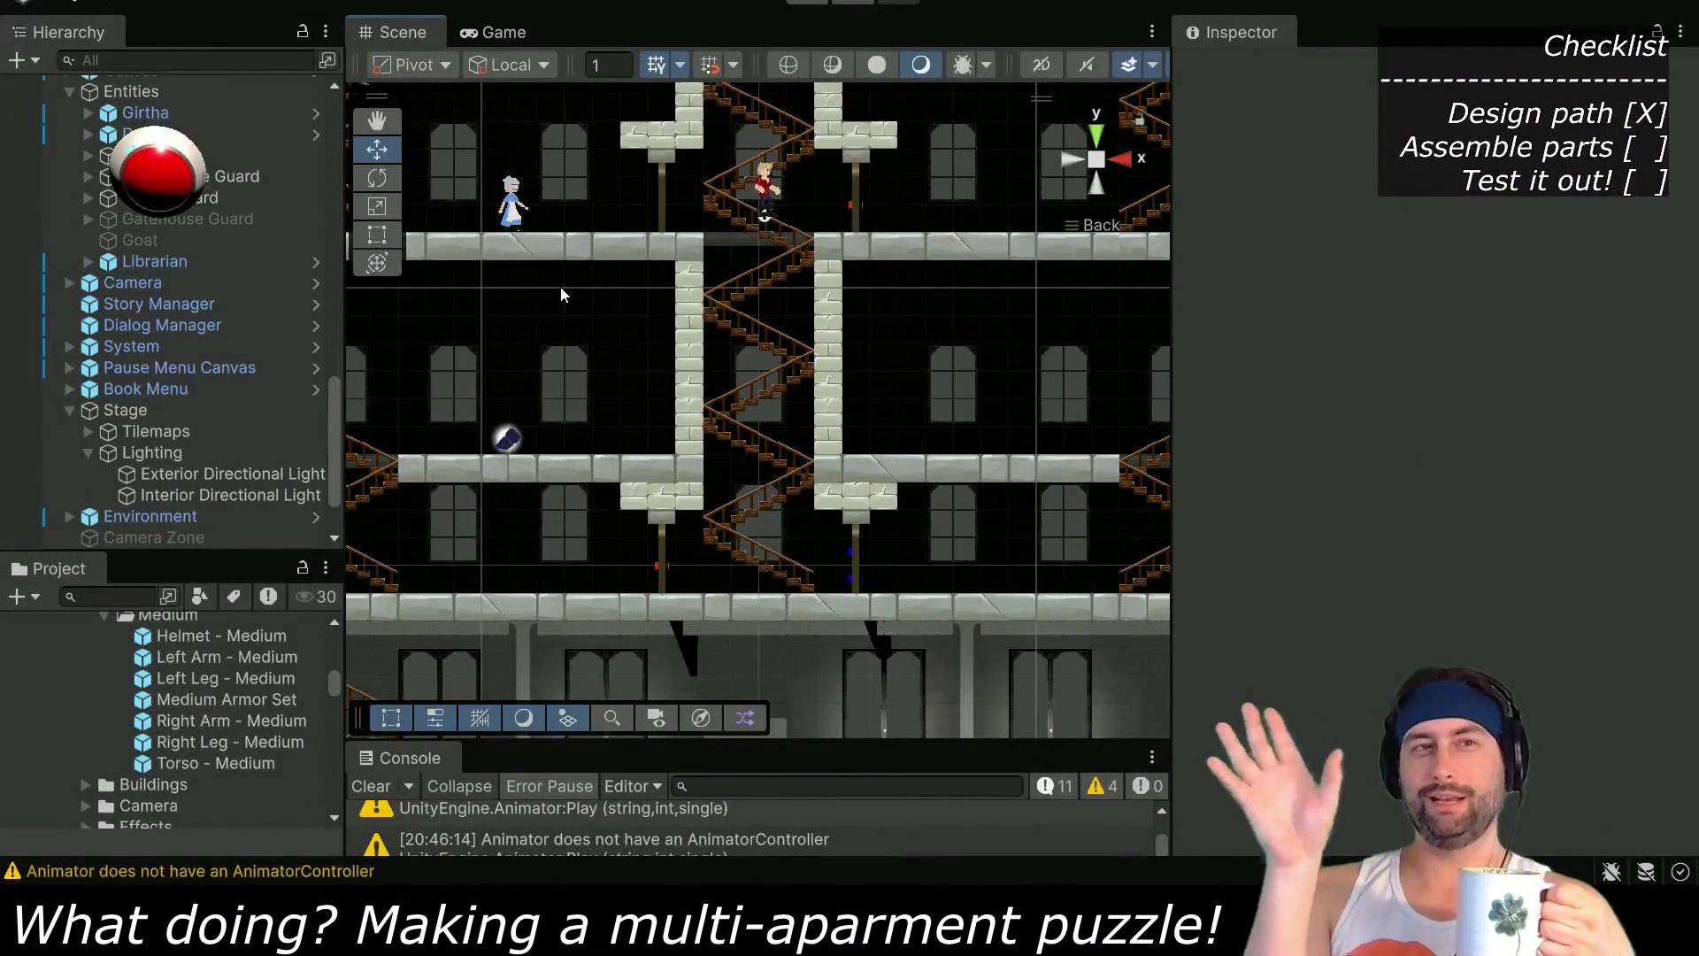
pyautogui.moveTo(492, 379)
pyautogui.mouseDown()
pyautogui.moveTo(599, 441)
pyautogui.moveTo(597, 583)
pyautogui.moveTo(531, 623)
pyautogui.mouseUp()
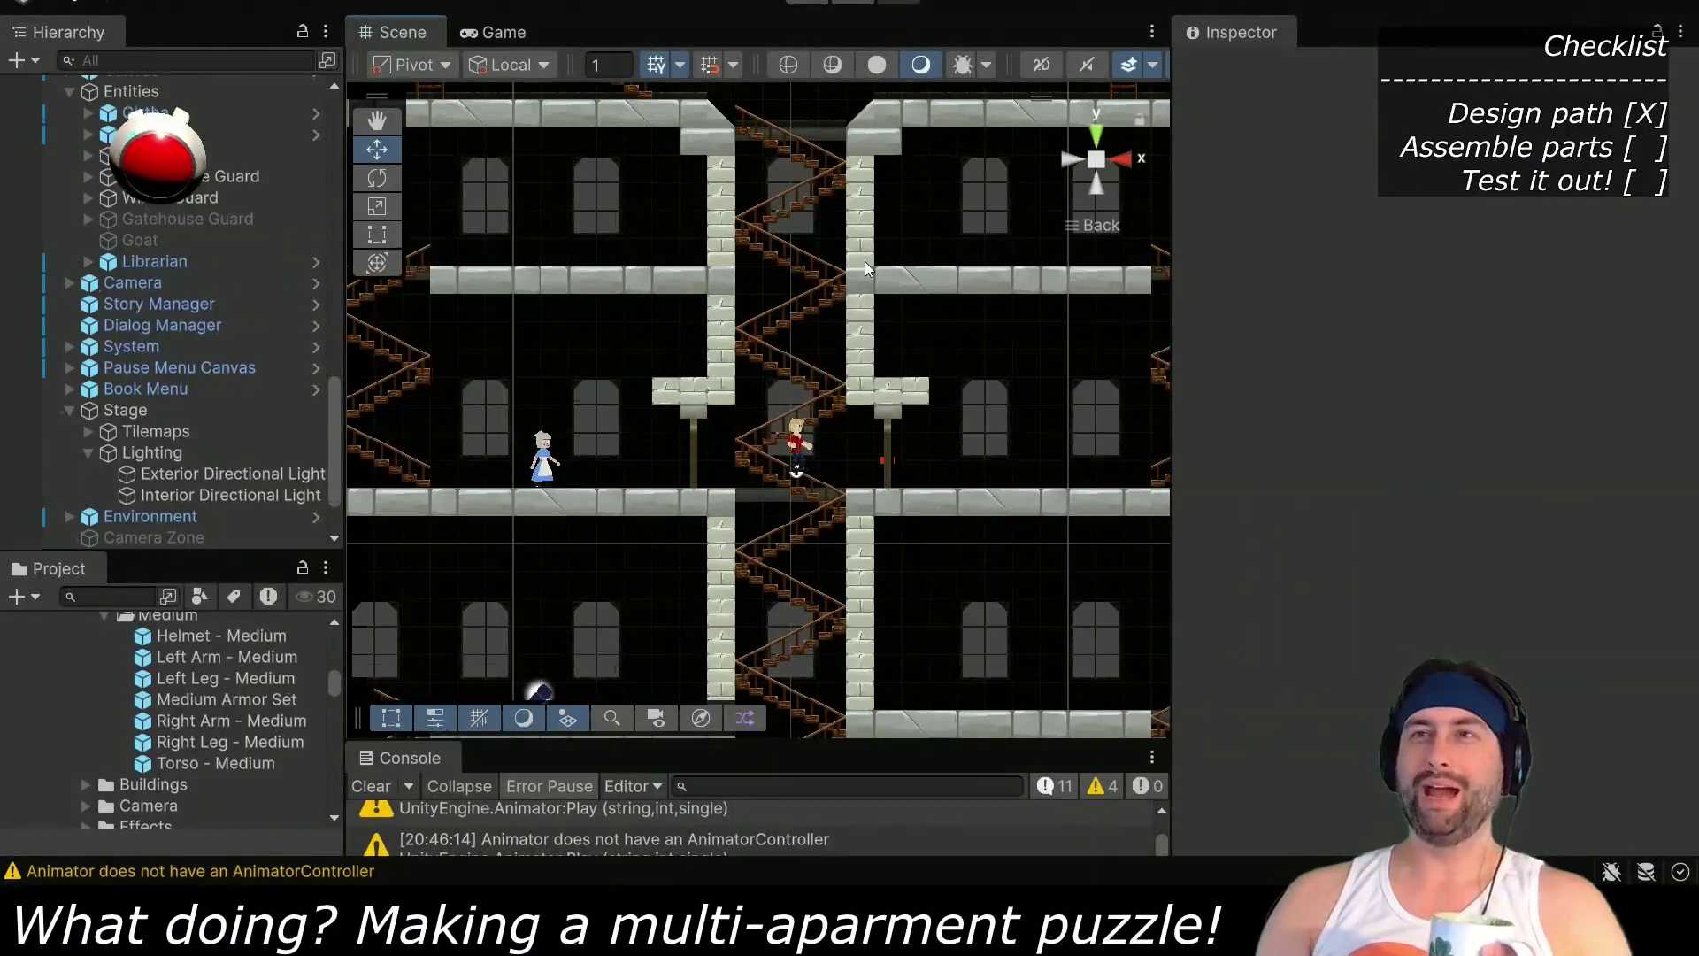
pyautogui.moveTo(923, 382)
pyautogui.mouseDown()
pyautogui.moveTo(598, 456)
pyautogui.moveTo(974, 367)
pyautogui.moveTo(926, 387)
pyautogui.mouseUp()
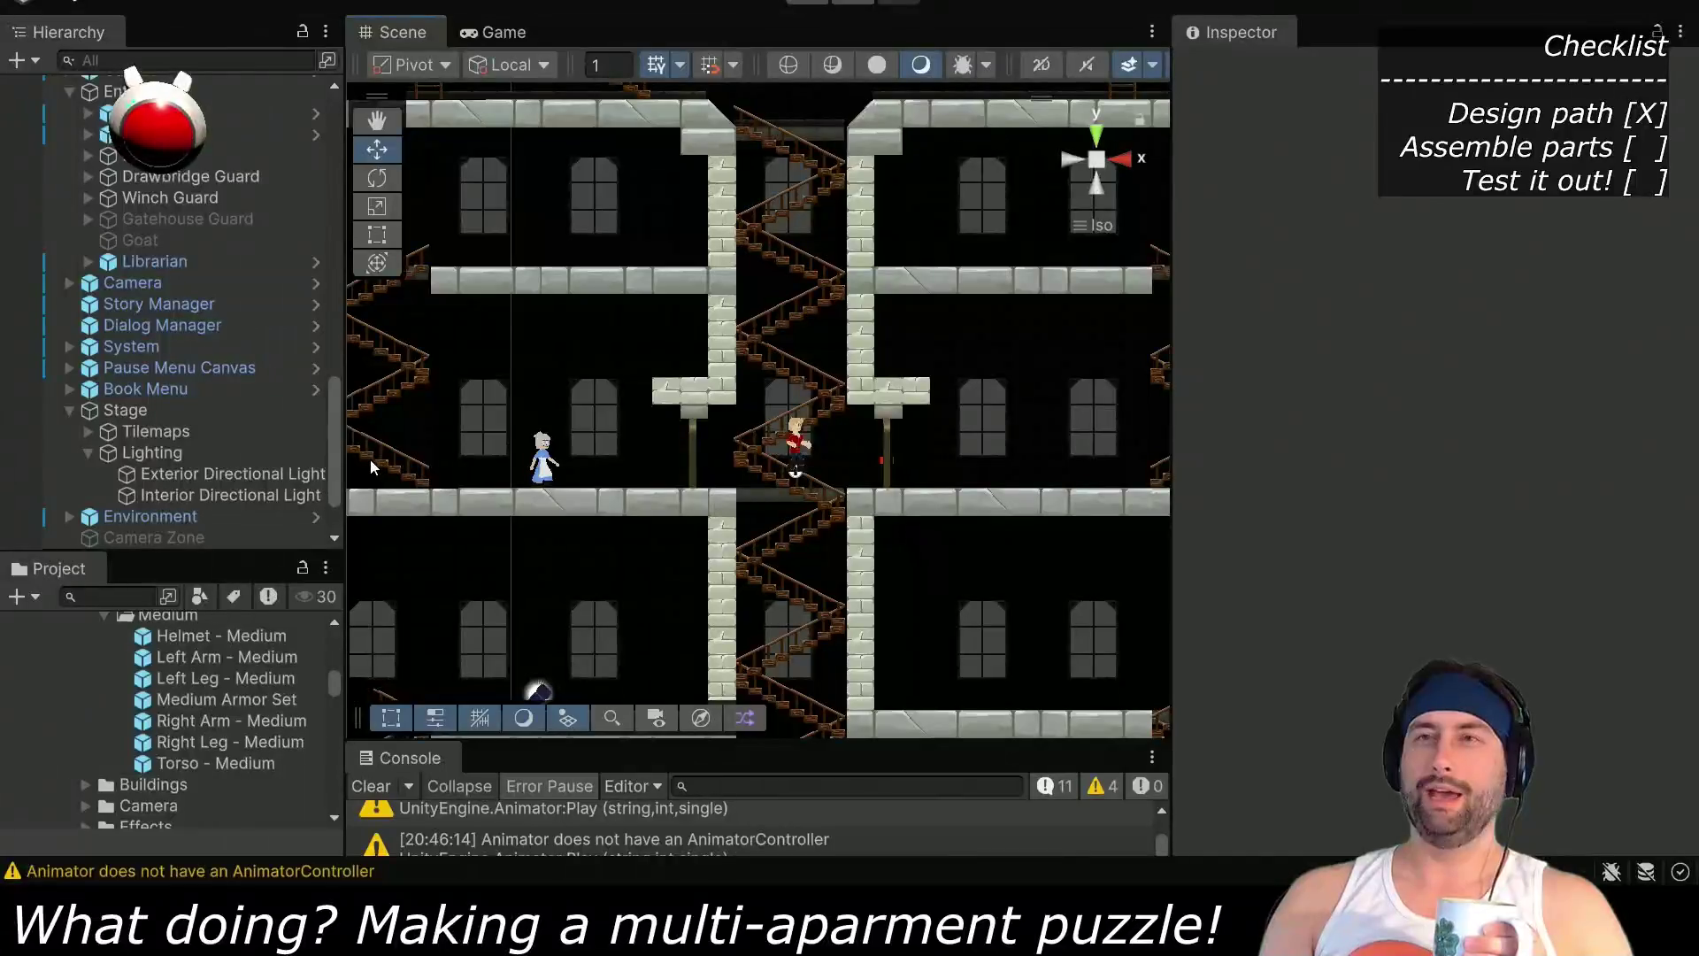
pyautogui.moveTo(370, 459); pyautogui.dragTo(1202, 475)
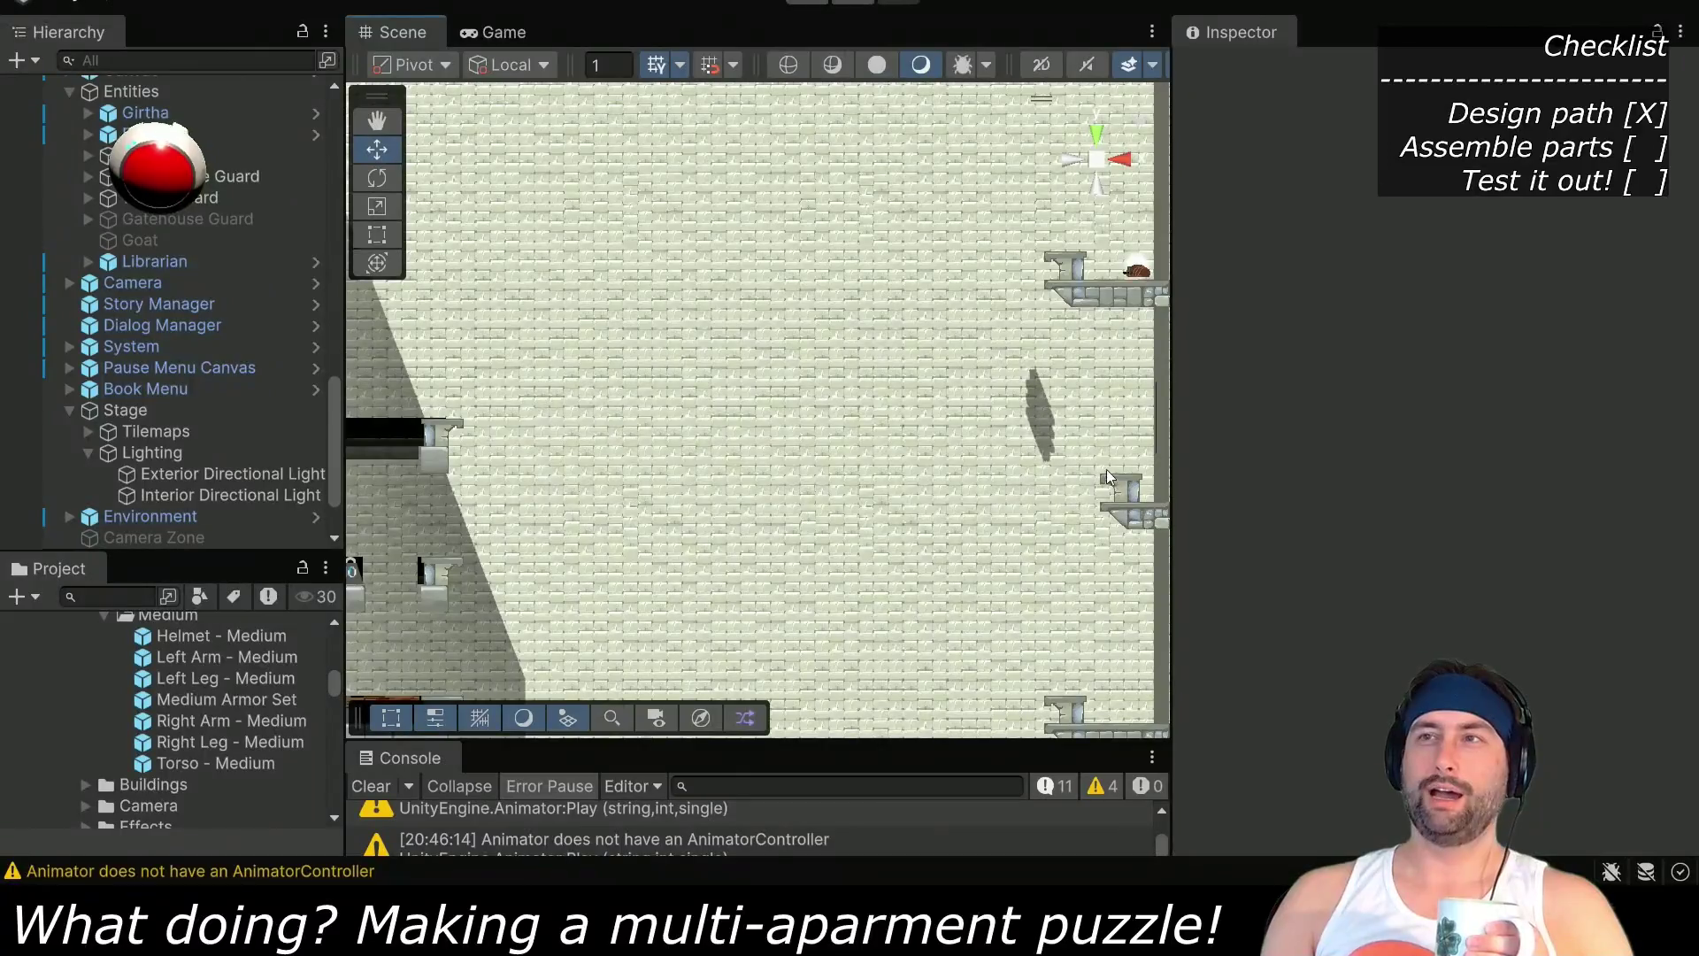
pyautogui.moveTo(1079, 492); pyautogui.dragTo(795, 533)
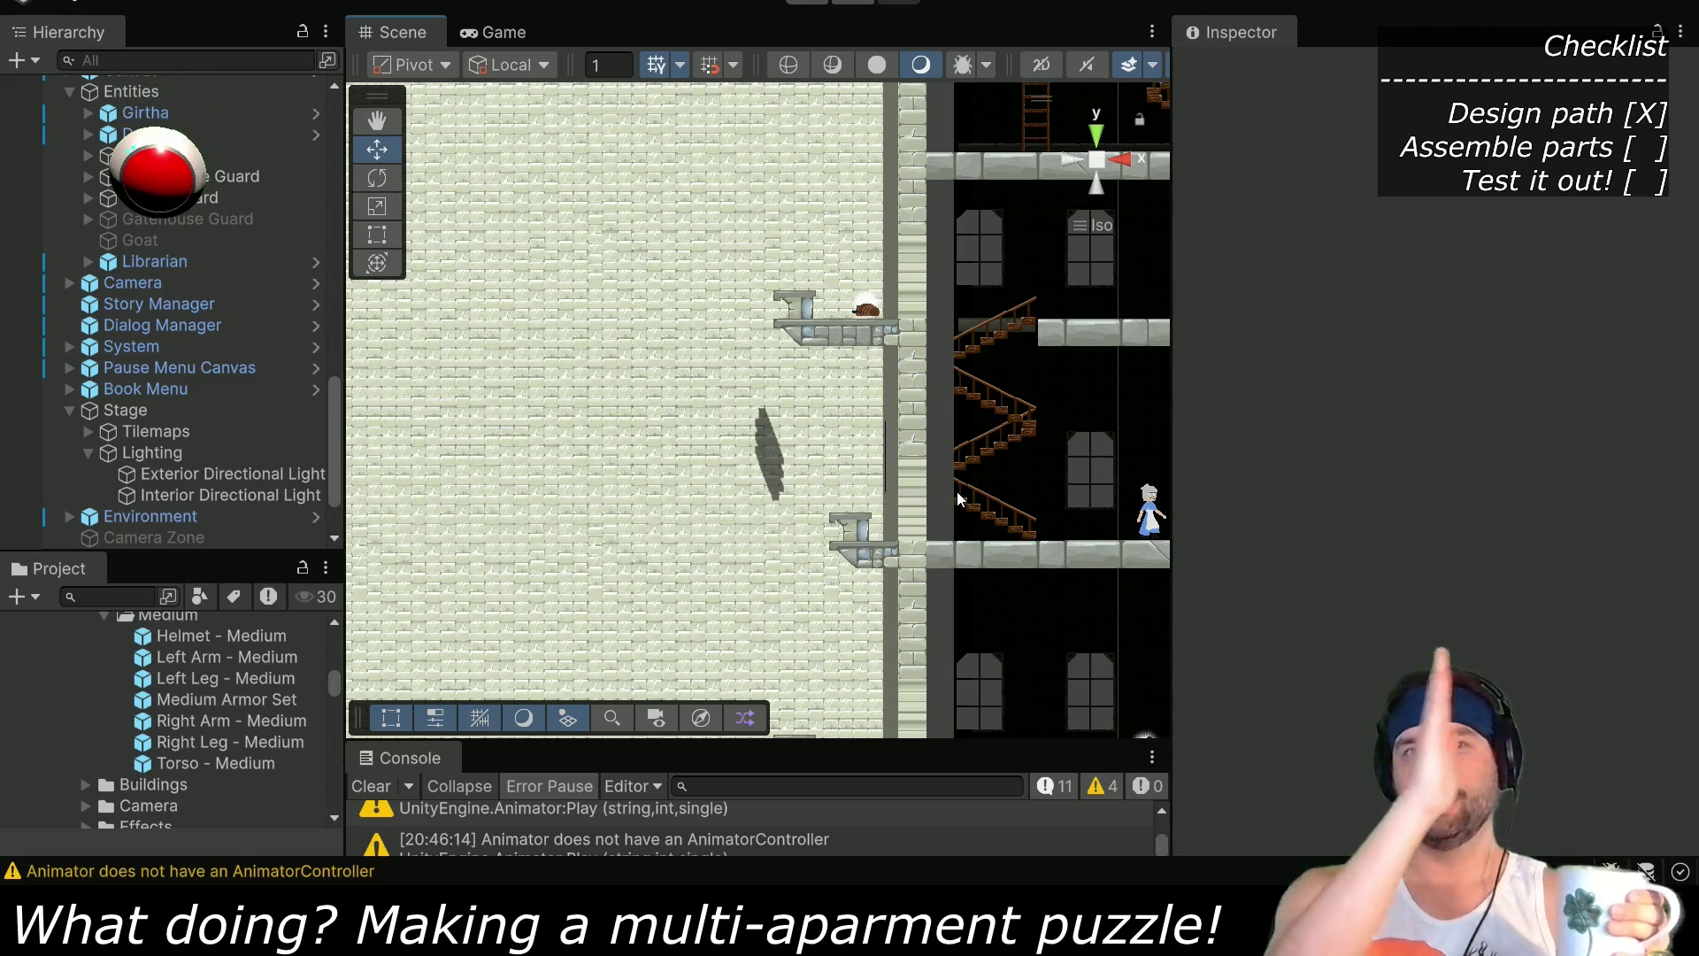
pyautogui.moveTo(1022, 522); pyautogui.dragTo(450, 528)
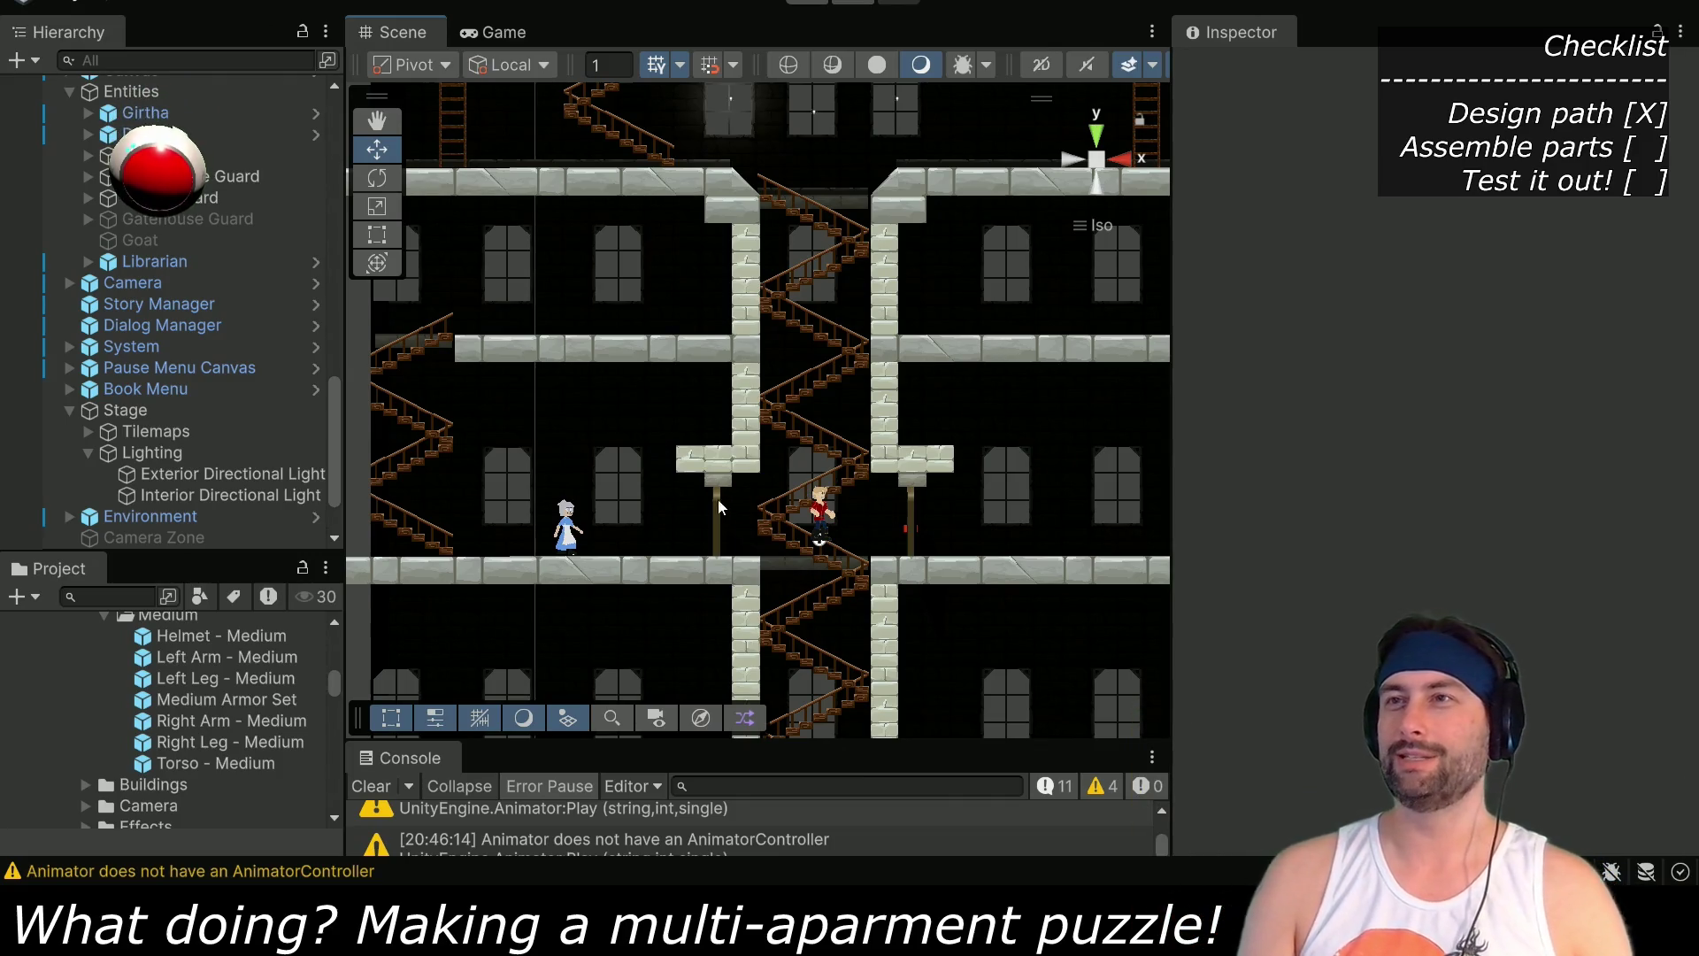
pyautogui.moveTo(743, 517)
pyautogui.mouseDown()
pyautogui.moveTo(774, 512)
pyautogui.moveTo(721, 501)
pyautogui.moveTo(586, 523)
pyautogui.moveTo(651, 553)
pyautogui.moveTo(648, 582)
pyautogui.mouseUp()
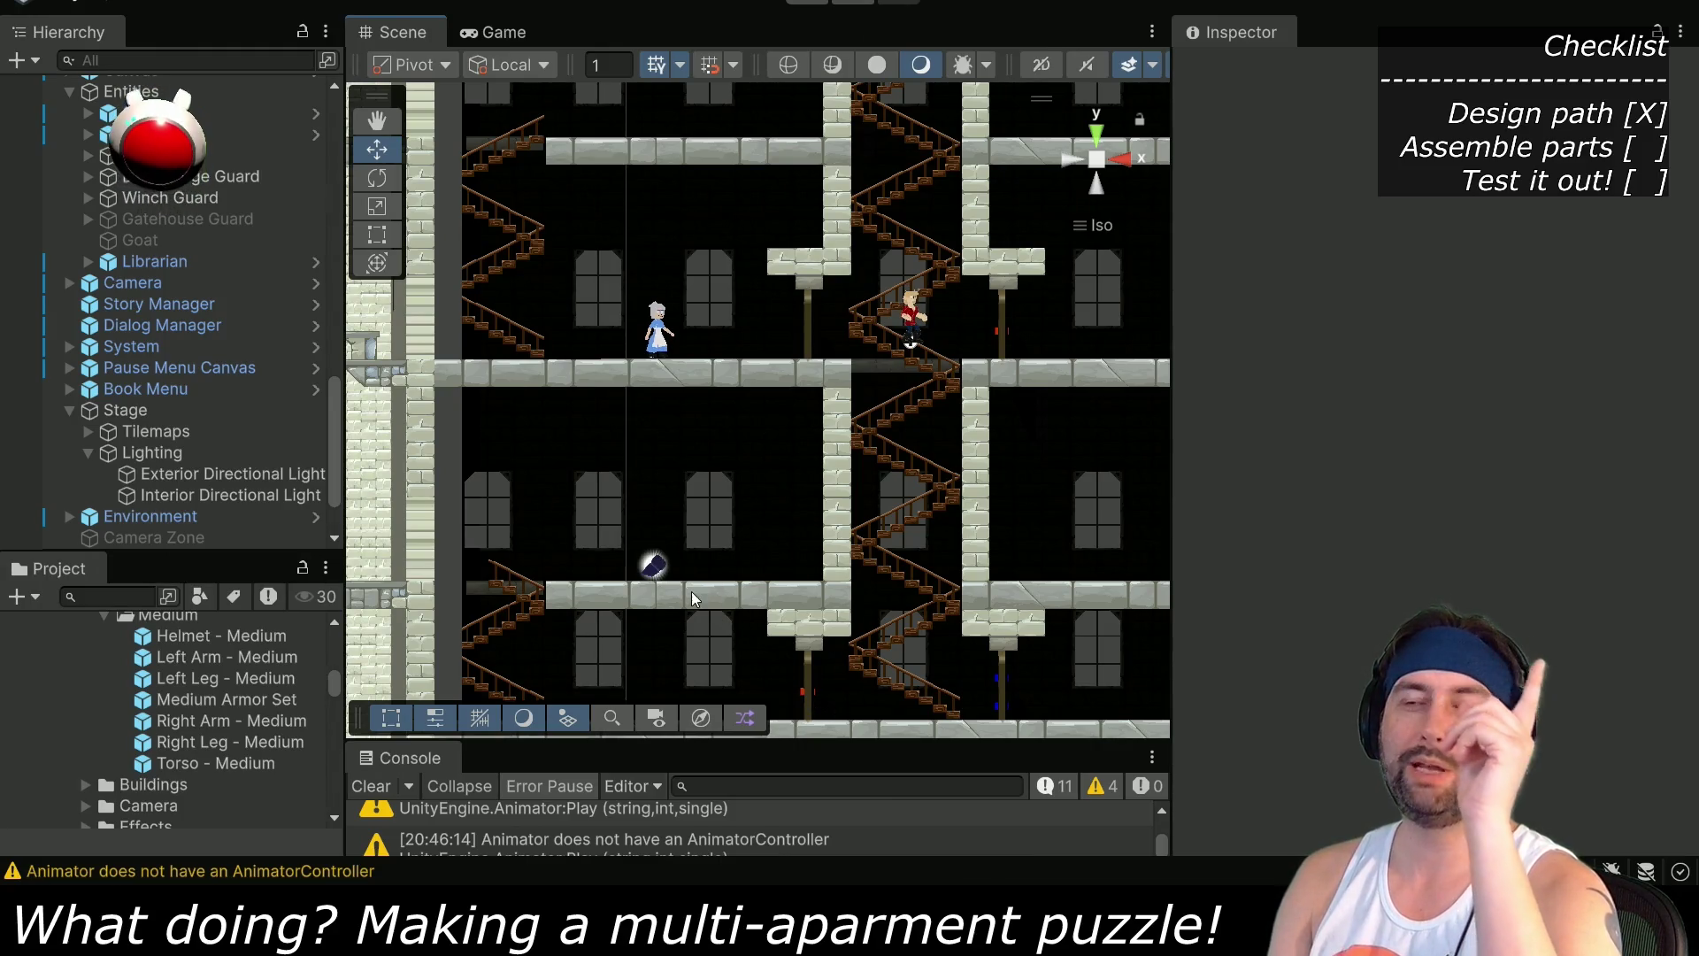
# Search the project for 'light' and show the Right Leg - Light prefab in the Inspector
pyautogui.click(617, 577)
pyautogui.click(121, 598)
pyautogui.write('light')
pyautogui.scroll(-4, 172, 752)
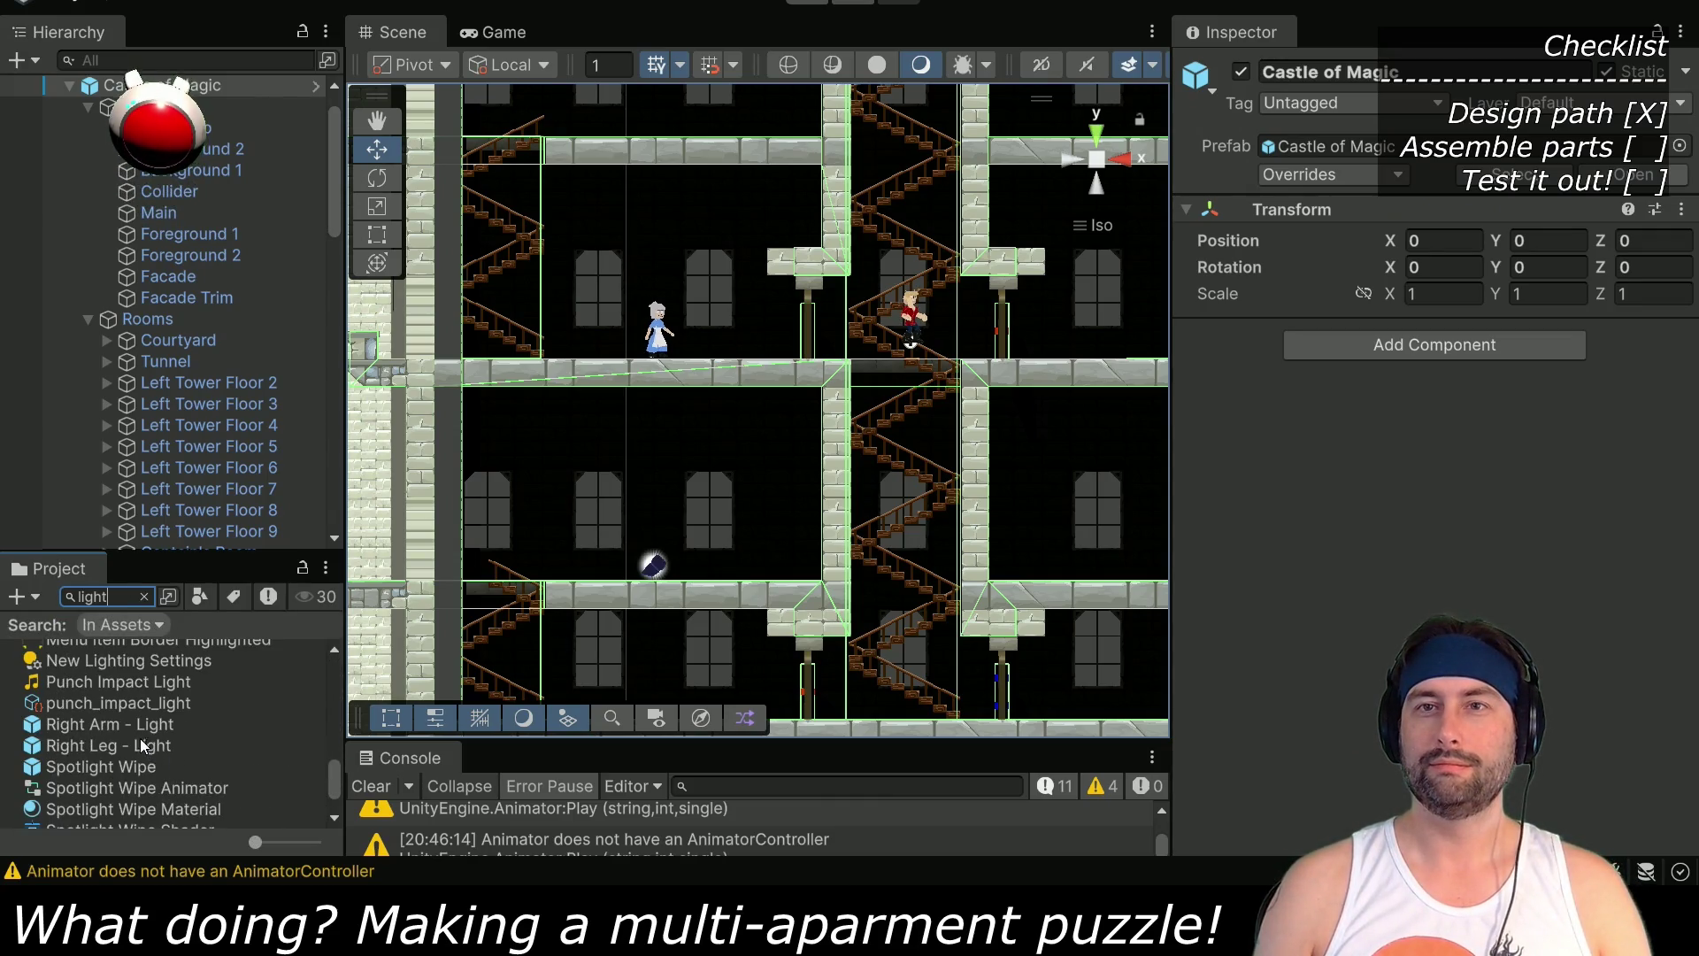
pyautogui.click(129, 746)
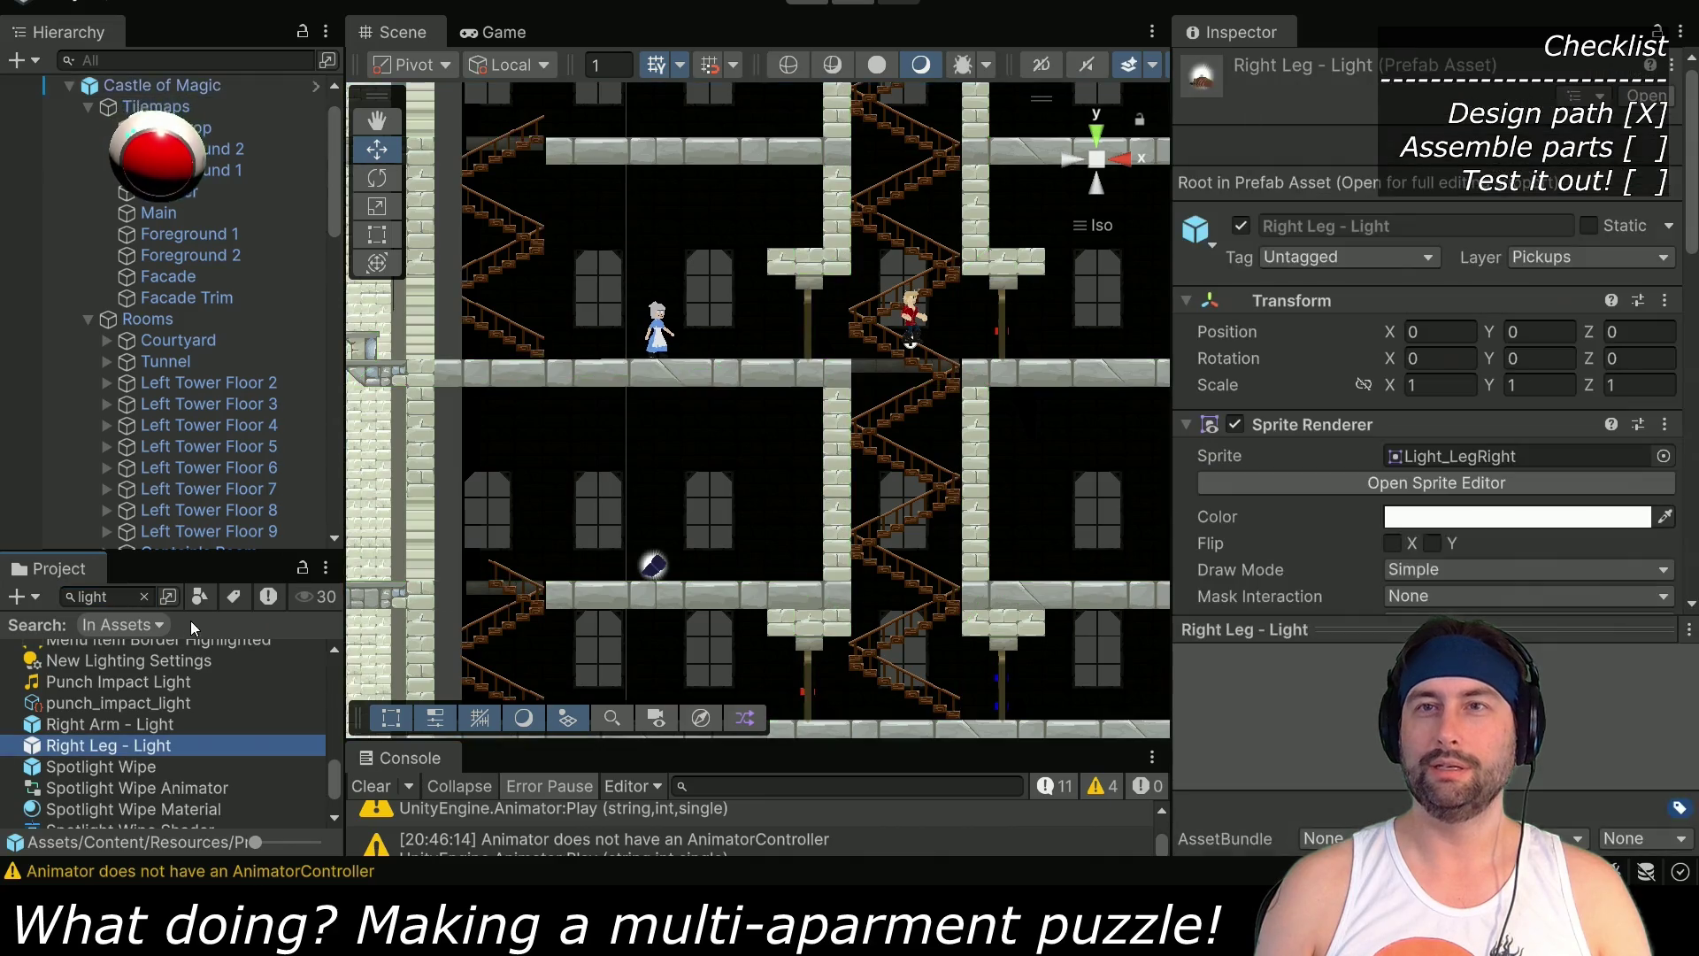
pyautogui.click(144, 597)
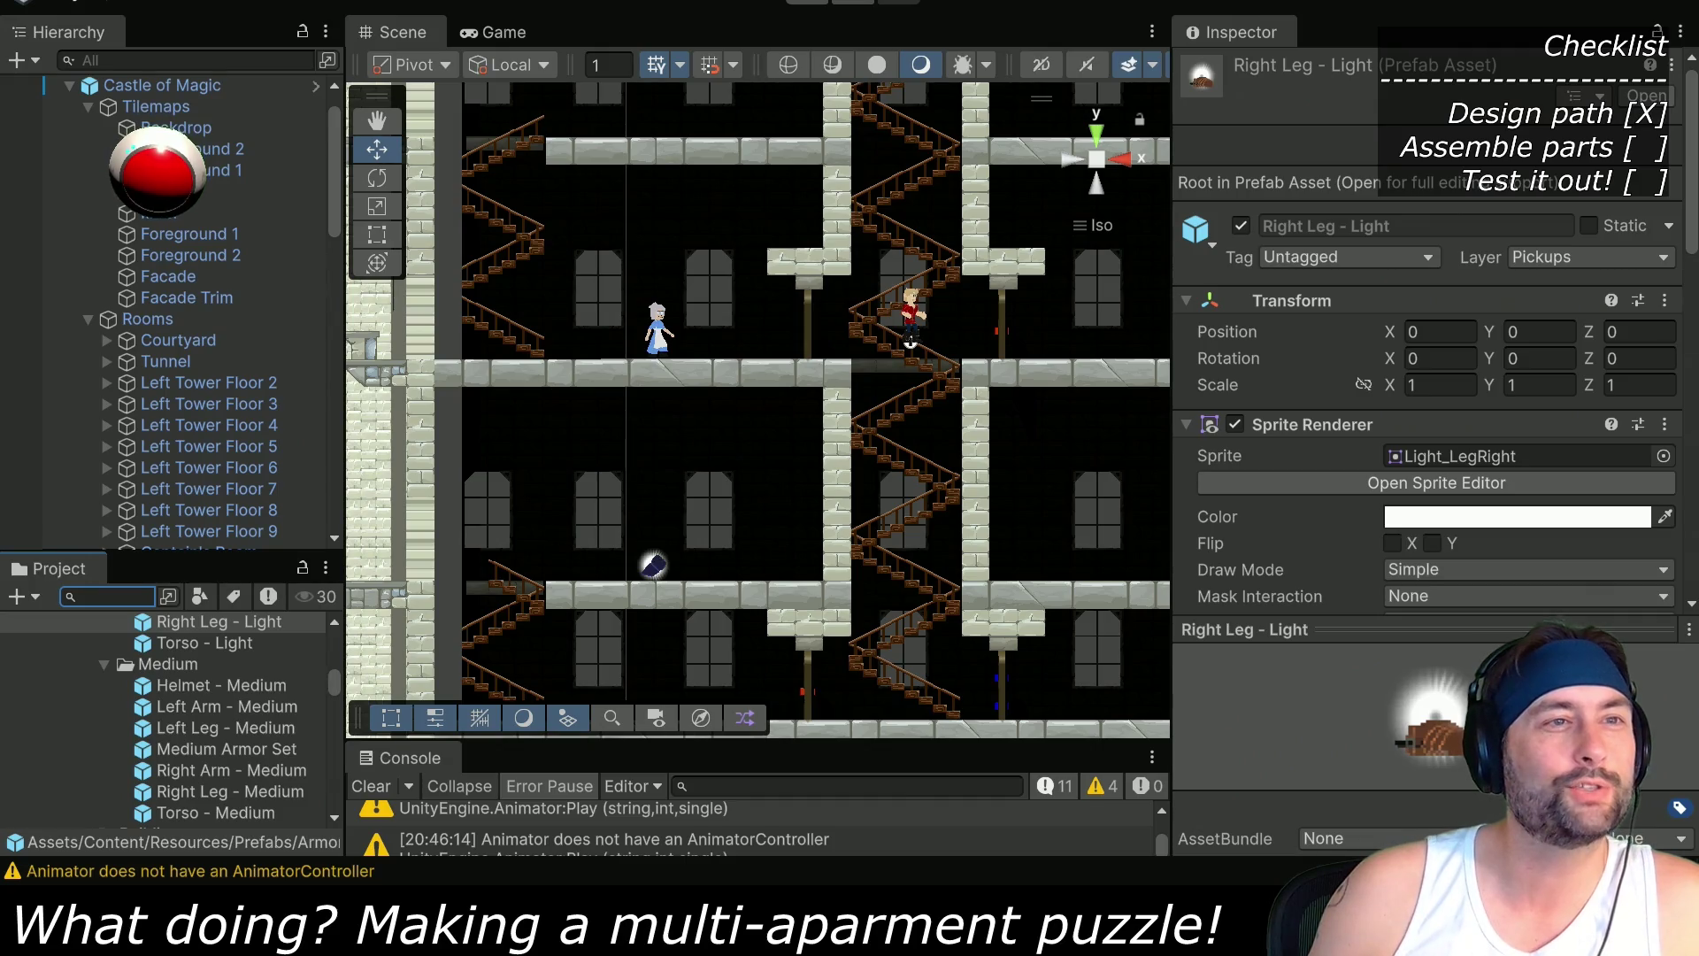
# Search the Project panel for 'on the' and play the On The Farm - All clip in Media Player
pyautogui.write('one')
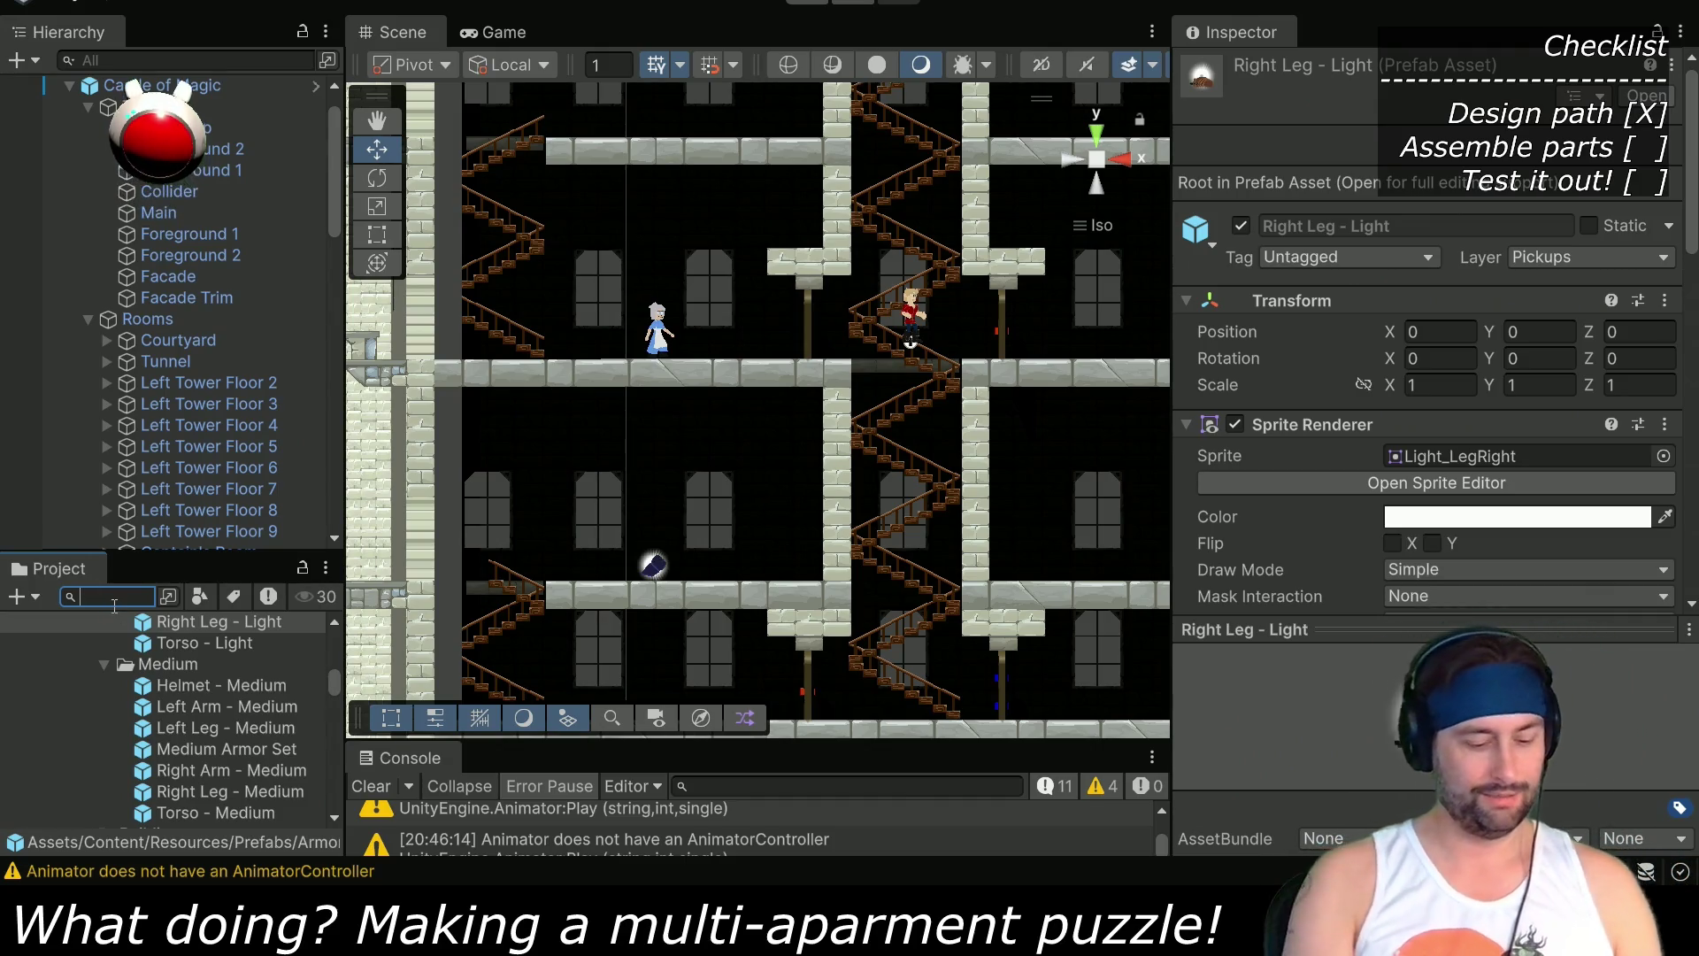
pyautogui.press('BackSpace')
pyautogui.write('the')
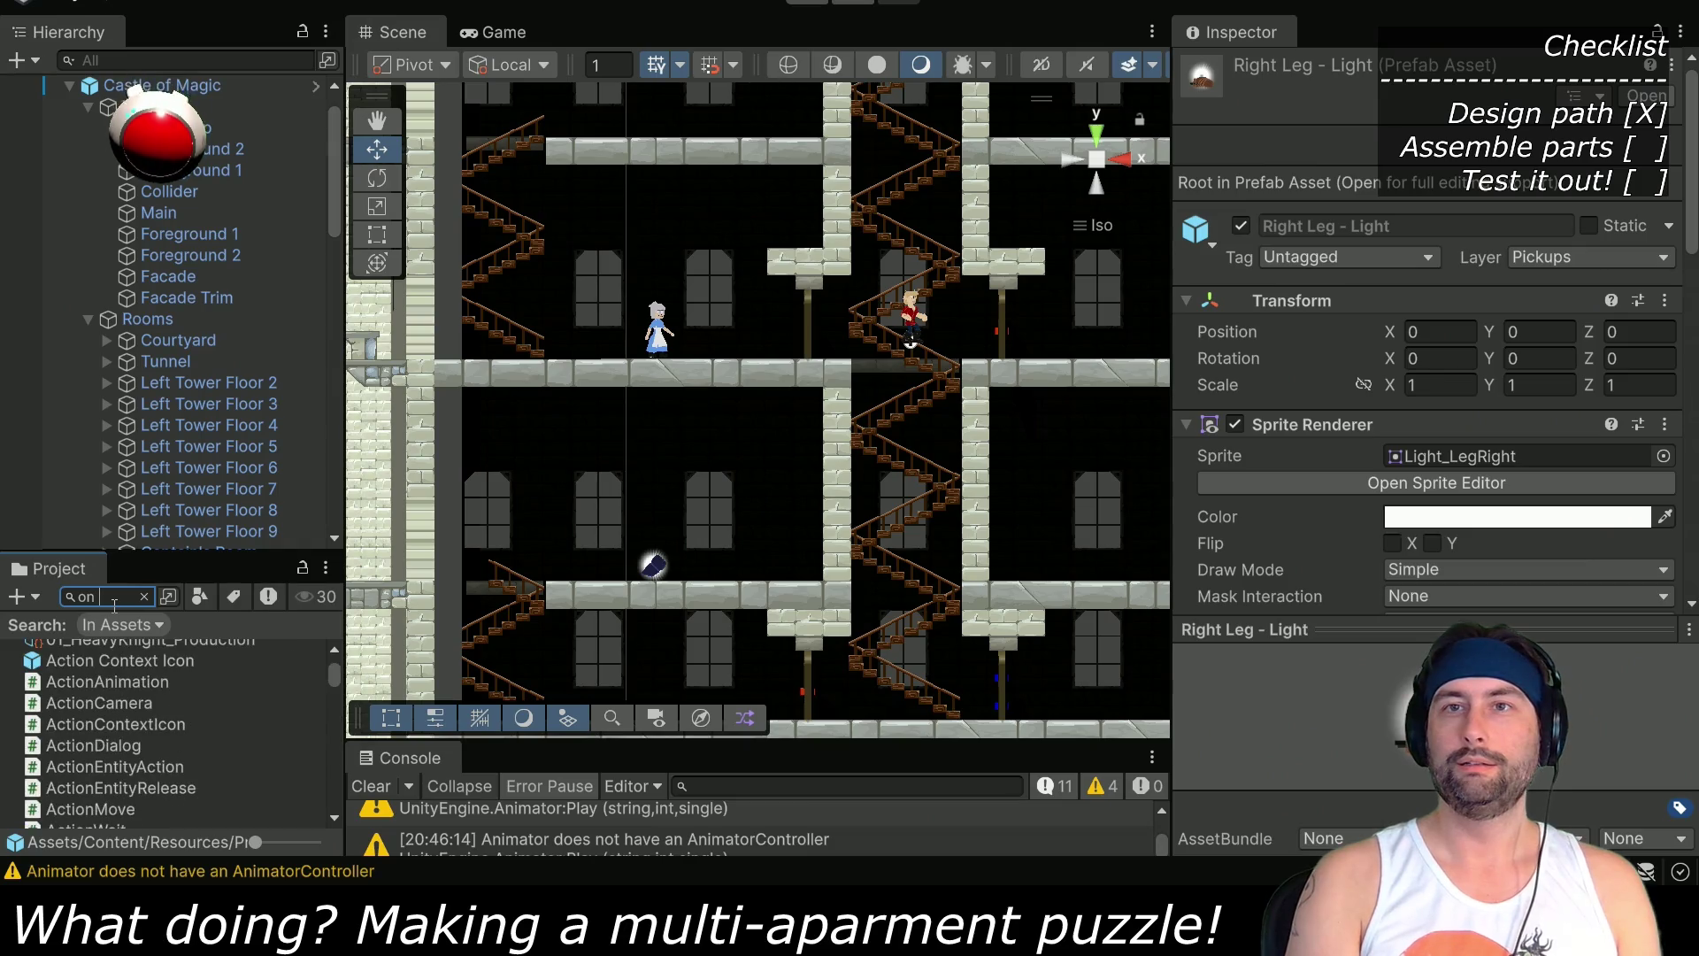
pyautogui.click(146, 651)
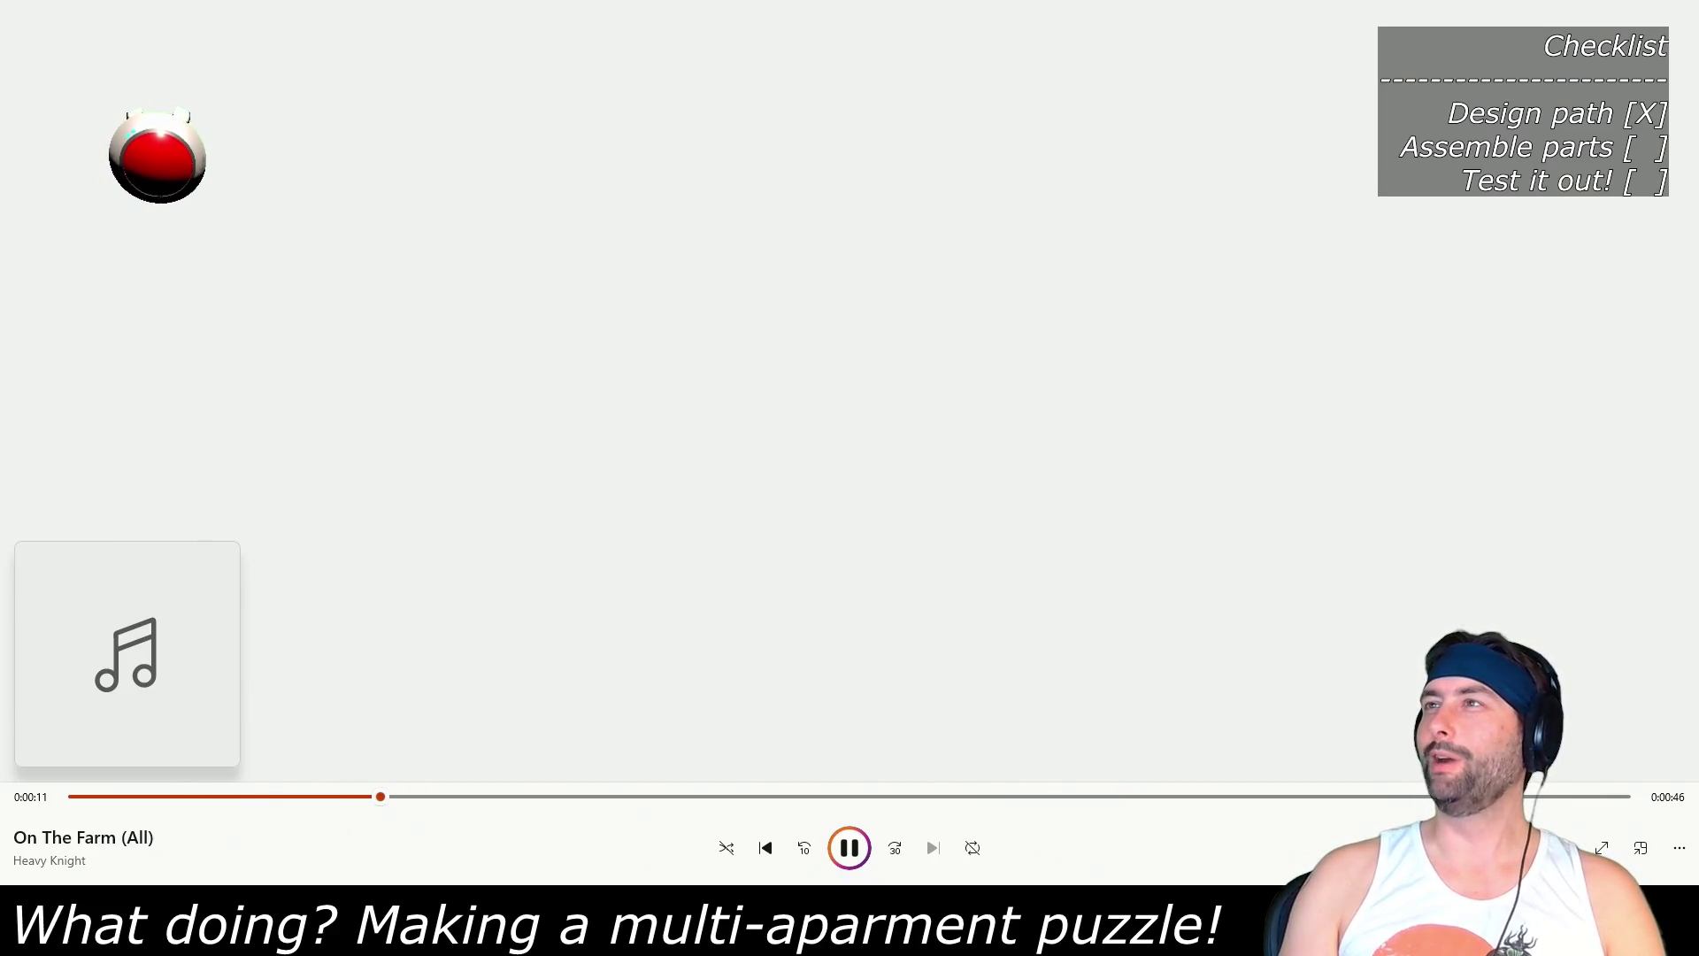
pyautogui.press('Escape')
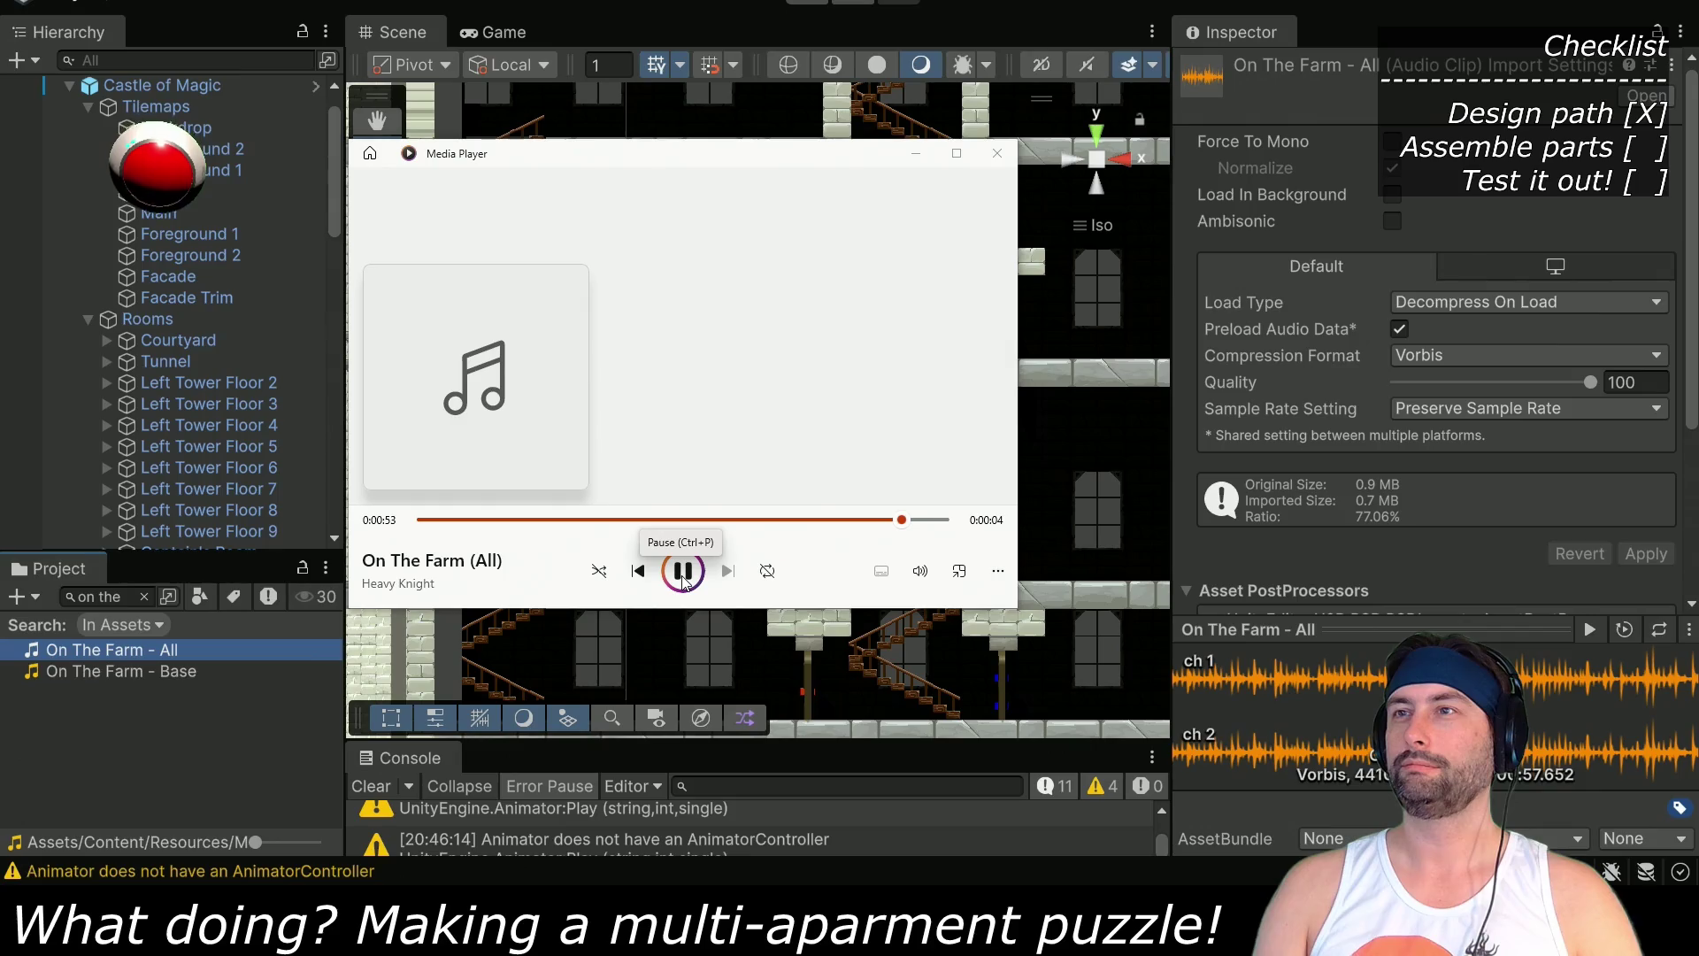
# Pause the On The Farm (All) track near its end and close Media Player
pyautogui.click(683, 574)
pyautogui.click(996, 153)
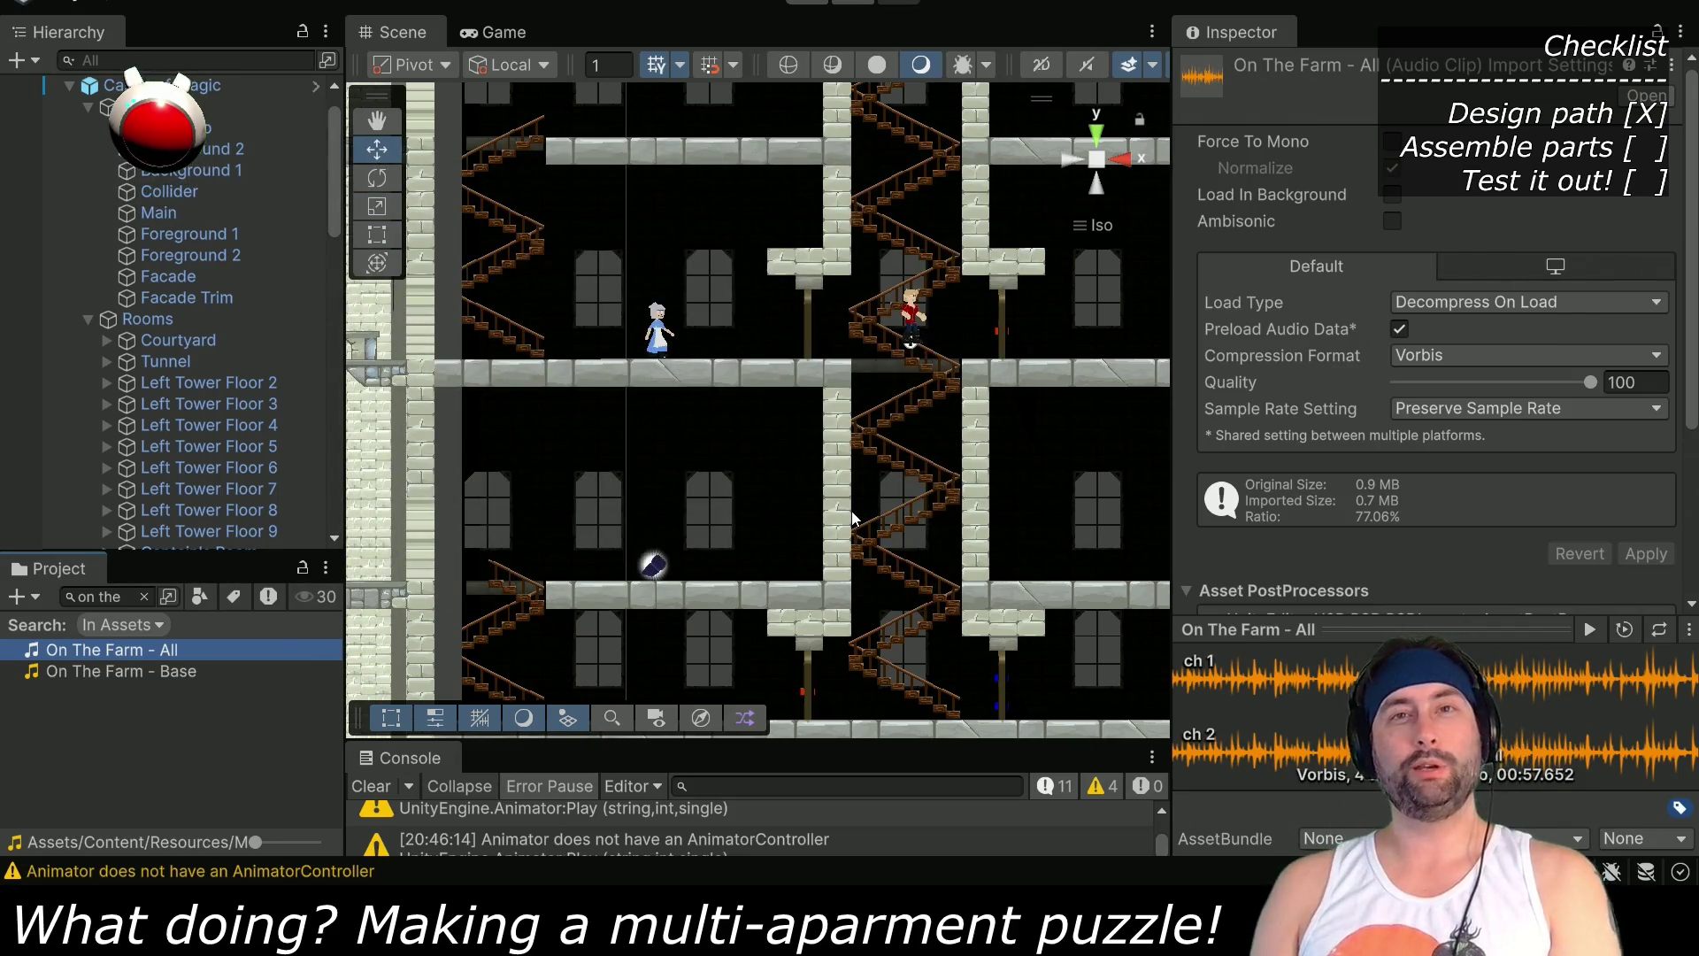
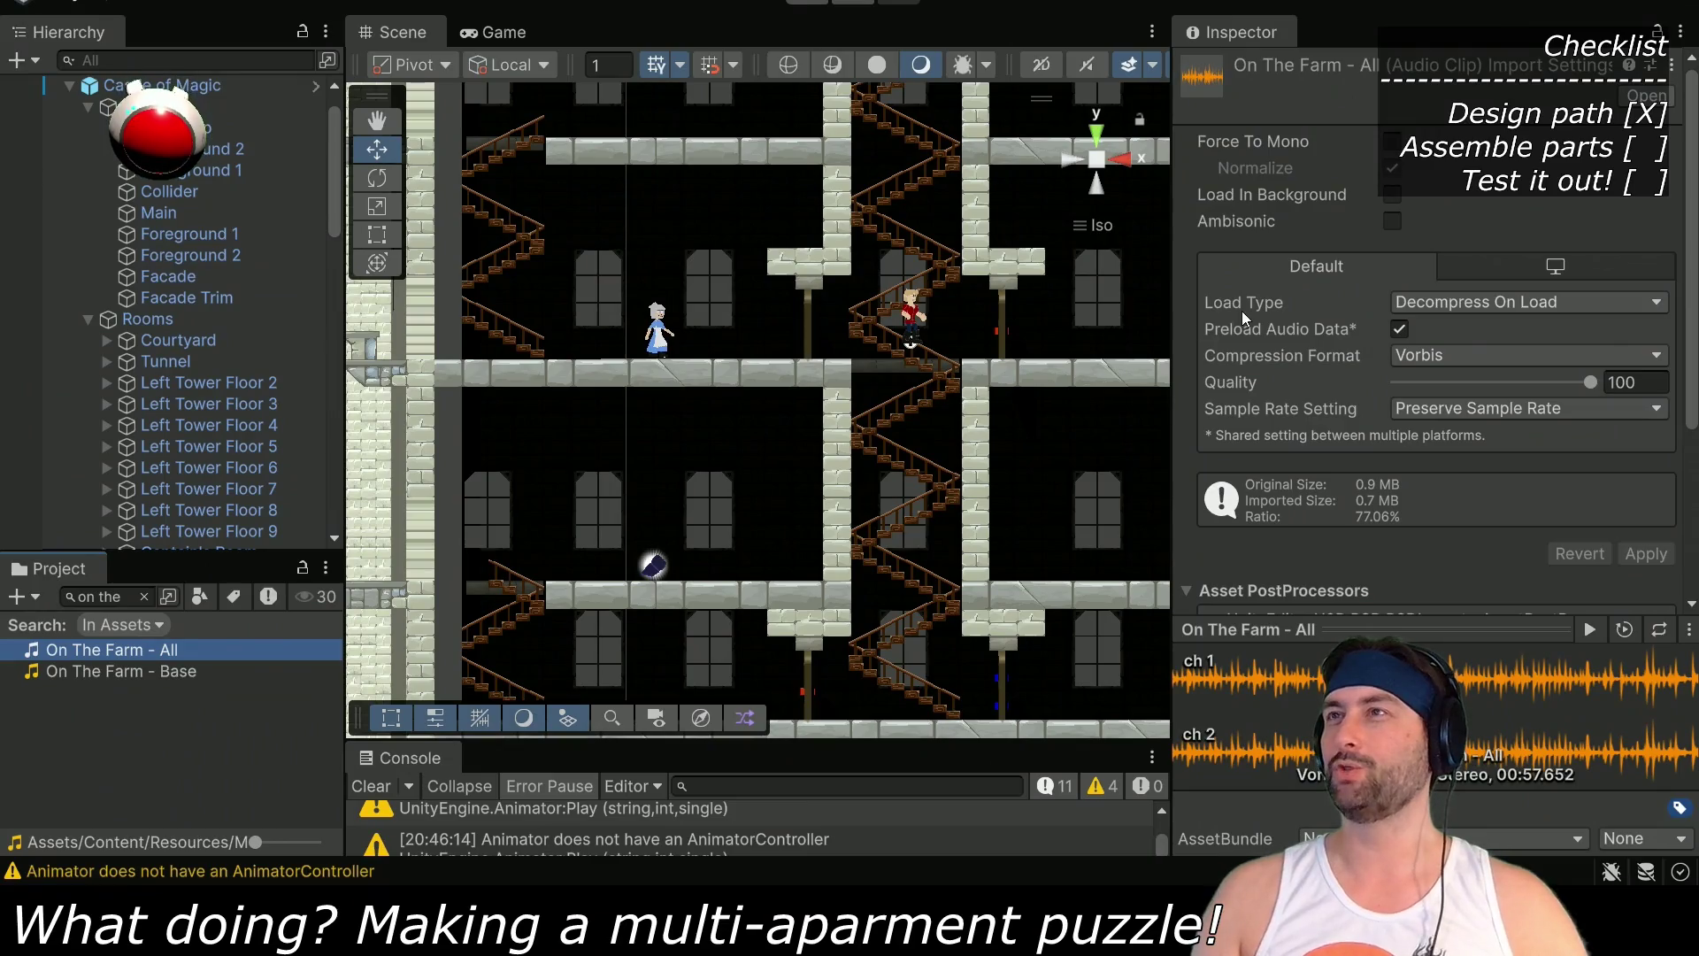
# Drag the Scene/Inspector divider right so more of the castle's stairwell floors are visible
pyautogui.moveTo(1173, 367)
pyautogui.mouseDown()
pyautogui.moveTo(1386, 367)
pyautogui.moveTo(1364, 382)
pyautogui.mouseUp()
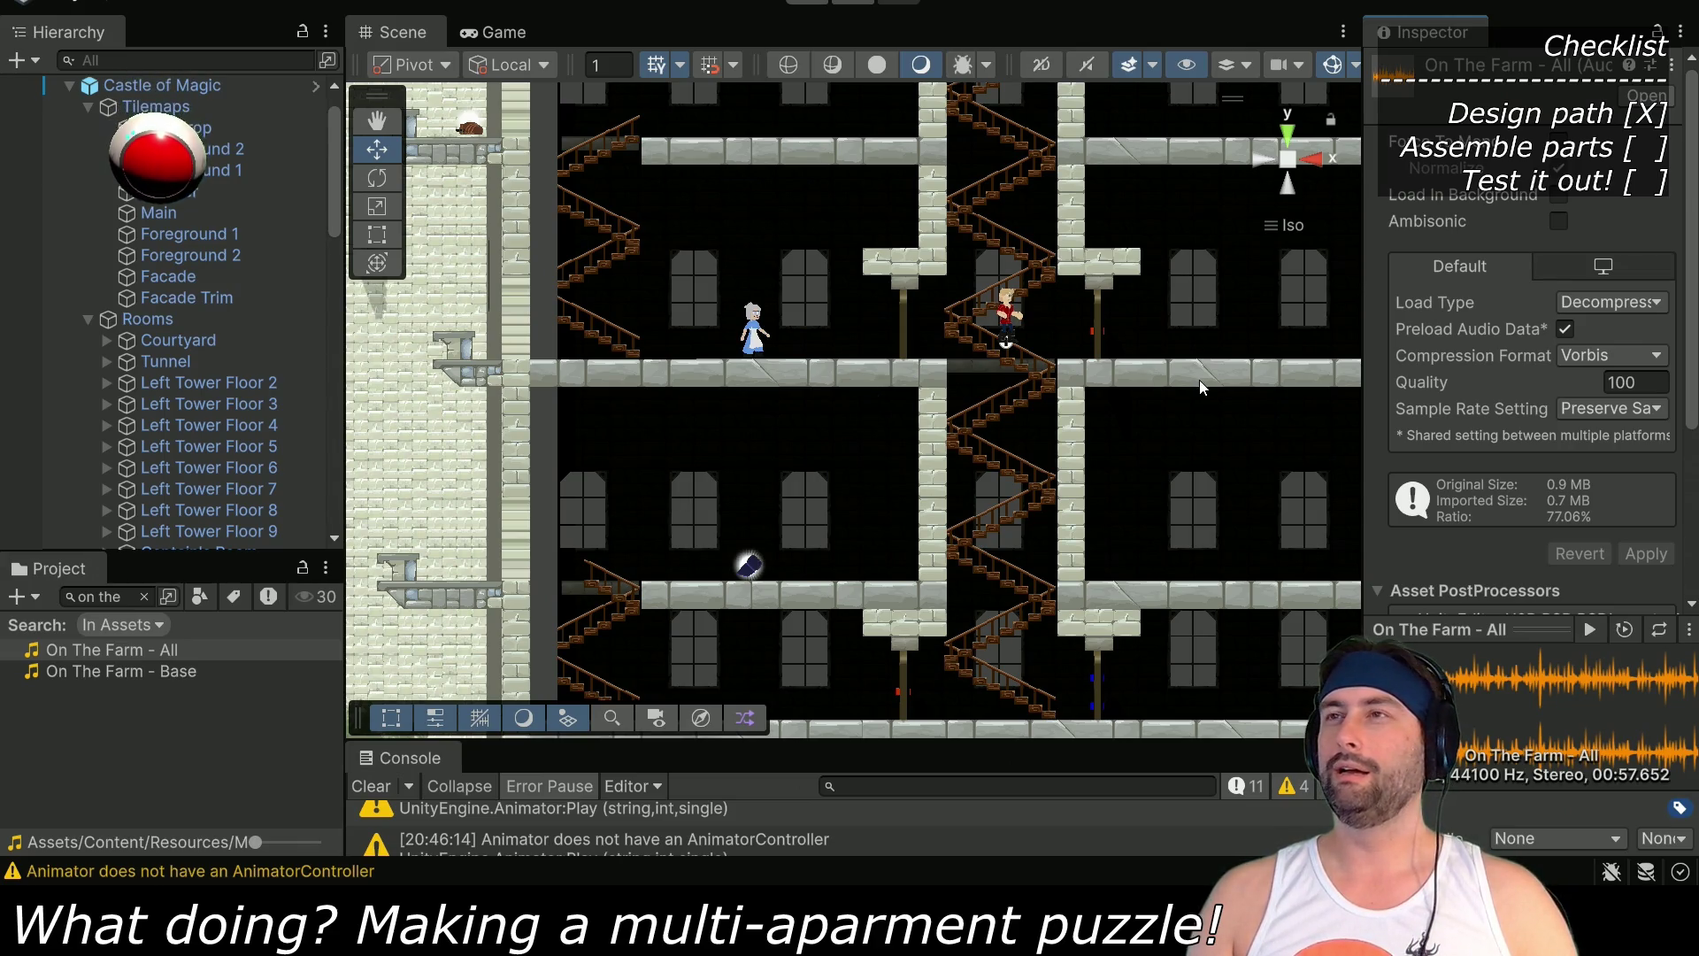
# Select the orb in the scene and locate its object in the Hierarchy
pyautogui.click(749, 568)
pyautogui.click(748, 567)
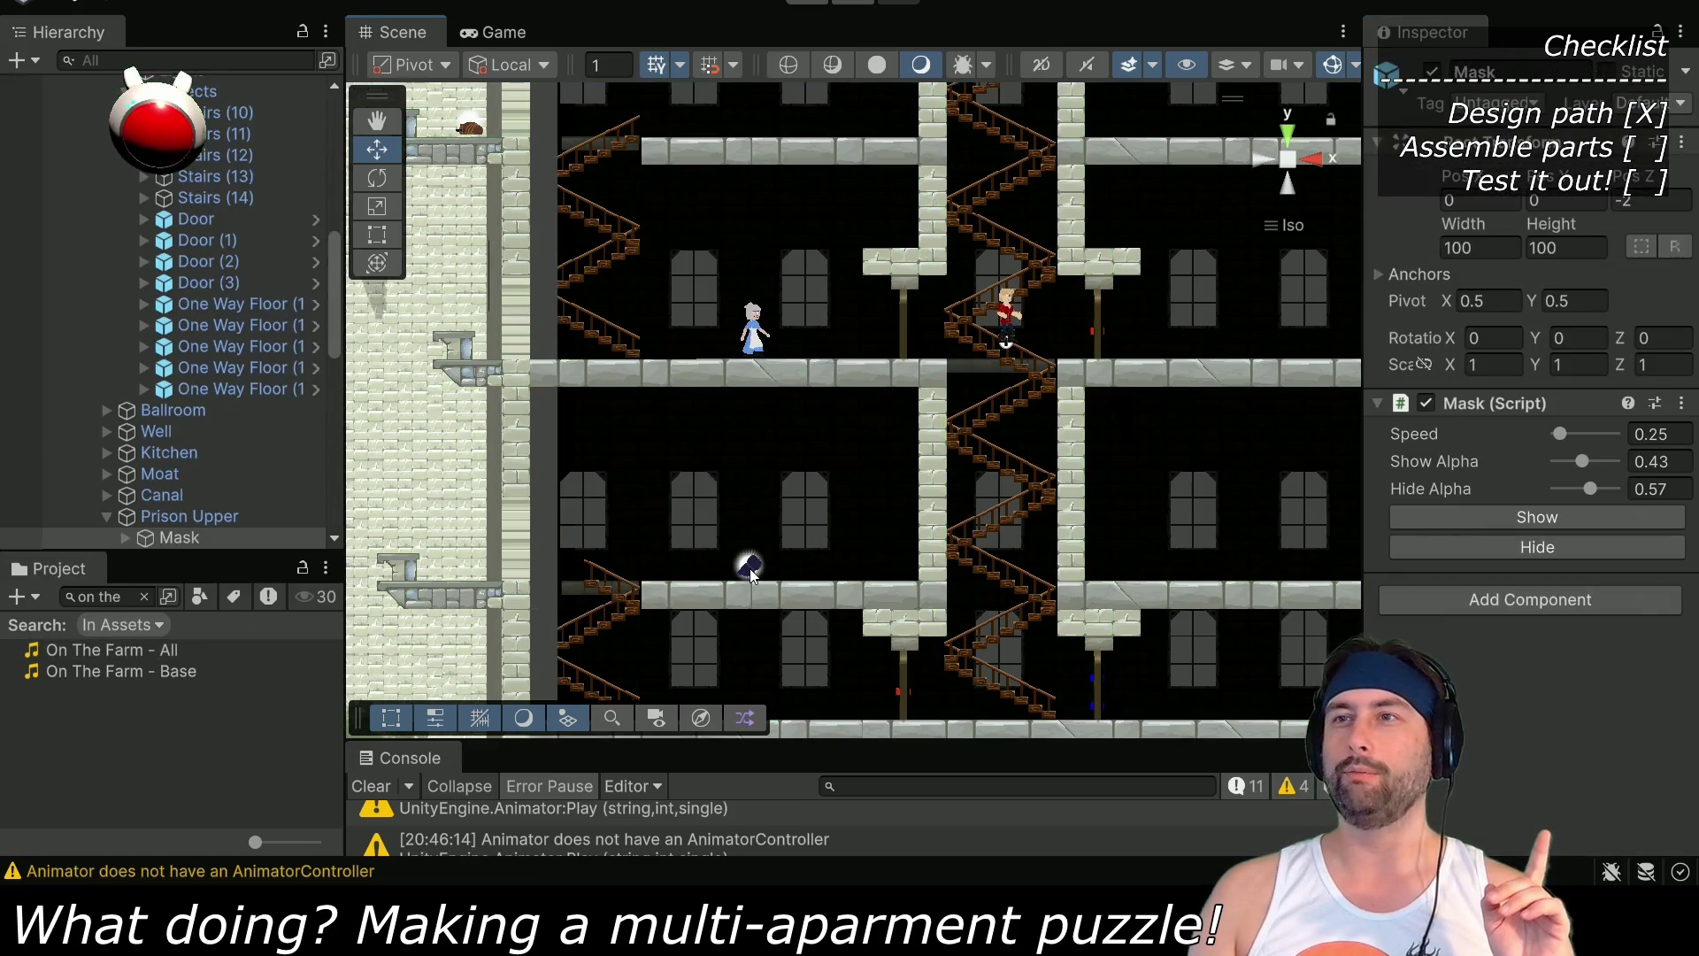
pyautogui.scroll(-3, 203, 442)
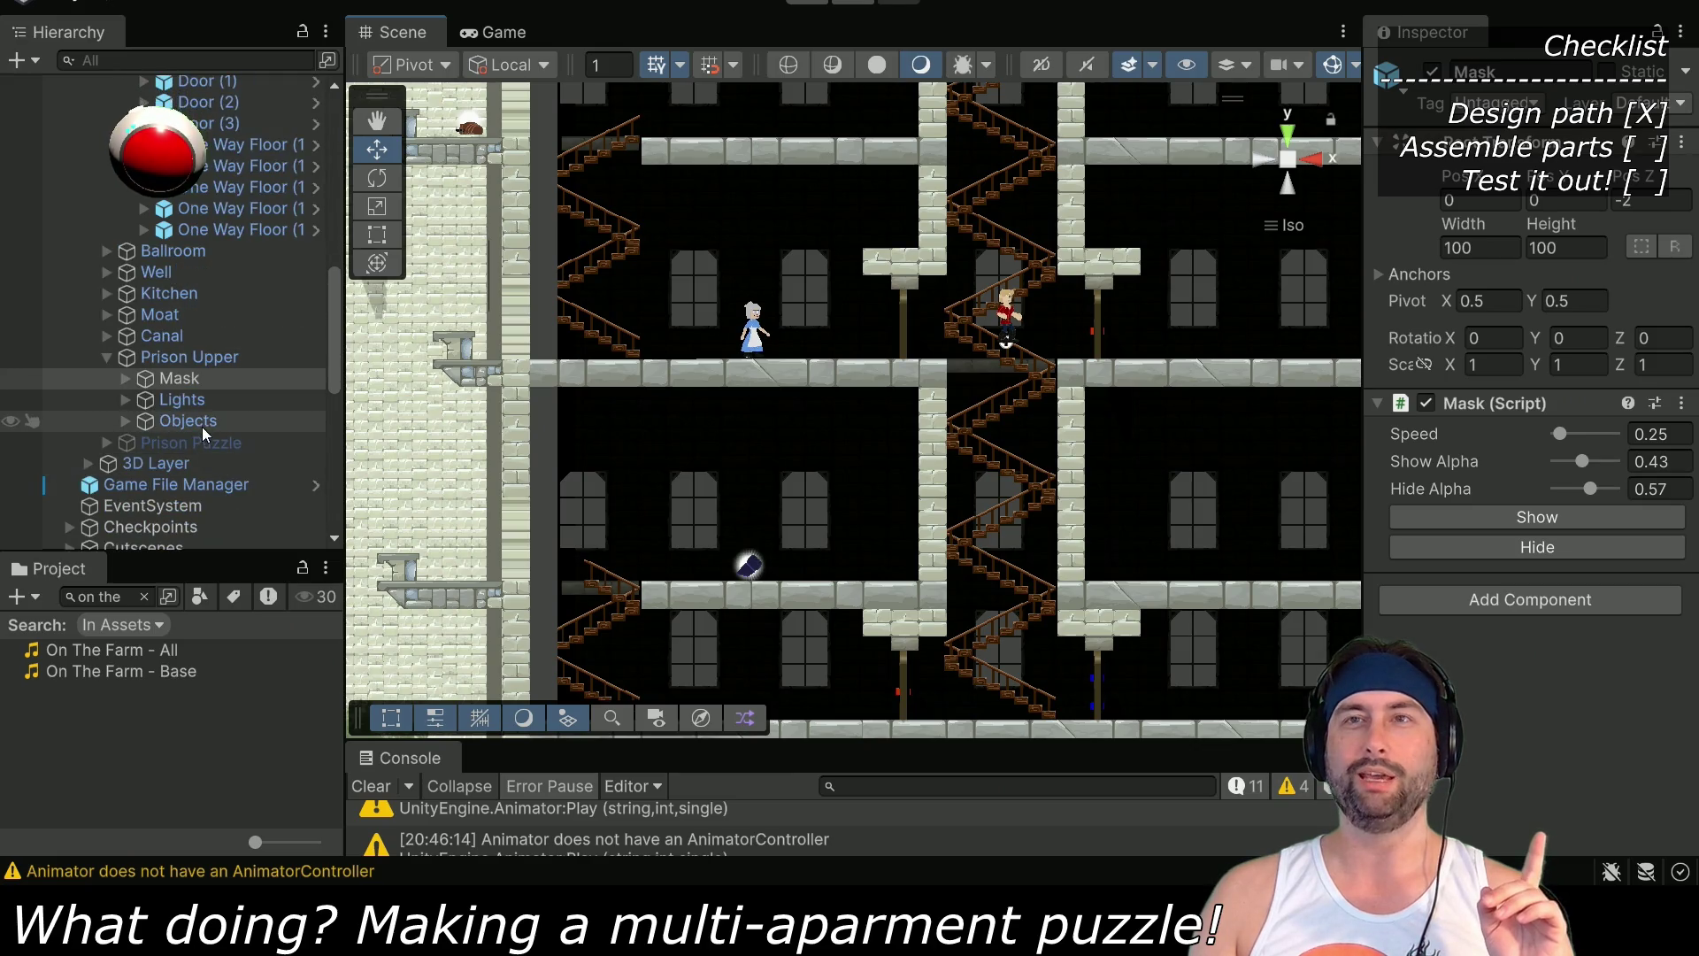
pyautogui.scroll(6, 183, 421)
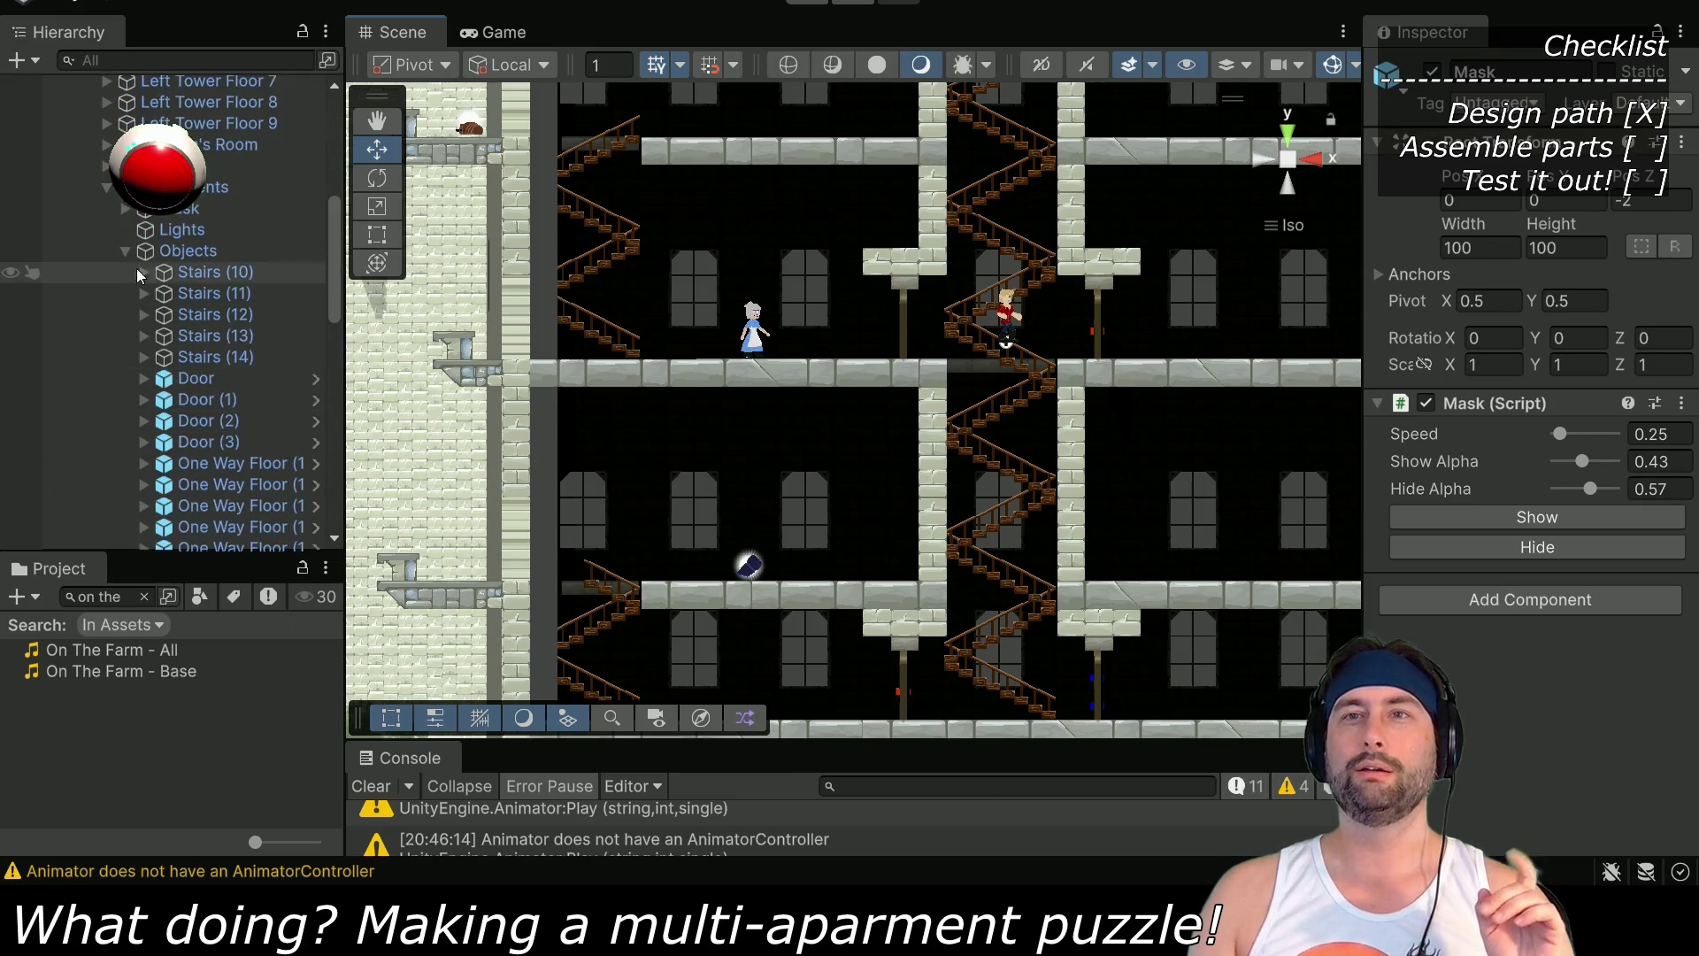
pyautogui.scroll(-3, 146, 318)
pyautogui.scroll(-4, 155, 381)
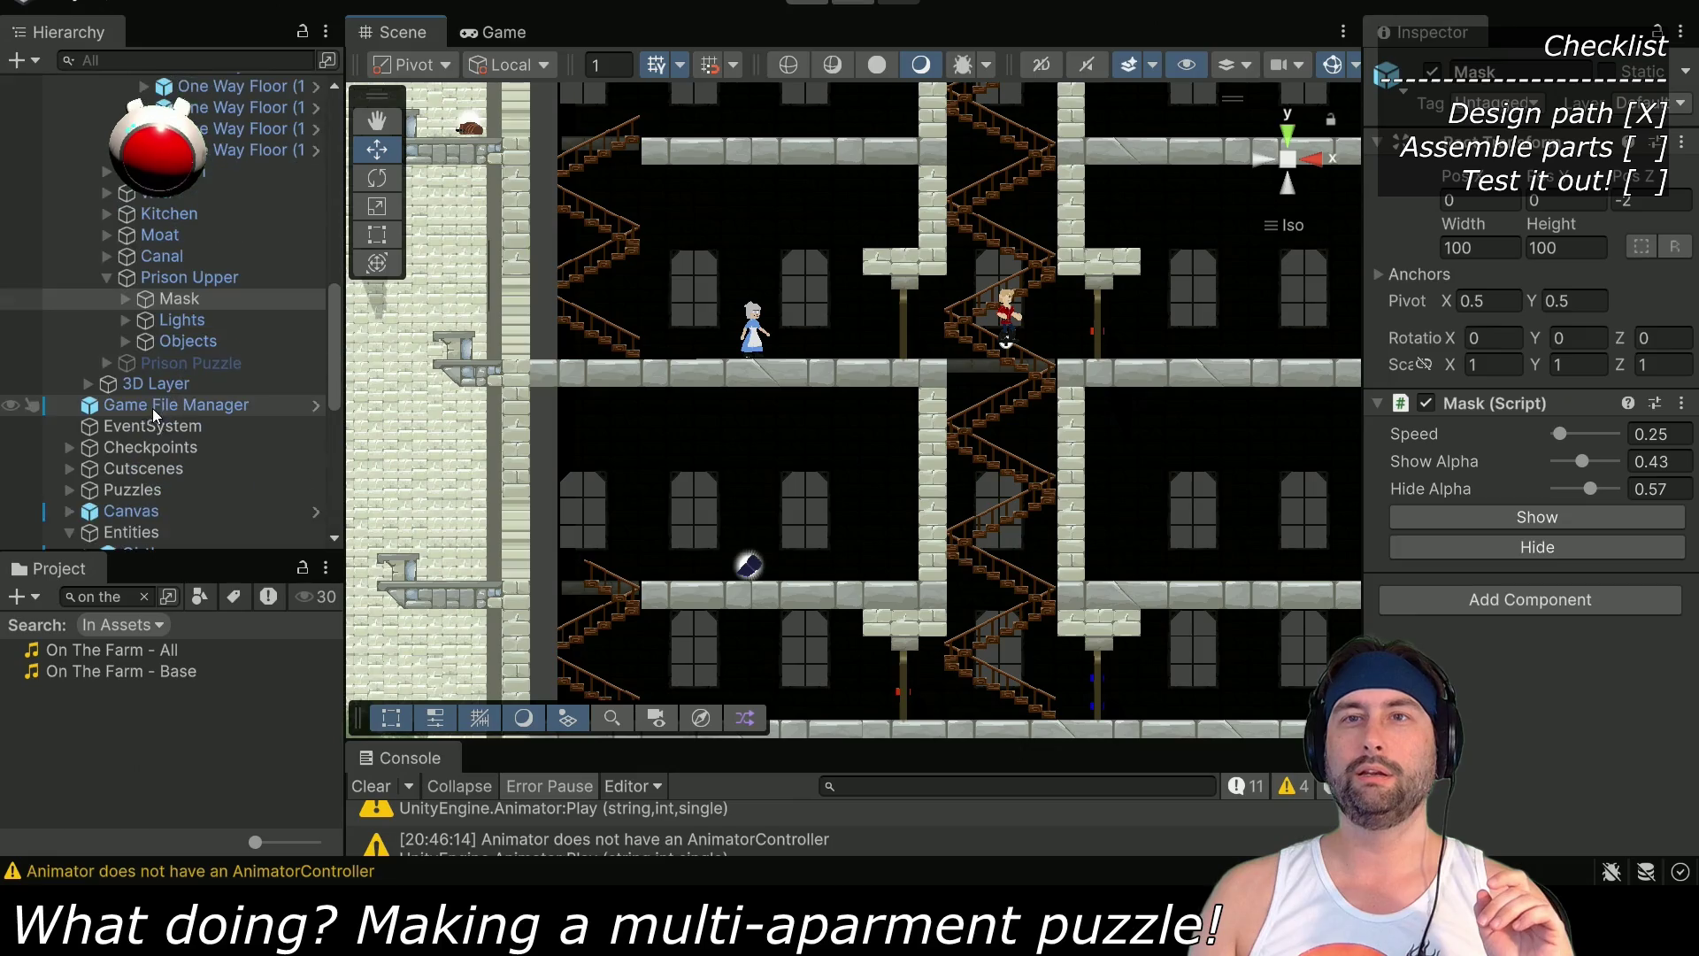
# Search the Project for 'light', inspect Helmet - Light, then clear the search to reveal its folder
pyautogui.click(144, 596)
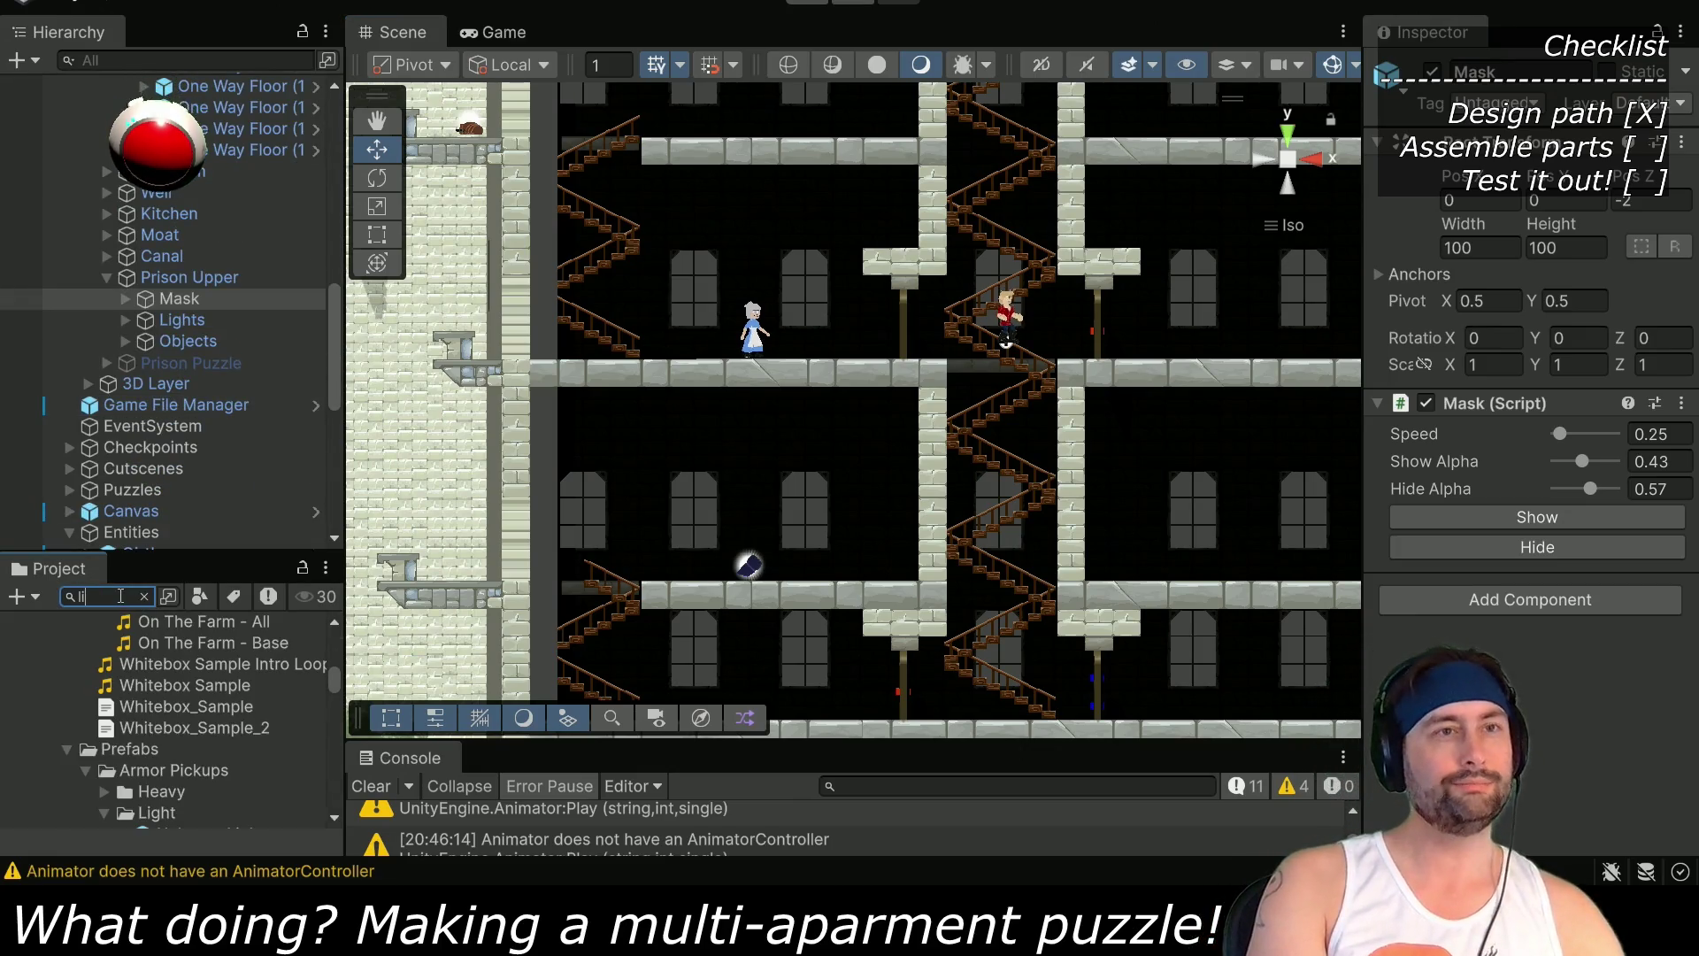
pyautogui.write('light')
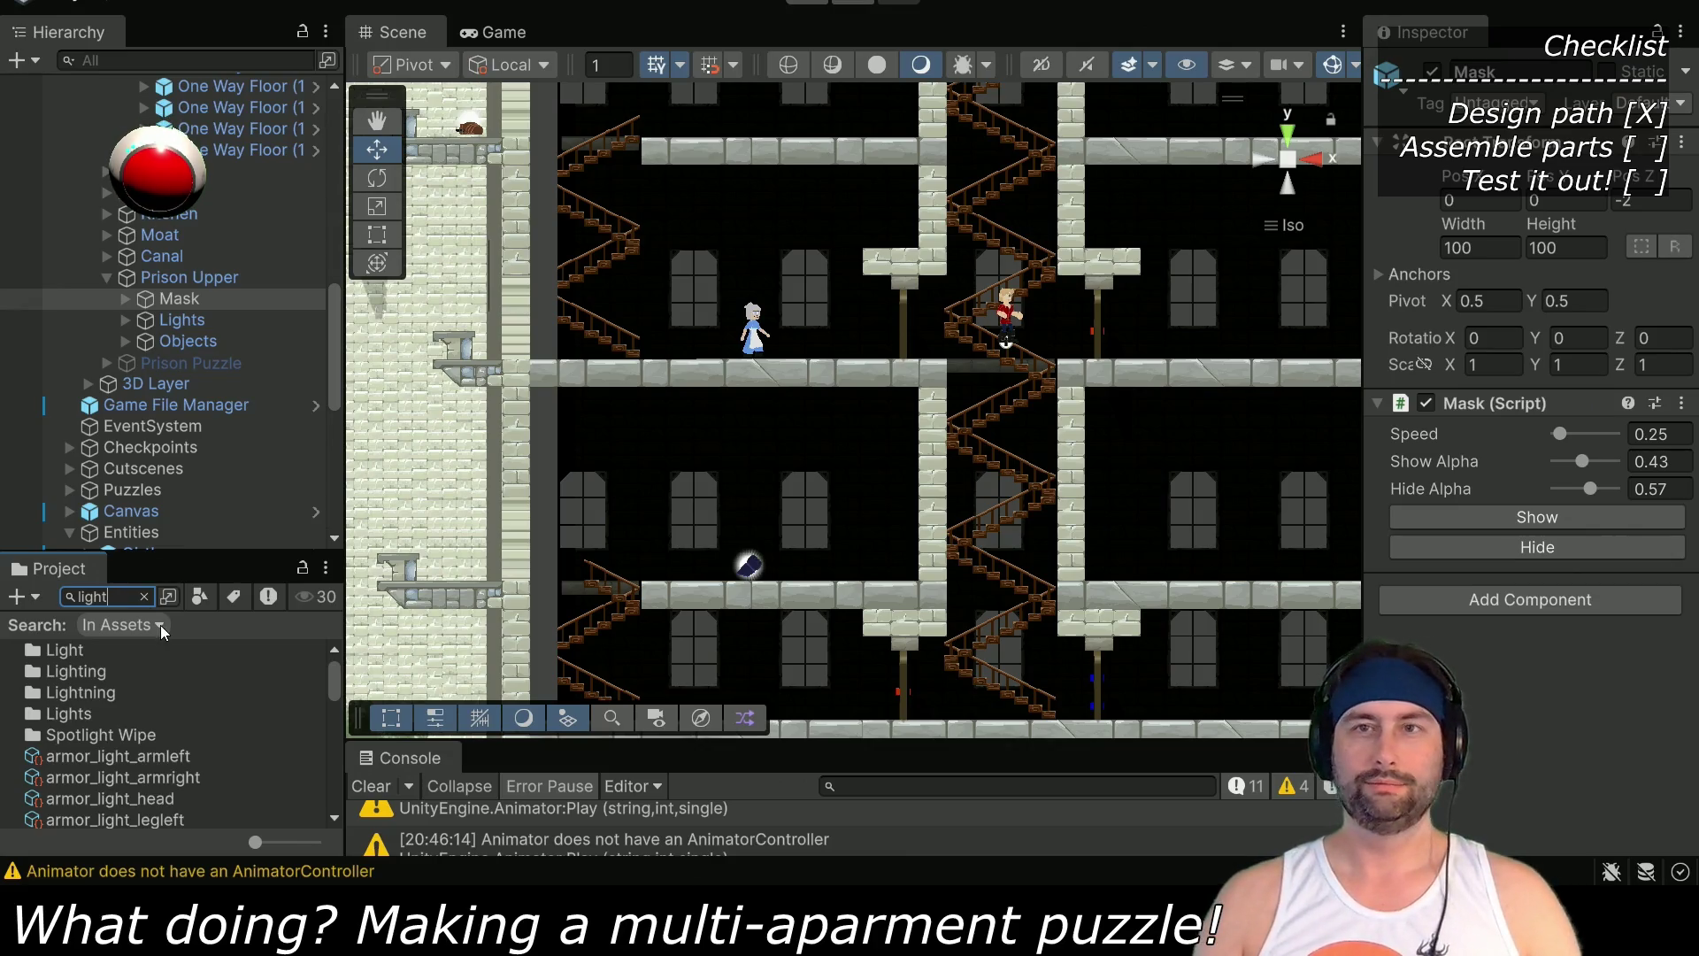
pyautogui.scroll(-3, 173, 799)
pyautogui.scroll(-3, 173, 793)
pyautogui.click(124, 787)
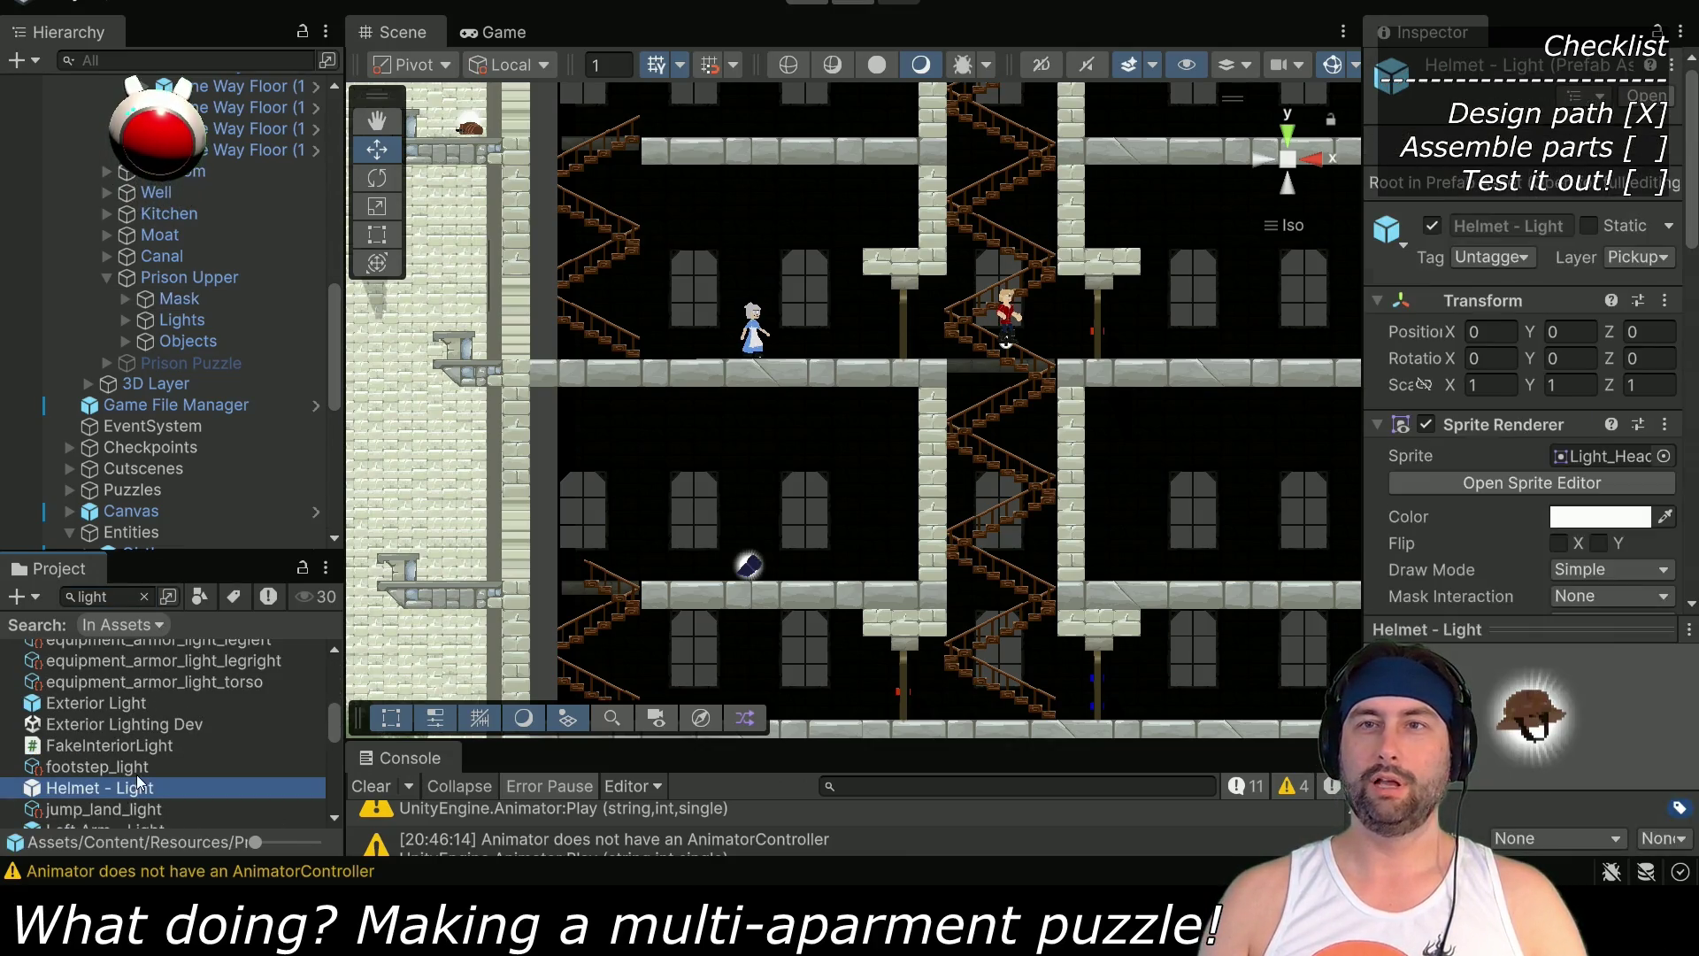
pyautogui.click(152, 598)
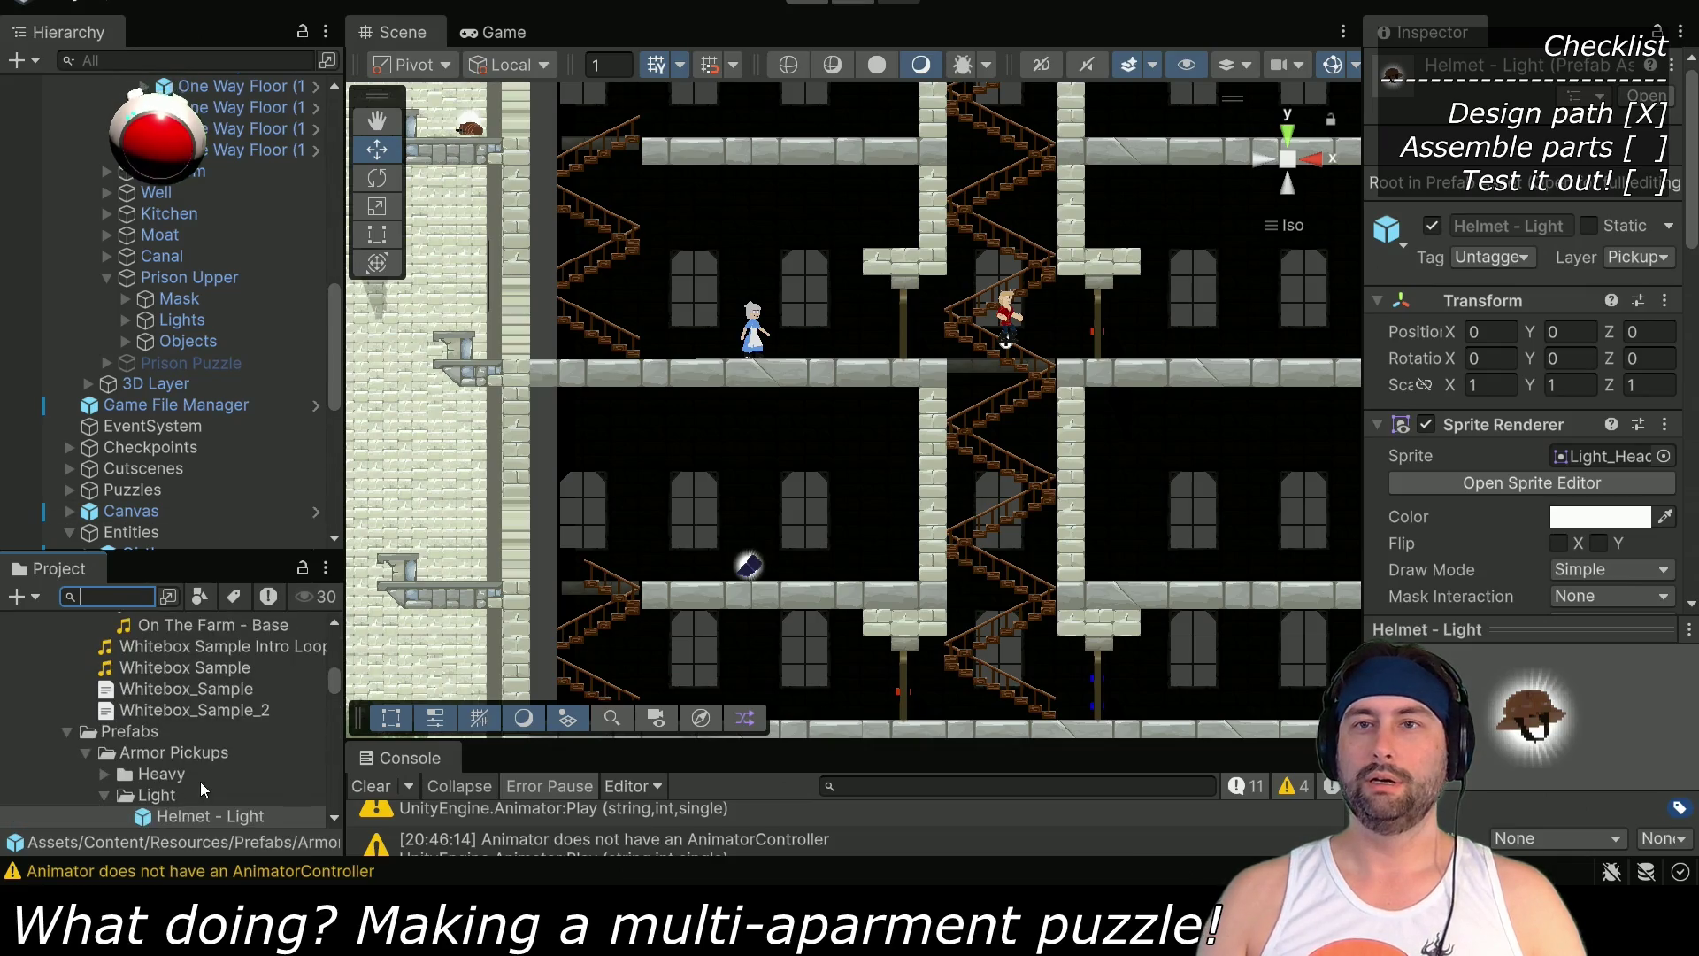
# Drop the Right Arm - Light and Left Arm - Light prefabs onto the lower floor beside the orb
pyautogui.moveTo(183, 746); pyautogui.dragTo(805, 567)
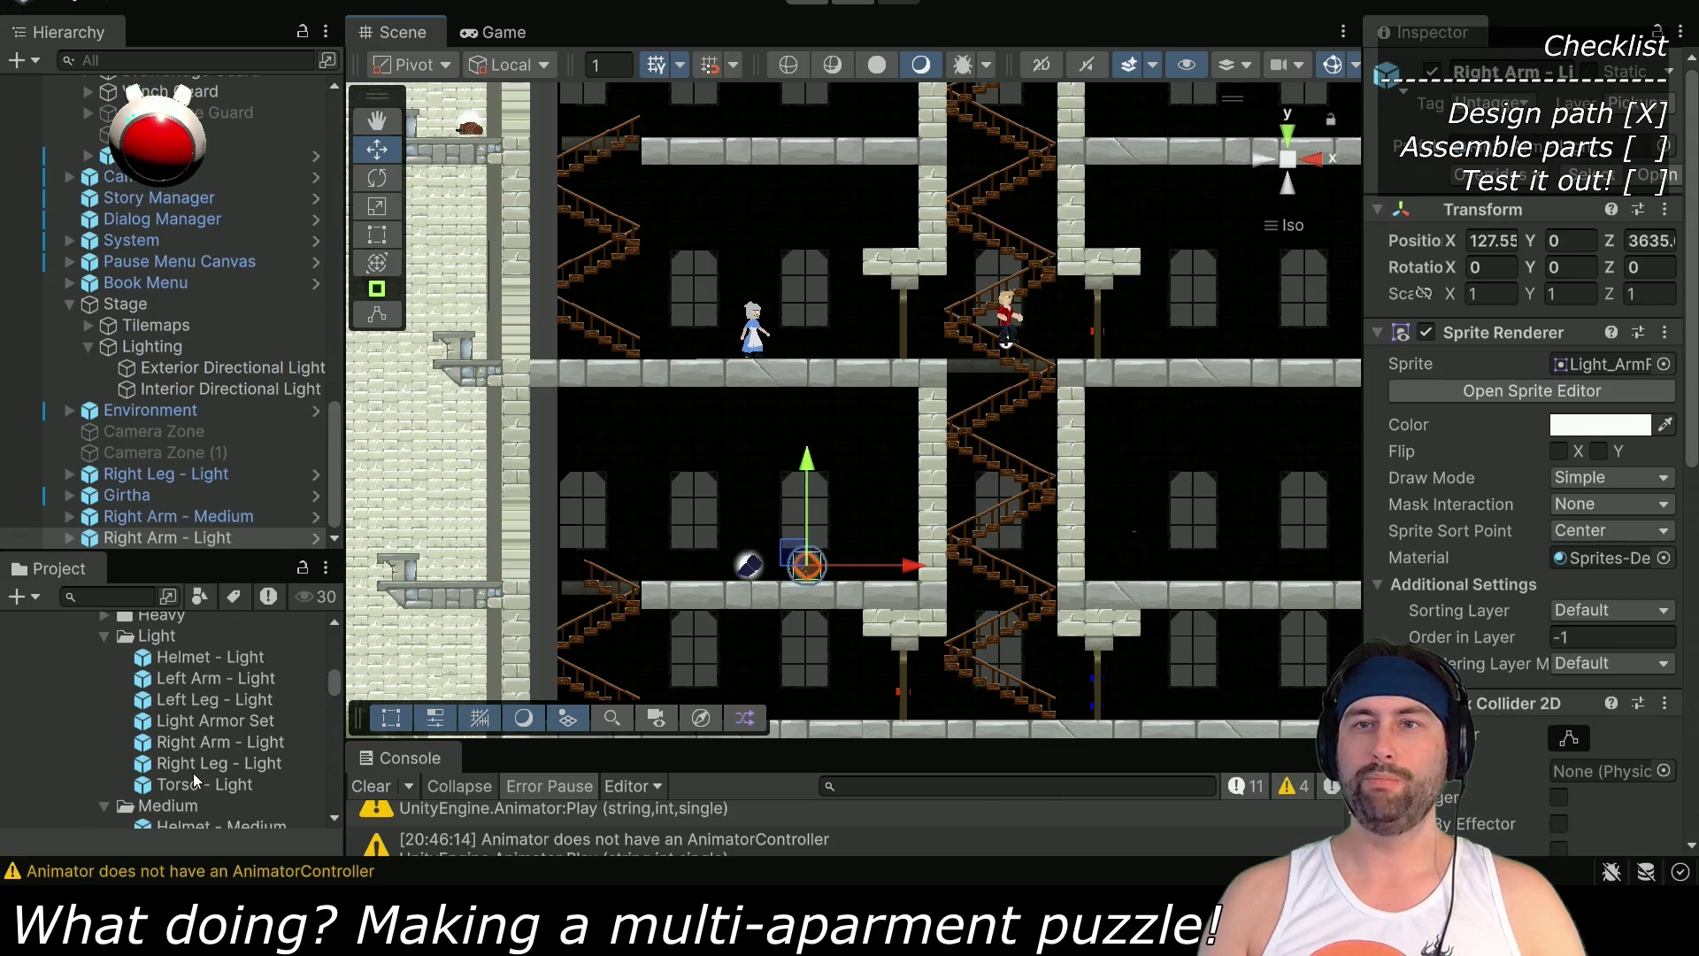
pyautogui.moveTo(190, 682); pyautogui.dragTo(846, 571)
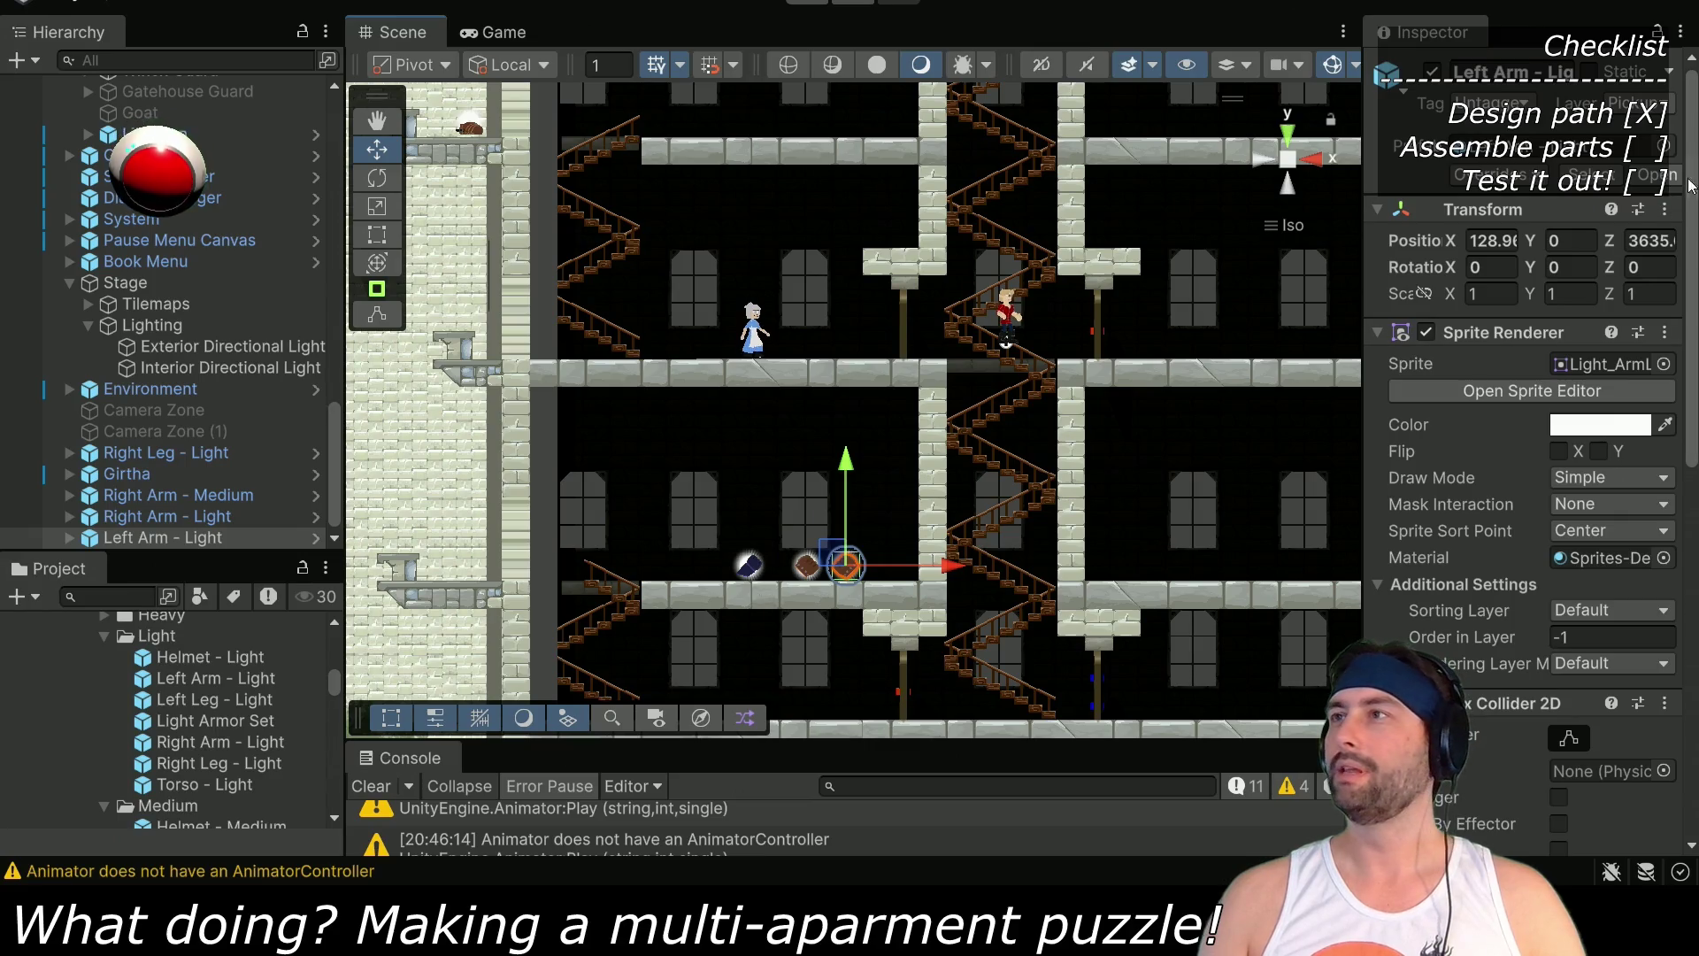
pyautogui.click(1667, 241)
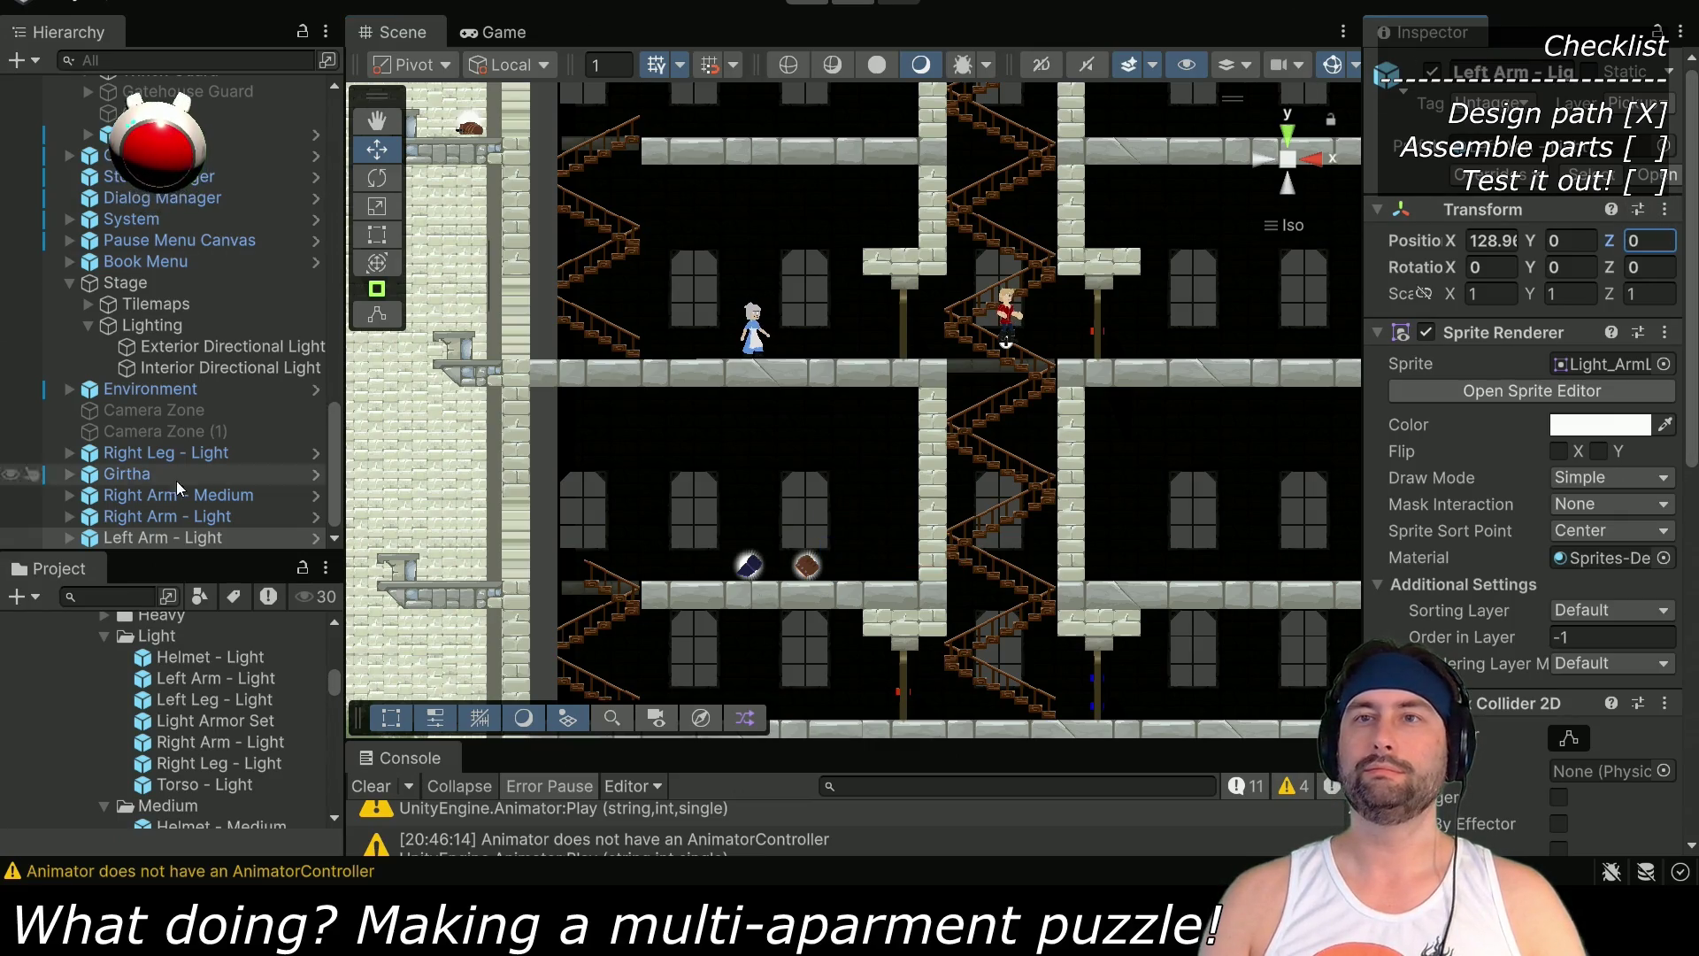
# Set Right Arm - Light's Position Z to 0 and widen the Inspector to read full values
pyautogui.click(168, 516)
pyautogui.click(1649, 241)
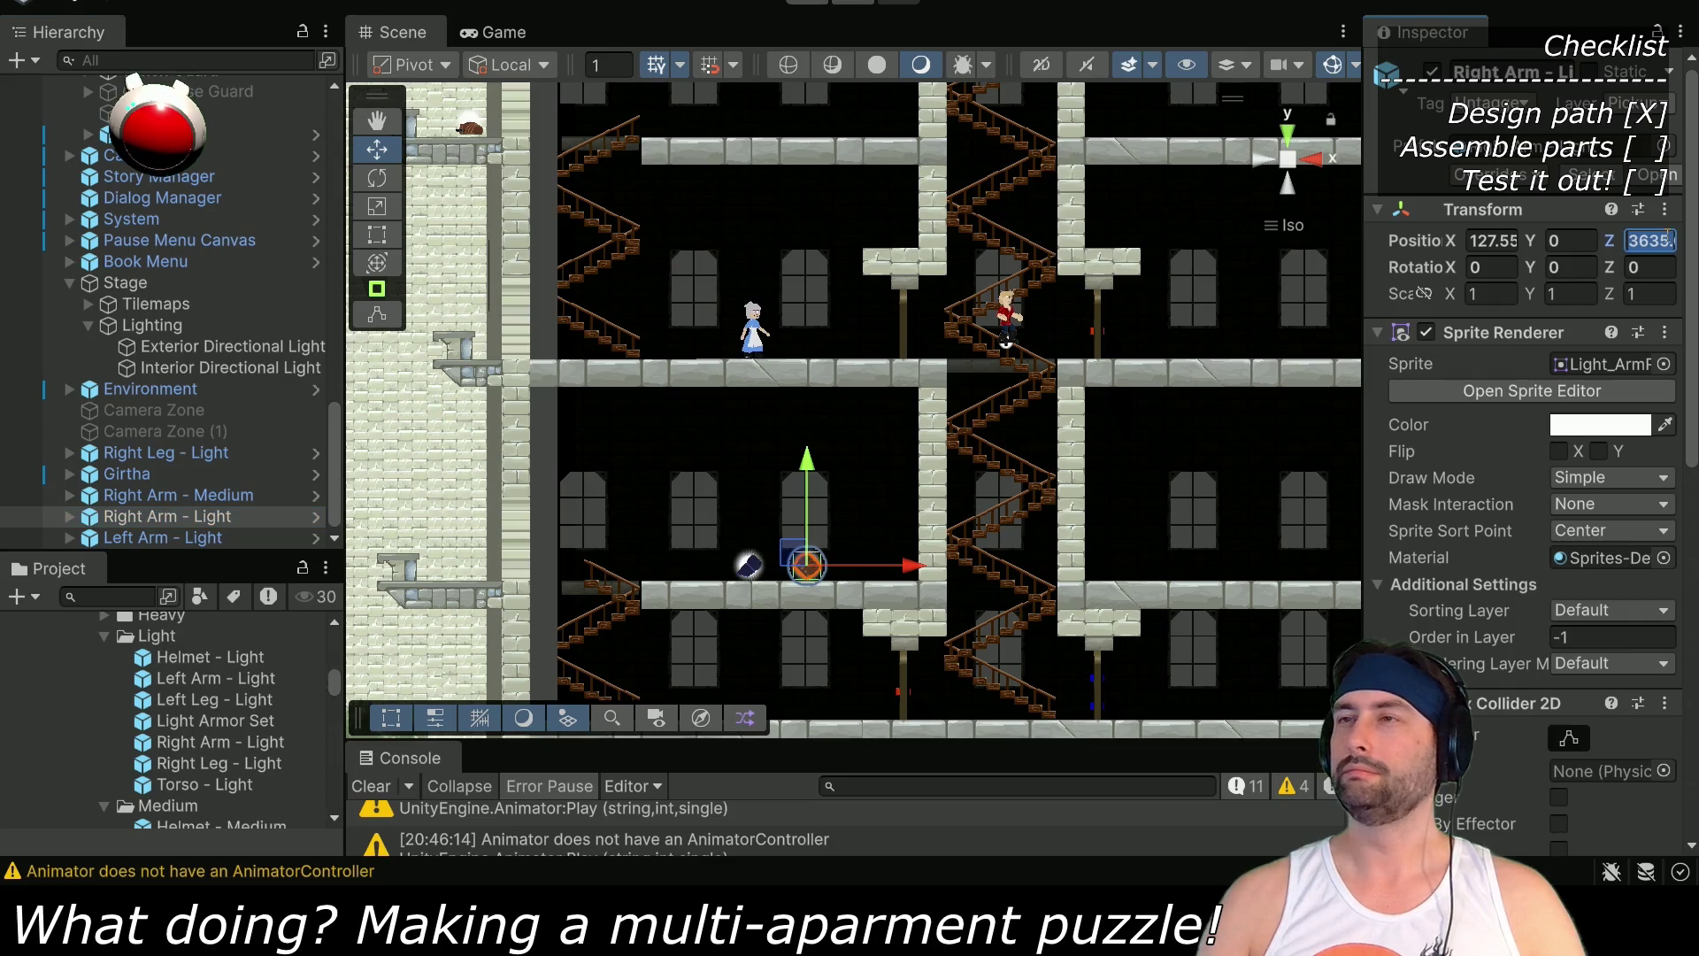
pyautogui.write('0')
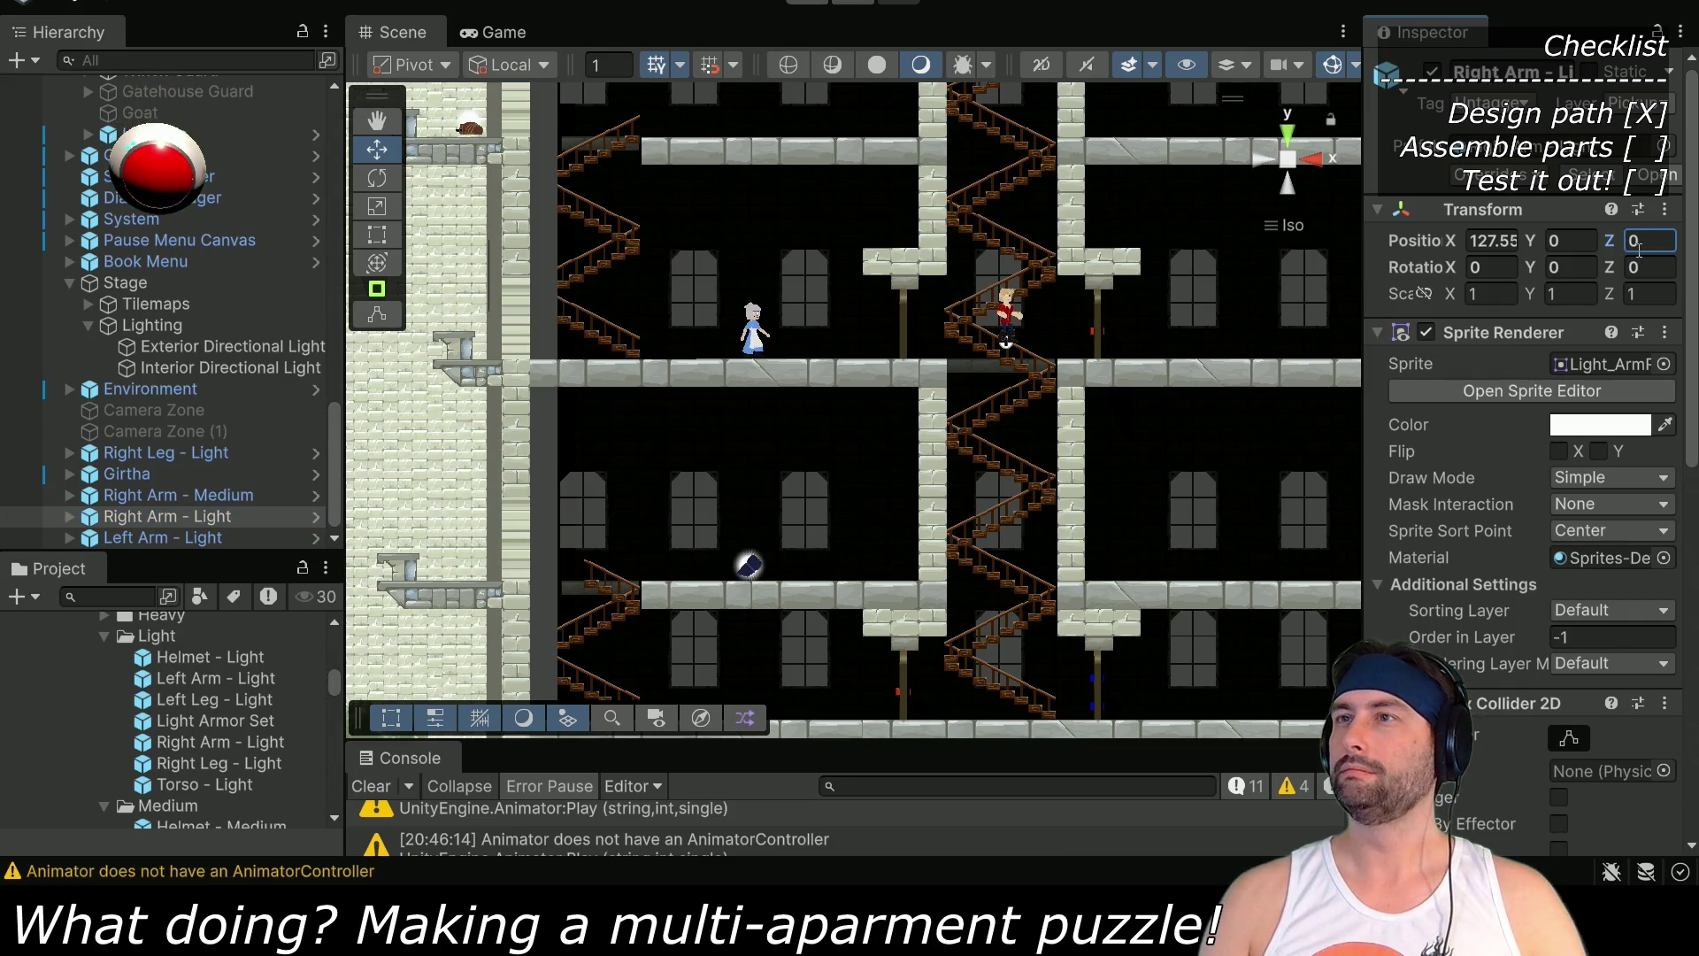
pyautogui.scroll(-3, 733, 569)
pyautogui.scroll(3, 882, 550)
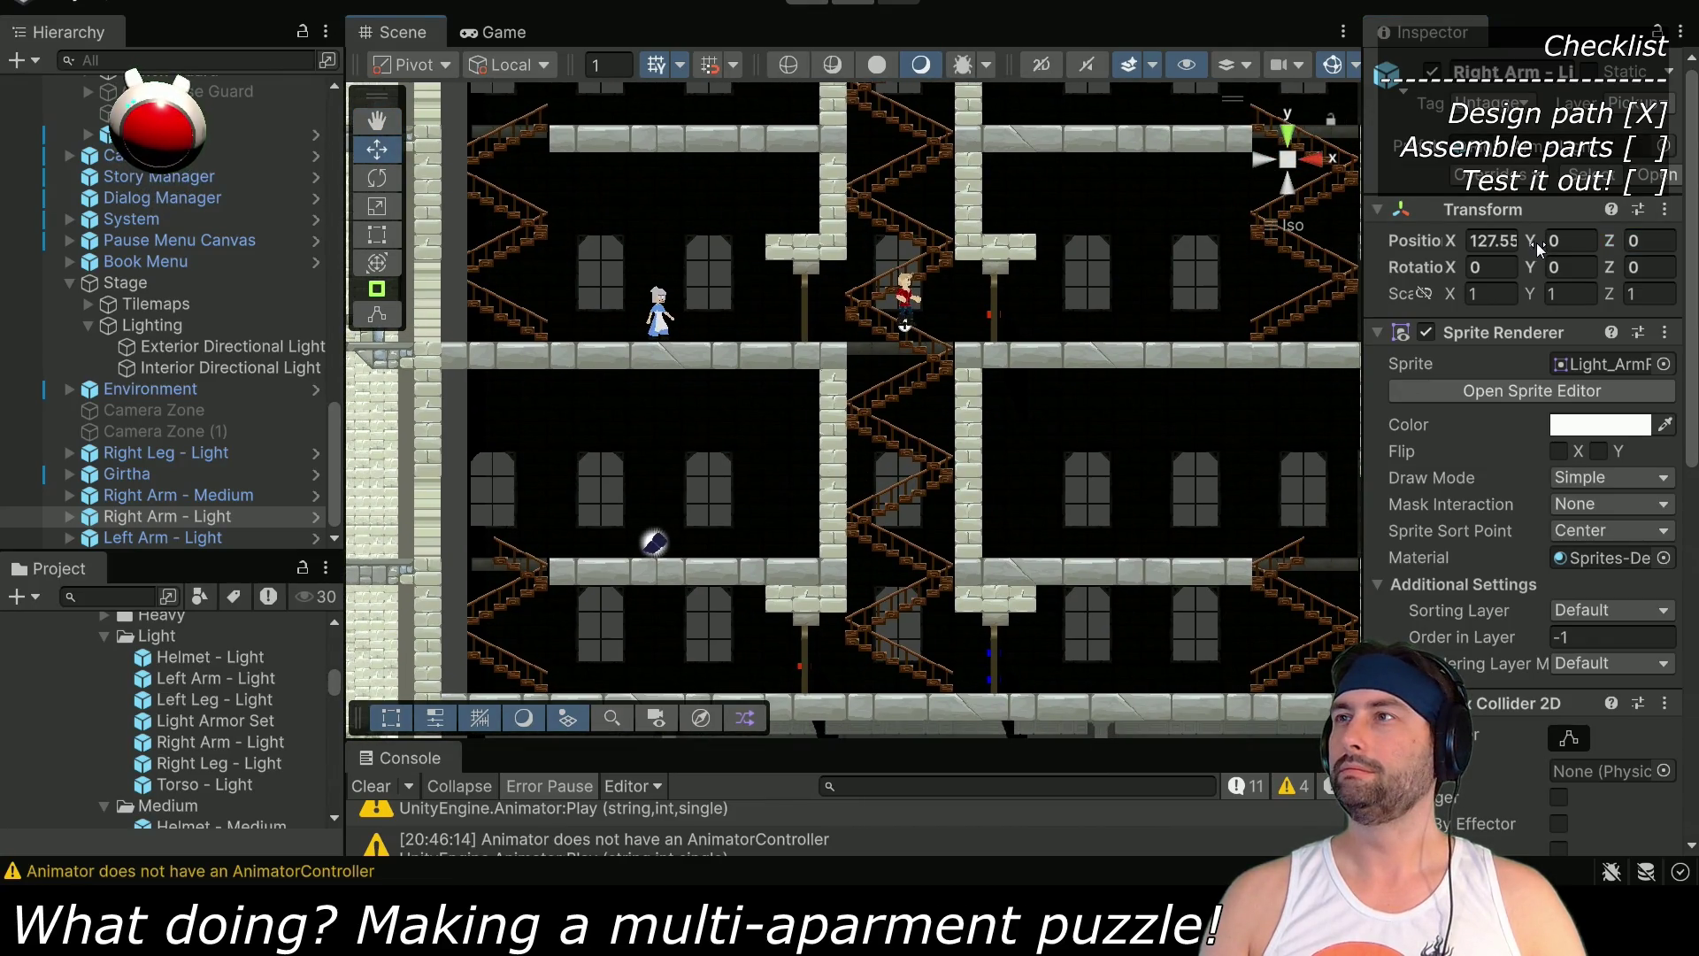
pyautogui.press('Down')
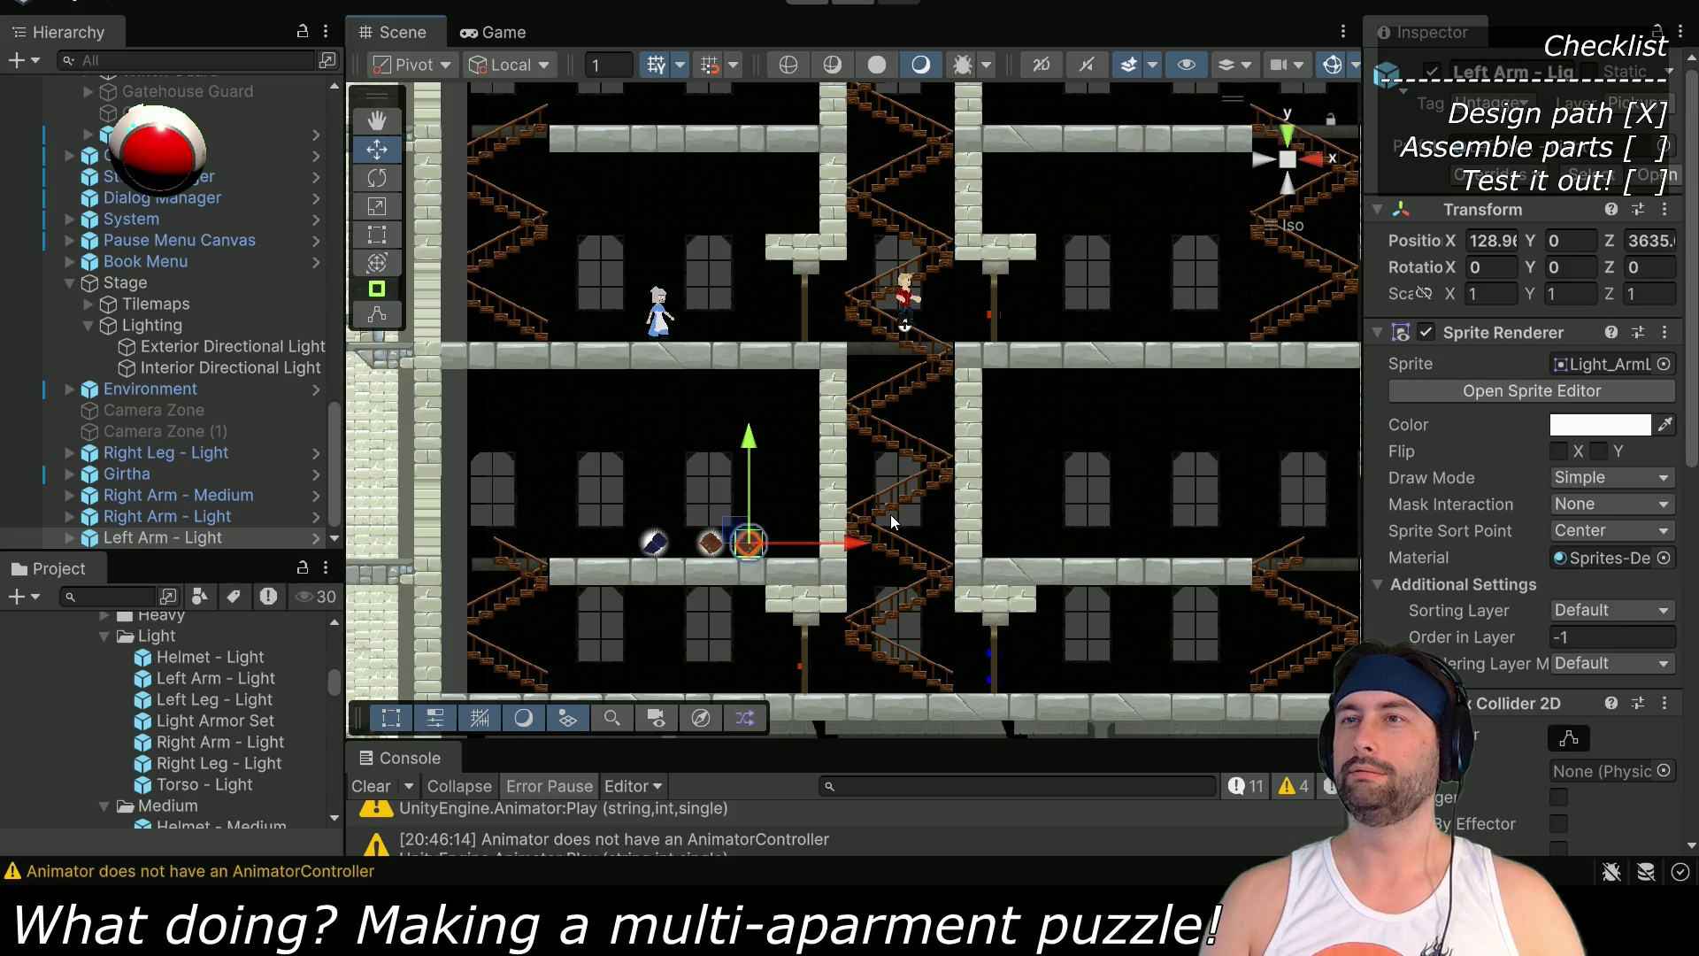
pyautogui.moveTo(1367, 283); pyautogui.dragTo(1129, 283)
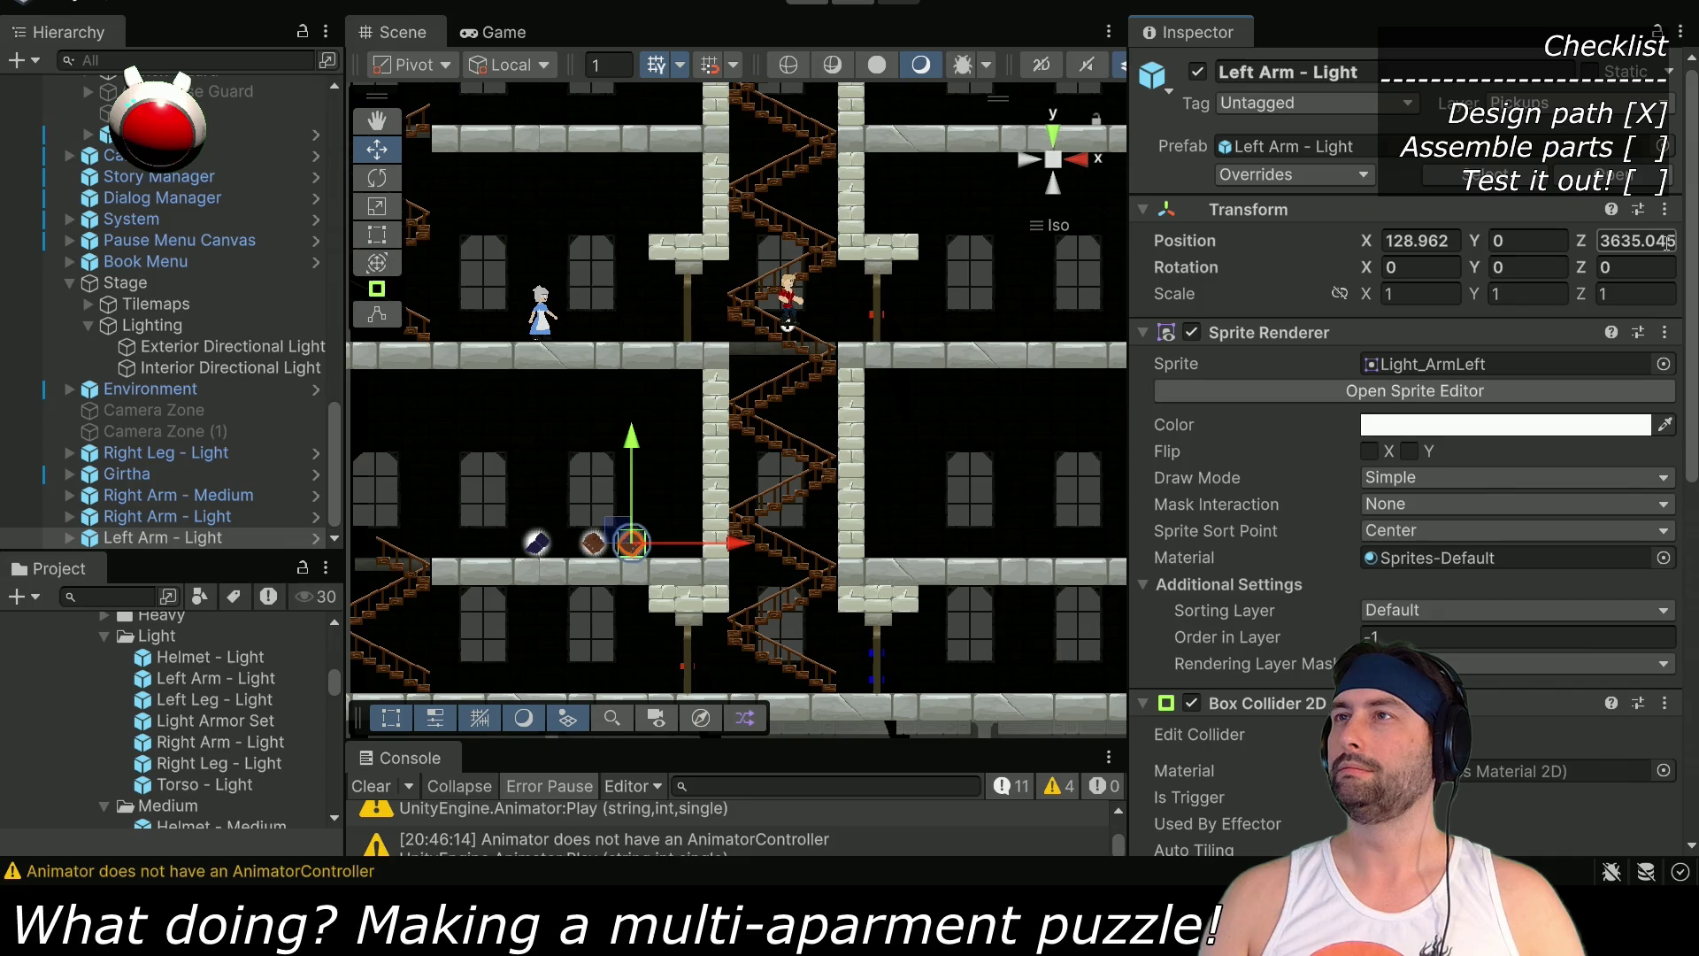
# Start a depth edit on Left Arm - Light, cancel it, and undo a stray downward nudge
pyautogui.write('0')
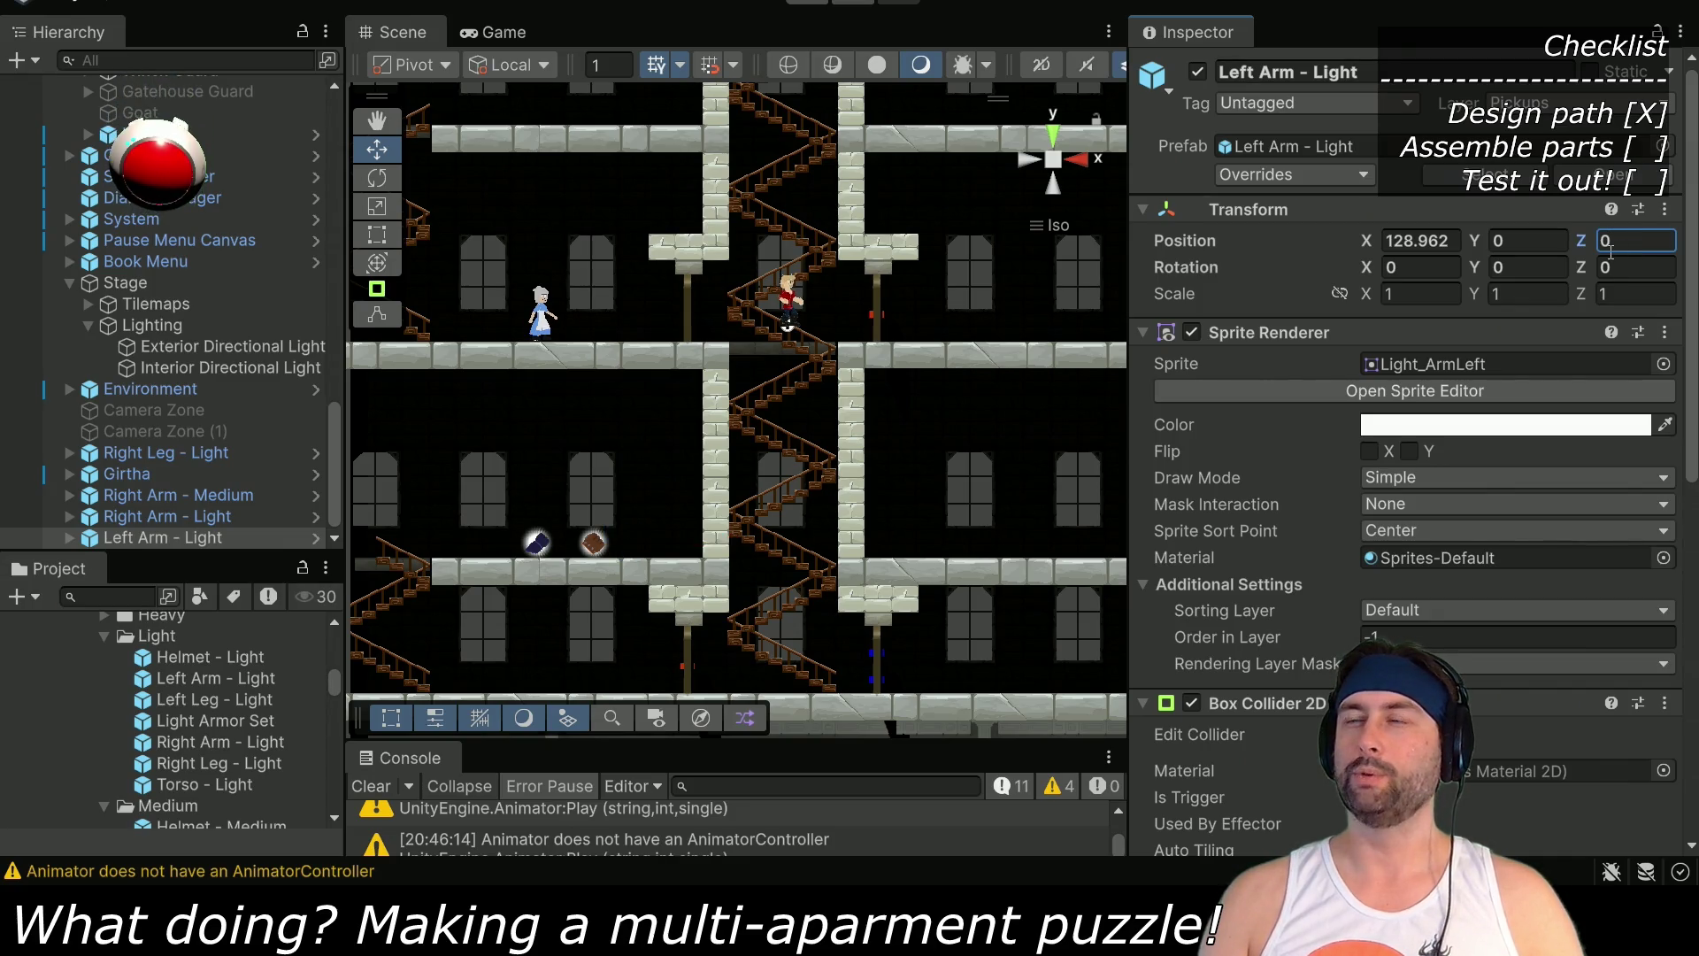
pyautogui.press('Escape')
pyautogui.moveTo(1475, 245)
pyautogui.mouseDown()
pyautogui.moveTo(1379, 257)
pyautogui.moveTo(1433, 260)
pyautogui.mouseUp()
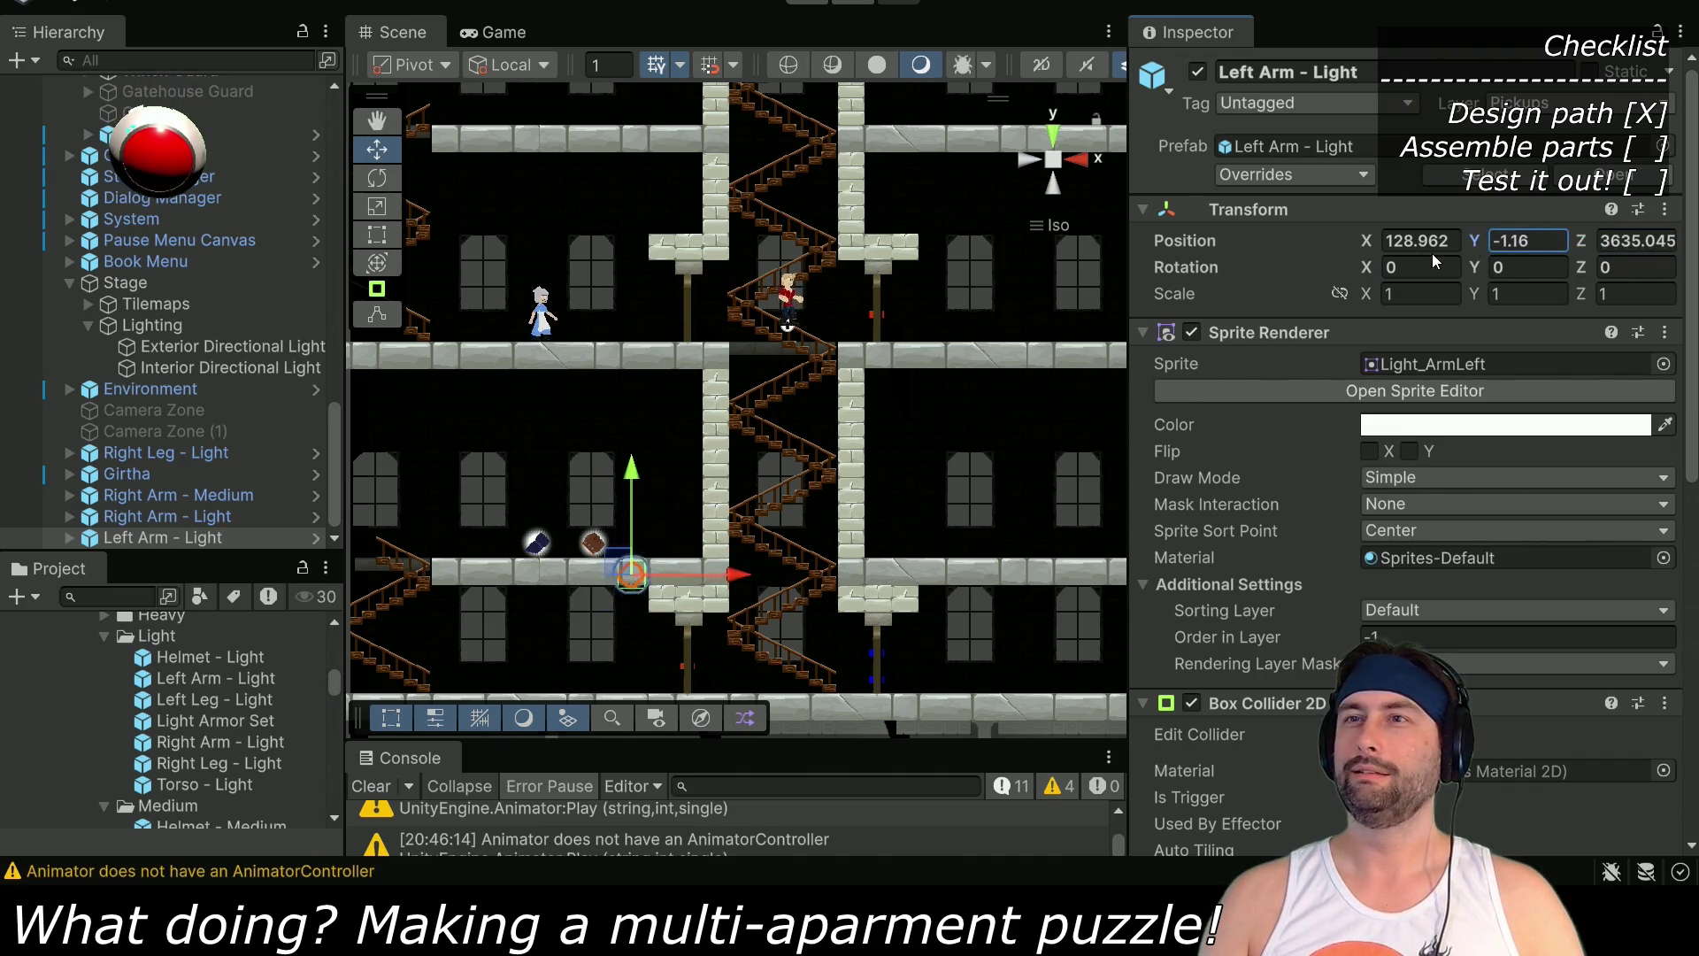
pyautogui.hotkey('ctrl', 'z')
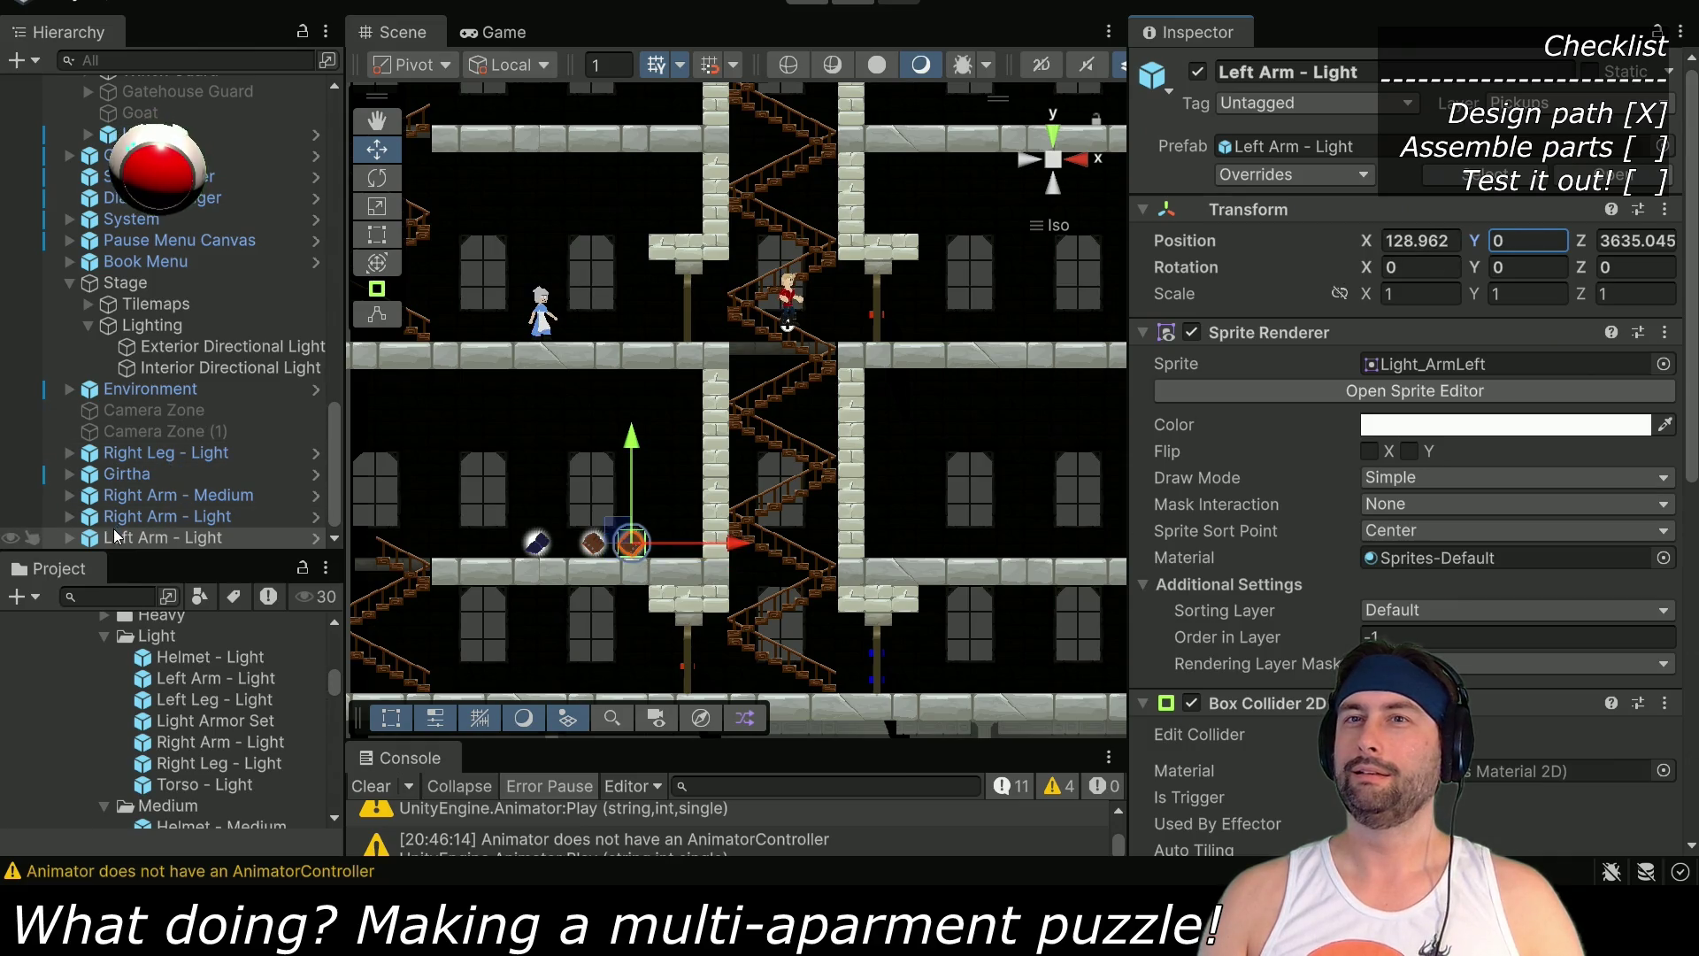
pyautogui.scroll(5, 102, 380)
pyautogui.scroll(-5, 93, 310)
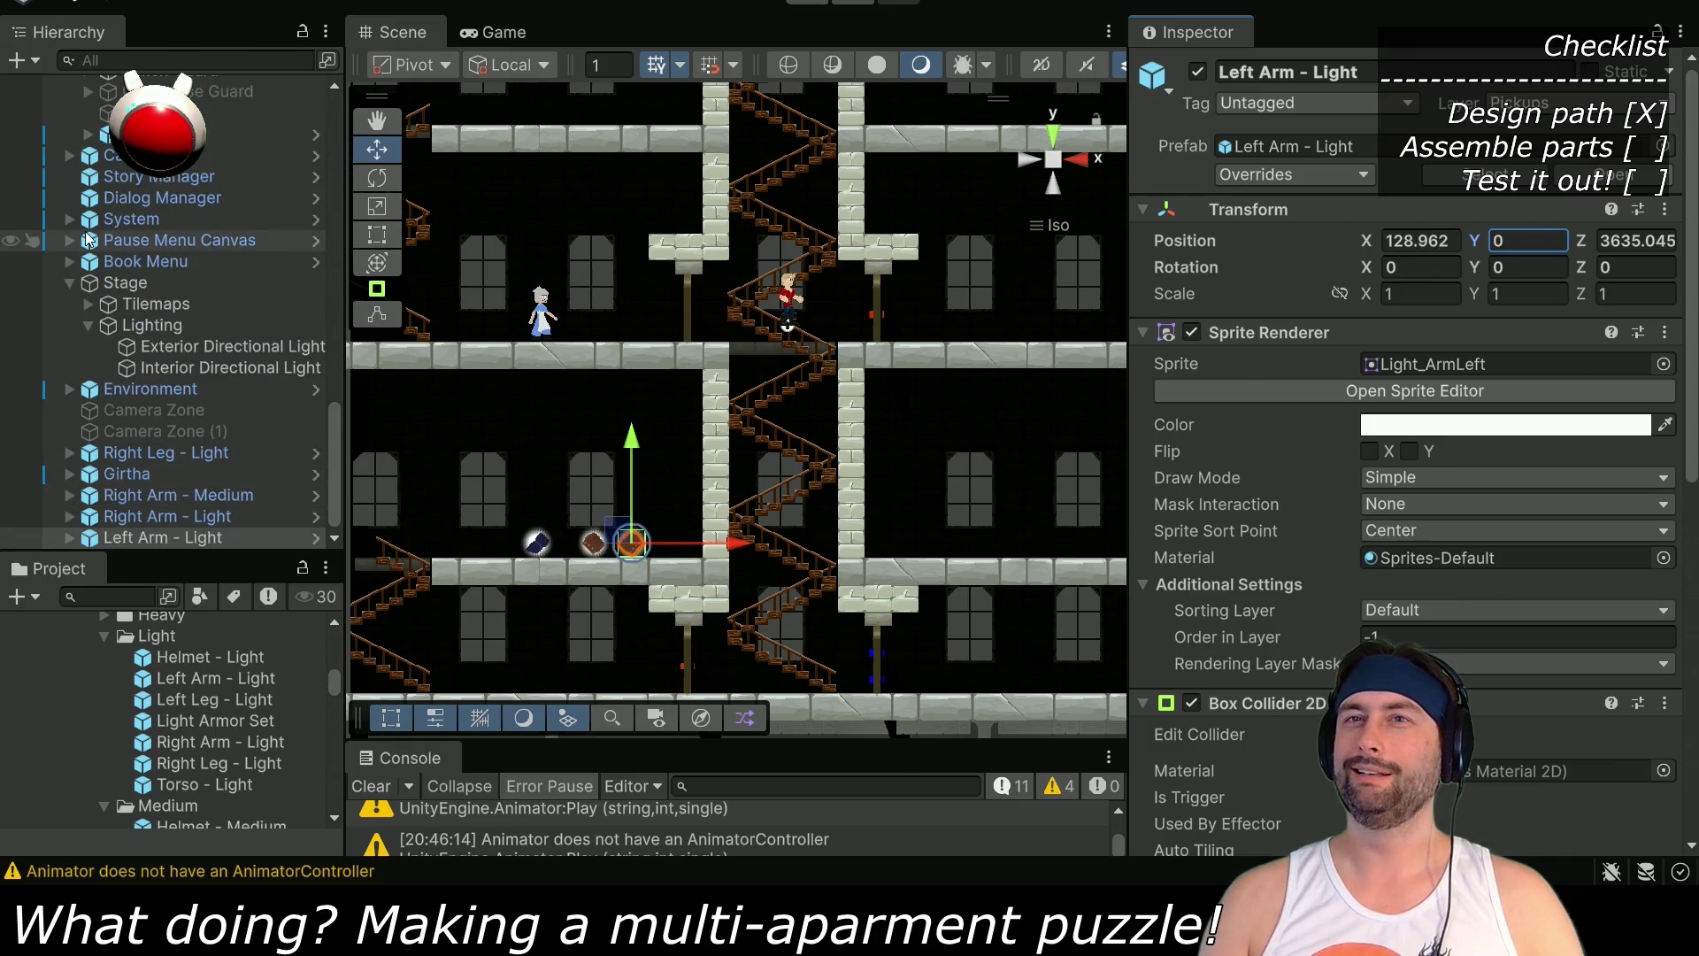
# Frame Left Arm - Light in the view and set Right Arm - Light's Position Z to 0
pyautogui.click(141, 517)
pyautogui.click(142, 538)
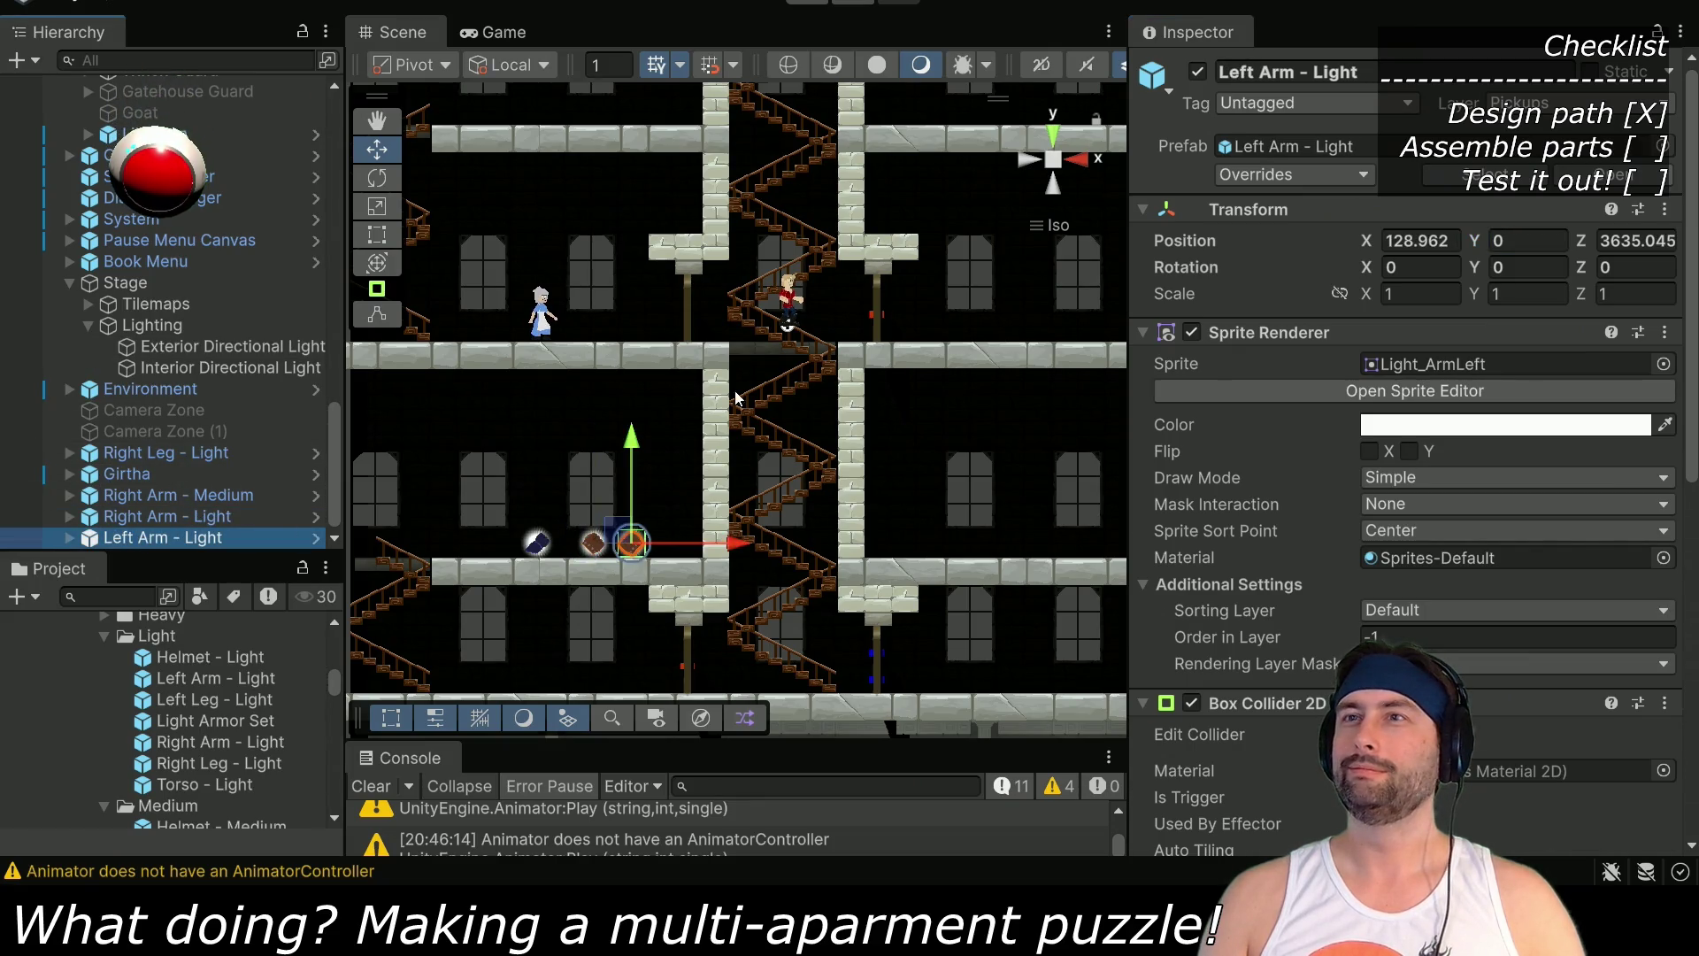
pyautogui.press('f')
pyautogui.scroll(-10, 763, 504)
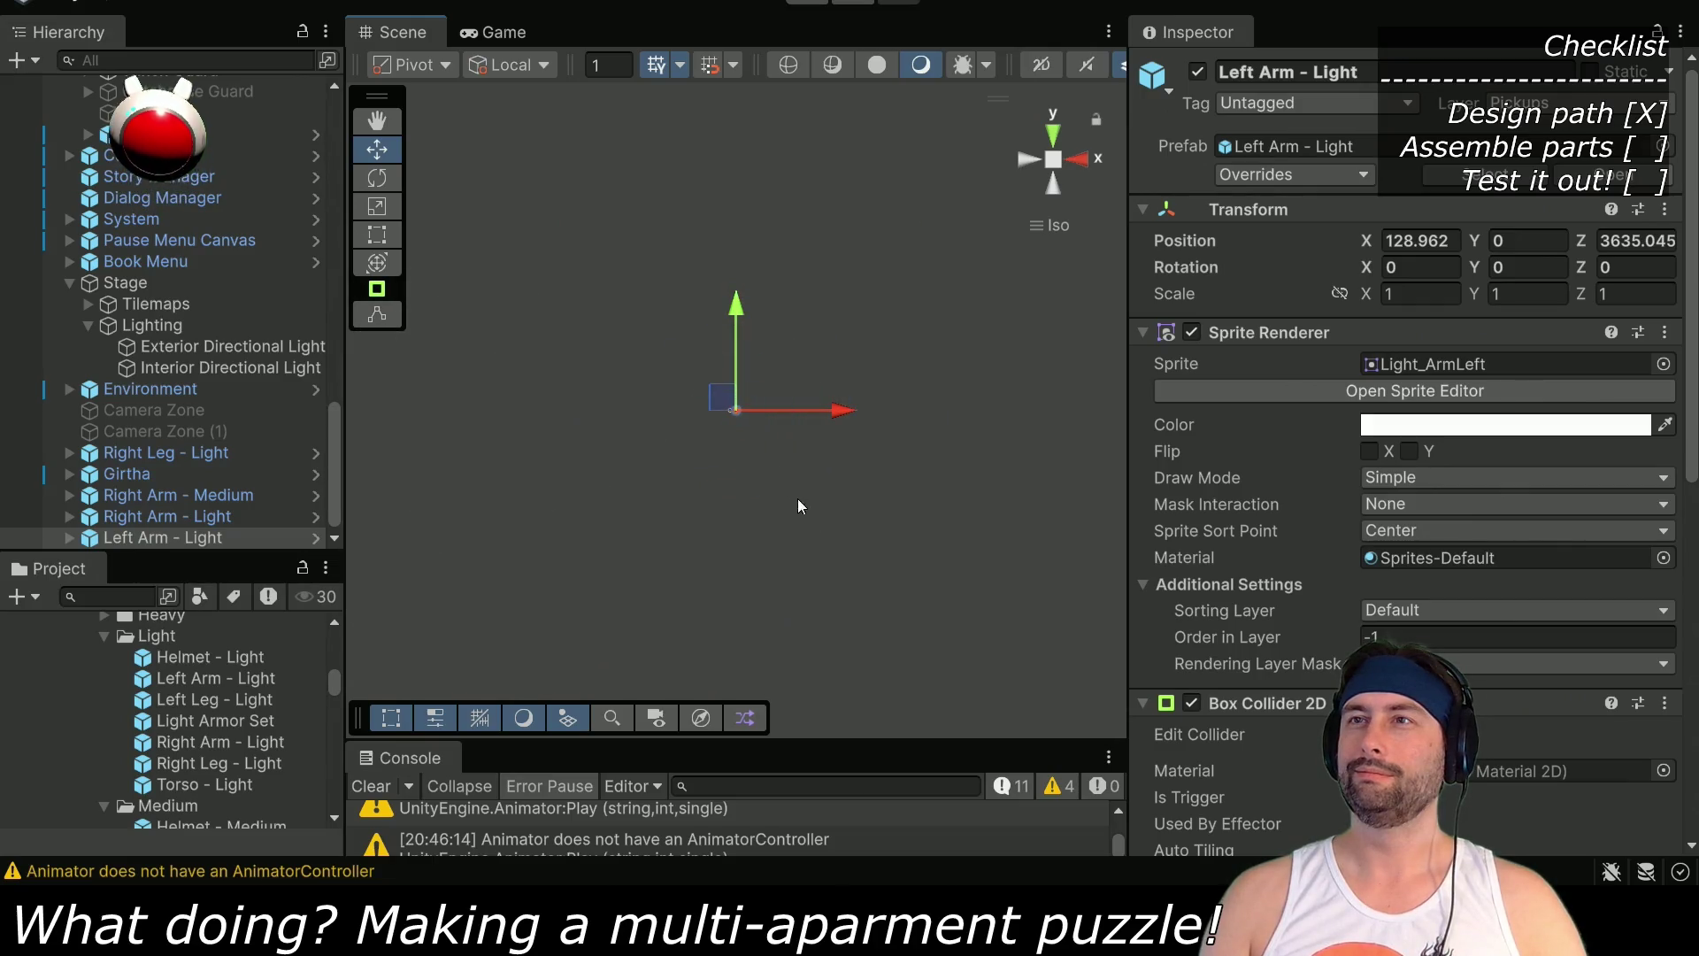
pyautogui.press('Up')
pyautogui.click(1624, 247)
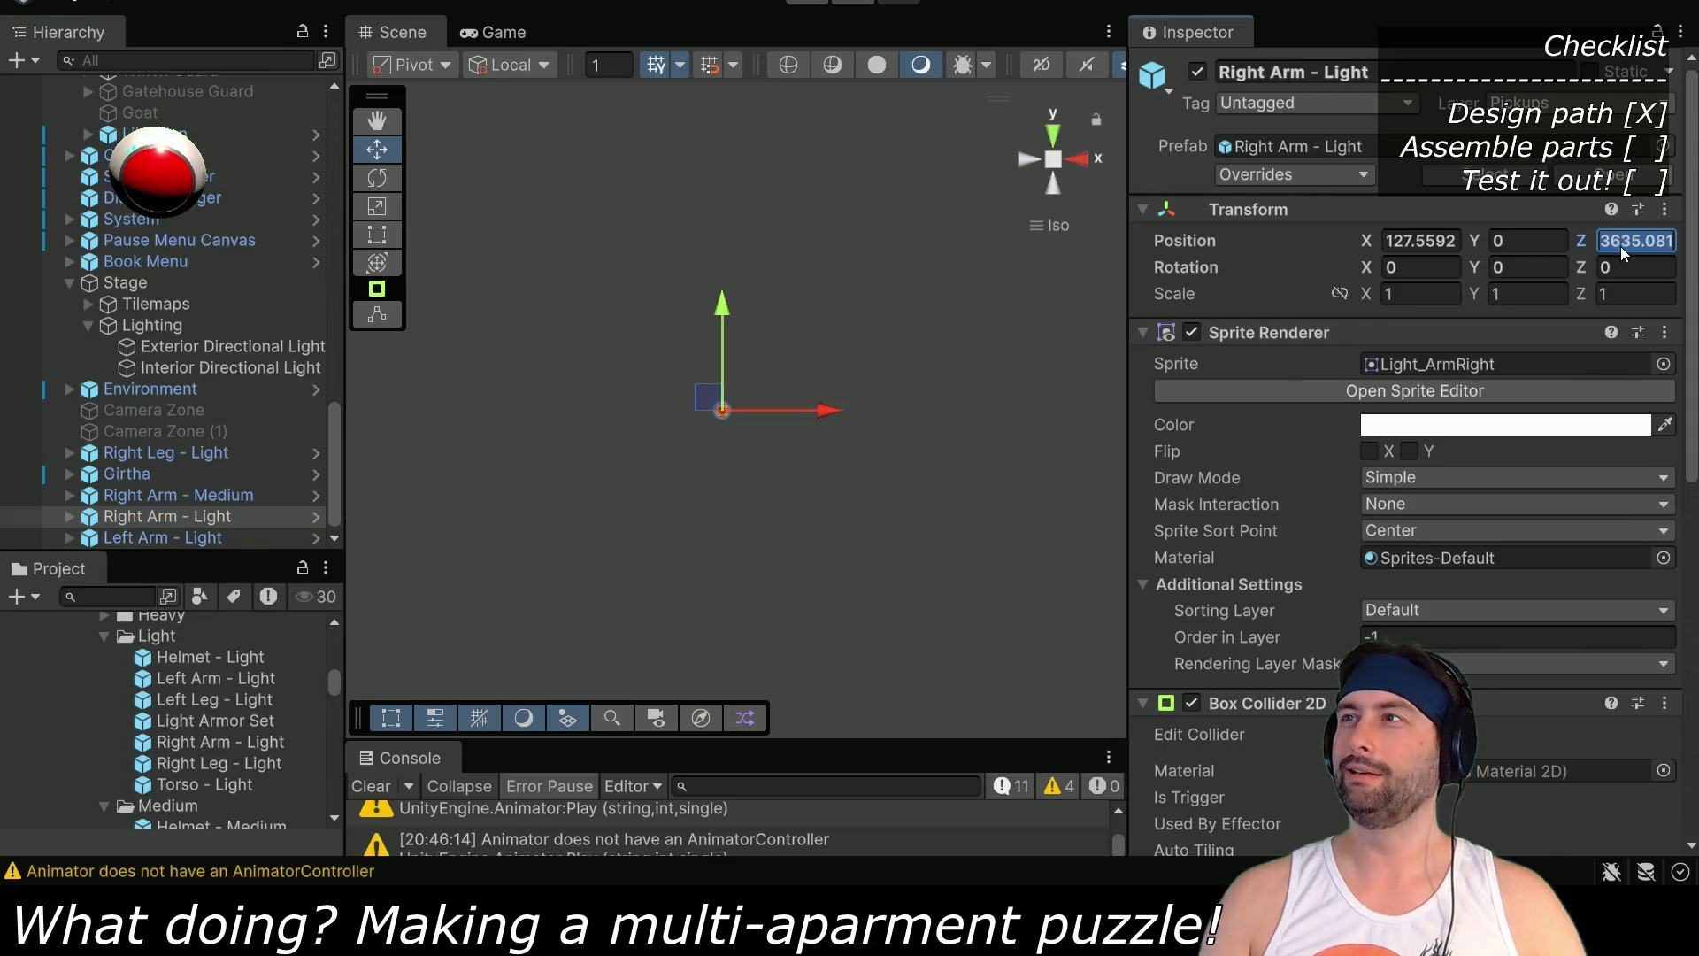
pyautogui.write('0')
# Select the Castle of Magic level root in the Hierarchy
pyautogui.scroll(10, 146, 374)
pyautogui.scroll(3, 121, 268)
pyautogui.click(168, 127)
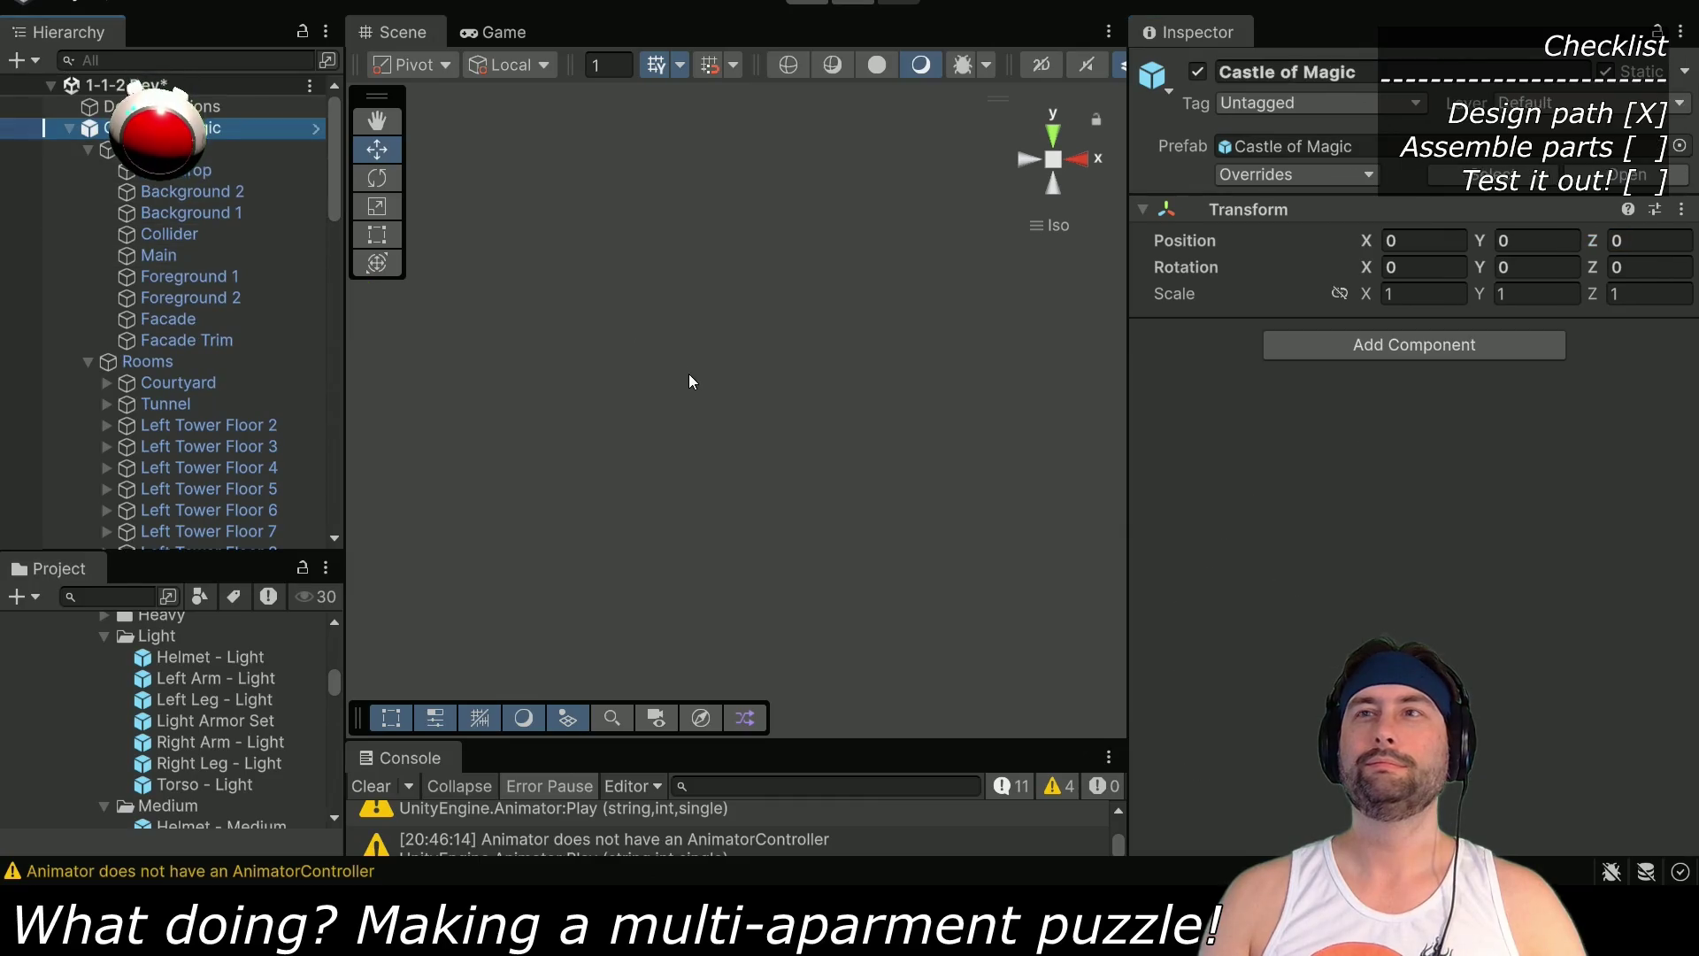
# Frame the whole Castle of Magic level with F and zoom out over it
pyautogui.press('f')
pyautogui.scroll(6, 730, 438)
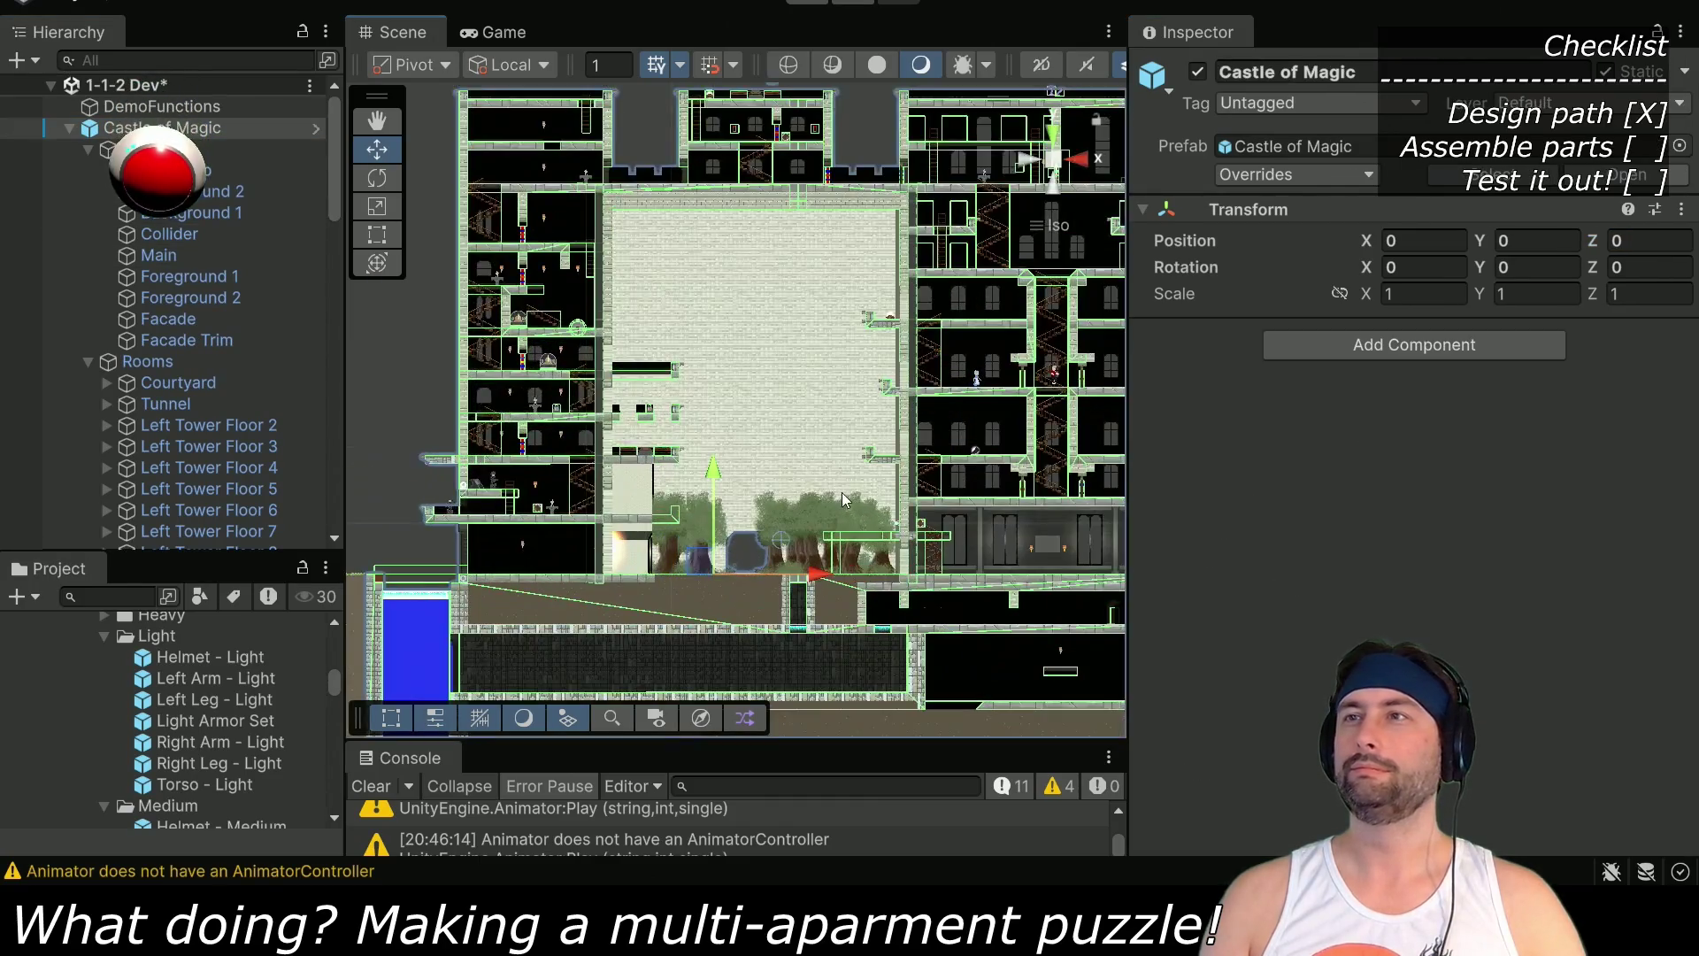
pyautogui.scroll(4, 478, 464)
pyautogui.scroll(4, 671, 511)
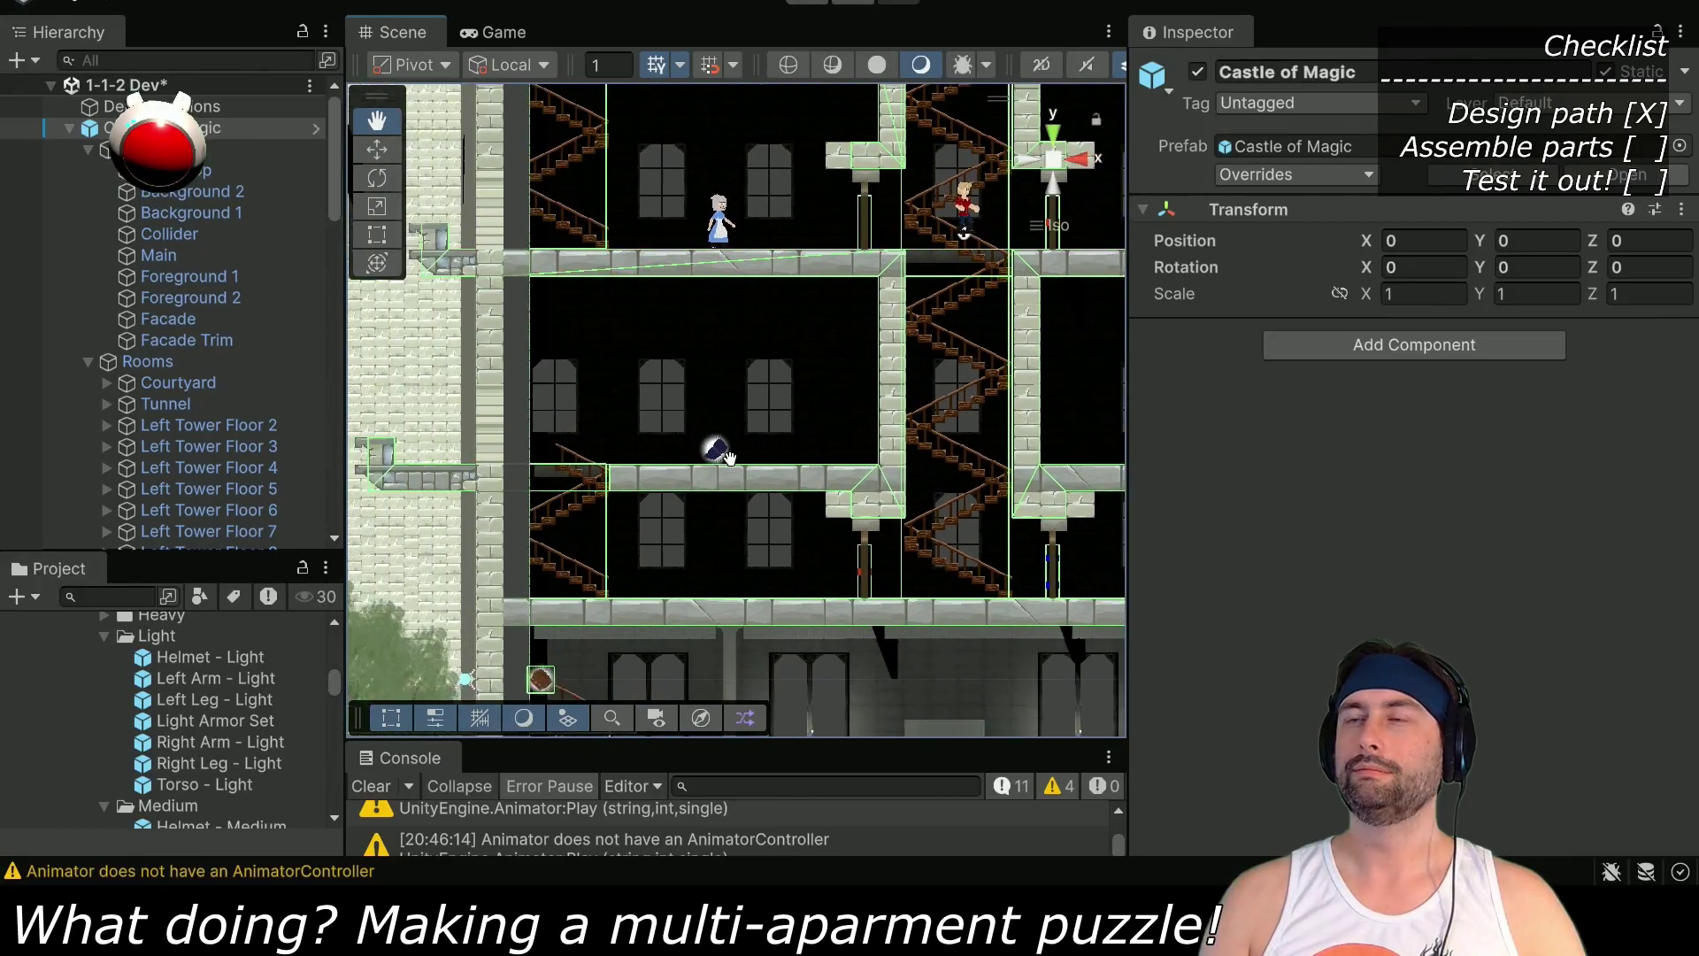
pyautogui.scroll(2, 671, 511)
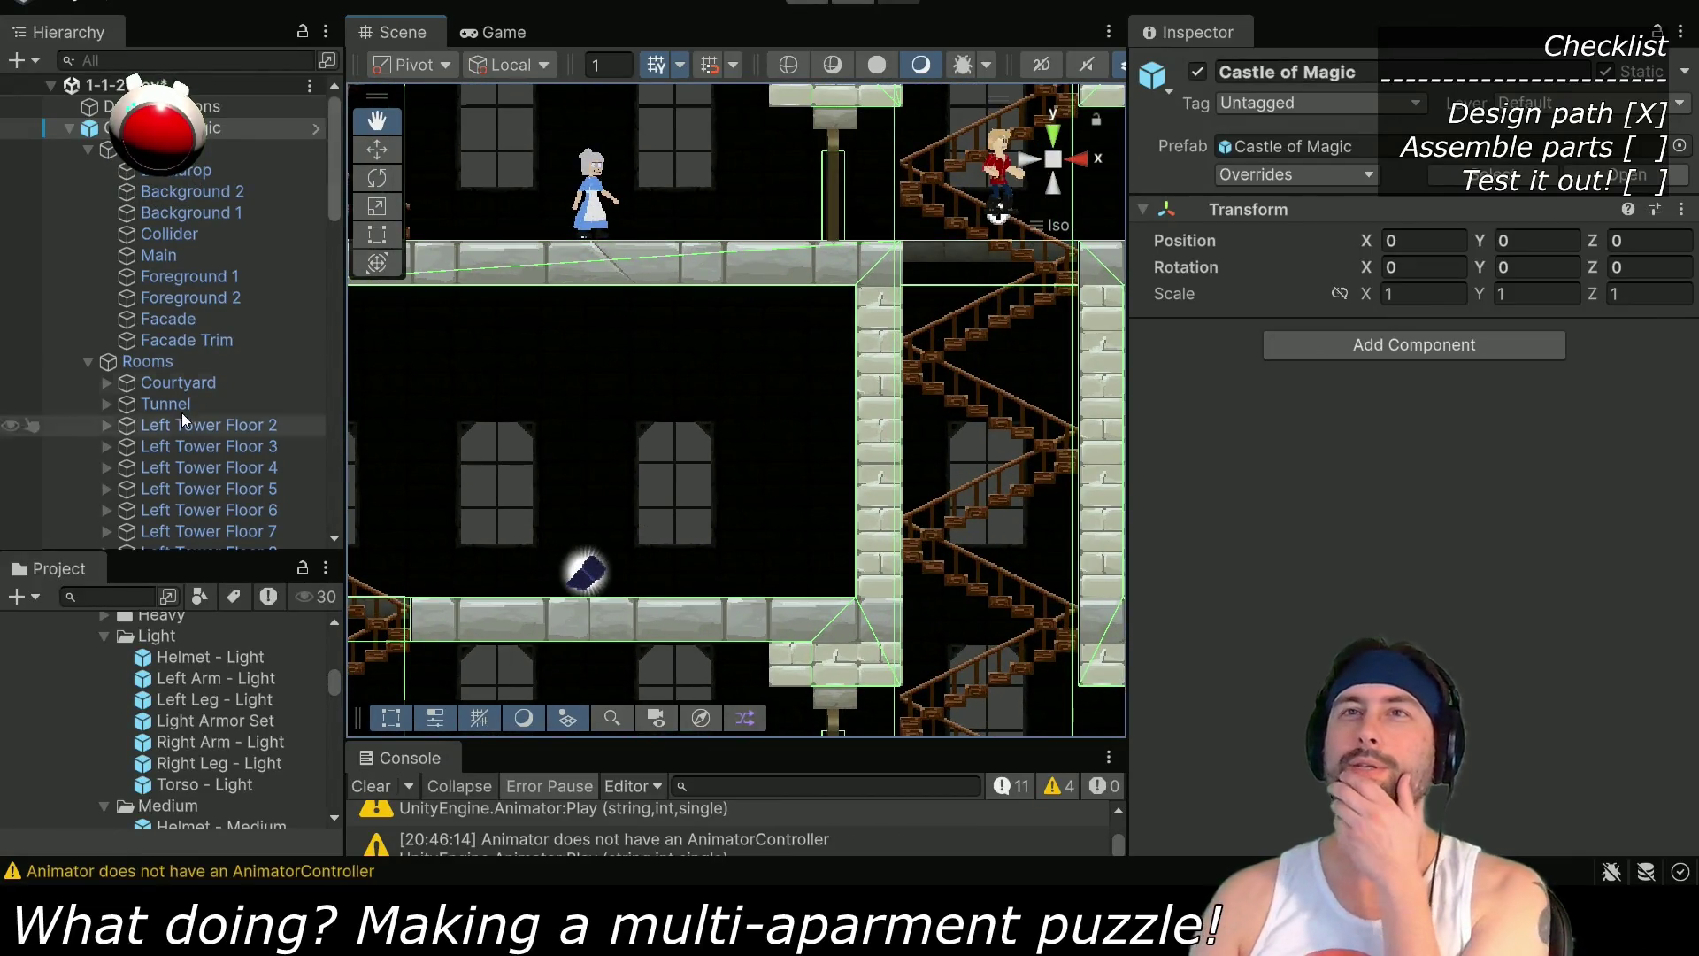
pyautogui.scroll(-10, 135, 495)
# Select Right Arm - Light, switch to the flat Back view and pan the building to the left
pyautogui.click(133, 522)
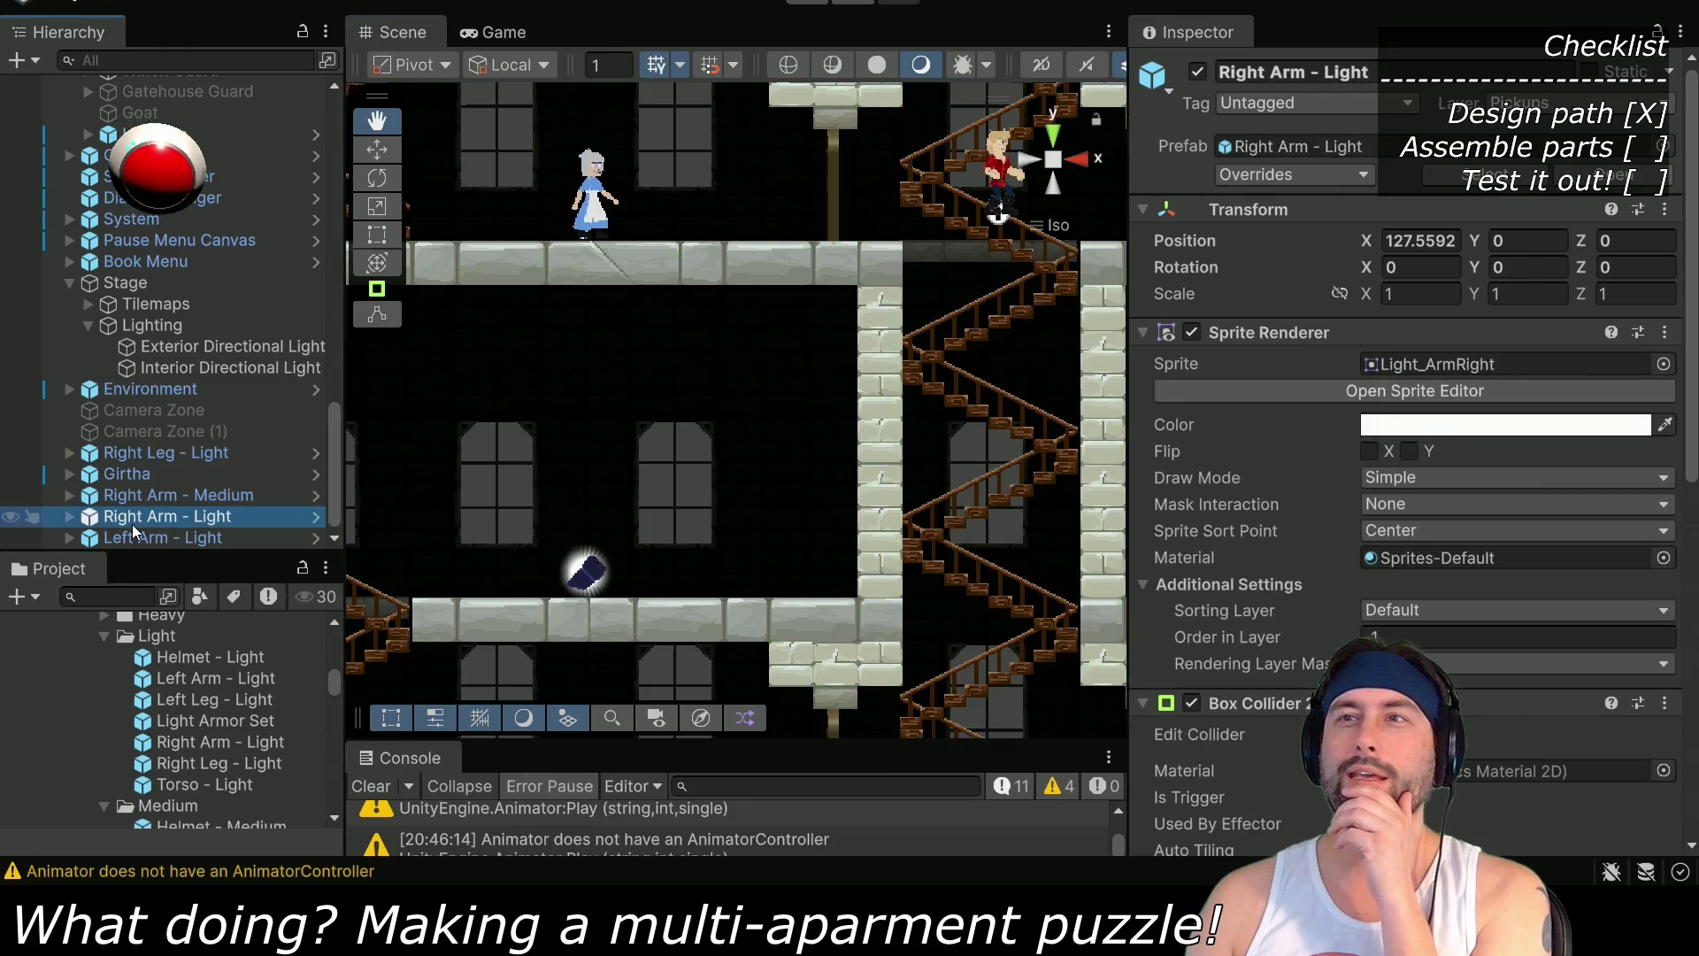
pyautogui.press('w')
pyautogui.scroll(-10, 708, 566)
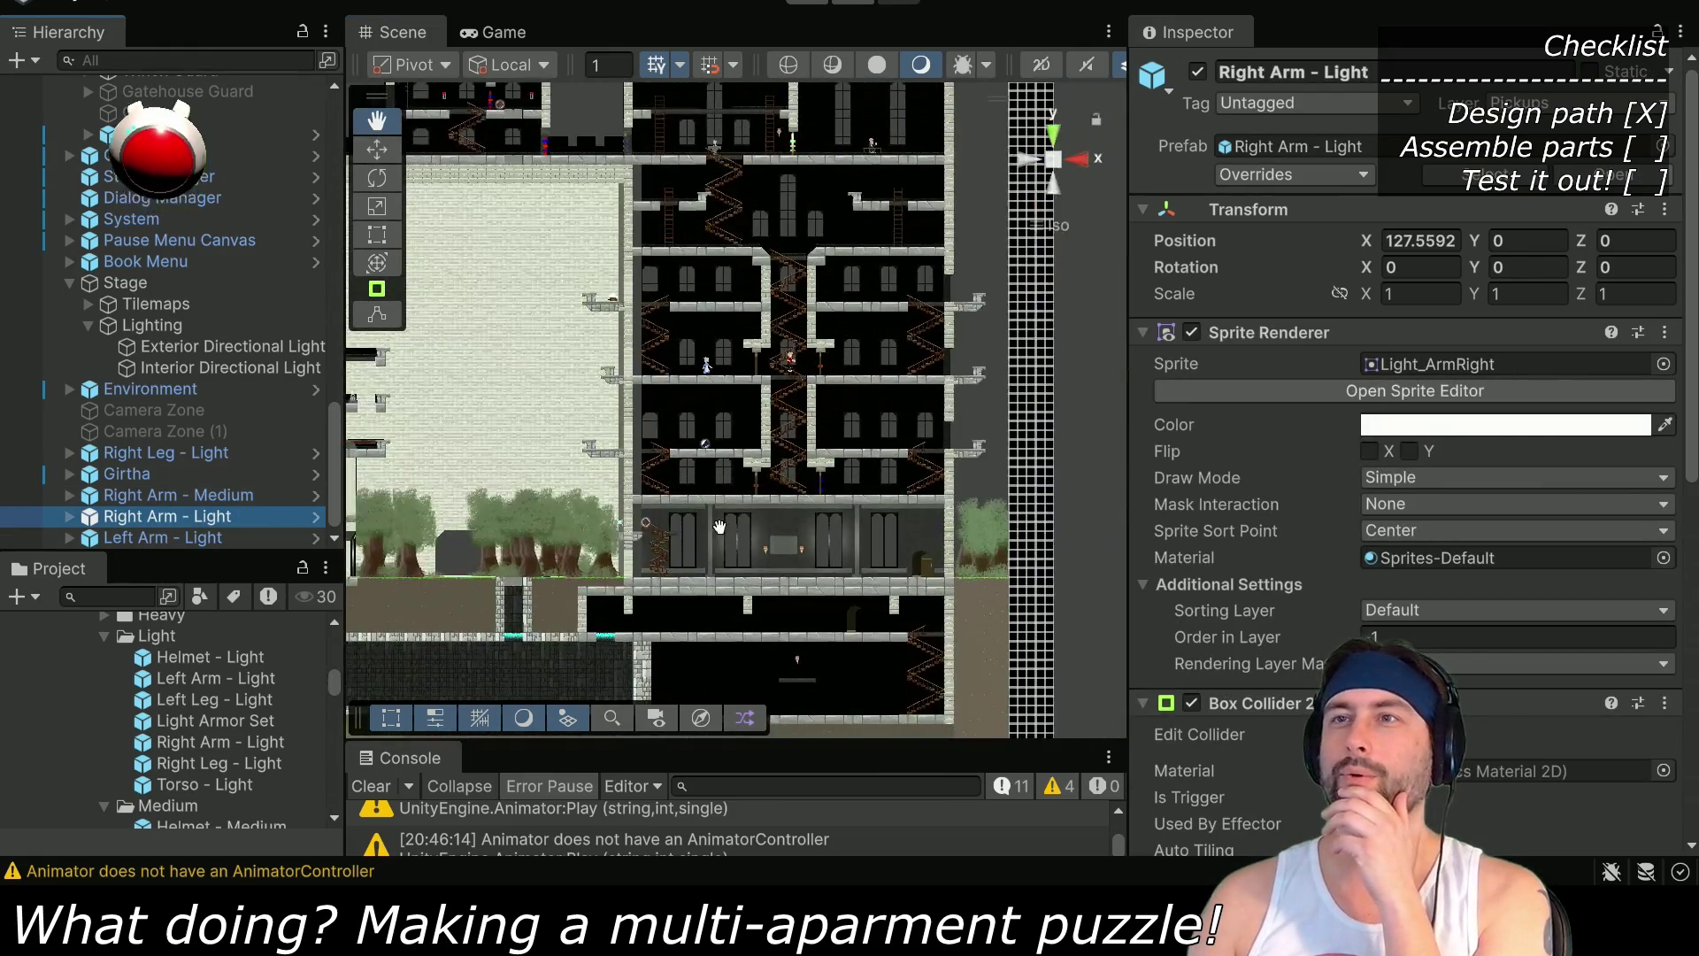
pyautogui.scroll(3, 708, 558)
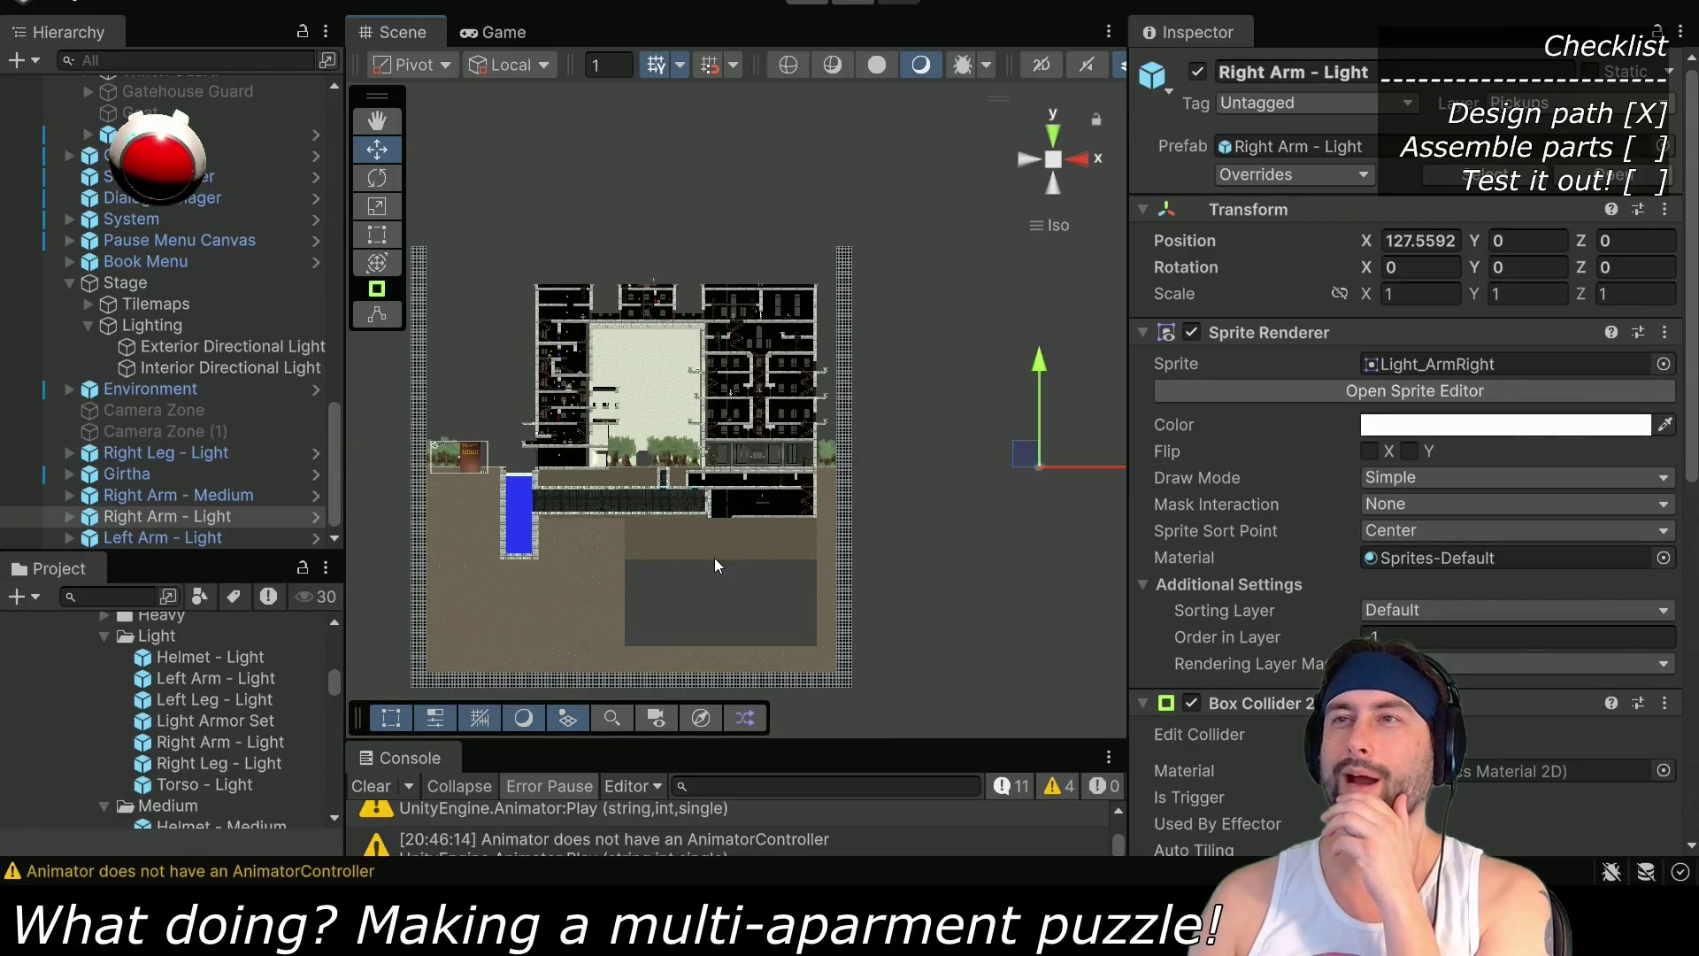
pyautogui.click(1018, 163)
pyautogui.click(1069, 159)
pyautogui.press('q')
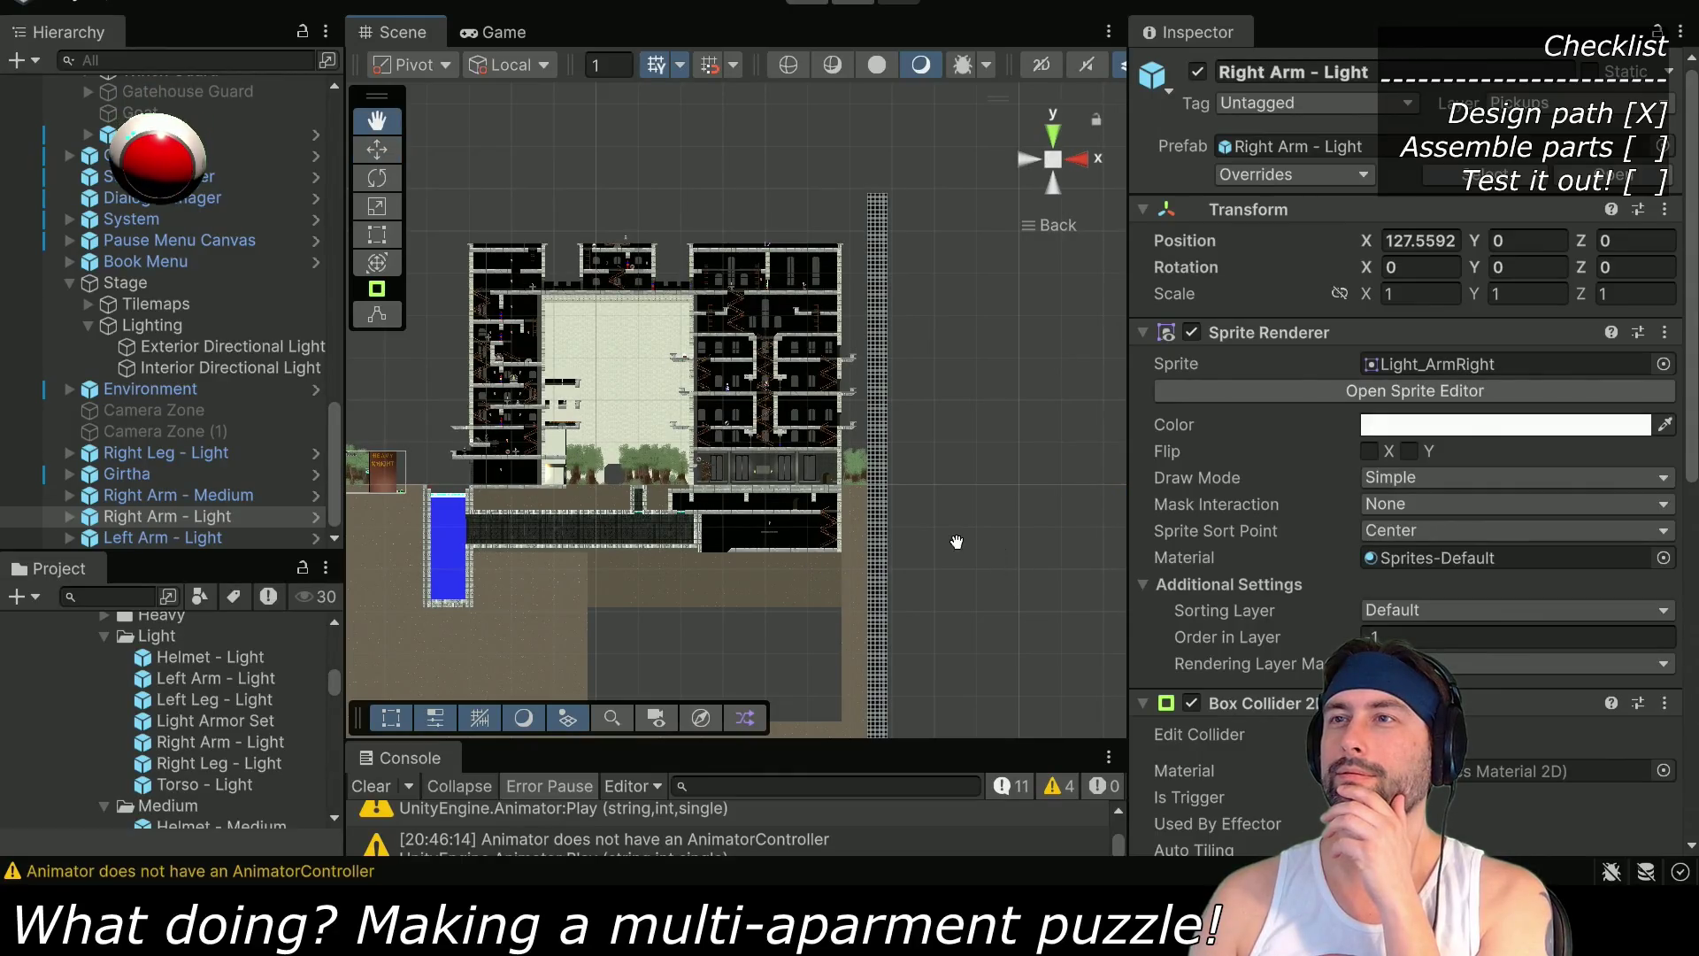
pyautogui.moveTo(1016, 474); pyautogui.dragTo(811, 461)
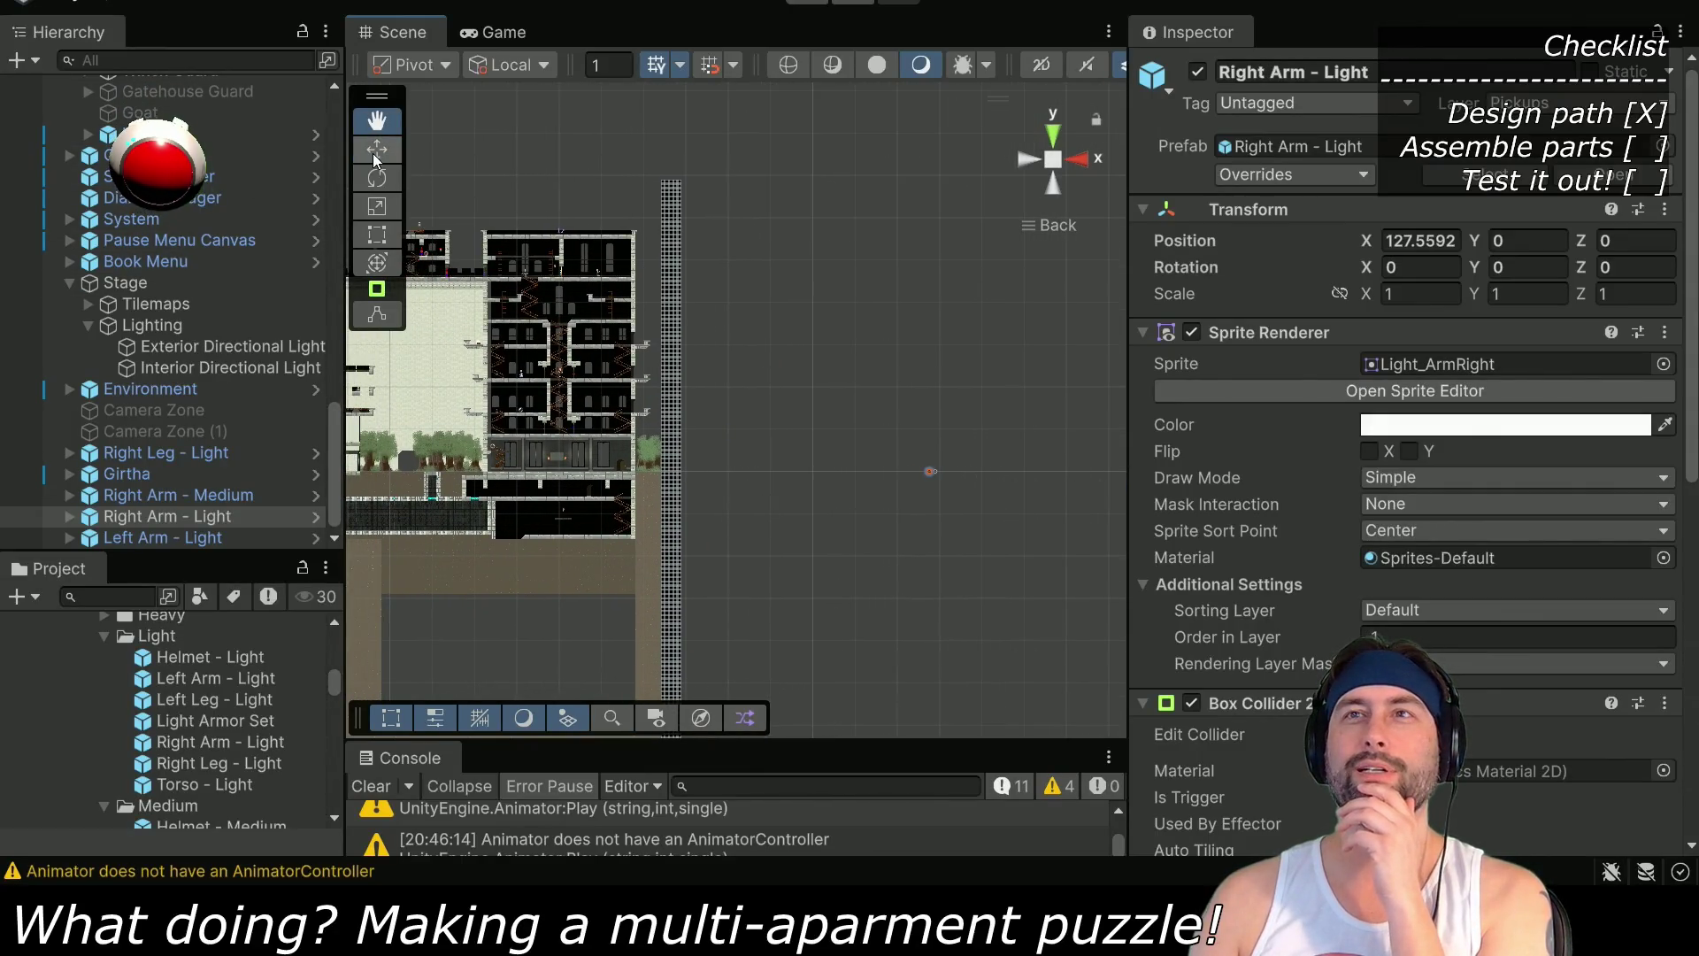
# Move Right Arm - Light and Left Arm - Light onto an apartment floor of the building
pyautogui.moveTo(943, 456); pyautogui.dragTo(489, 417)
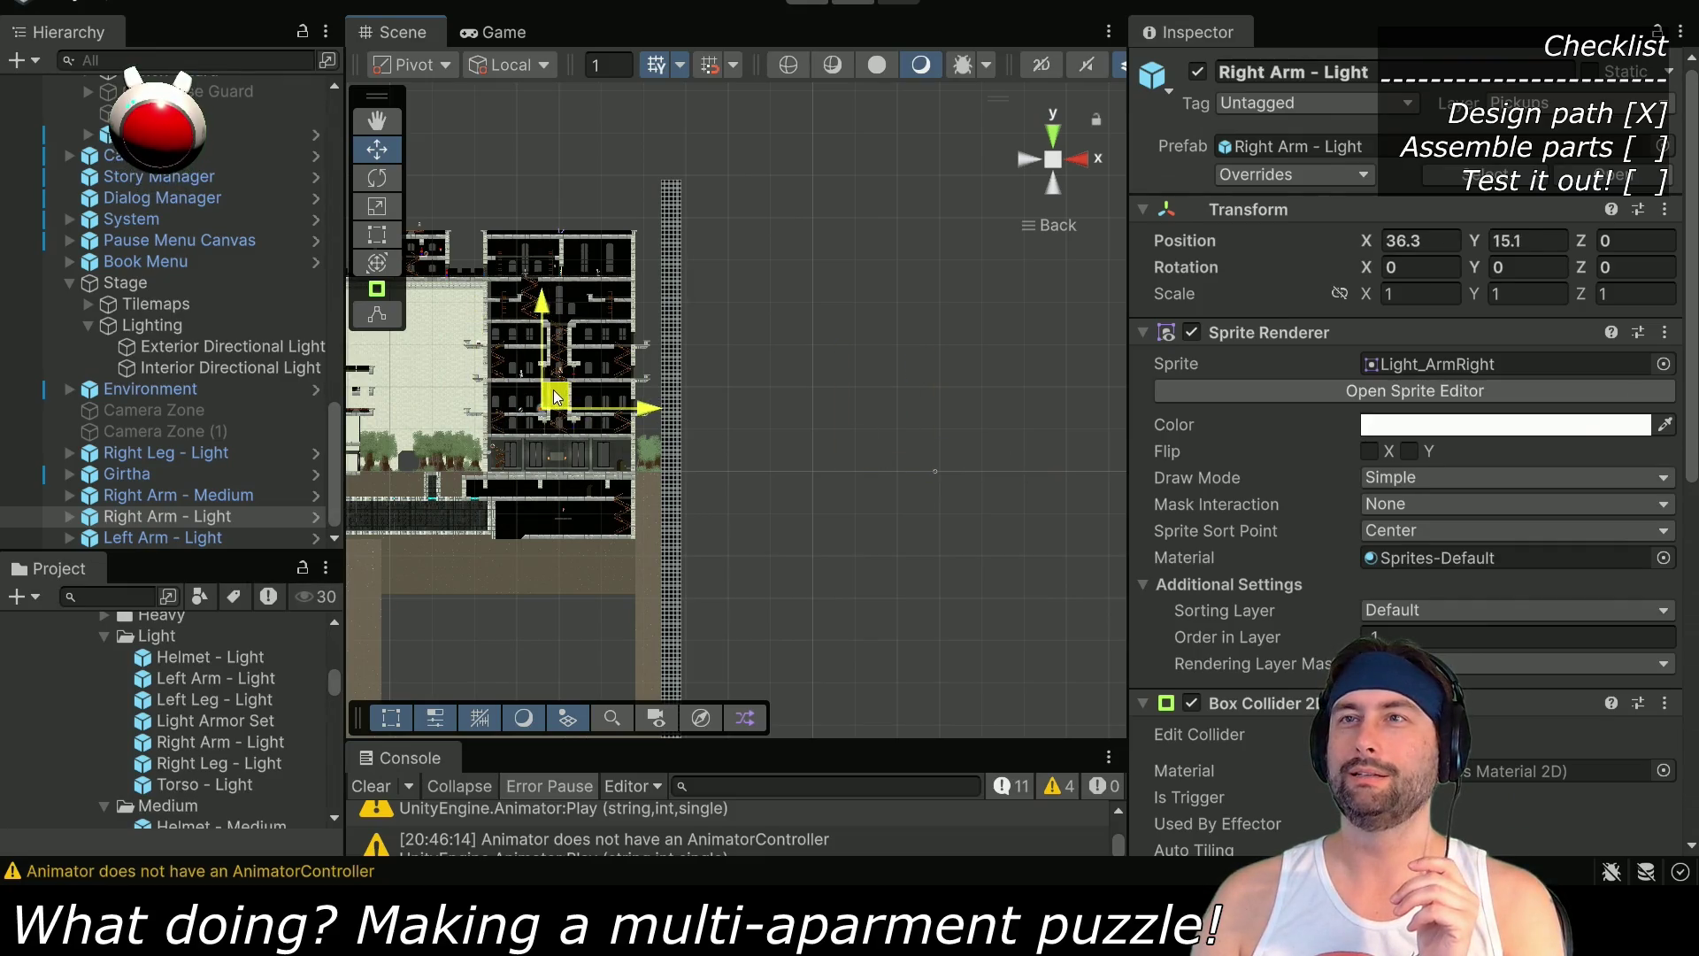
pyautogui.click(177, 538)
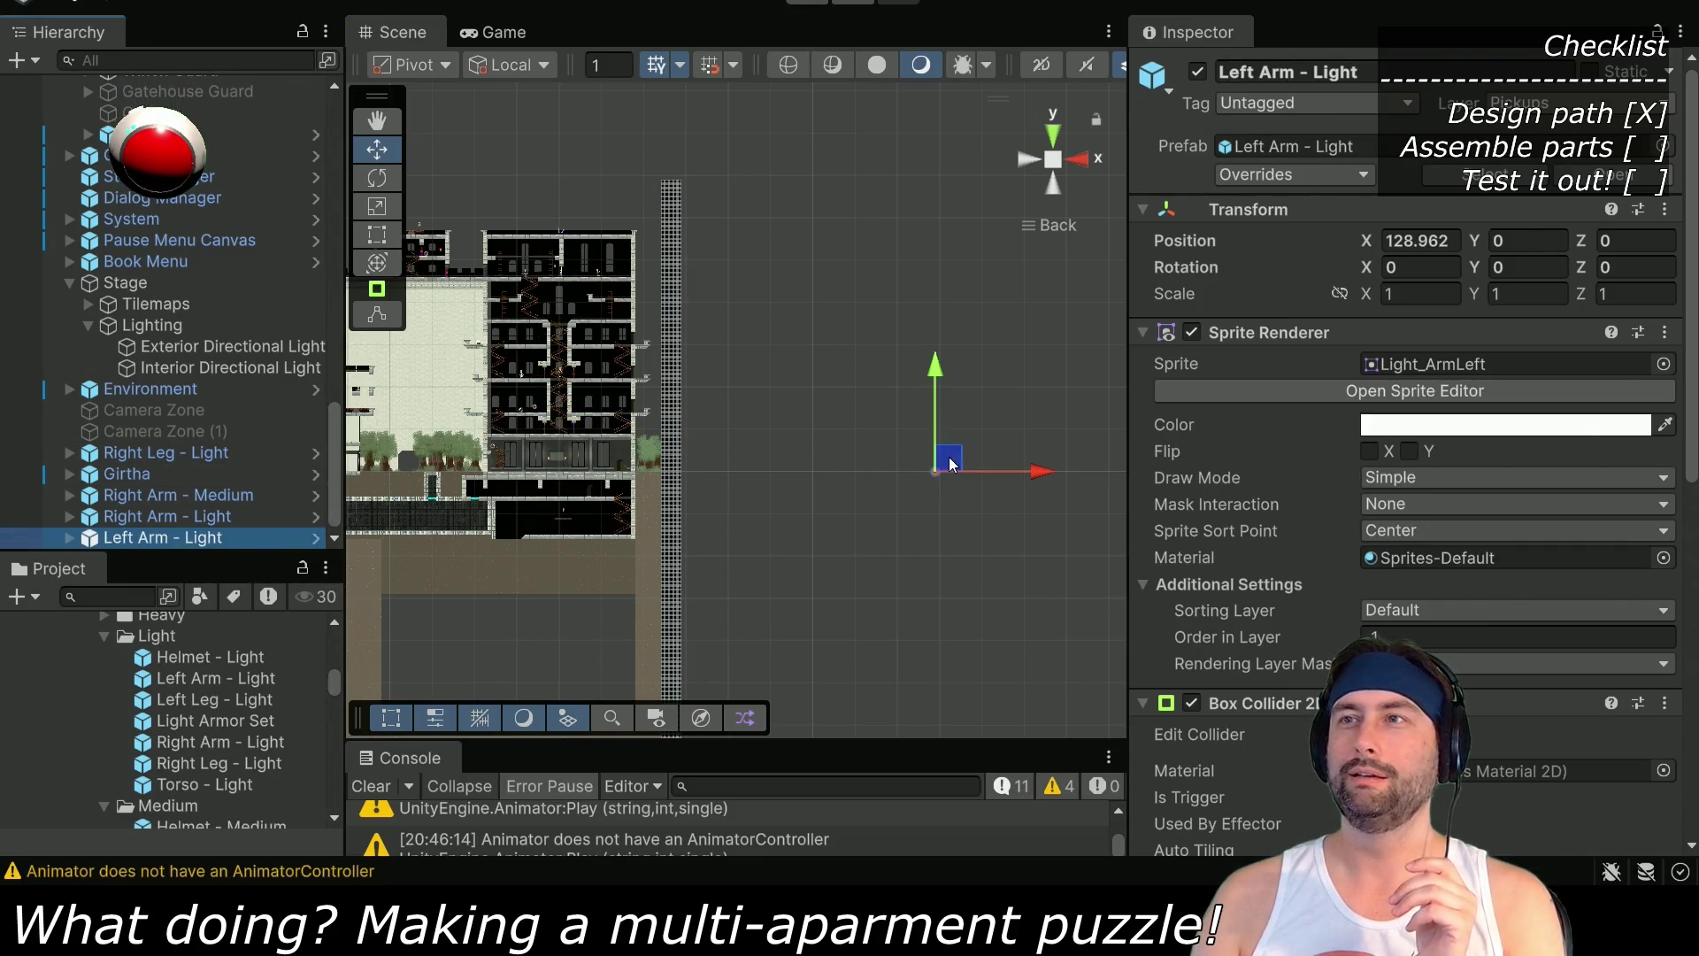
pyautogui.moveTo(942, 460); pyautogui.dragTo(559, 398)
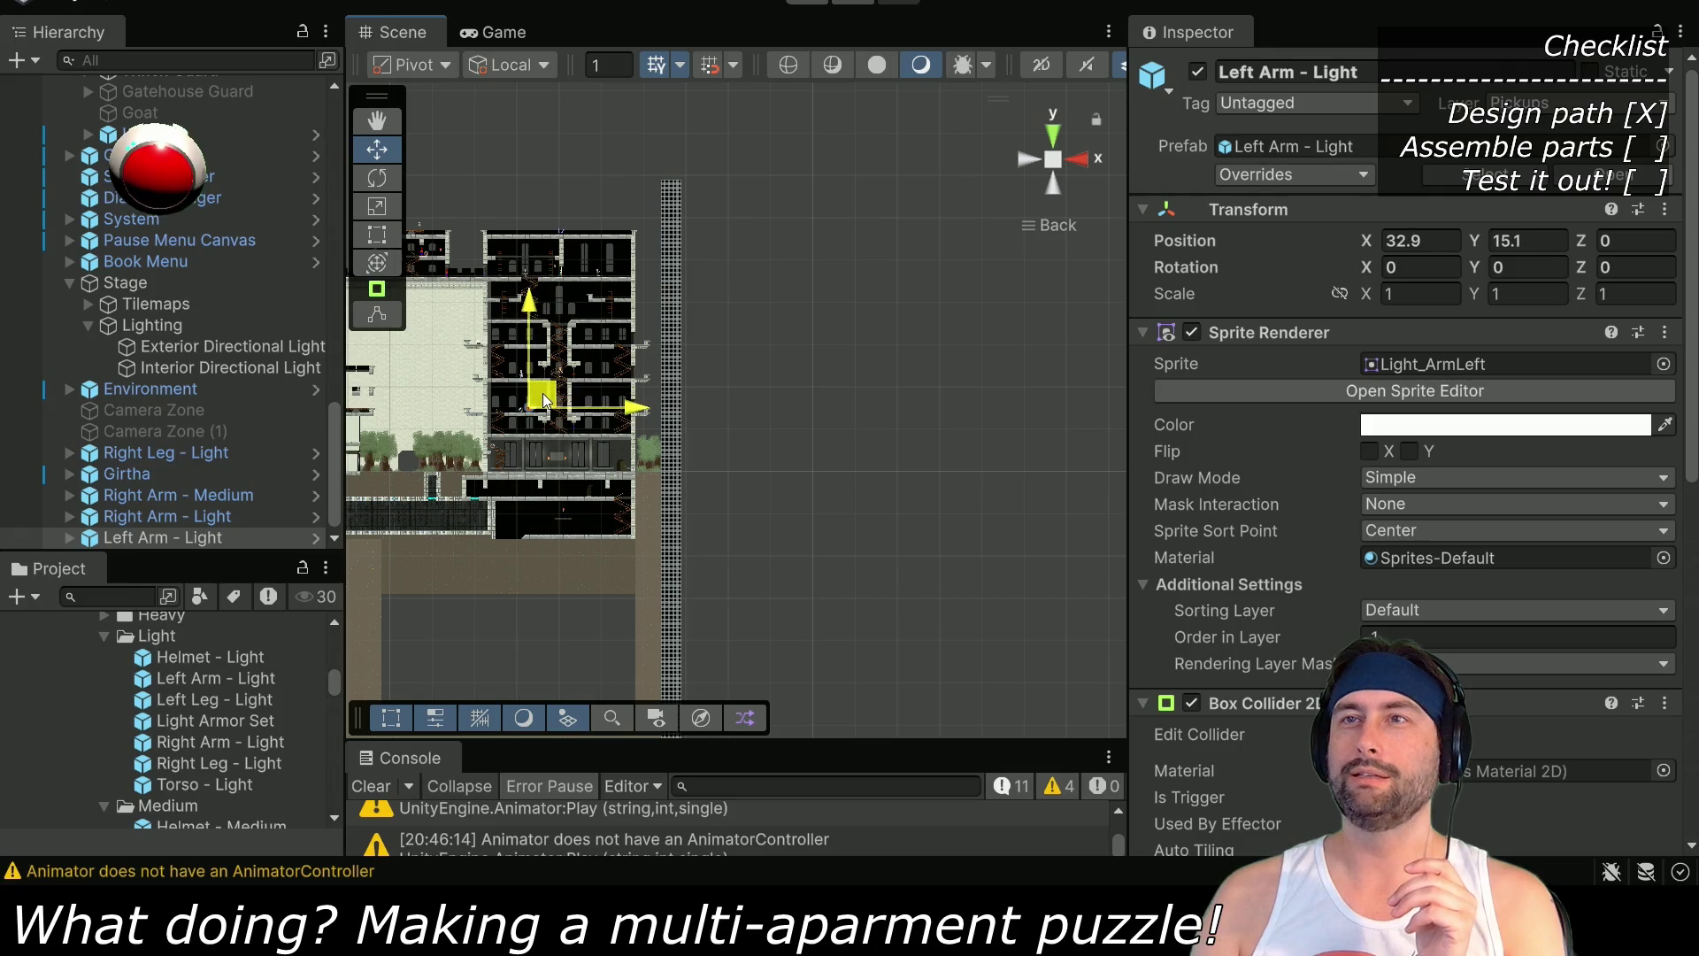
# Move Right Arm - Medium up onto the higher ledge
pyautogui.scroll(8, 725, 506)
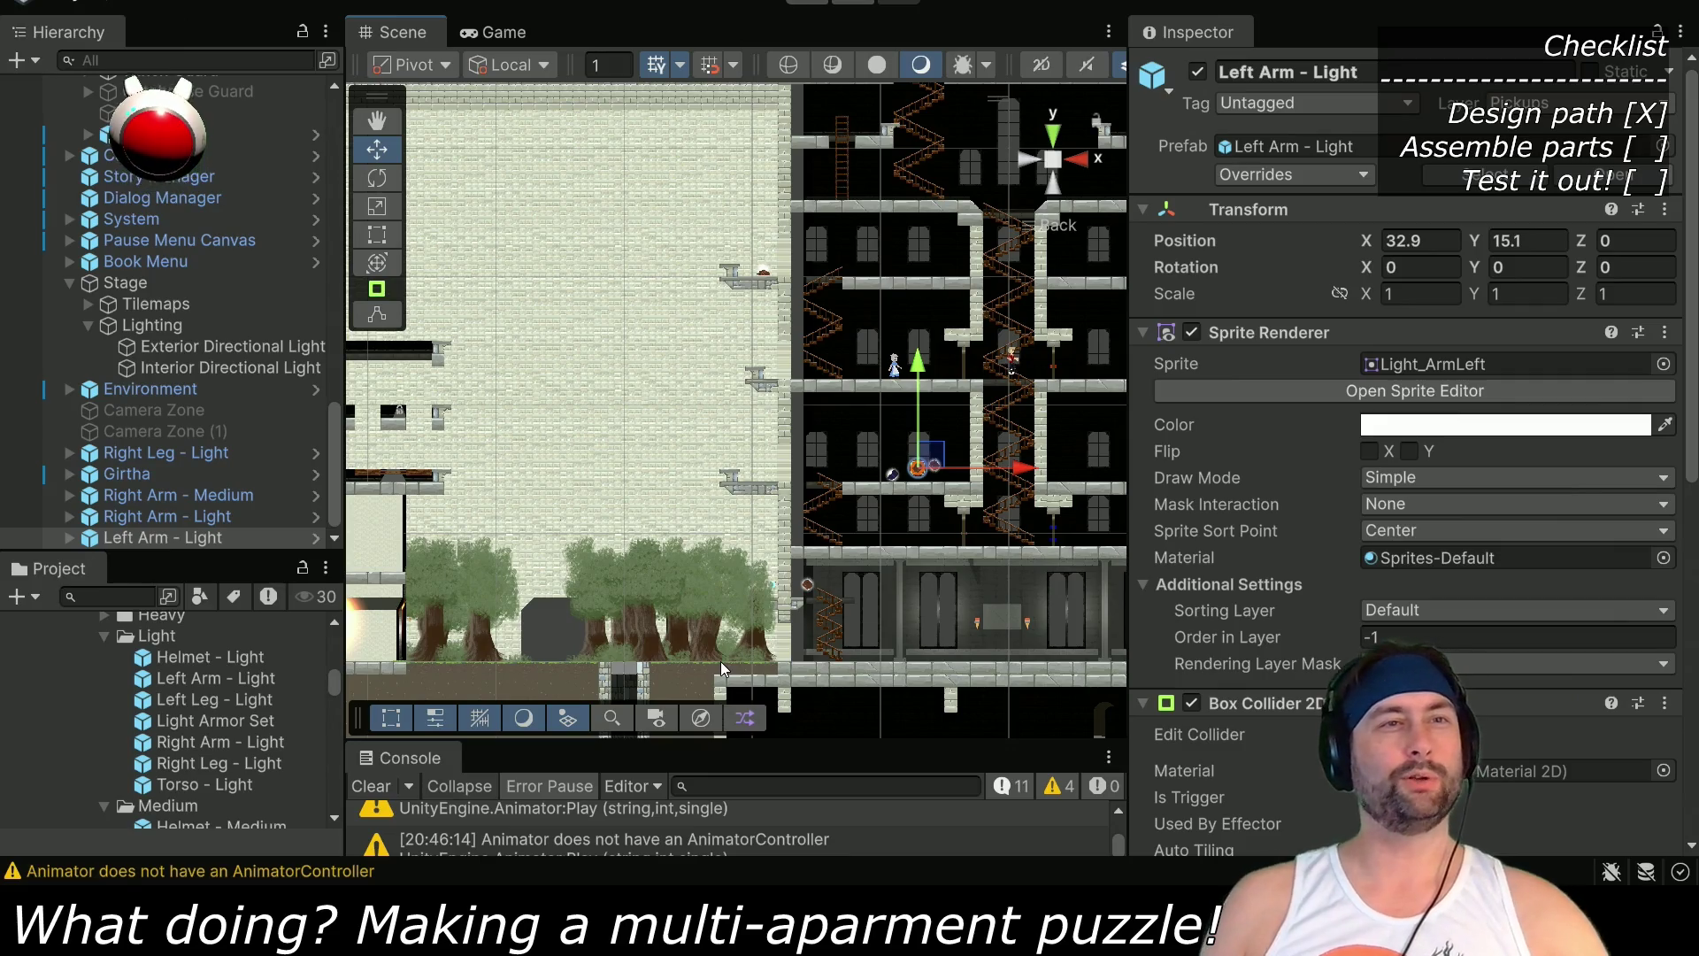
pyautogui.scroll(5, 923, 466)
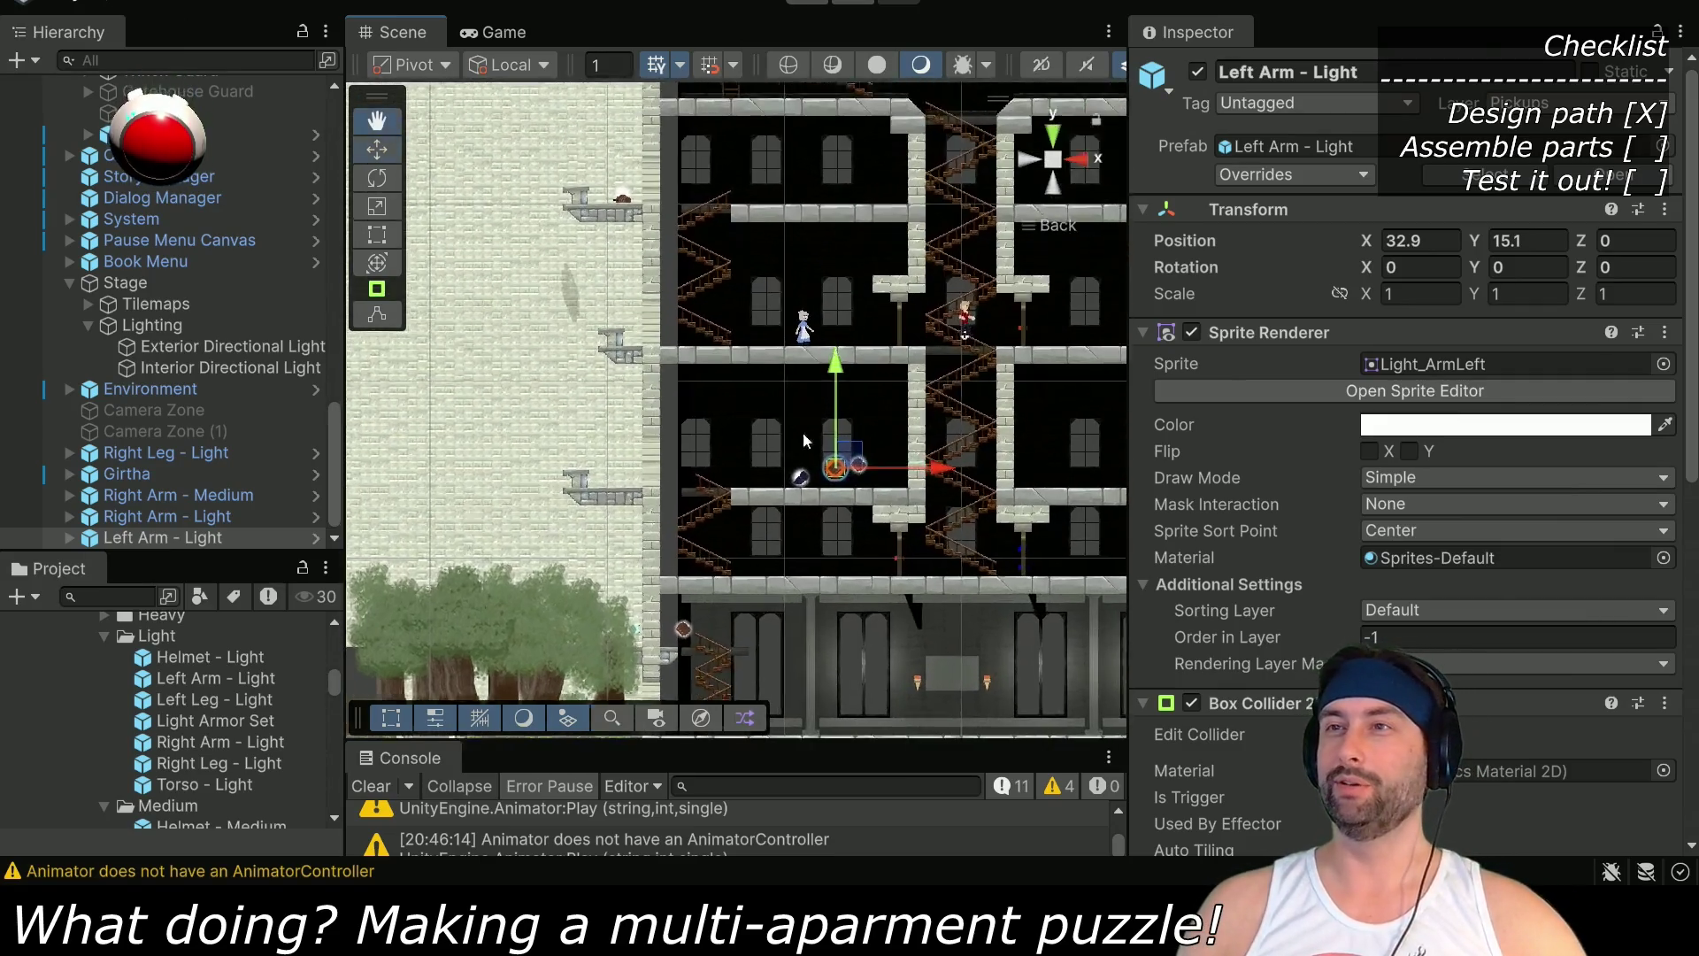
pyautogui.scroll(3, 823, 493)
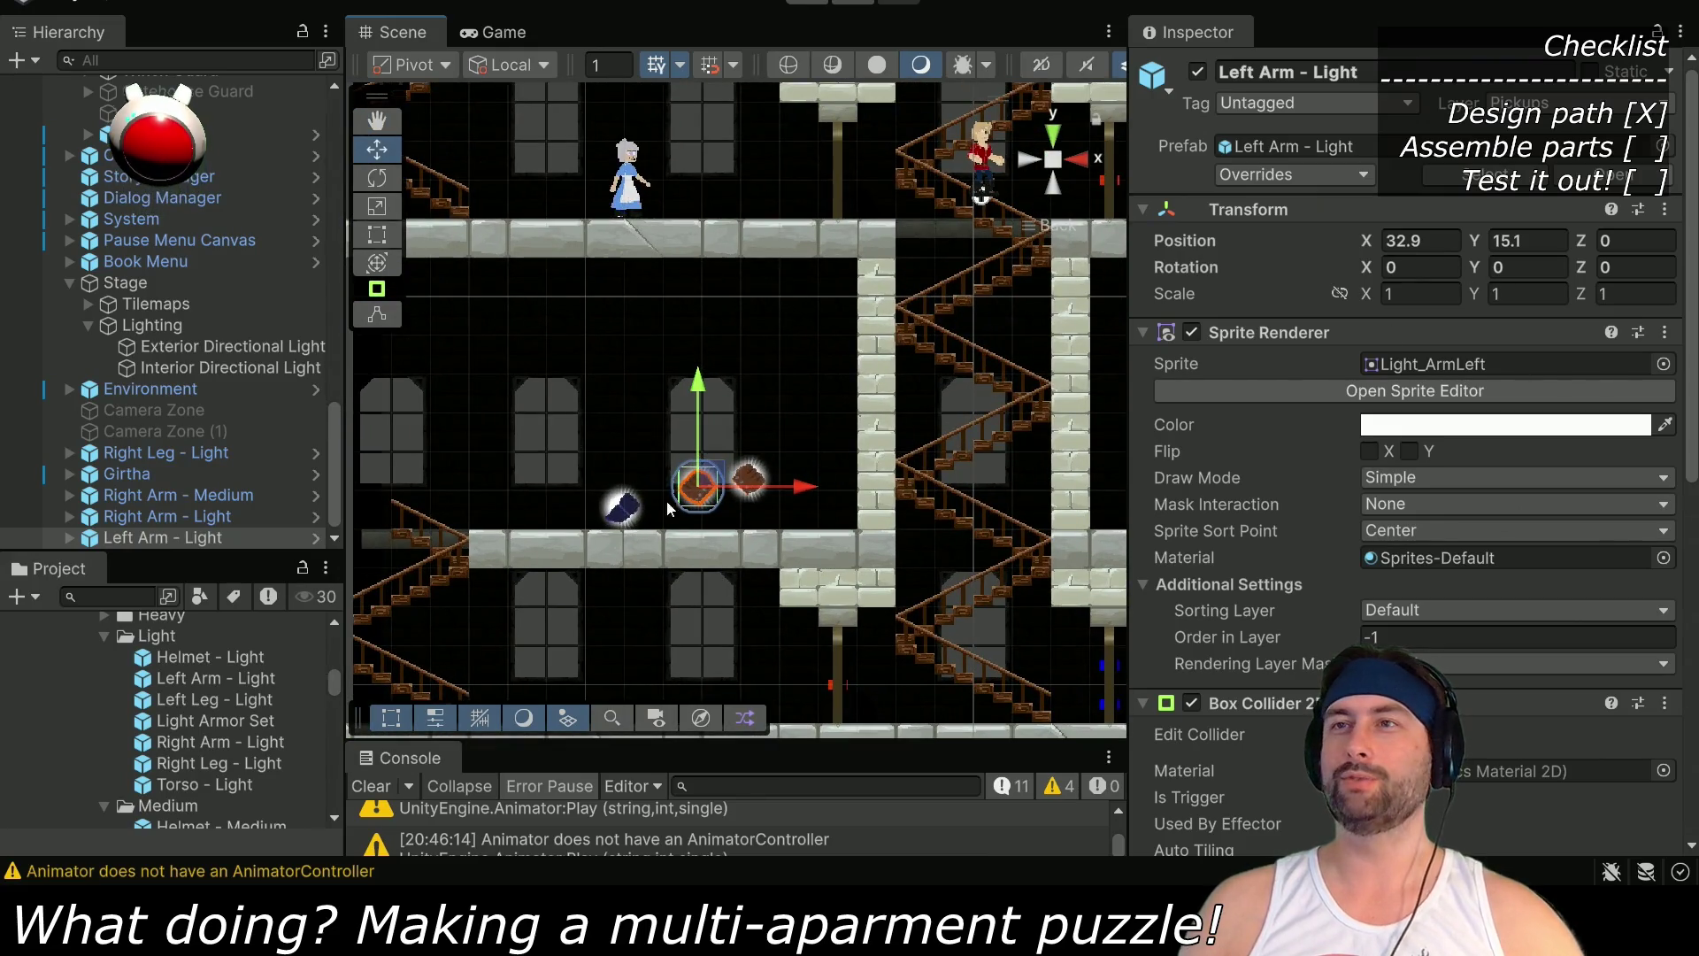
pyautogui.click(174, 496)
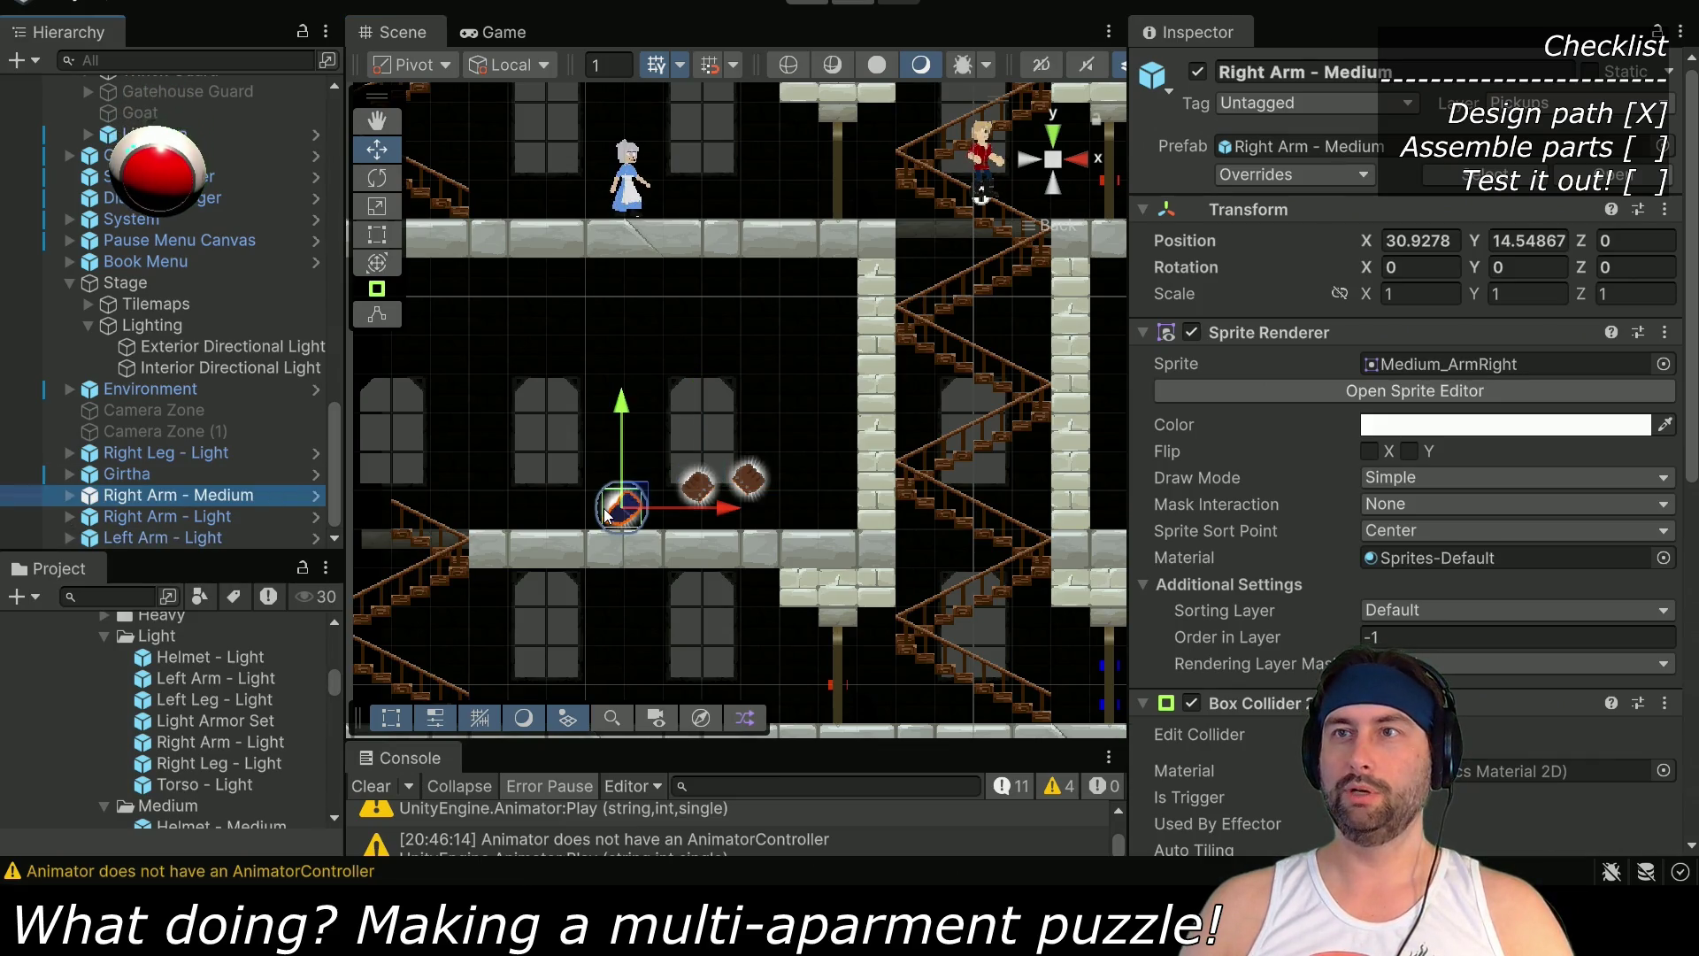
pyautogui.moveTo(691, 495)
pyautogui.mouseDown()
pyautogui.moveTo(406, 597)
pyautogui.moveTo(509, 225)
pyautogui.moveTo(531, 270)
pyautogui.moveTo(531, 482)
pyautogui.moveTo(569, 232)
pyautogui.moveTo(610, 414)
pyautogui.mouseUp()
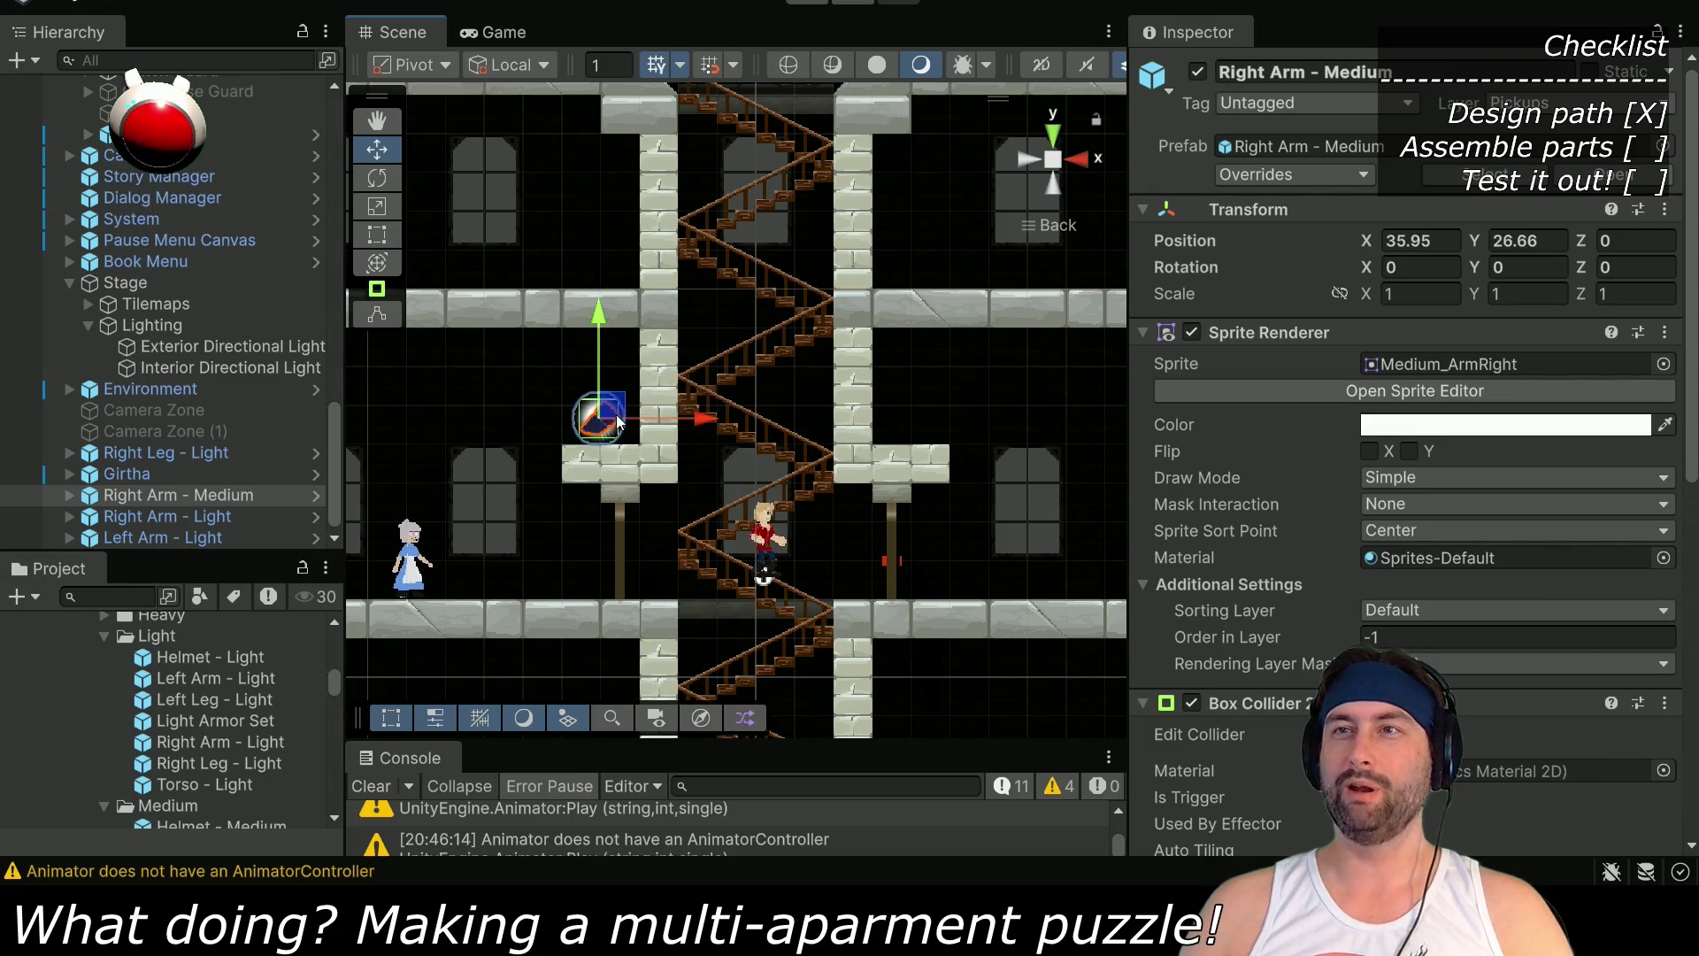
# Pan the arm pickups' floor into view and start Play mode
pyautogui.moveTo(561, 588); pyautogui.dragTo(685, 490)
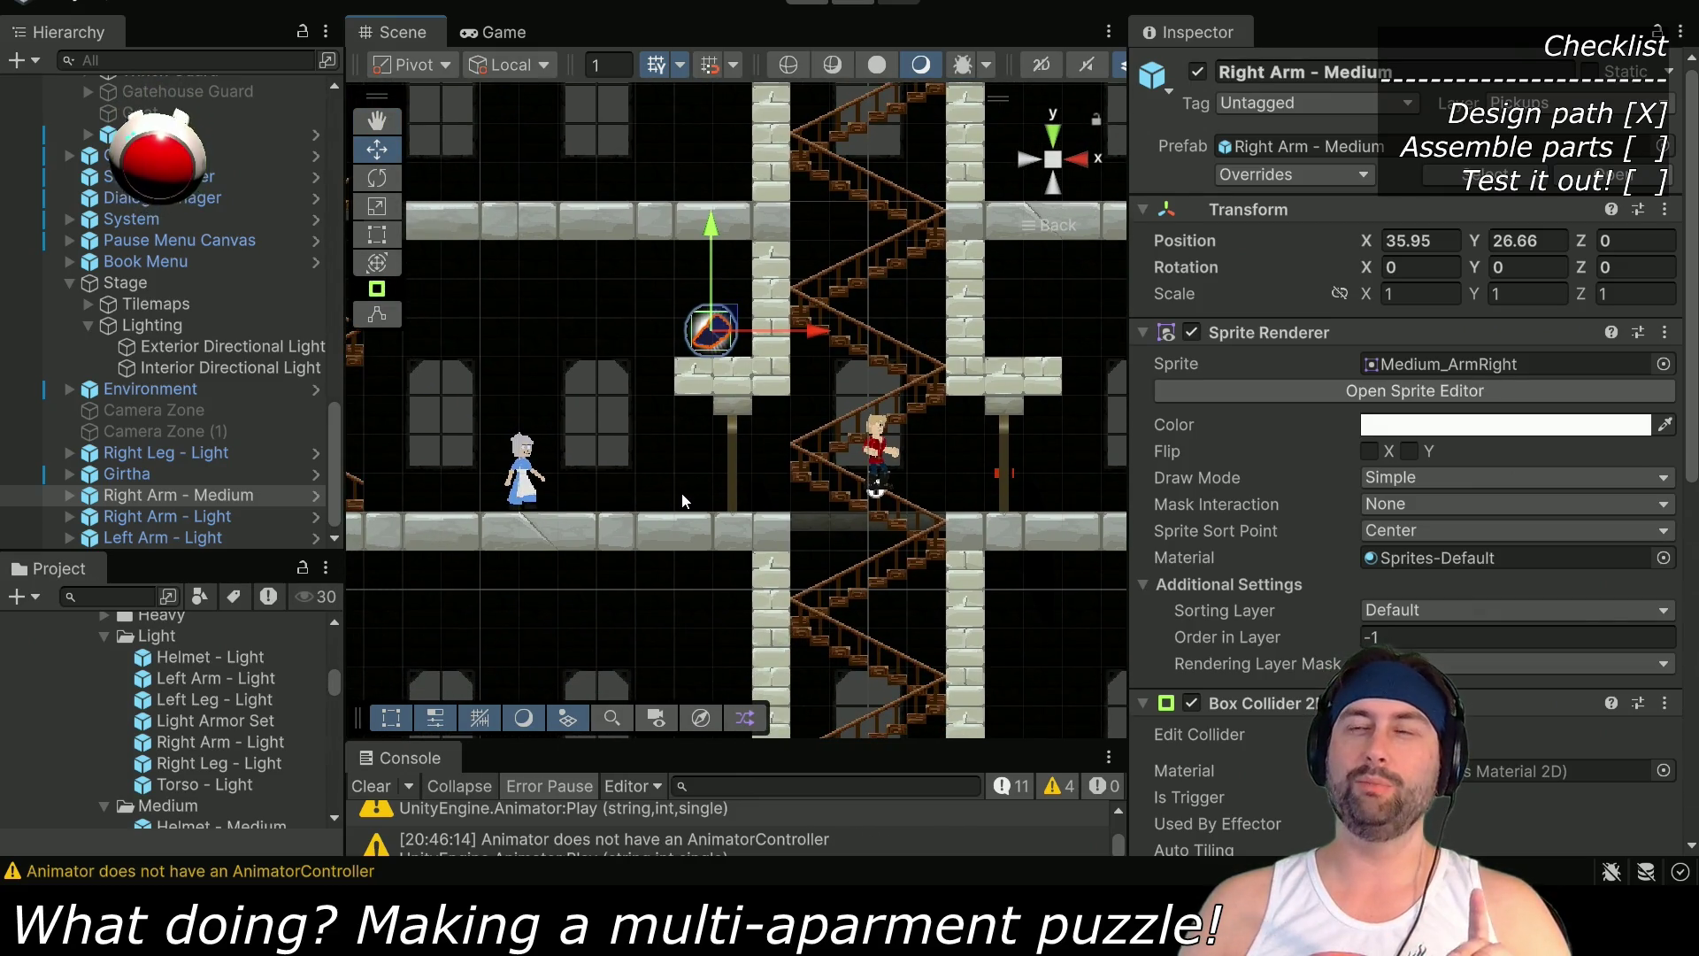
pyautogui.moveTo(874, 611)
pyautogui.mouseDown()
pyautogui.moveTo(889, 301)
pyautogui.moveTo(870, 325)
pyautogui.mouseUp()
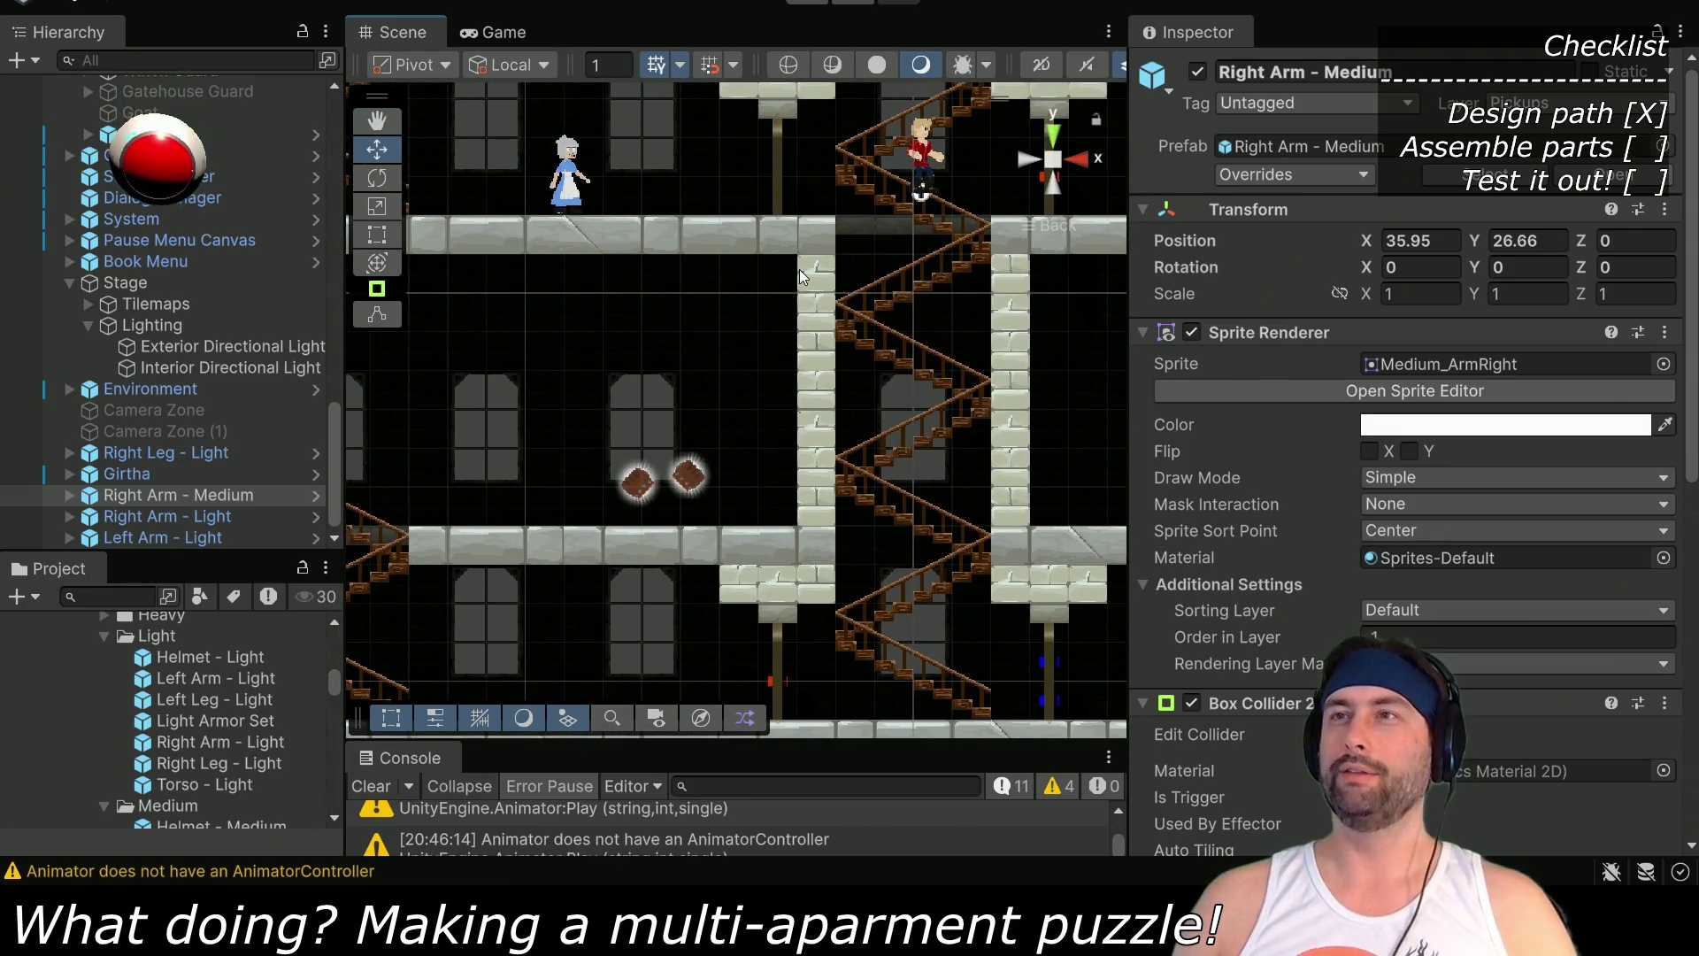
pyautogui.click(814, 5)
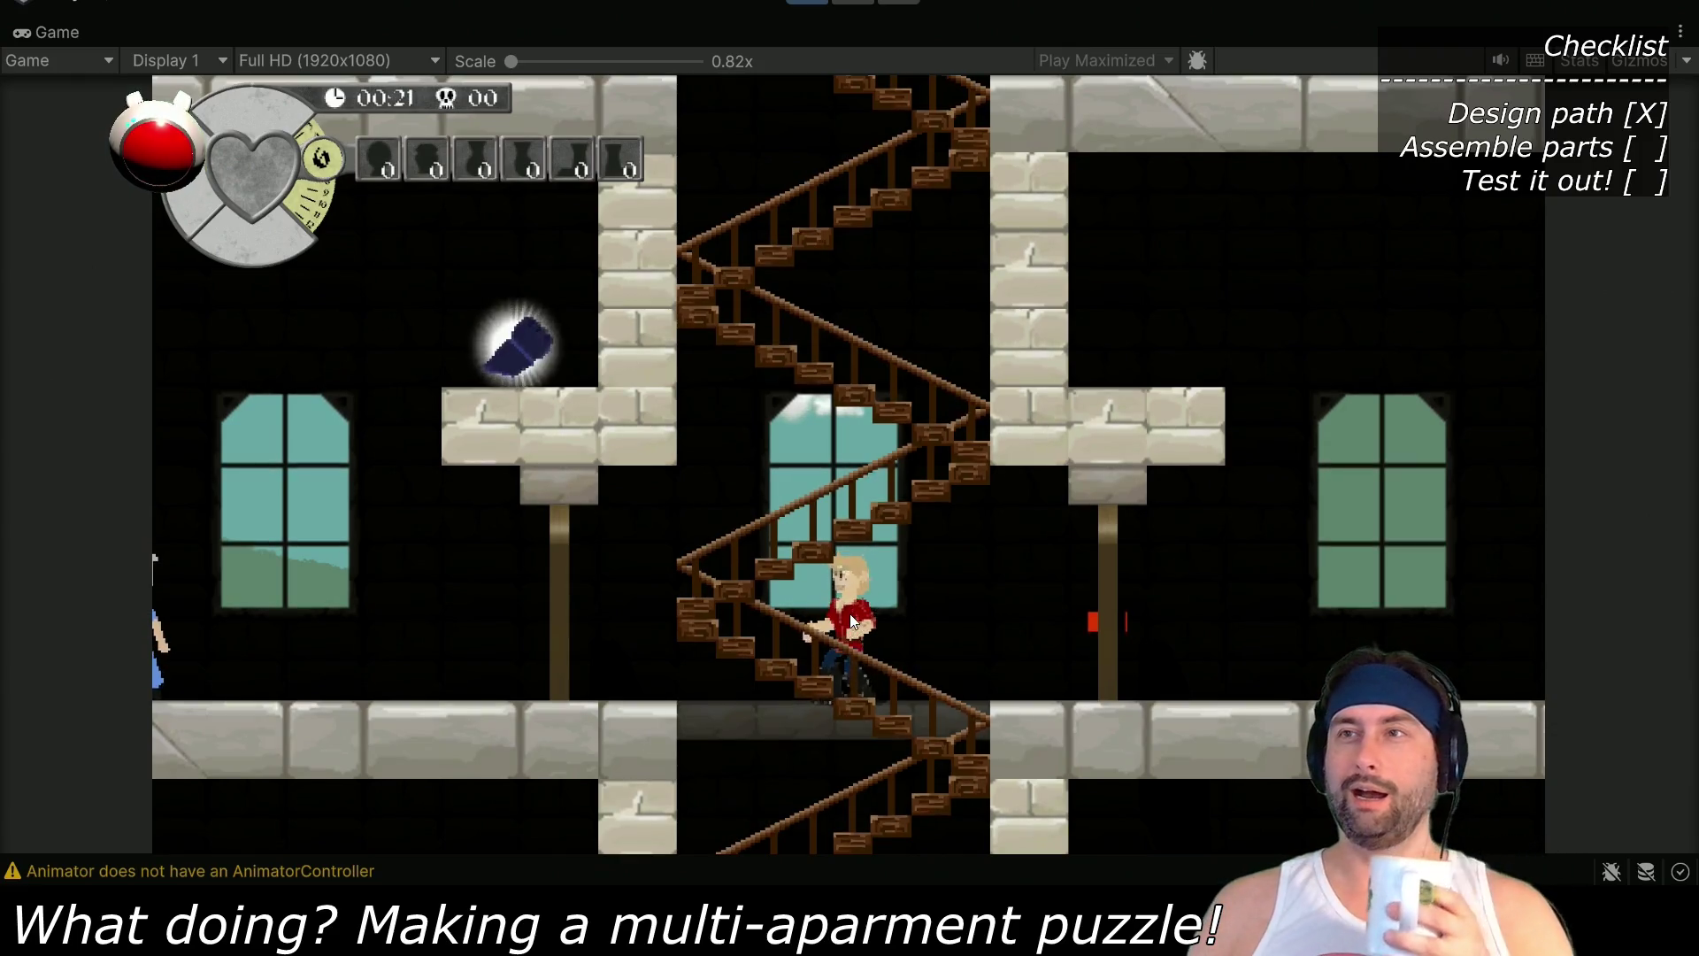
# Bring the Affinity Designer puzzle layout sketch in front of the running game
pyautogui.hotkey('alt', 'Tab')
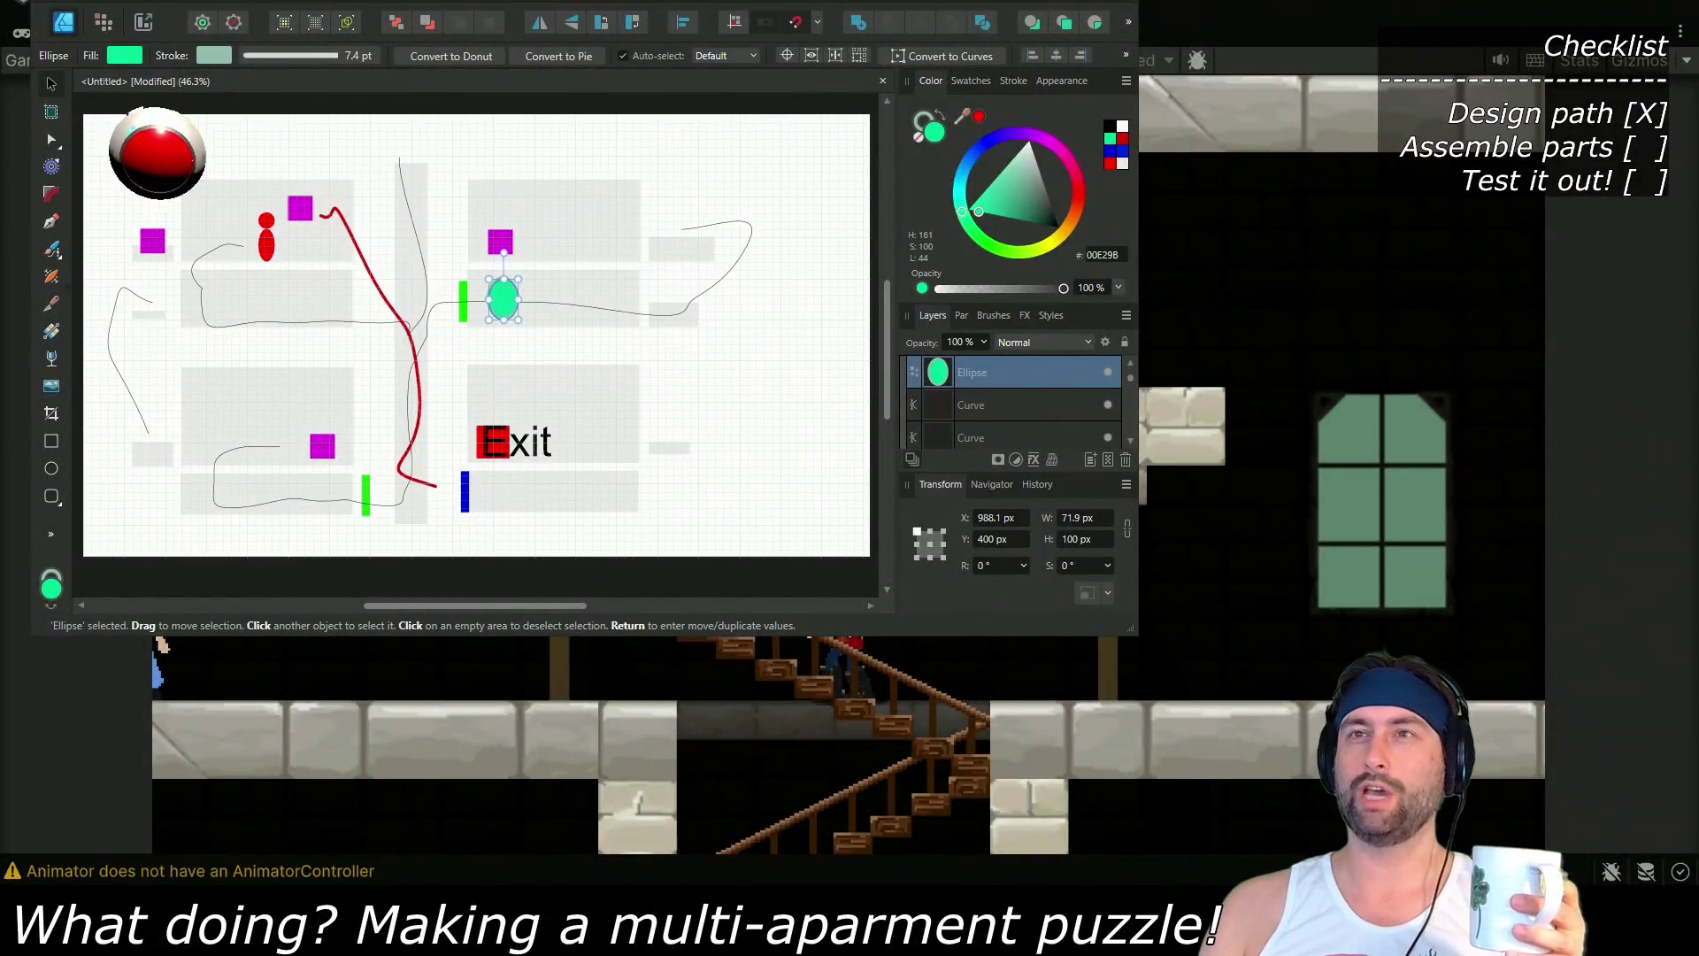
# Switch from the Affinity Designer sketch back to Unity's running Game view
pyautogui.hotkey('alt', 'Tab')
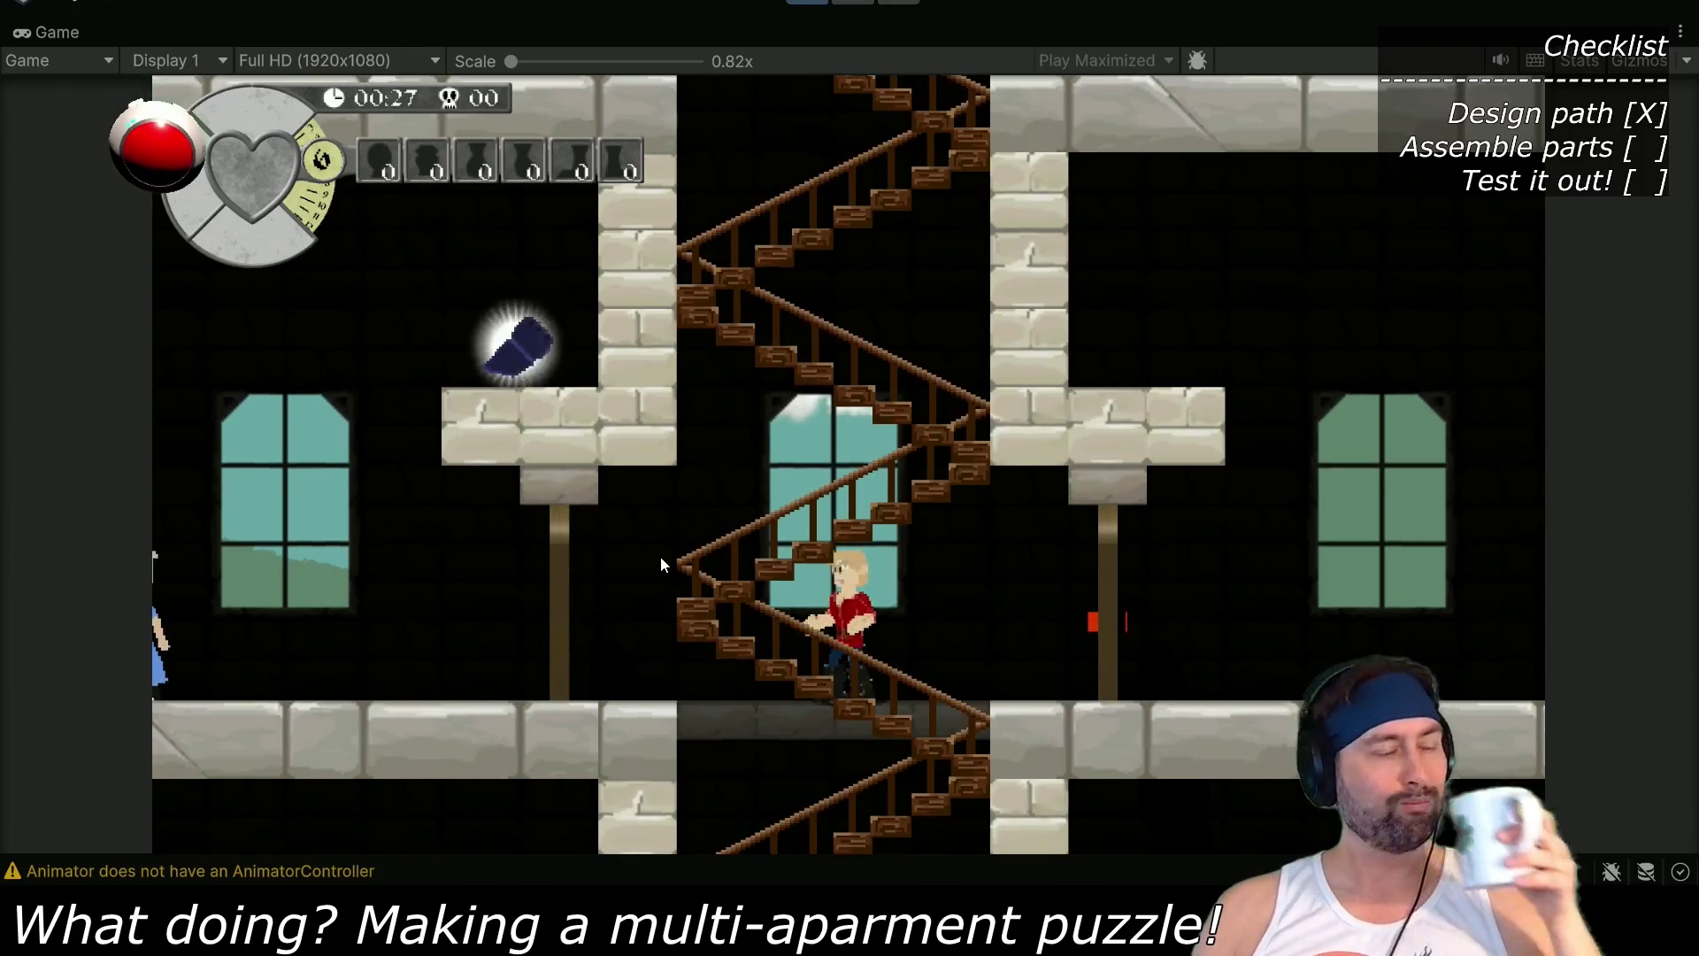
# Walk the hero around the door below the platform and climb the zigzag staircase
pyautogui.press('Left')
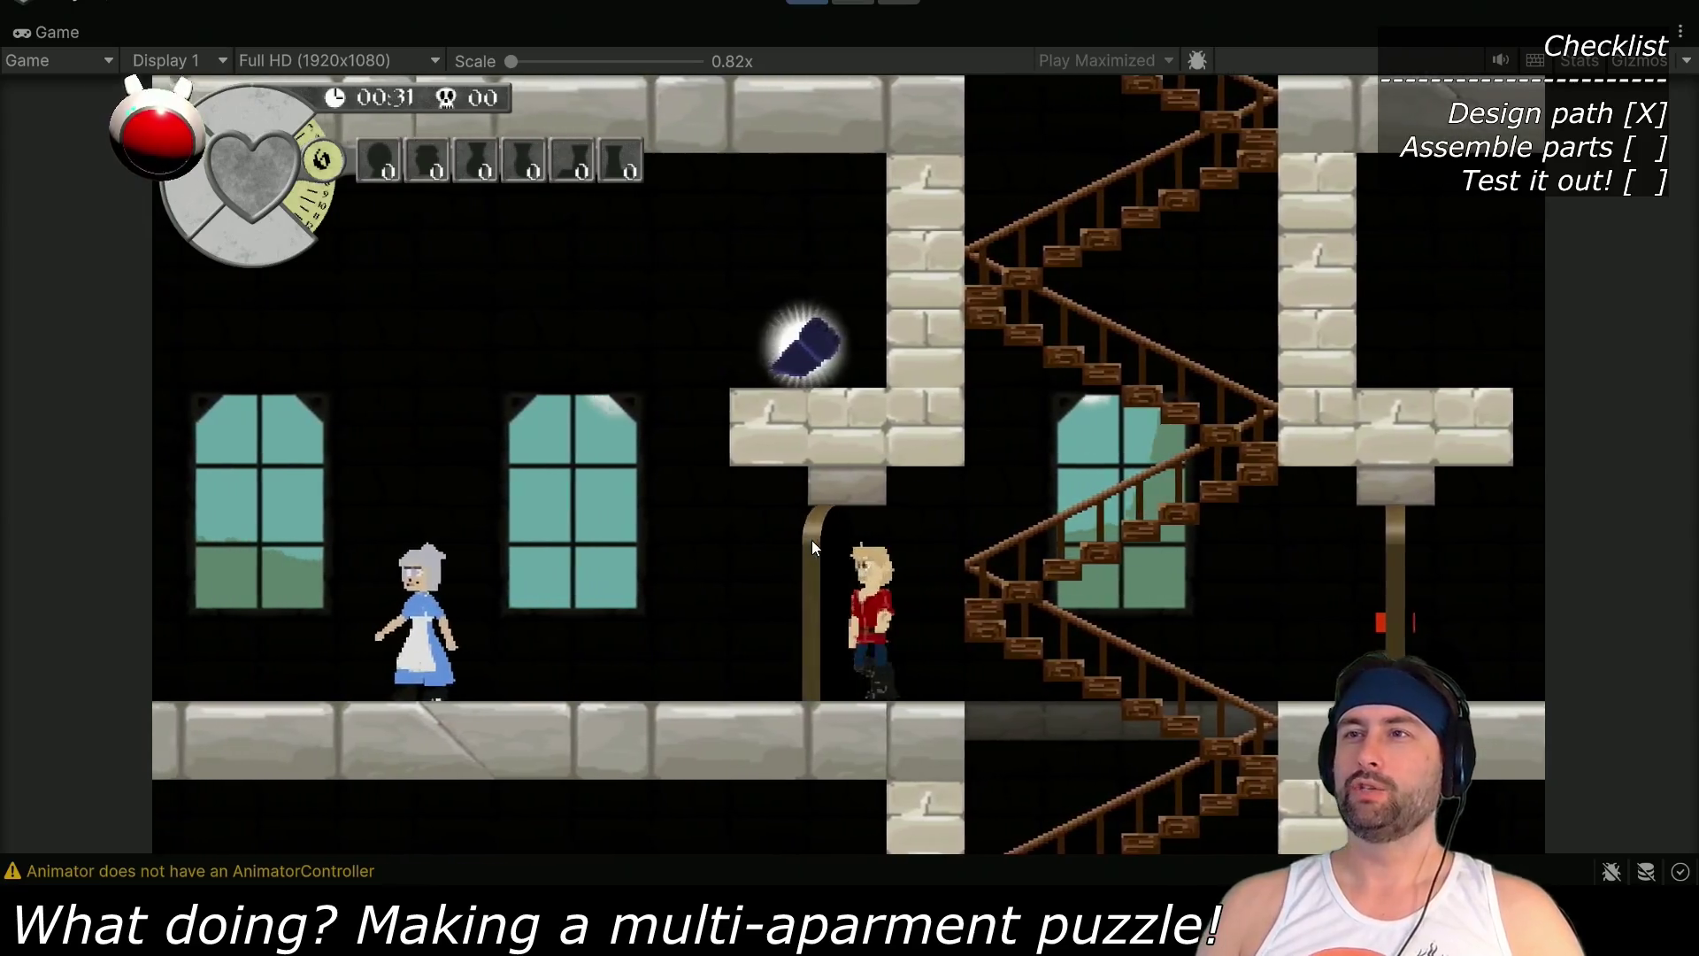
pyautogui.press('space')
pyautogui.press('Right')
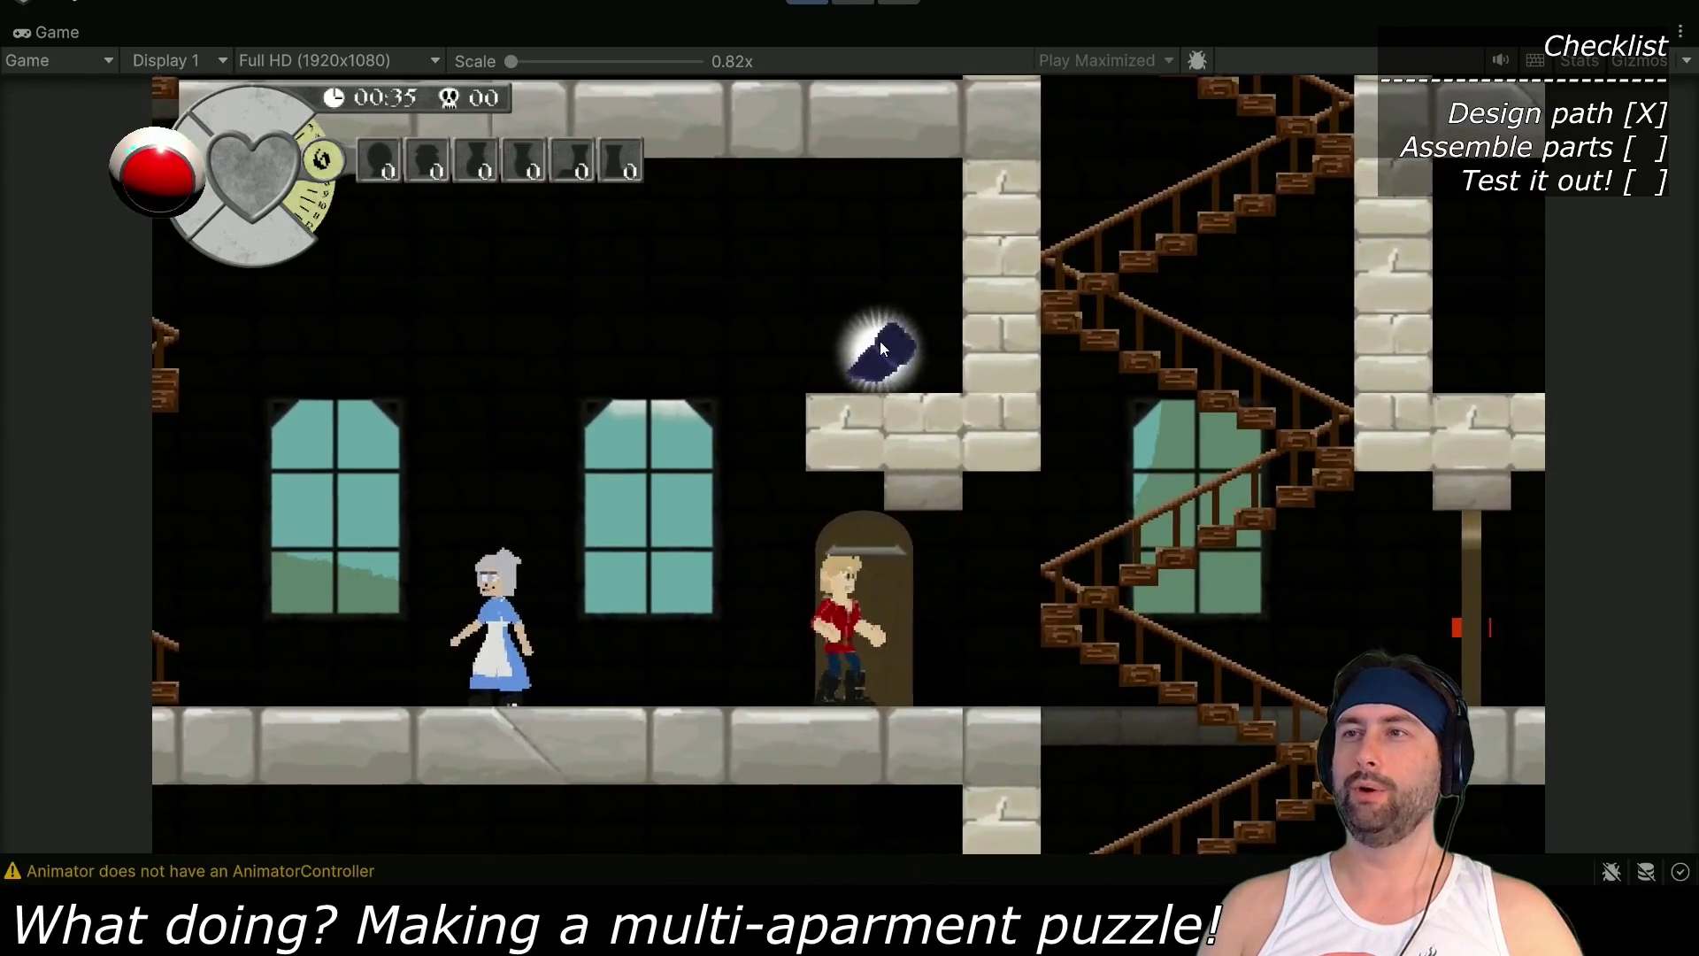
pyautogui.press('Left')
pyautogui.press('Right')
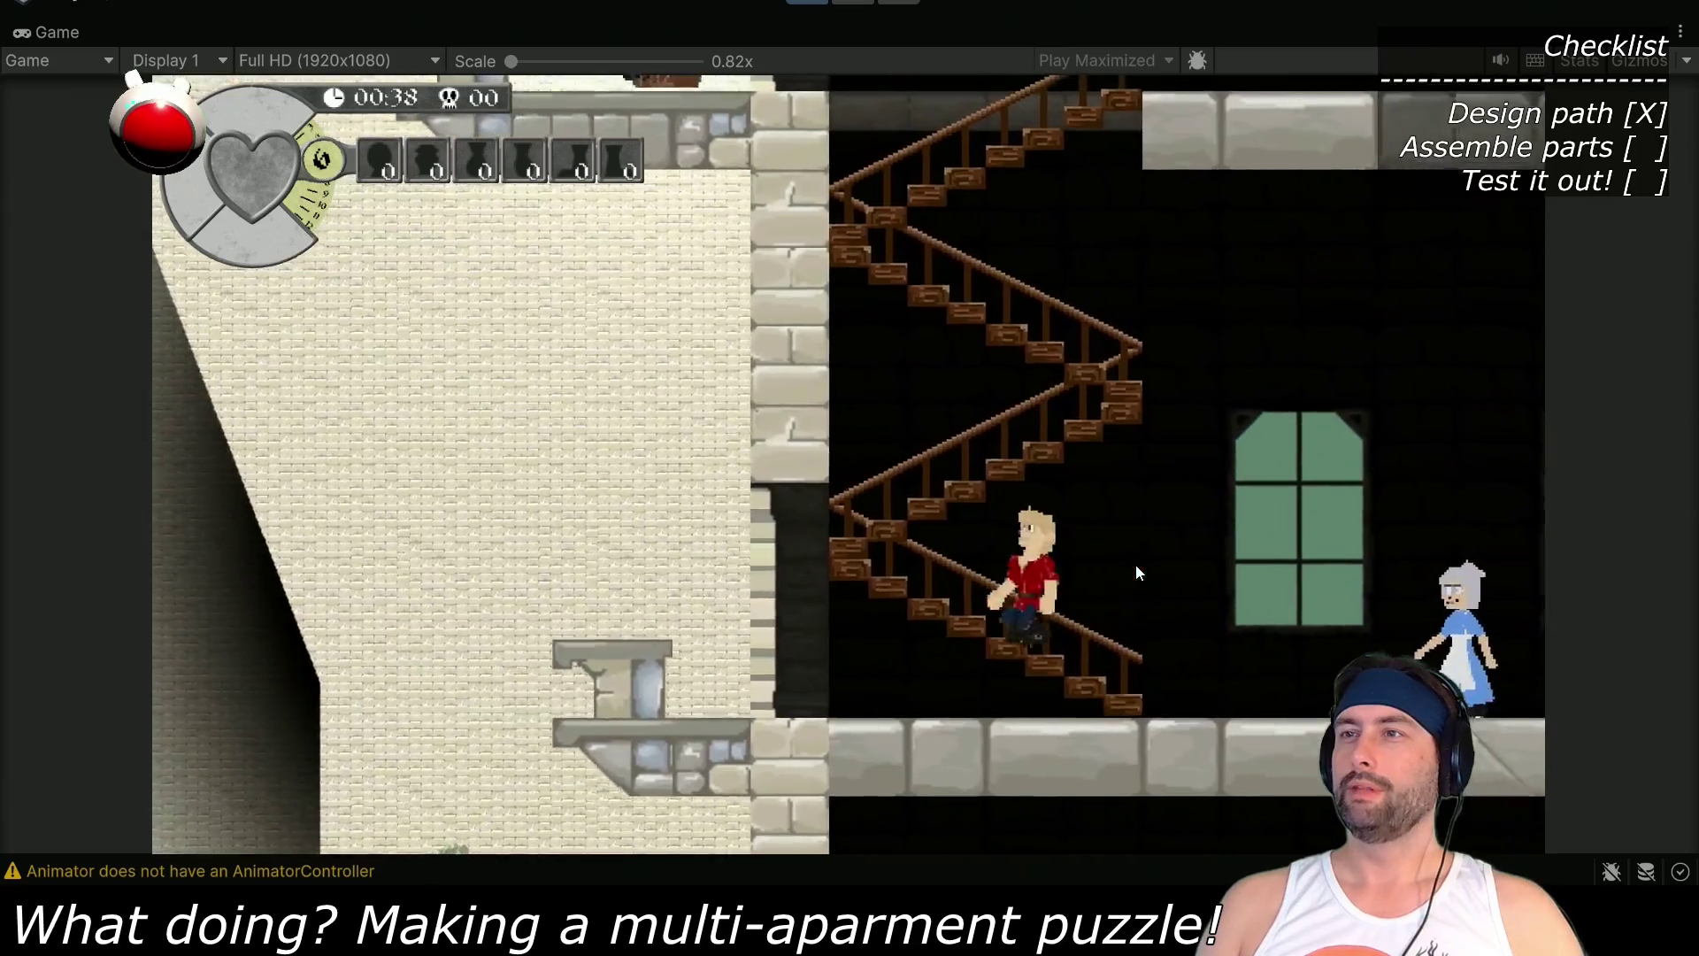
pyautogui.press('Up')
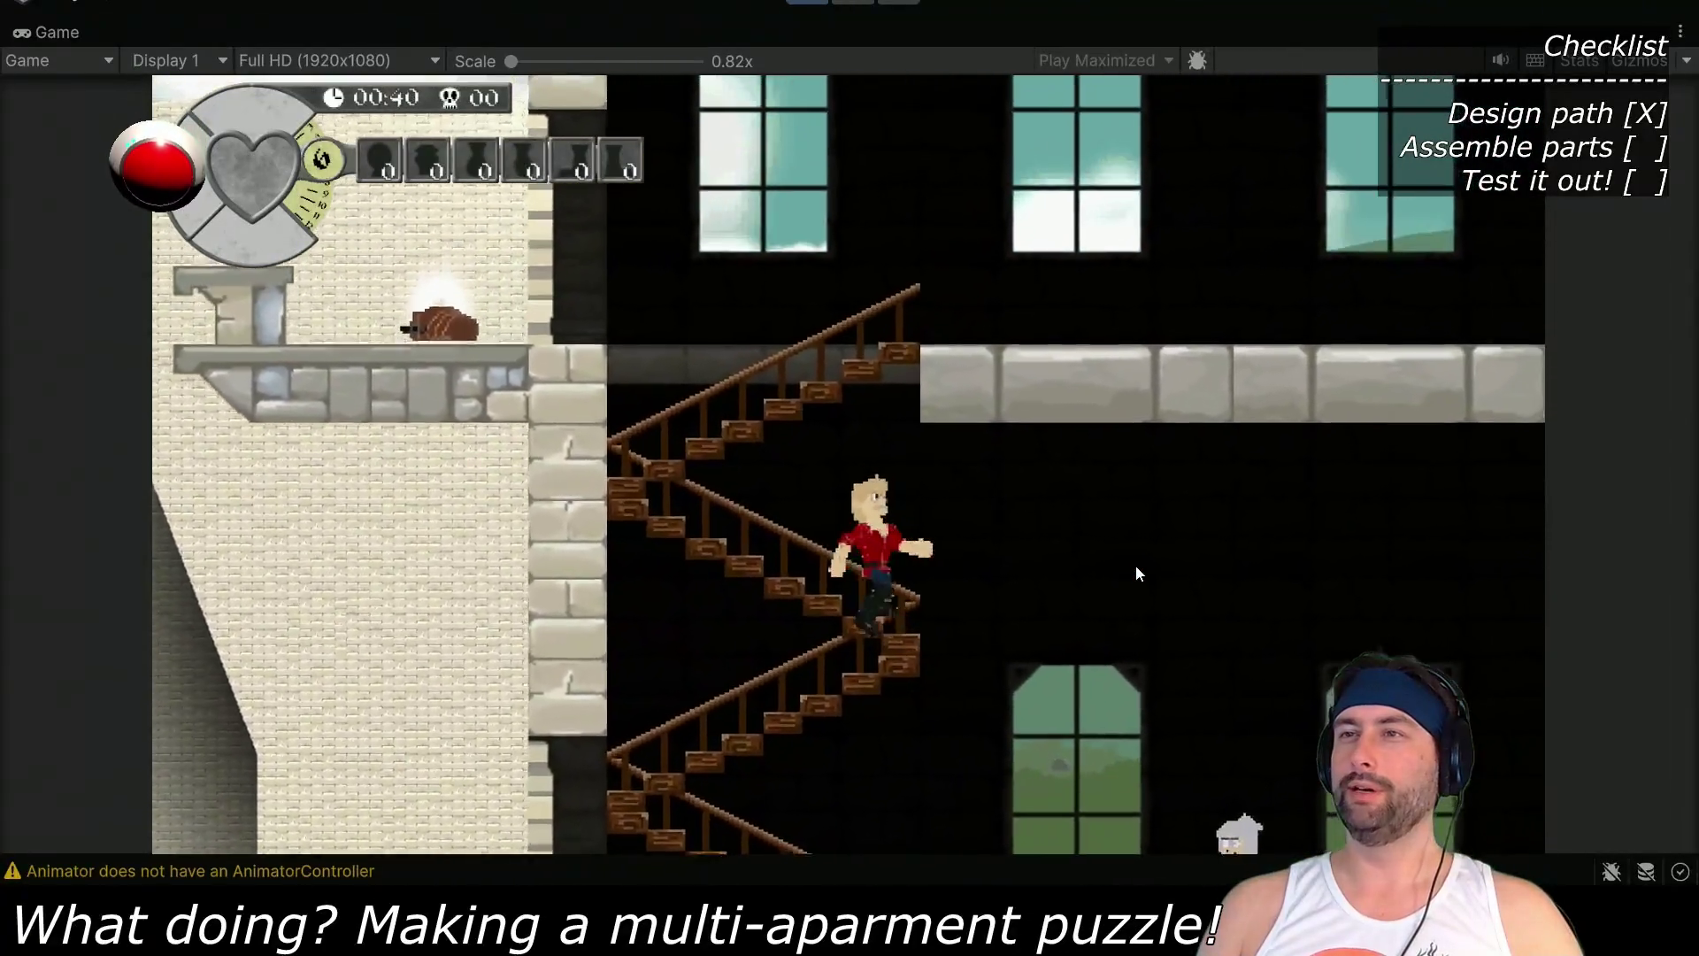
pyautogui.press('Up')
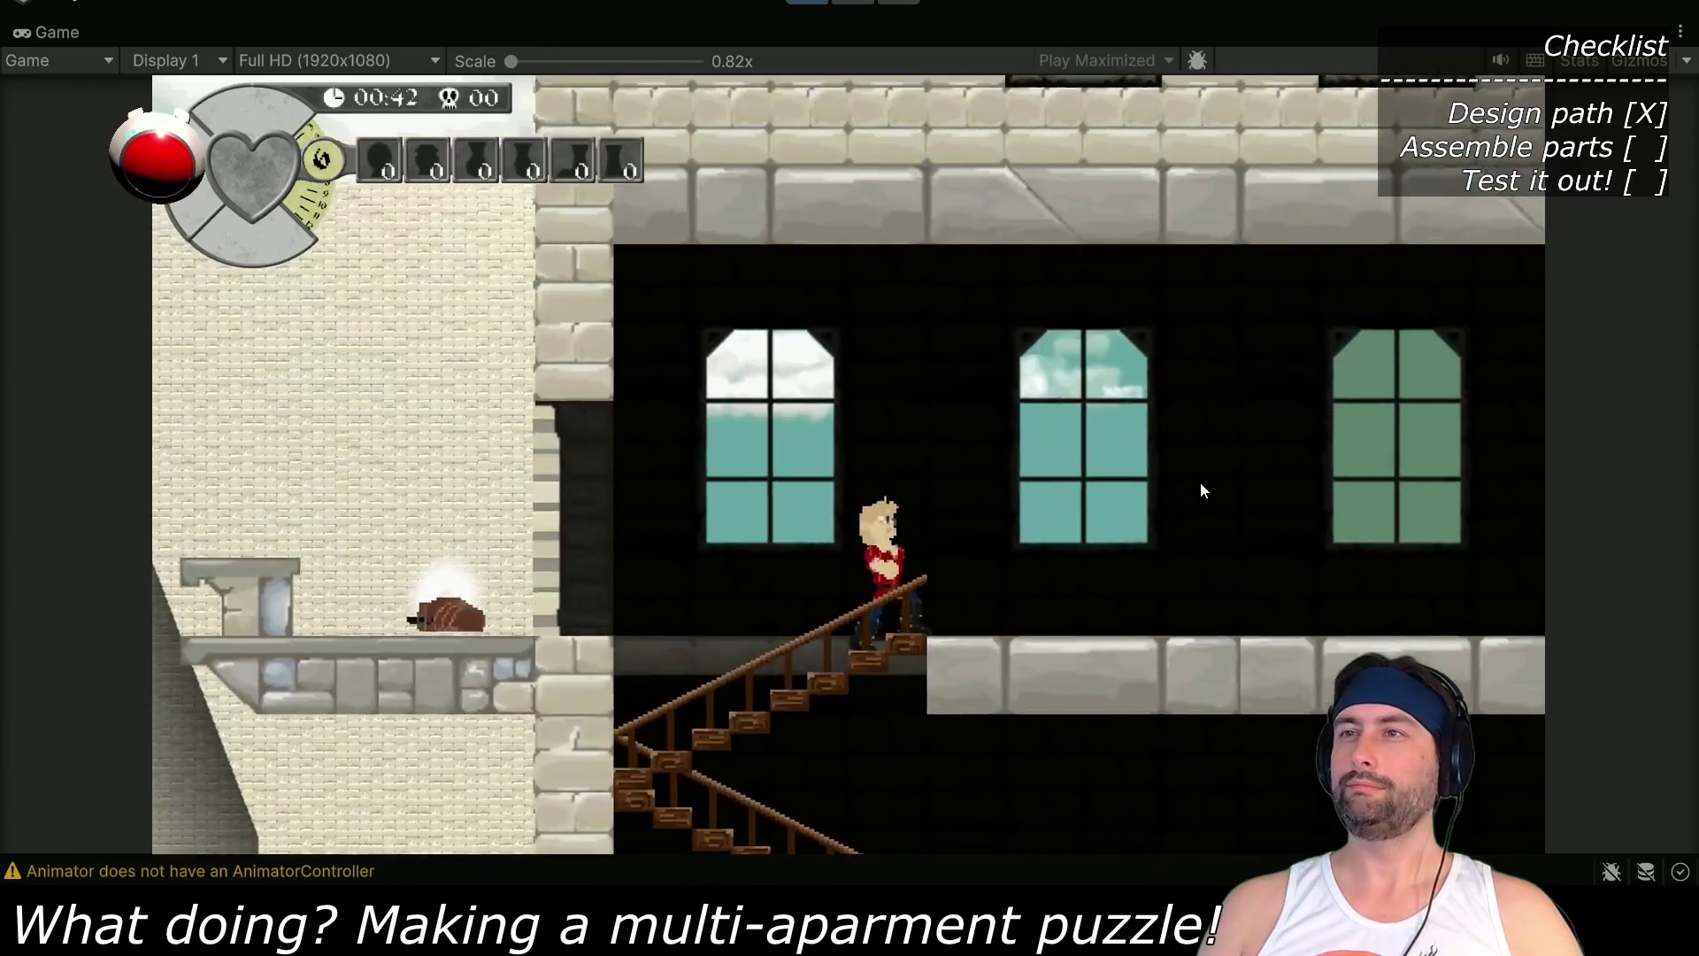
# Walk into the brick apartment and collect the glowing armor pickups
pyautogui.press('Left')
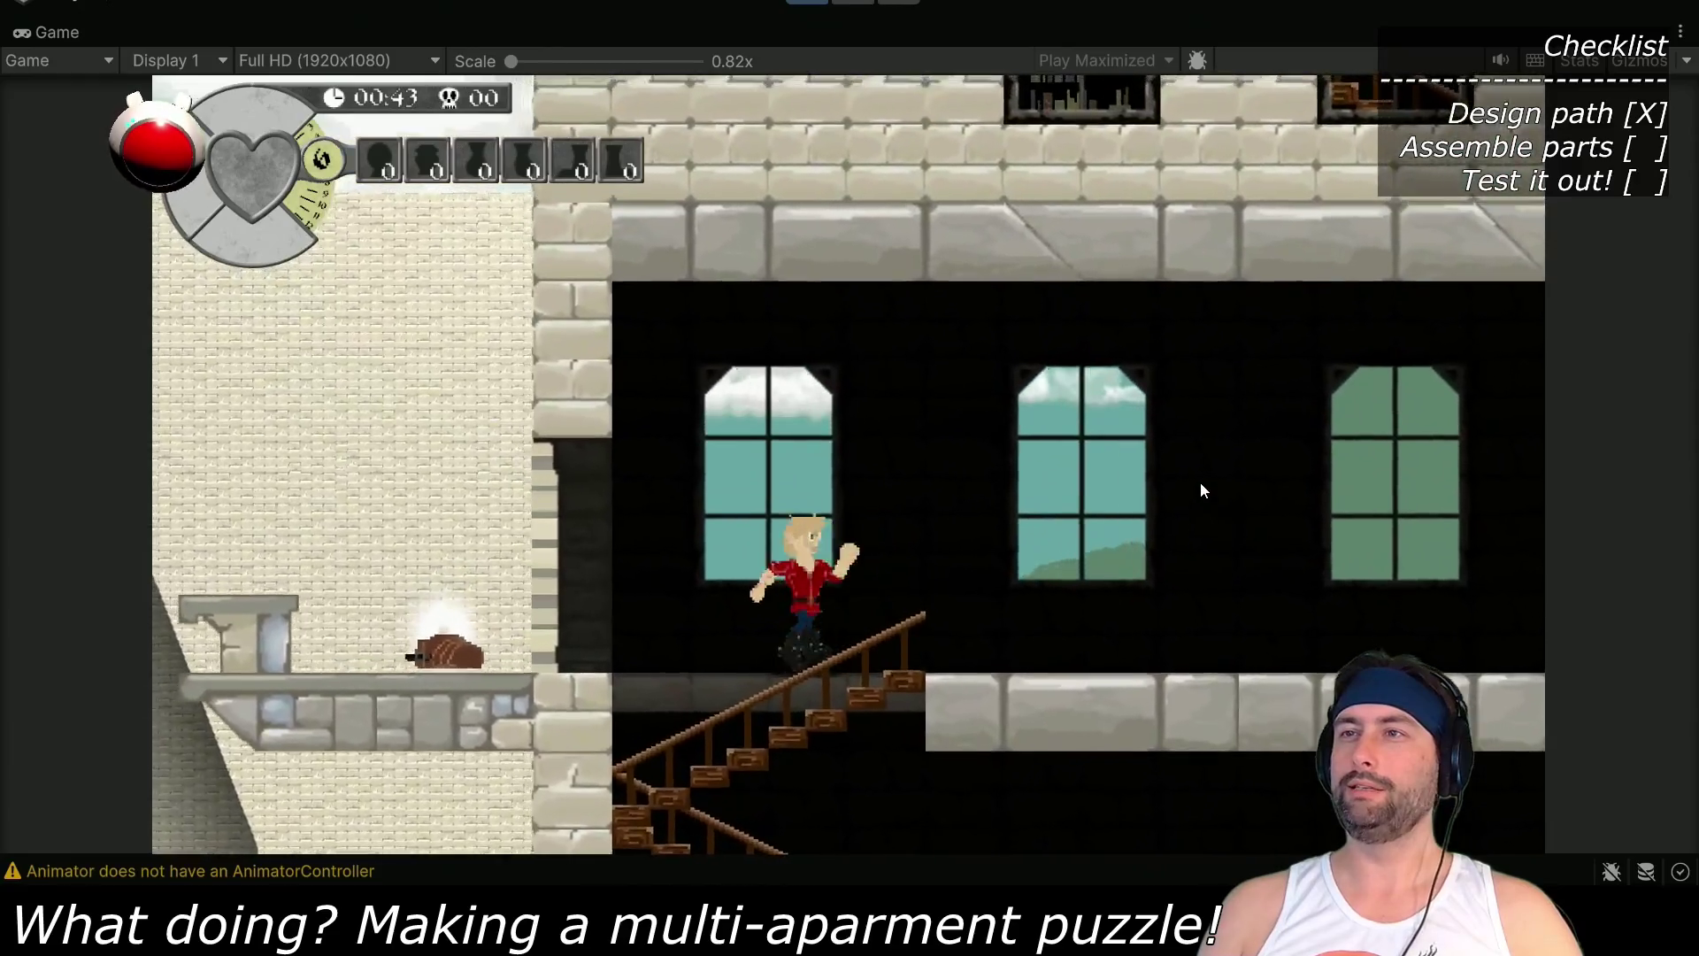
pyautogui.press('Left')
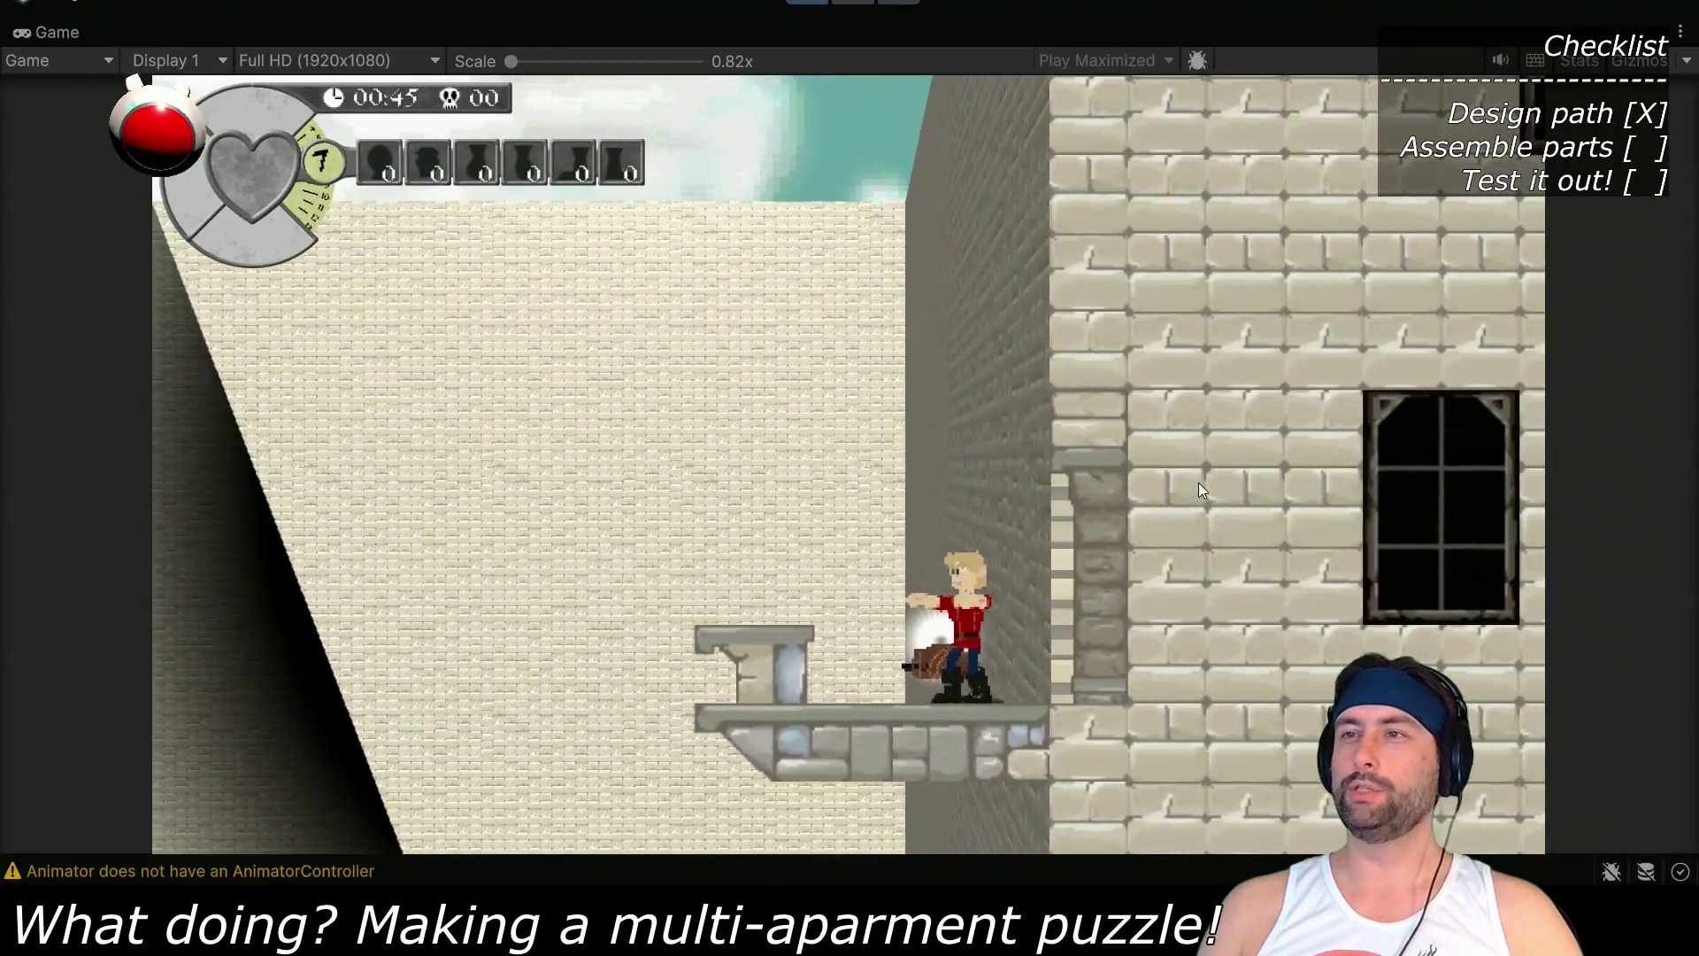
pyautogui.press('Right')
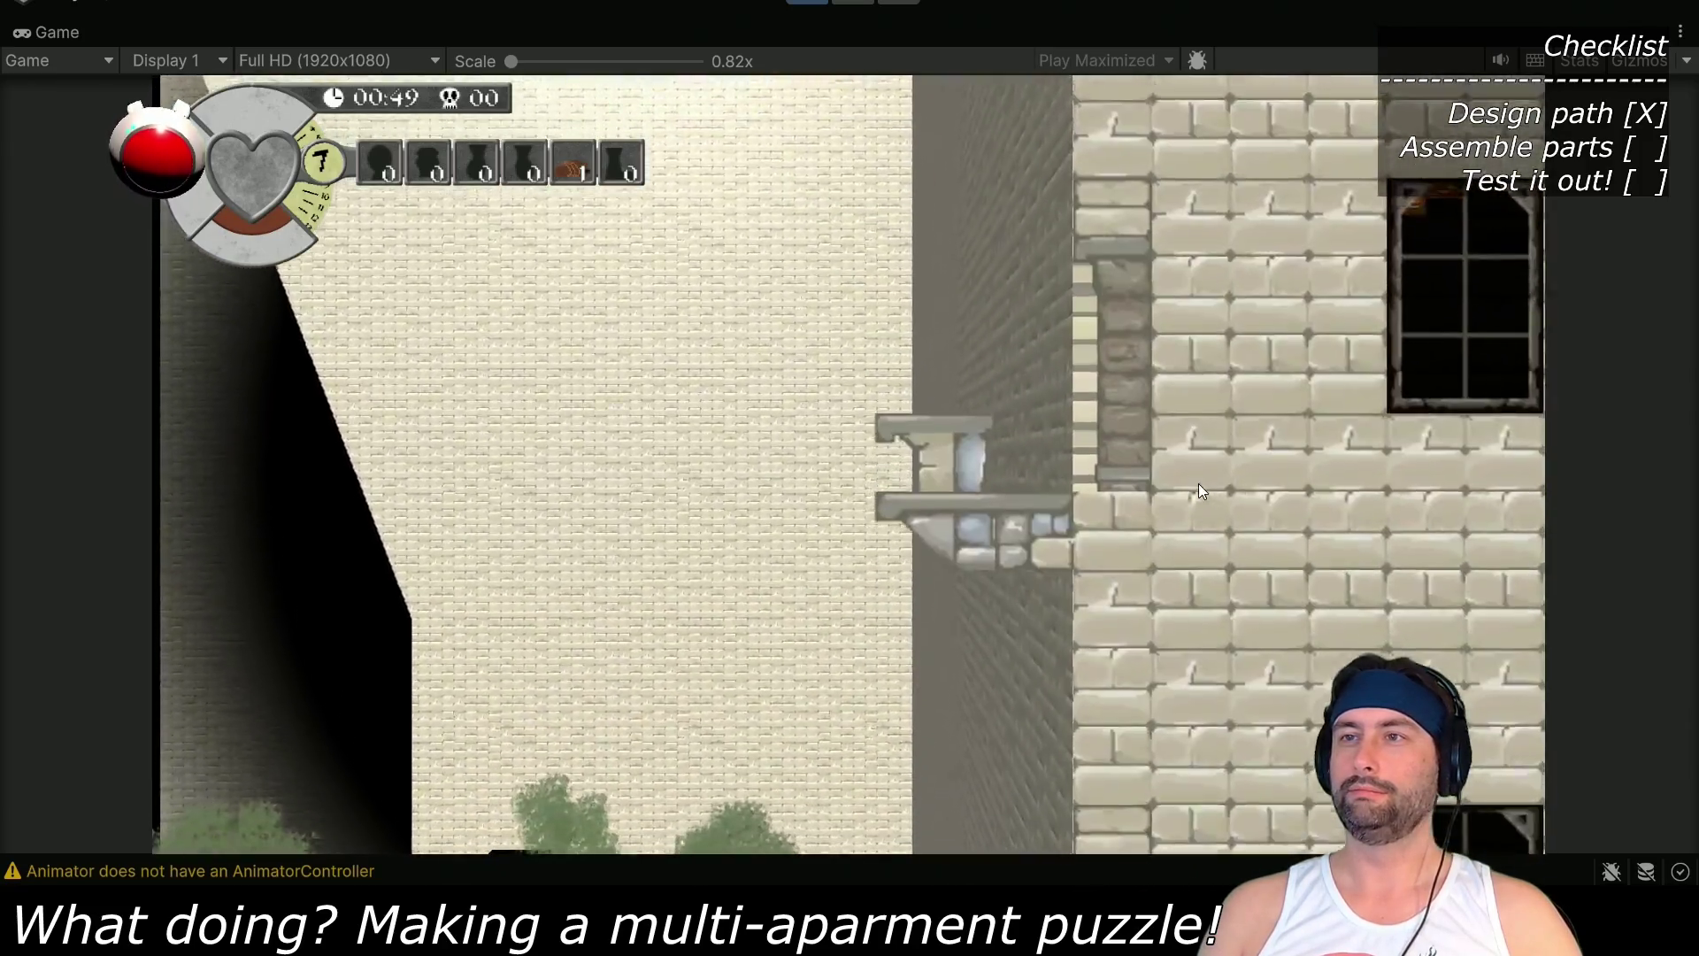
pyautogui.press('Right')
pyautogui.press('Right')
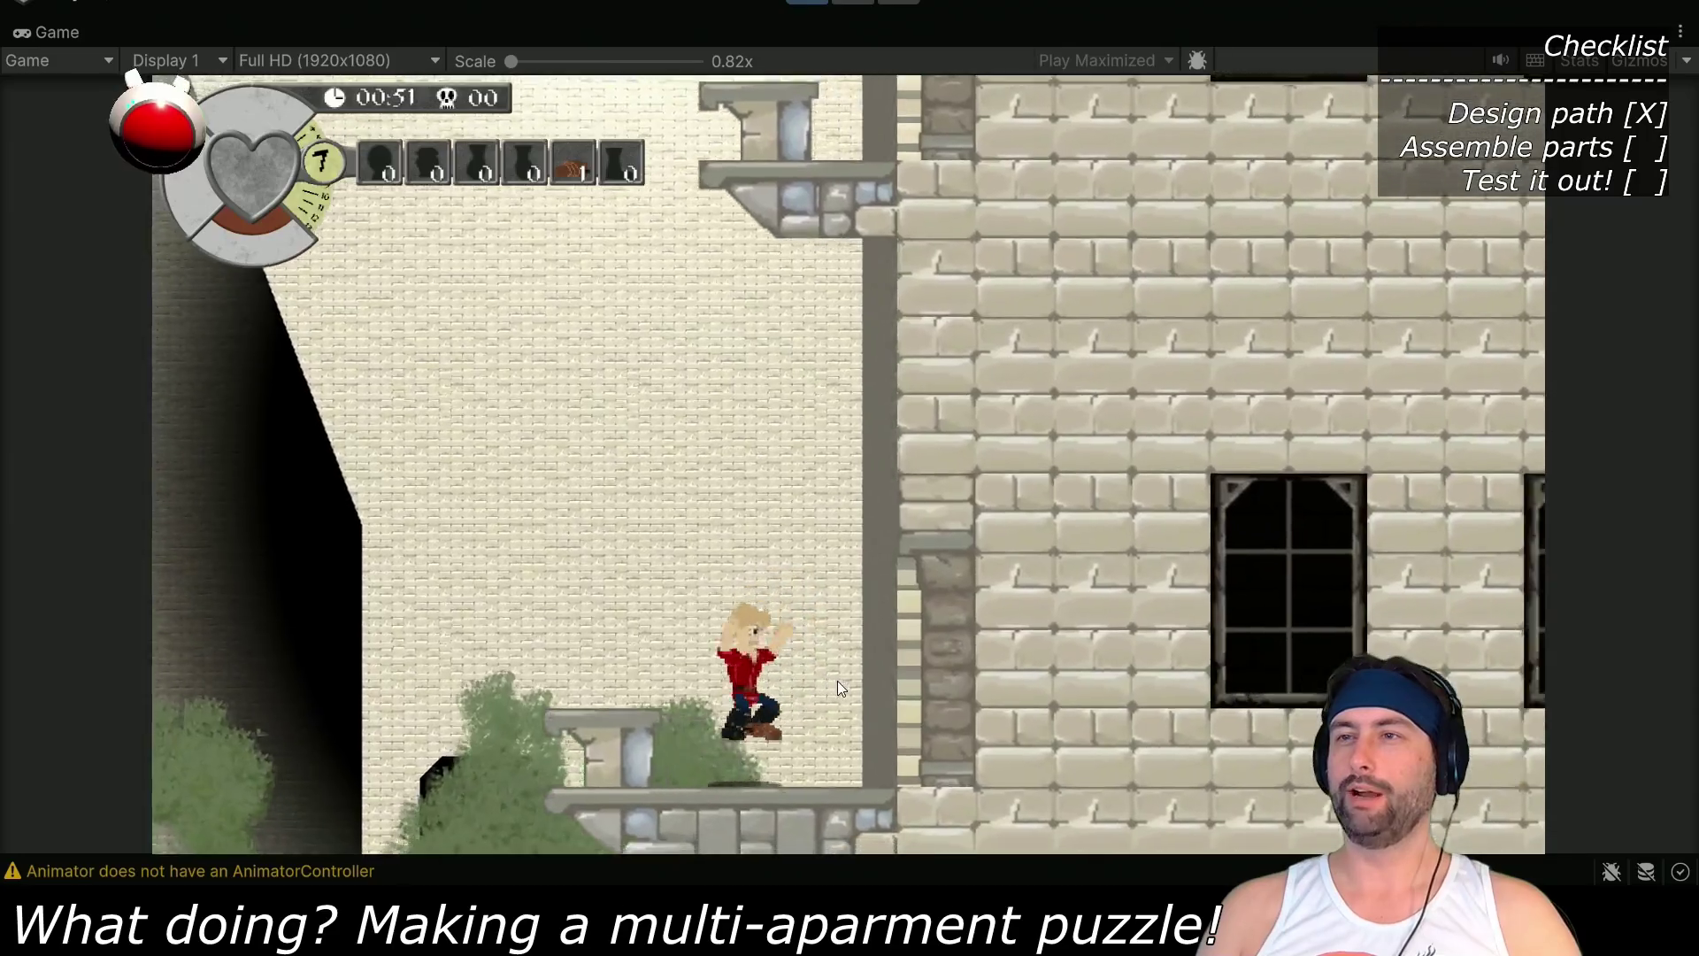
pyautogui.press('Right')
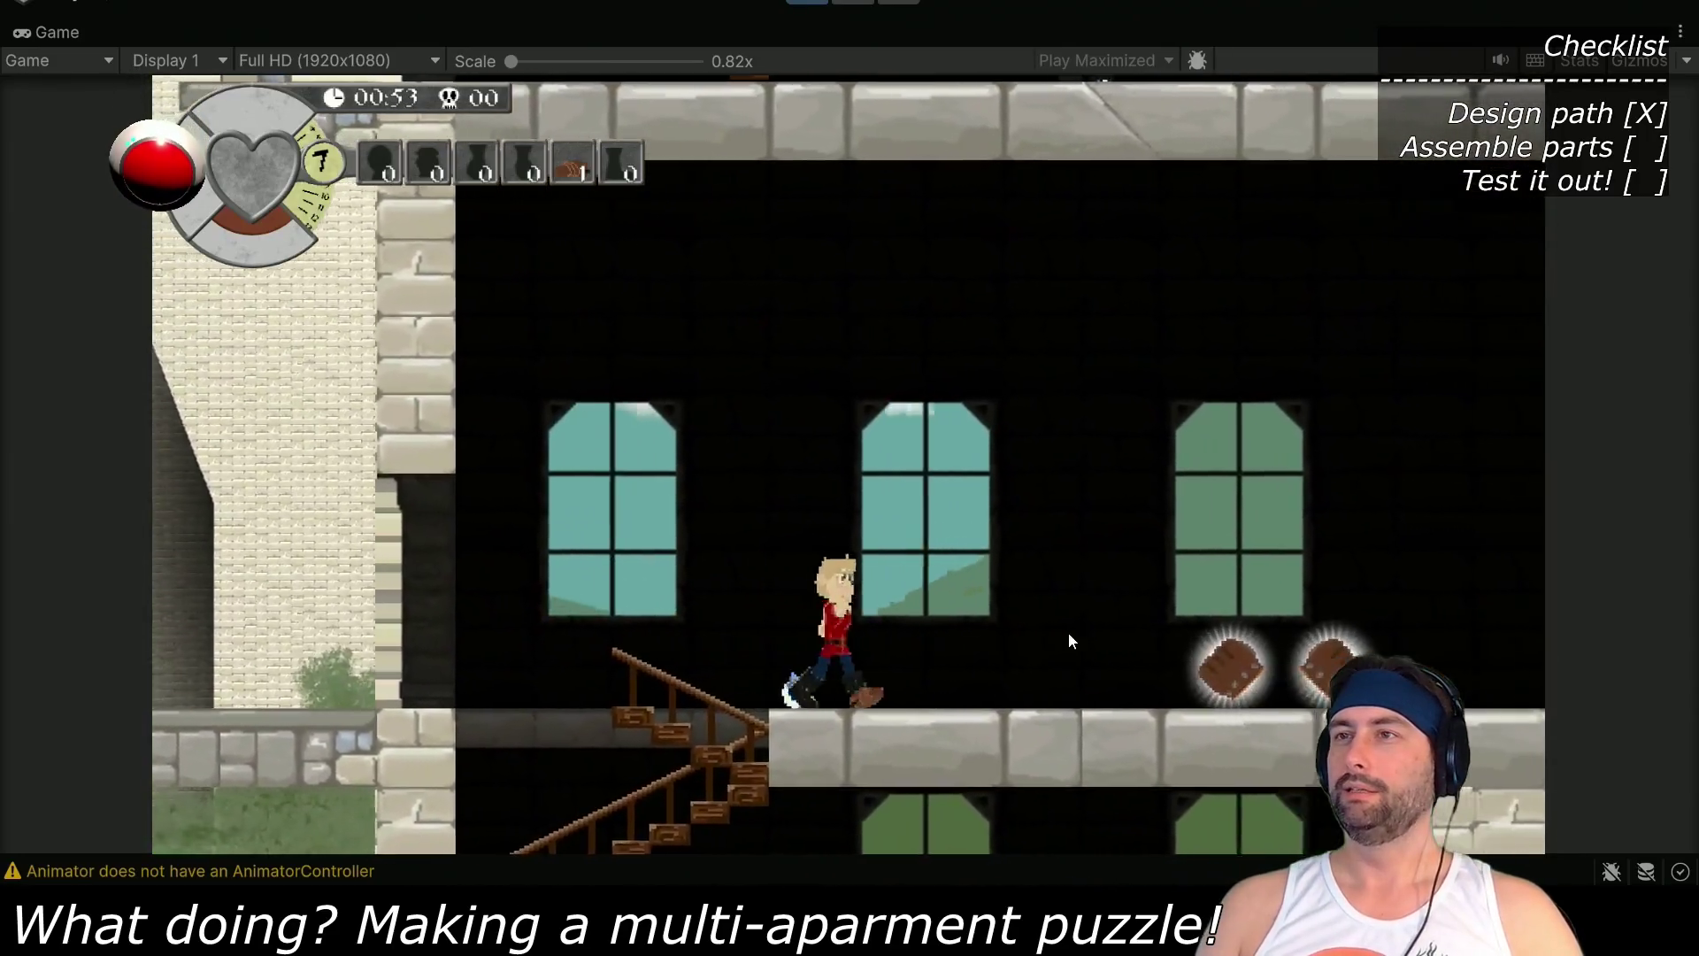
pyautogui.press('Right')
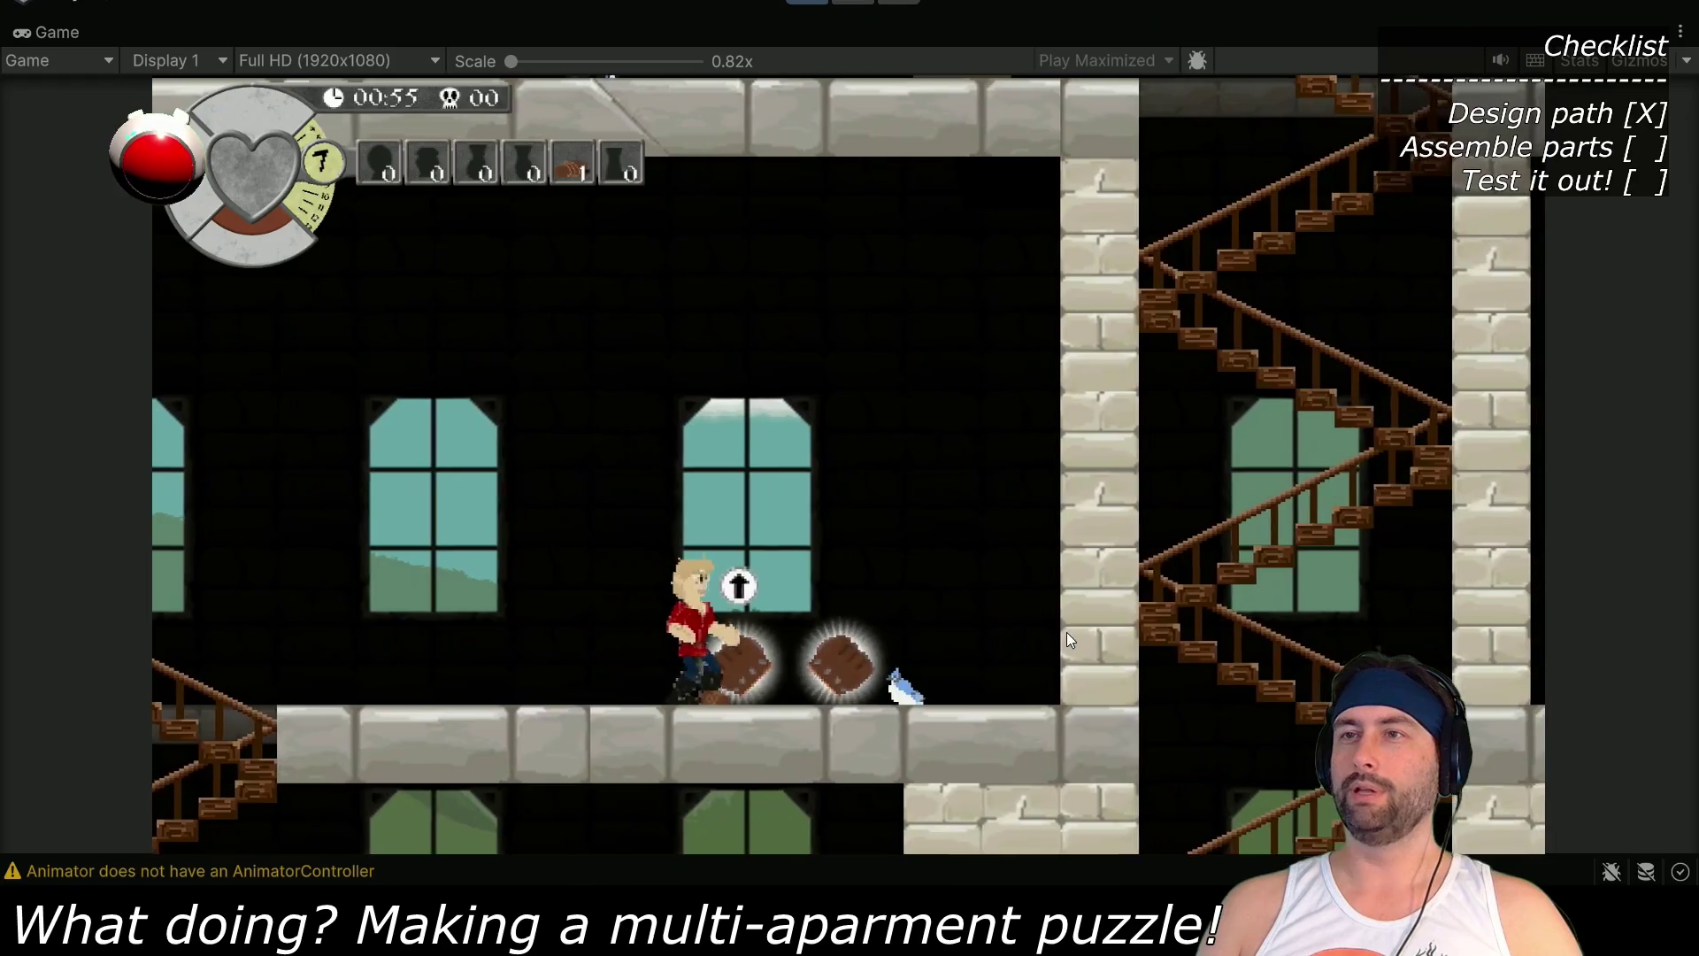
pyautogui.press('Right')
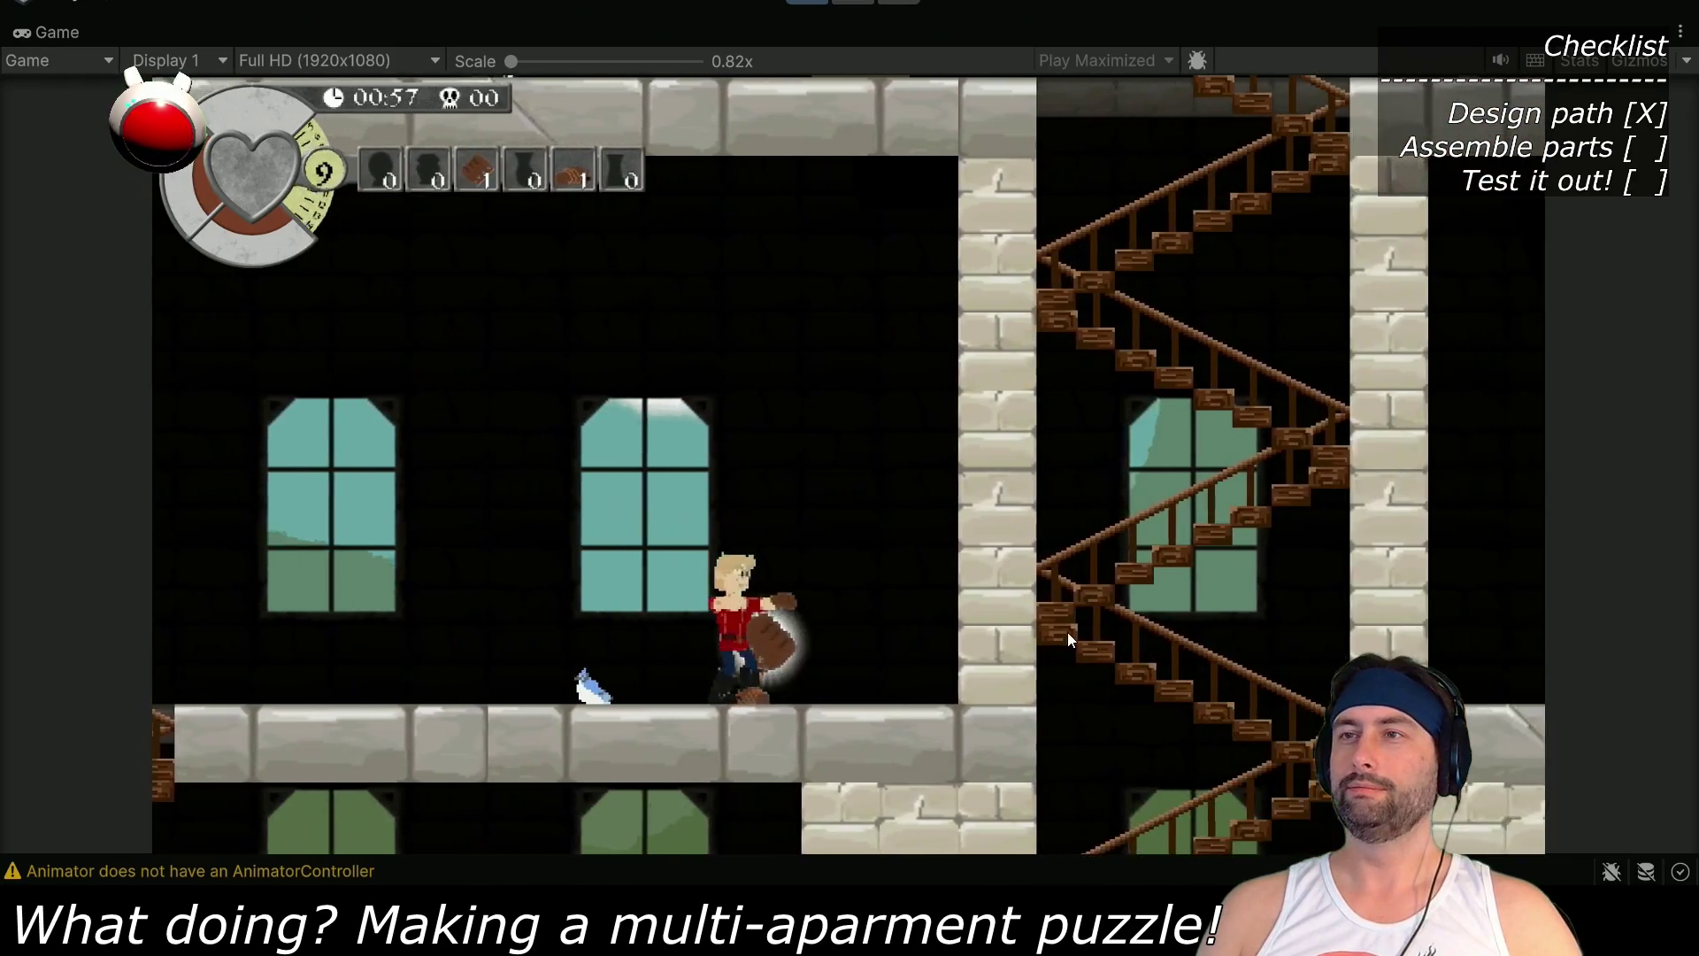
pyautogui.press('Right')
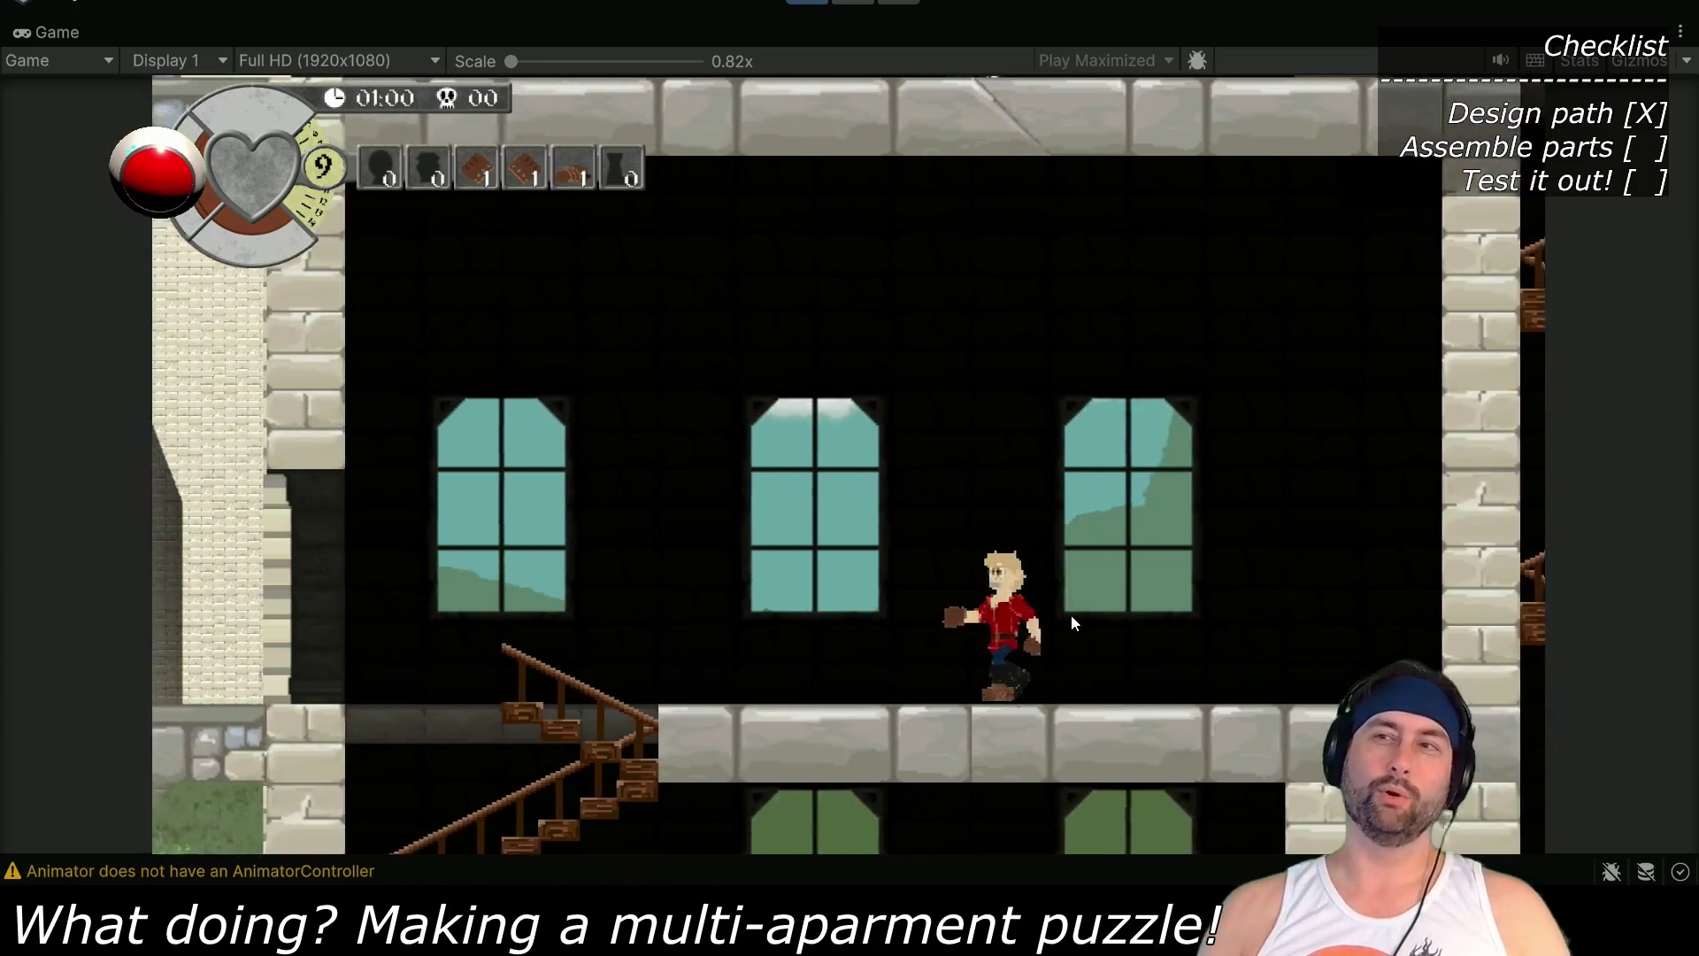
# Descend to the lower apartment floor and use a collected item at the door with E
pyautogui.press('Left')
pyautogui.press('Left')
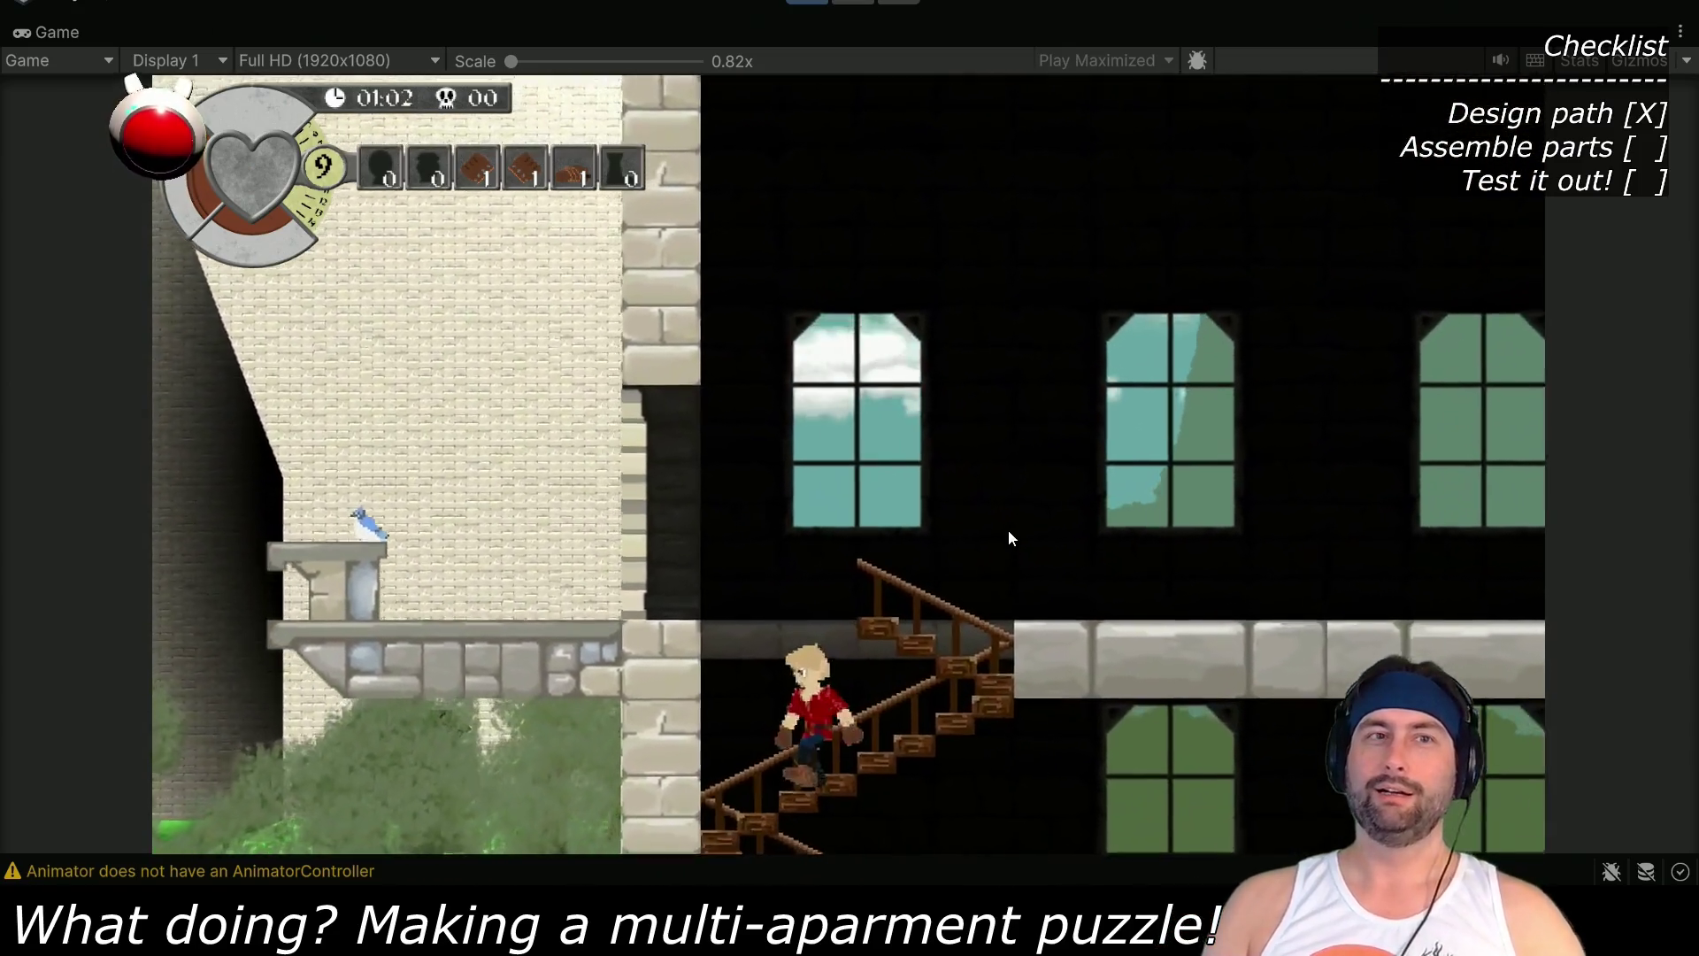
pyautogui.press('Right')
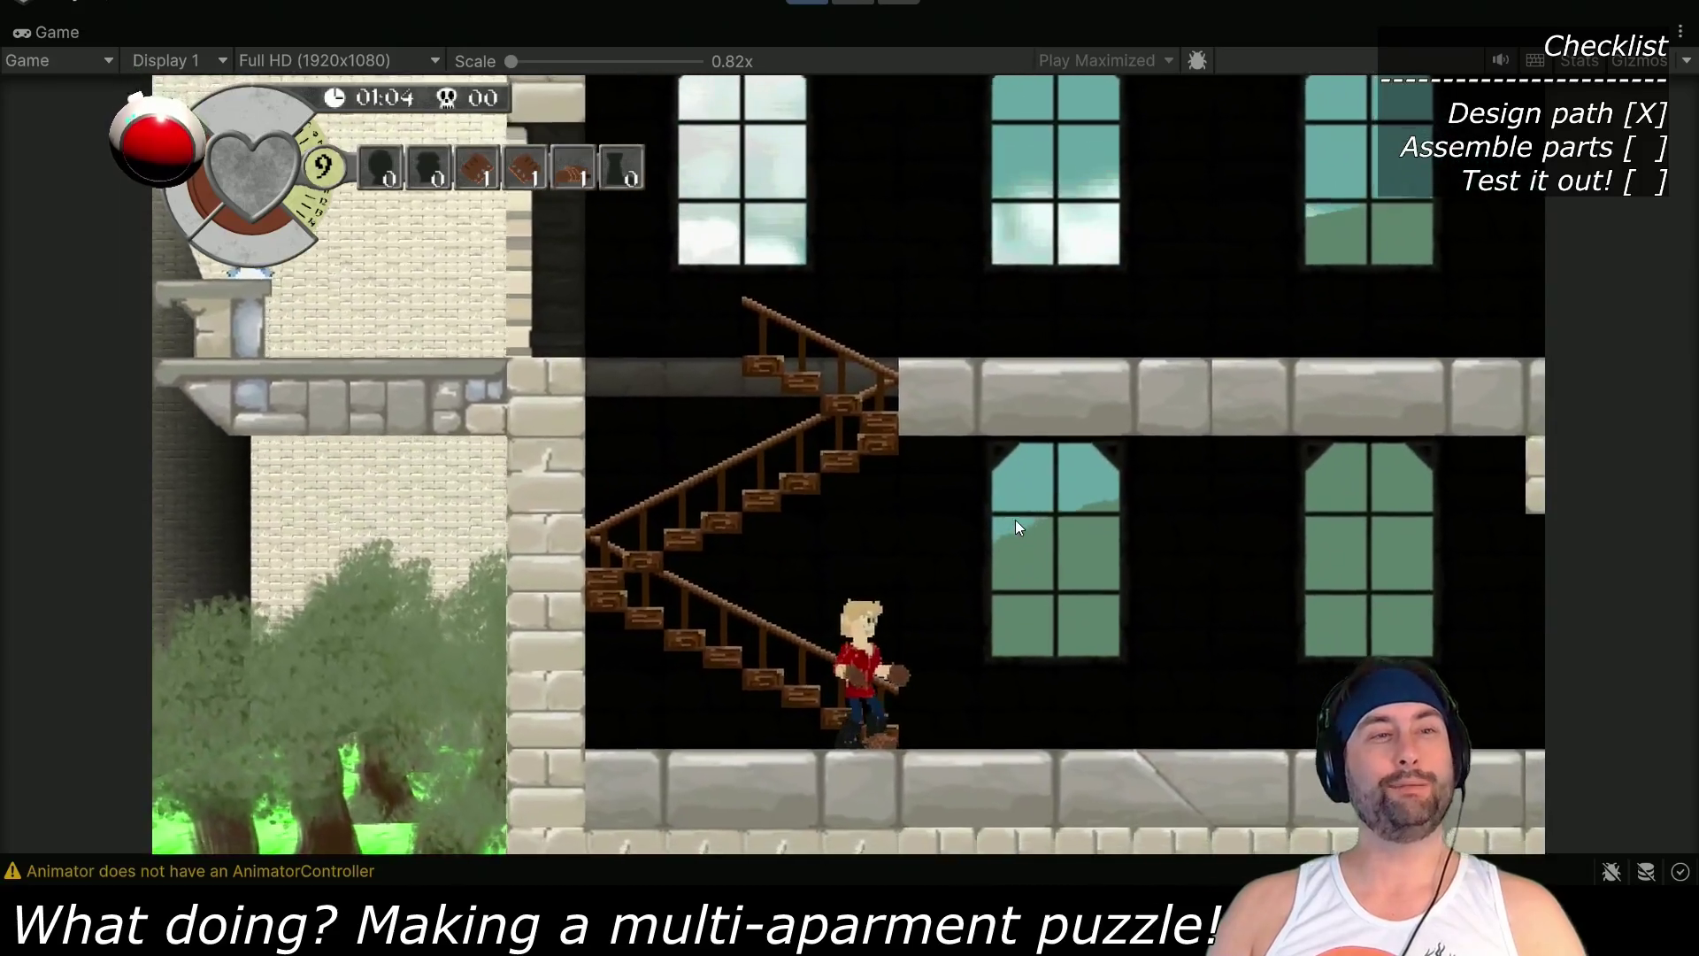
pyautogui.press('Right')
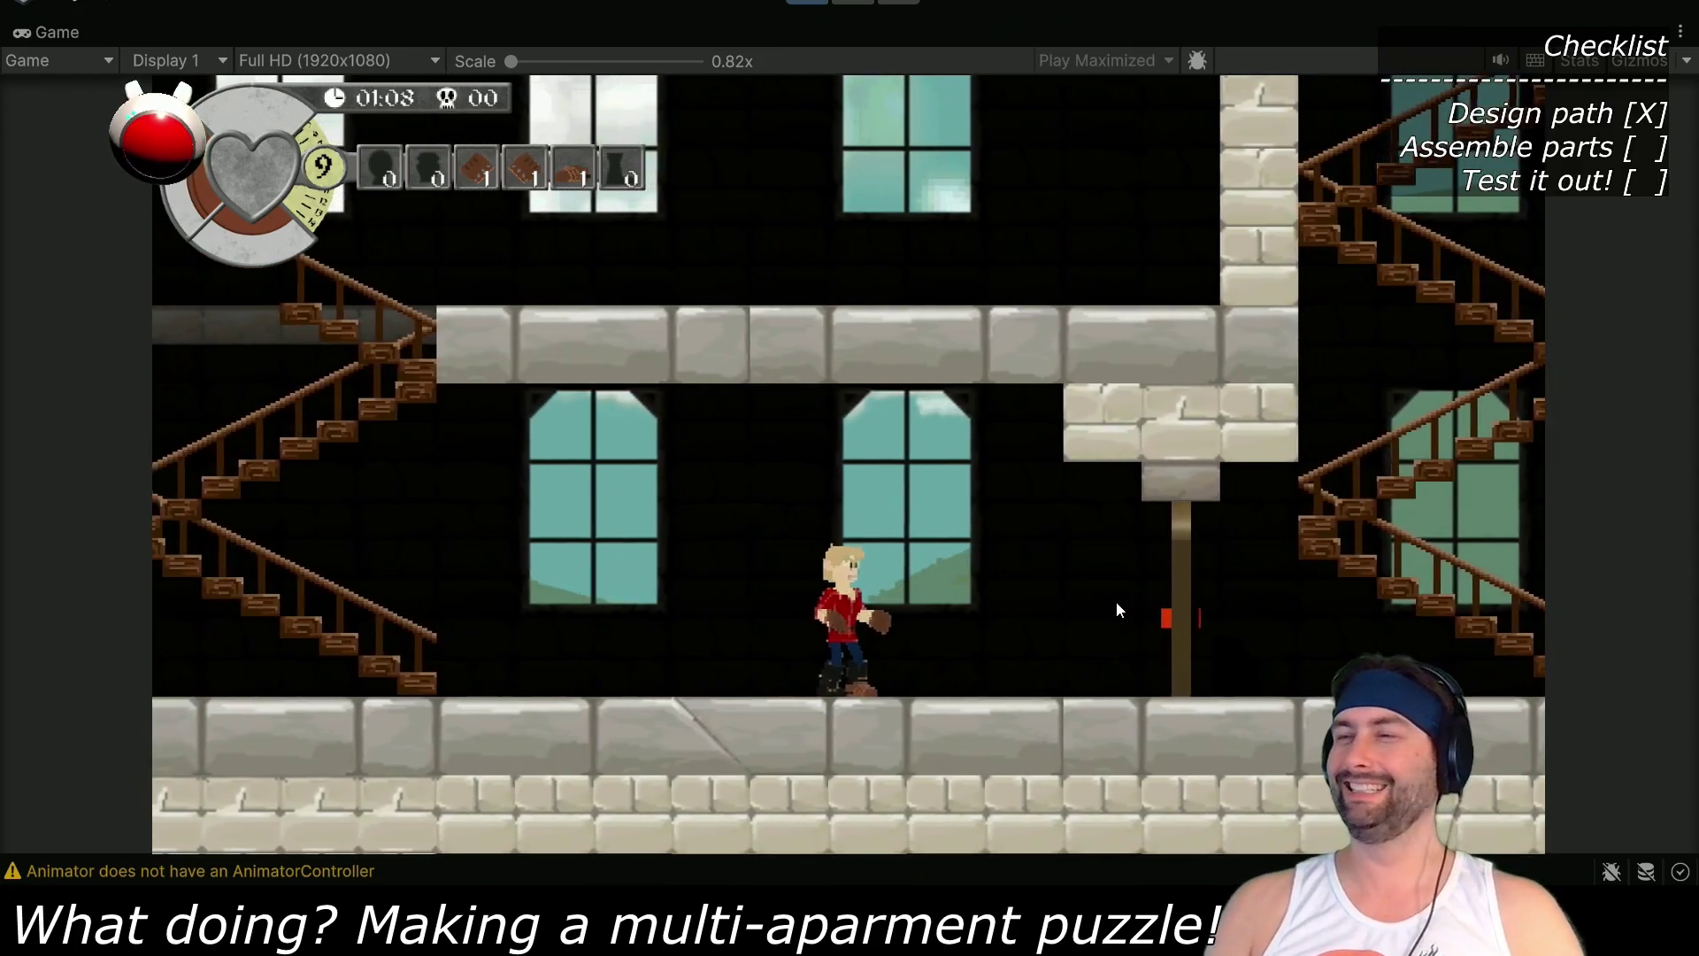
pyautogui.press('Right')
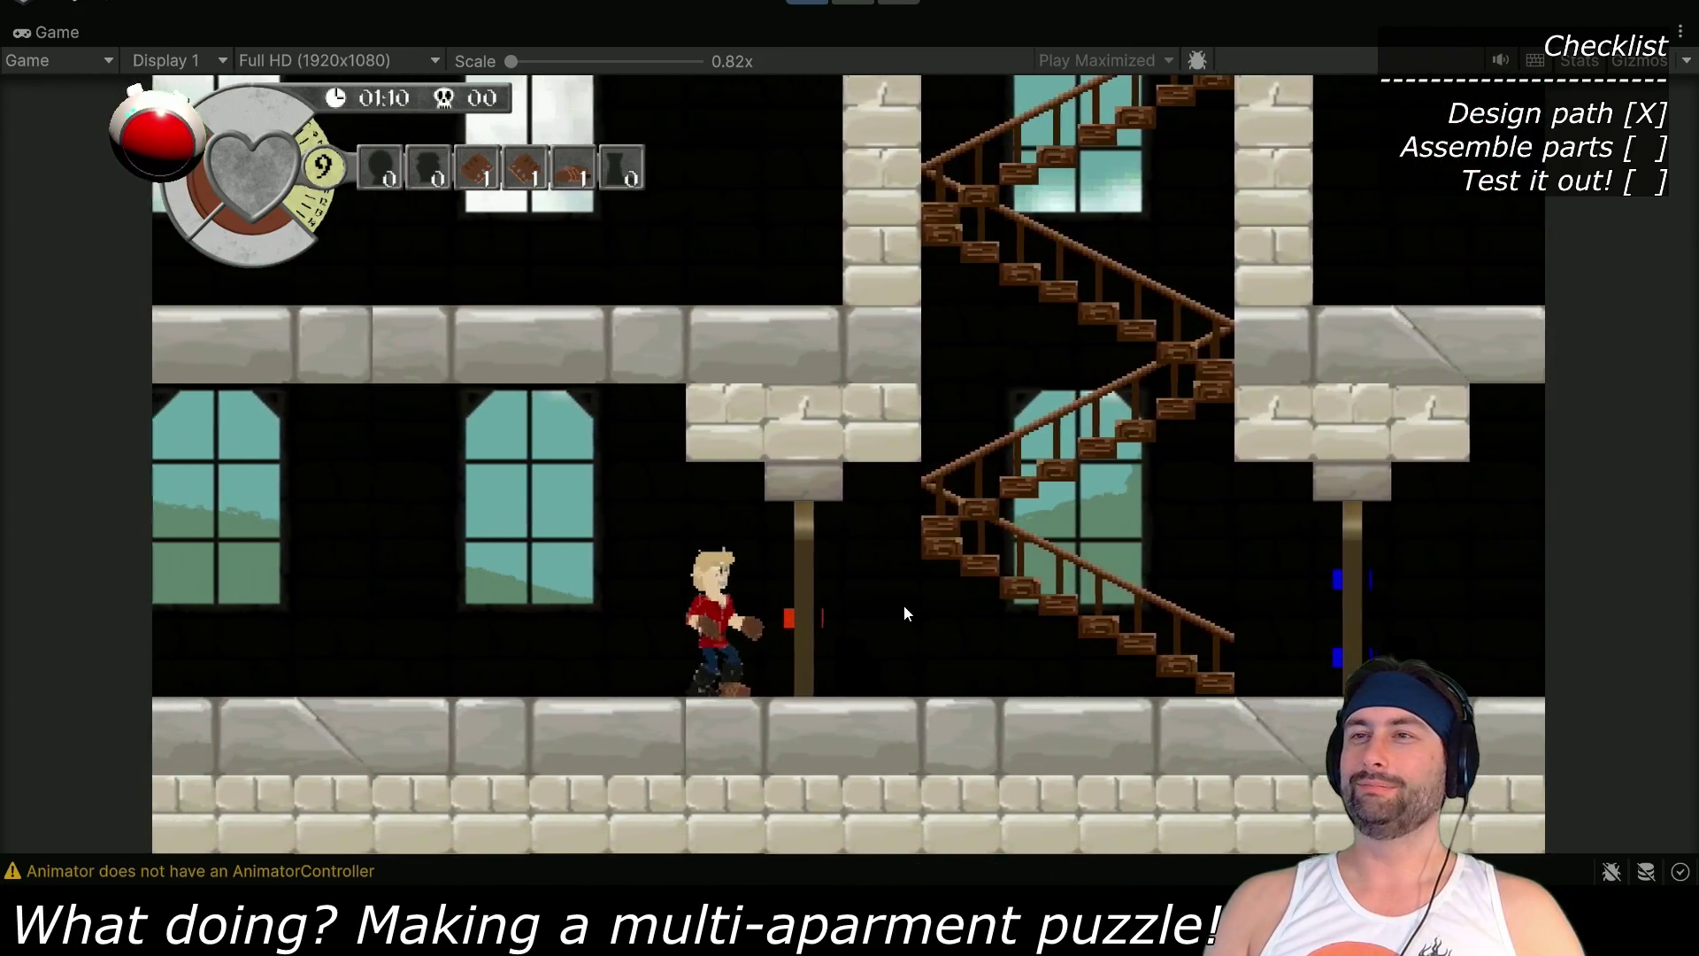
pyautogui.press('e')
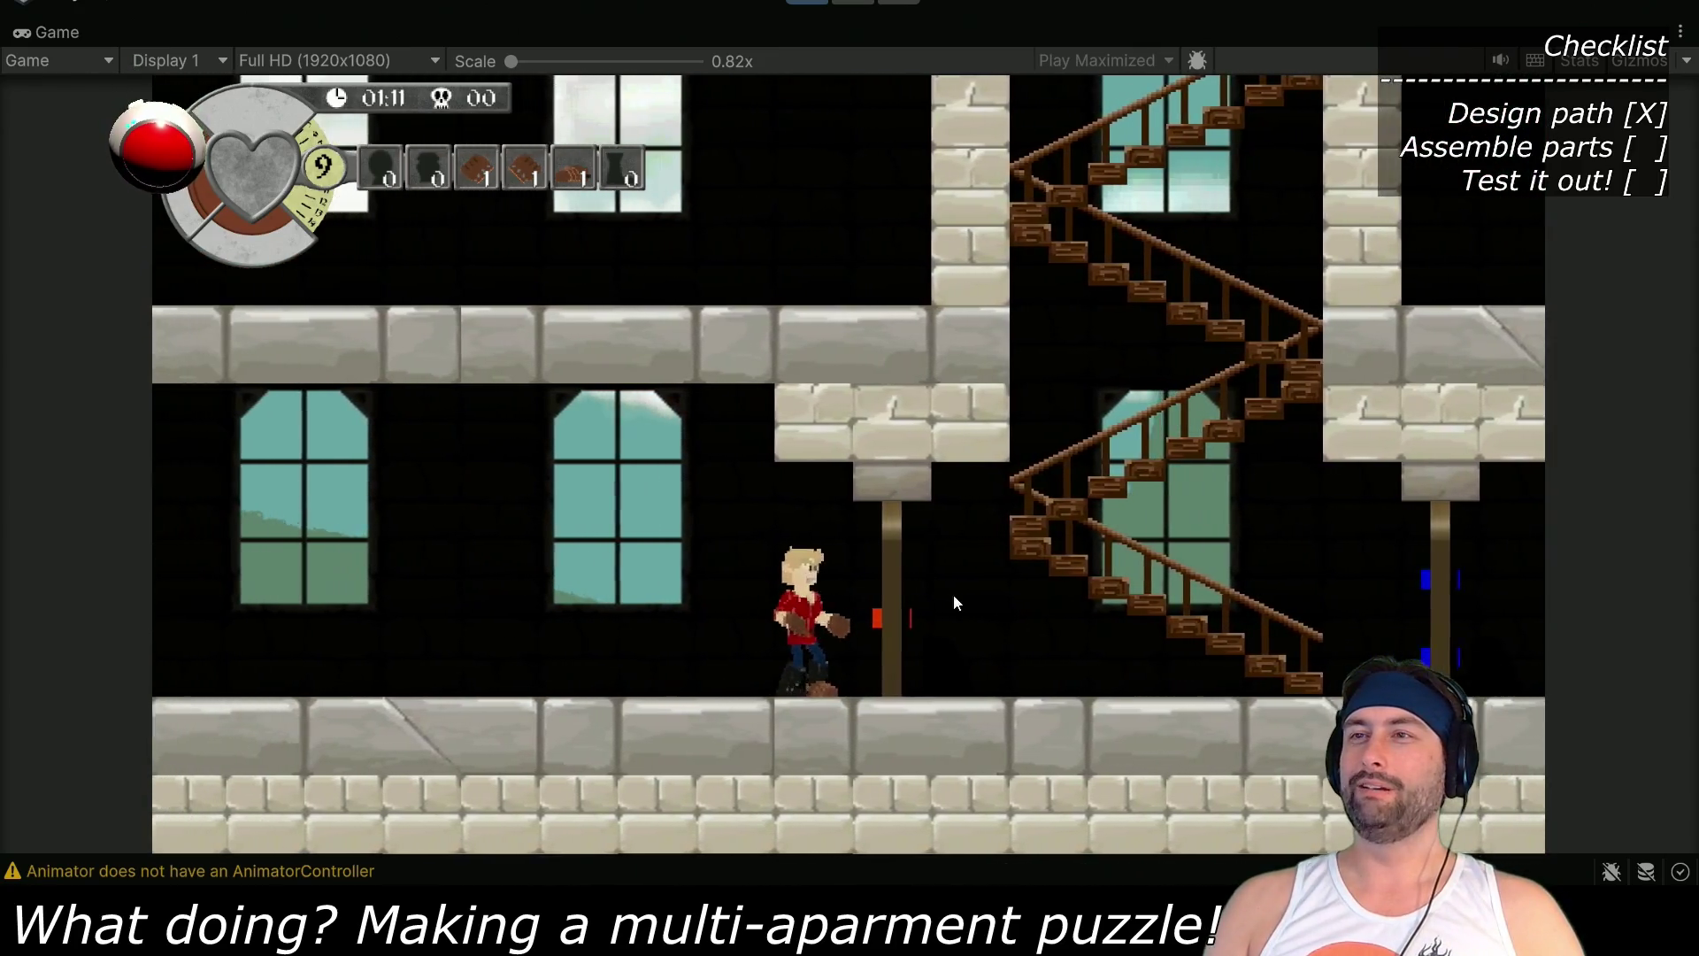
pyautogui.press('Right')
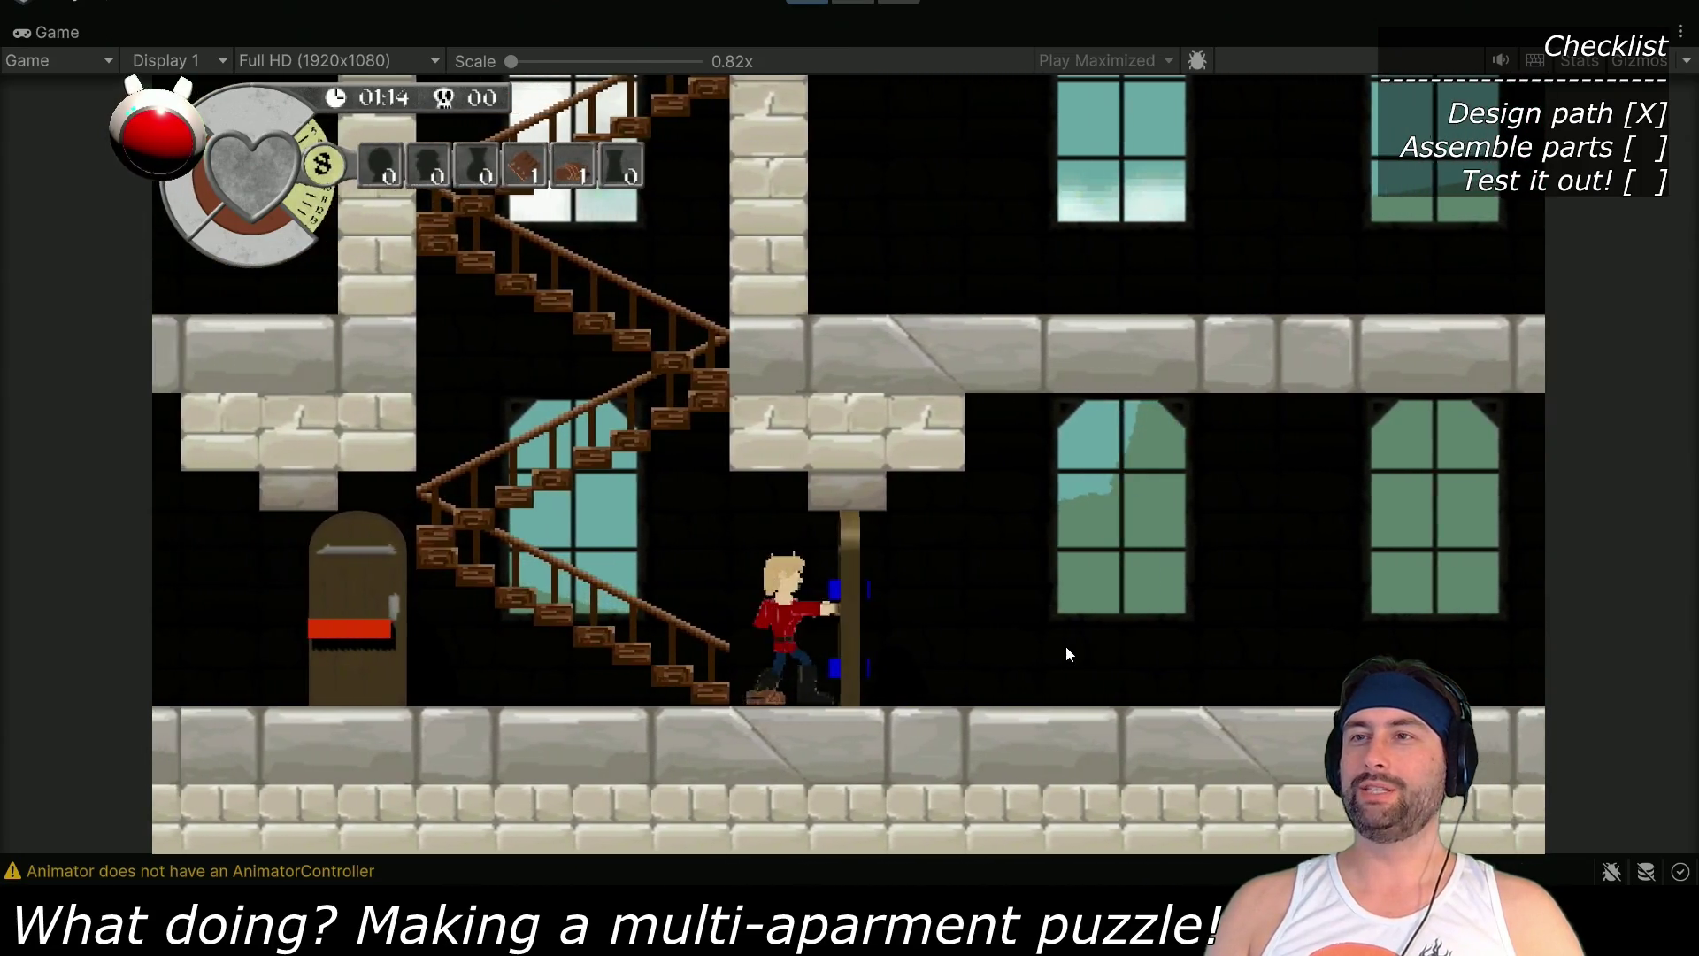
# Climb four staircase flights and walk the new floor right and back left
pyautogui.press('Up')
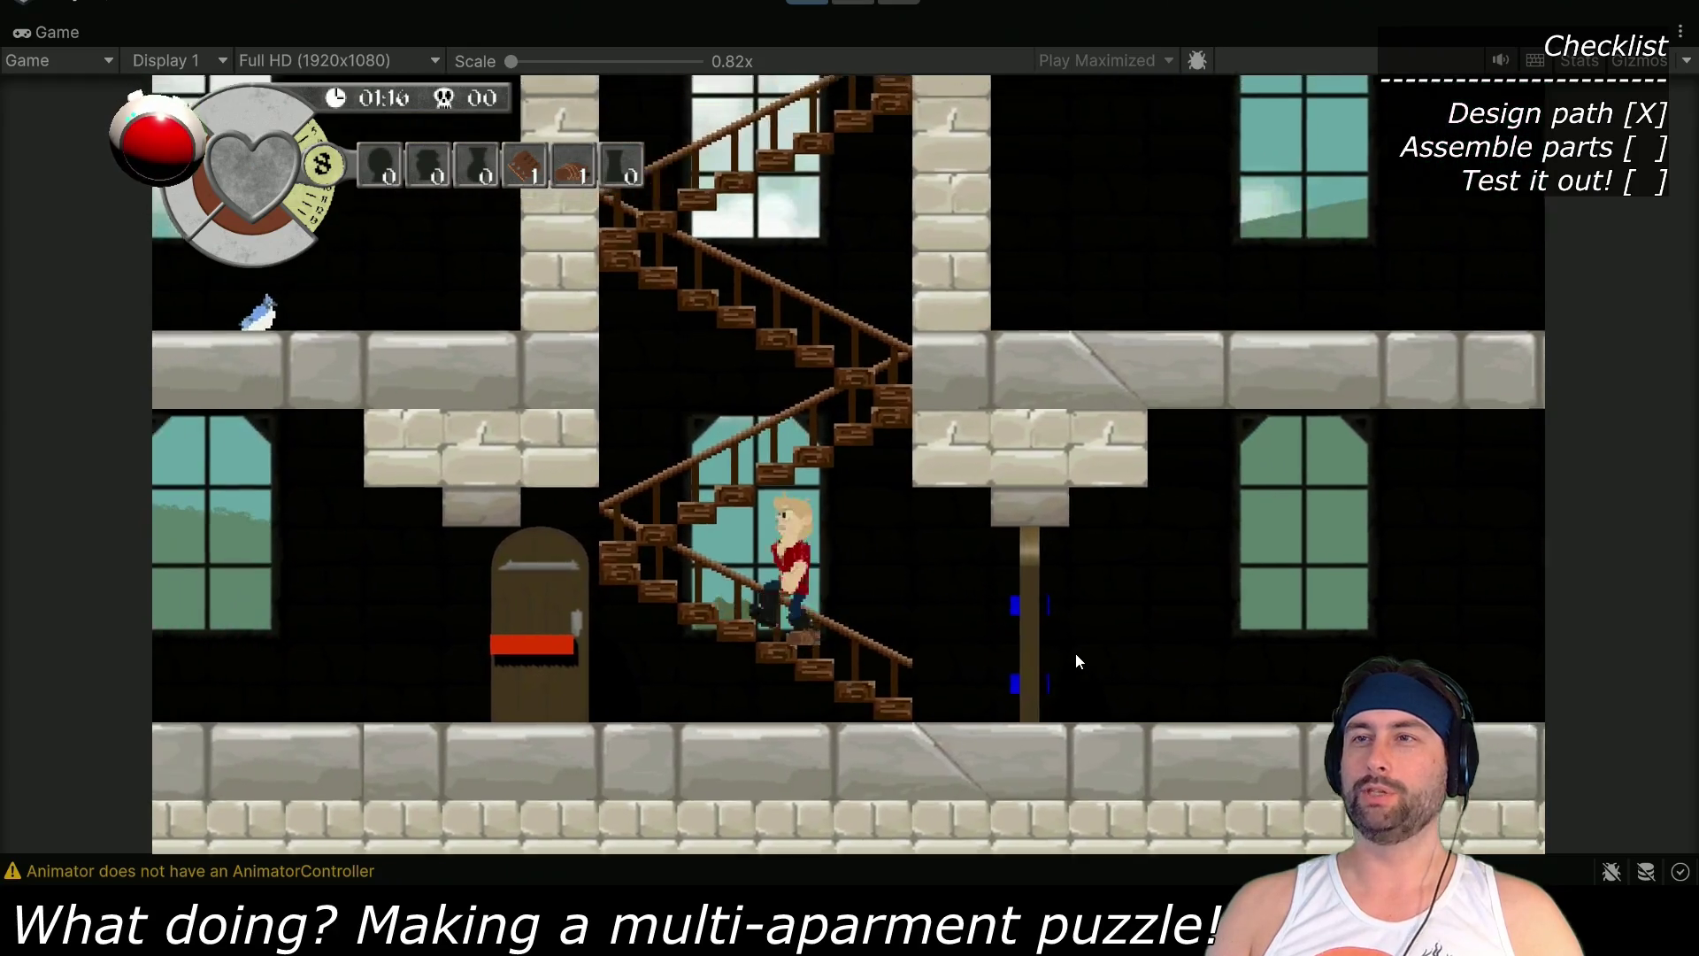
pyautogui.press('Up')
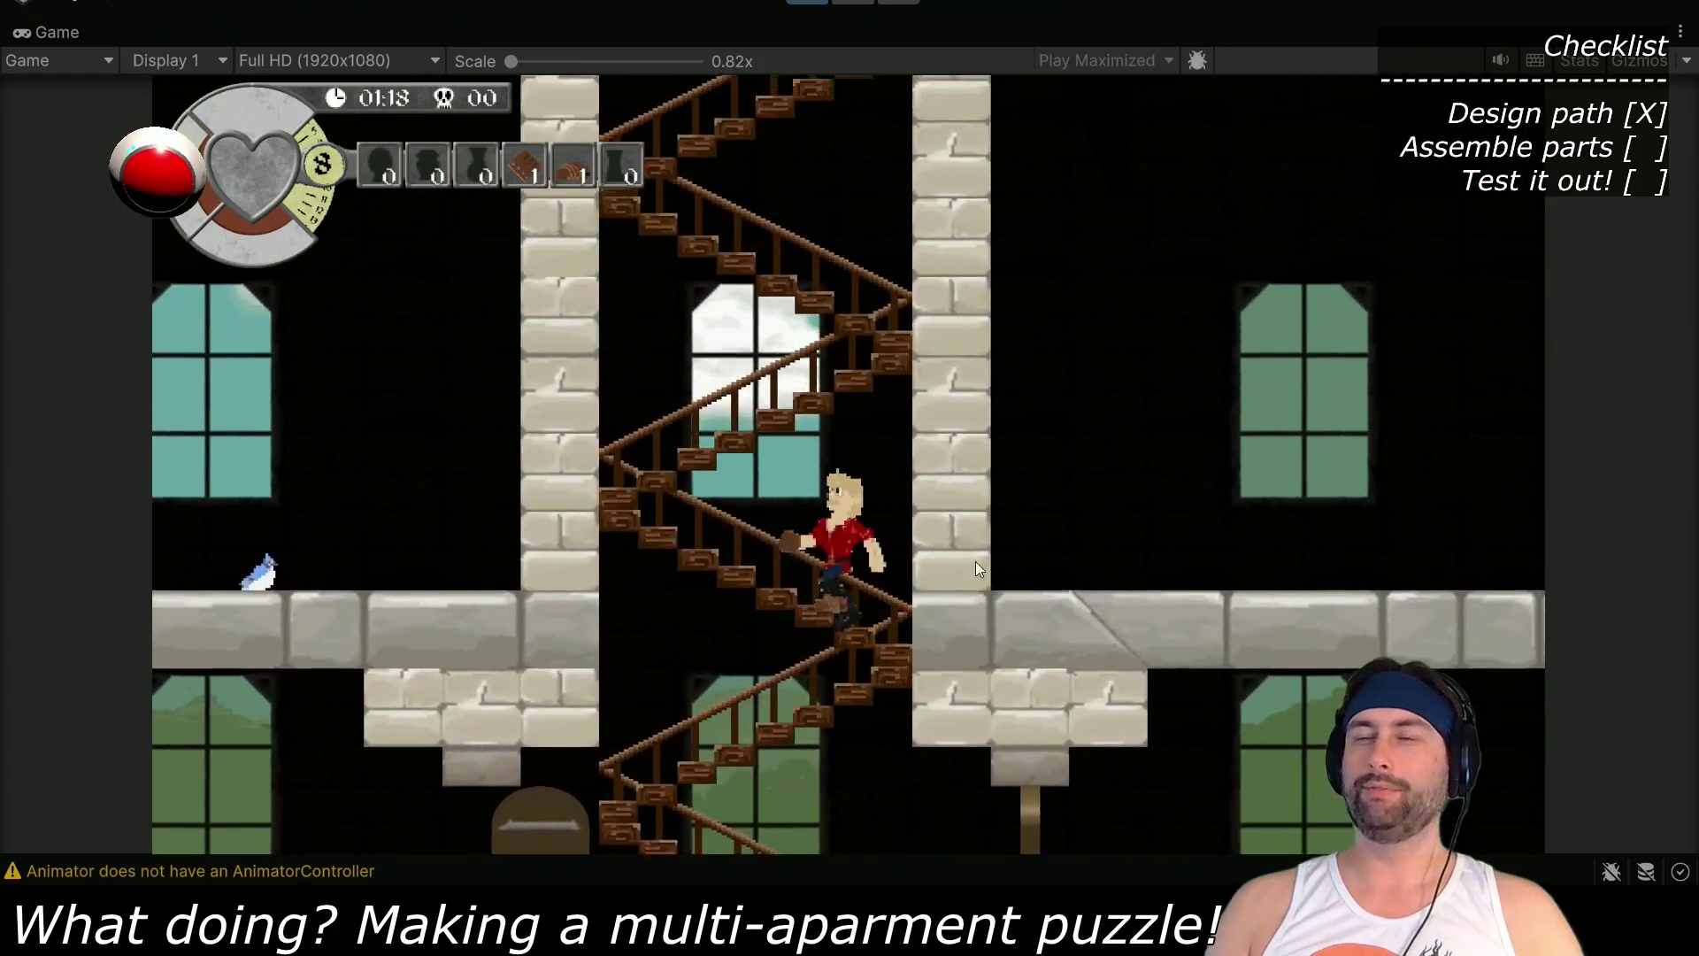
pyautogui.press('Up')
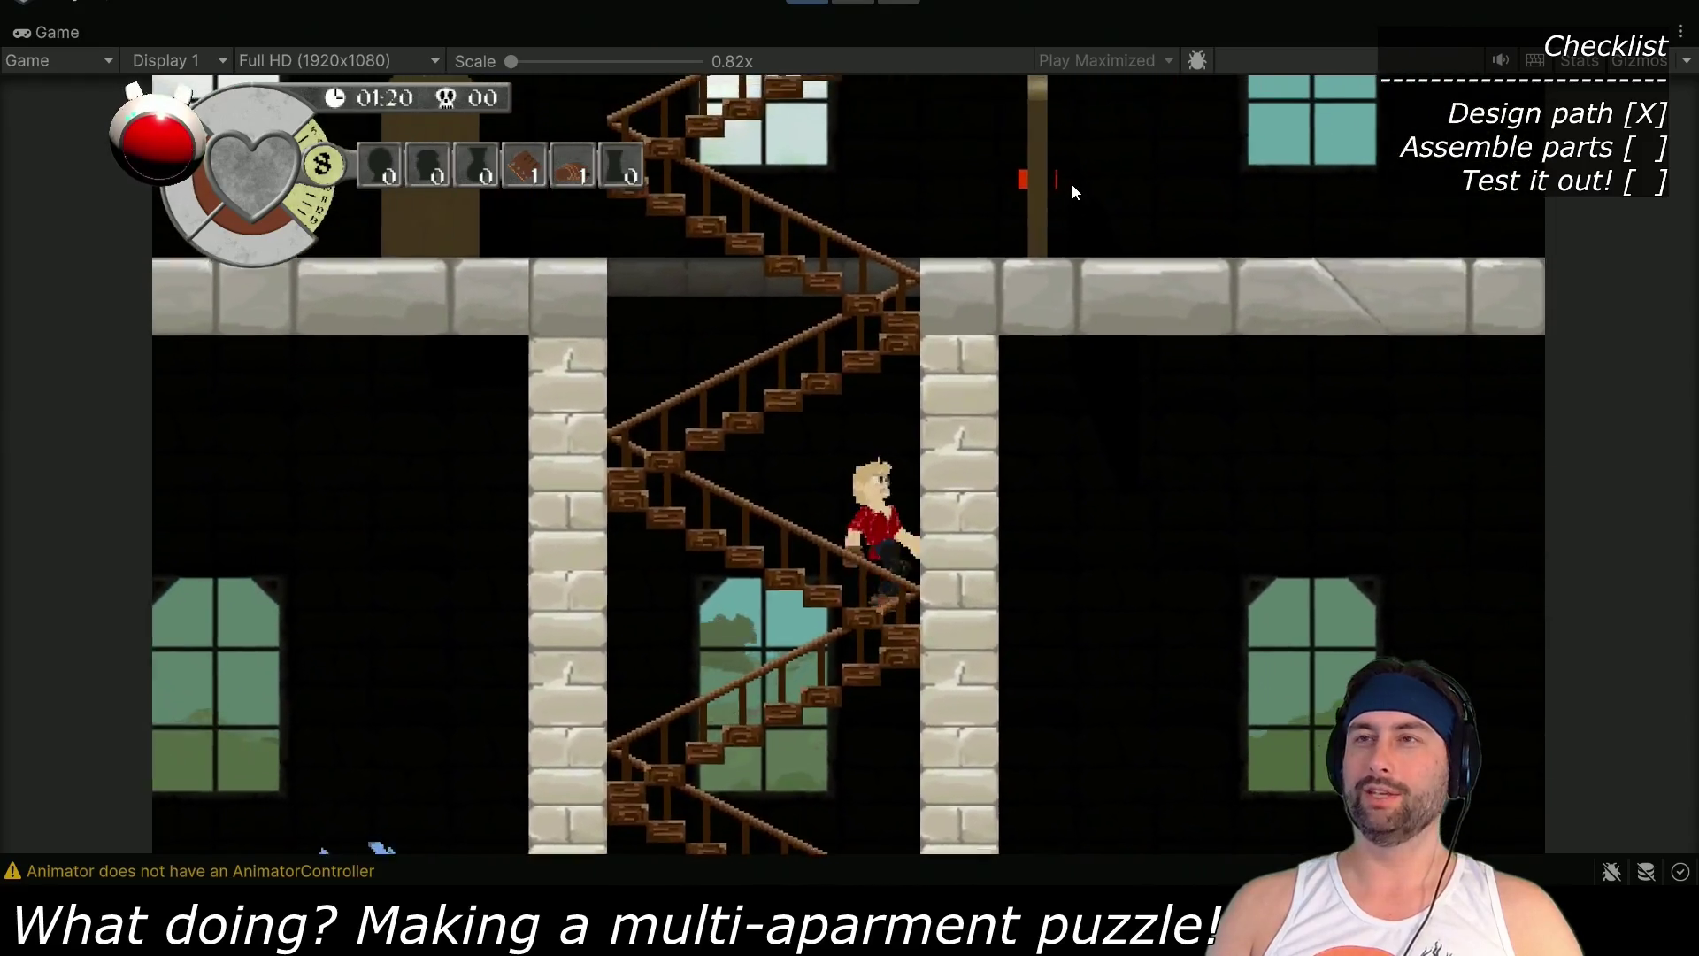
pyautogui.press('Up')
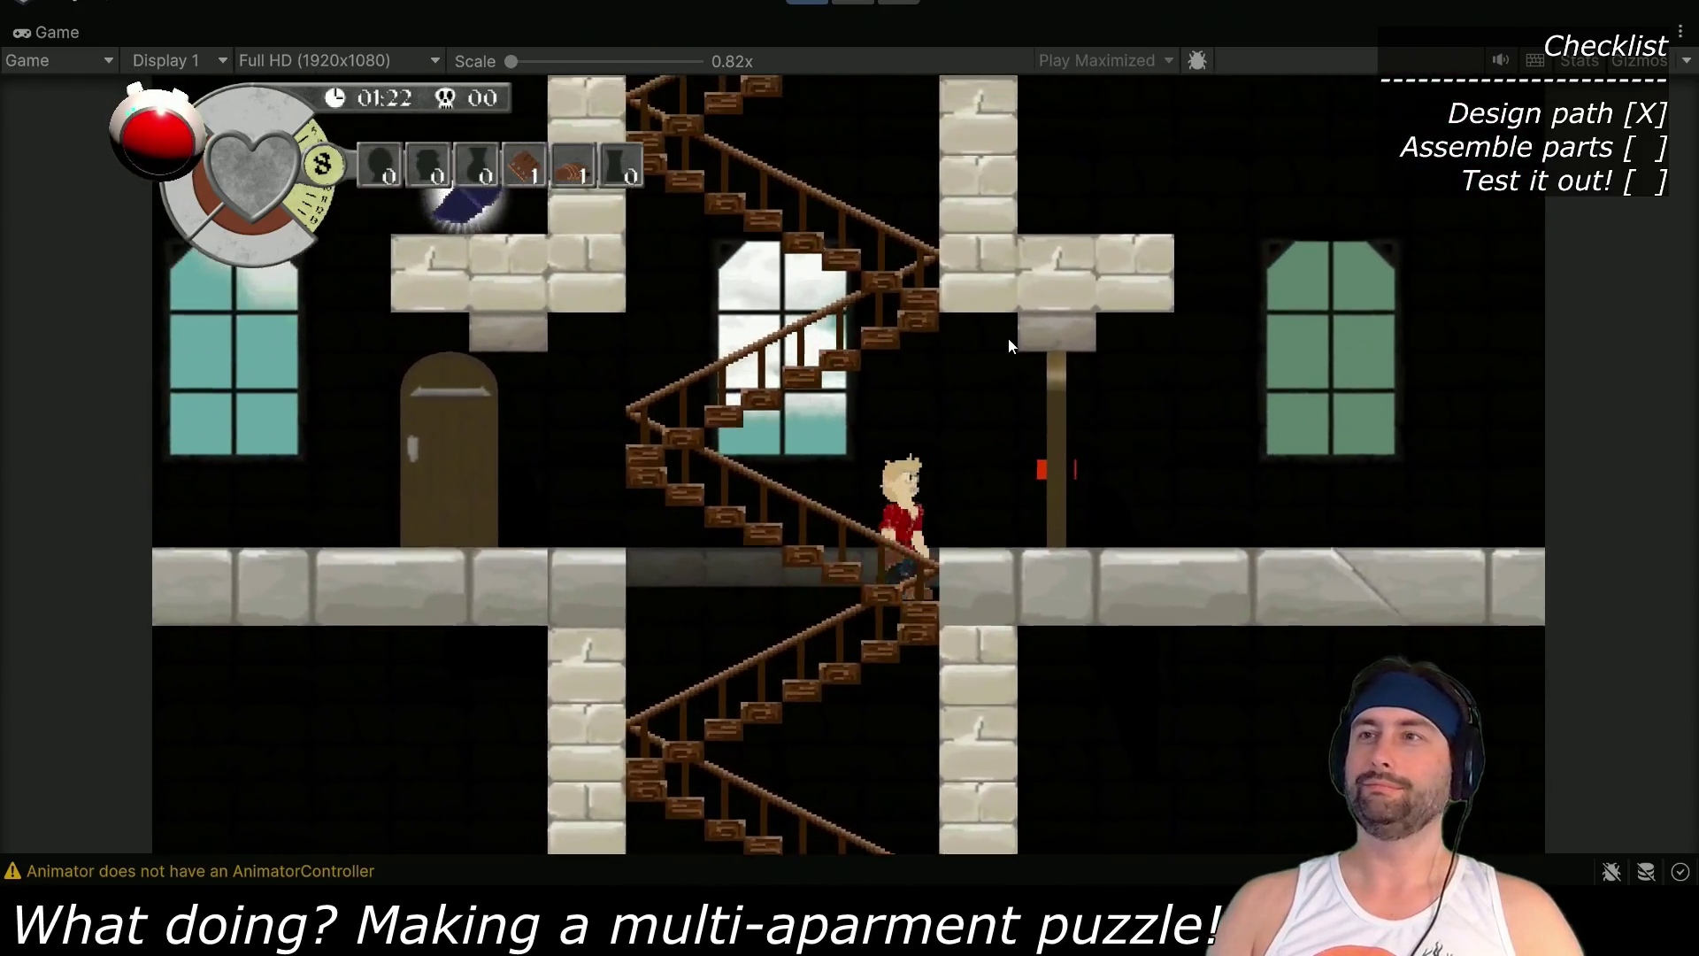
pyautogui.press('Right')
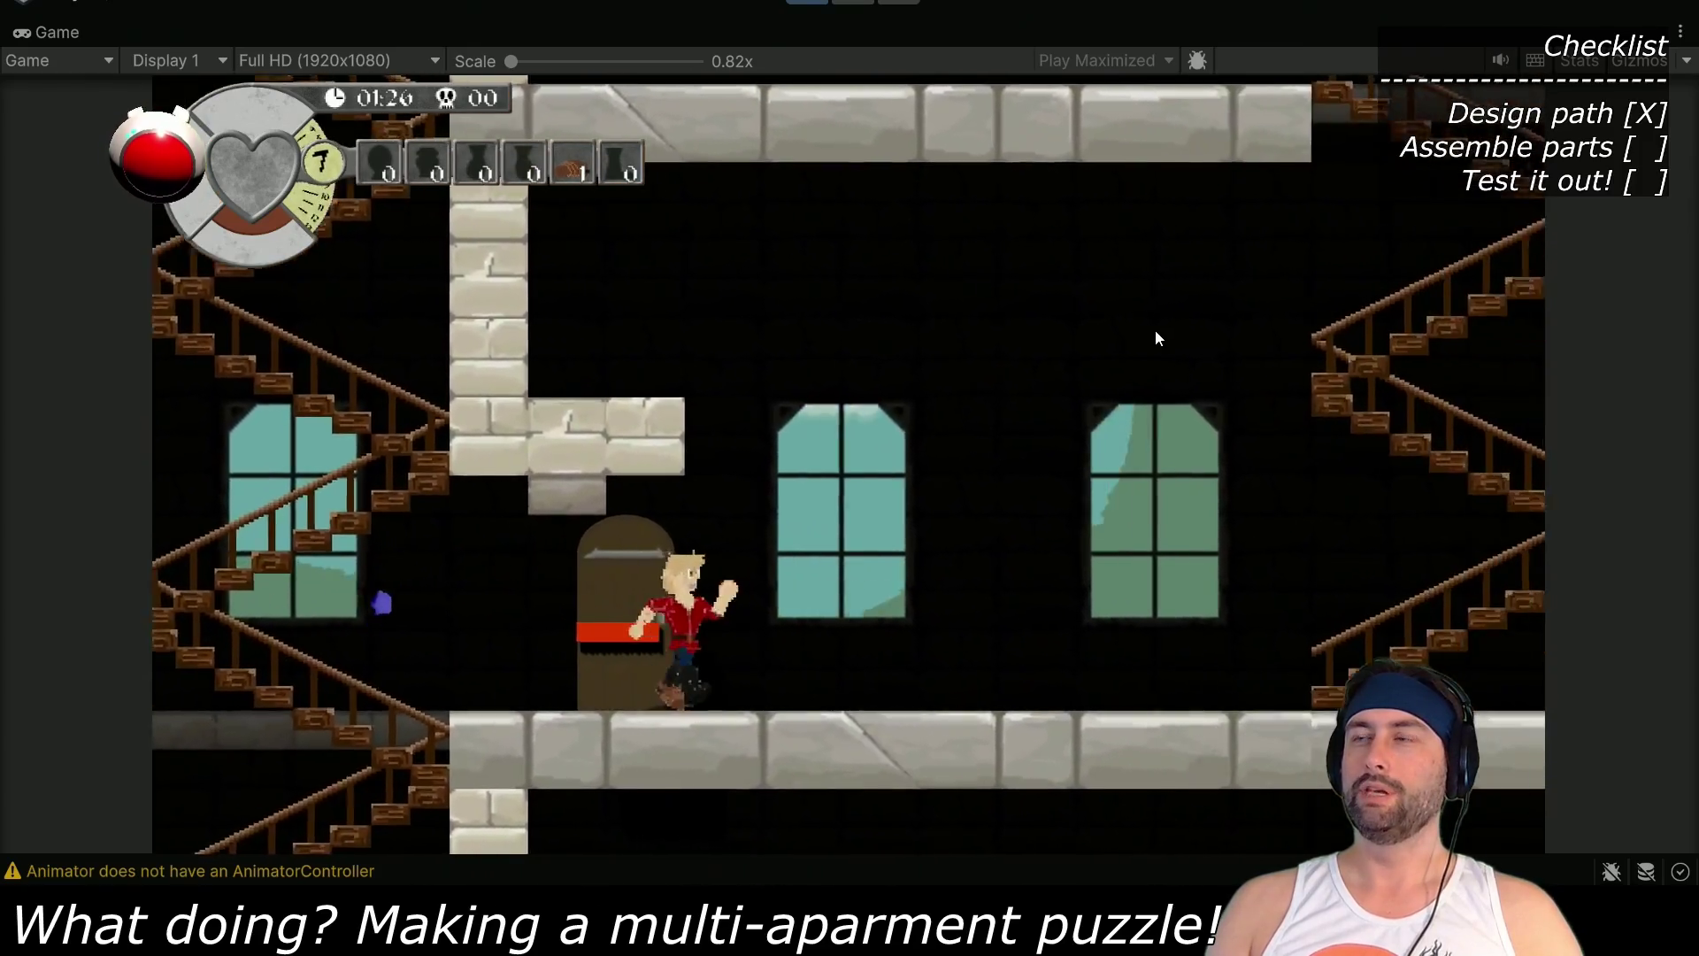
pyautogui.press('Right')
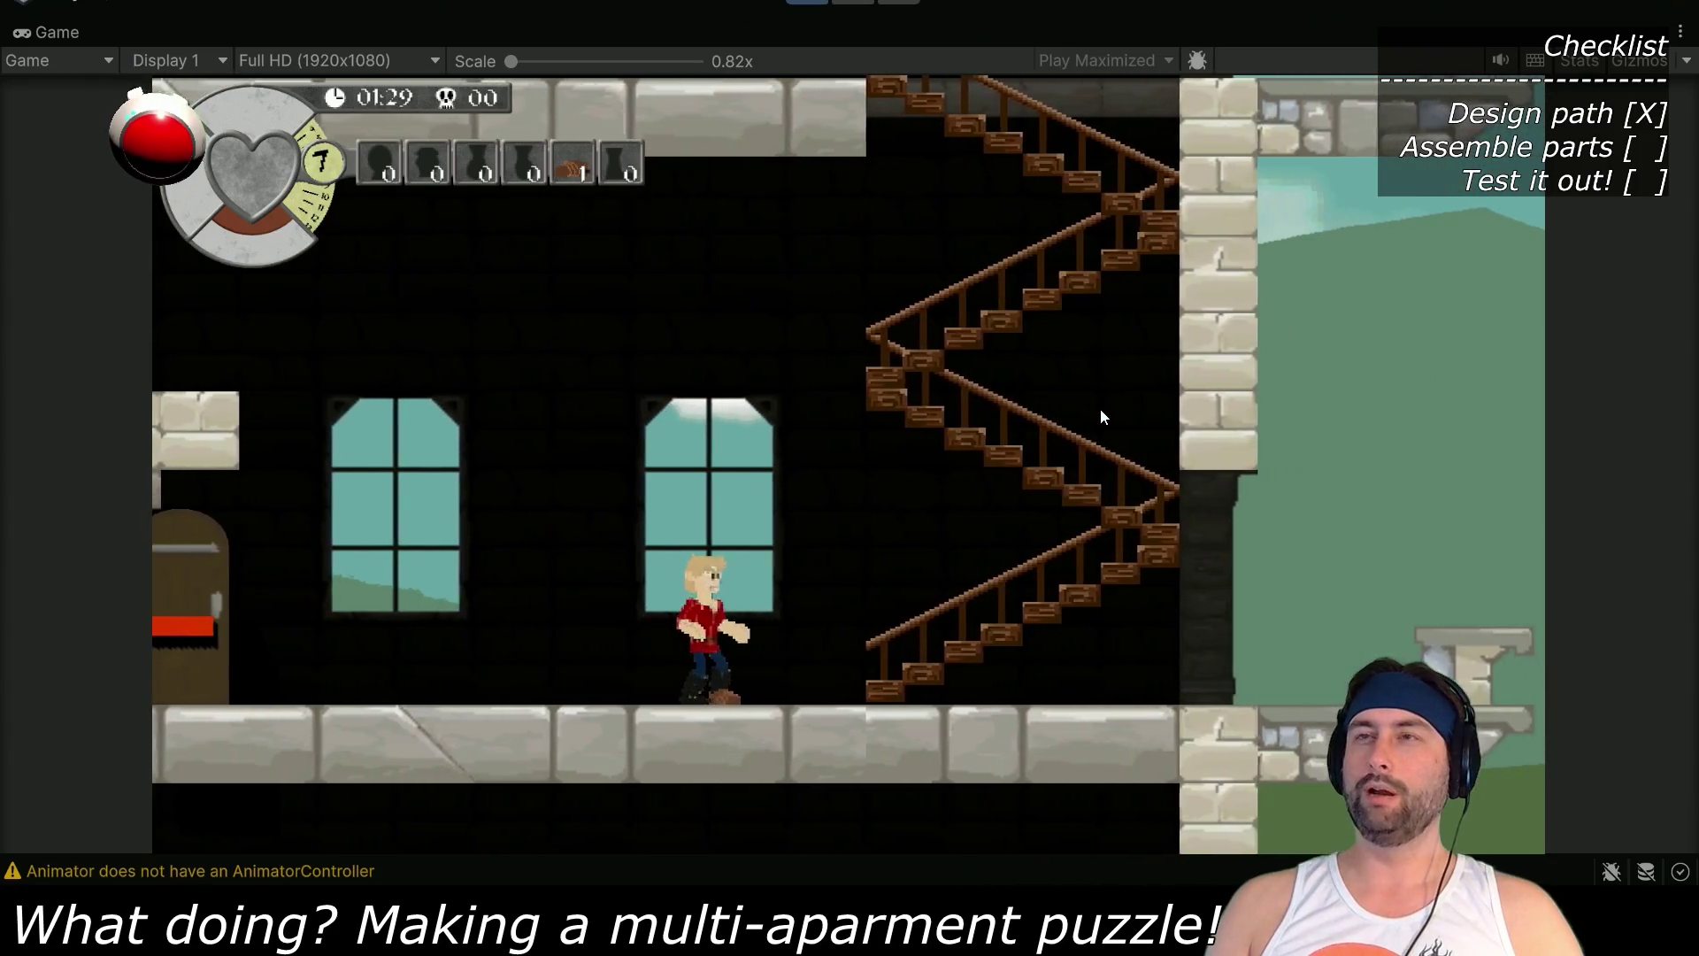
pyautogui.press('Left')
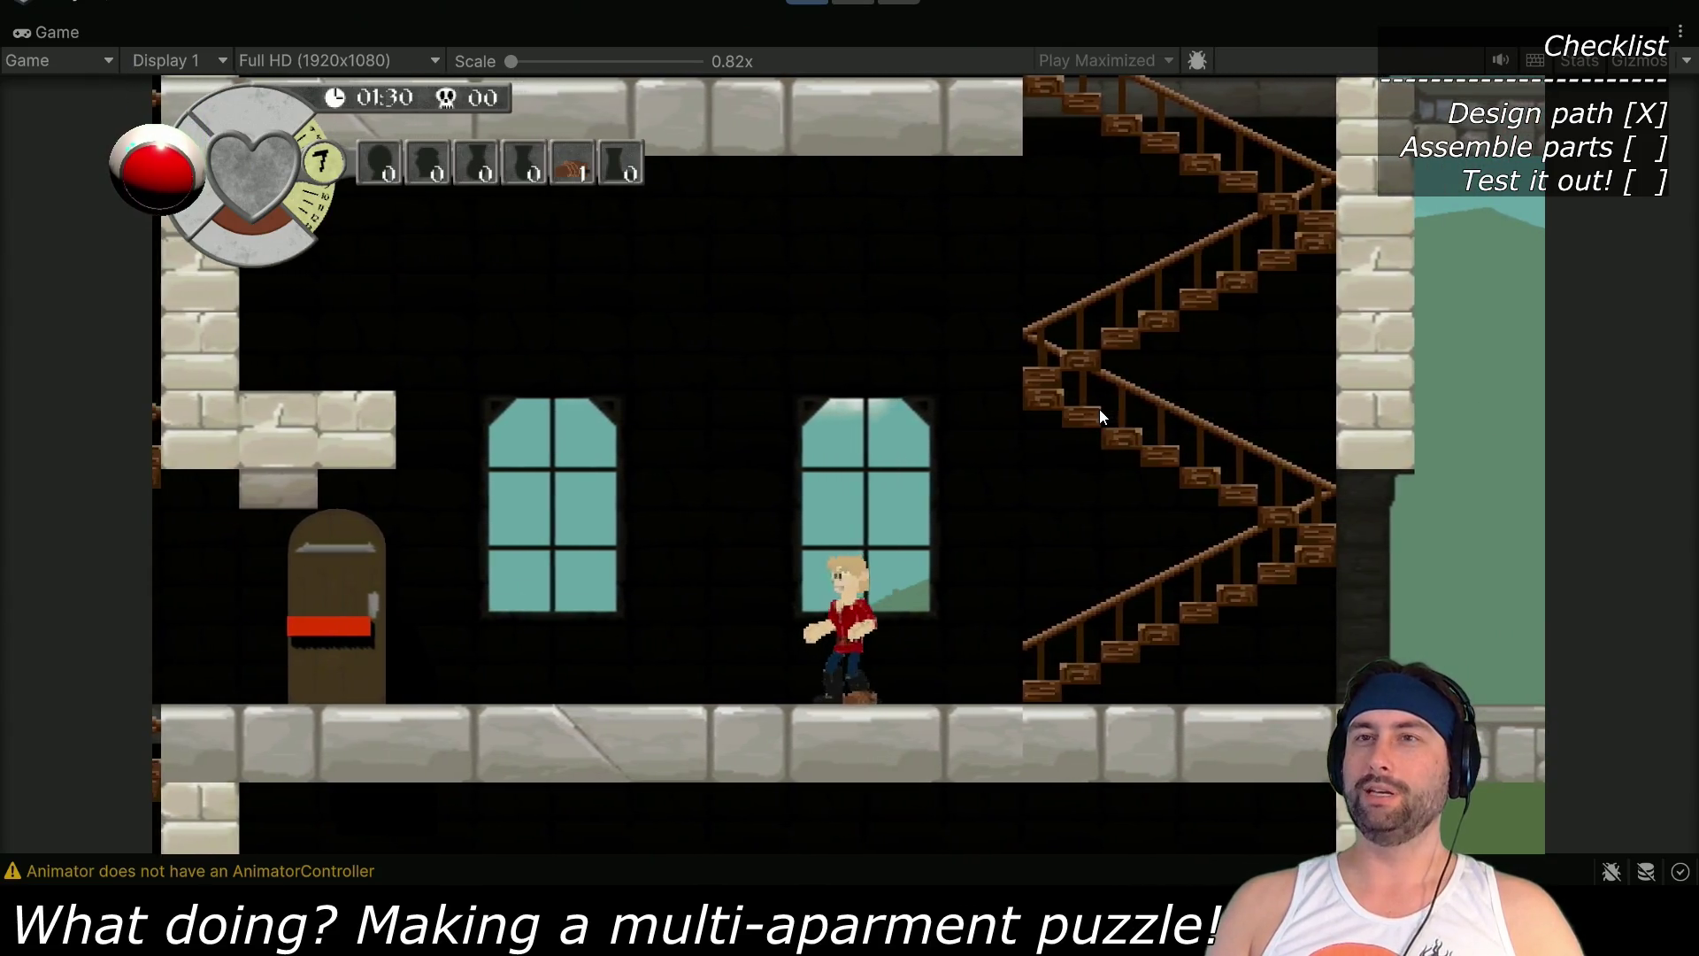
pyautogui.press('Left')
pyautogui.press('Left')
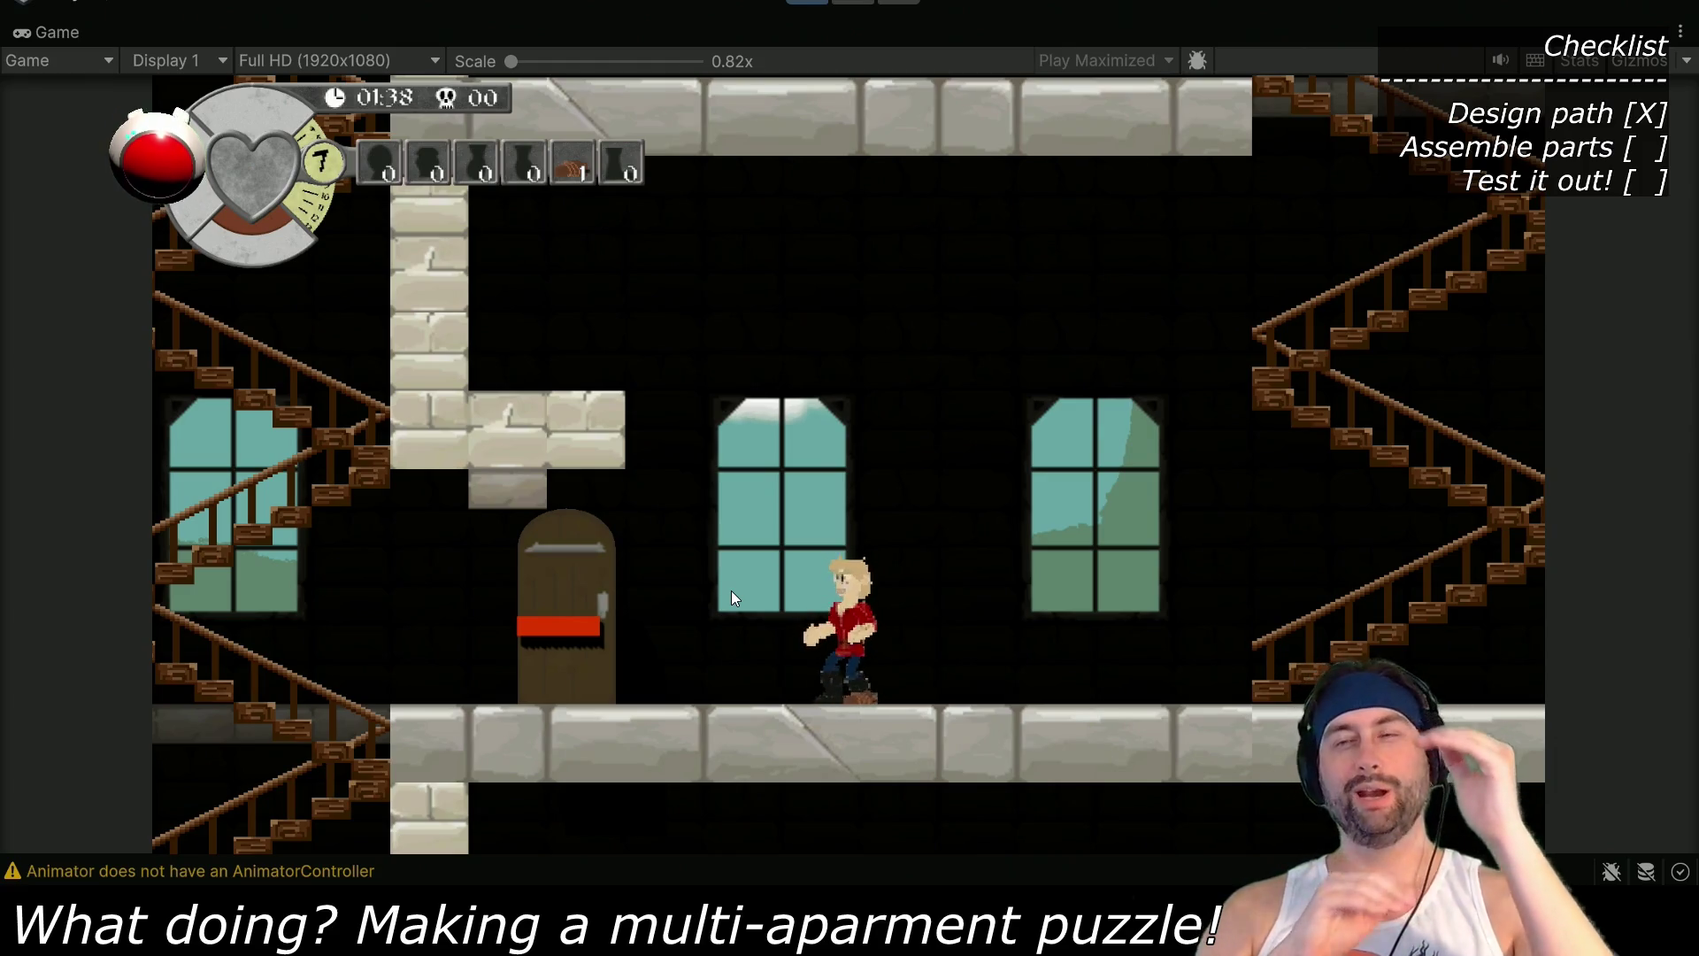
pyautogui.press('Right')
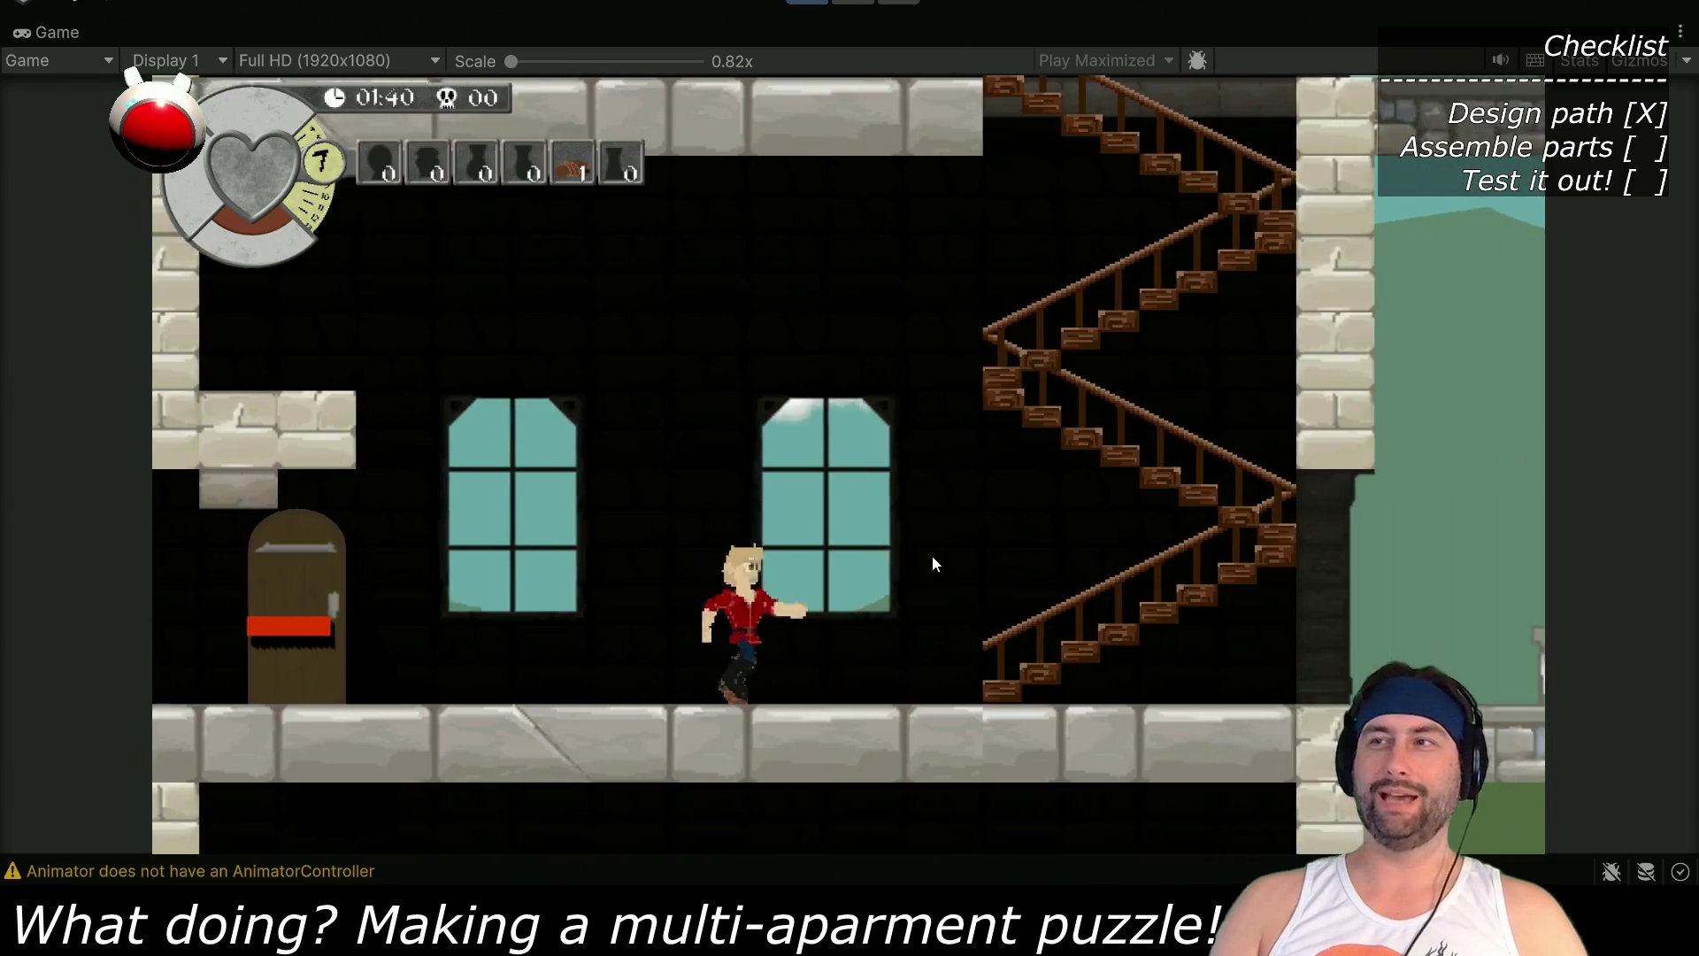
# Climb to the top landing and explore the upper floor in both directions
pyautogui.press('Up')
pyautogui.press('Up')
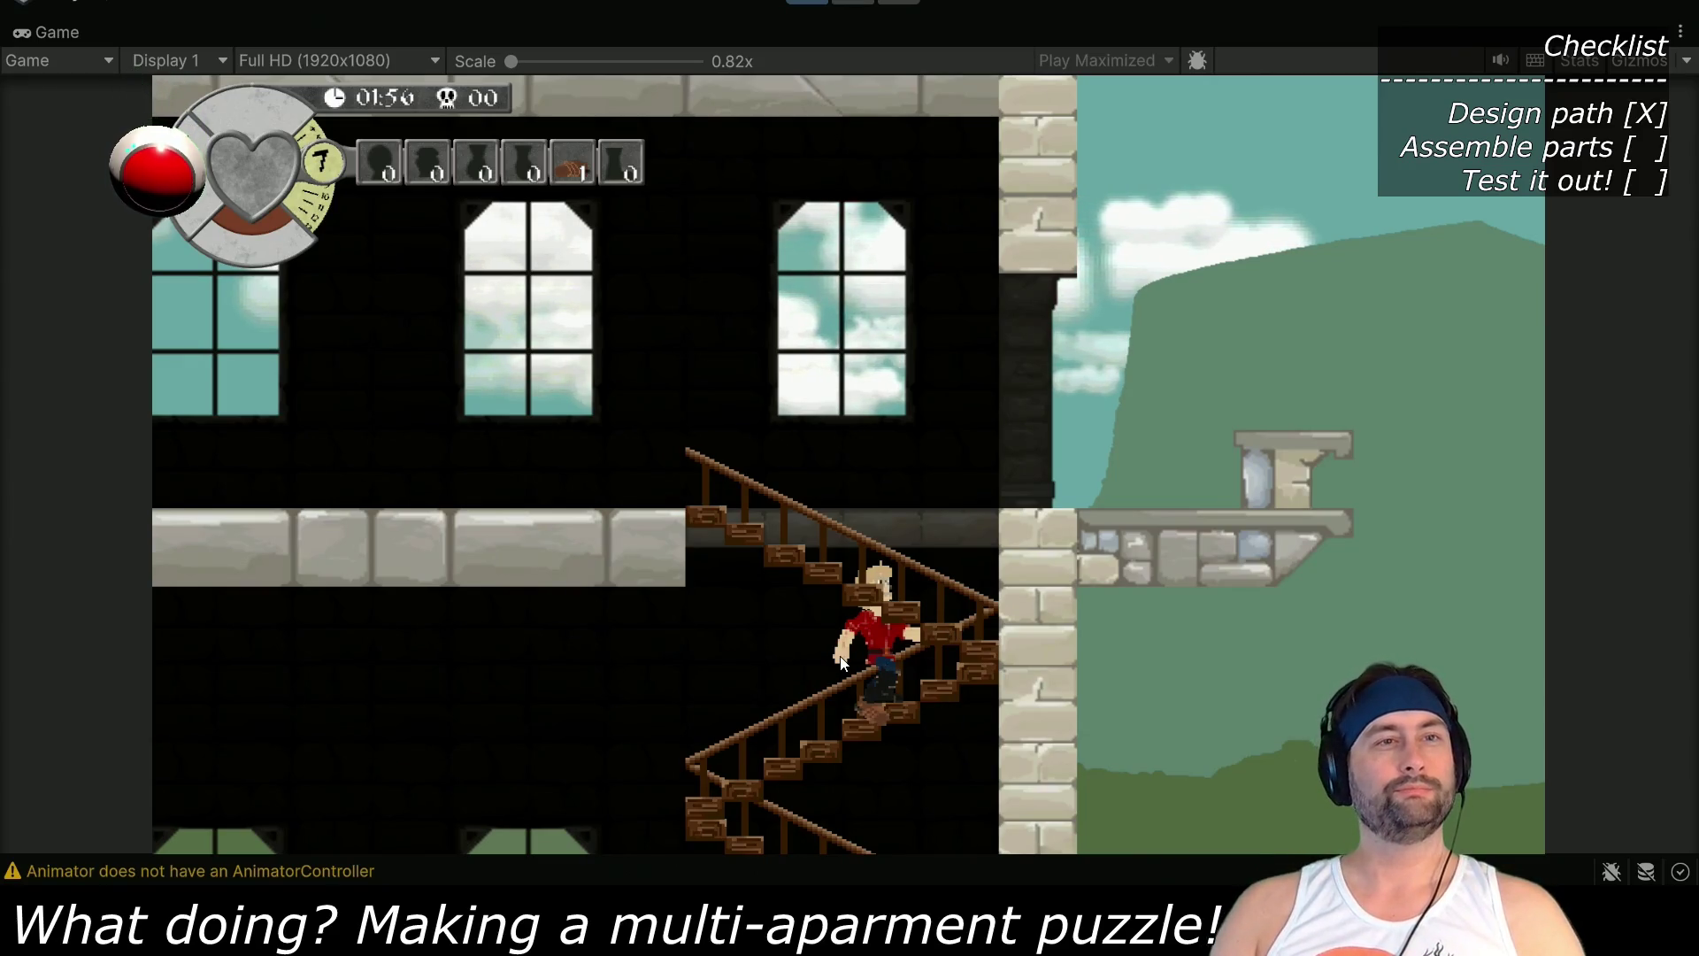
pyautogui.press('Left')
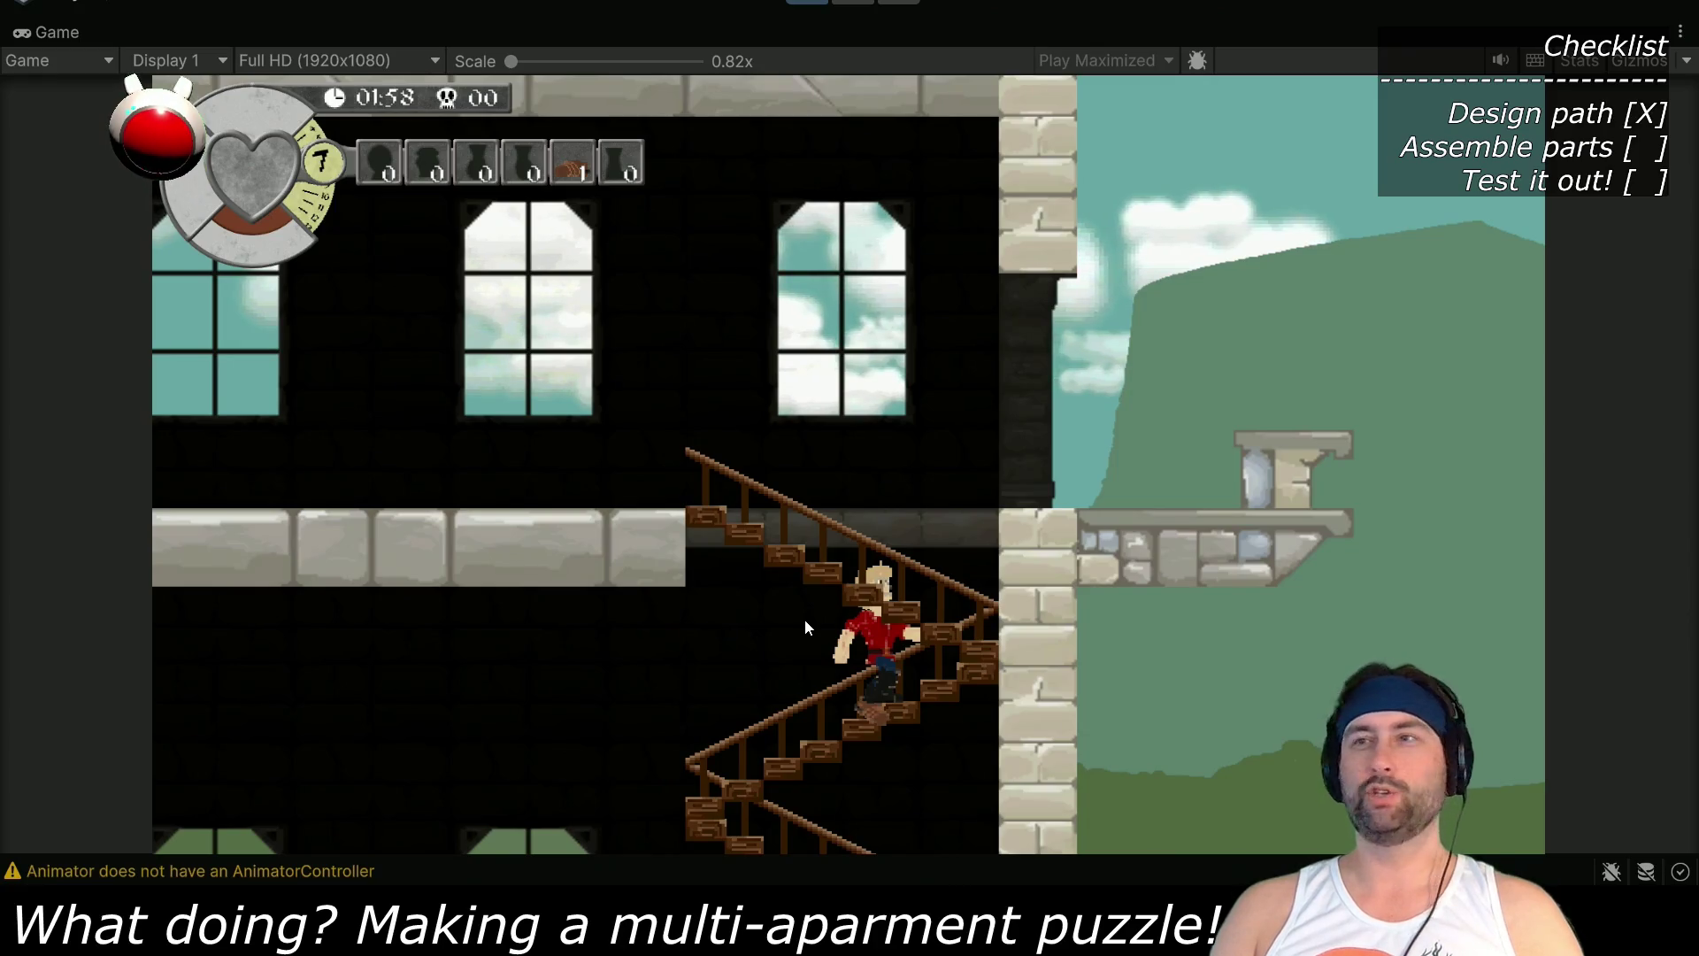
pyautogui.press('Left')
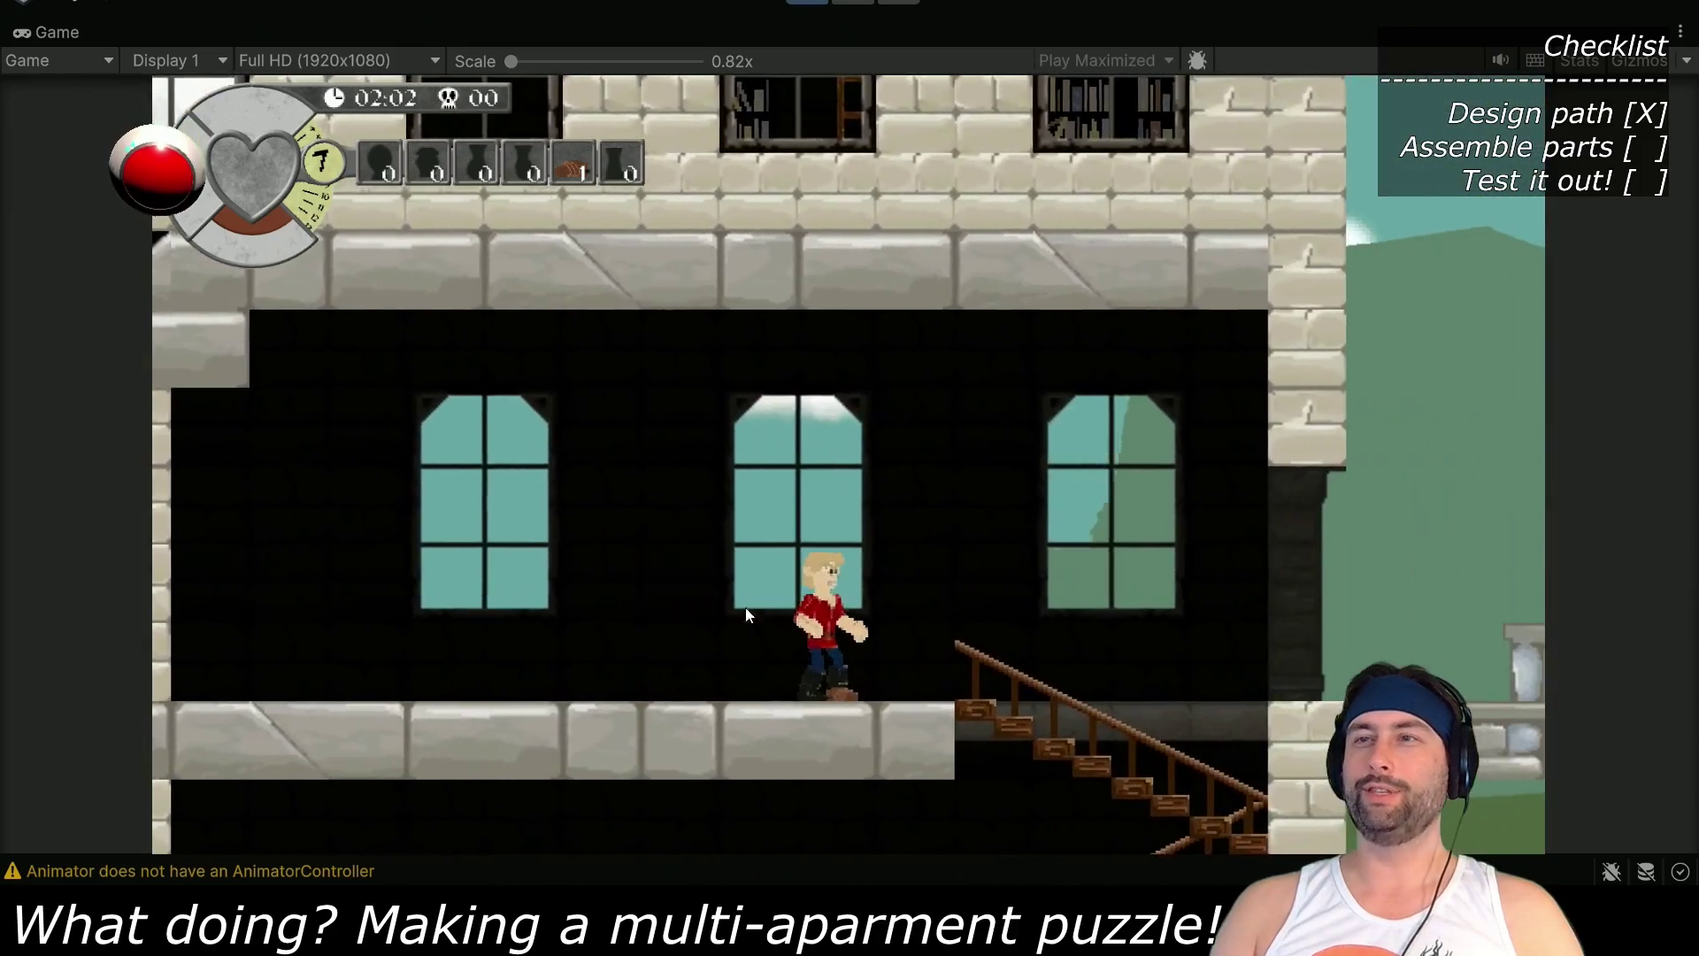
pyautogui.press('Left')
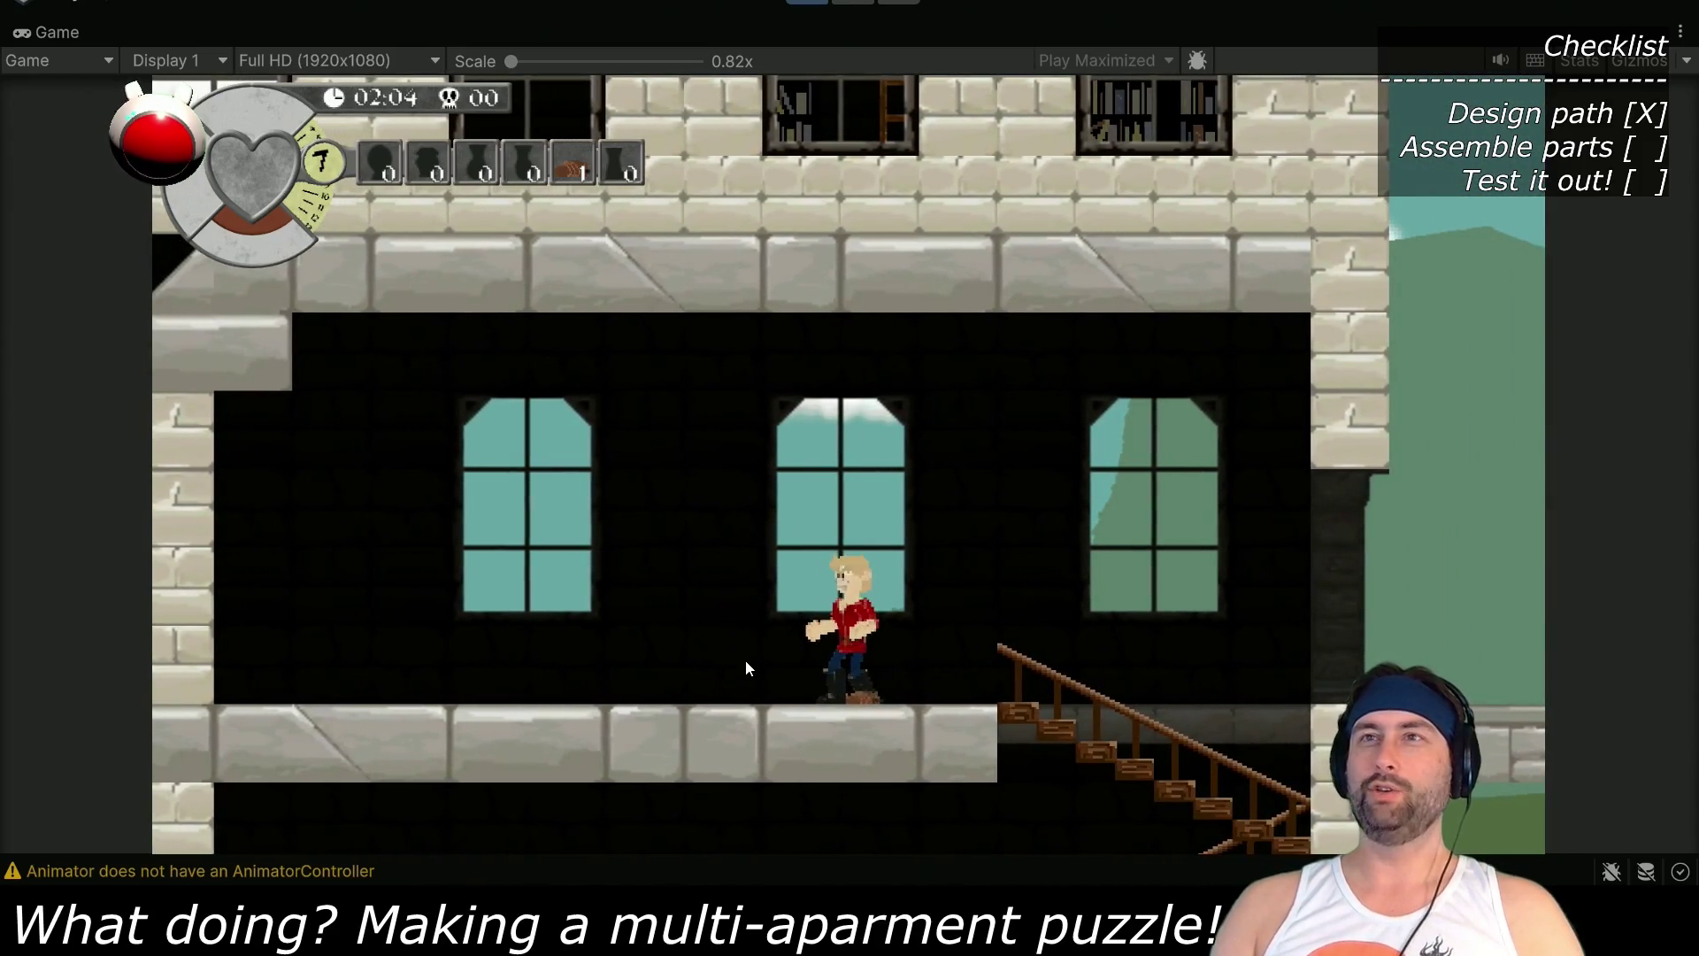
pyautogui.press('Left')
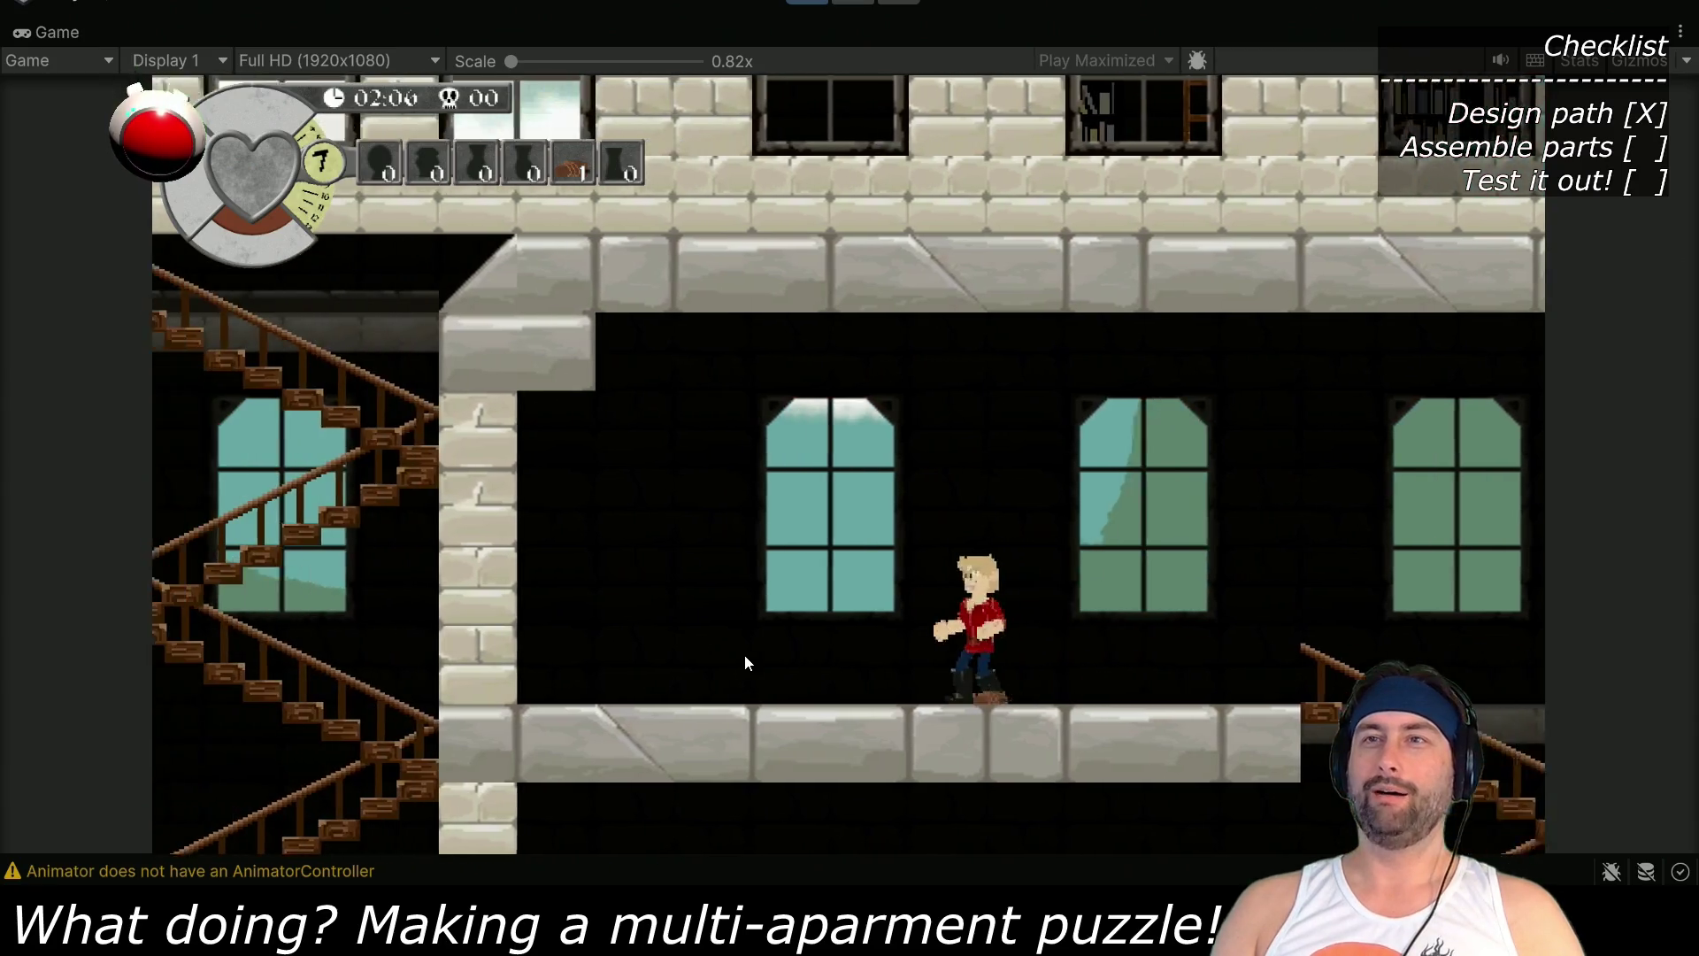
pyautogui.press('Right')
pyautogui.press('Left')
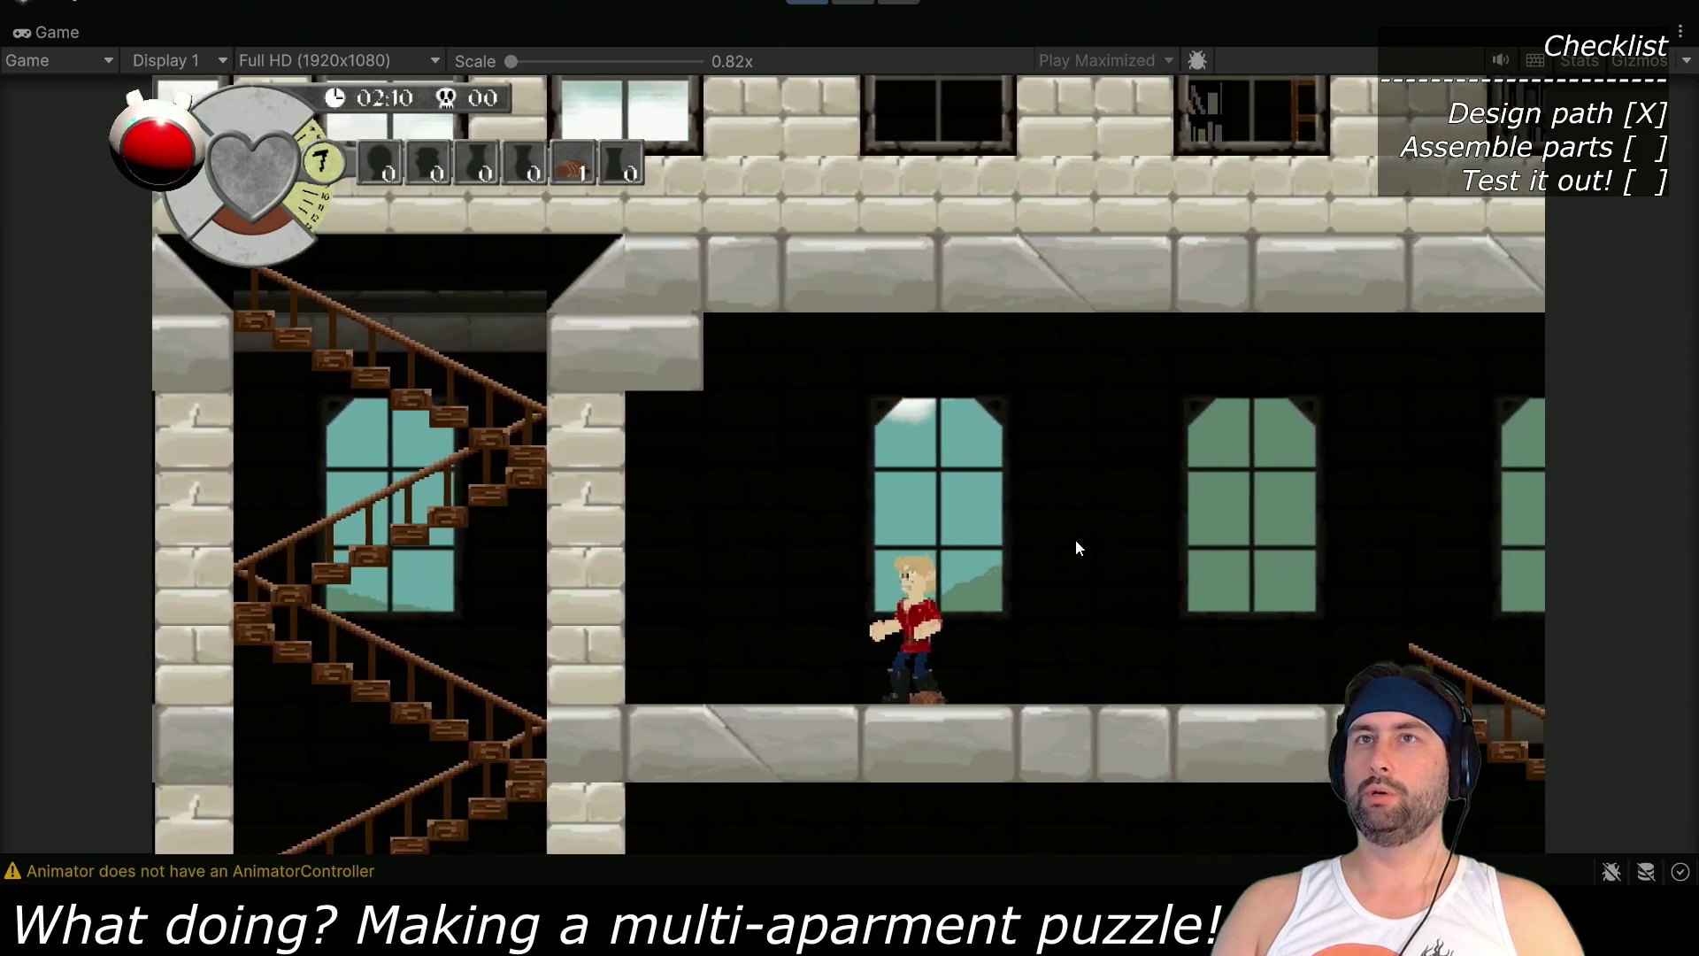
pyautogui.press('Right')
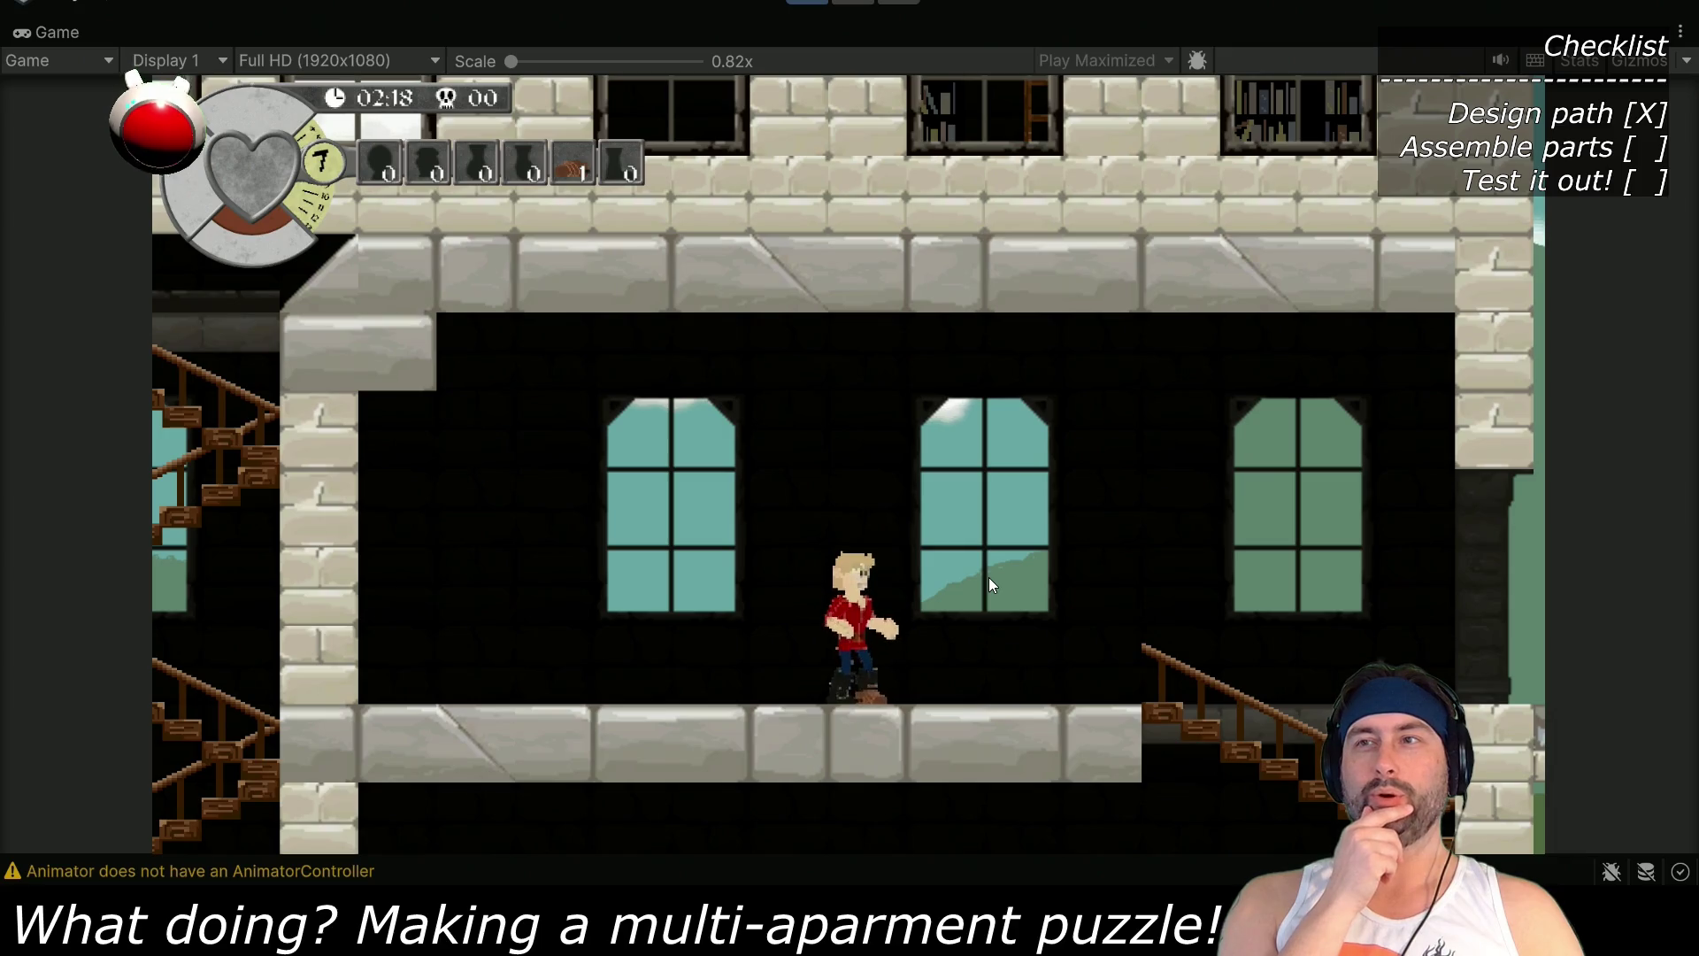
# Walk through the top-floor doorway and back, then stop Play mode with Ctrl+P
pyautogui.press('Left')
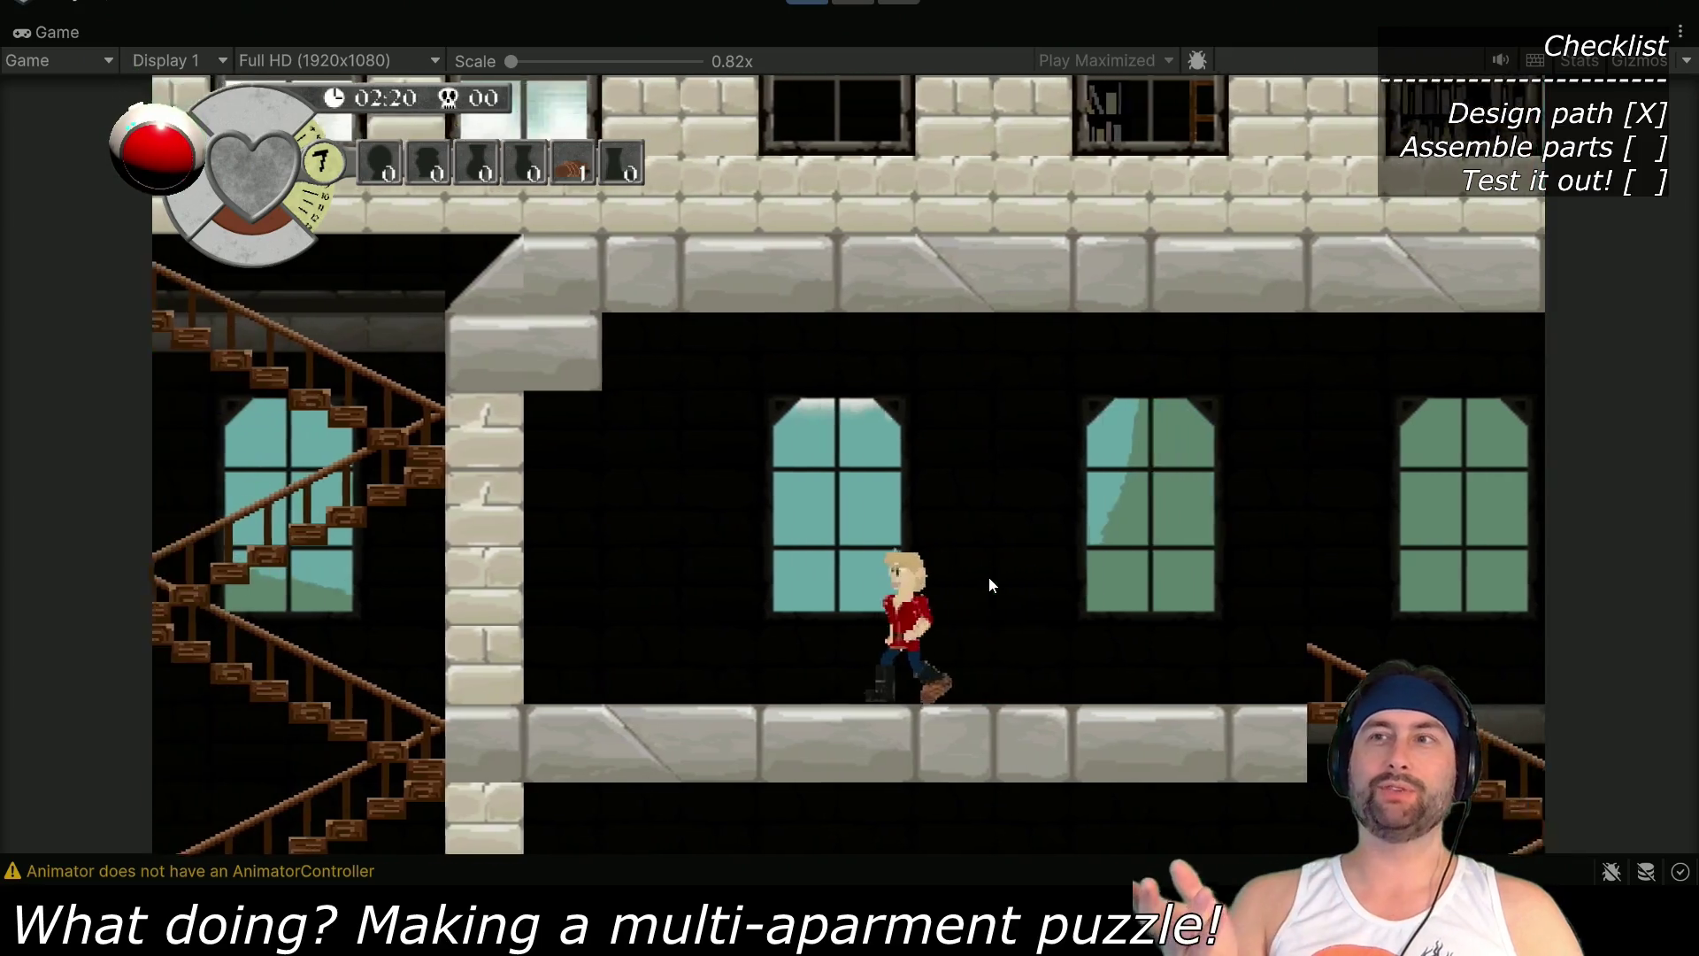
pyautogui.press('Left')
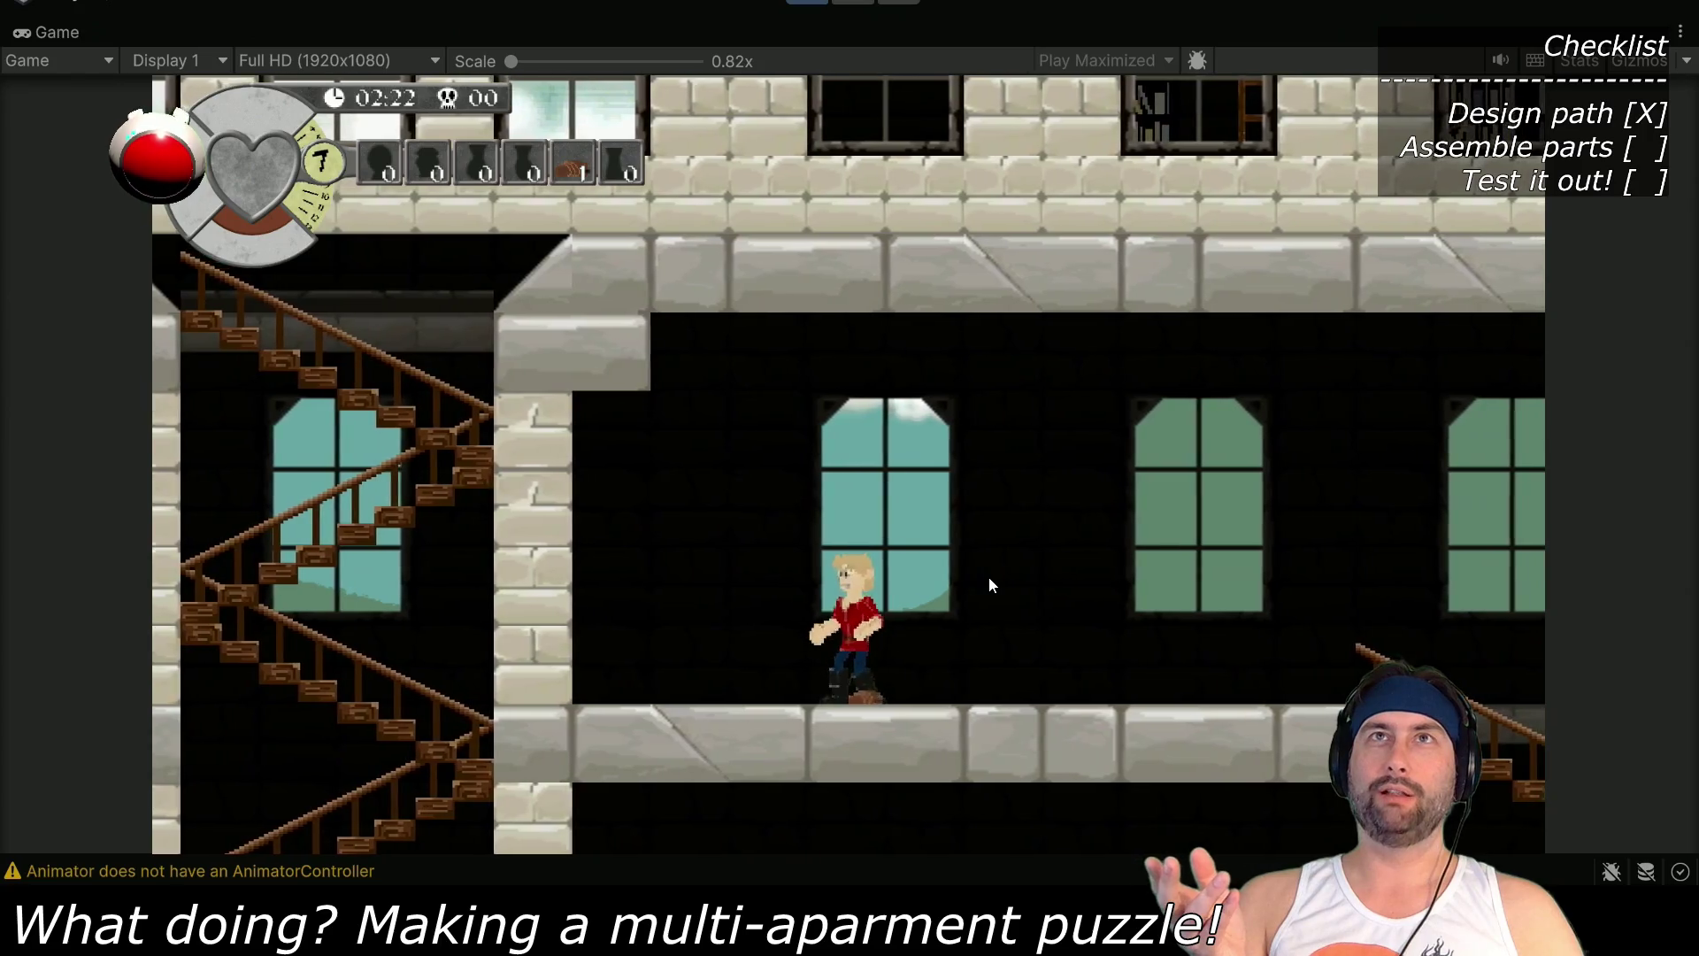
pyautogui.press('Left')
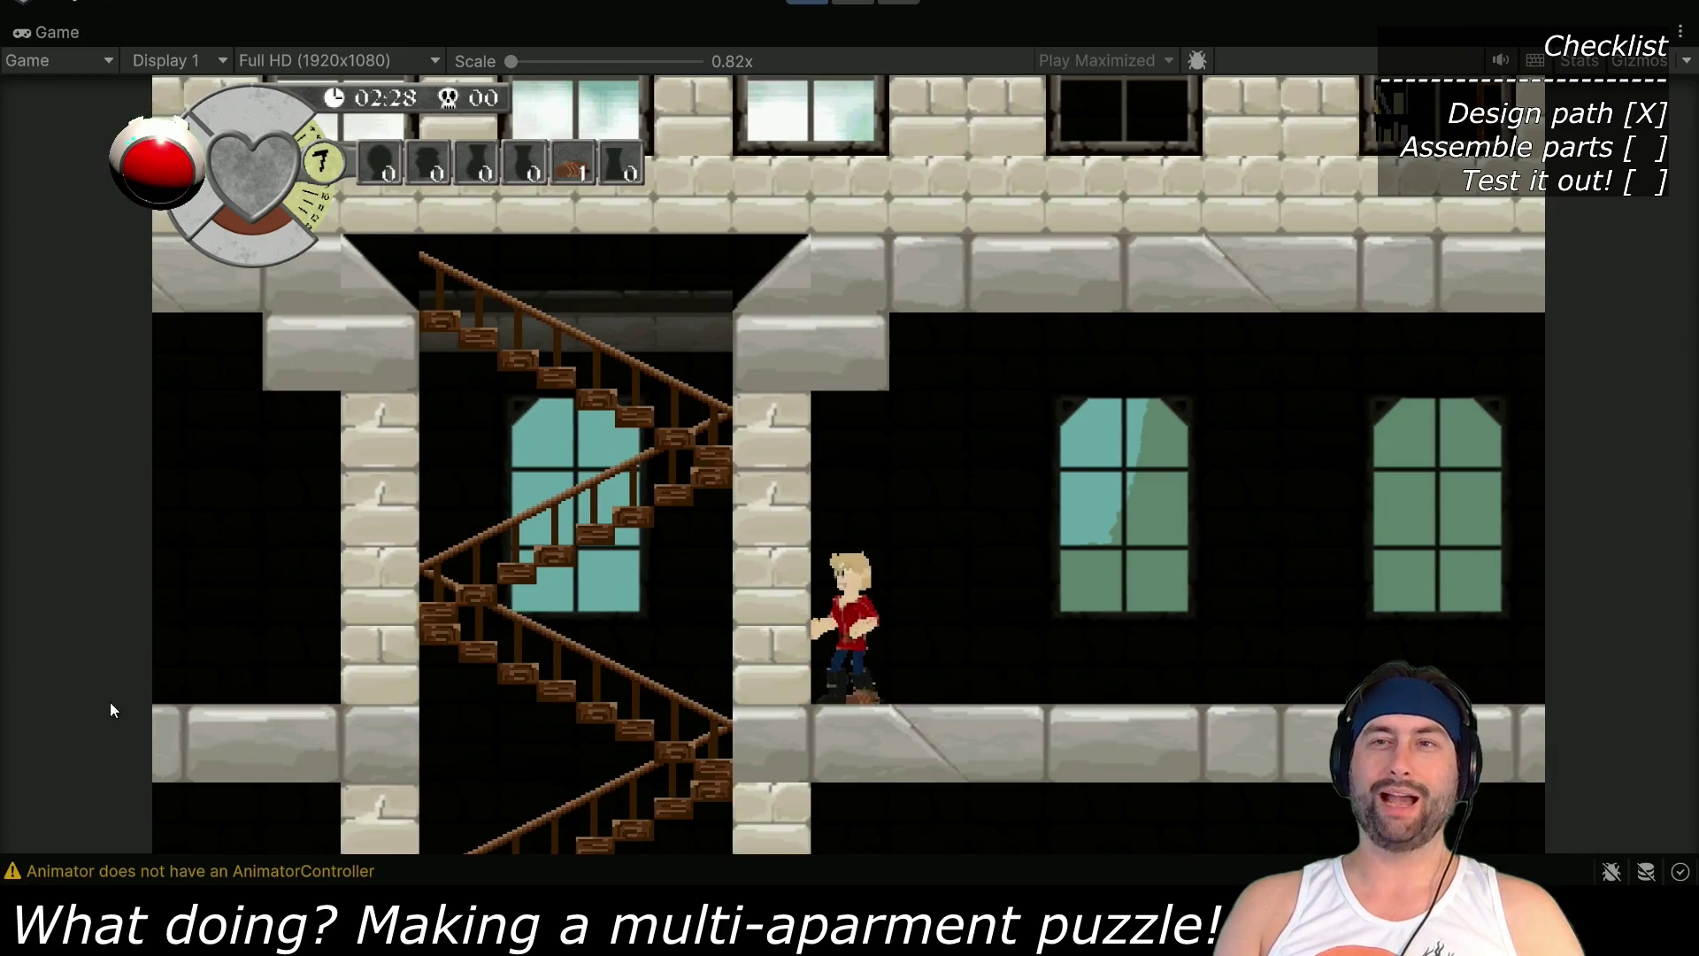
pyautogui.press('Right')
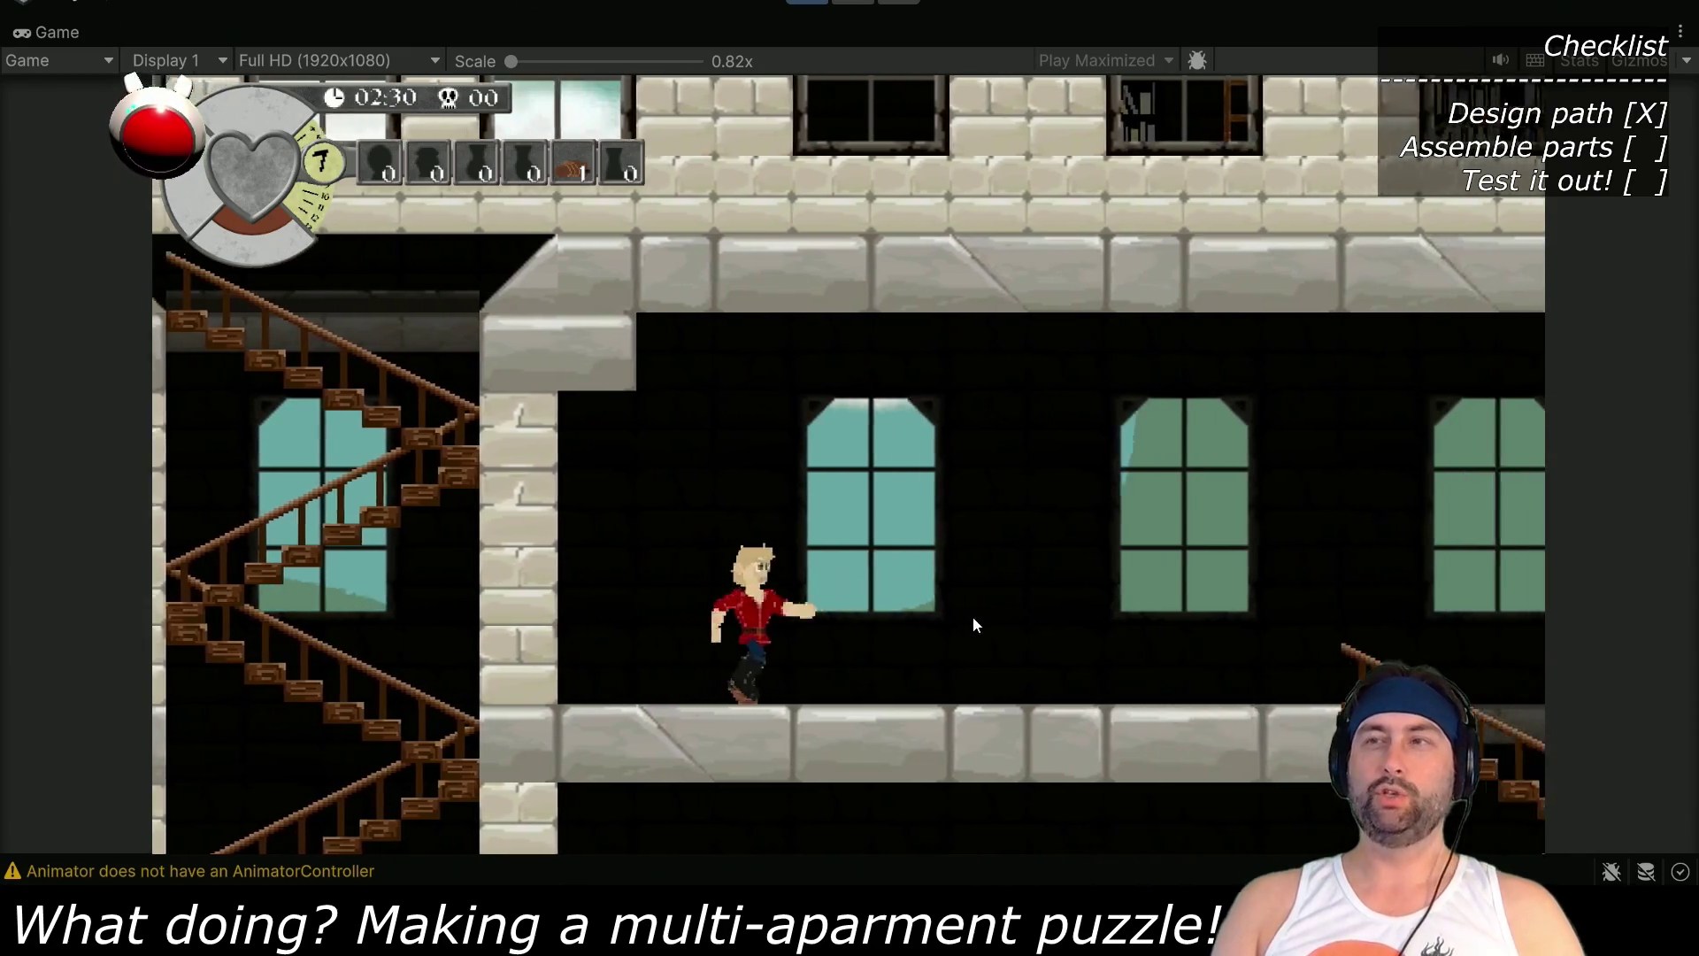
pyautogui.press('Right')
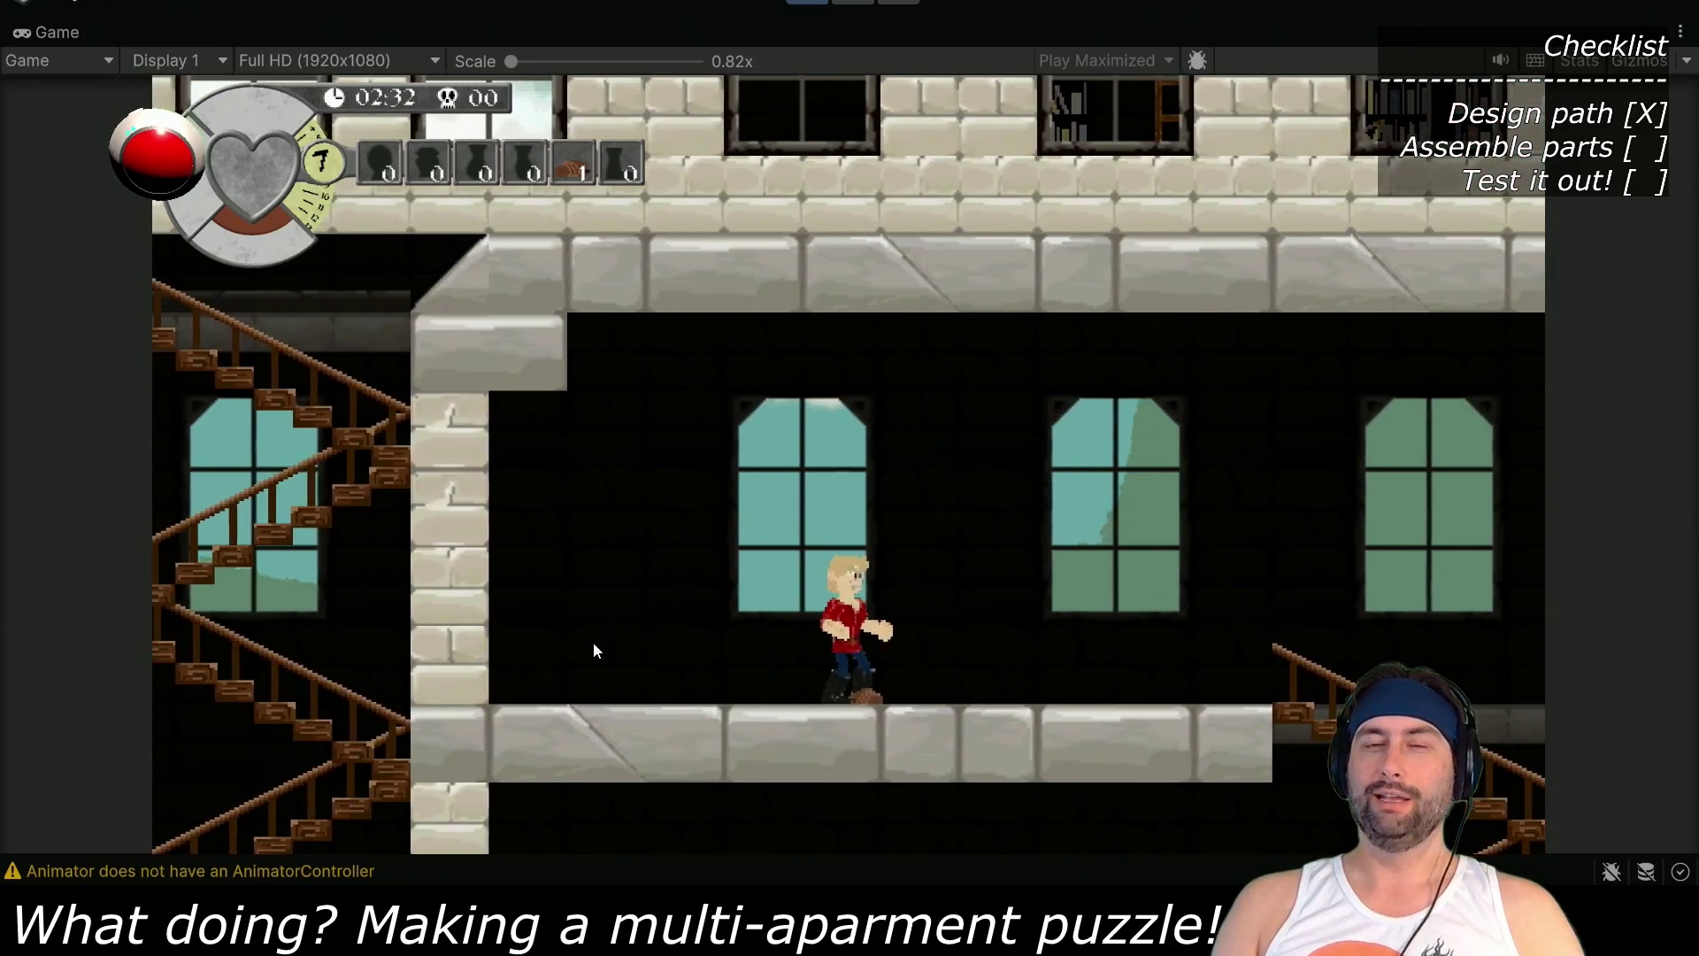
pyautogui.press('Right')
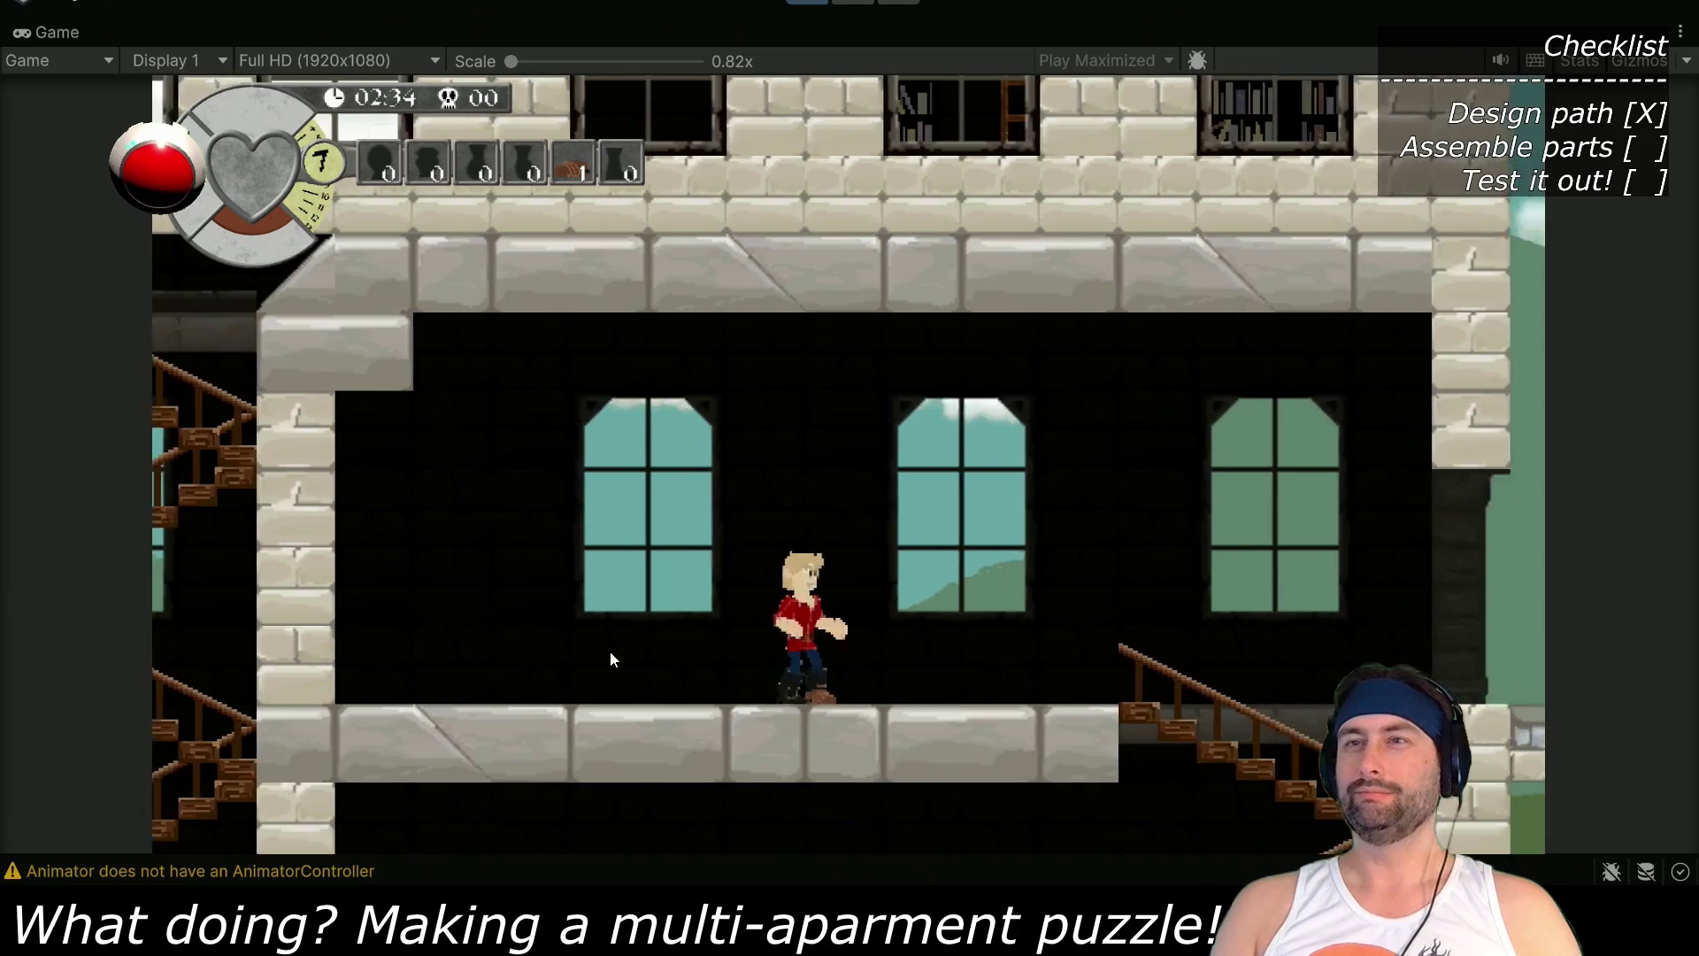
pyautogui.press('Left')
pyautogui.hotkey('ctrl', 'p')
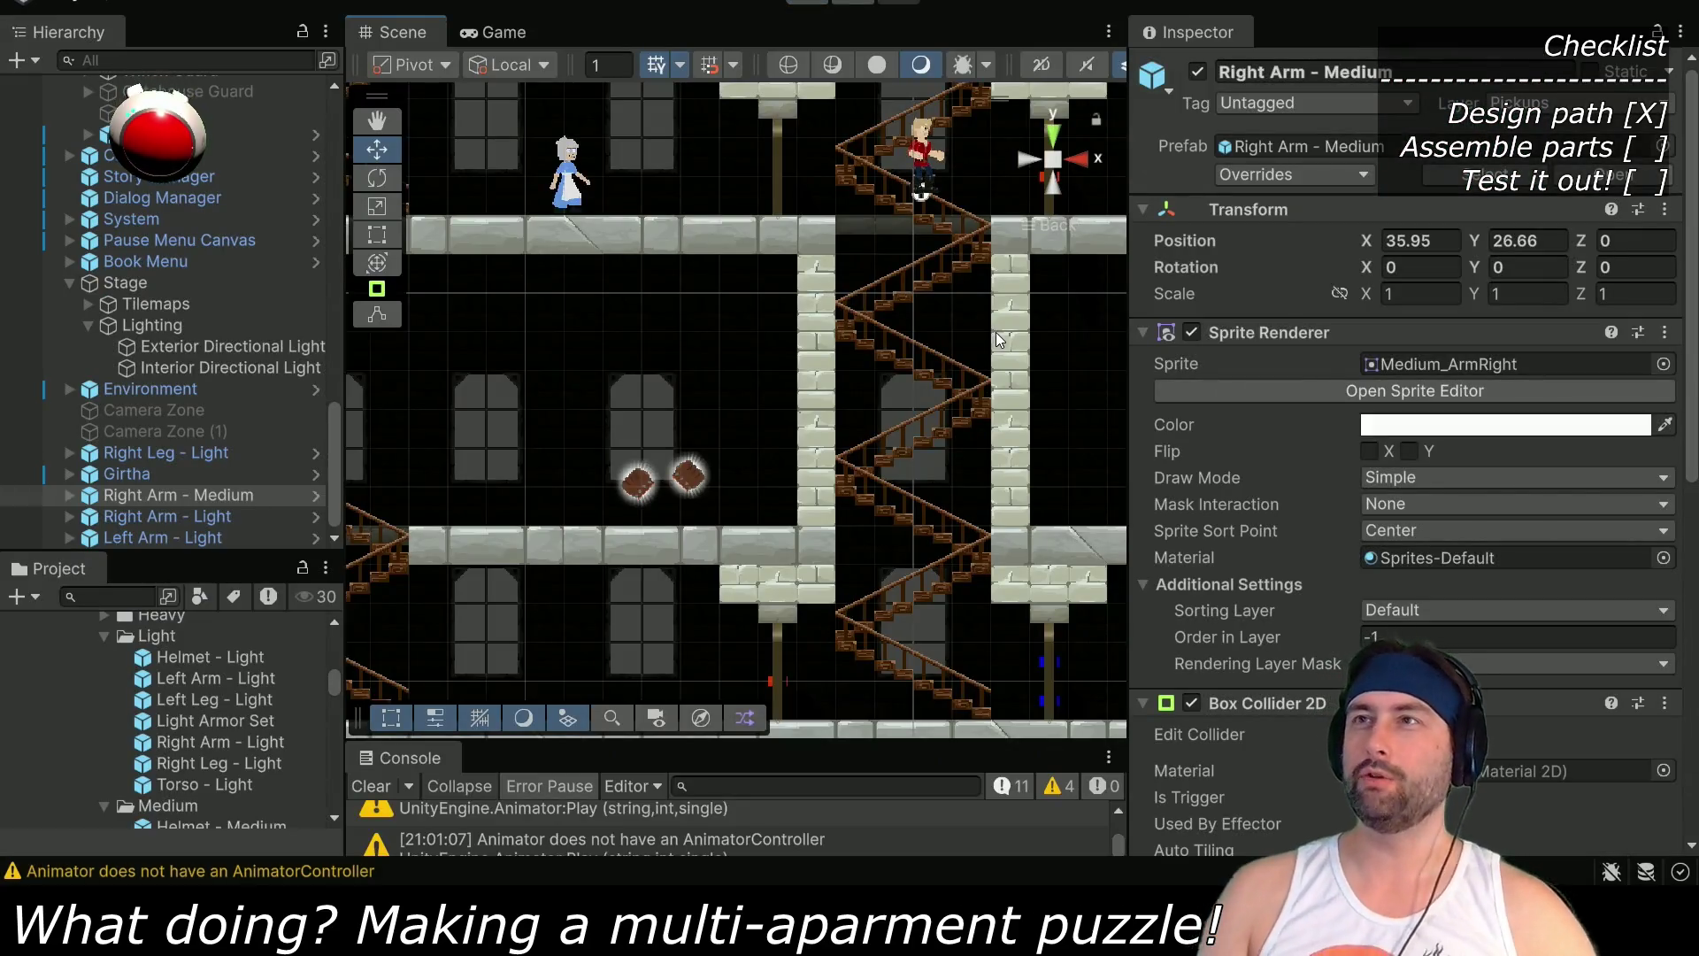
pyautogui.moveTo(998, 339); pyautogui.dragTo(819, 430)
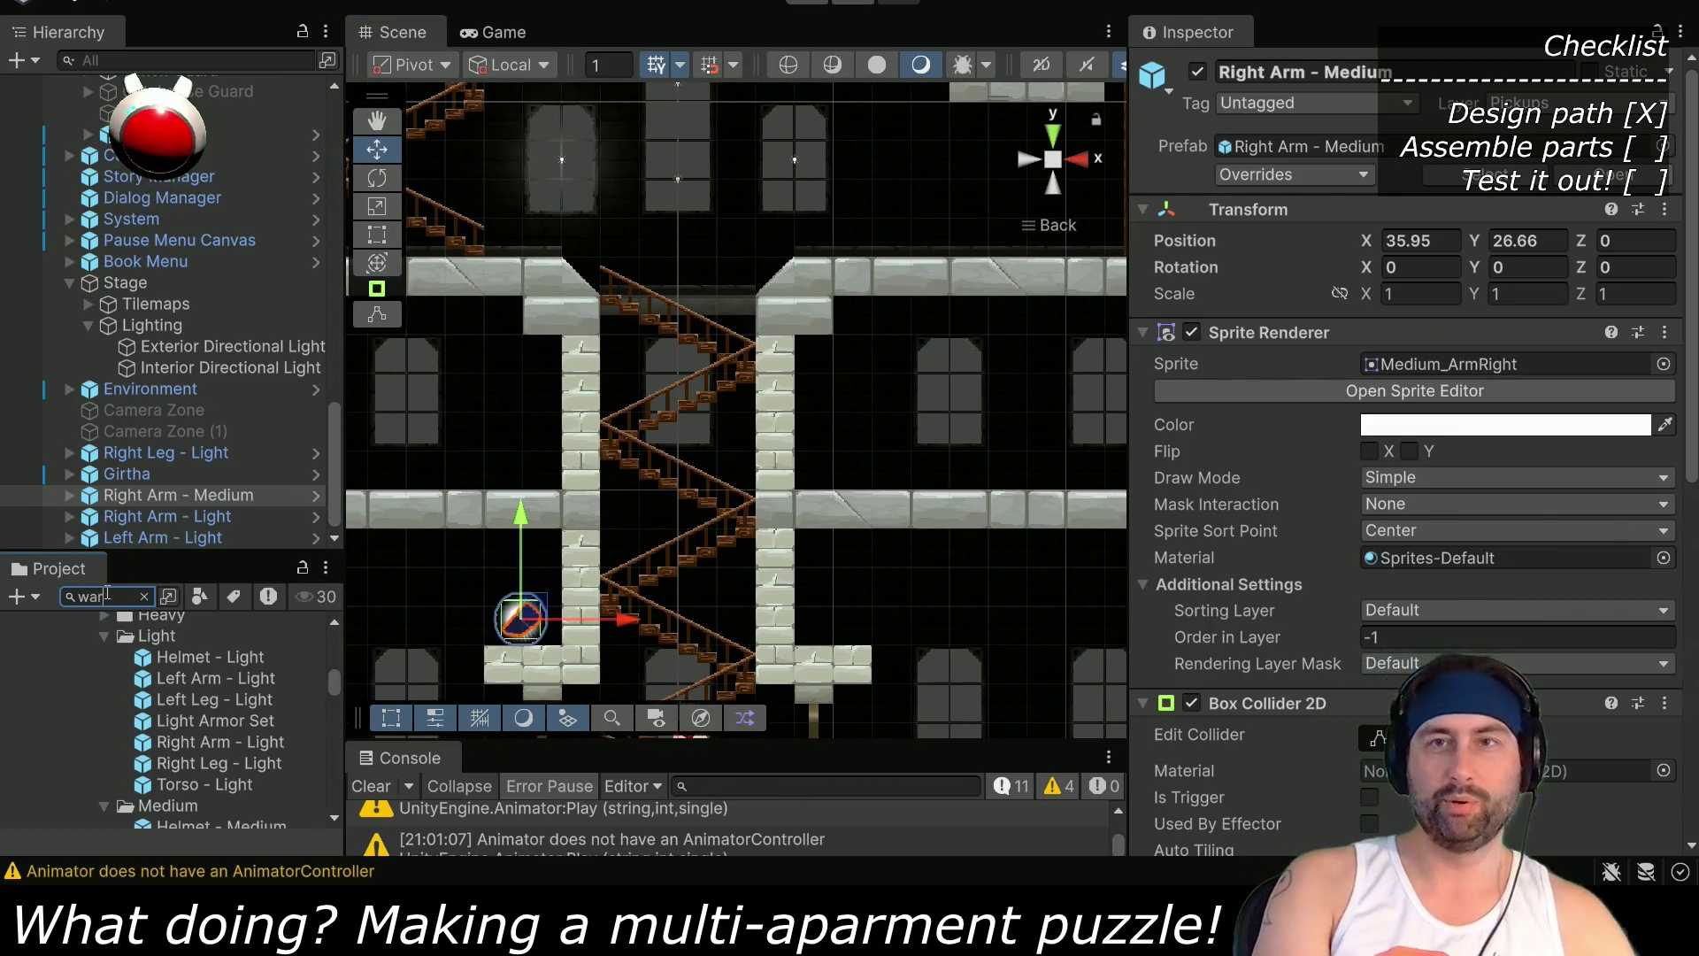
# Drop the Warp Door prefab into the upper-right room at X 45, Y 30, then bring the web browser forward
pyautogui.write('p')
pyautogui.click(79, 692)
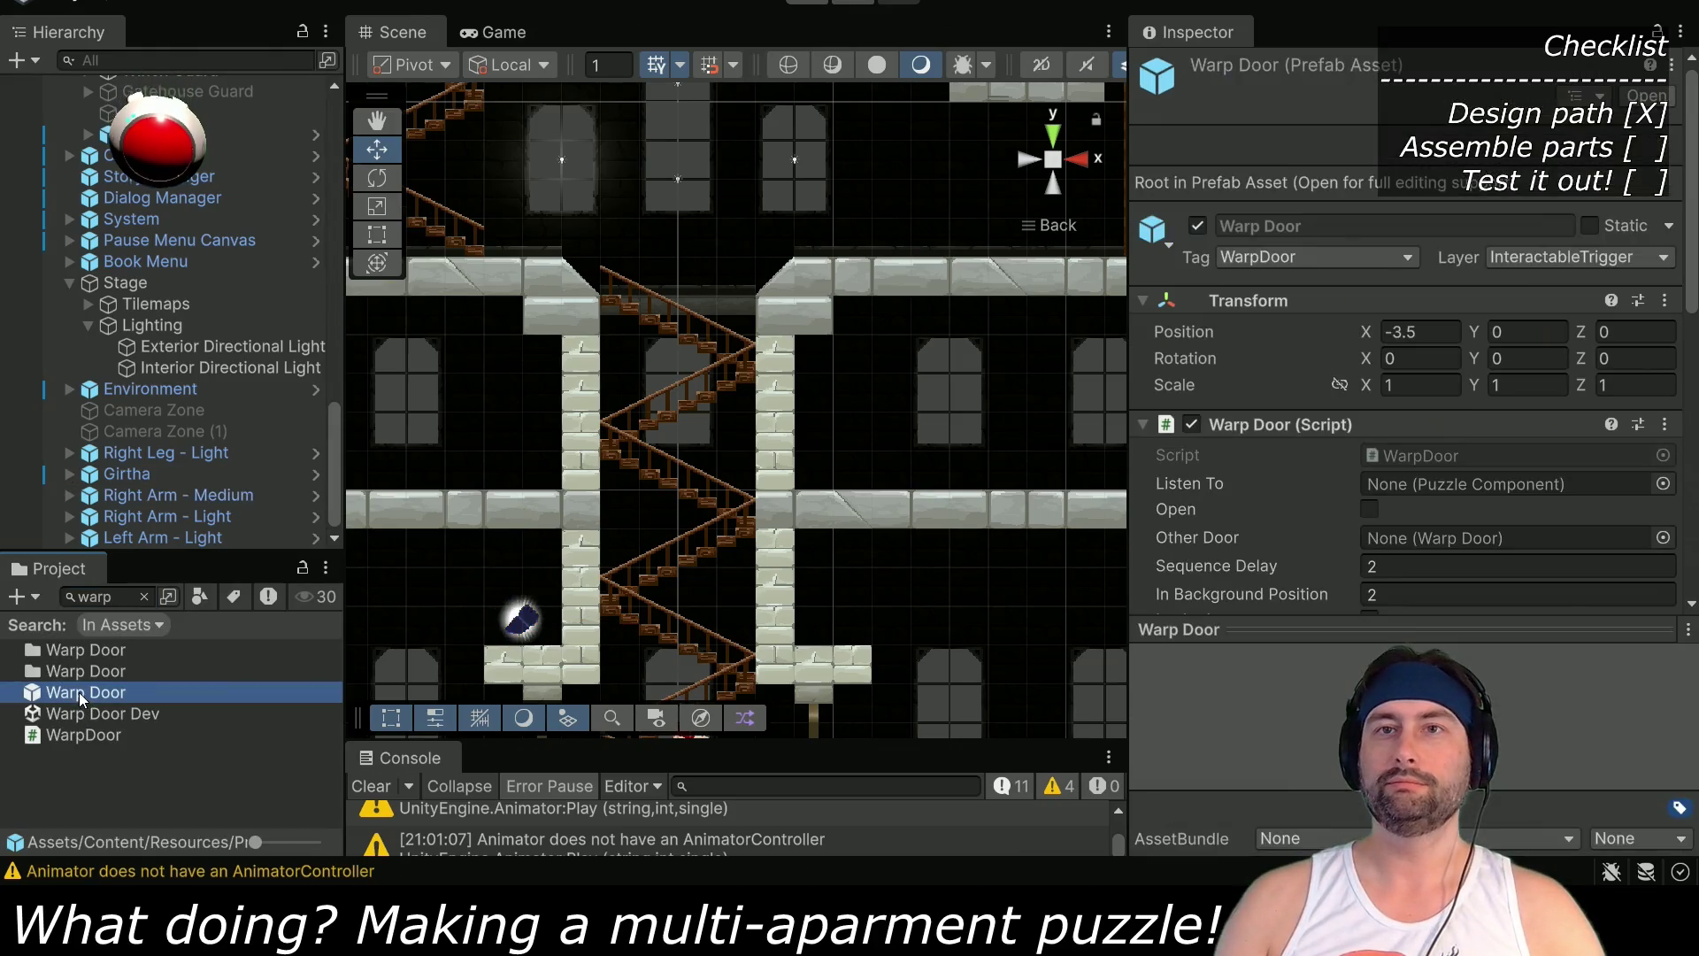
pyautogui.moveTo(79, 692)
pyautogui.mouseDown()
pyautogui.moveTo(862, 471)
pyautogui.moveTo(845, 486)
pyautogui.mouseUp()
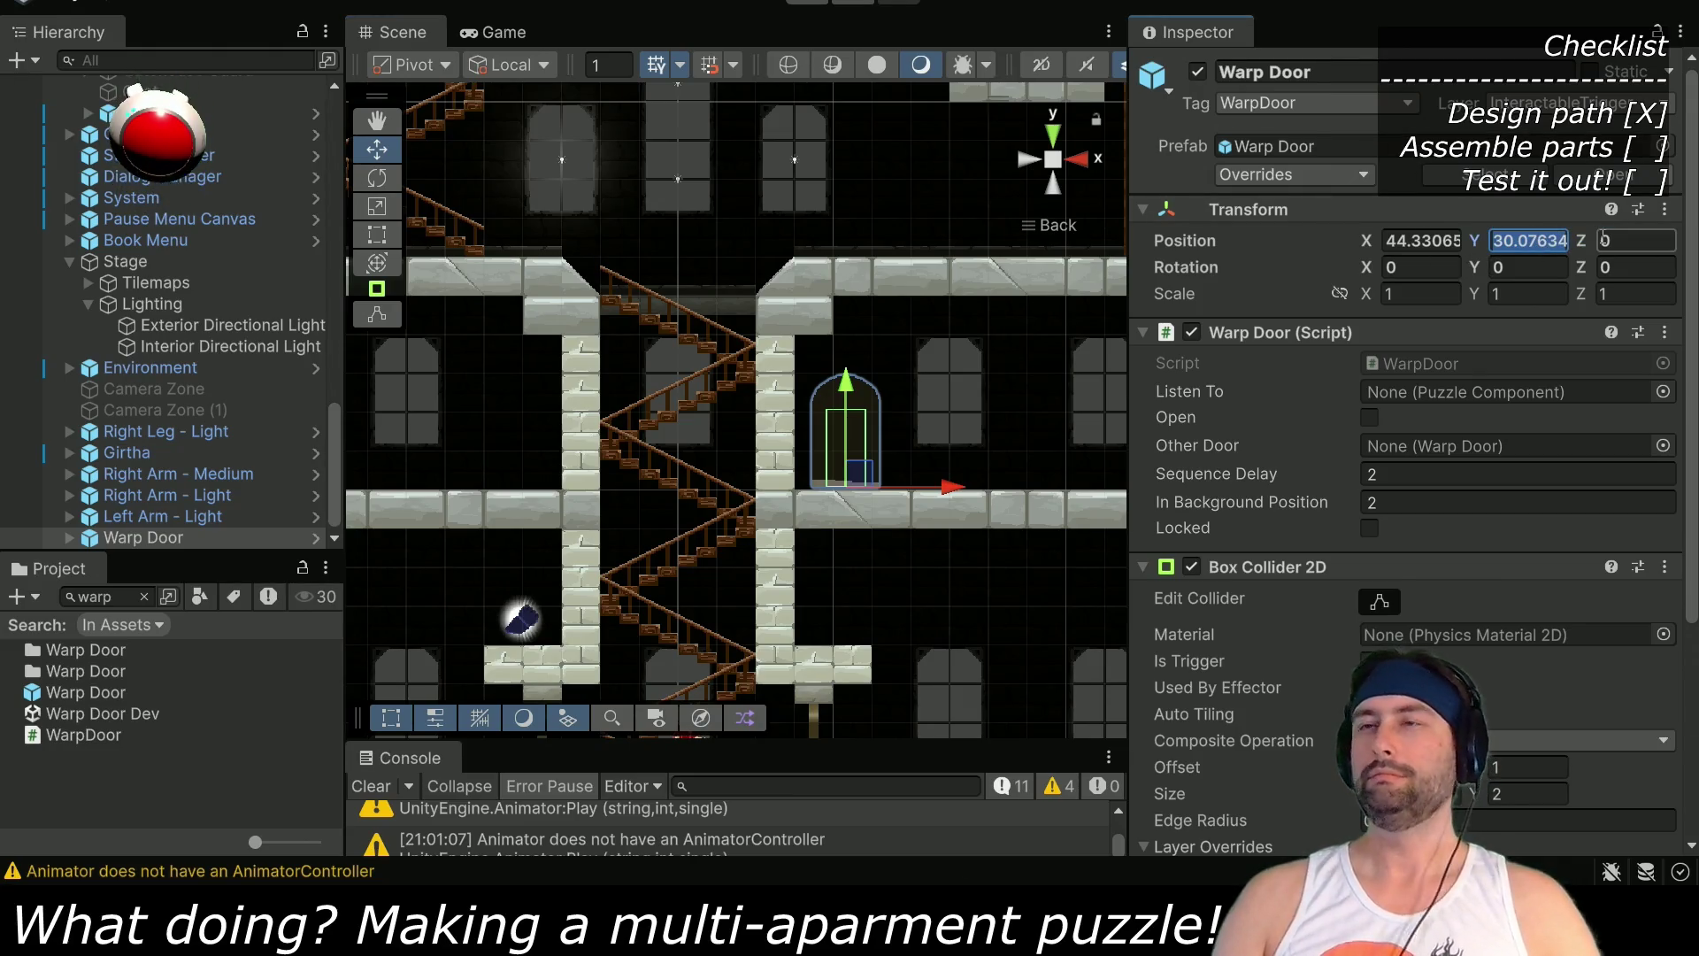
pyautogui.write('30')
pyautogui.click(1421, 246)
pyautogui.write('4')
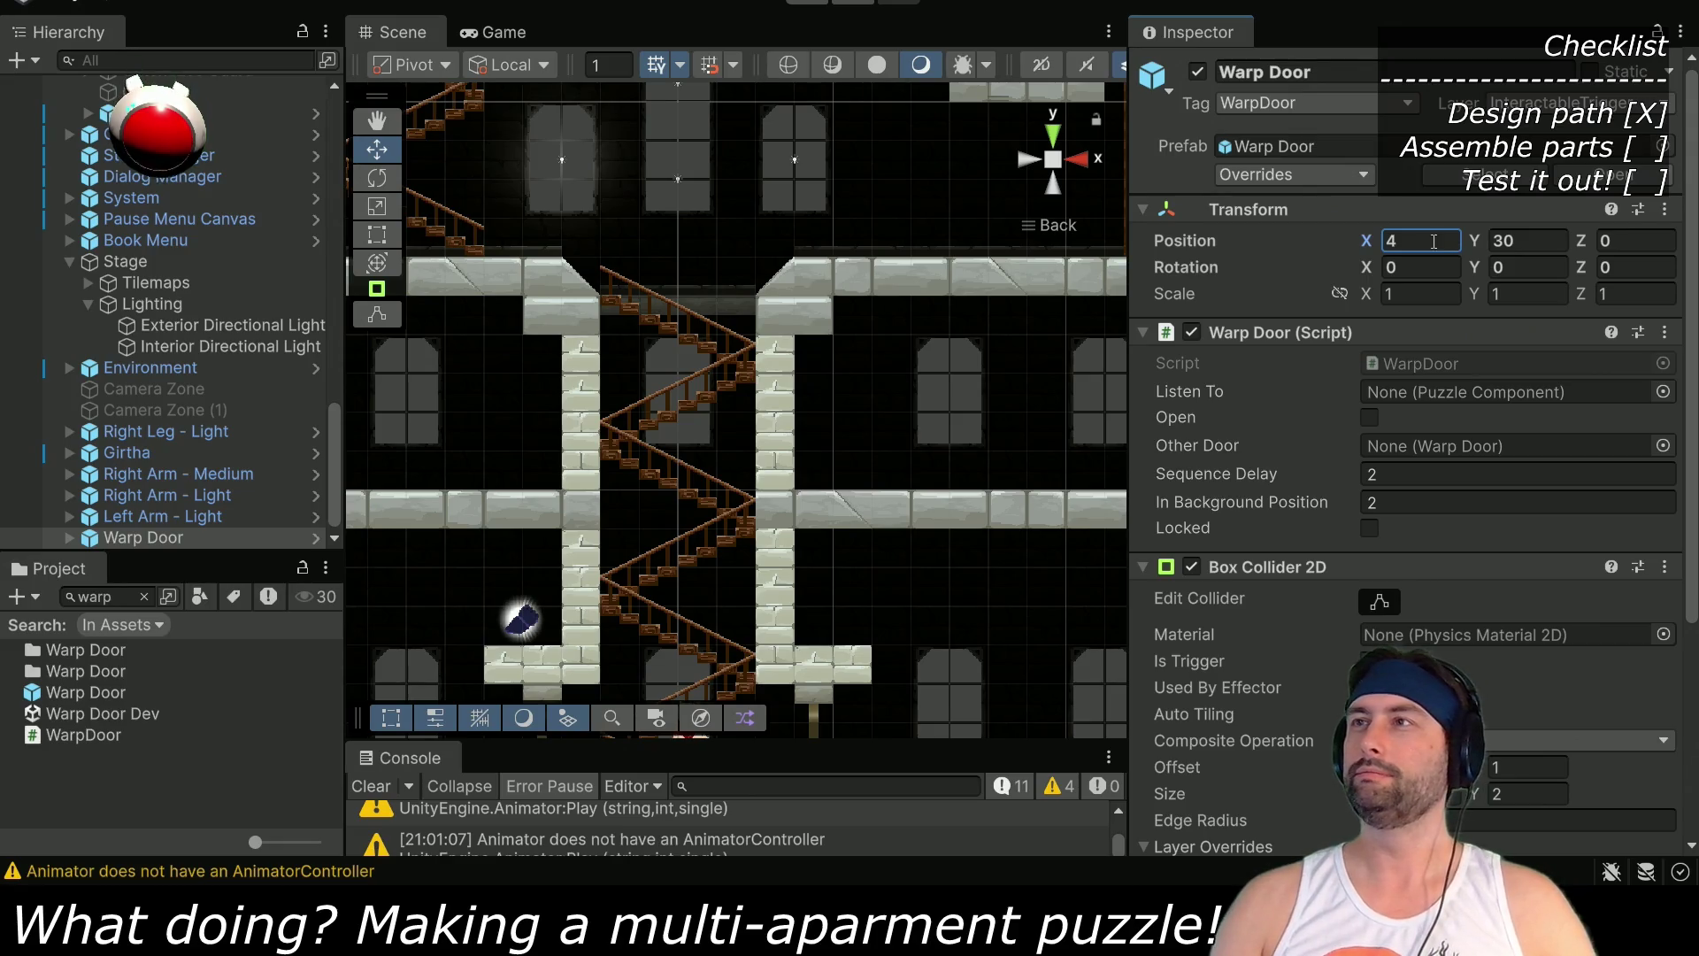
pyautogui.write('5')
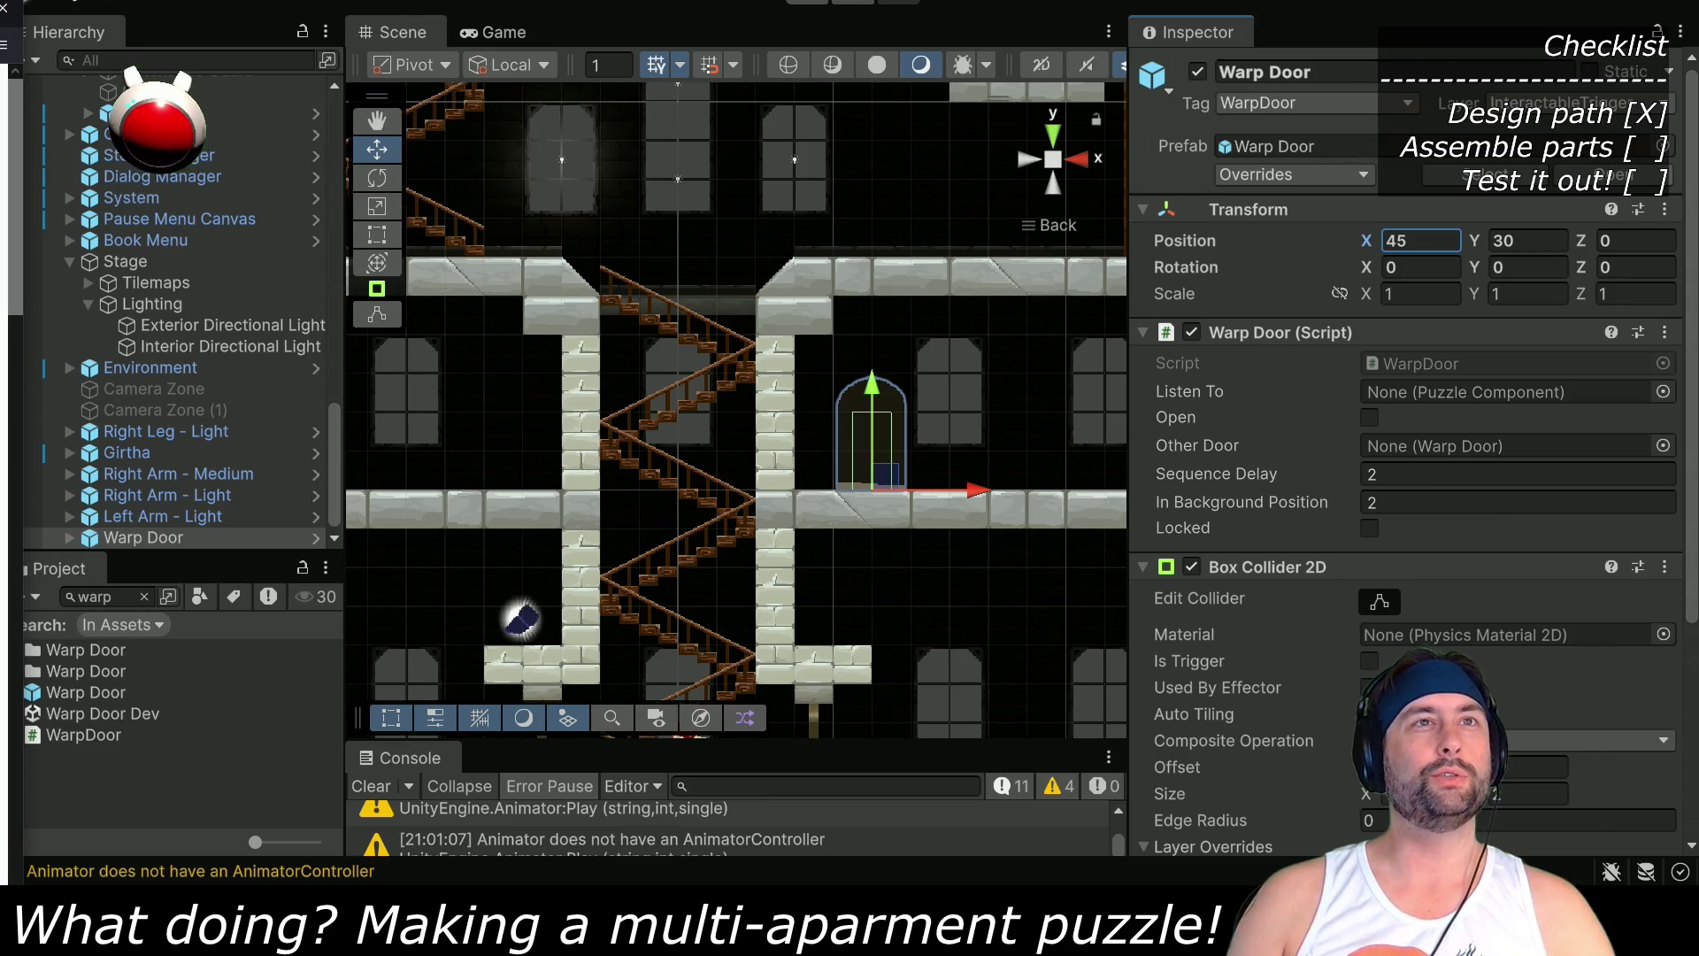
pyautogui.hotkey('alt', 'Tab')
pyautogui.moveTo(626, 53); pyautogui.dragTo(733, 0)
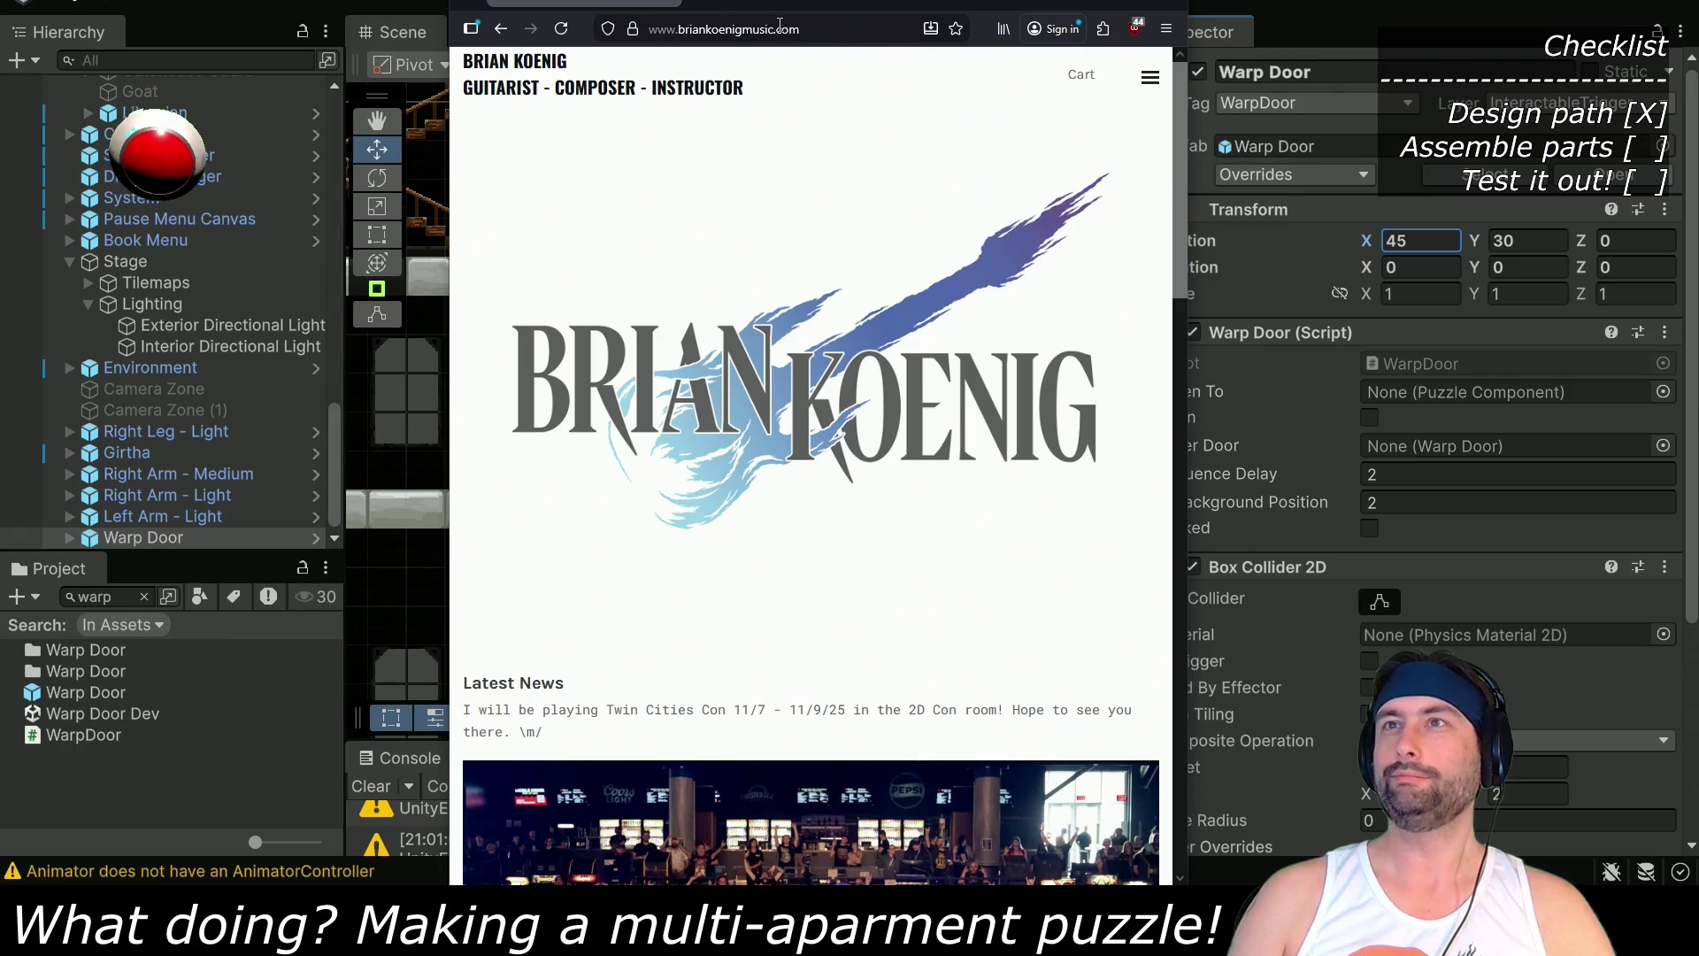
# Close the Firefox window with the music website to get back to Unity
pyautogui.click(811, 28)
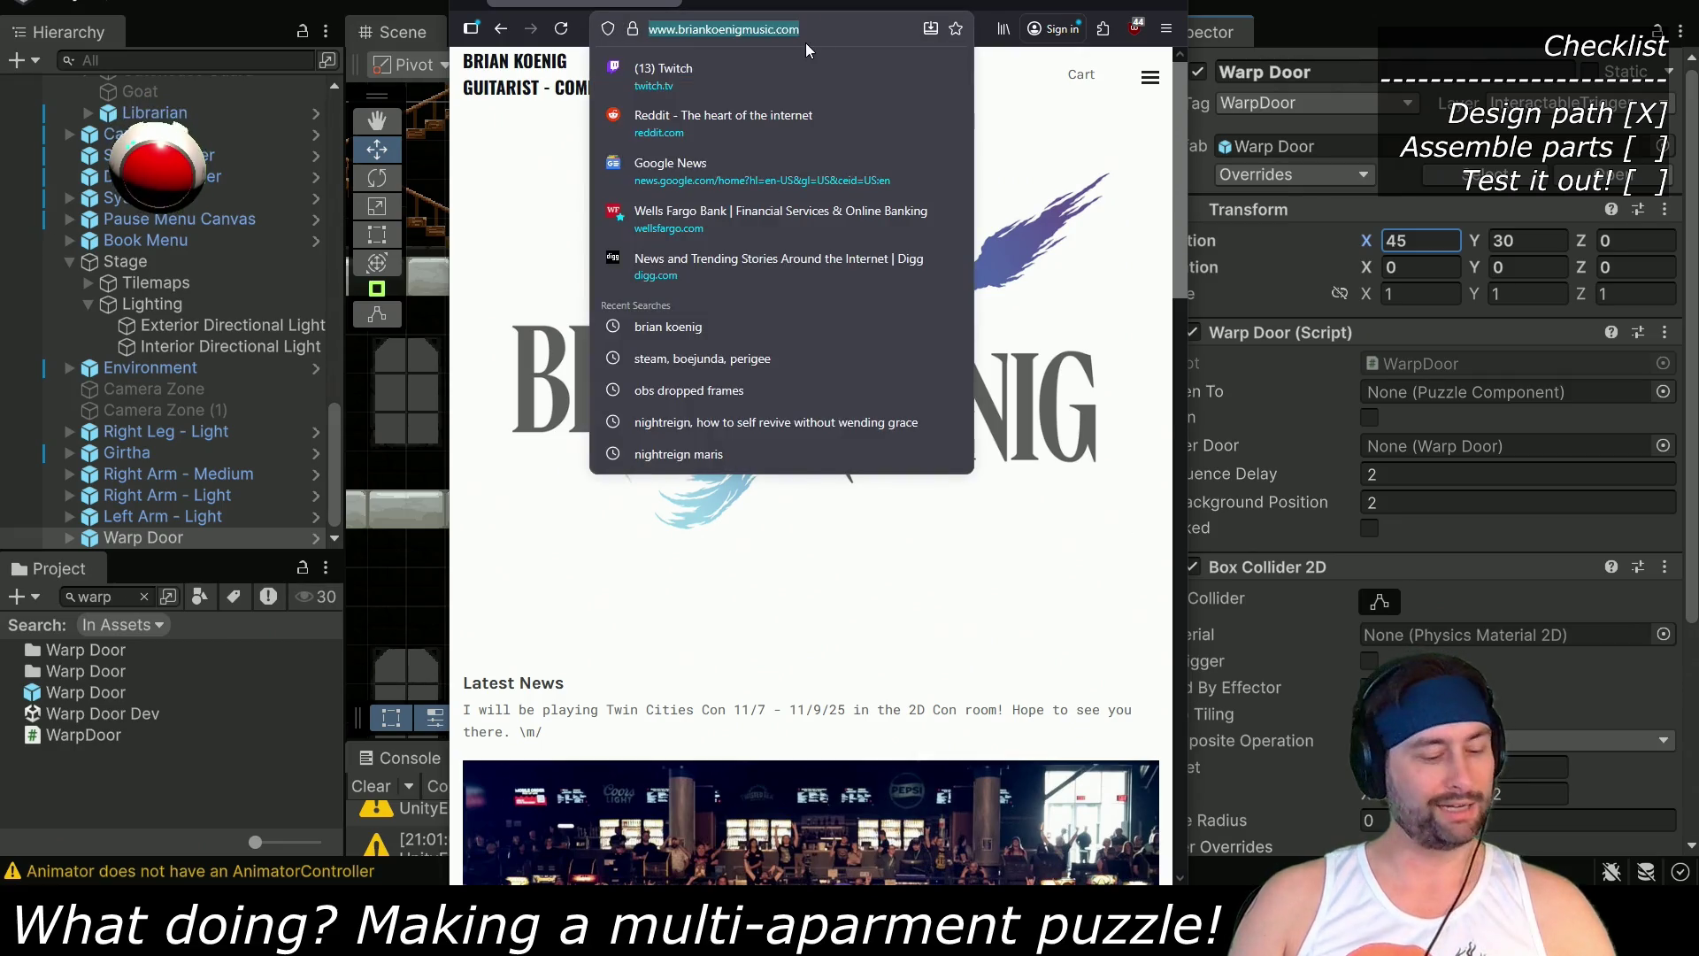
pyautogui.press('Escape')
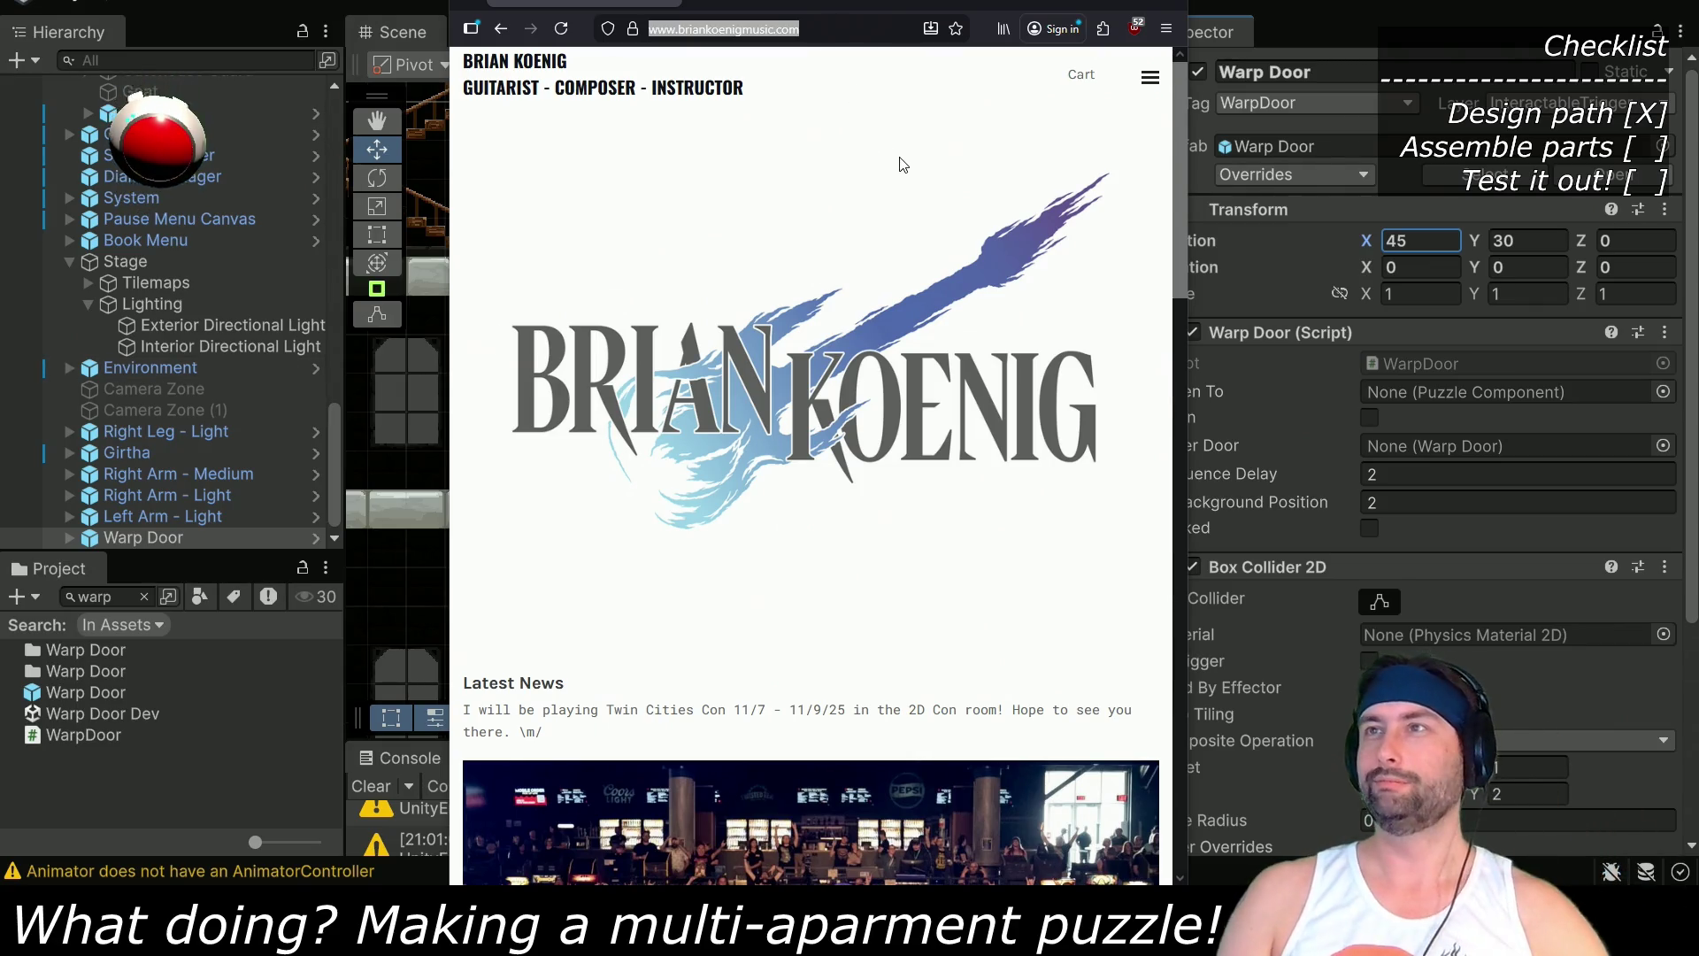
pyautogui.click(1170, 3)
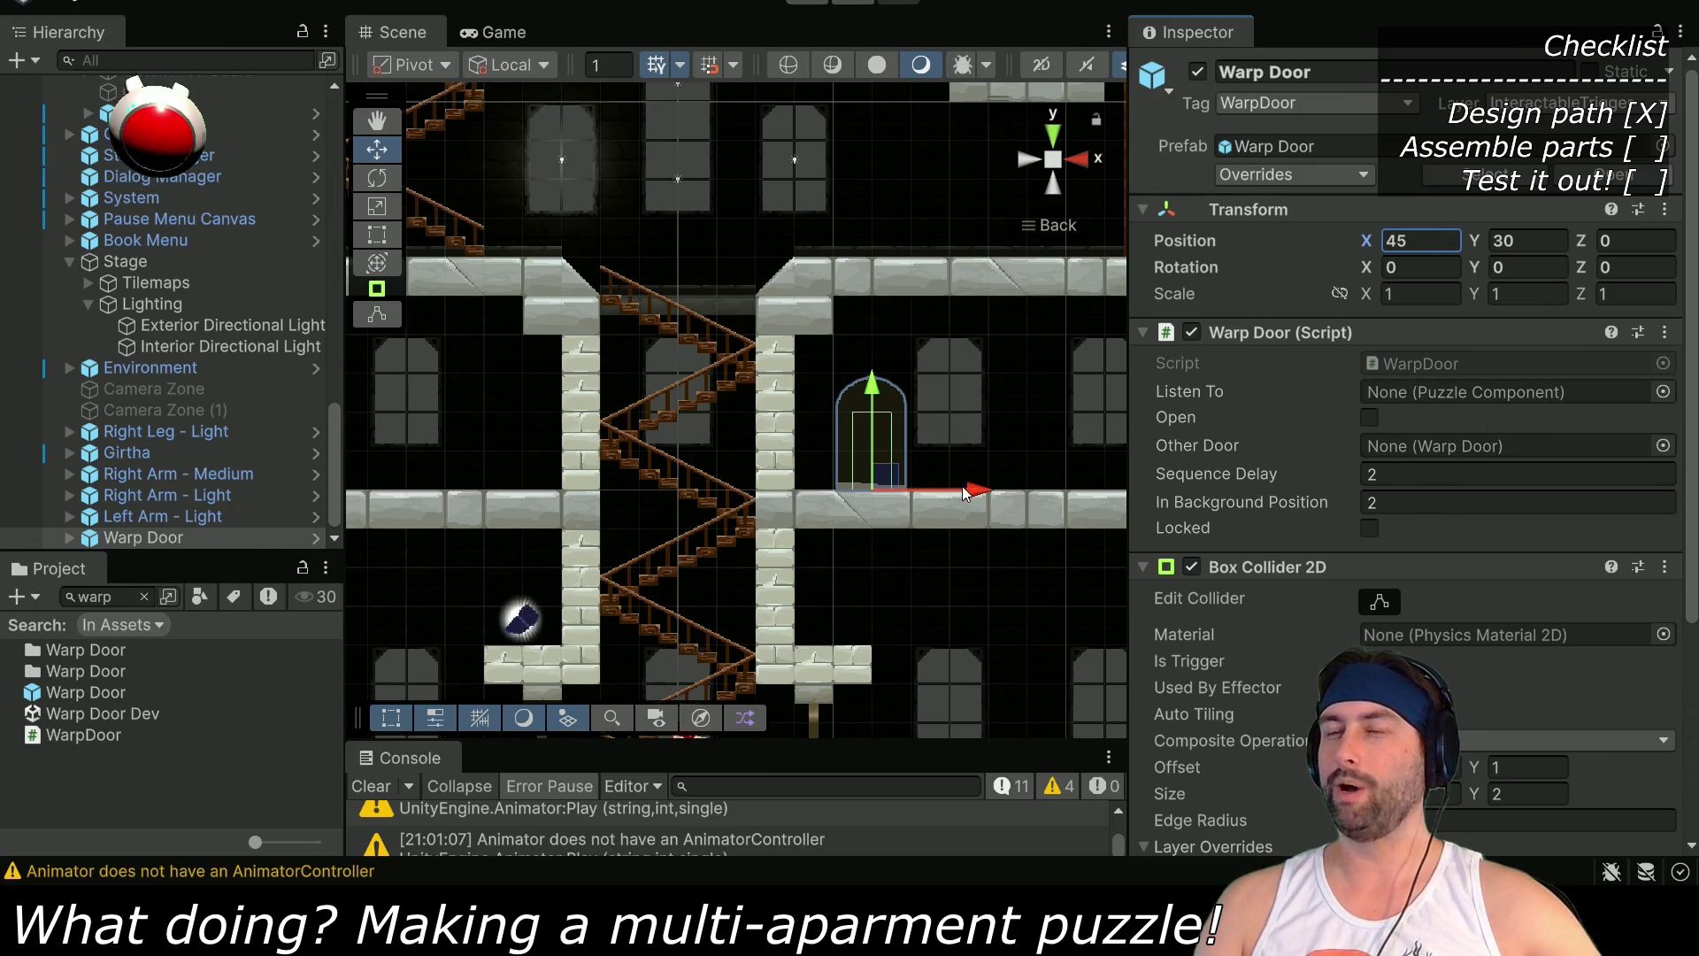
# Move the duplicated Warp Door (1) into the left room at X 35, Y 30
pyautogui.hscroll(5, 991, 492)
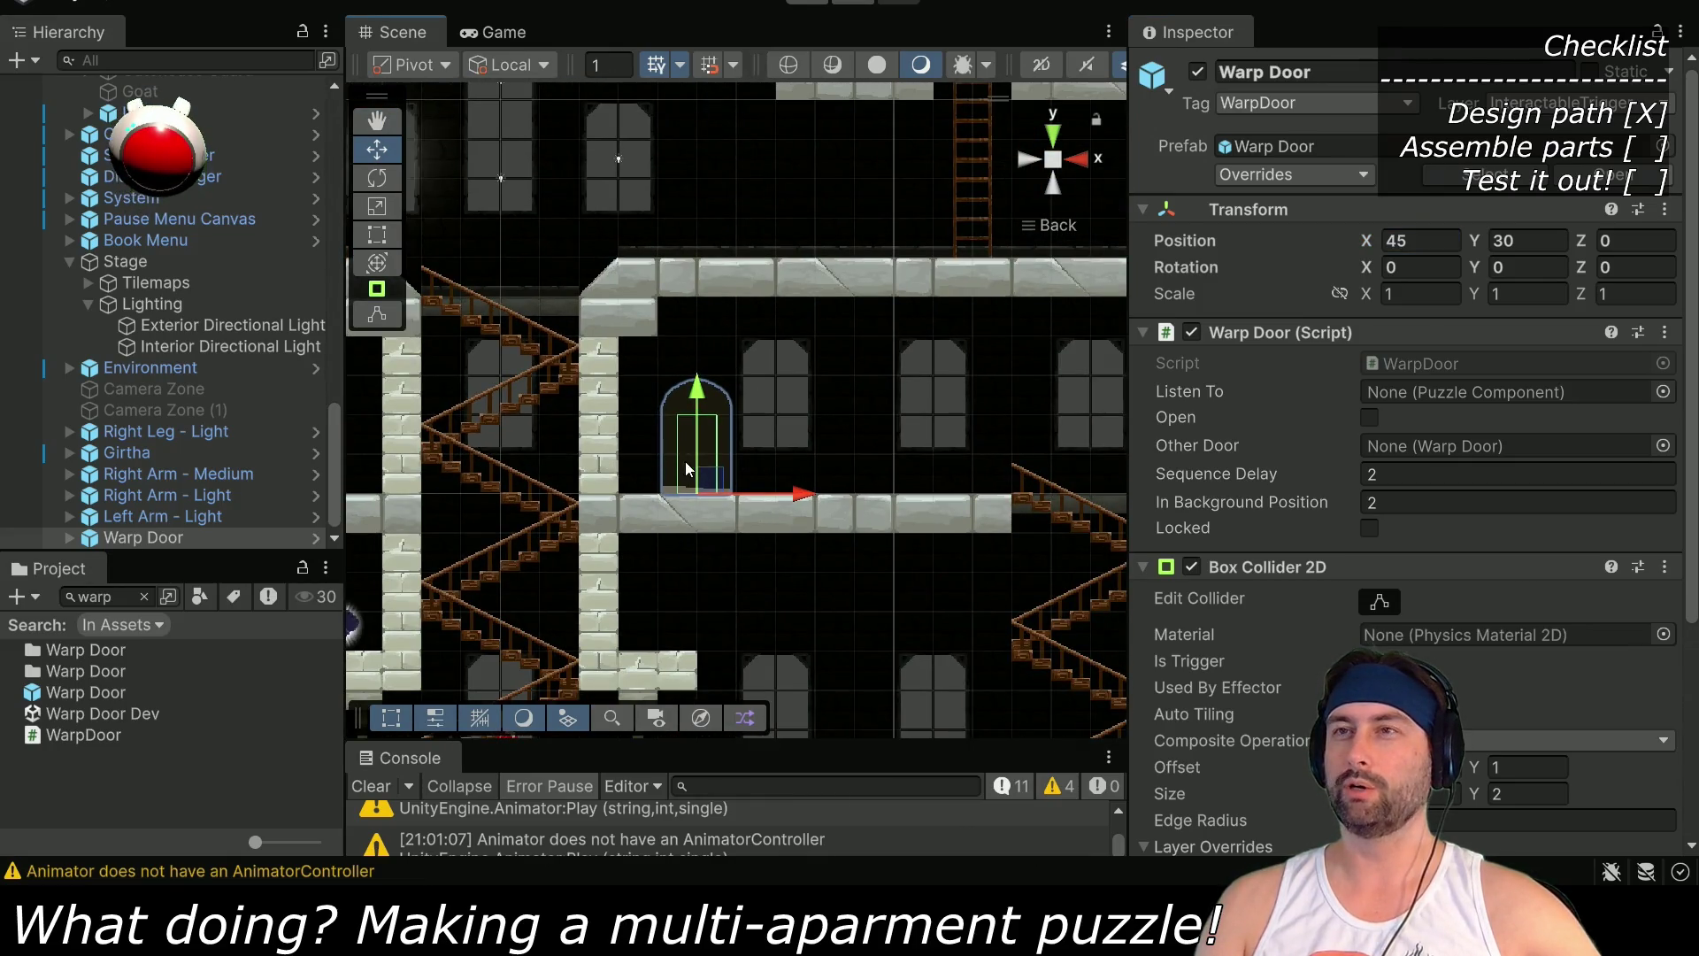
pyautogui.moveTo(694, 477); pyautogui.dragTo(864, 471)
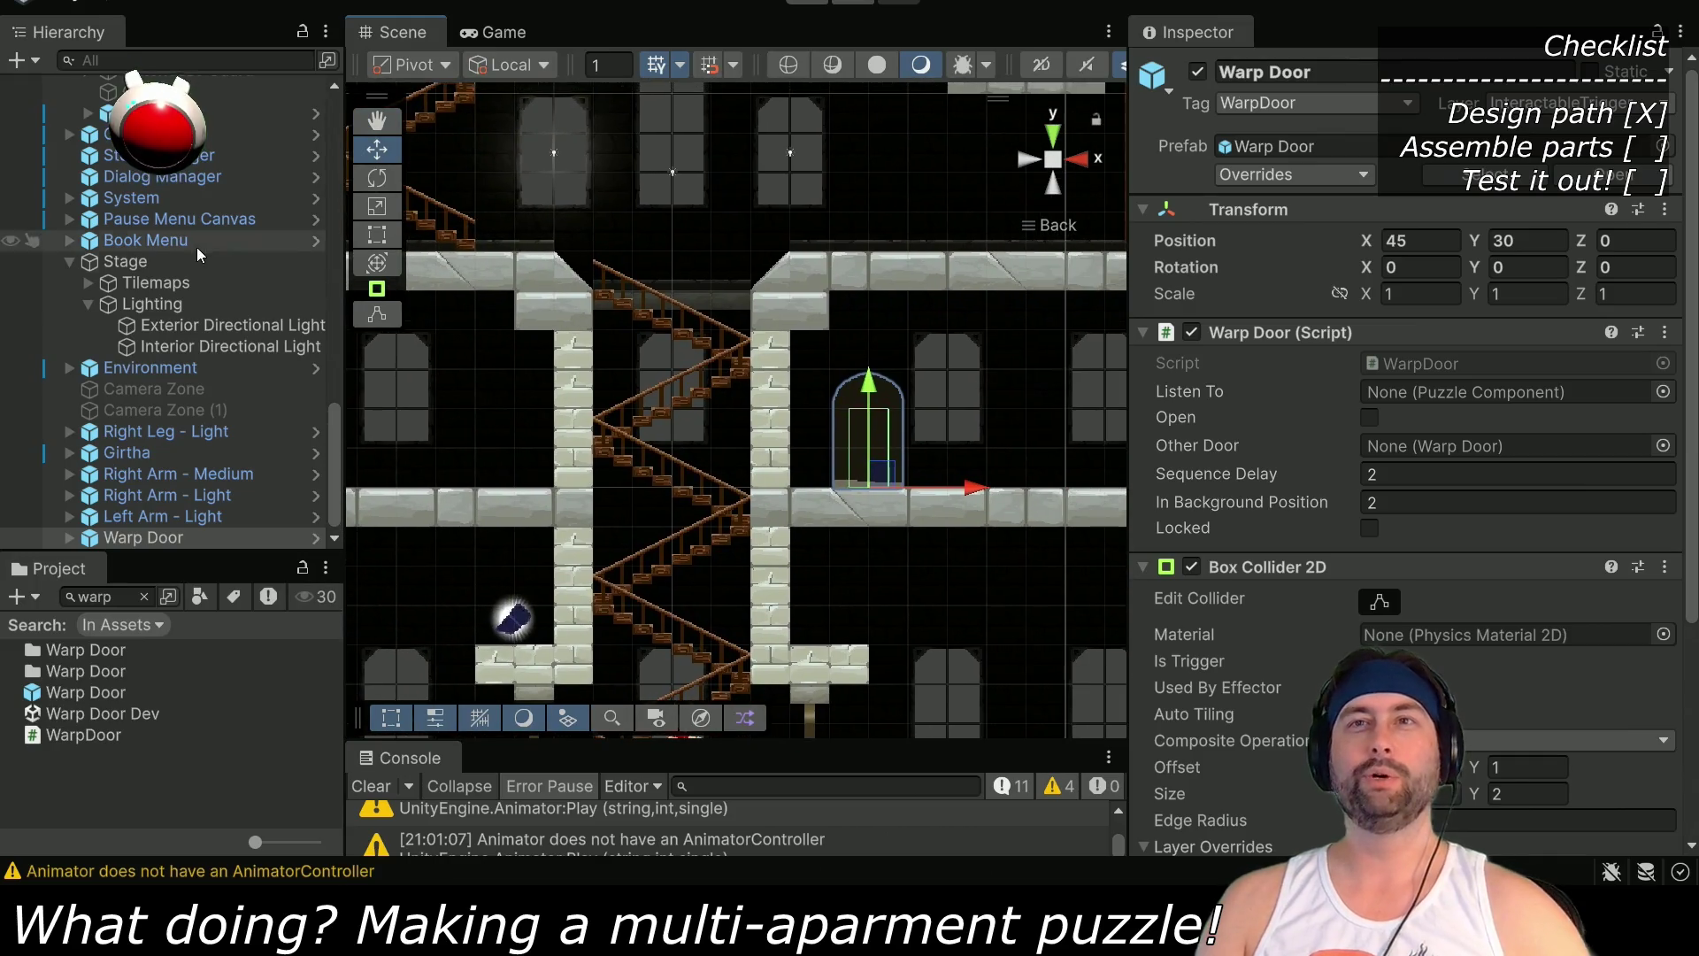
pyautogui.moveTo(162, 540)
pyautogui.mouseDown()
pyautogui.moveTo(60, 695)
pyautogui.moveTo(500, 478)
pyautogui.mouseUp()
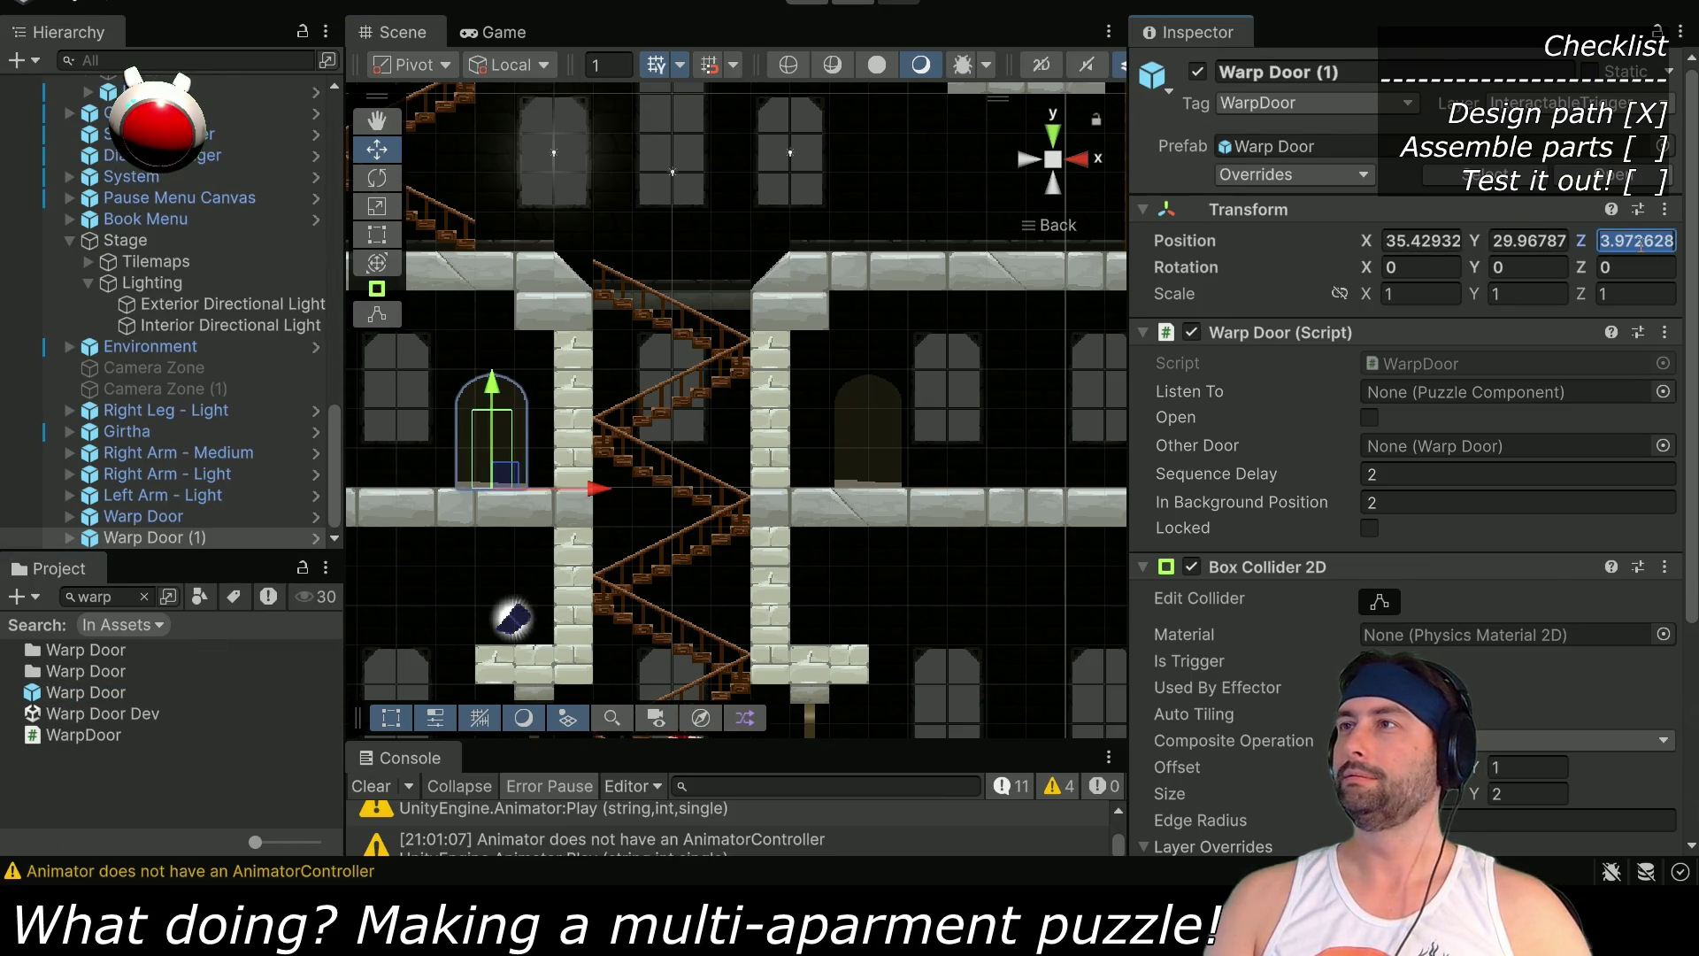
pyautogui.click(1528, 240)
pyautogui.write('30')
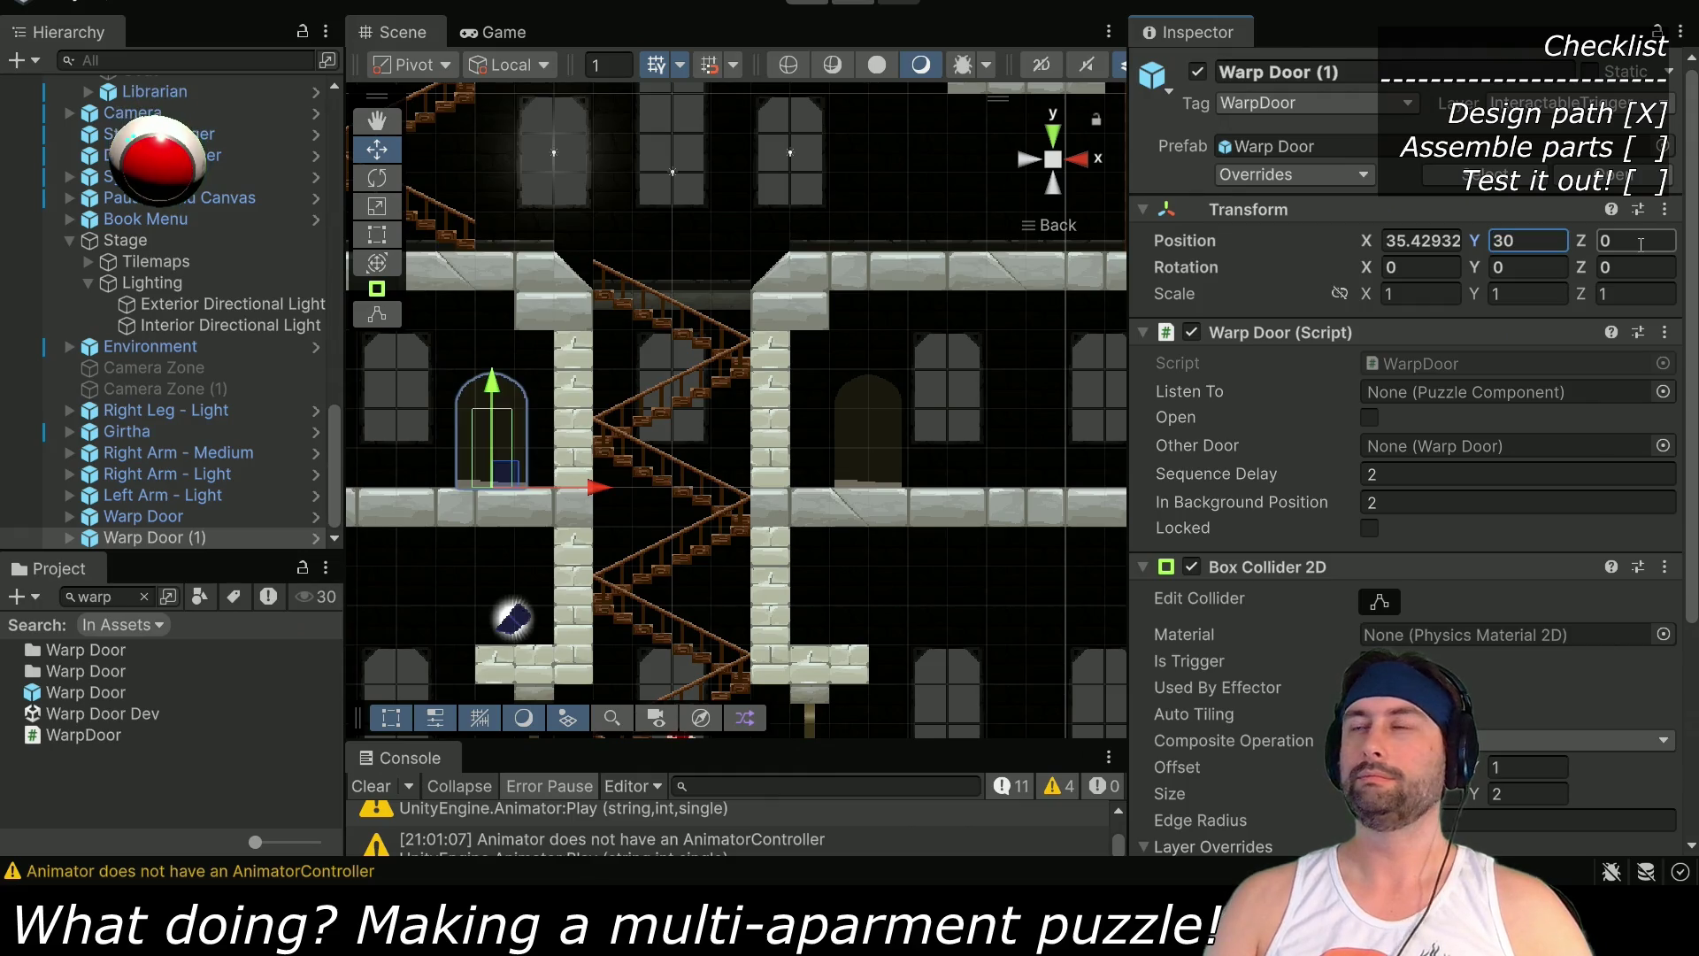
pyautogui.hotkey('shift', 'Tab')
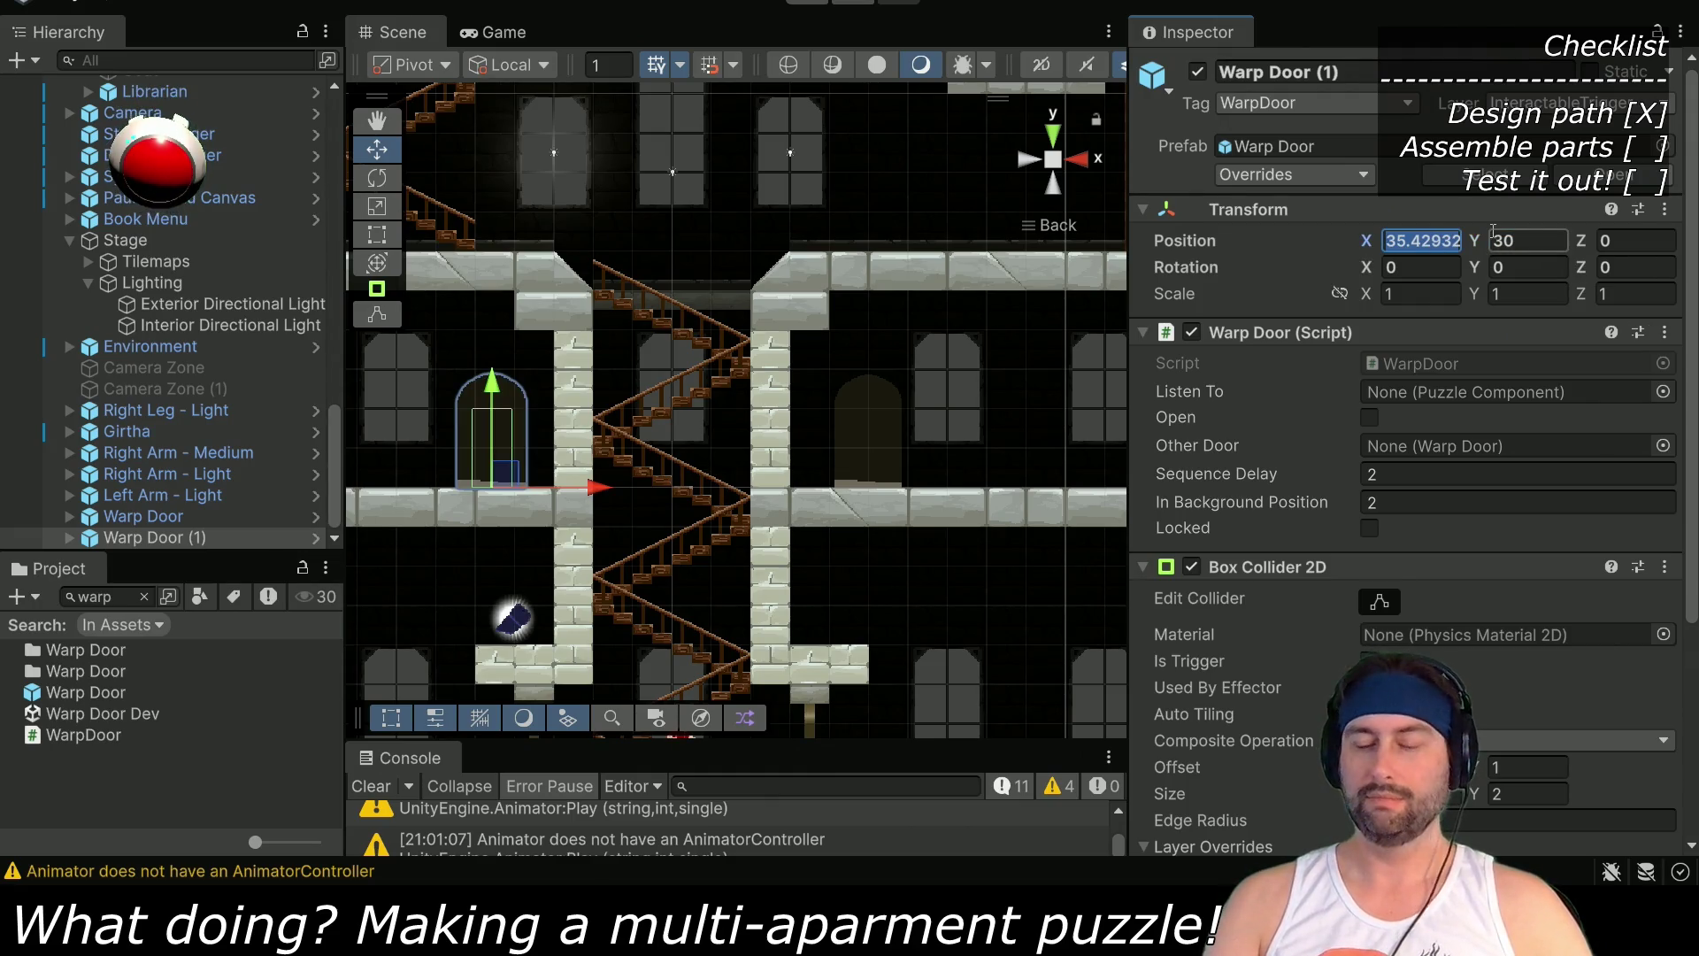
pyautogui.write('35')
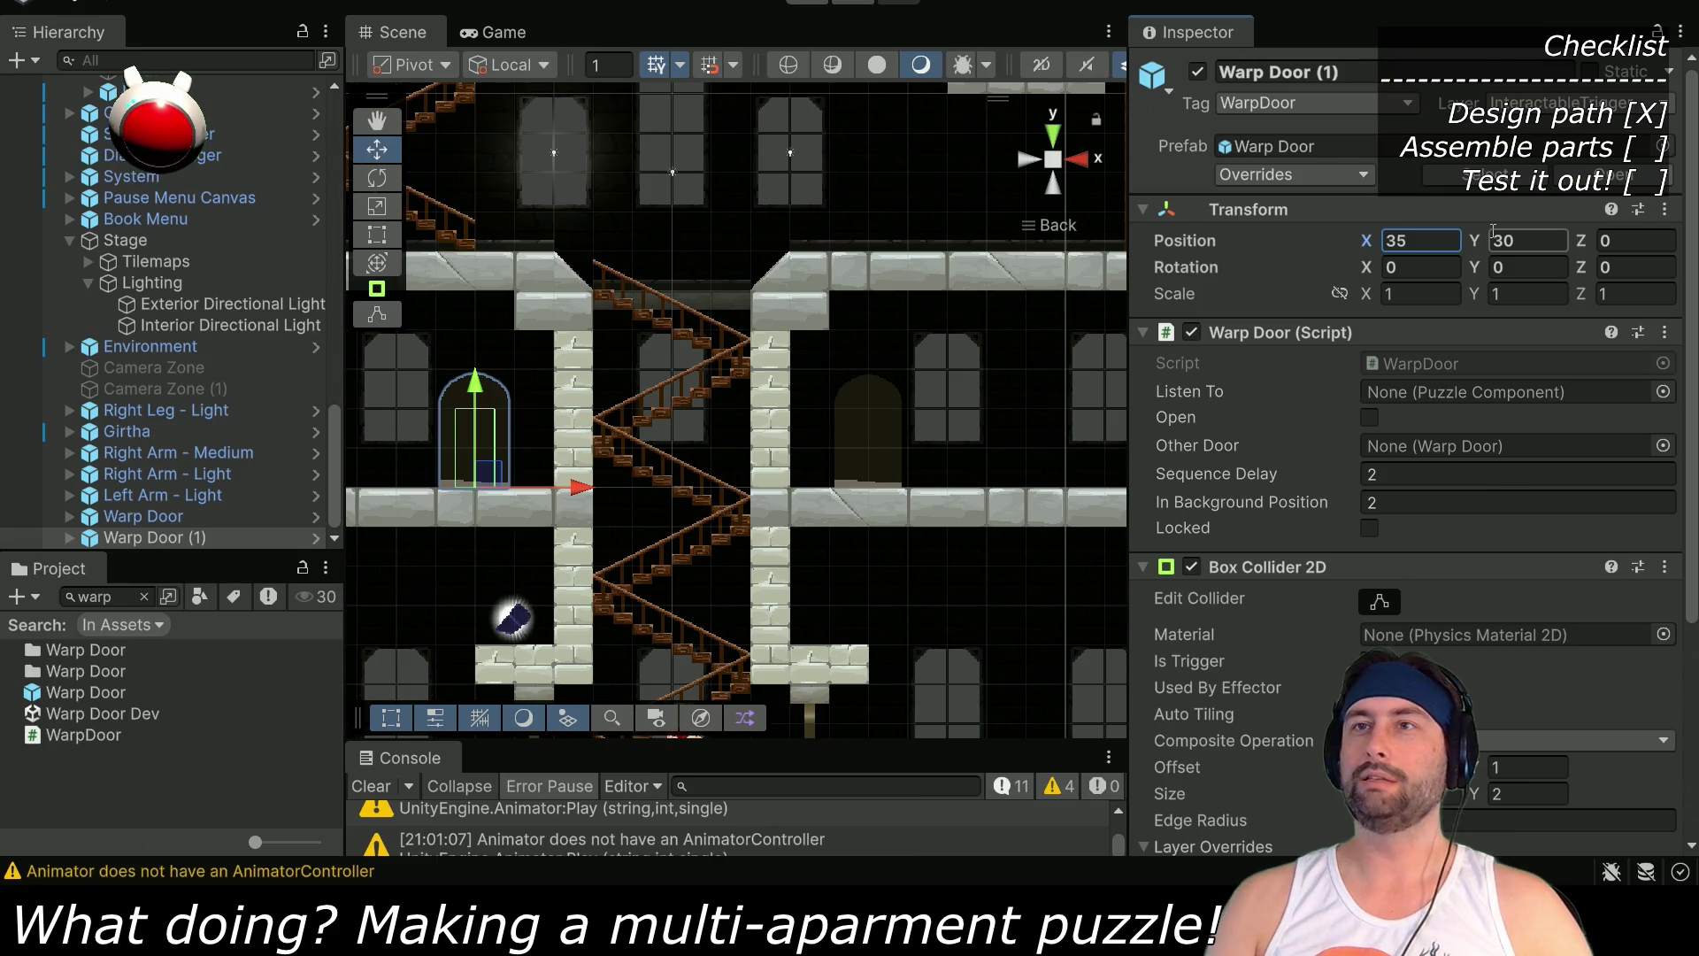
# Set Warp Door (1)'s Other Door field to the first Warp Door
pyautogui.click(168, 519)
pyautogui.click(163, 538)
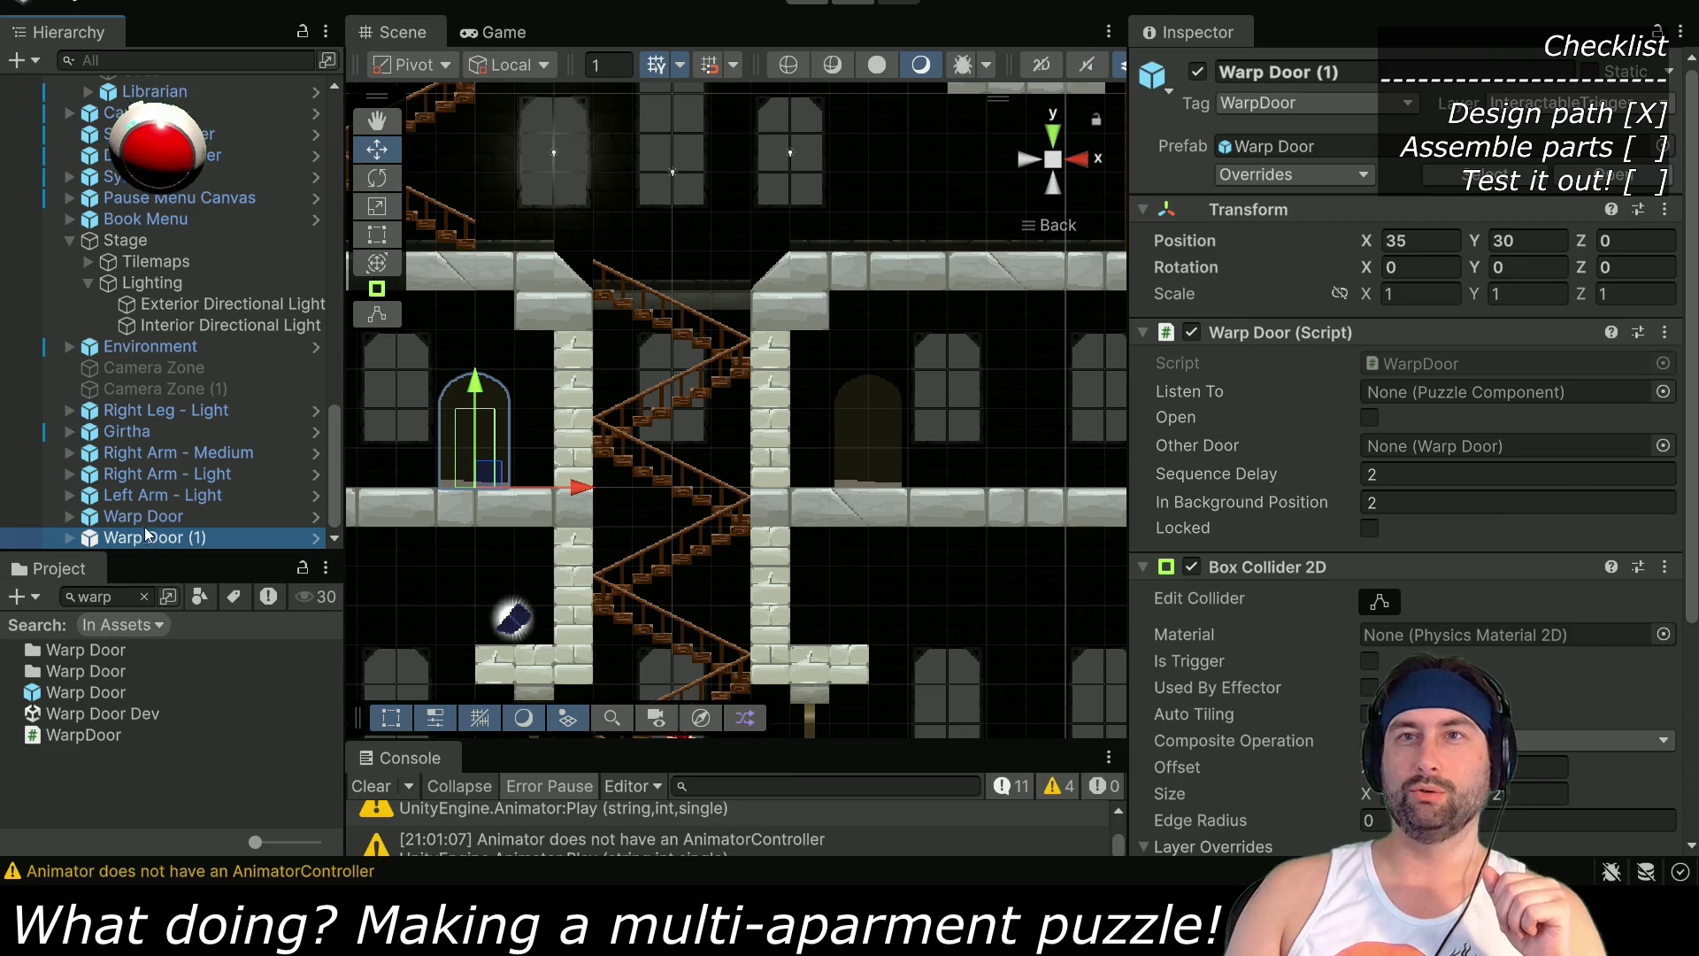
pyautogui.moveTo(153, 519); pyautogui.dragTo(1421, 453)
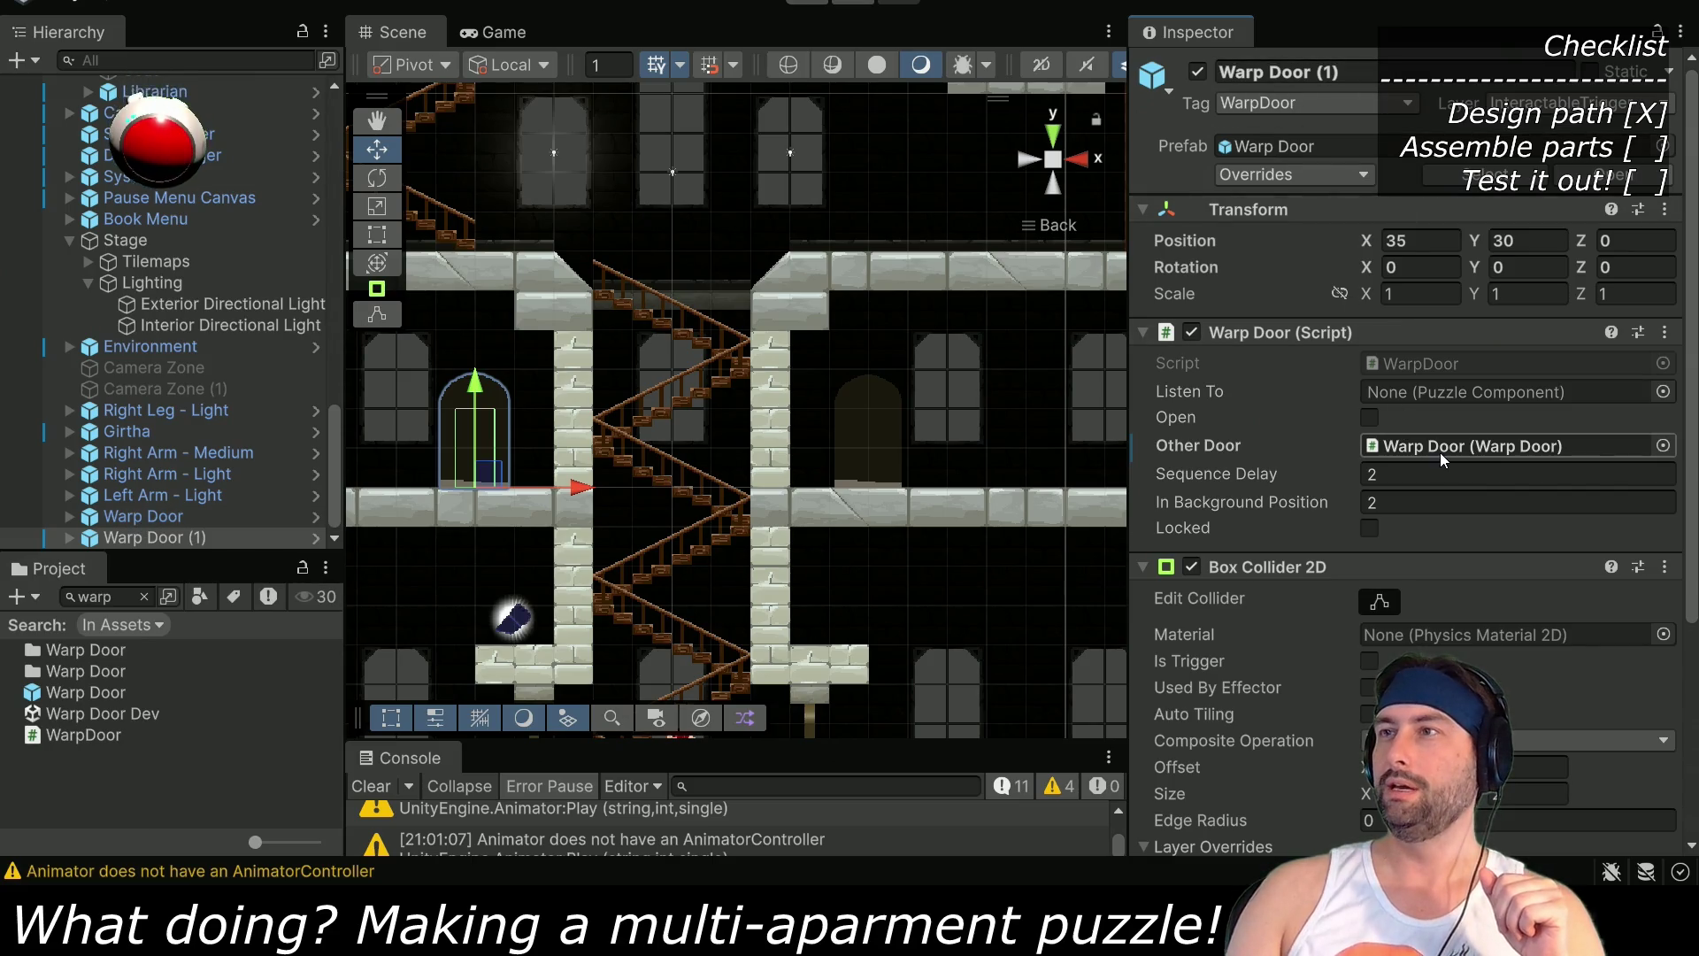
# Set the first Warp Door's Other Door field to Warp Door (1)
pyautogui.click(179, 520)
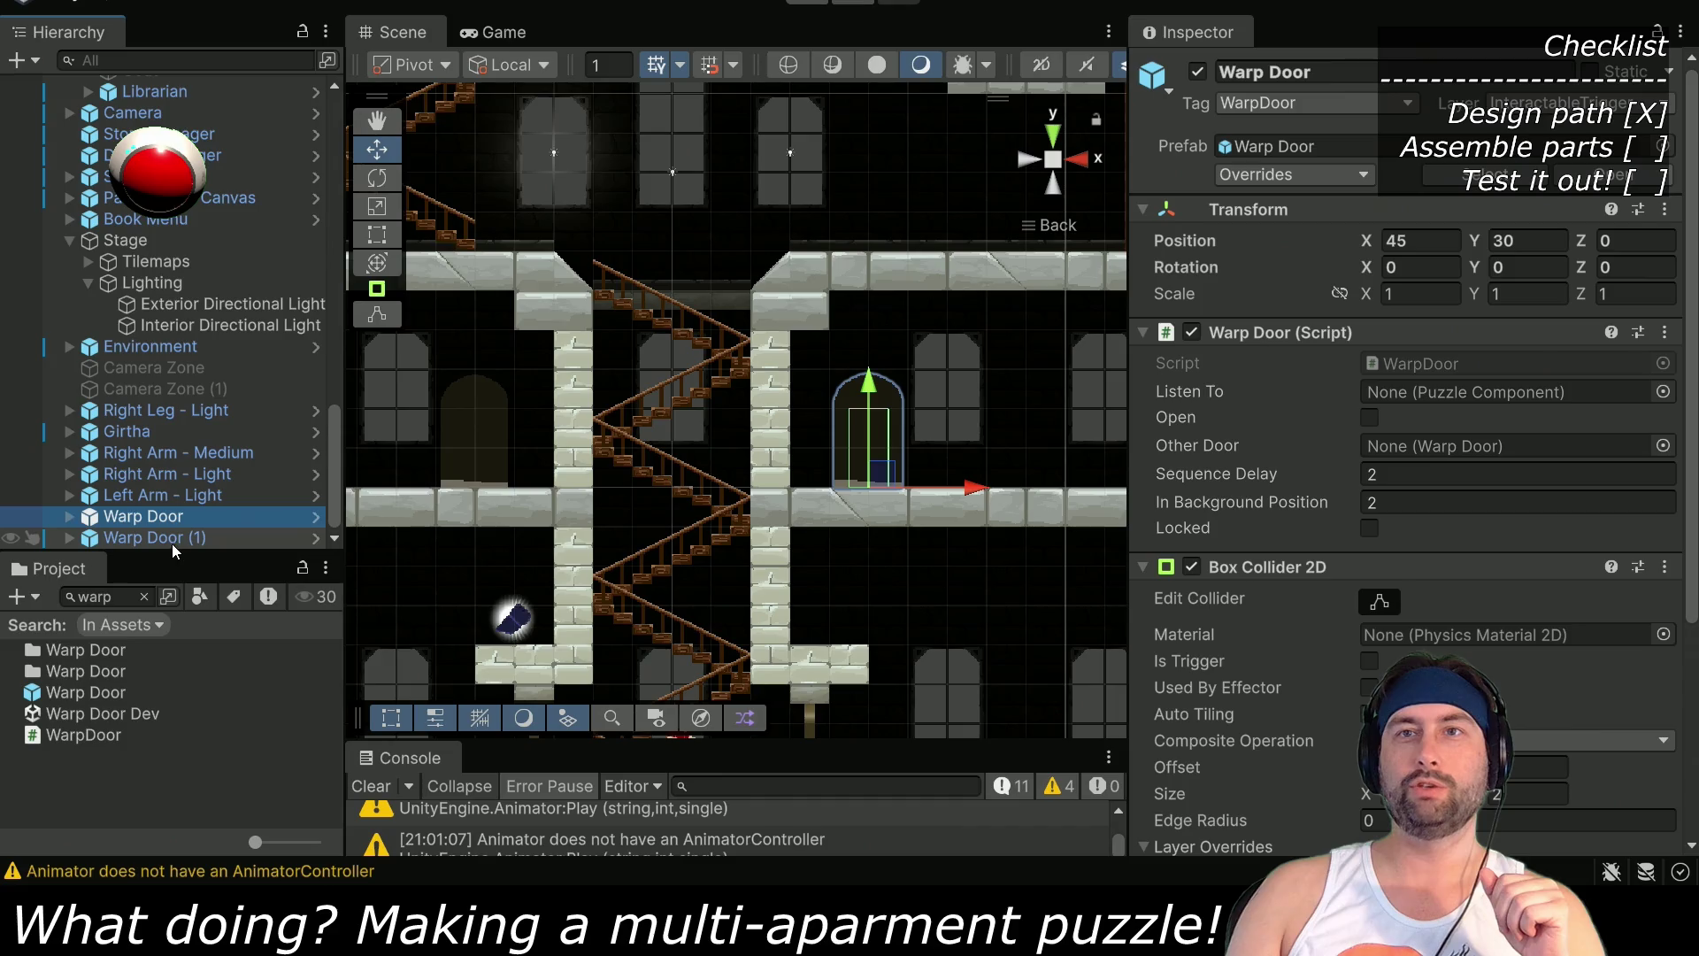
pyautogui.moveTo(168, 539)
pyautogui.mouseDown()
pyautogui.moveTo(1561, 462)
pyautogui.moveTo(1539, 462)
pyautogui.mouseUp()
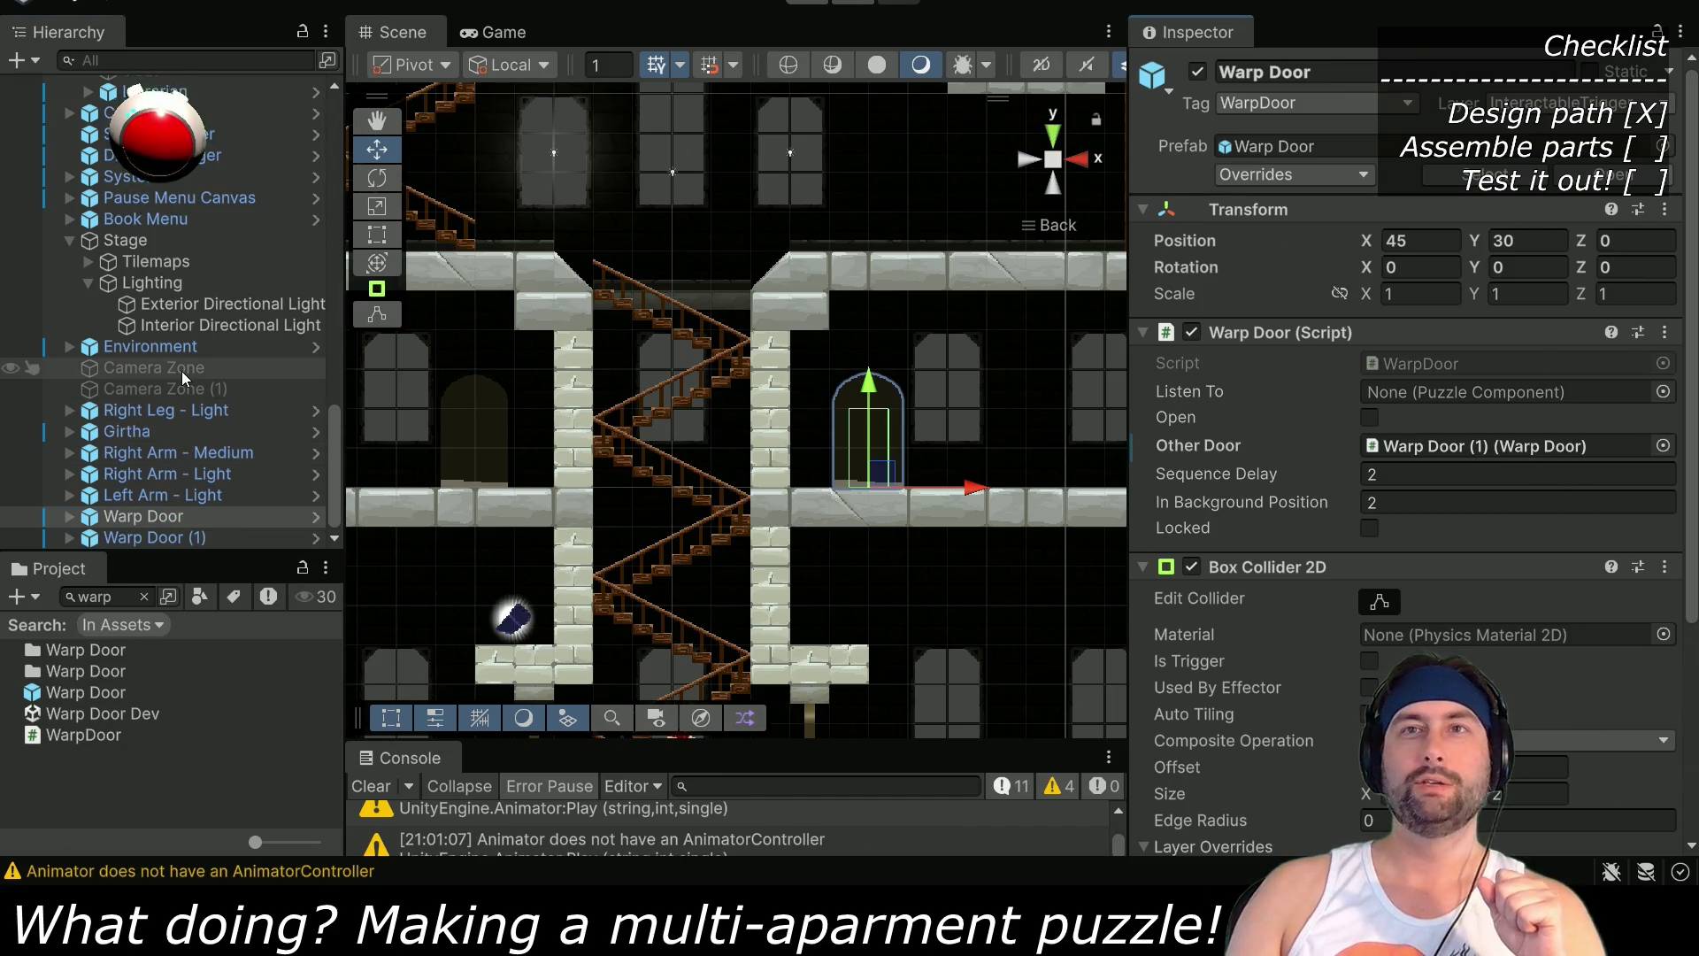
pyautogui.scroll(5, 160, 415)
pyautogui.scroll(2, 152, 428)
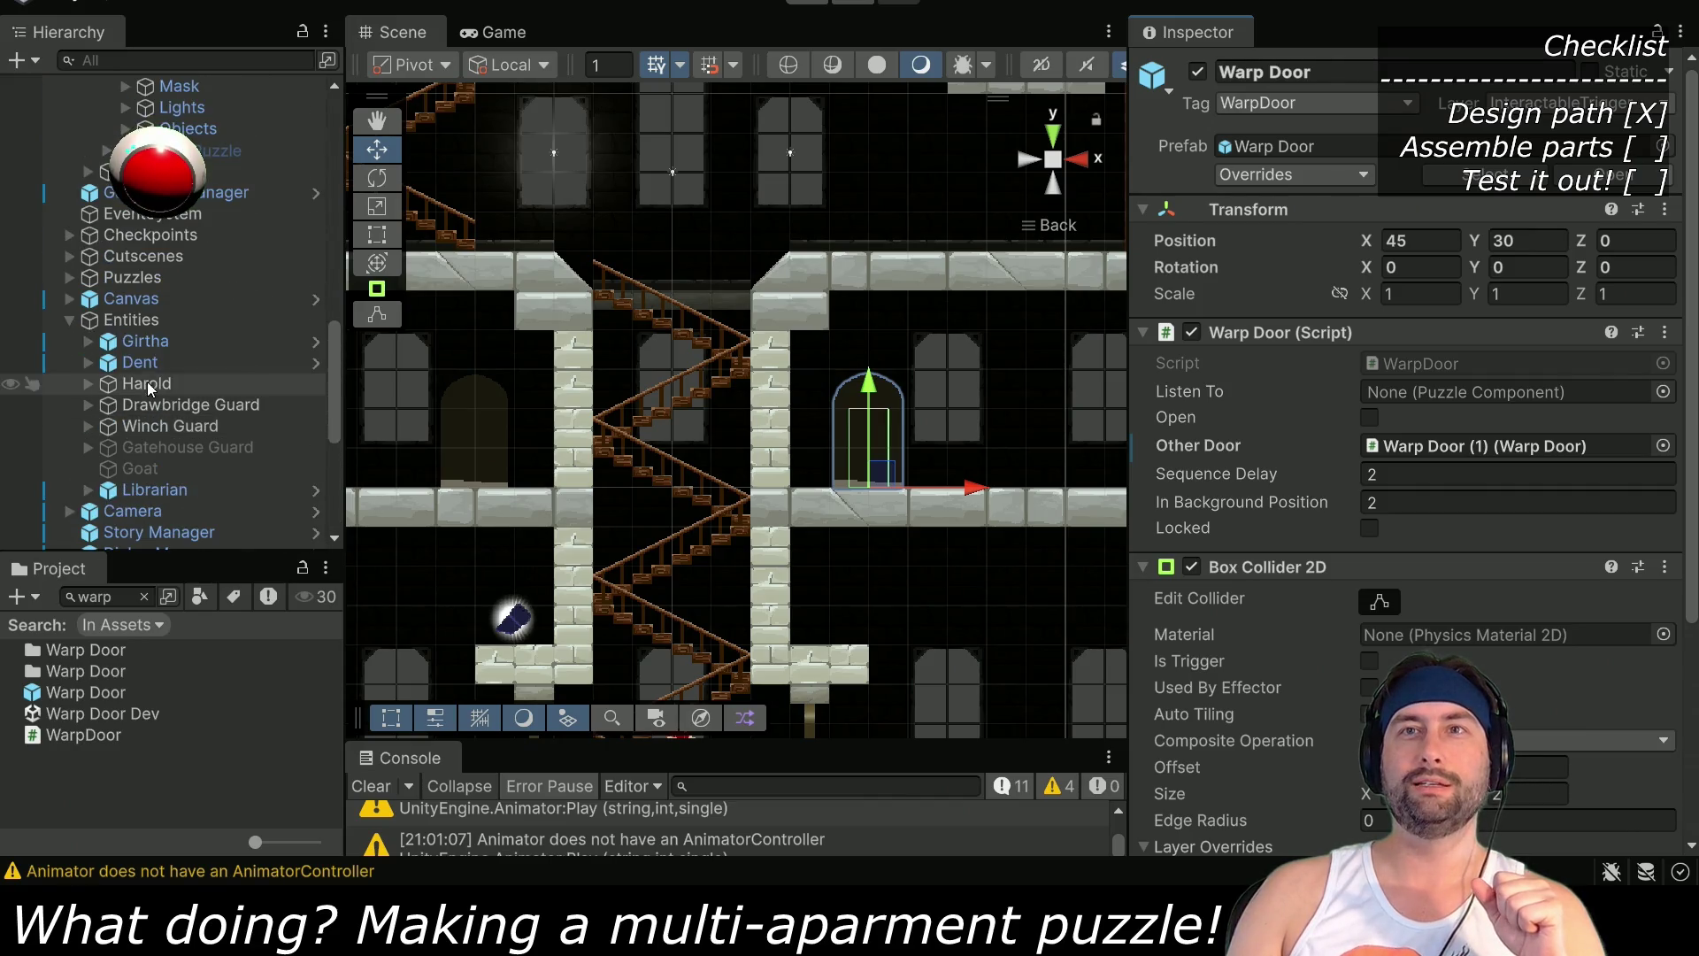
# Move Dent up to the middle floor beside the doors and start play mode
pyautogui.click(140, 362)
pyautogui.press('f')
pyautogui.moveTo(710, 690); pyautogui.dragTo(931, 429)
pyautogui.hotkey('ctrl', 'p')
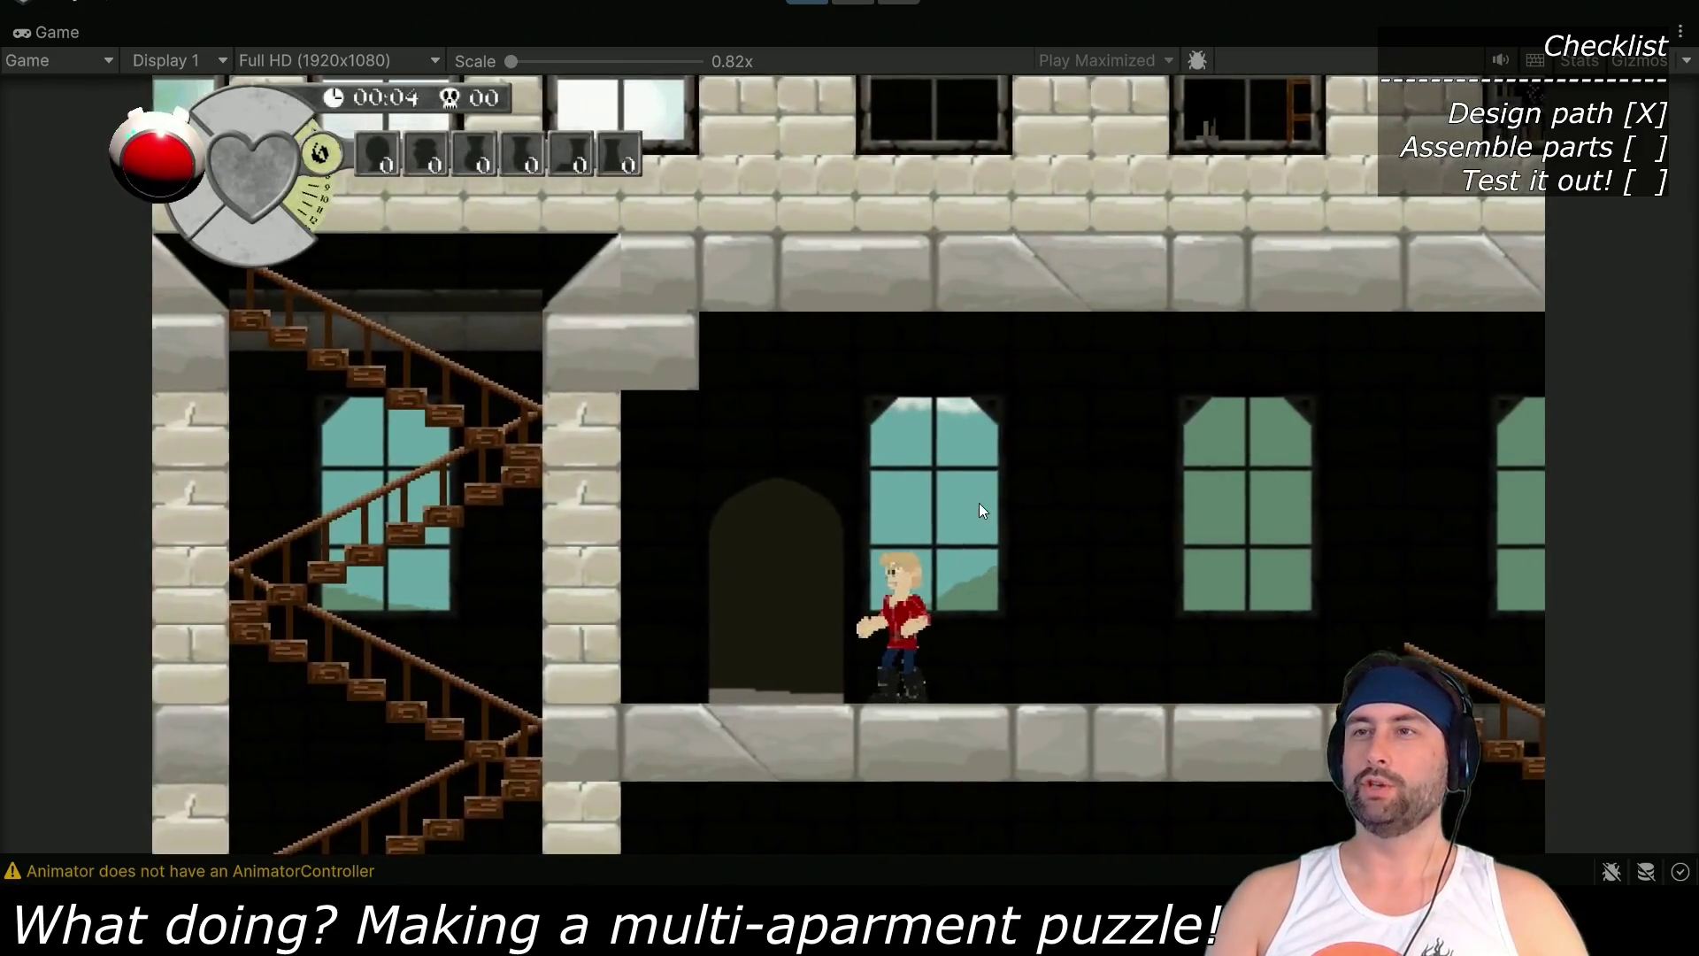
# Walk Dent into the arched doorway, warp to the other room, walk around, then stop playing
pyautogui.press('Left')
pyautogui.press('Right')
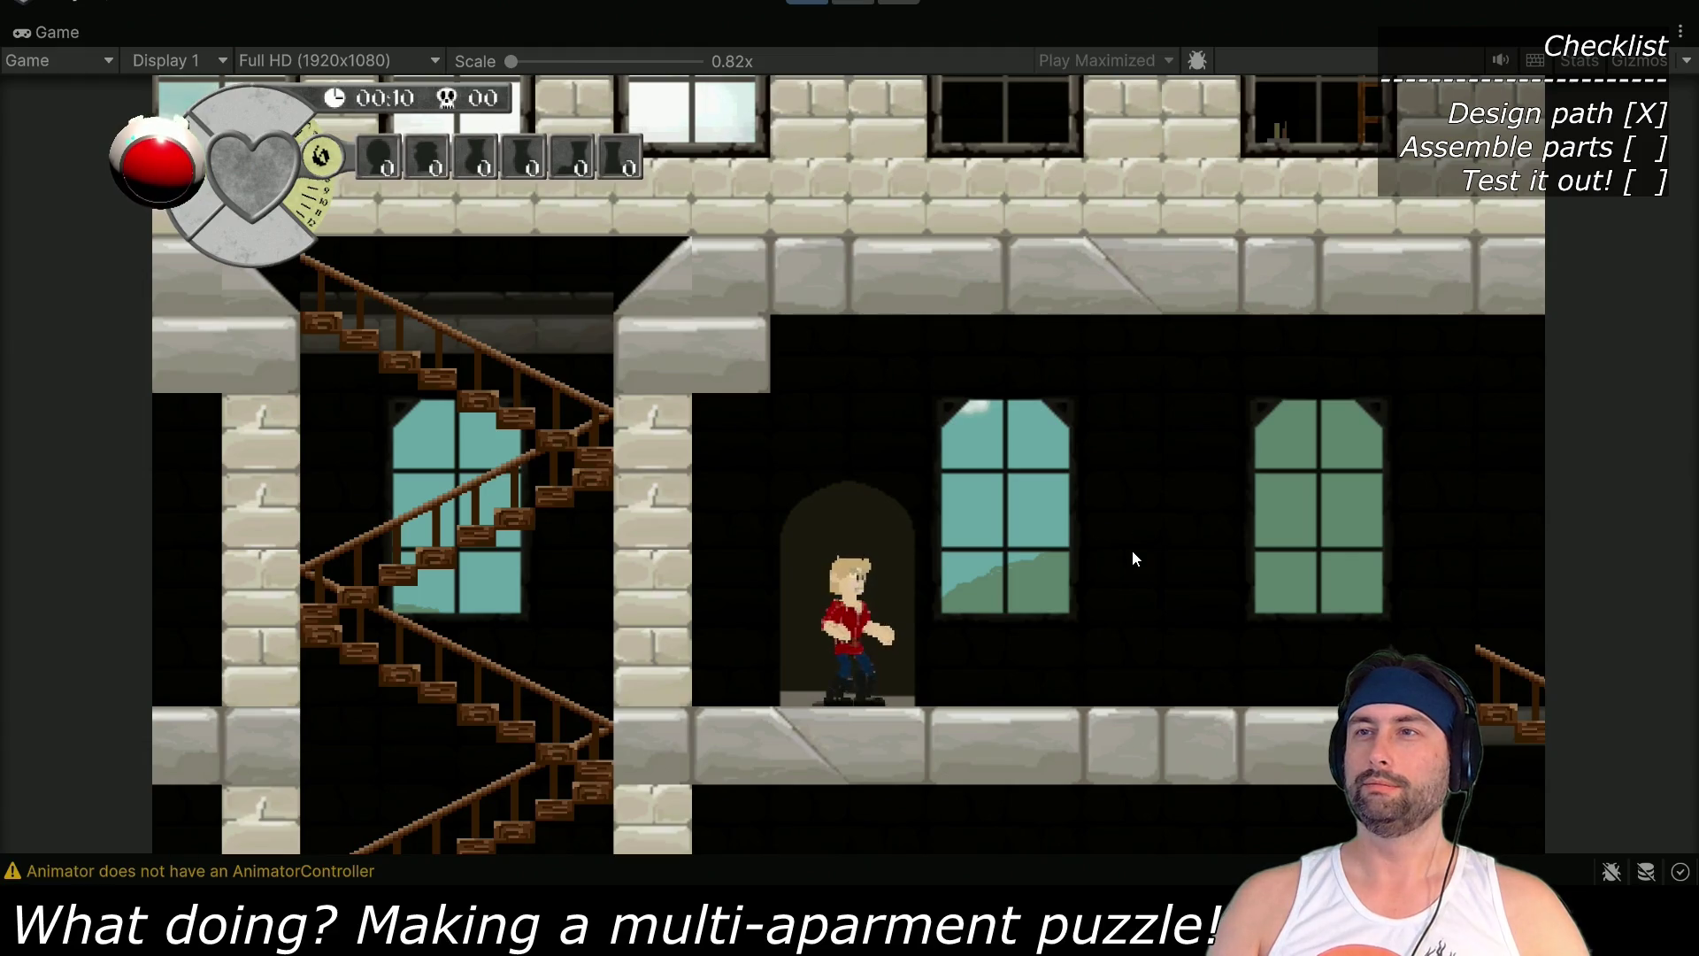
pyautogui.press('Up')
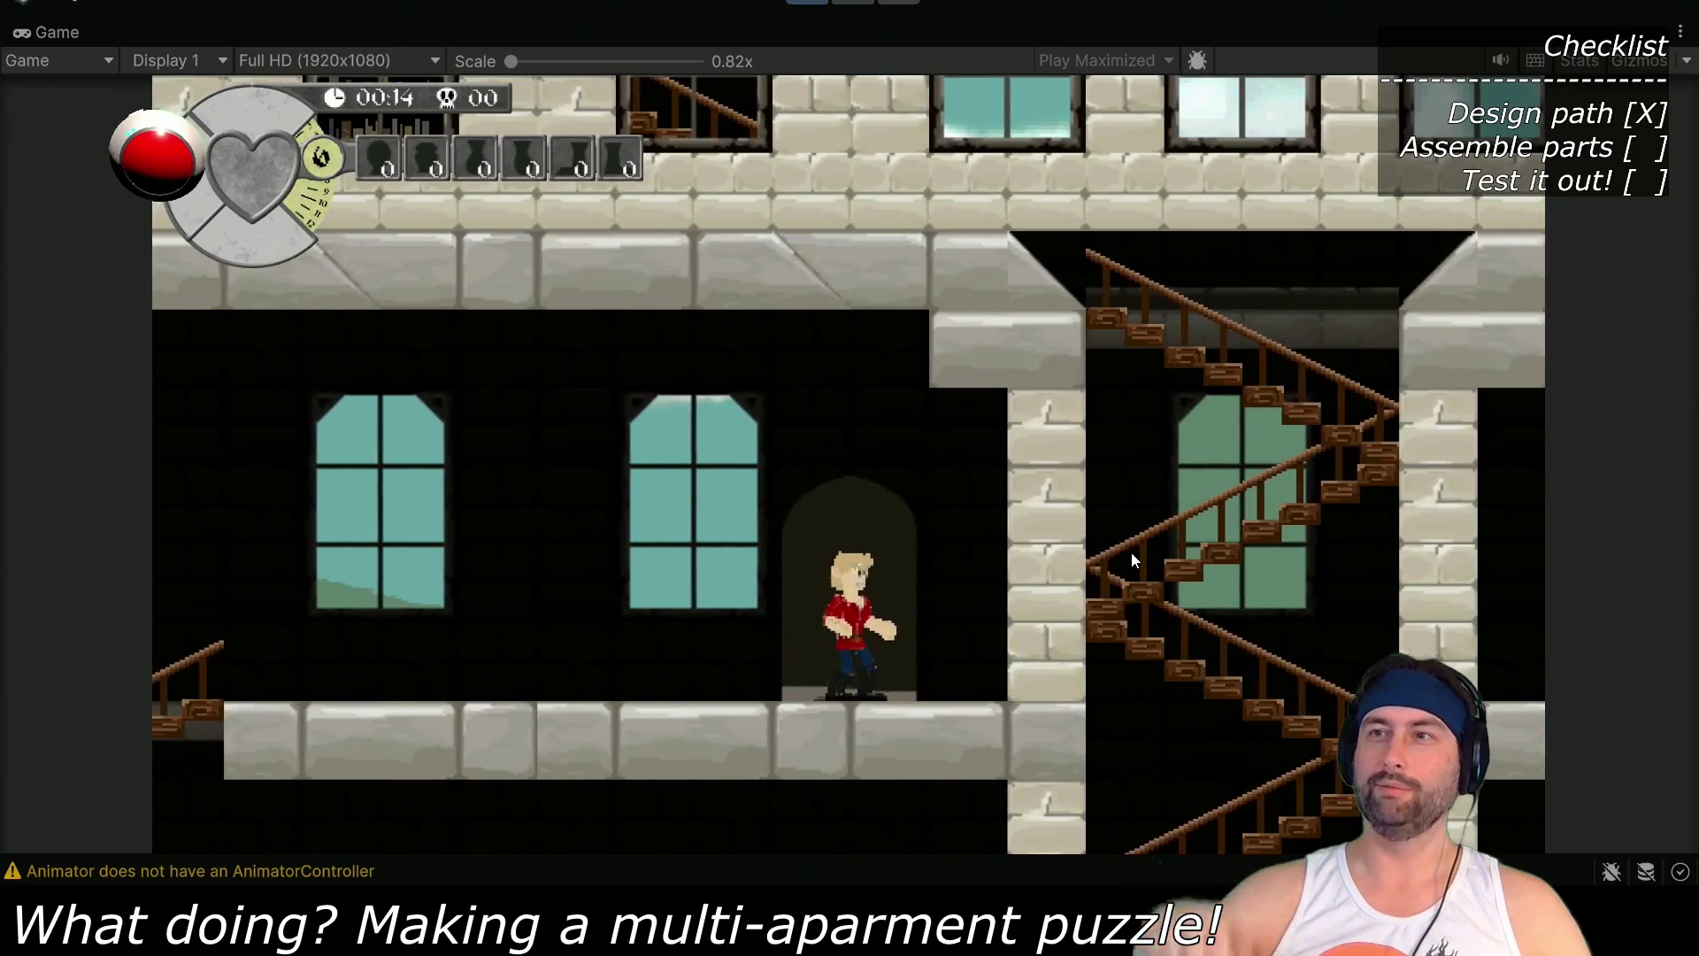
pyautogui.press('Left')
pyautogui.press('Right')
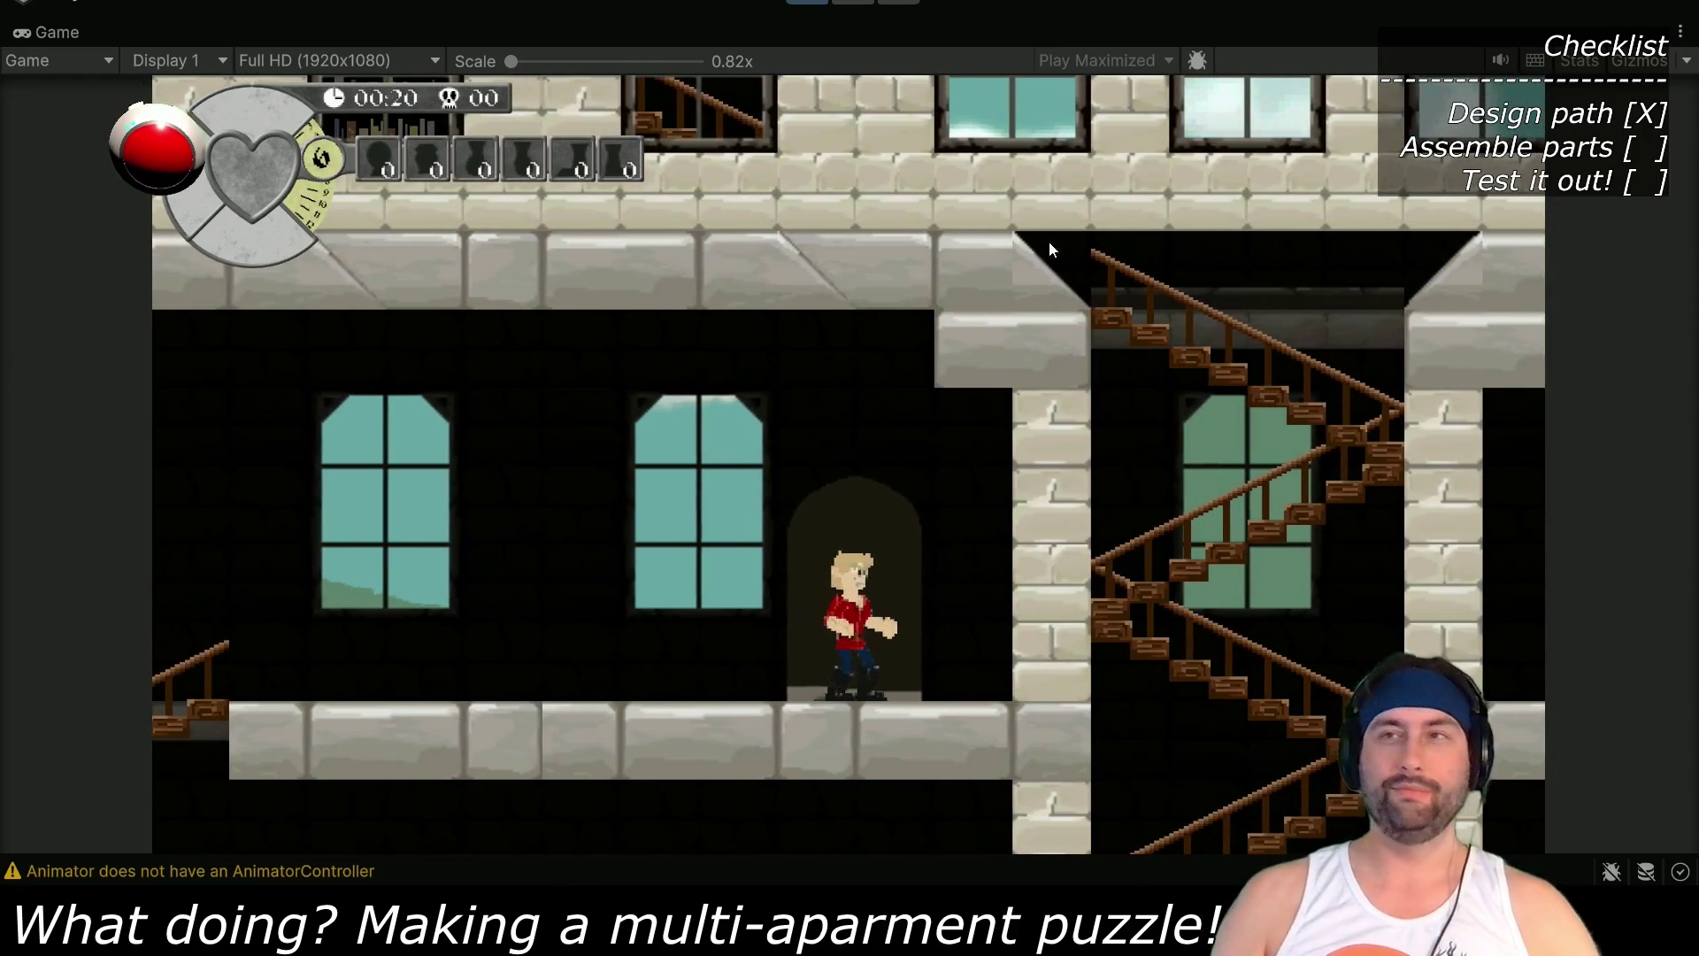
pyautogui.click(807, 2)
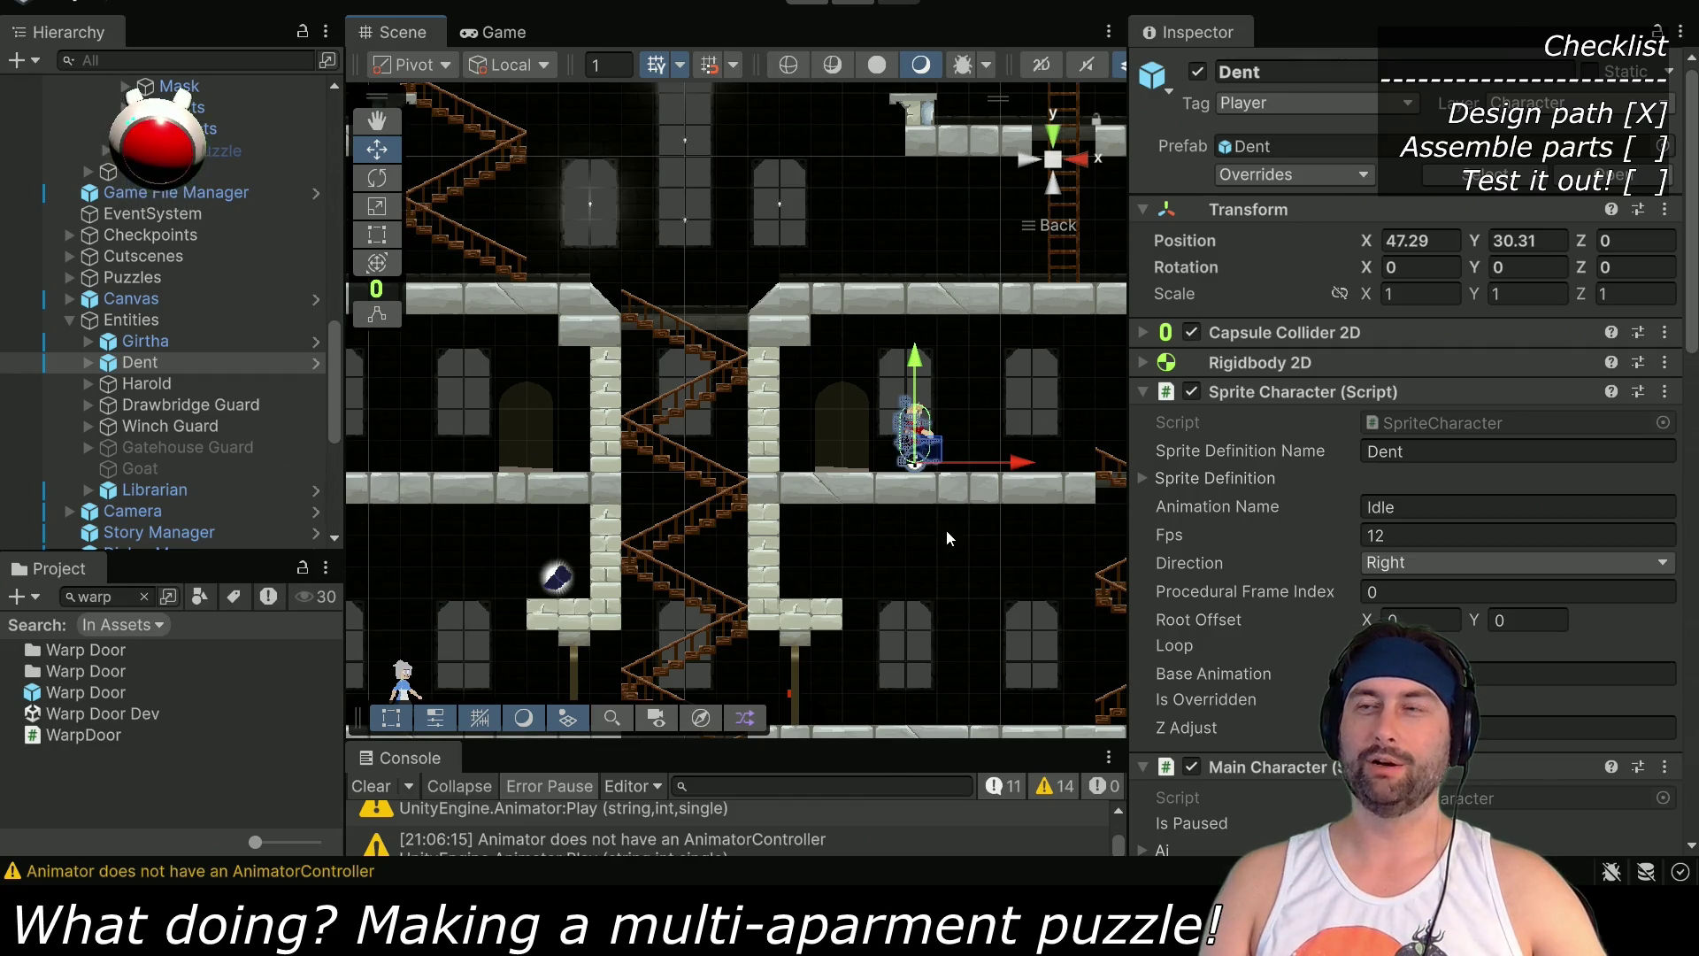
# Look over the left rooms, stairwell and lower floor, then widen the Scene view panel
pyautogui.moveTo(994, 597)
pyautogui.mouseDown()
pyautogui.moveTo(783, 446)
pyautogui.moveTo(783, 500)
pyautogui.mouseUp()
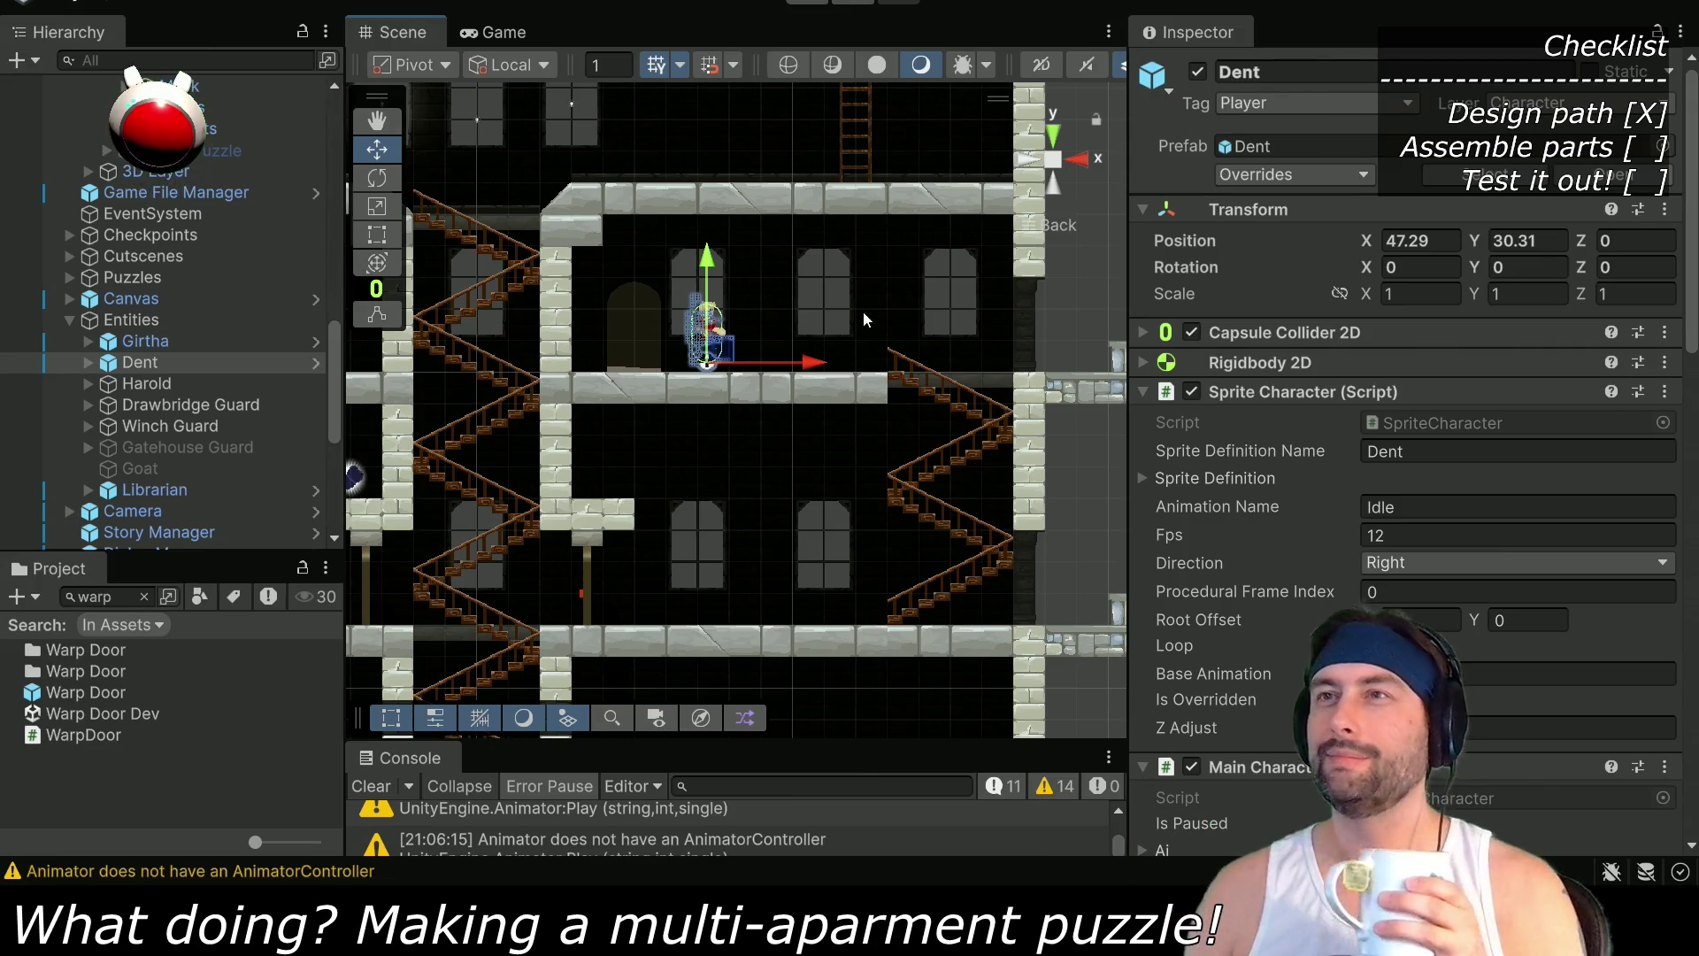
pyautogui.moveTo(881, 476); pyautogui.dragTo(770, 481)
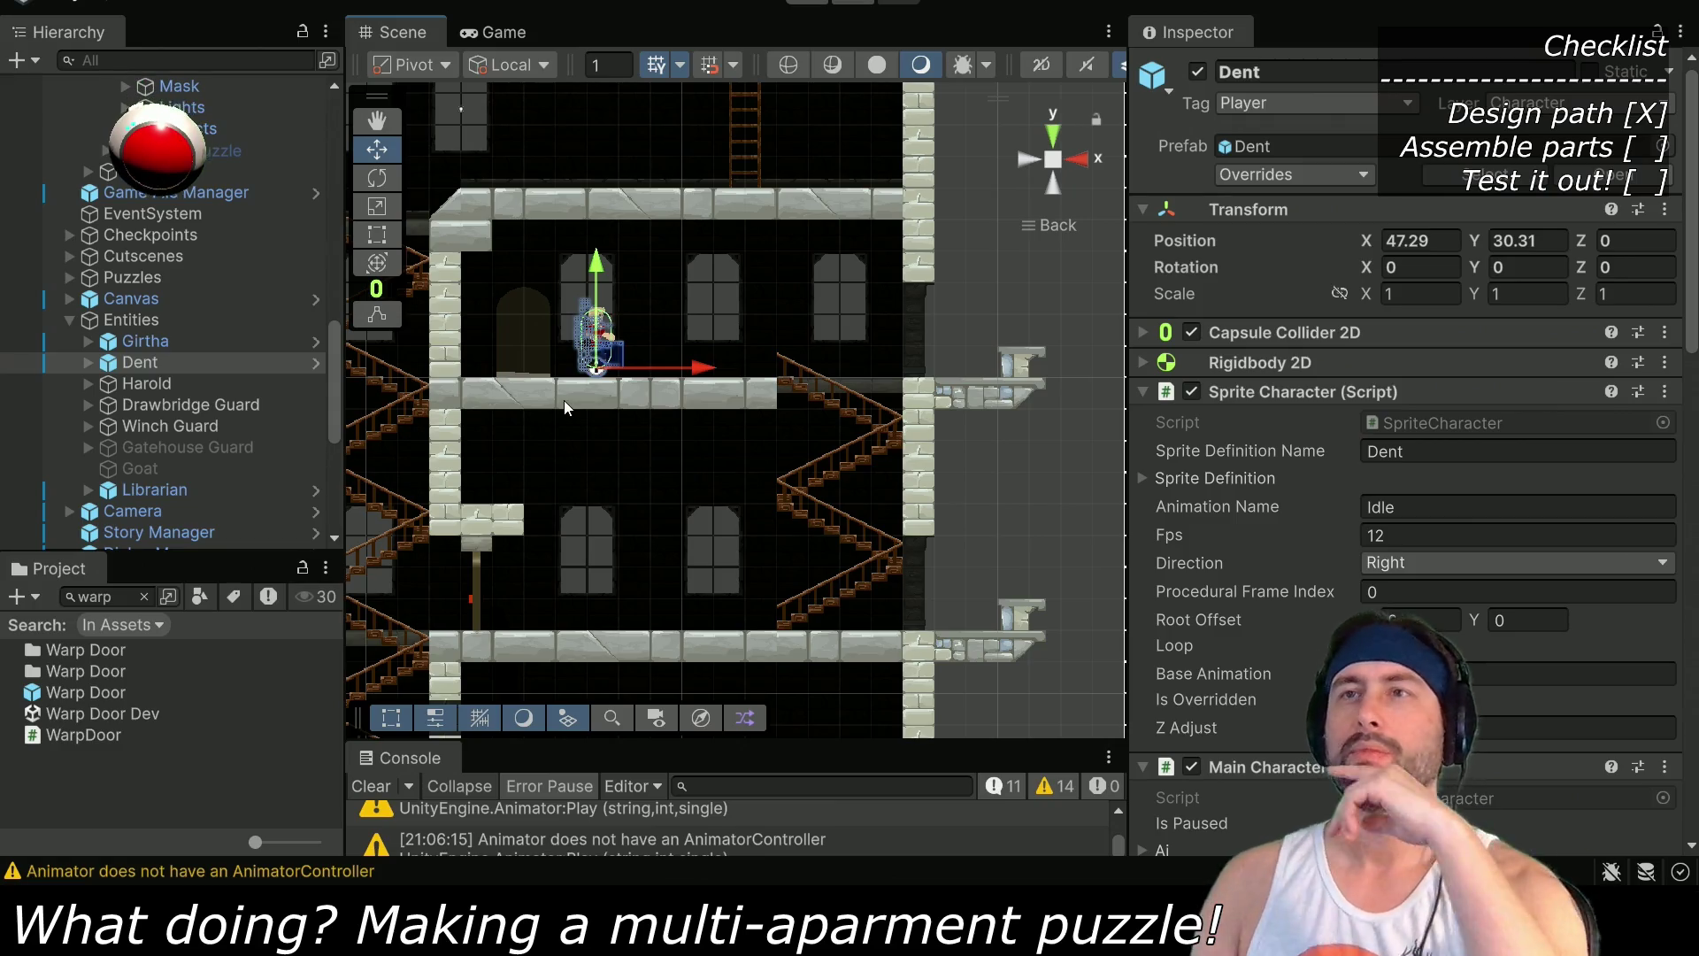
pyautogui.moveTo(564, 400); pyautogui.dragTo(914, 361)
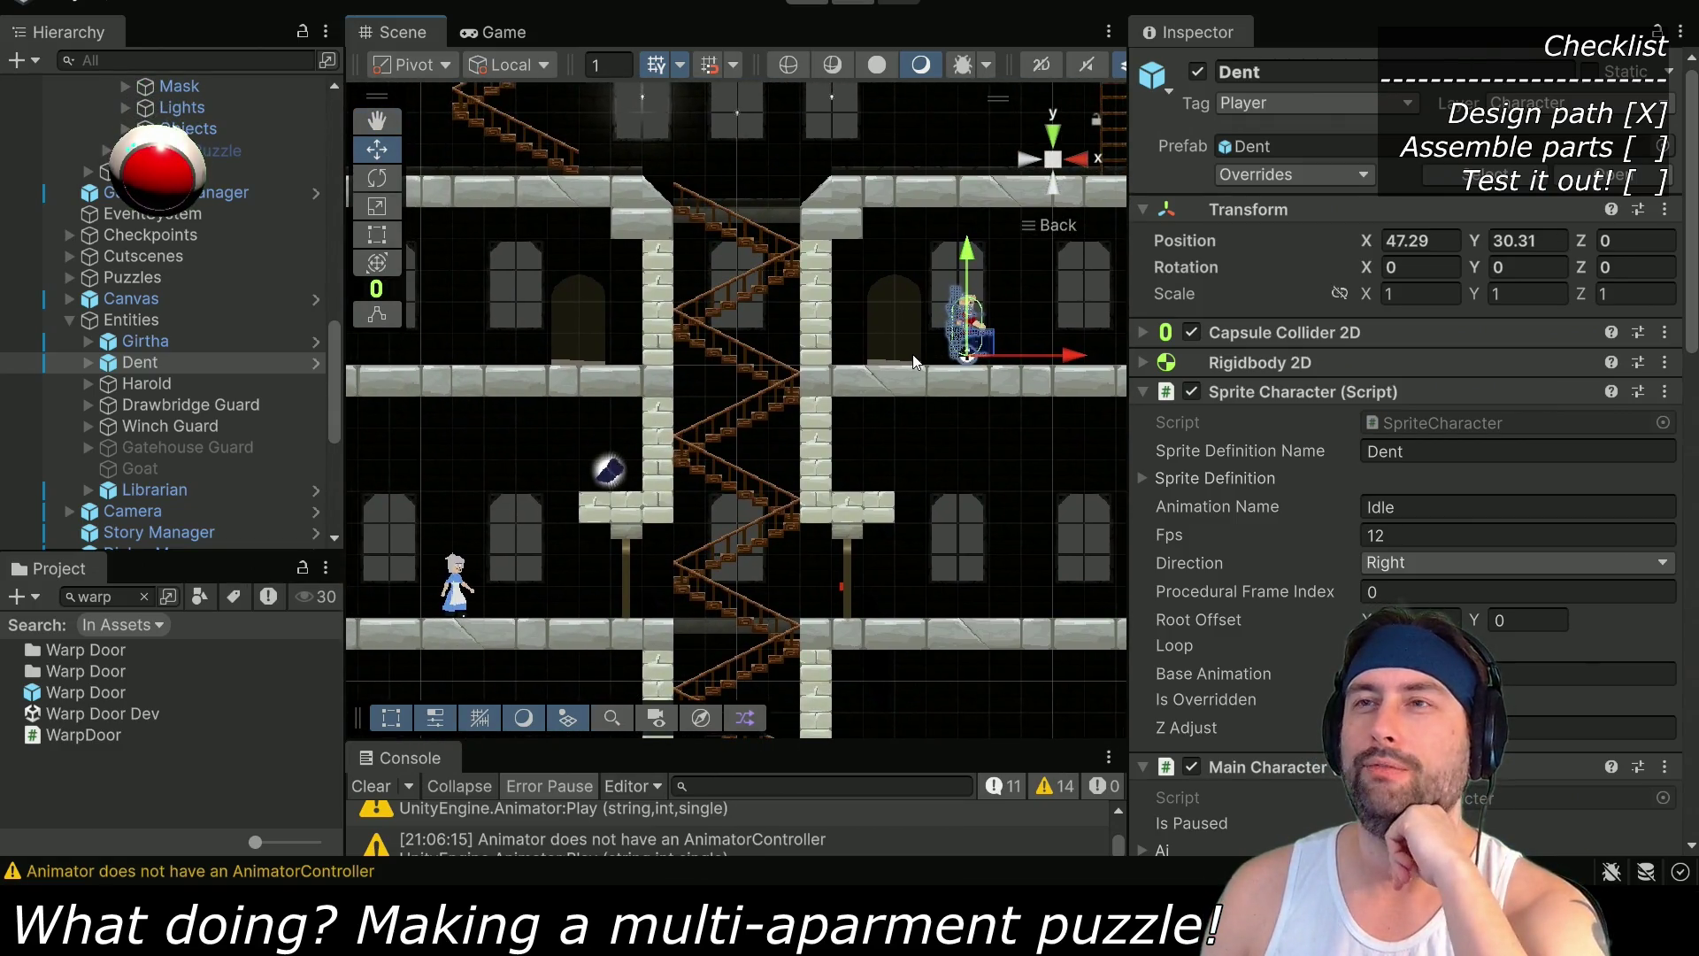
pyautogui.moveTo(421, 374); pyautogui.dragTo(683, 404)
pyautogui.moveTo(865, 545)
pyautogui.mouseDown()
pyautogui.moveTo(619, 478)
pyautogui.moveTo(721, 464)
pyautogui.mouseUp()
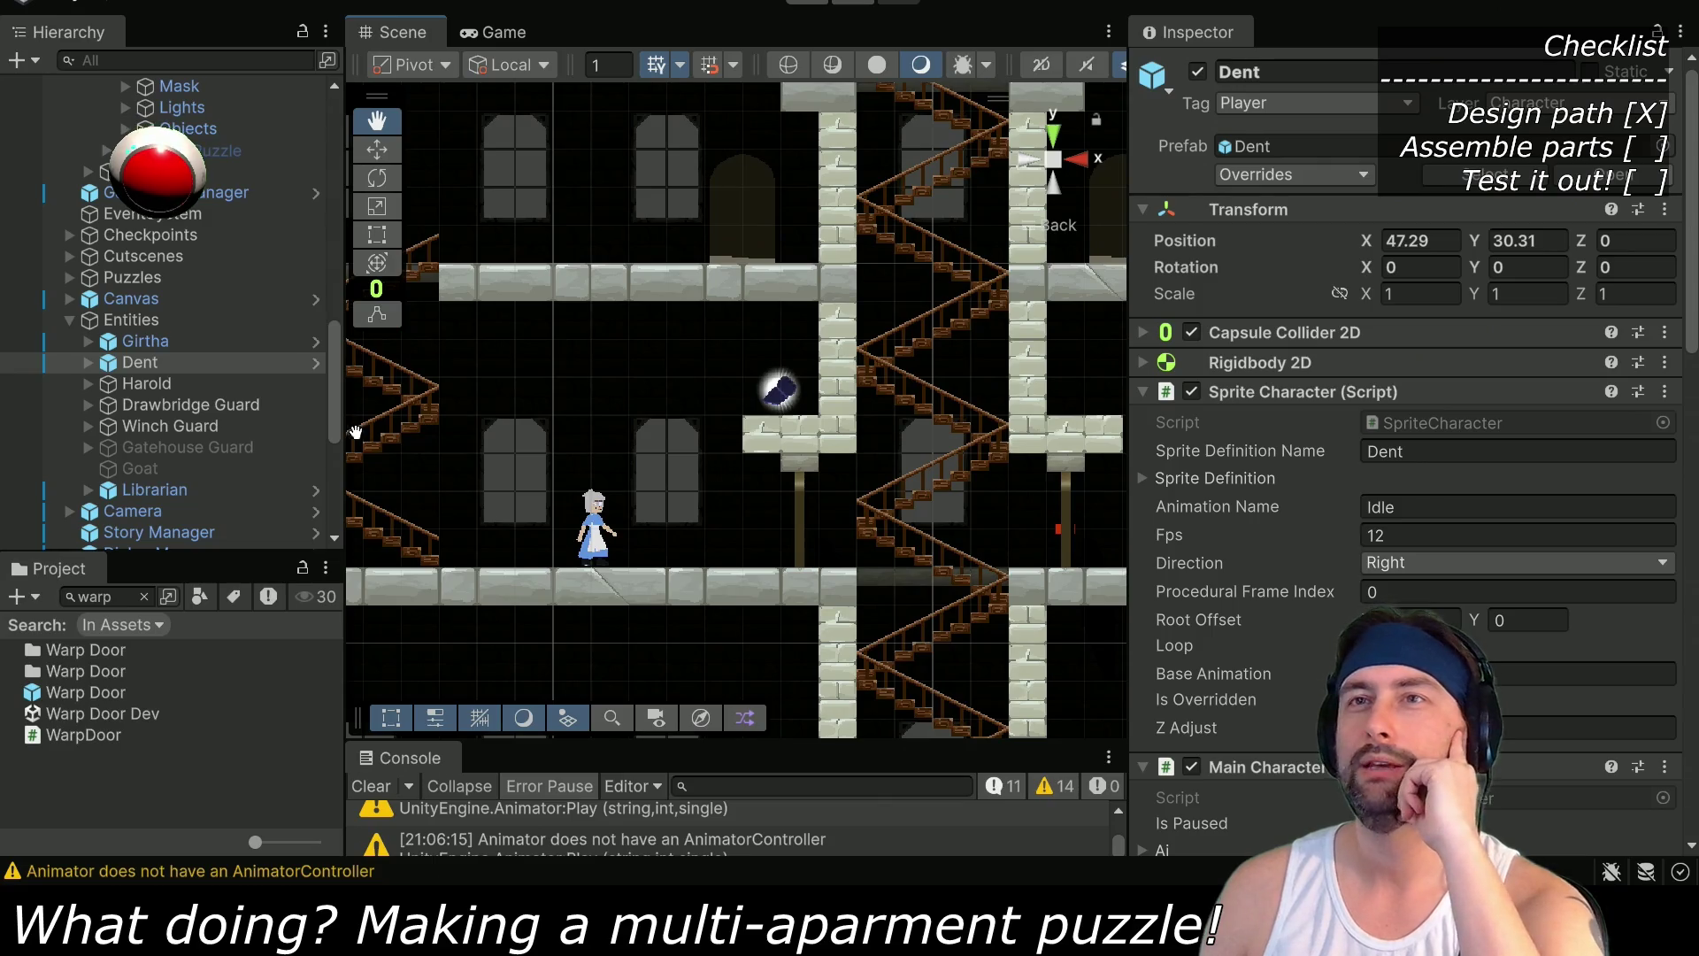
pyautogui.moveTo(1129, 453); pyautogui.dragTo(1402, 457)
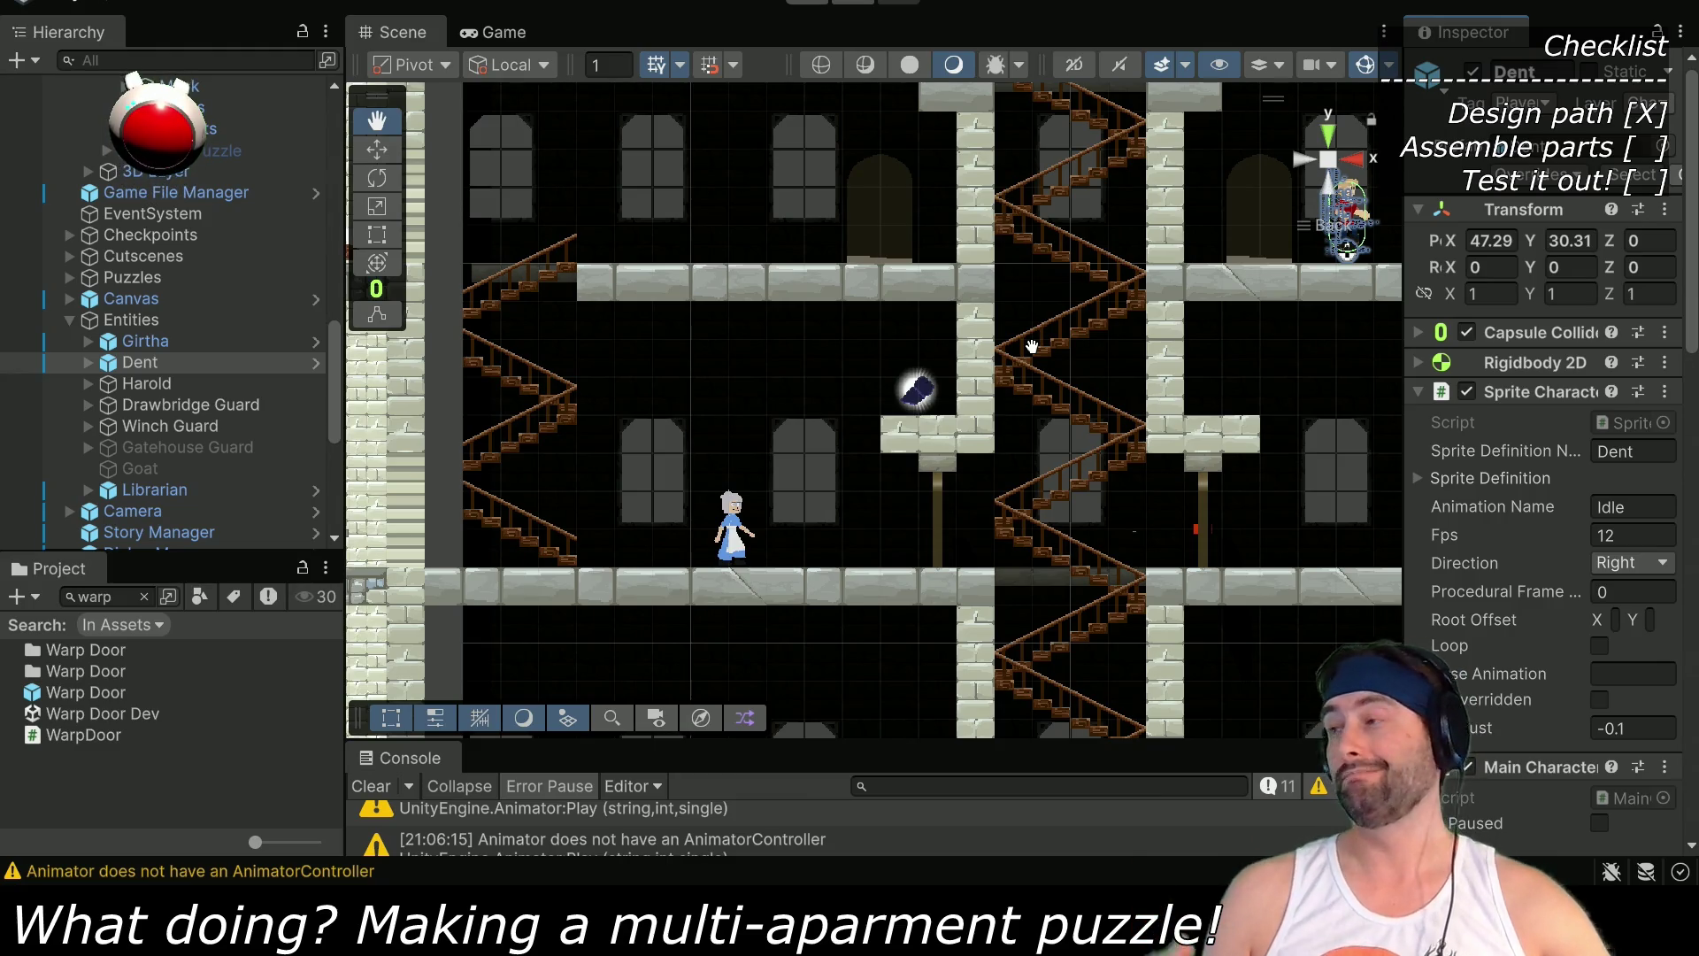
pyautogui.moveTo(1107, 288)
pyautogui.mouseDown()
pyautogui.moveTo(1082, 341)
pyautogui.moveTo(1019, 391)
pyautogui.mouseUp()
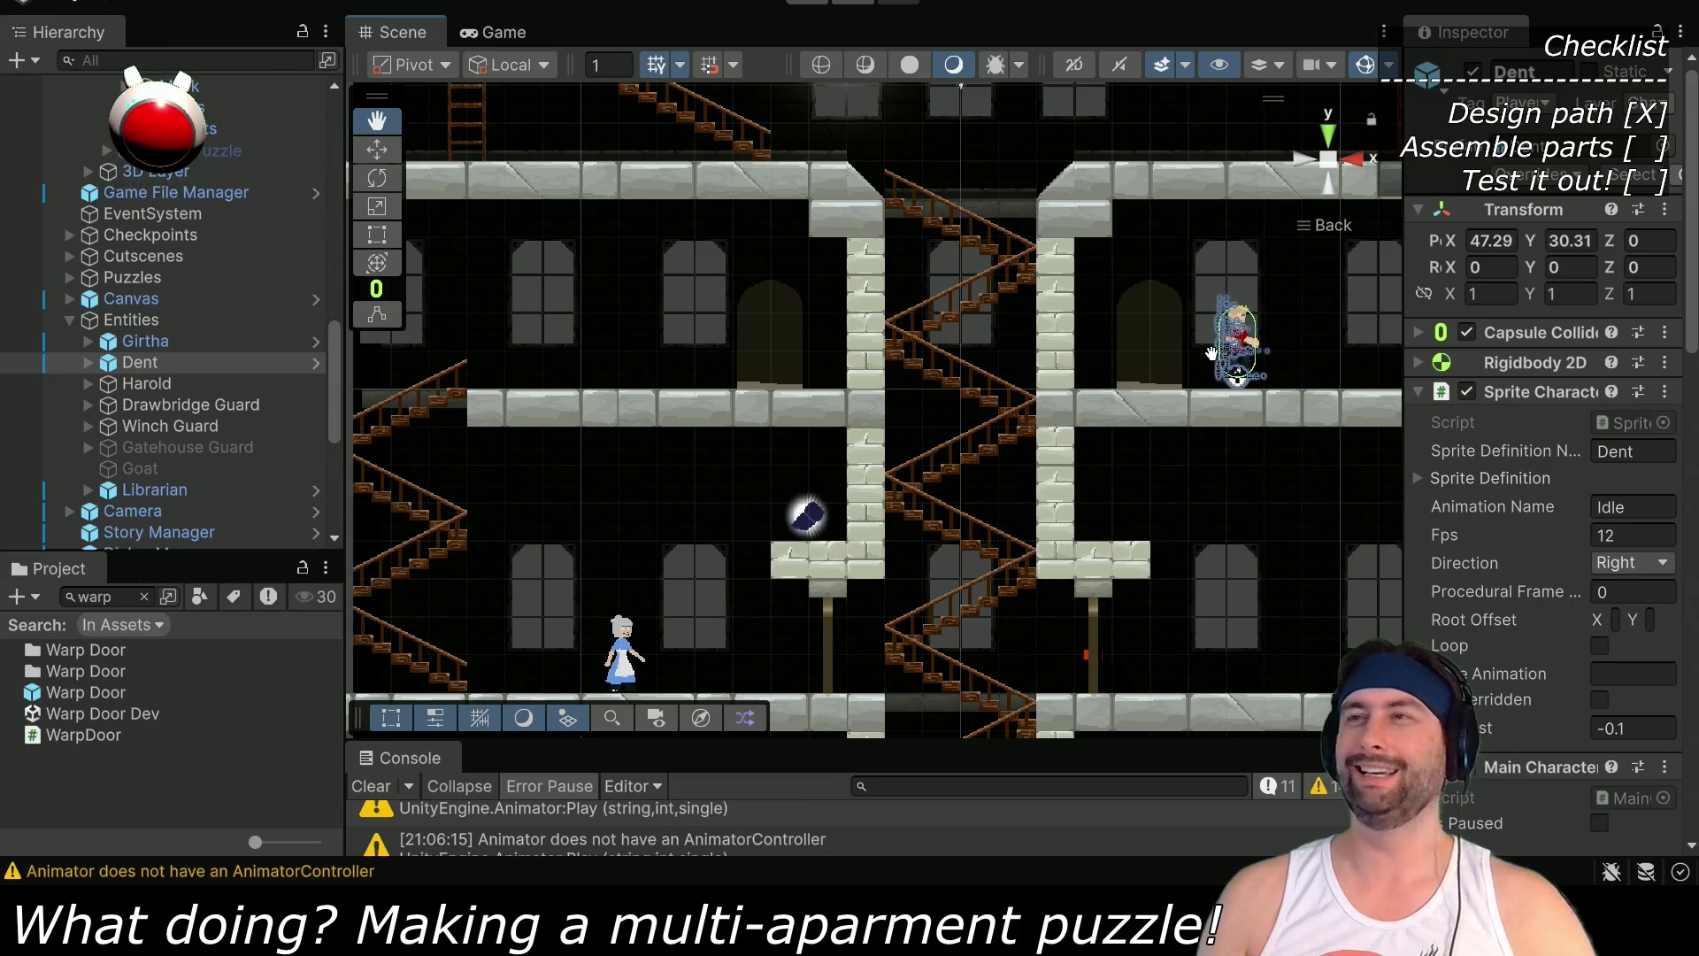
pyautogui.moveTo(1221, 445)
pyautogui.mouseDown()
pyautogui.moveTo(1057, 480)
pyautogui.moveTo(676, 489)
pyautogui.moveTo(1172, 487)
pyautogui.moveTo(1285, 469)
pyautogui.moveTo(1042, 473)
pyautogui.mouseUp()
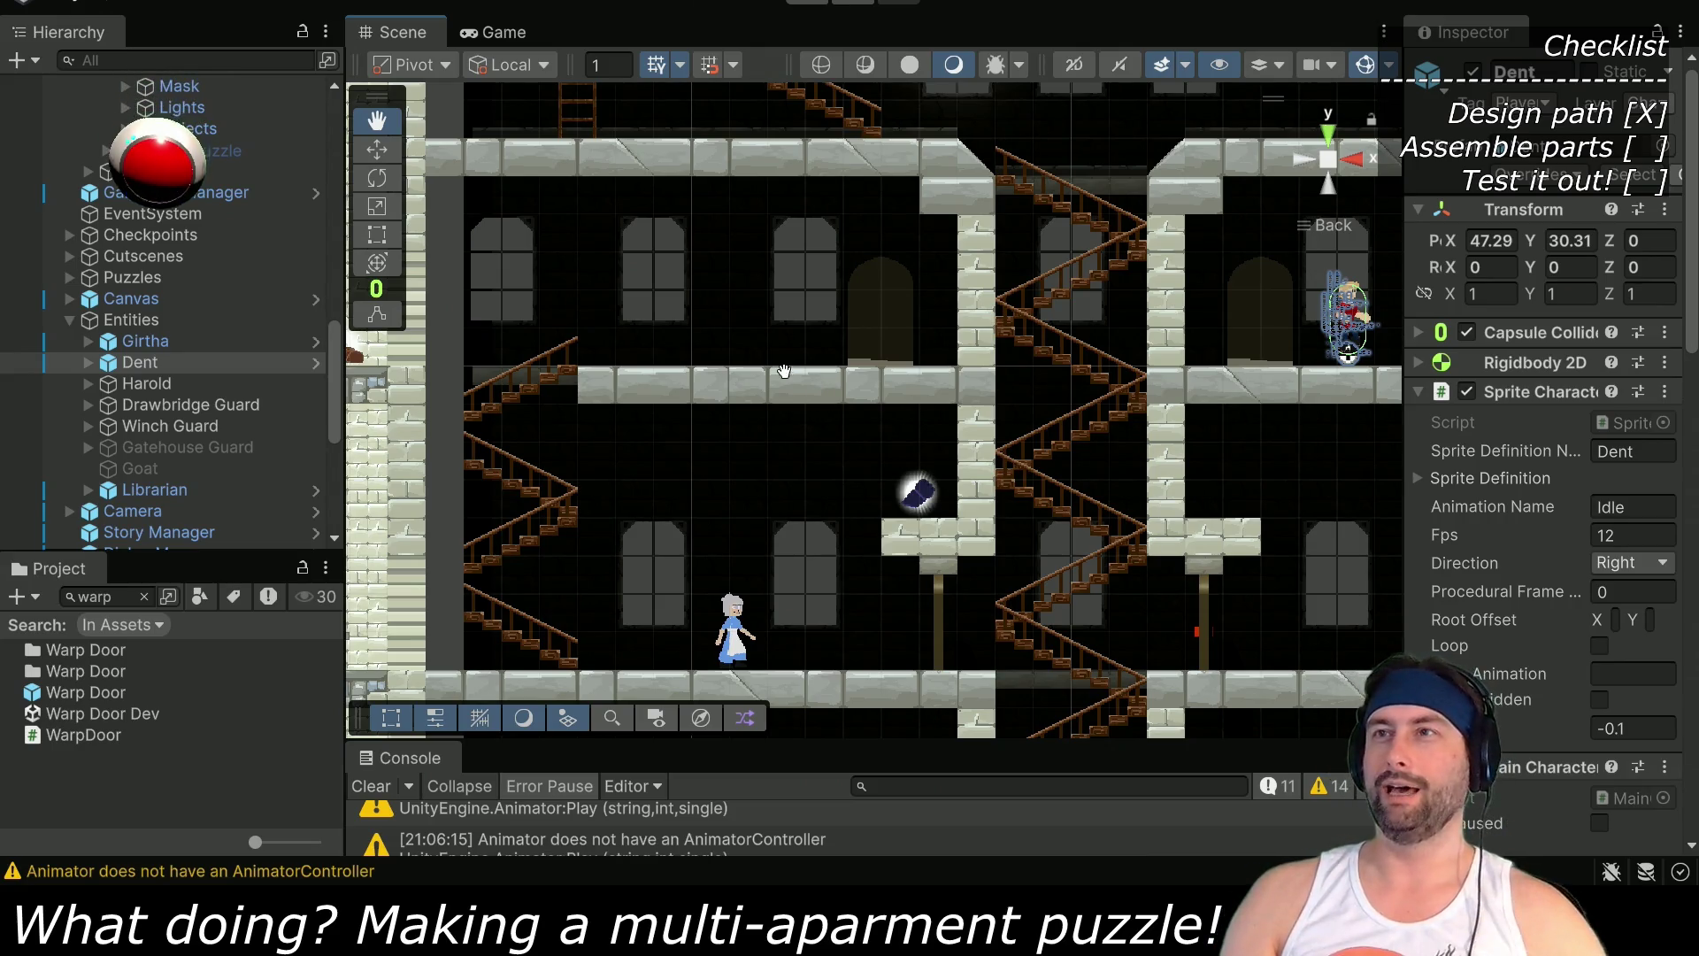
# Select Warp Door (1) with the Move tool and slide it left to X 31
pyautogui.scroll(-6, 142, 529)
pyautogui.click(163, 520)
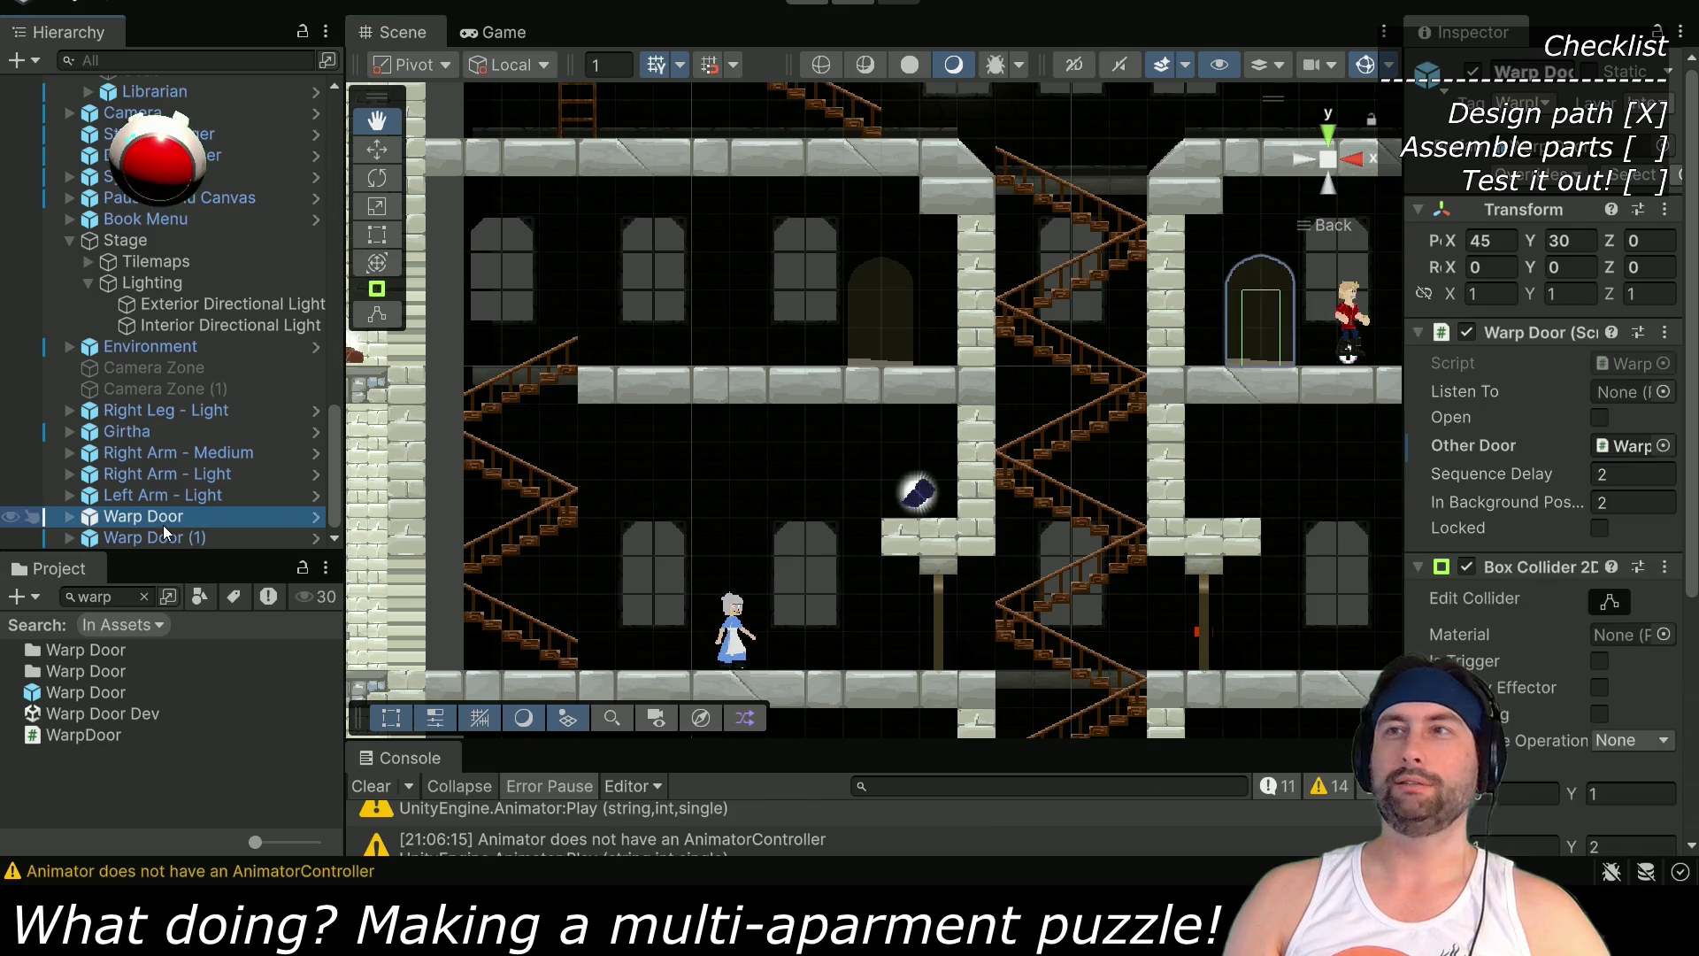
pyautogui.click(163, 542)
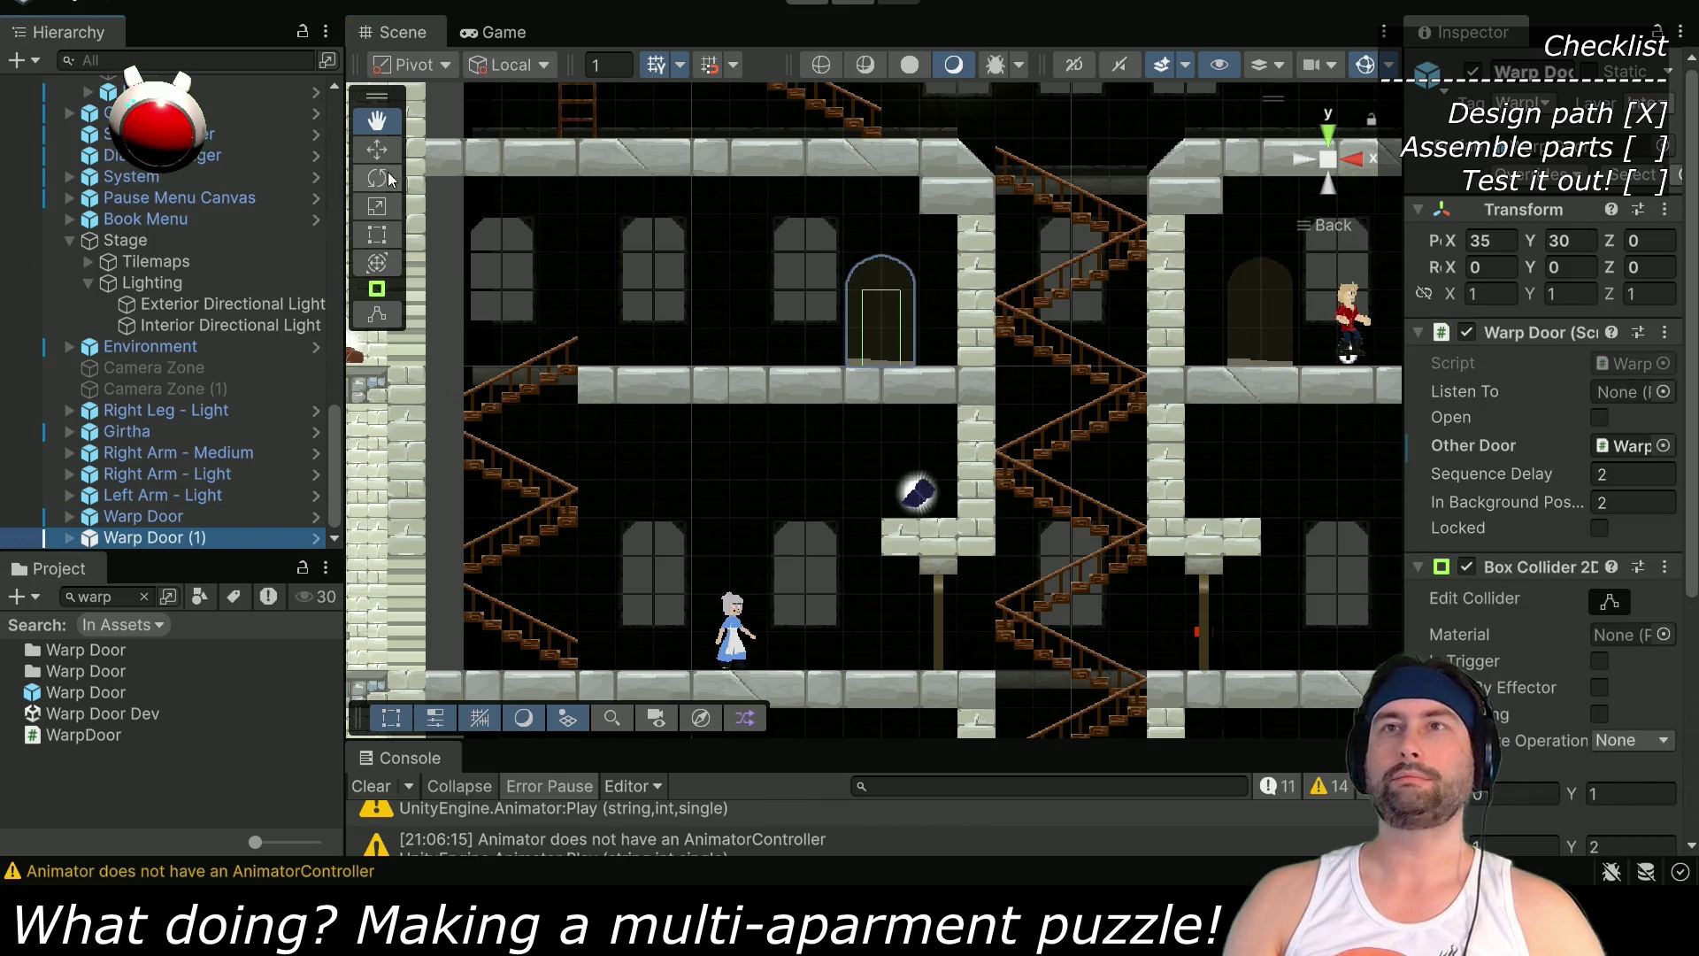
pyautogui.click(377, 149)
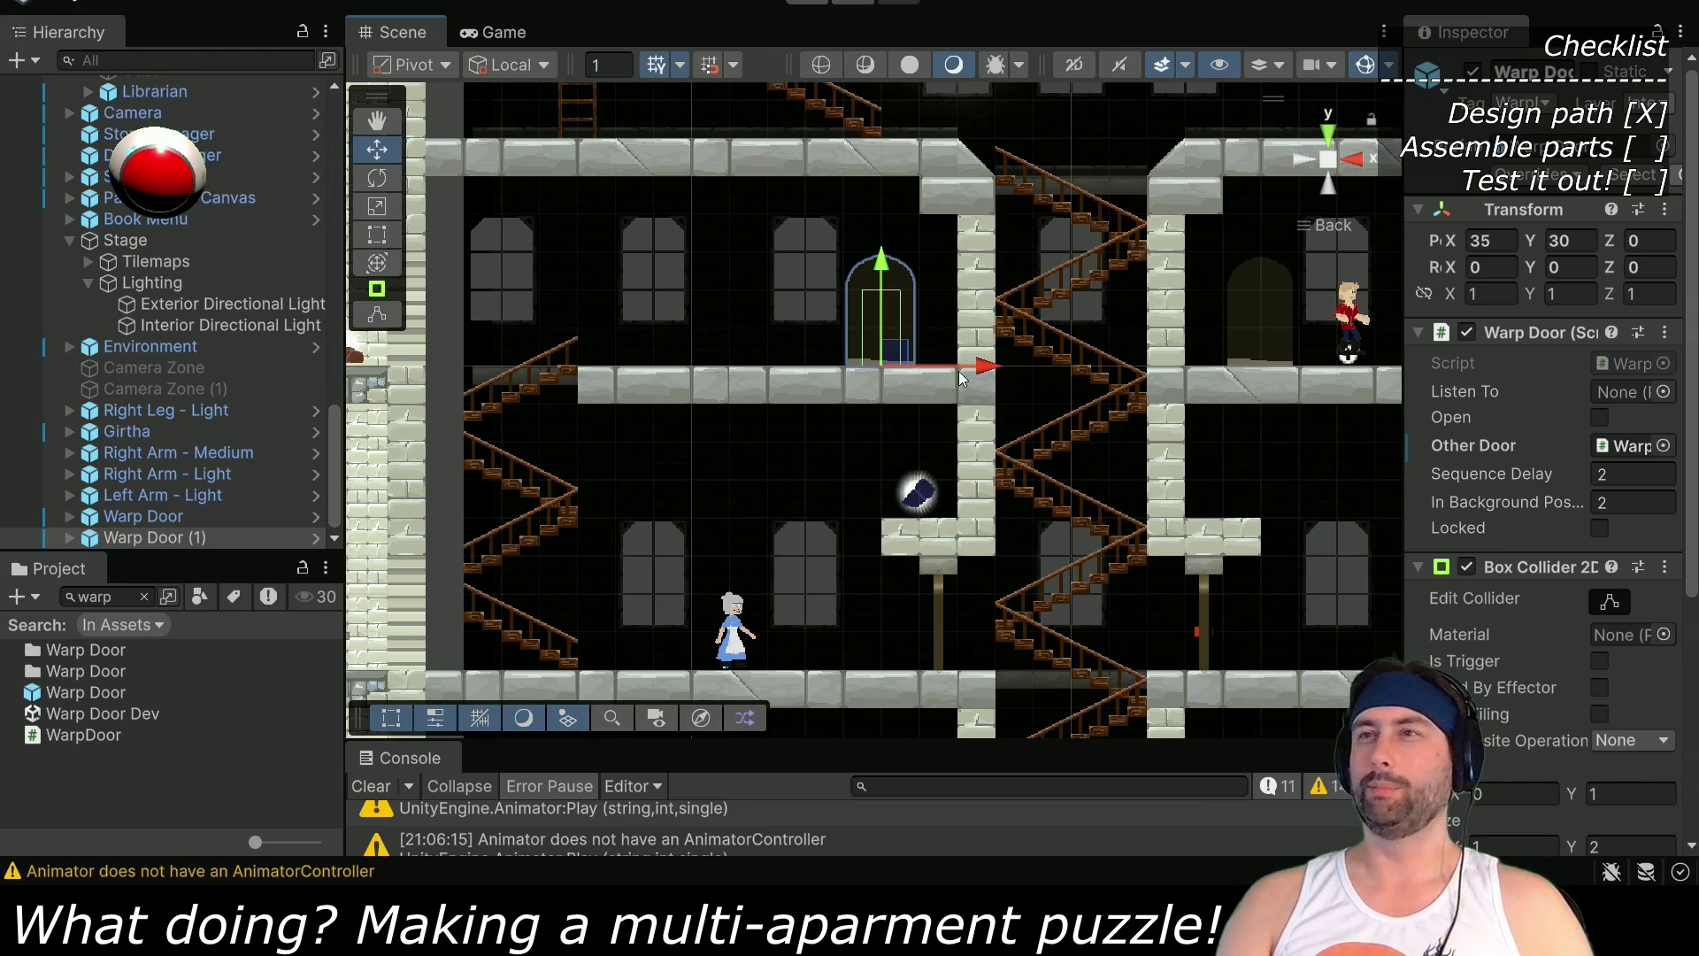
pyautogui.moveTo(986, 367); pyautogui.dragTo(847, 365)
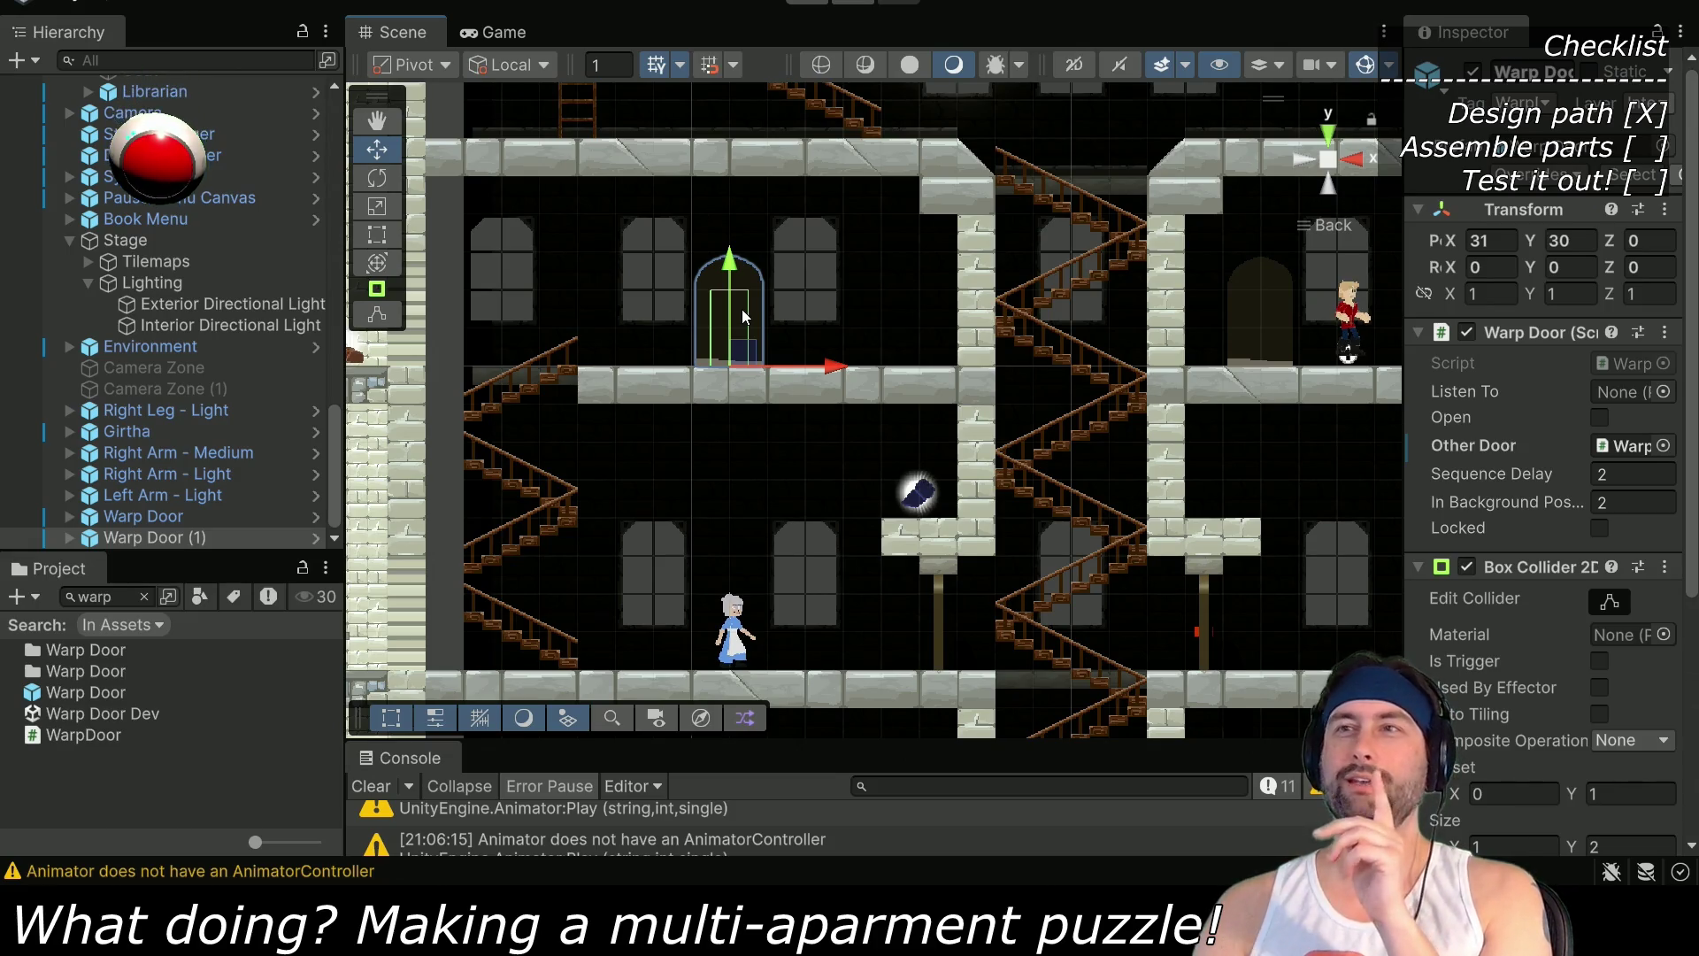
# Slide Warp Door (1) right to X 36, just left of the stone column
pyautogui.moveTo(927, 298); pyautogui.dragTo(863, 352)
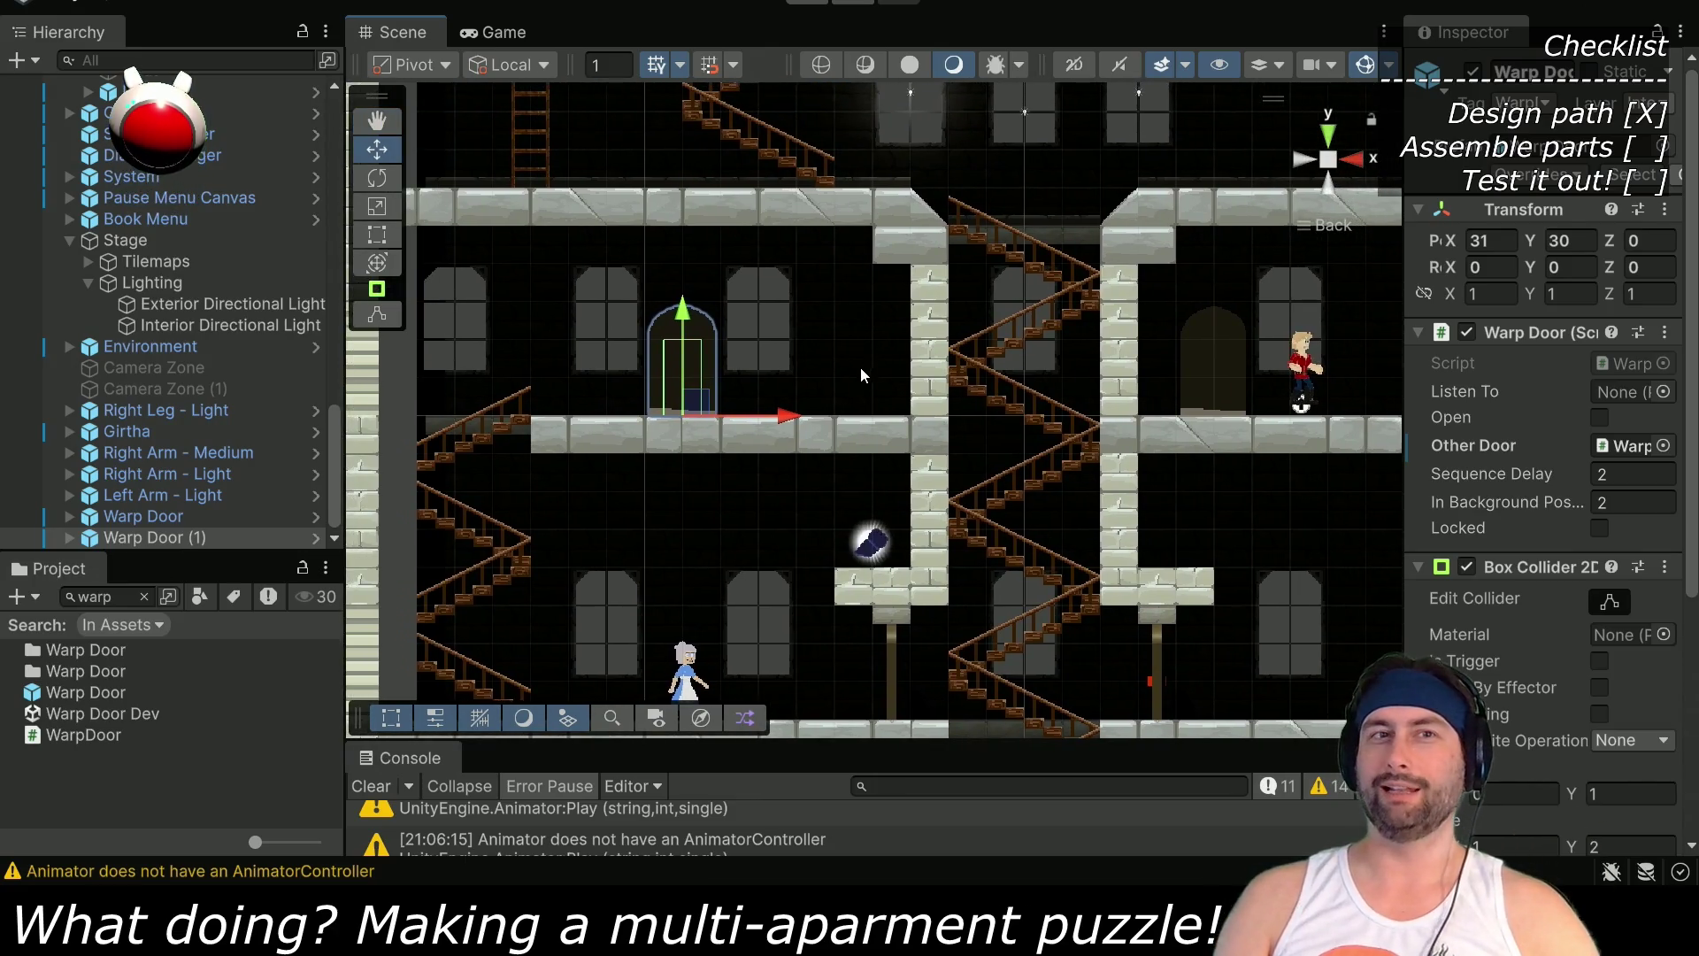
pyautogui.scroll(2, 841, 458)
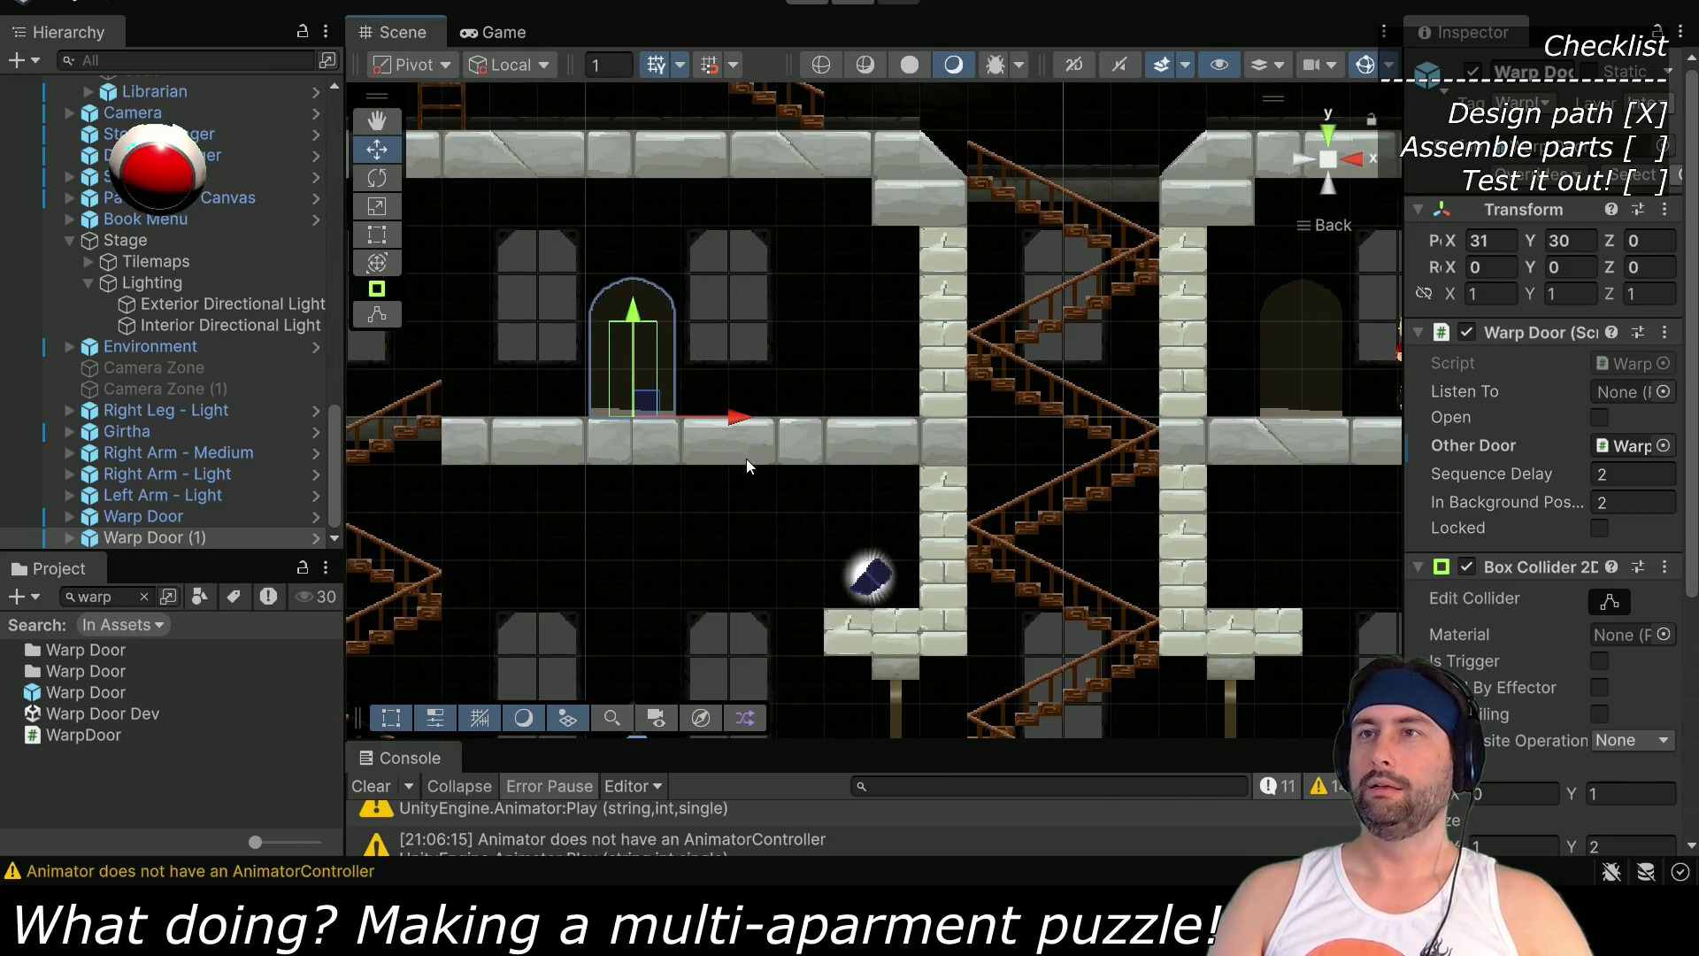
pyautogui.moveTo(738, 499); pyautogui.dragTo(774, 388)
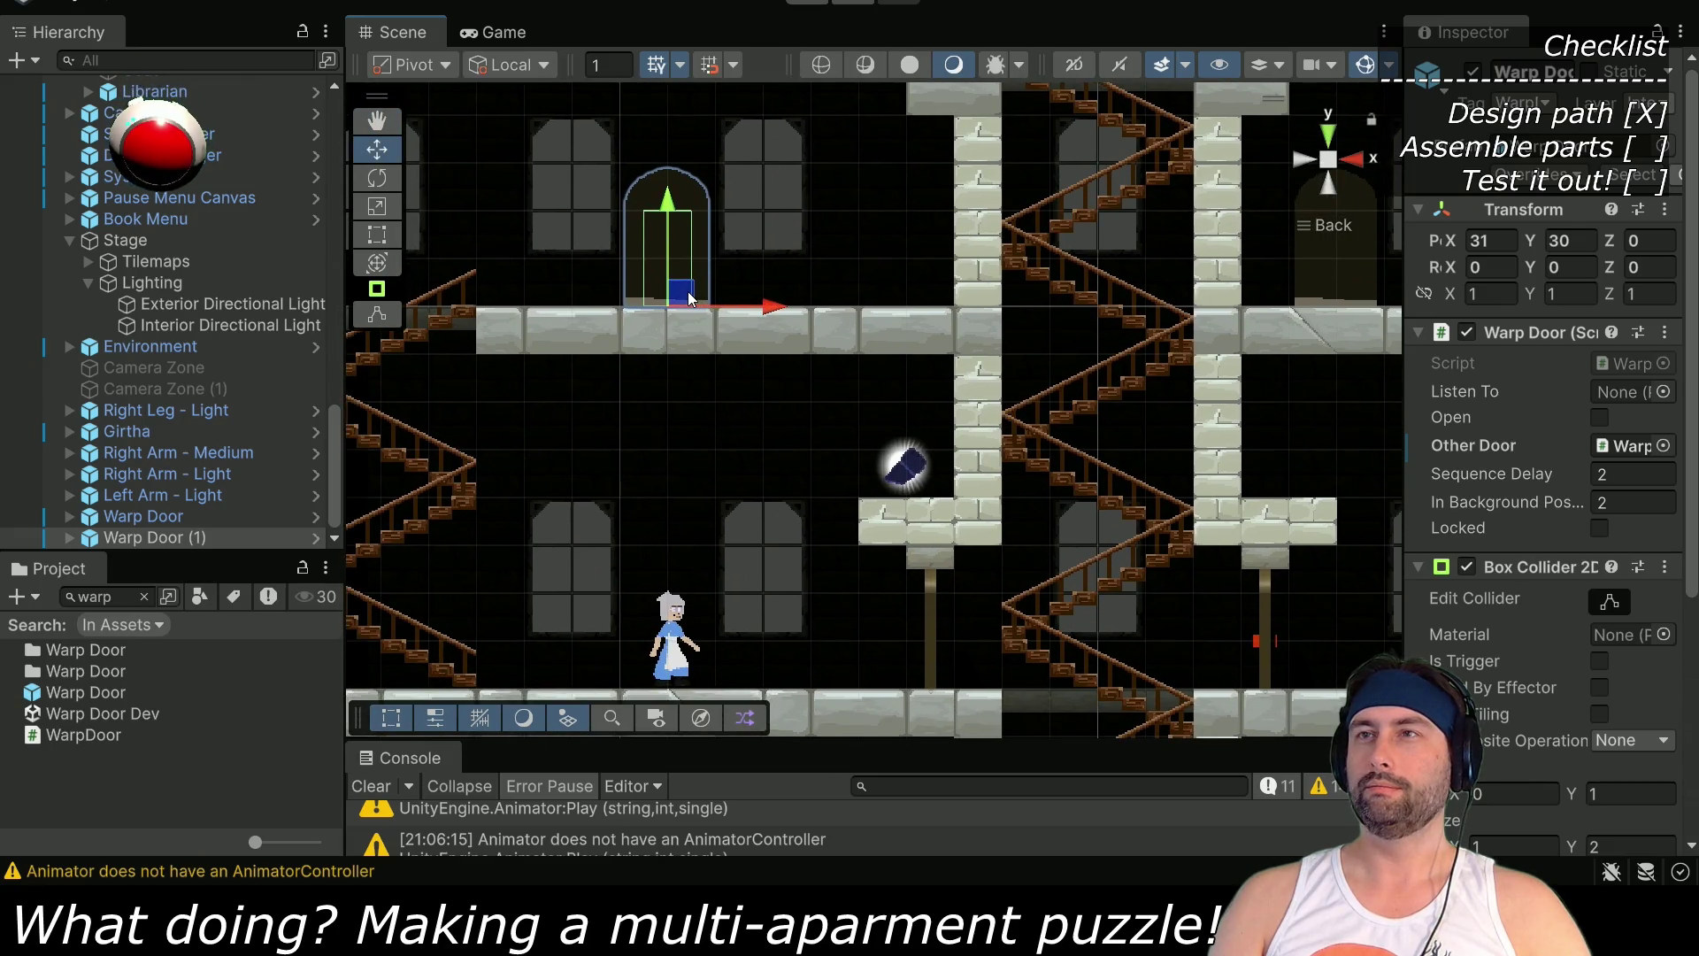
pyautogui.moveTo(772, 307); pyautogui.dragTo(1006, 302)
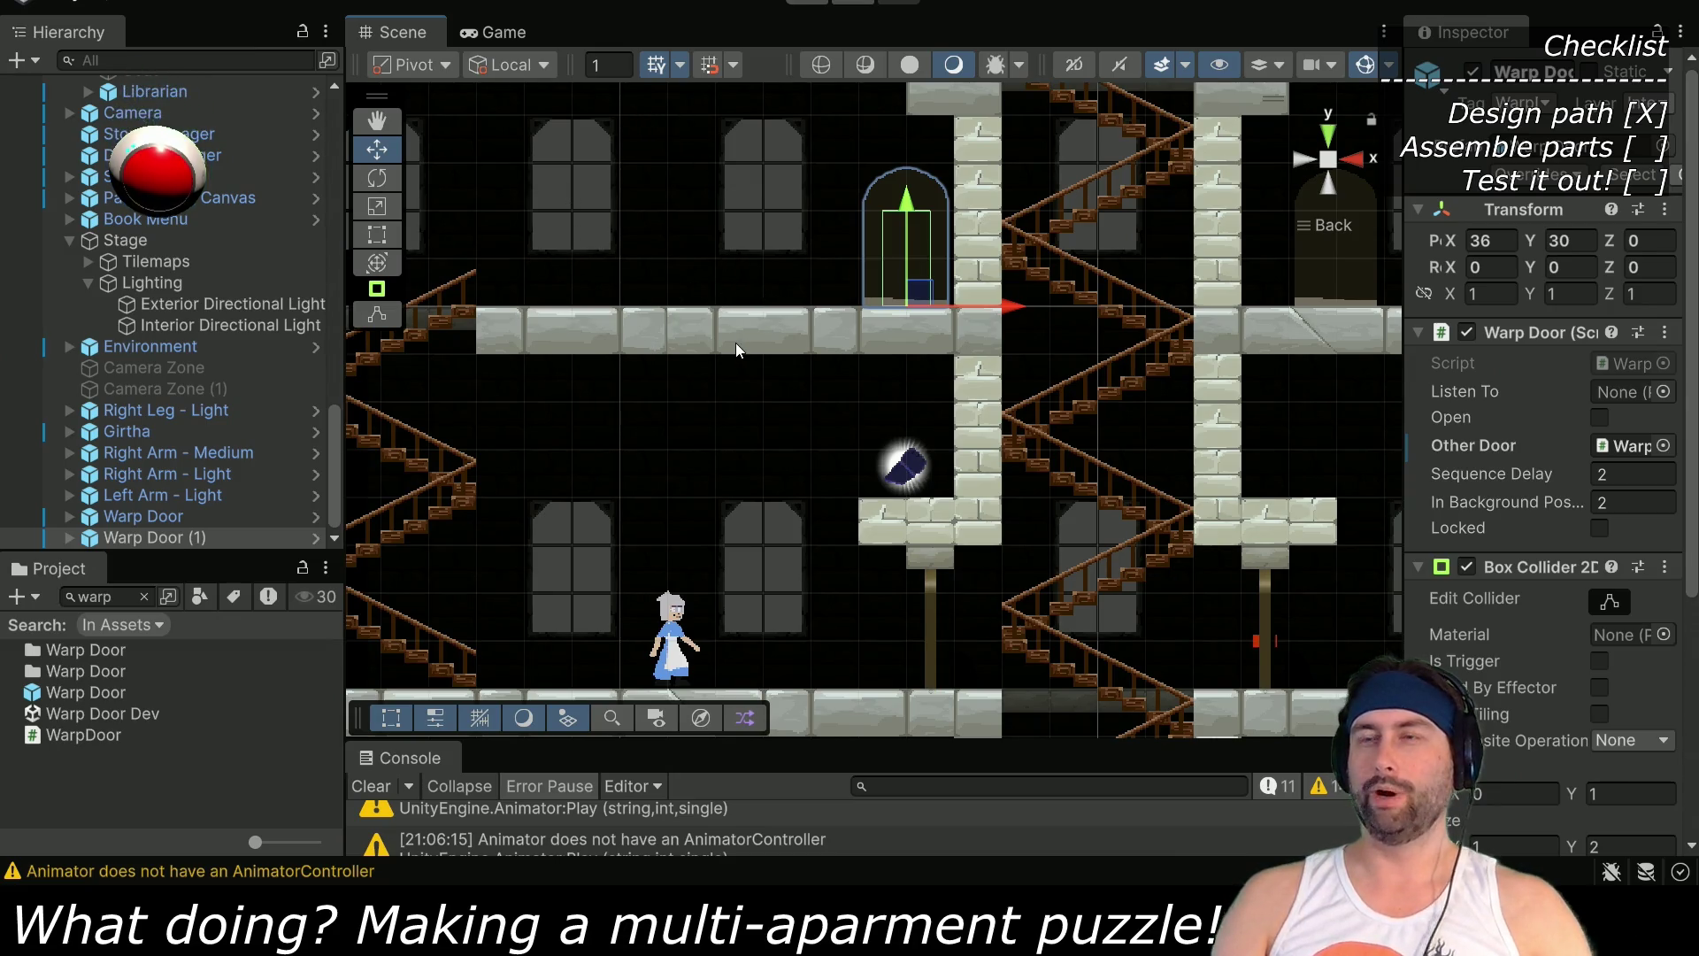
pyautogui.scroll(10, 160, 311)
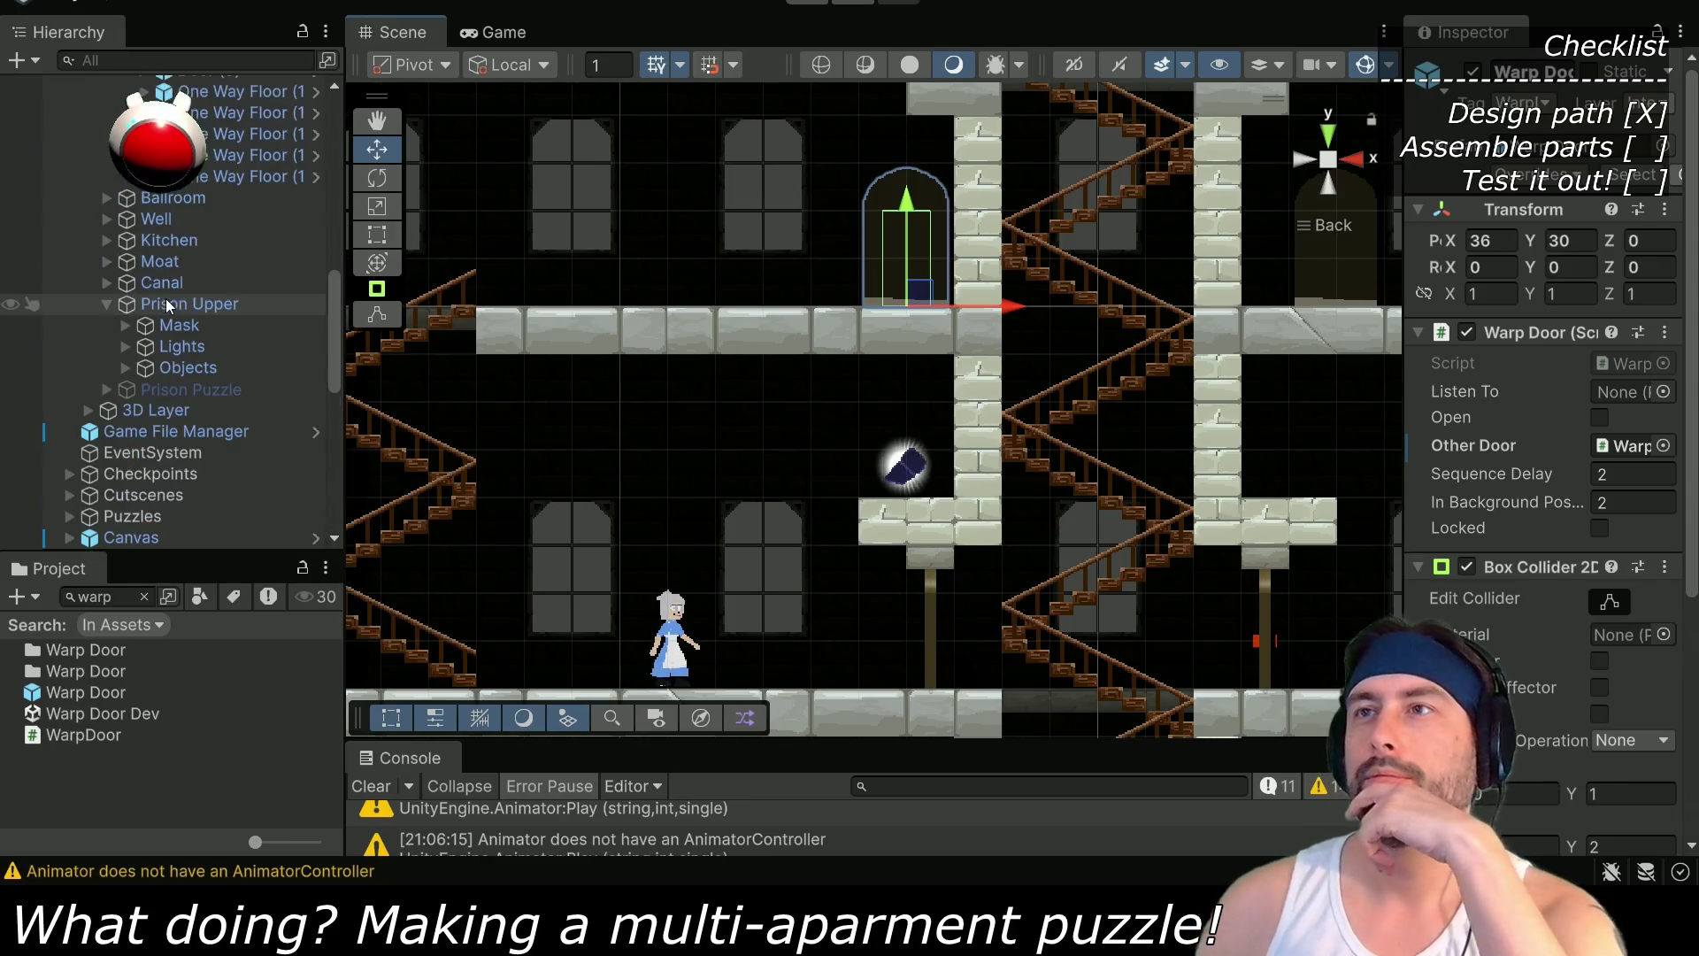
# Expand the apartment's Objects in the Hierarchy and clear the 'warp' Project search
pyautogui.click(125, 367)
pyautogui.moveTo(797, 442)
pyautogui.mouseDown()
pyautogui.moveTo(553, 485)
pyautogui.moveTo(569, 455)
pyautogui.mouseUp()
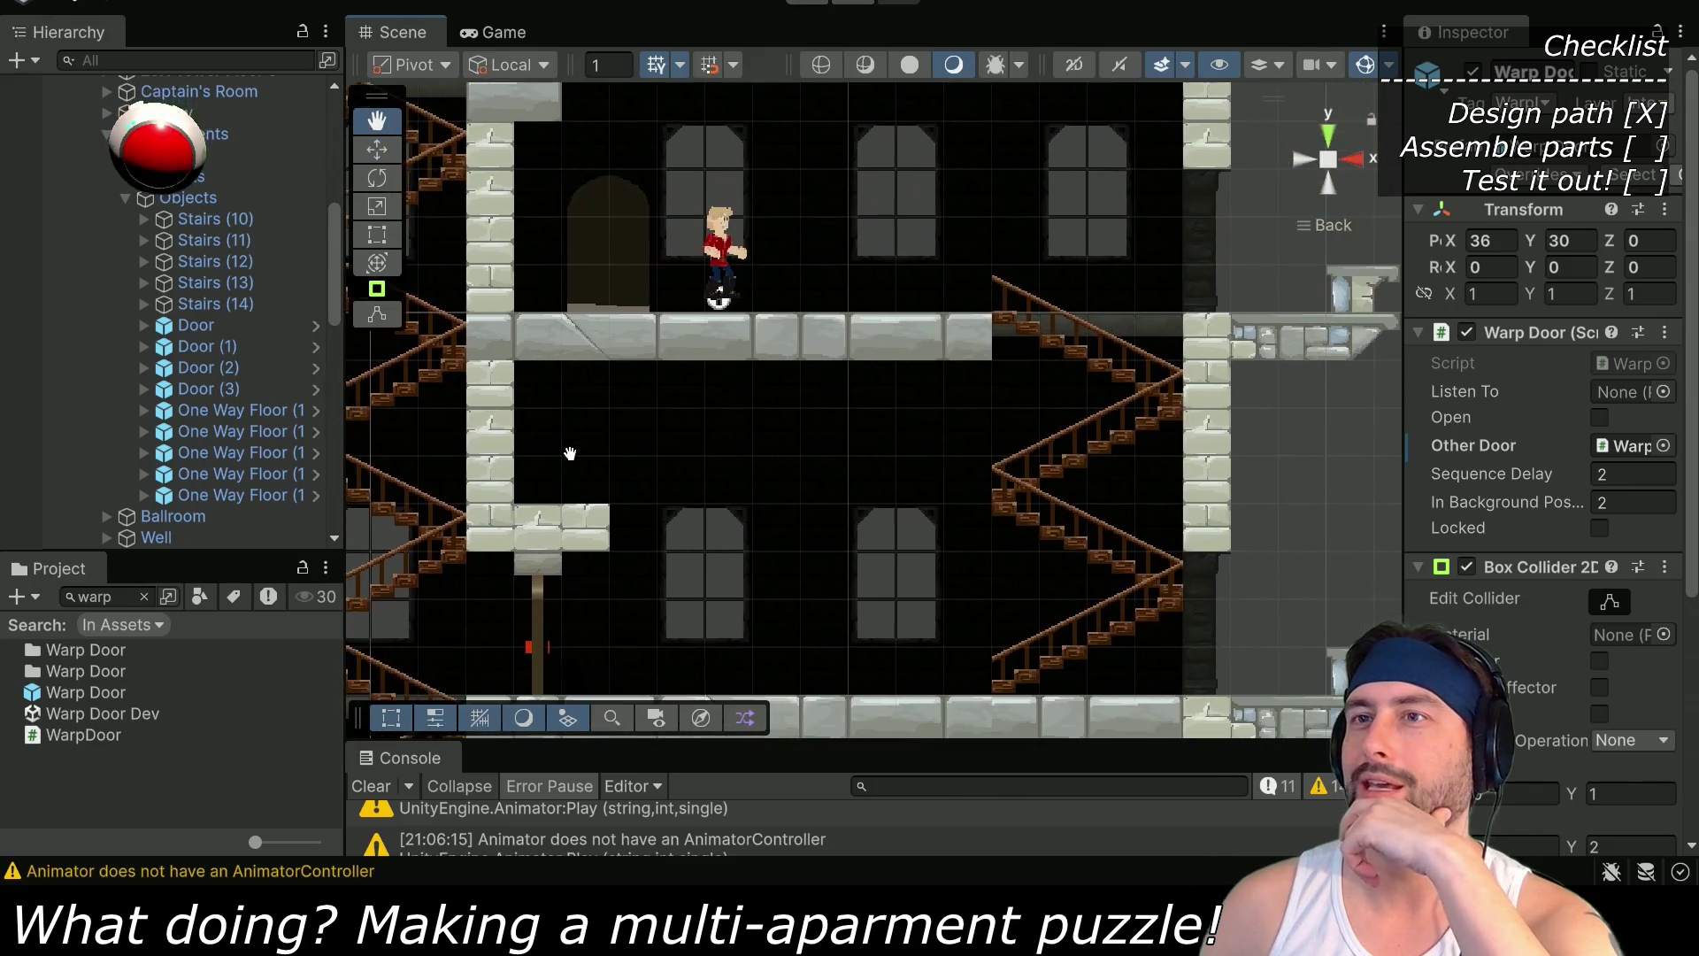
pyautogui.click(144, 596)
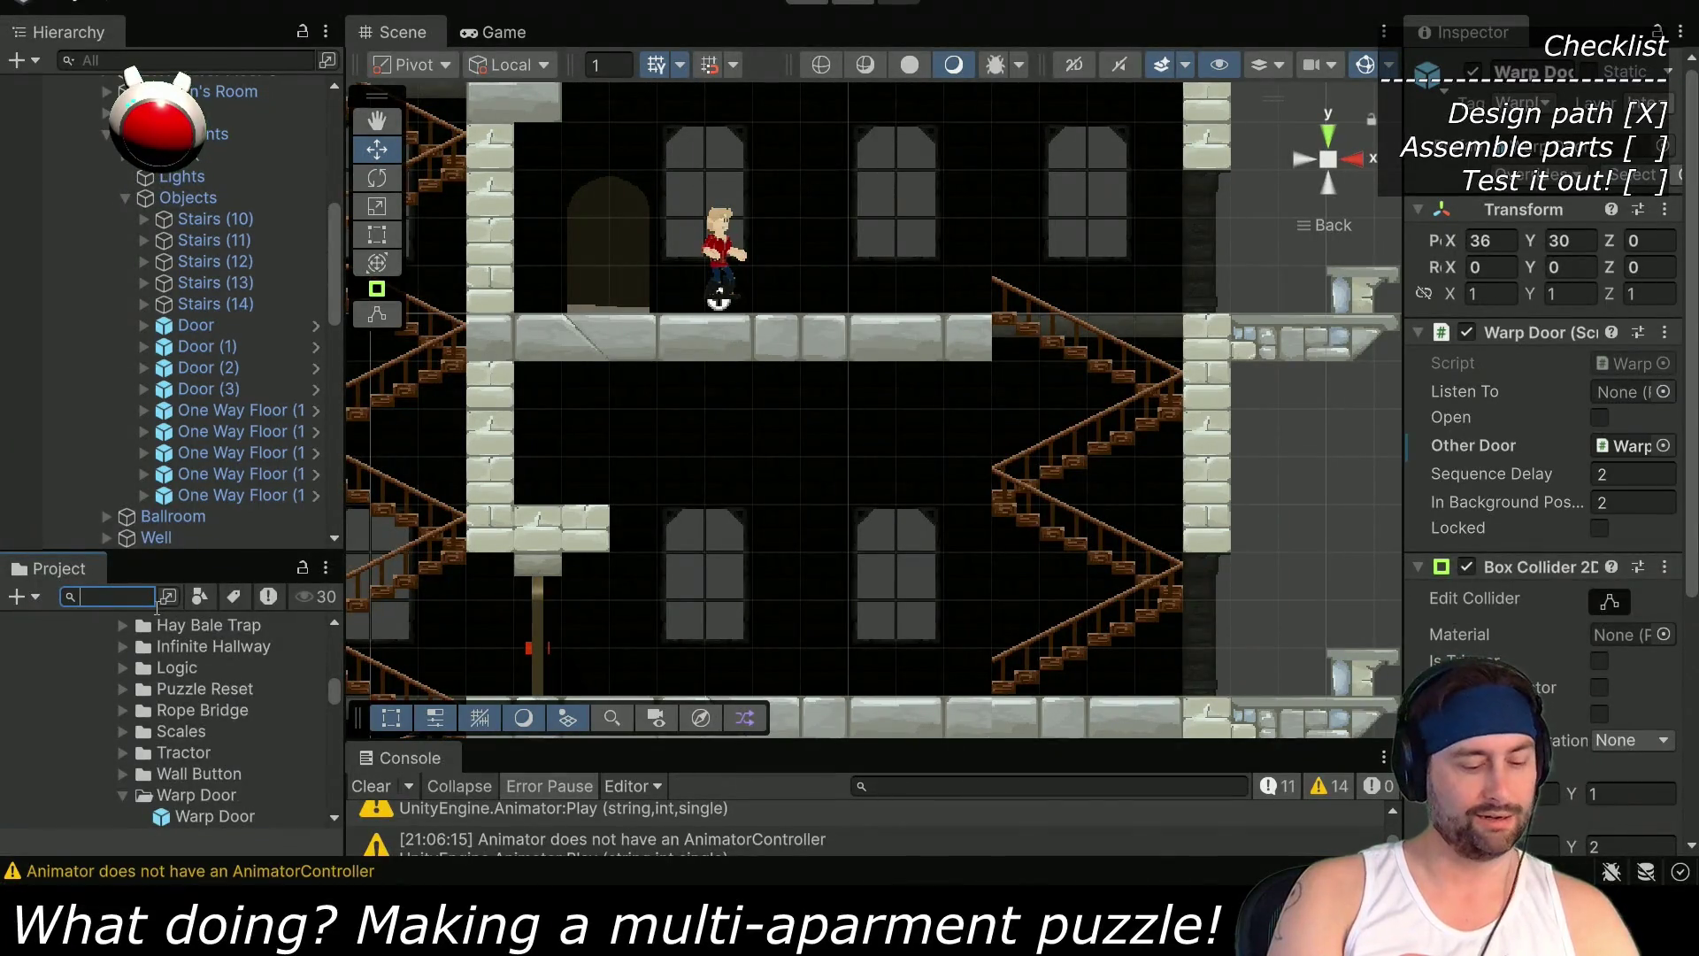
# Drop the Right Leg - Medium armor beside Dent on the upper floor, with Position Z 0
pyautogui.write('medium')
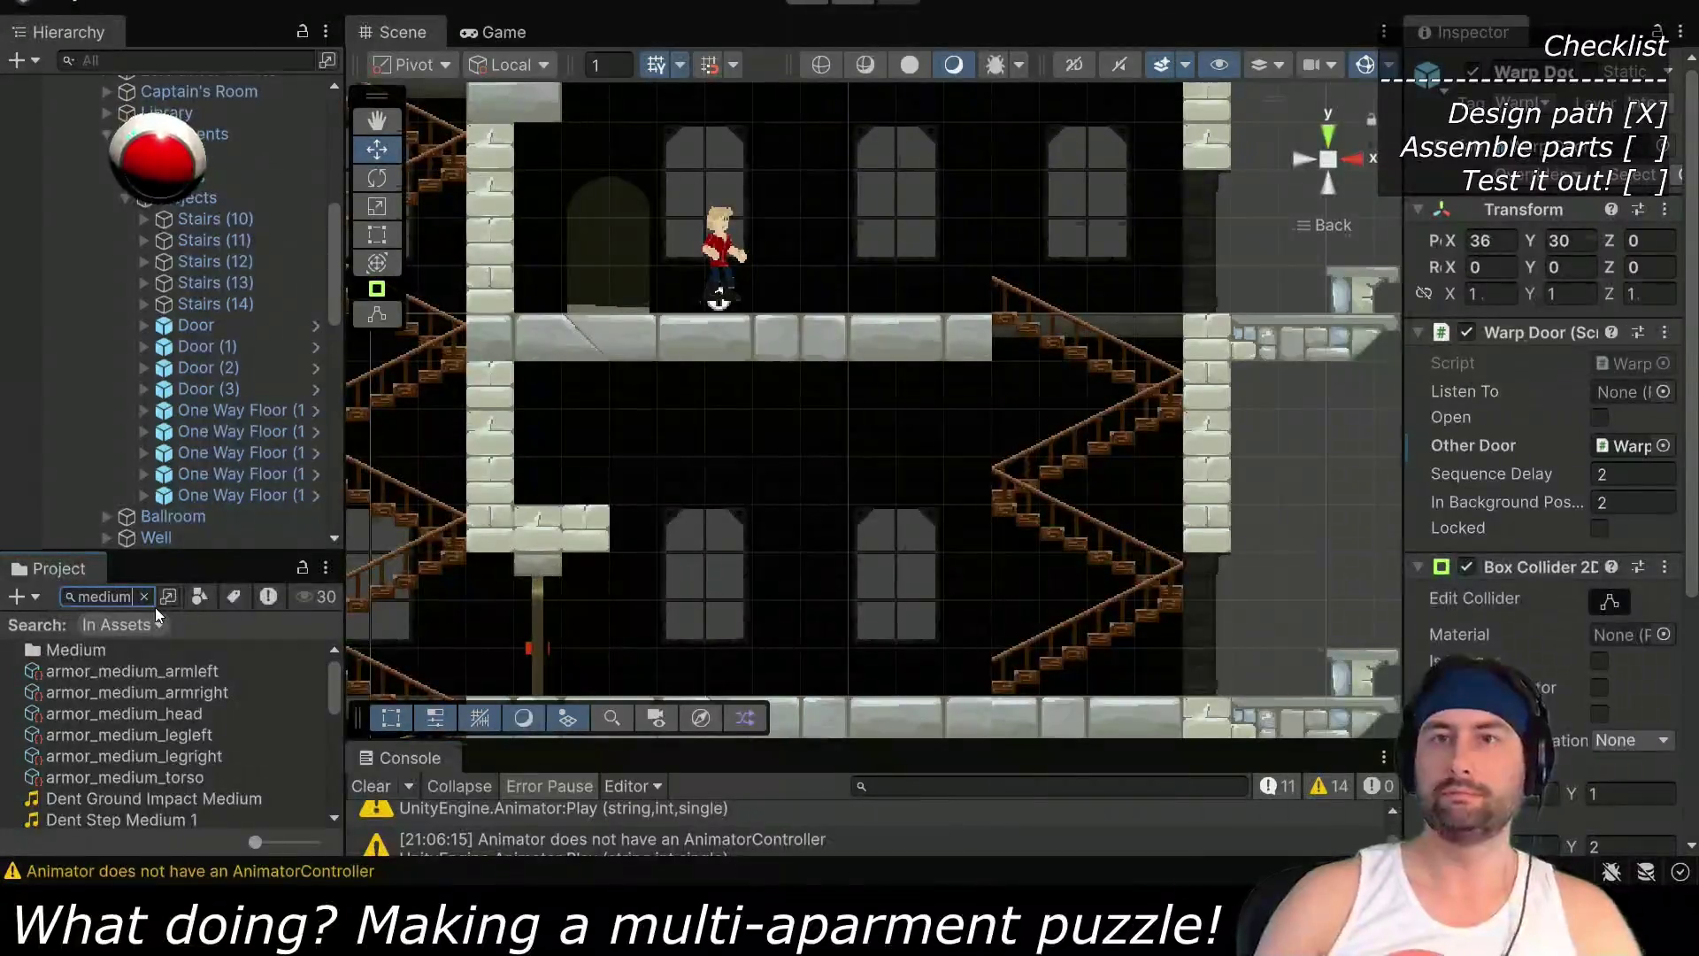
pyautogui.scroll(-5, 119, 715)
pyautogui.scroll(-1, 119, 715)
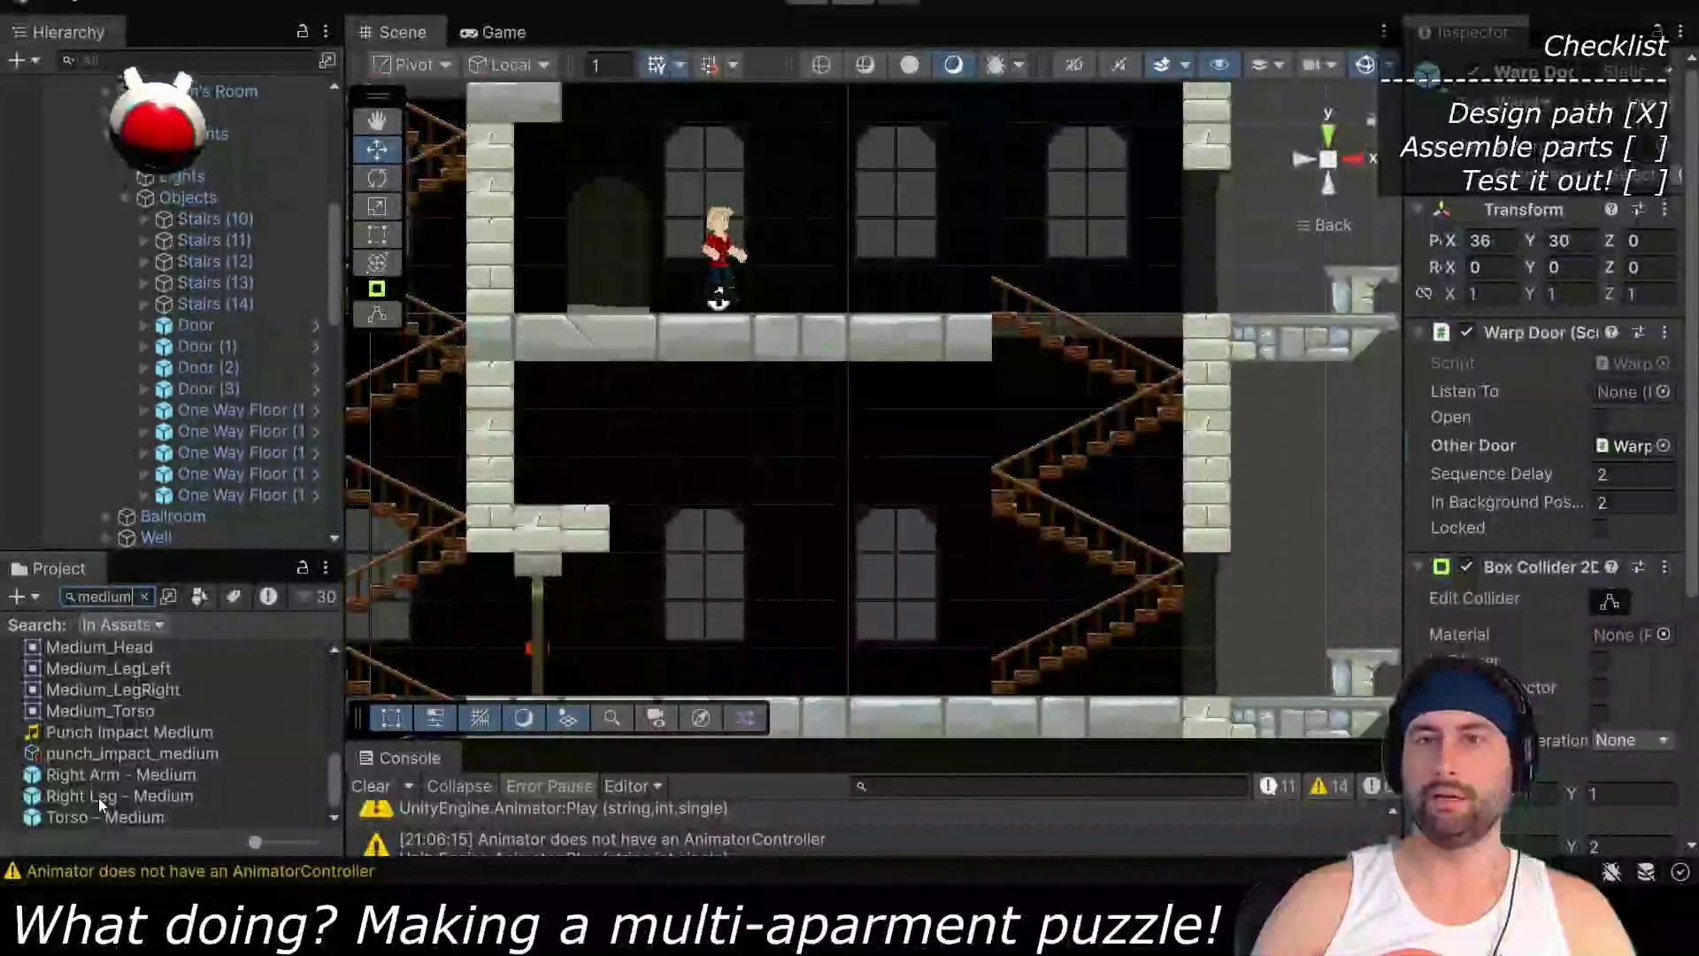
pyautogui.moveTo(98, 798)
pyautogui.mouseDown()
pyautogui.moveTo(788, 281)
pyautogui.moveTo(821, 295)
pyautogui.moveTo(801, 288)
pyautogui.mouseUp()
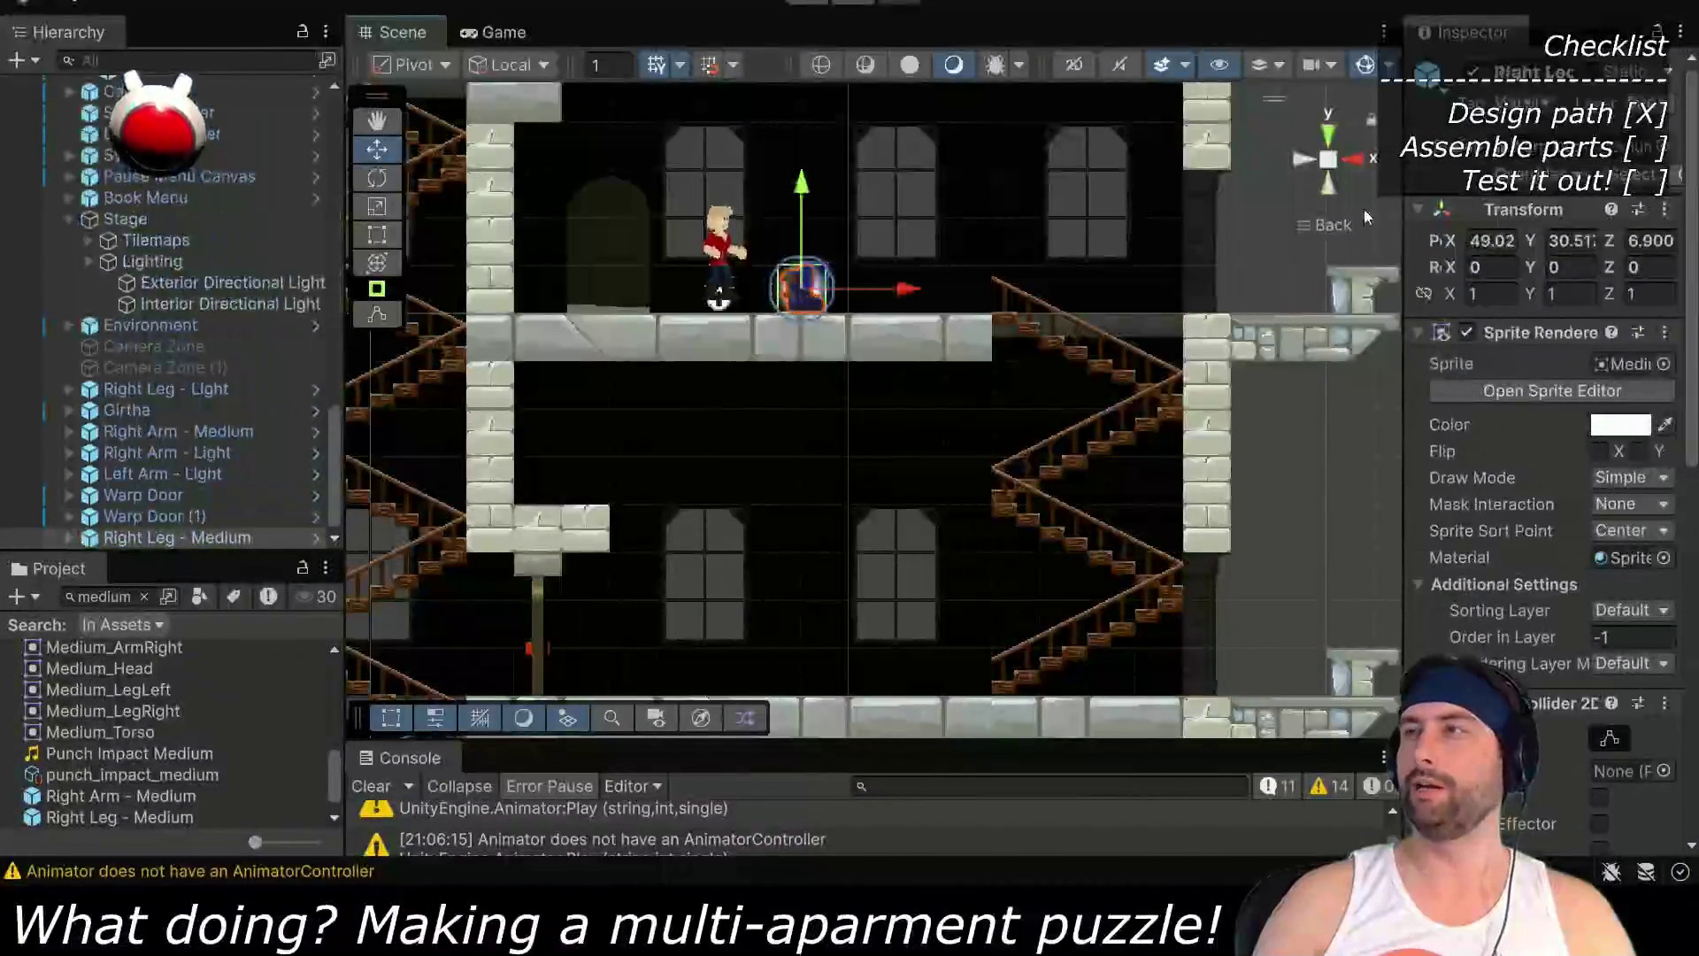
pyautogui.click(1651, 240)
pyautogui.write('0')
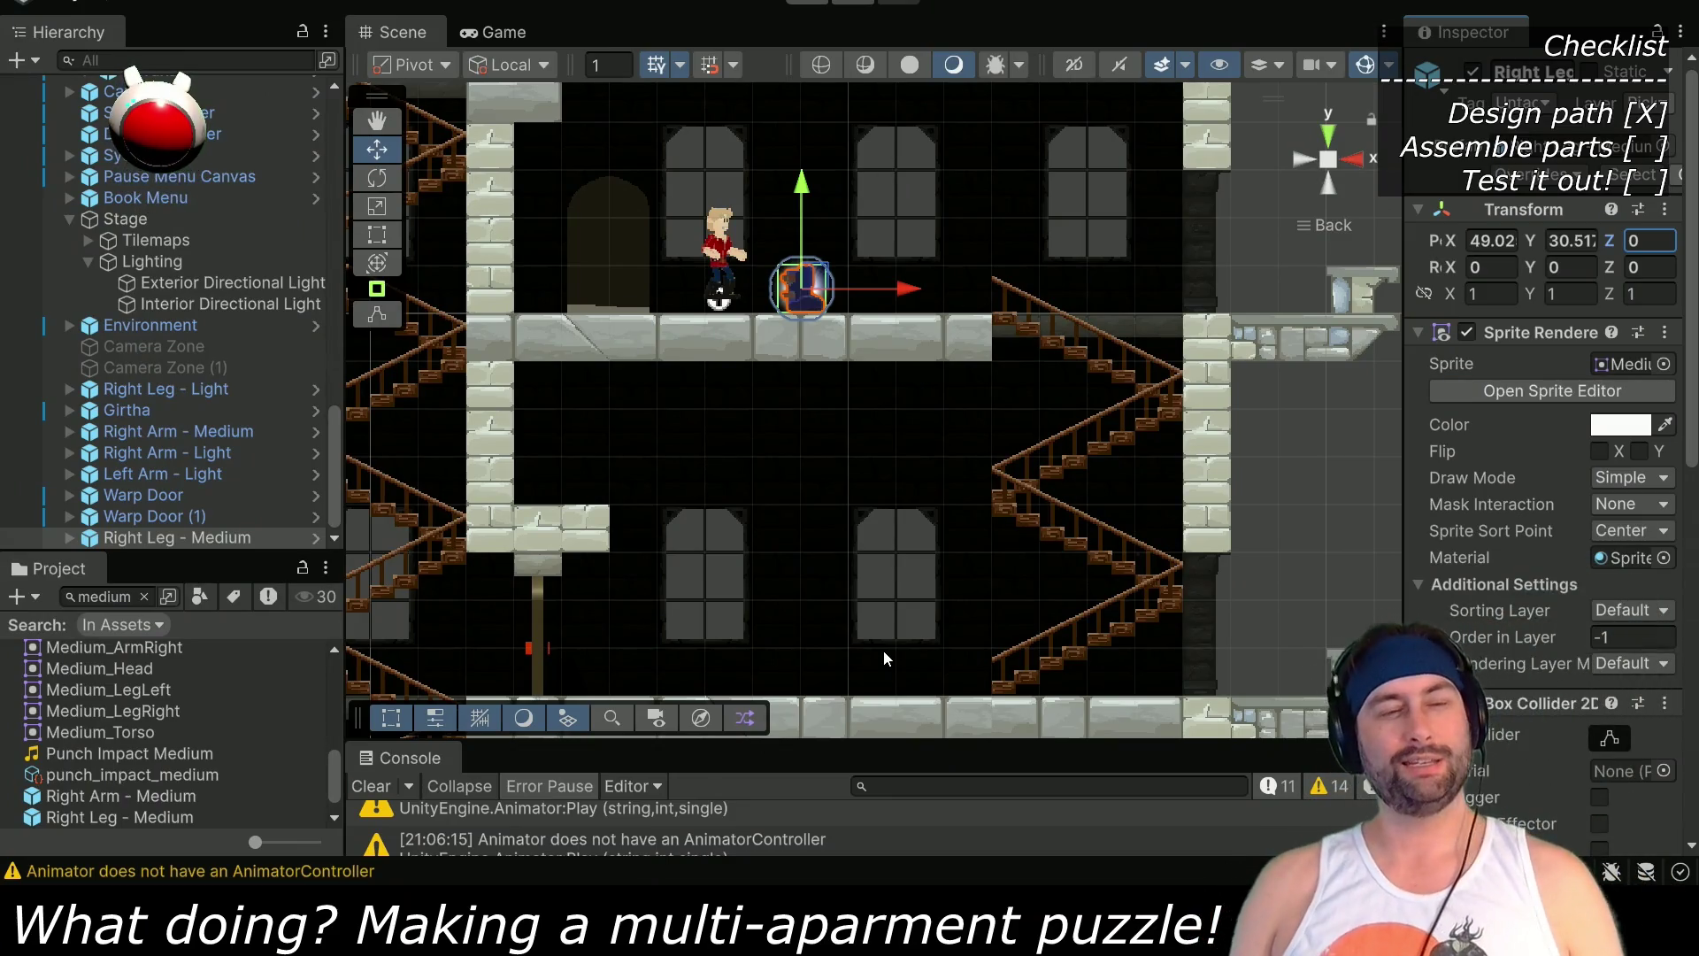
# Duplicate Girtha to the right on the lower floor, then move Right Leg - Medium beside her
pyautogui.moveTo(756, 353); pyautogui.dragTo(859, 485)
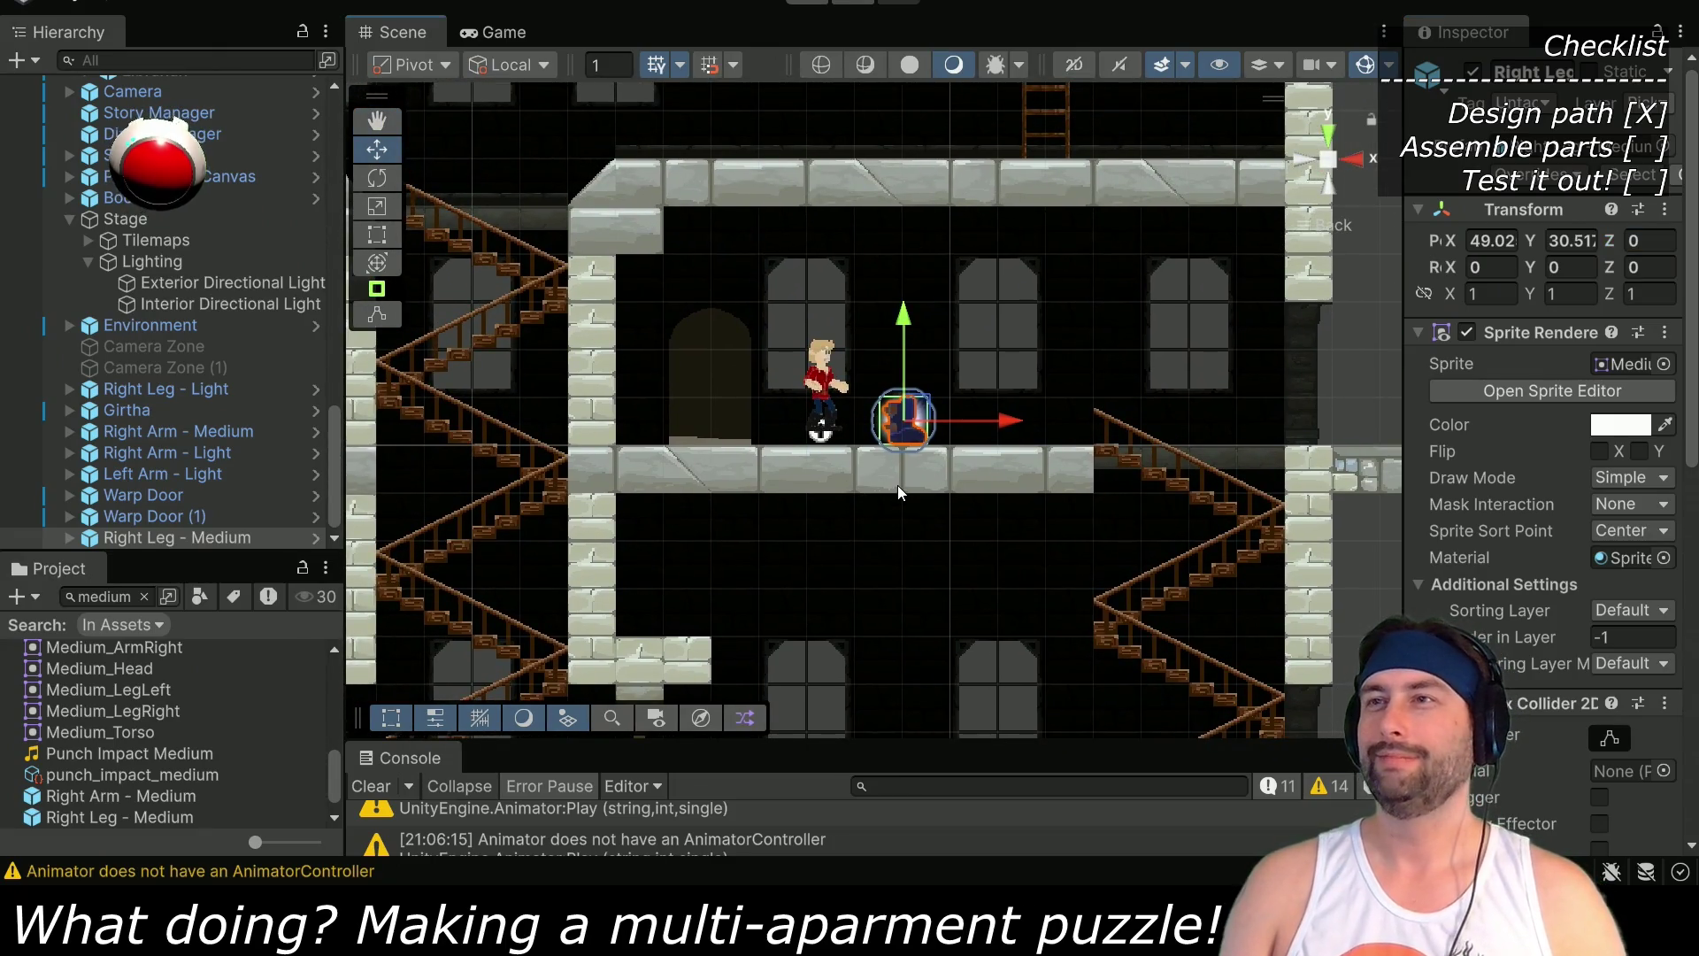
pyautogui.moveTo(936, 596)
pyautogui.mouseDown()
pyautogui.moveTo(929, 354)
pyautogui.moveTo(1187, 467)
pyautogui.moveTo(1134, 458)
pyautogui.mouseUp()
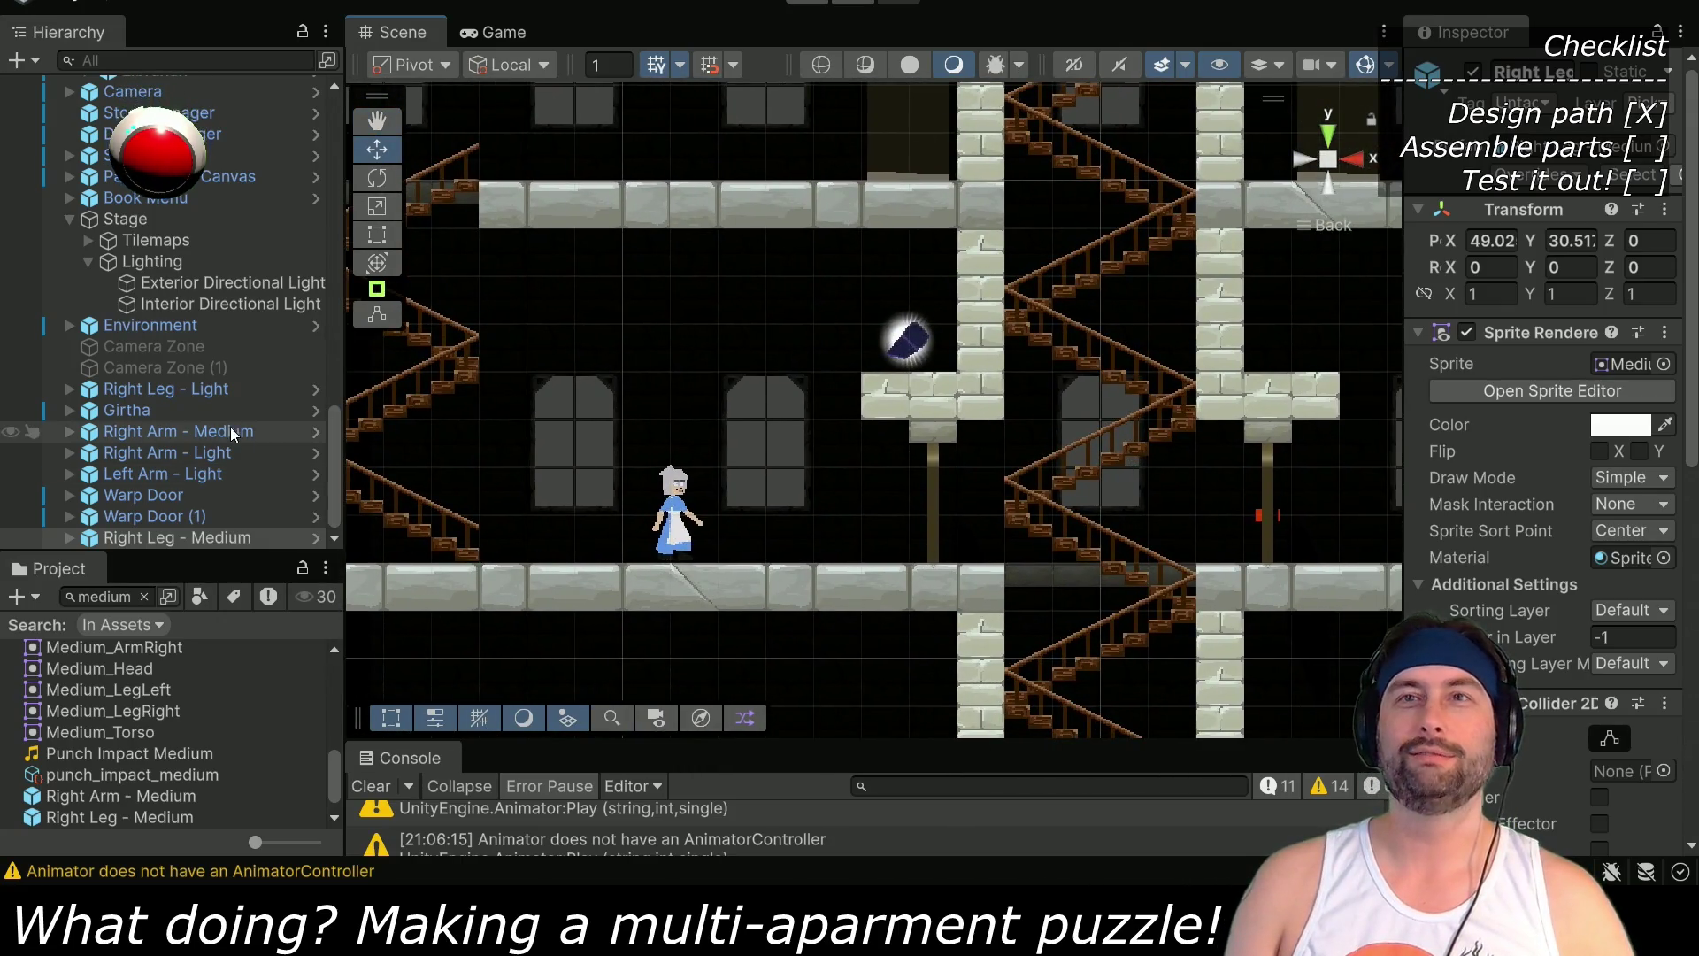
pyautogui.click(157, 409)
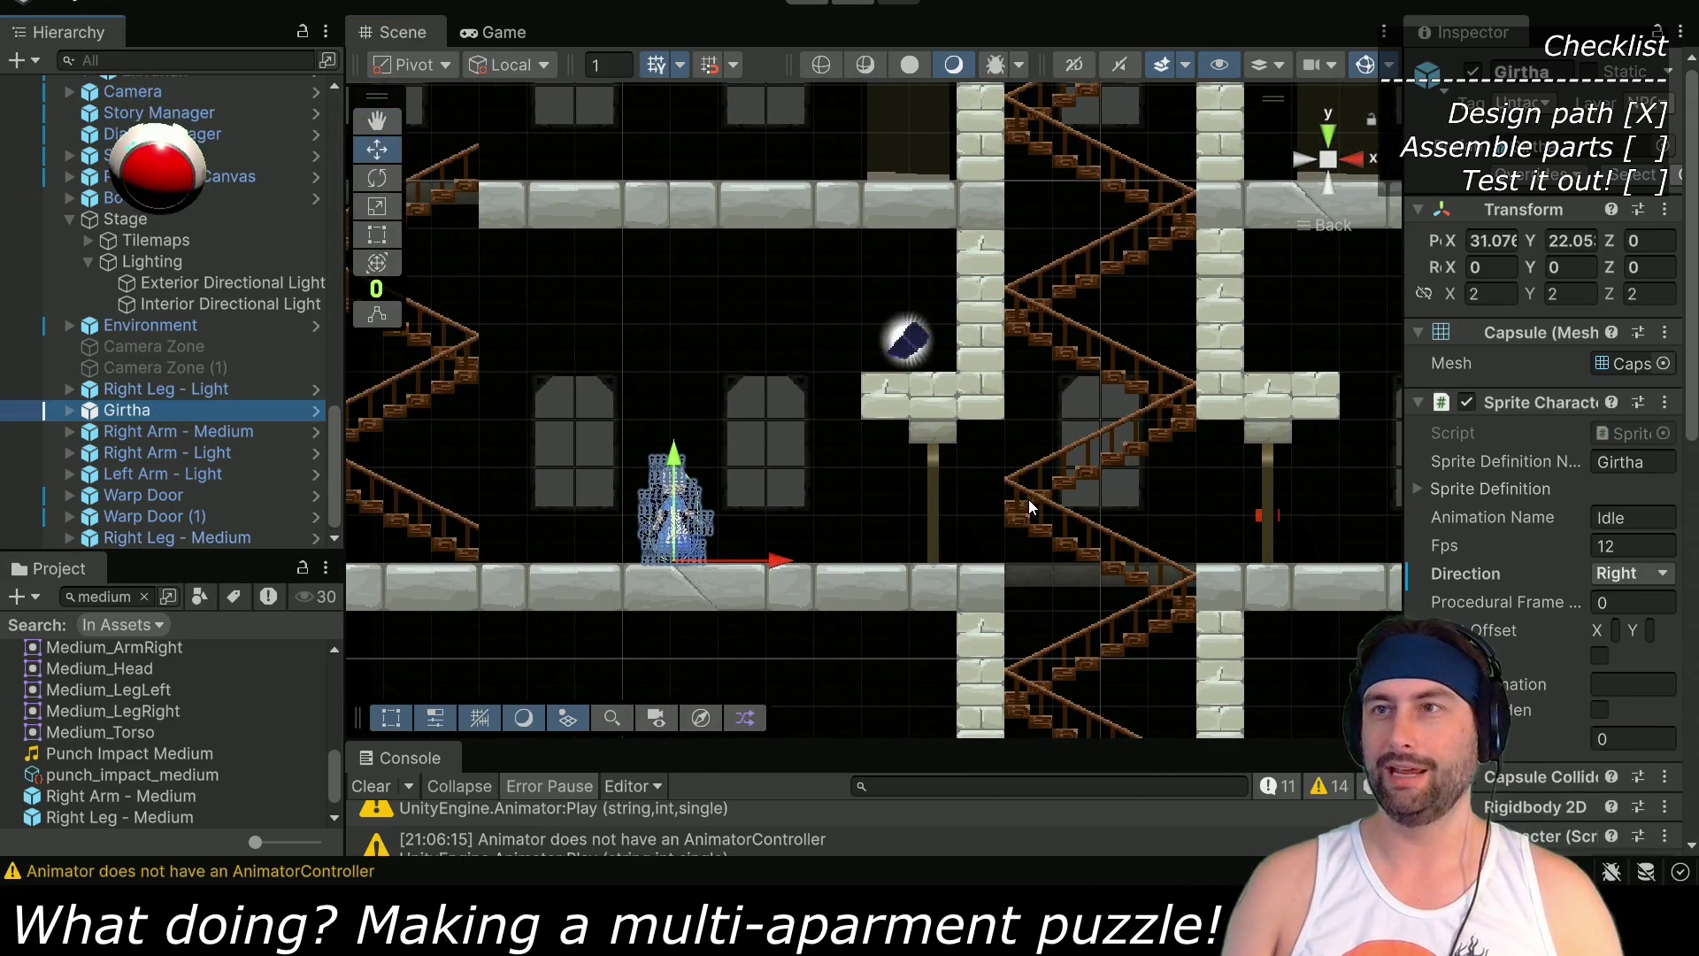
pyautogui.hotkey('ctrl', 'd')
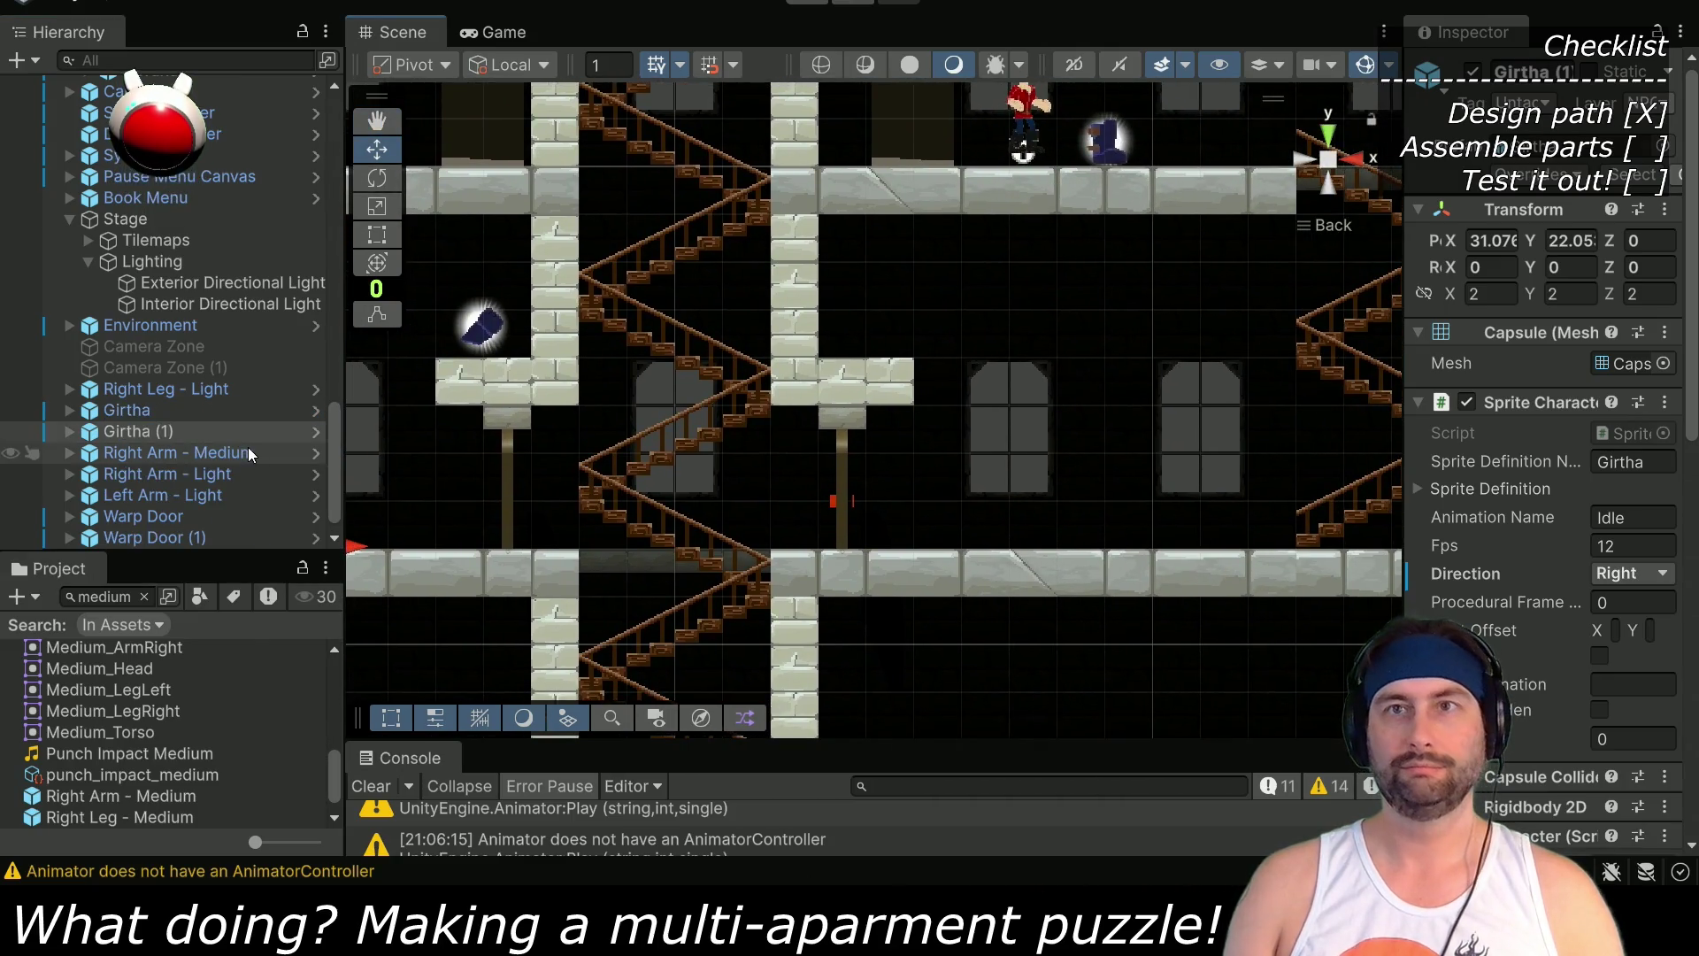
pyautogui.moveTo(469, 519); pyautogui.dragTo(1177, 503)
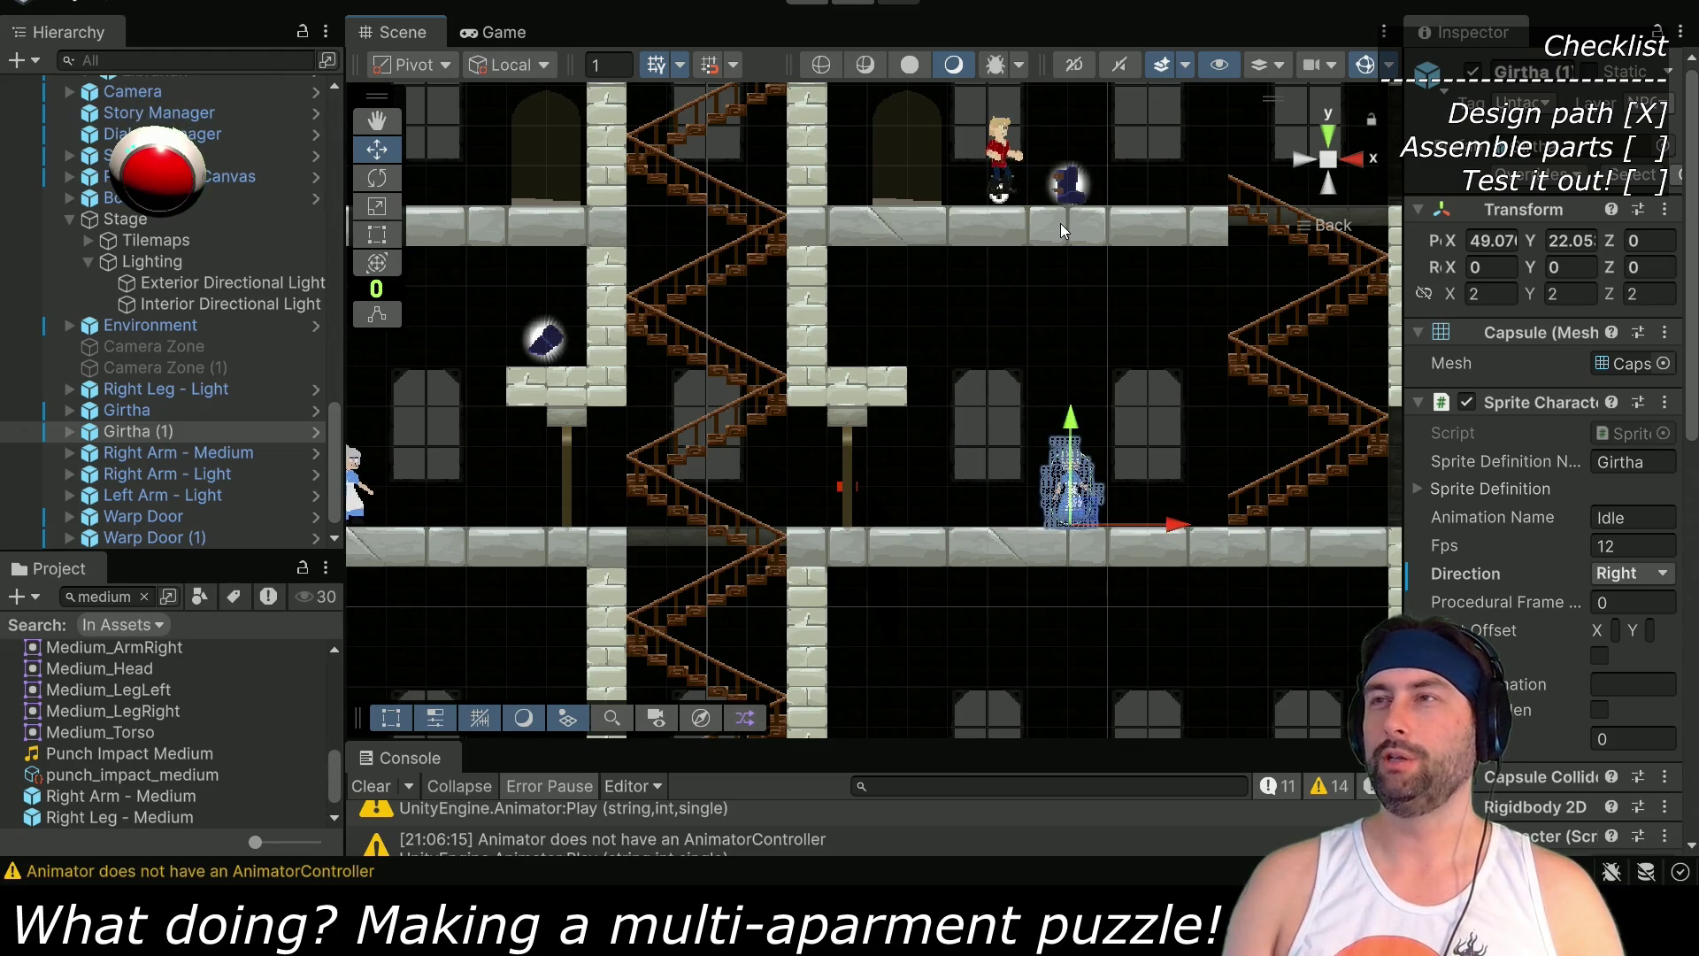
pyautogui.click(1066, 186)
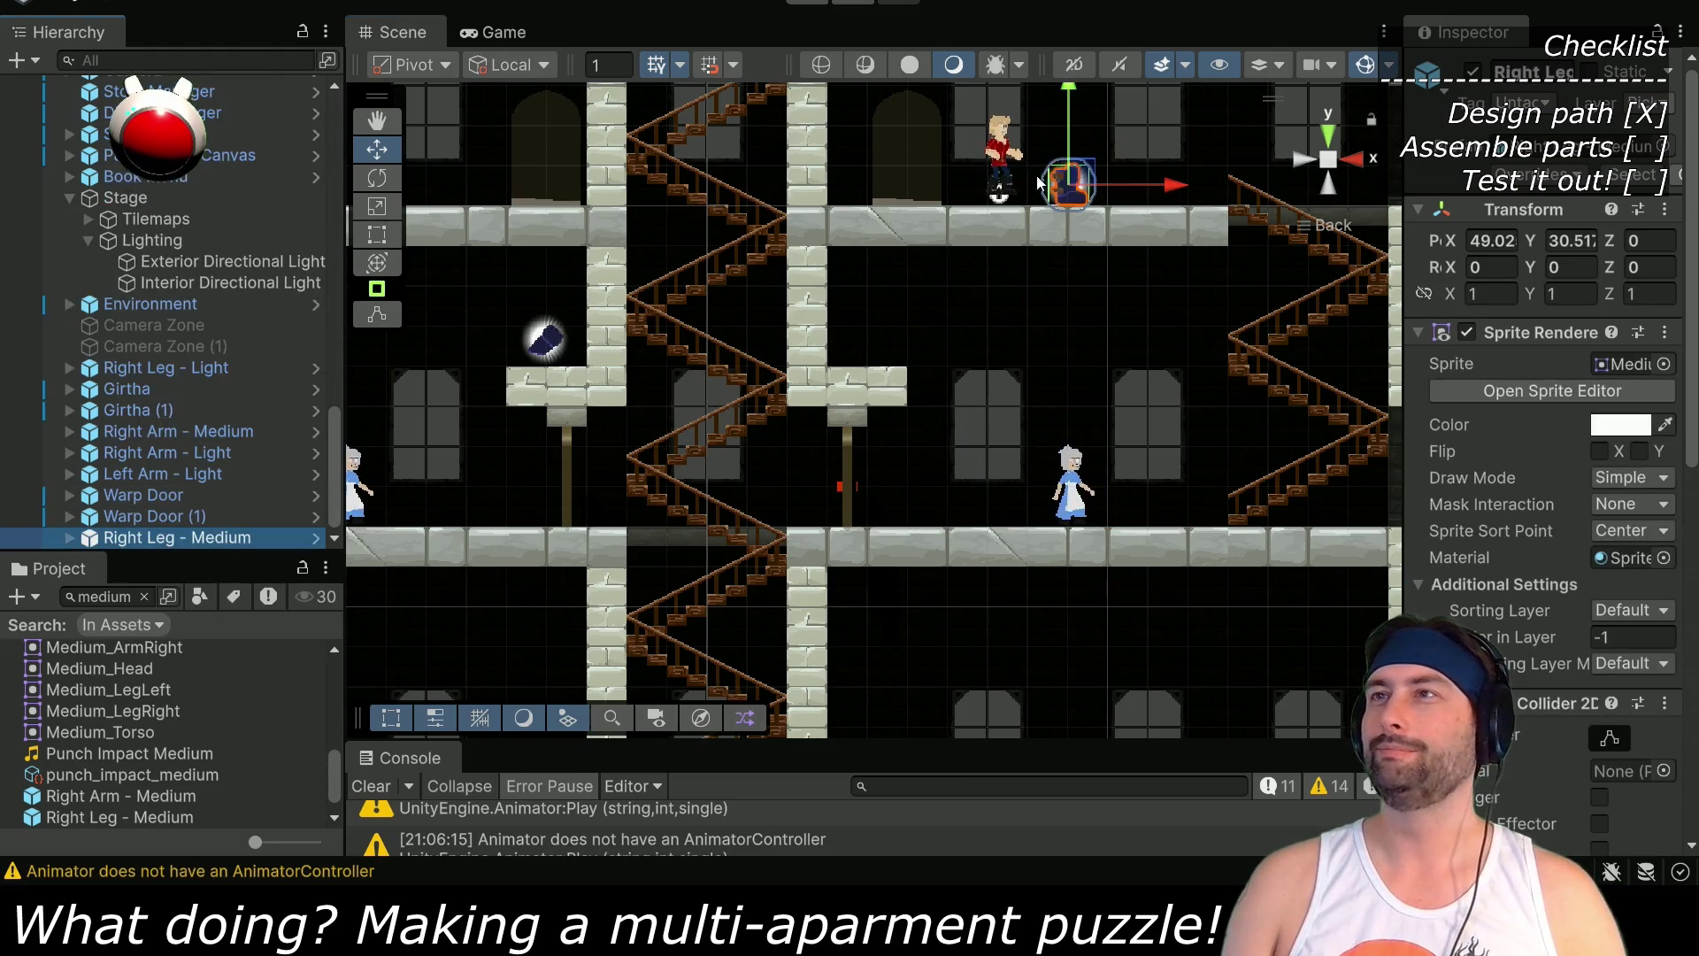
pyautogui.moveTo(1069, 186)
pyautogui.mouseDown()
pyautogui.moveTo(1124, 389)
pyautogui.moveTo(1130, 502)
pyautogui.mouseUp()
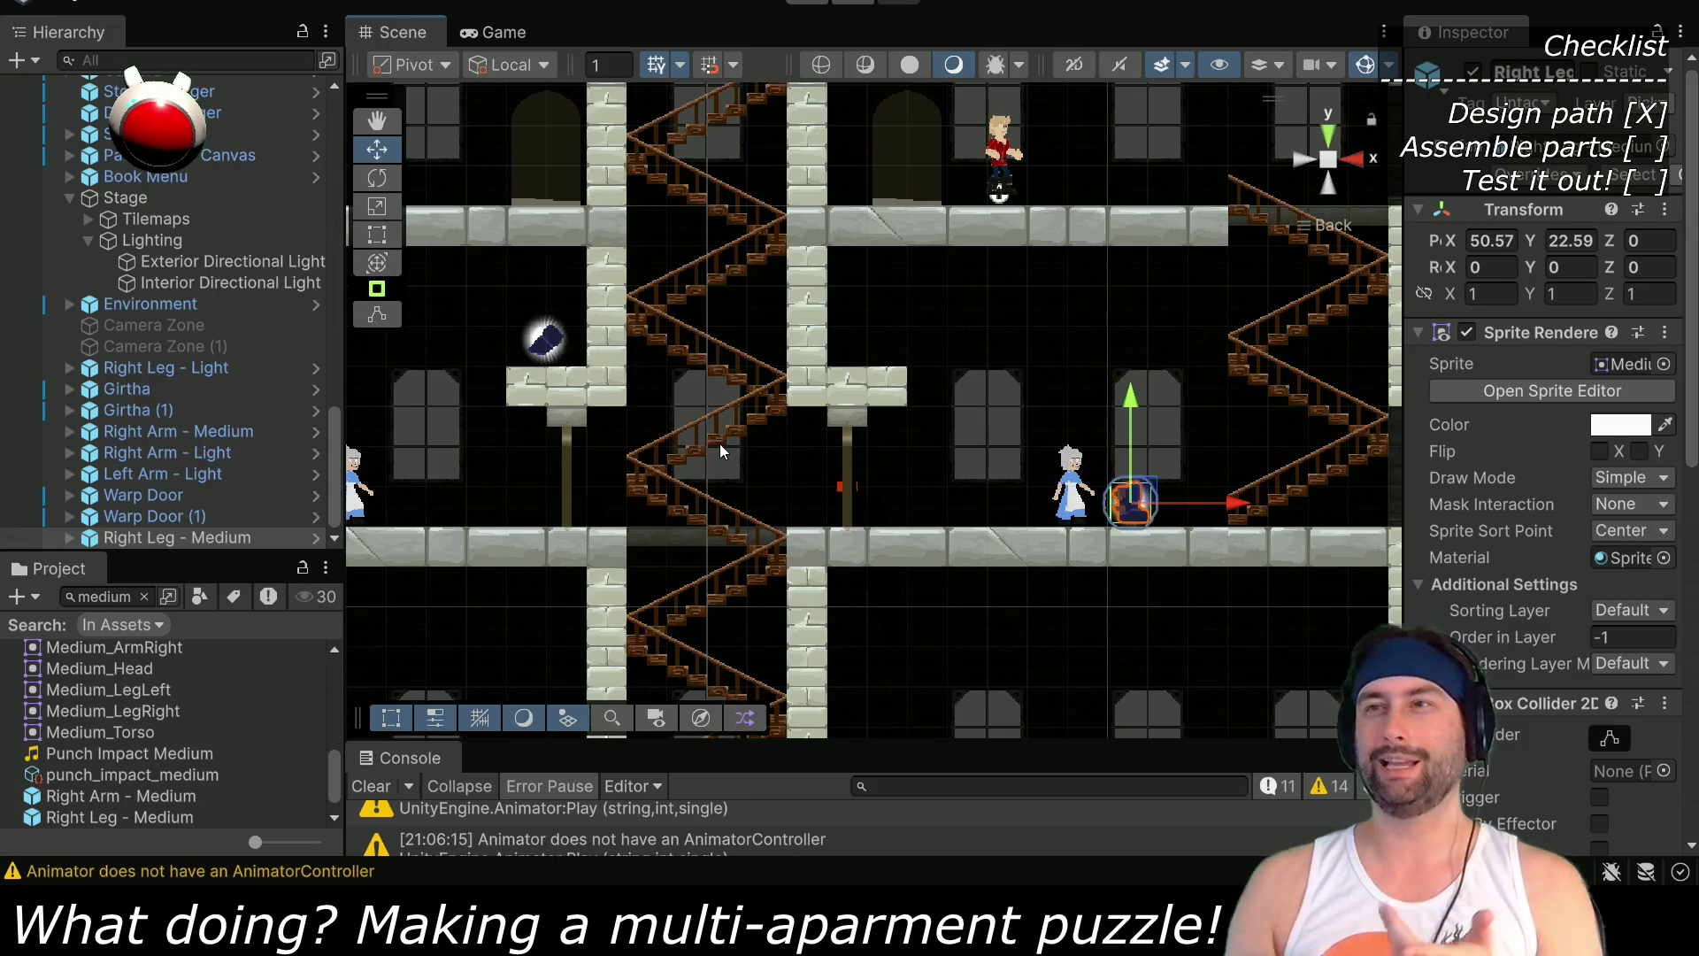
# Check the armor pickup on the lower apartment floor, then select the Collider tilemap
pyautogui.scroll(-5, 701, 375)
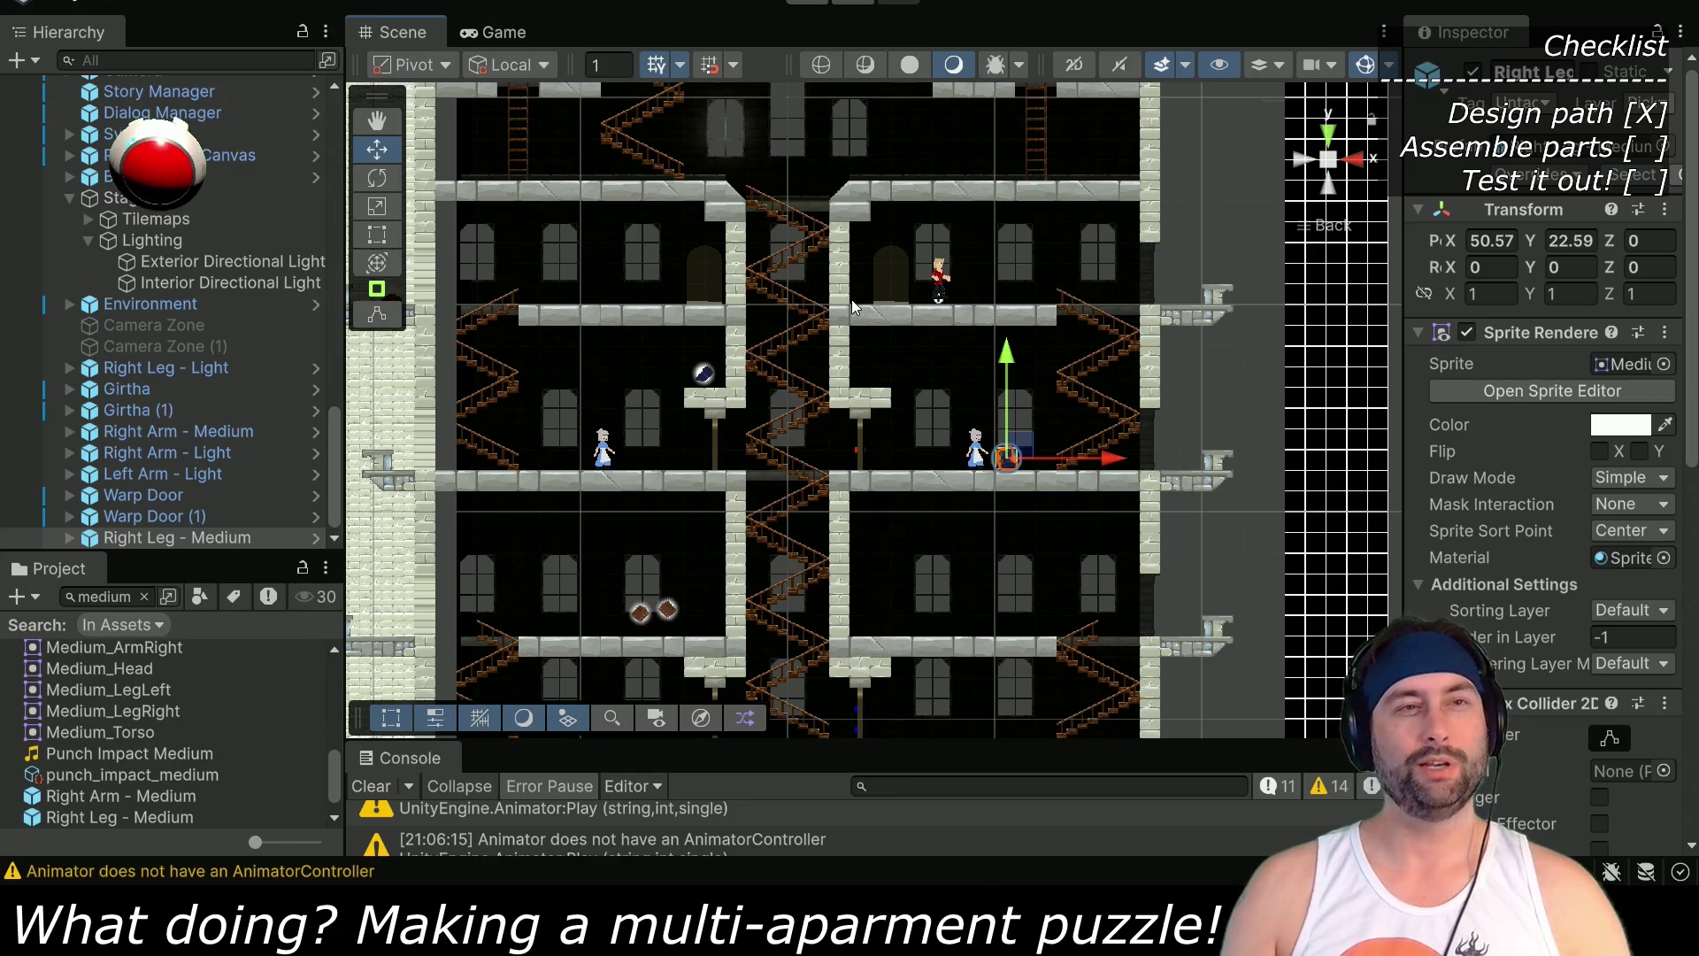
pyautogui.moveTo(781, 314); pyautogui.dragTo(765, 502)
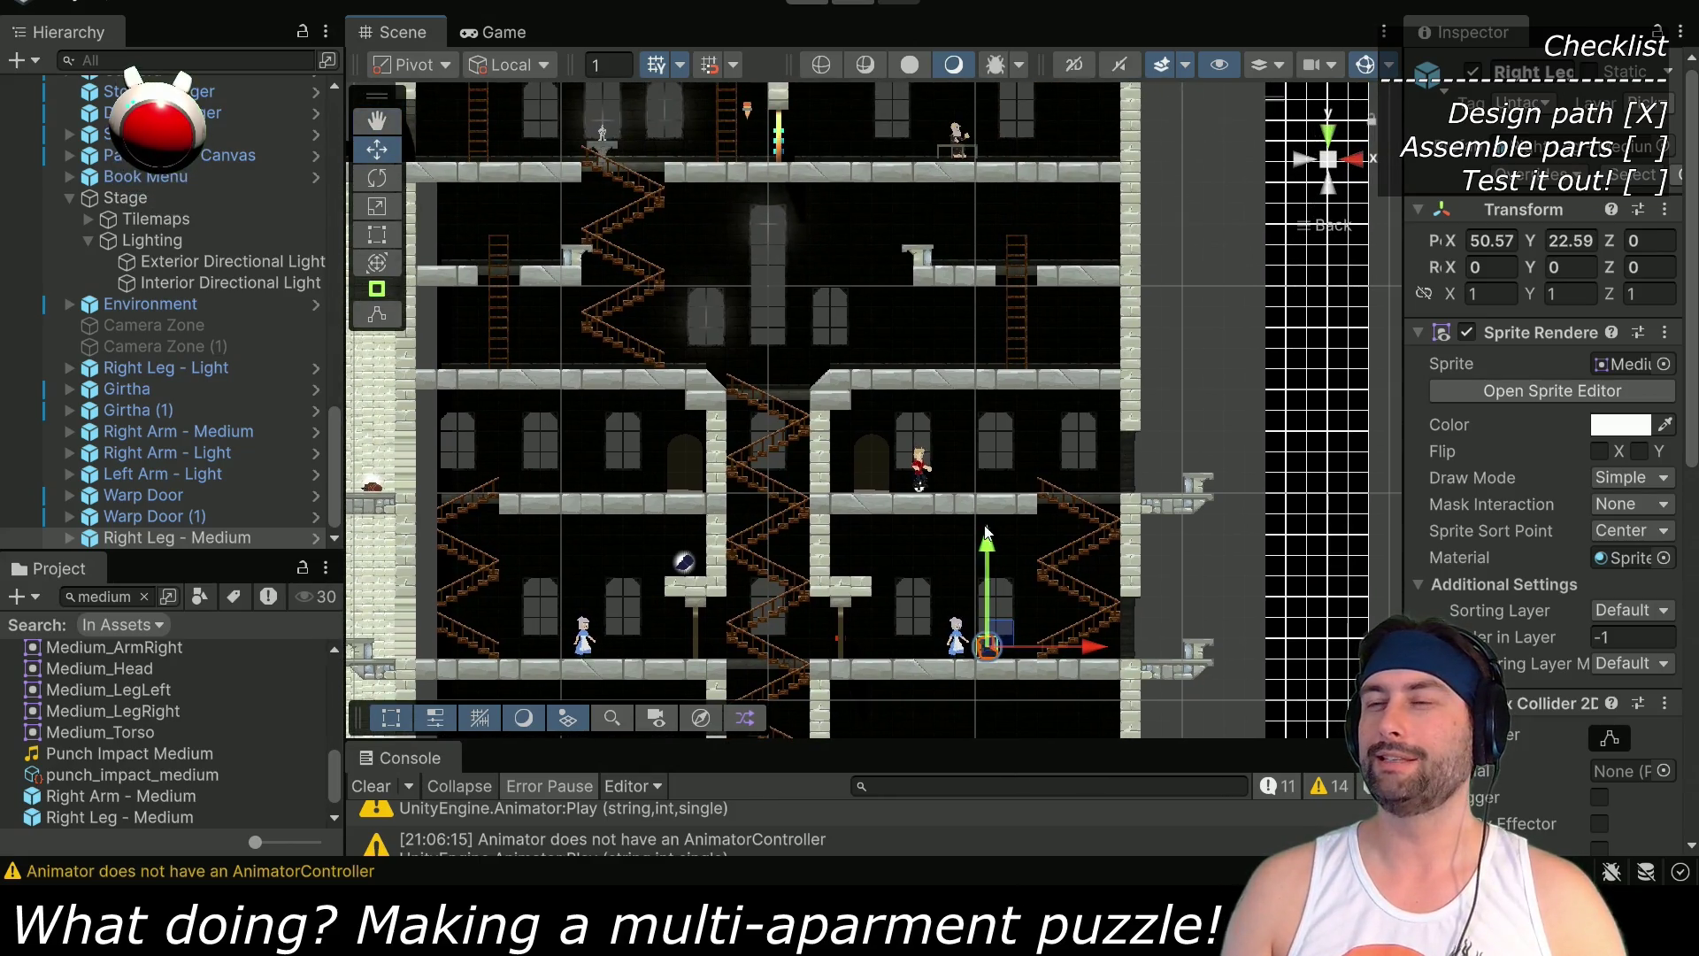
pyautogui.scroll(3, 852, 522)
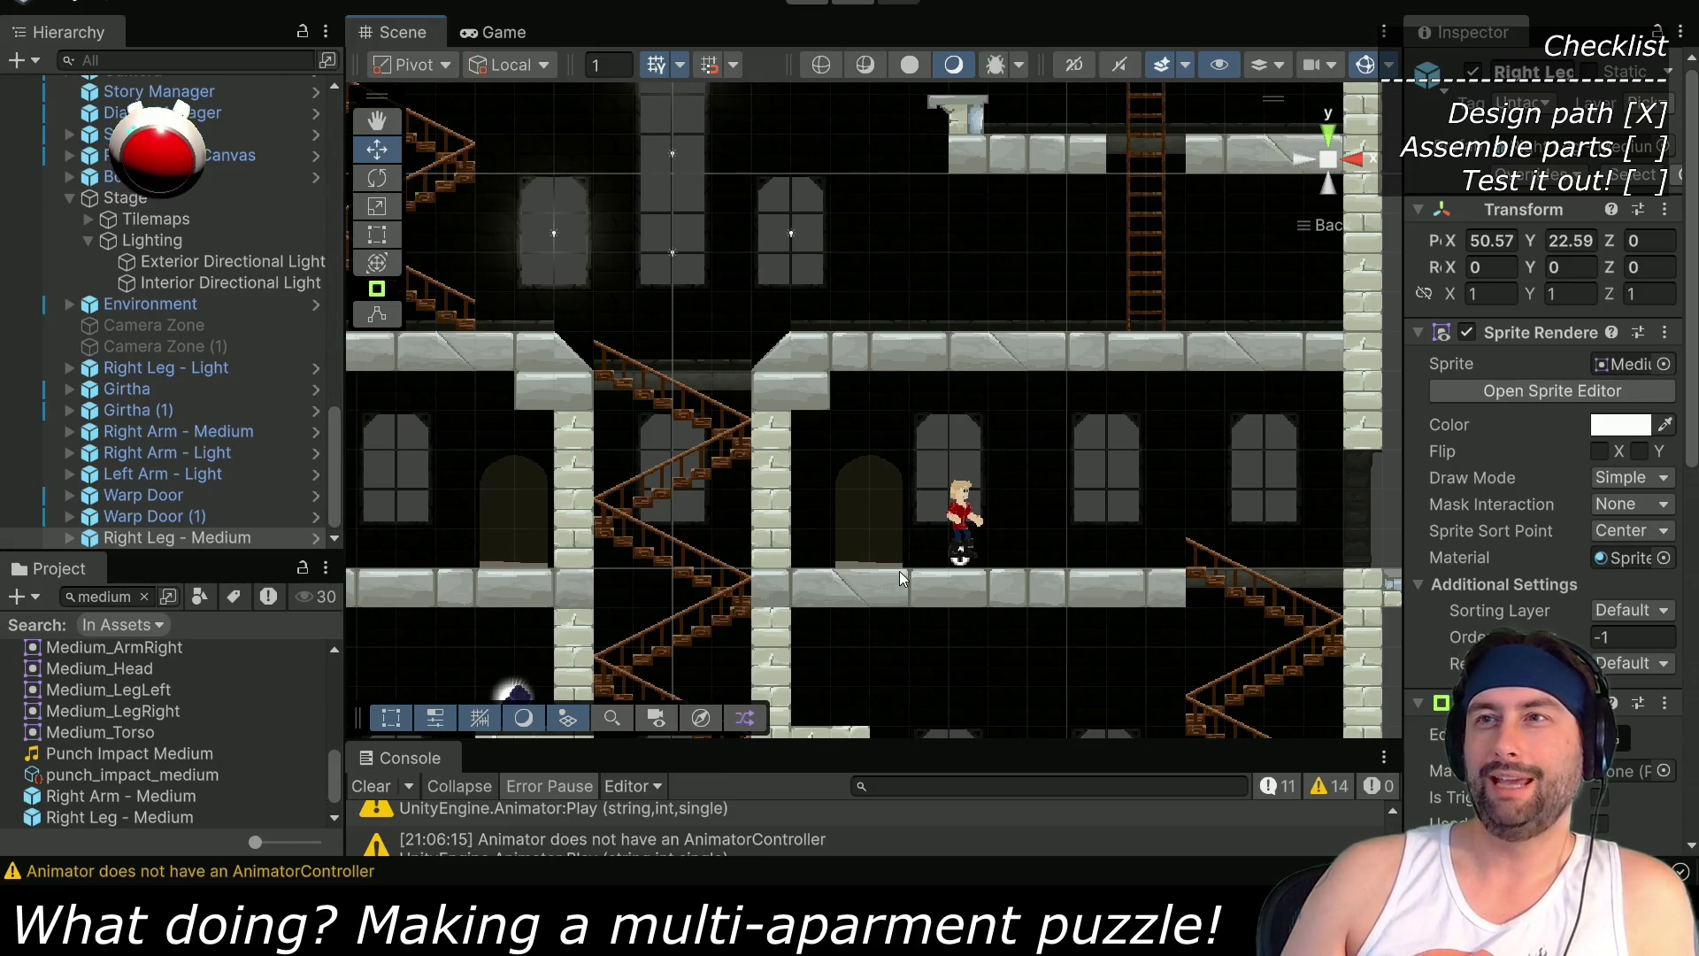
pyautogui.moveTo(899, 571); pyautogui.dragTo(1145, 383)
pyautogui.moveTo(724, 384); pyautogui.dragTo(813, 406)
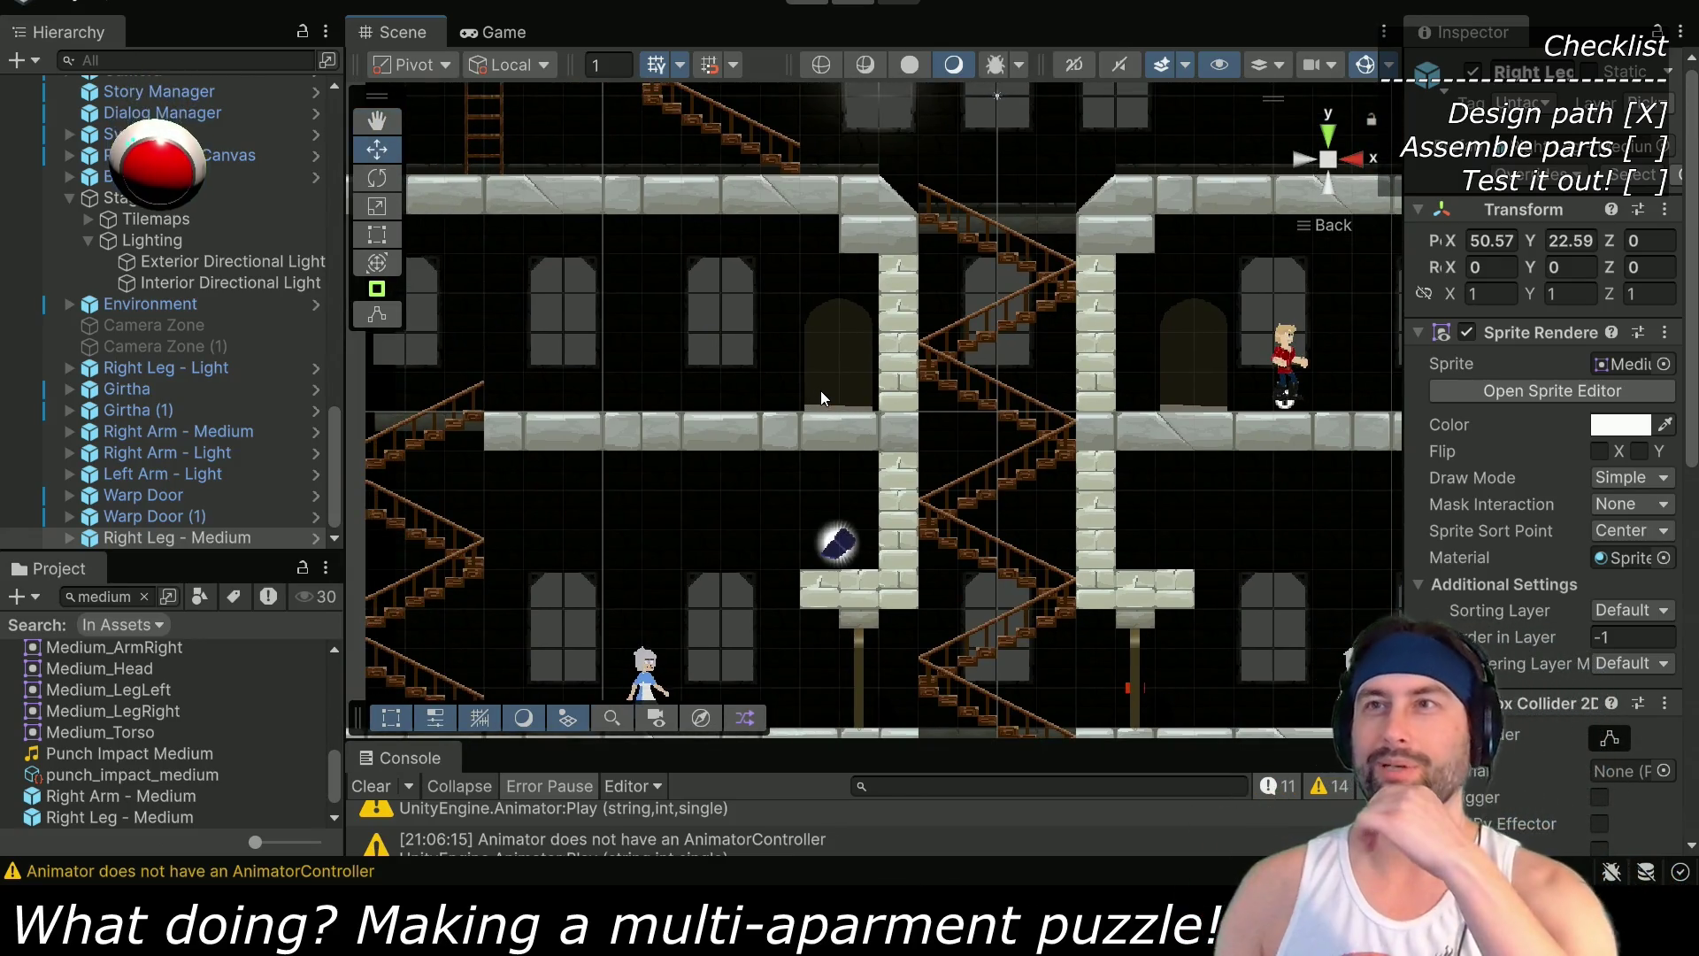
pyautogui.scroll(3, 840, 476)
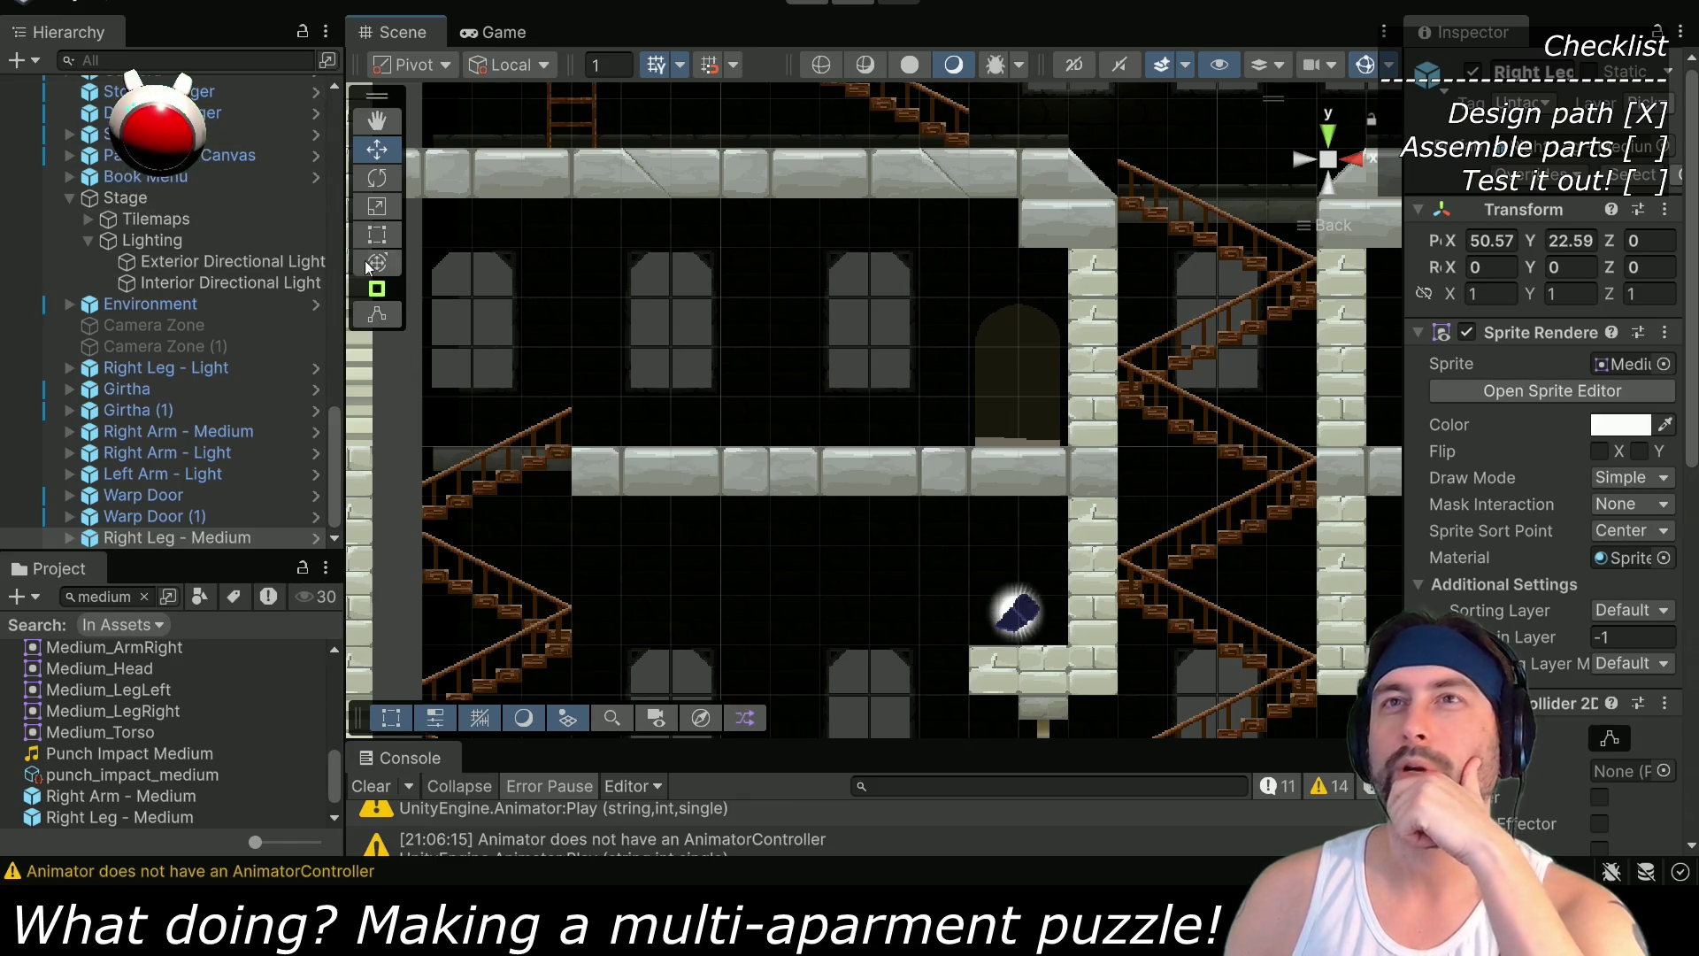
pyautogui.scroll(10, 142, 212)
pyautogui.click(189, 233)
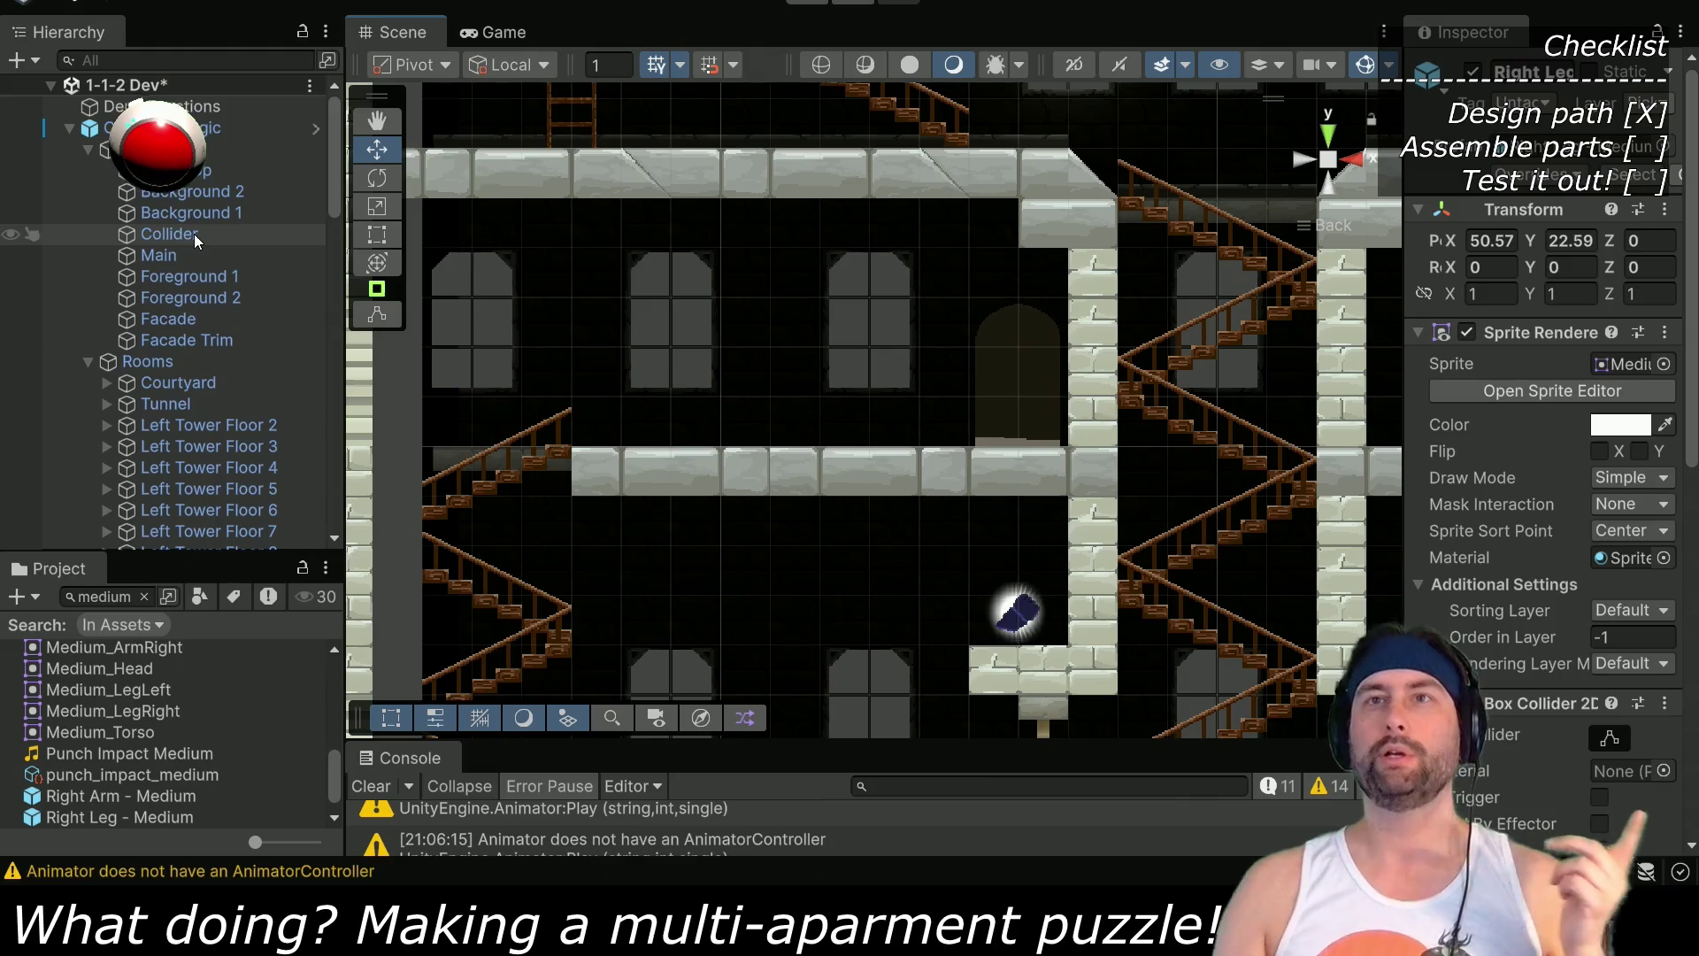
# Open the Tile Palette via Window > 2D, move it aside and pick an empty tile
pyautogui.moveTo(904, 306); pyautogui.dragTo(996, 312)
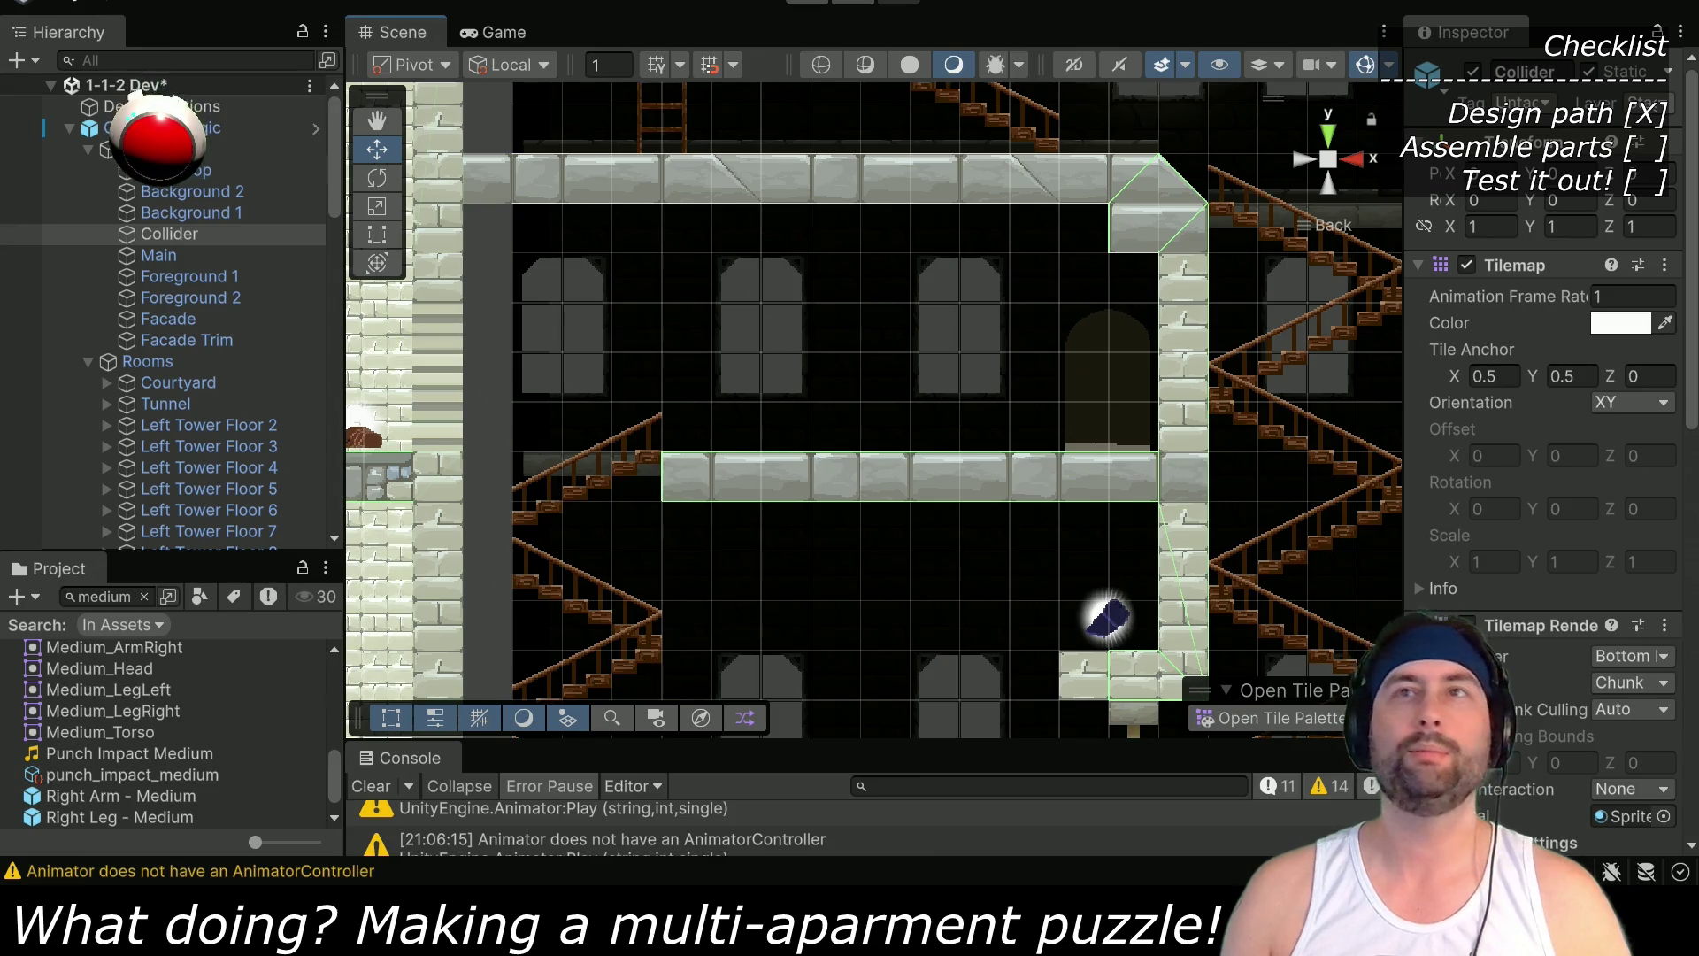
pyautogui.click(349, 2)
pyautogui.moveTo(416, 88)
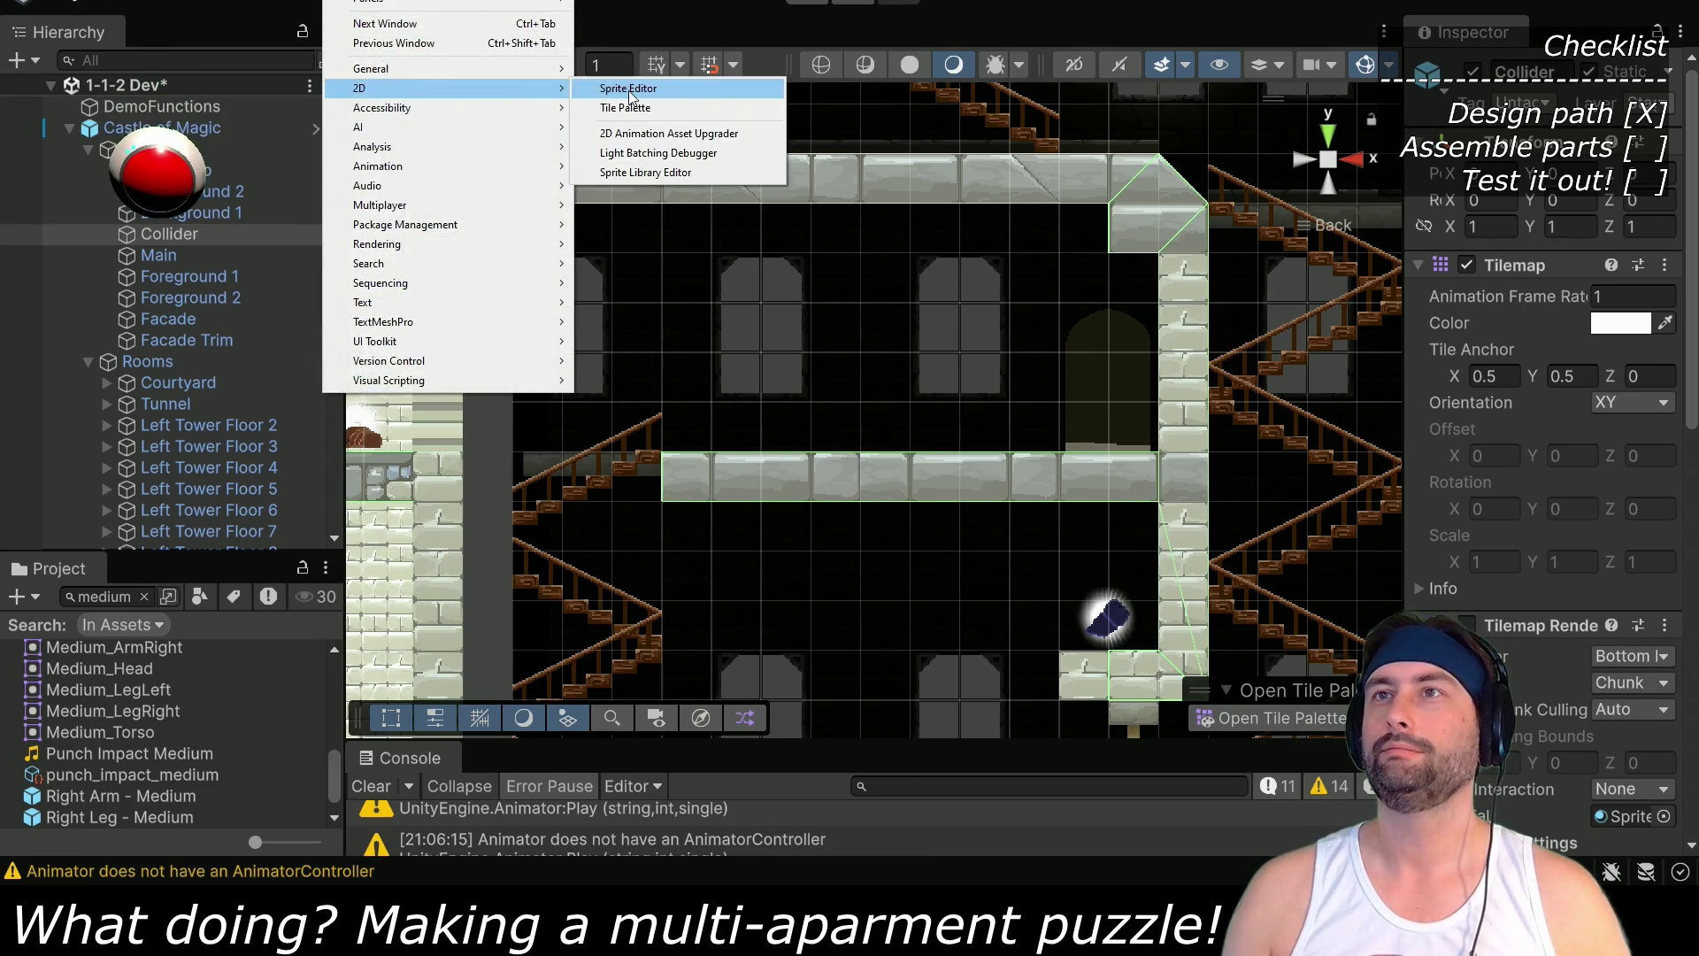
pyautogui.click(653, 109)
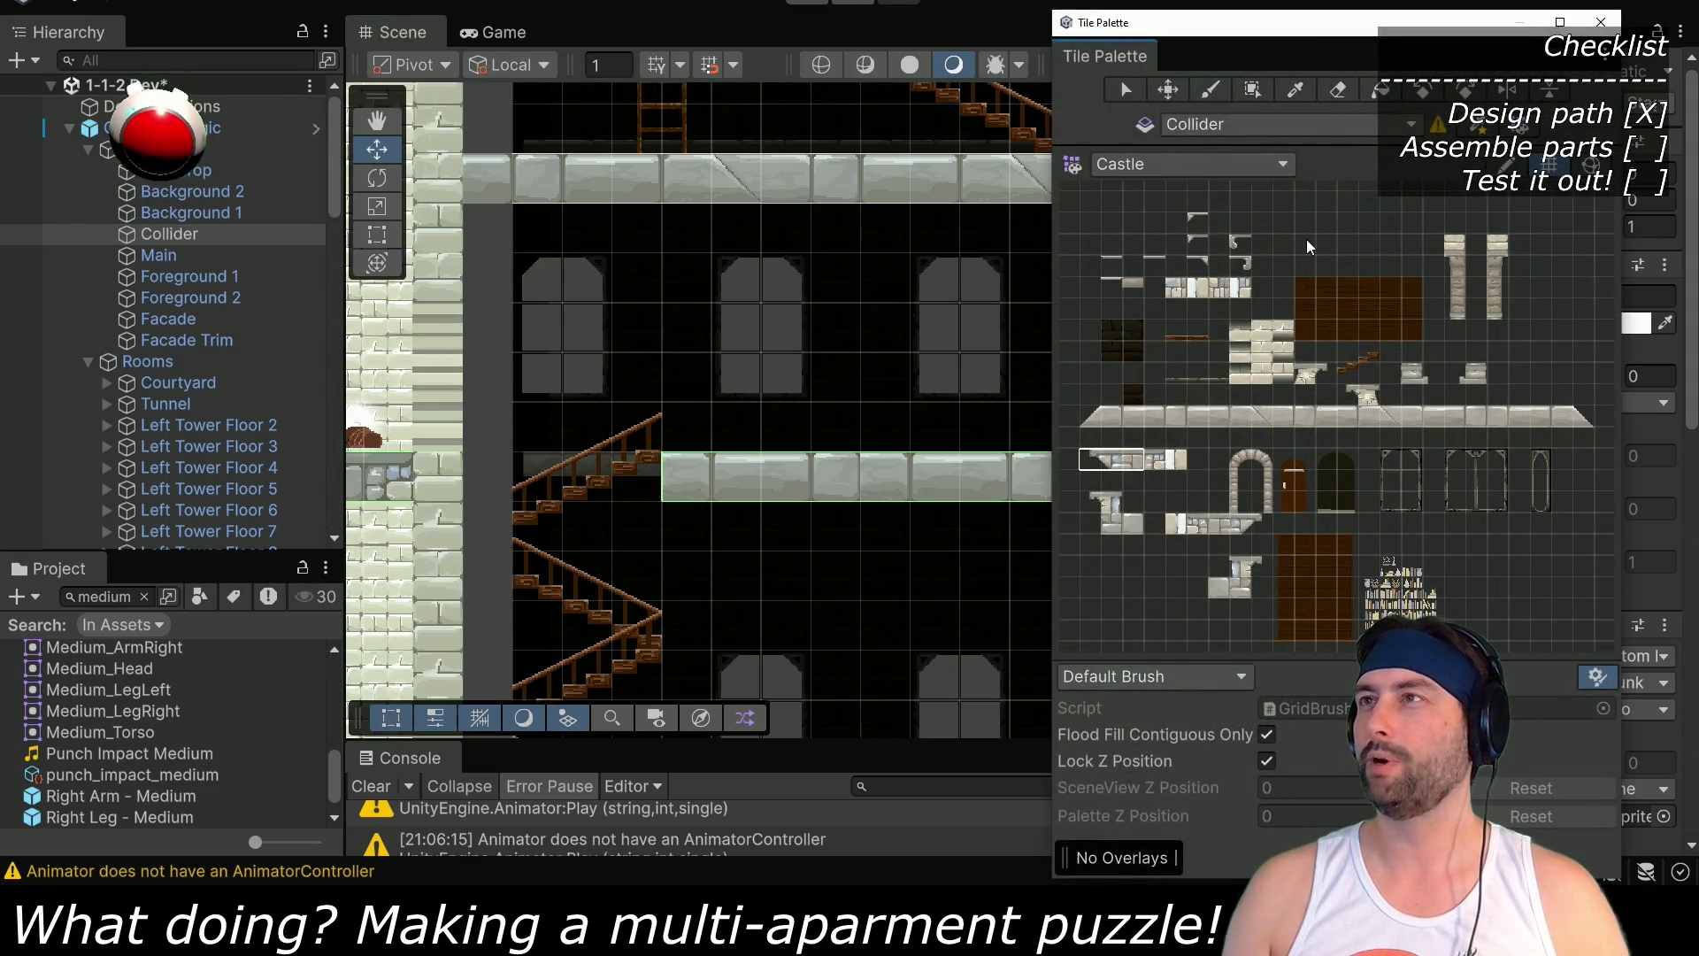
pyautogui.moveTo(1328, 24)
pyautogui.mouseDown()
pyautogui.moveTo(1446, 69)
pyautogui.moveTo(1422, 57)
pyautogui.mouseUp()
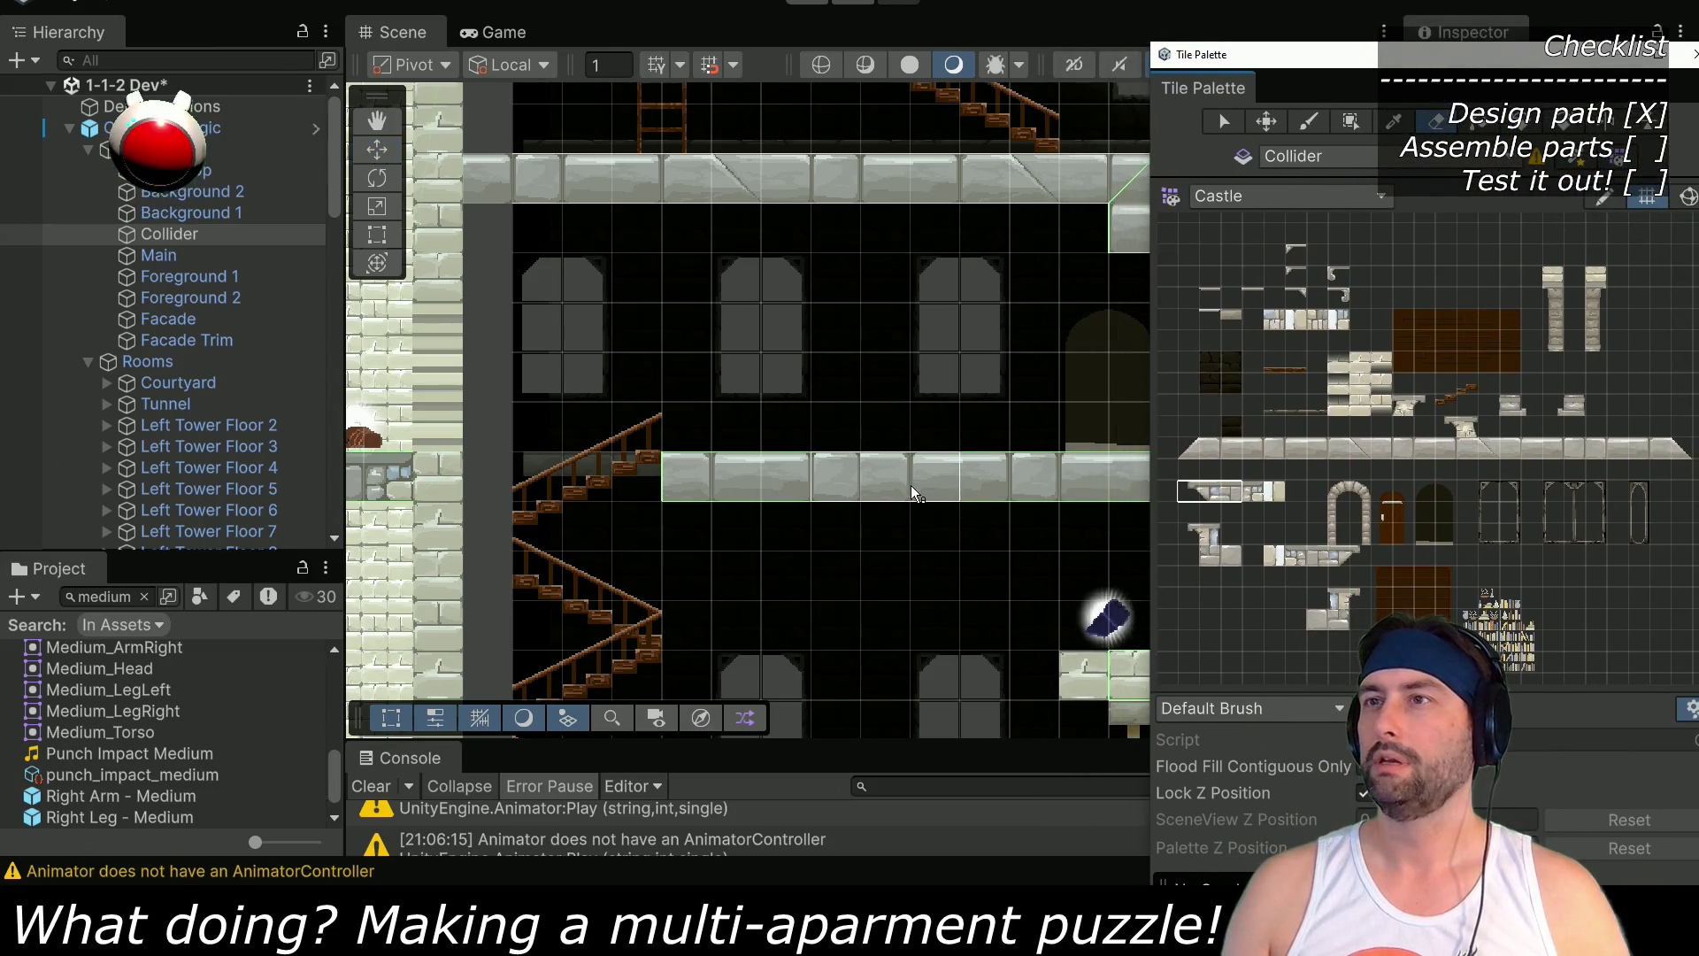
pyautogui.click(1426, 235)
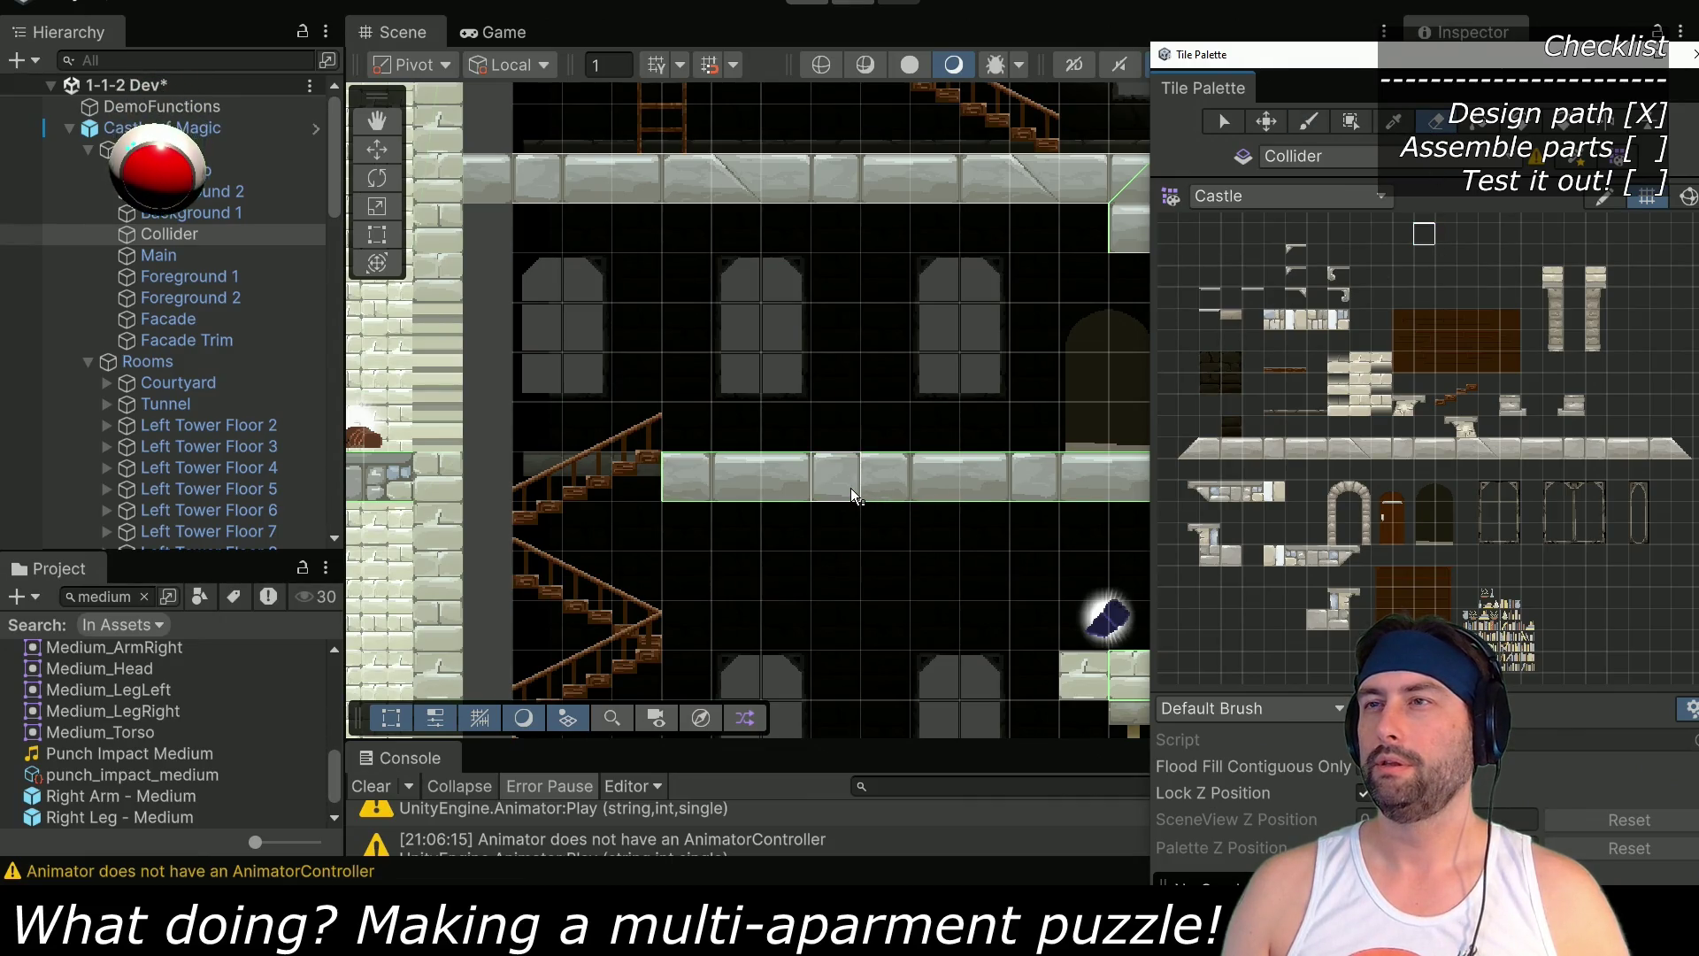
# Erase two tiles from the middle stone floor on the Foreground 2 tilemap
pyautogui.press('q')
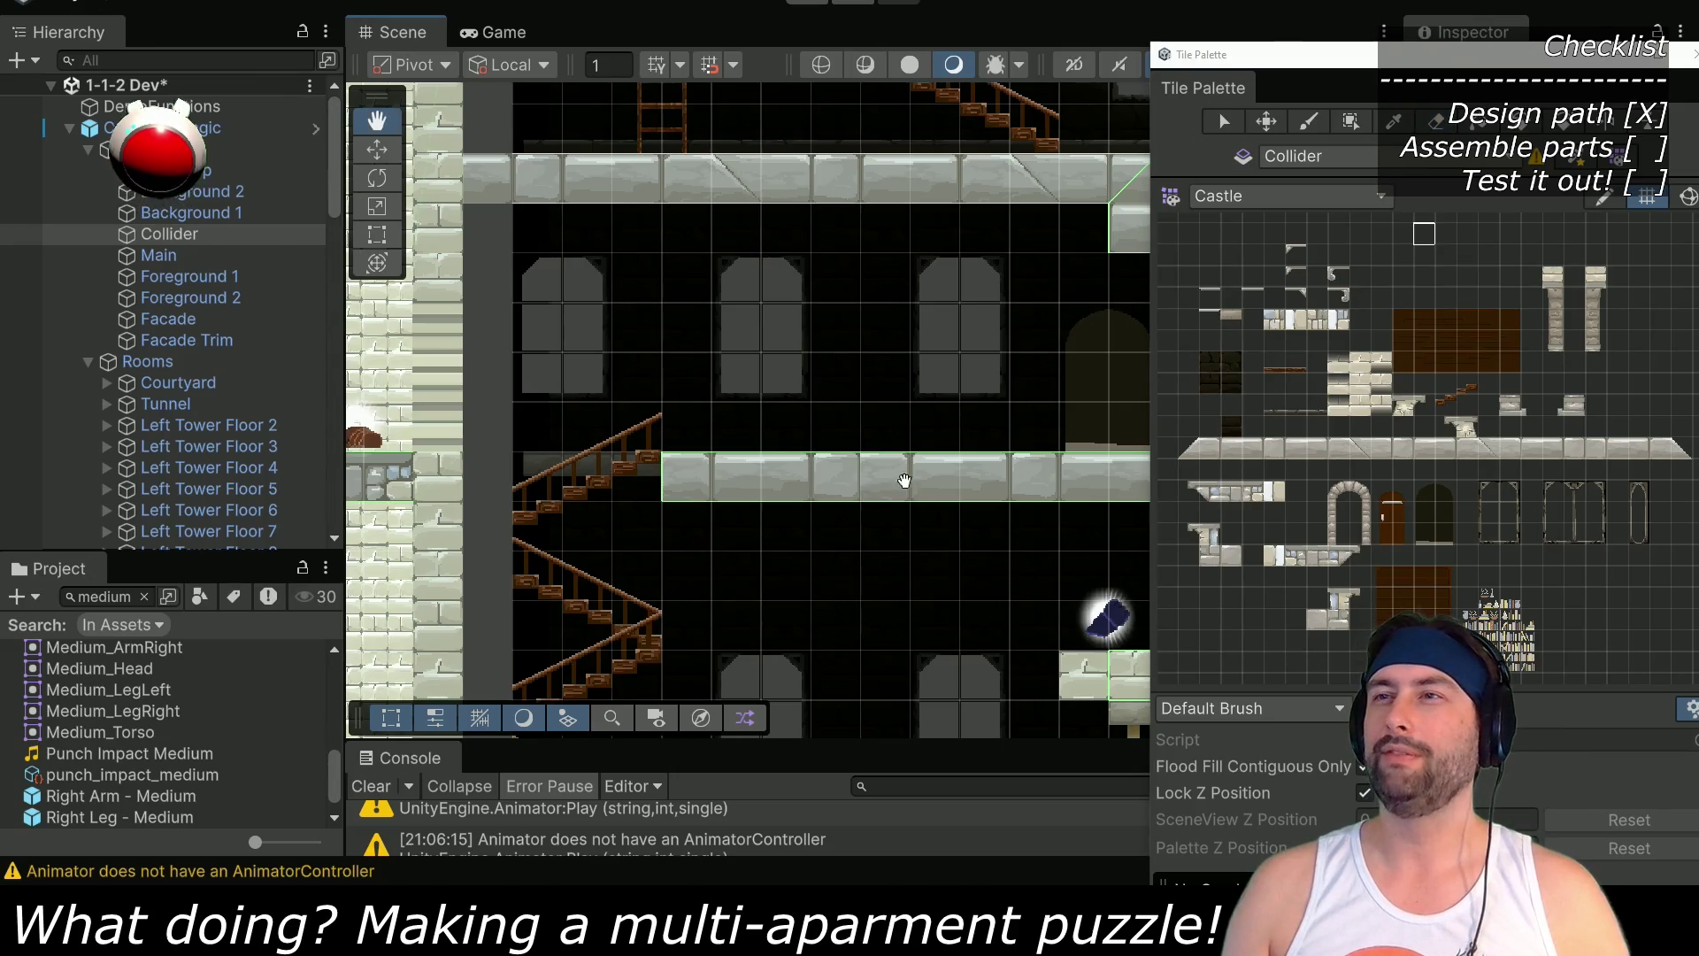
pyautogui.moveTo(964, 562); pyautogui.dragTo(773, 296)
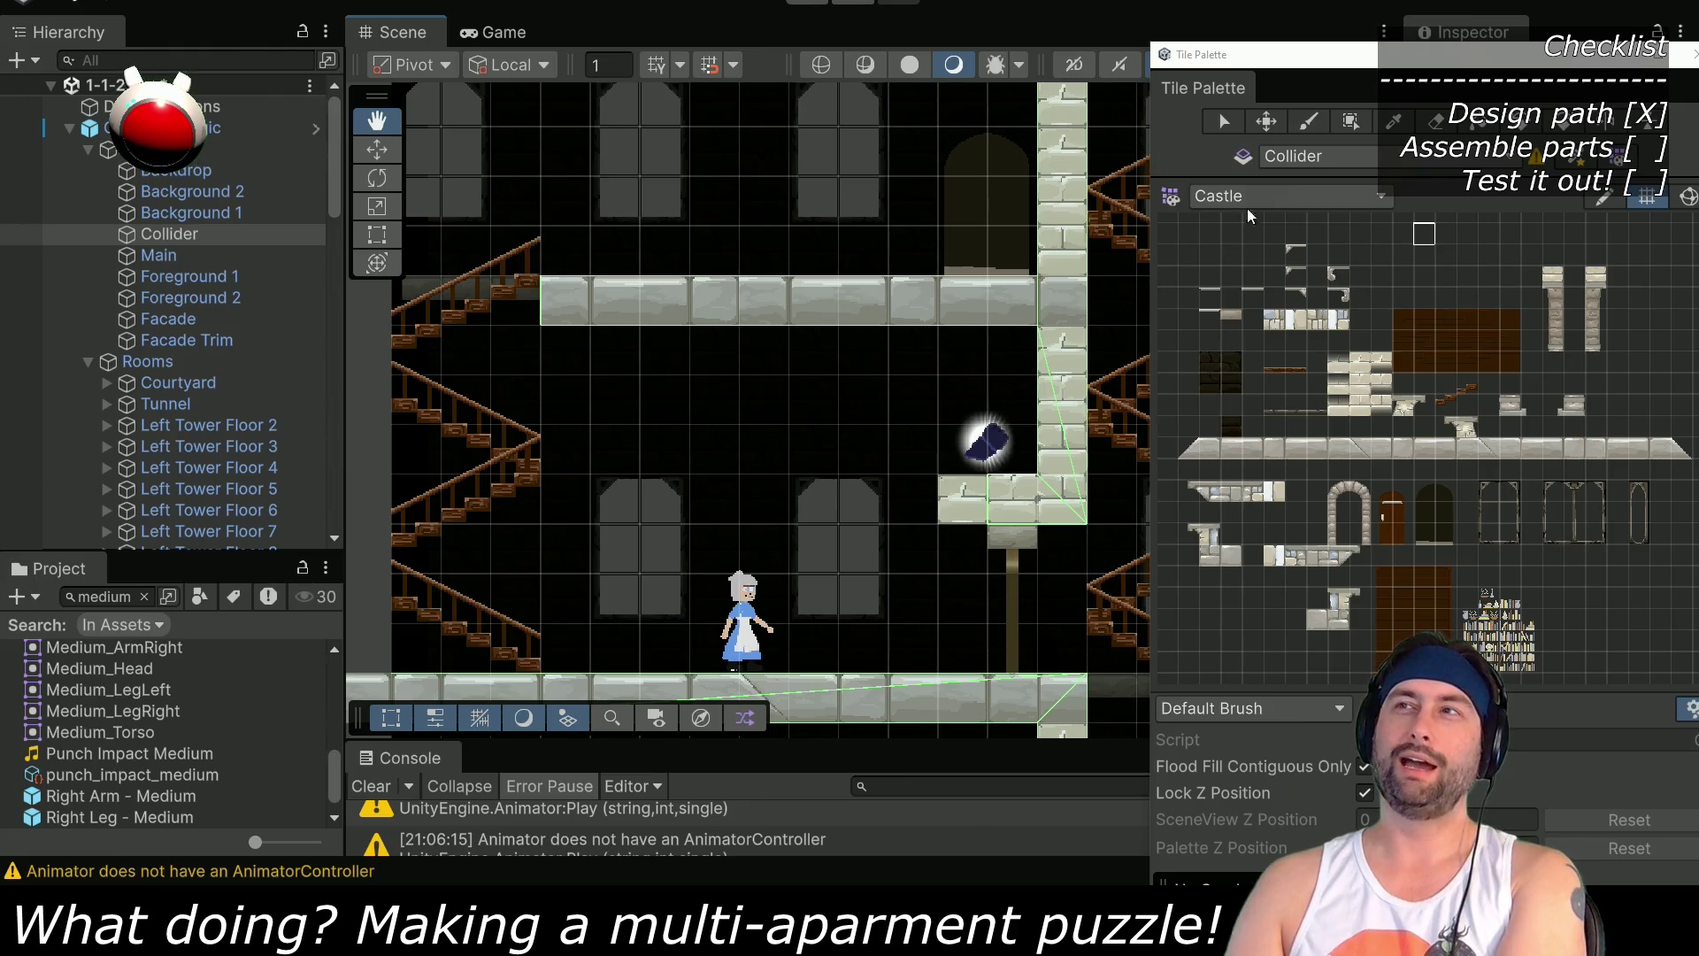
pyautogui.click(1434, 121)
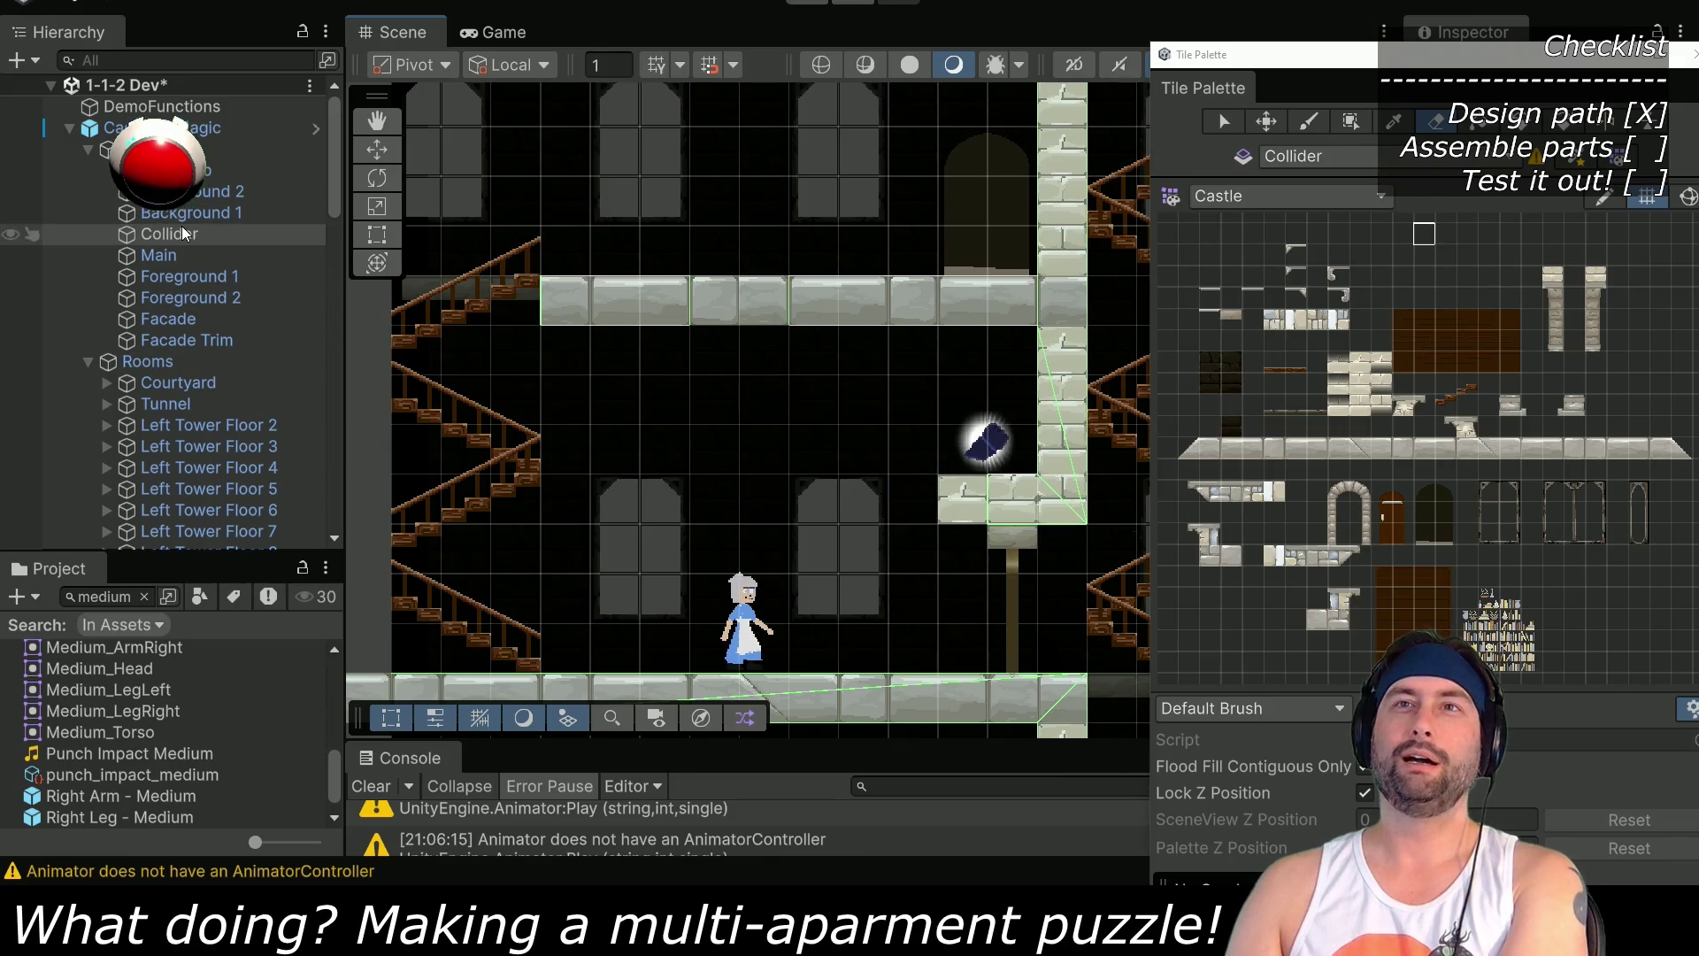
pyautogui.click(181, 297)
pyautogui.moveTo(715, 301); pyautogui.dragTo(763, 301)
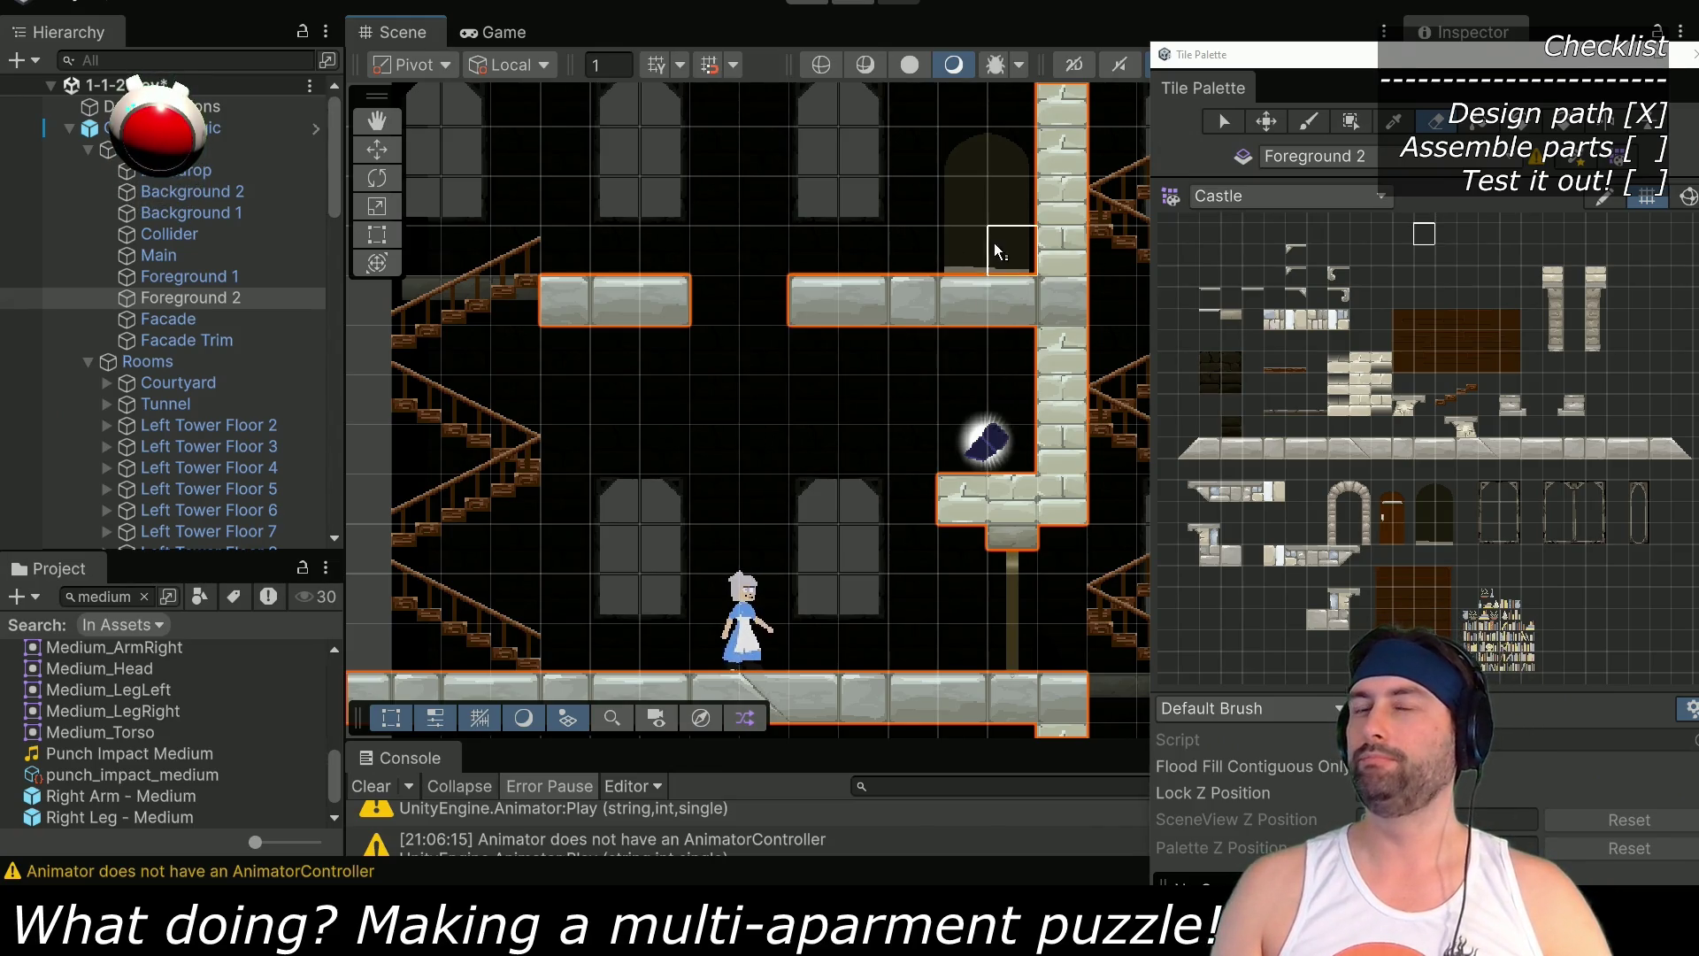
# Search the Project for 'breakable' and drop the BreakableBlock prefab into the floor gap
pyautogui.click(144, 596)
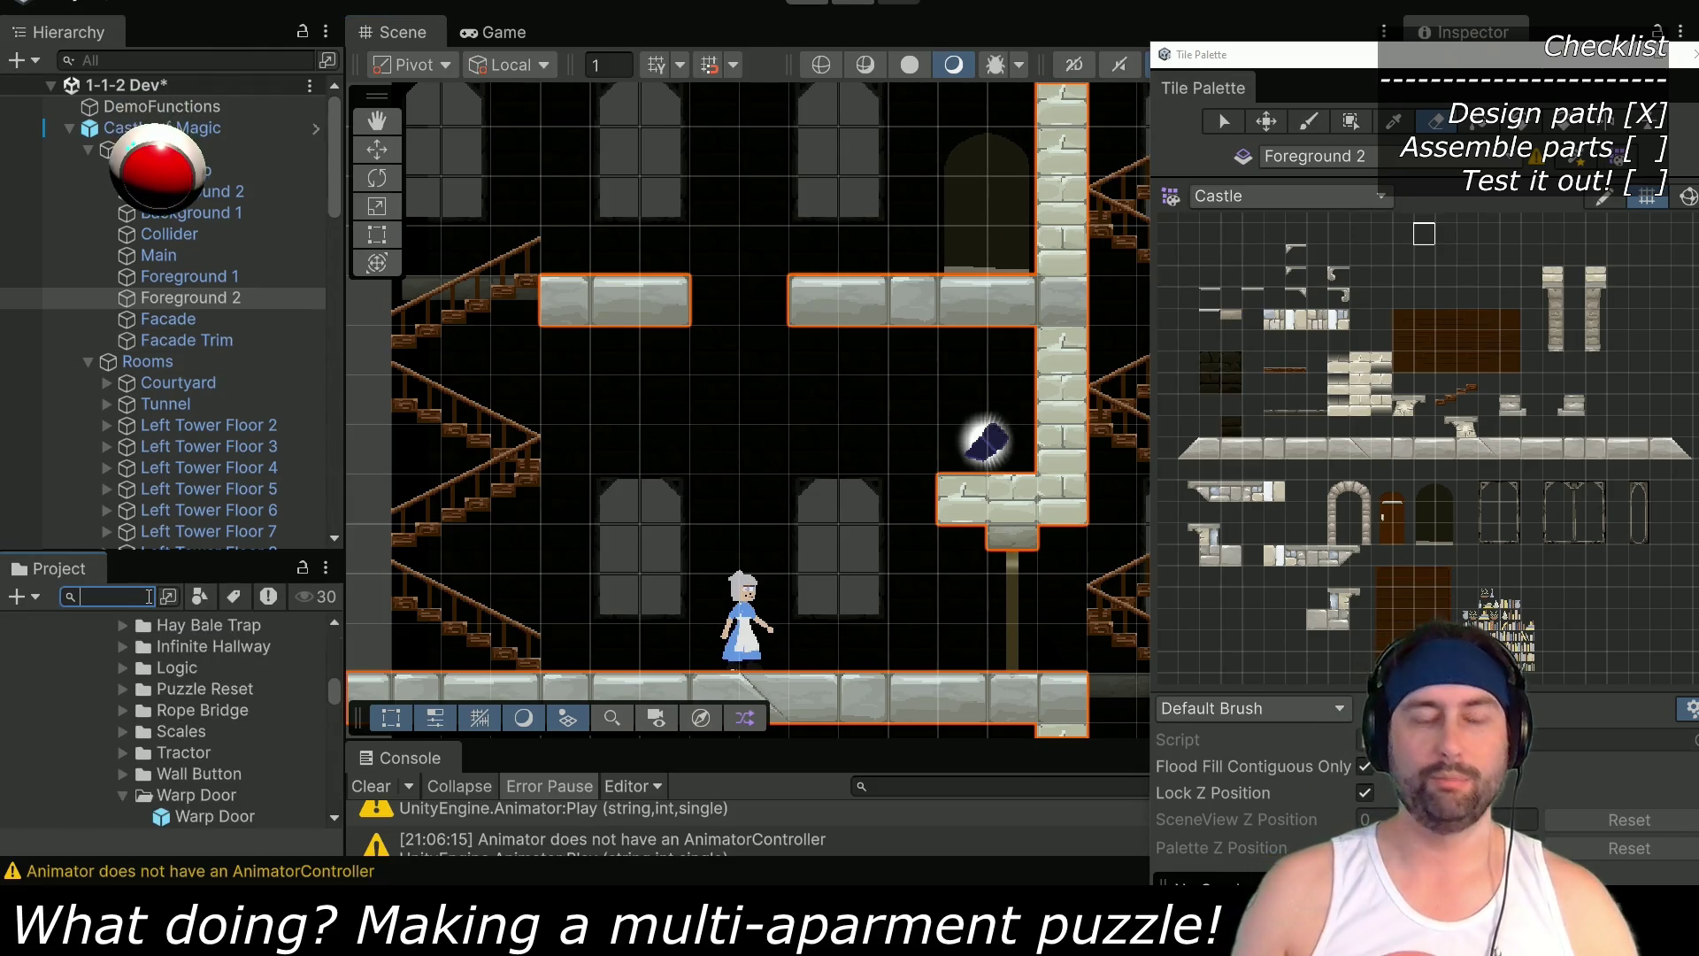
pyautogui.write('breakable')
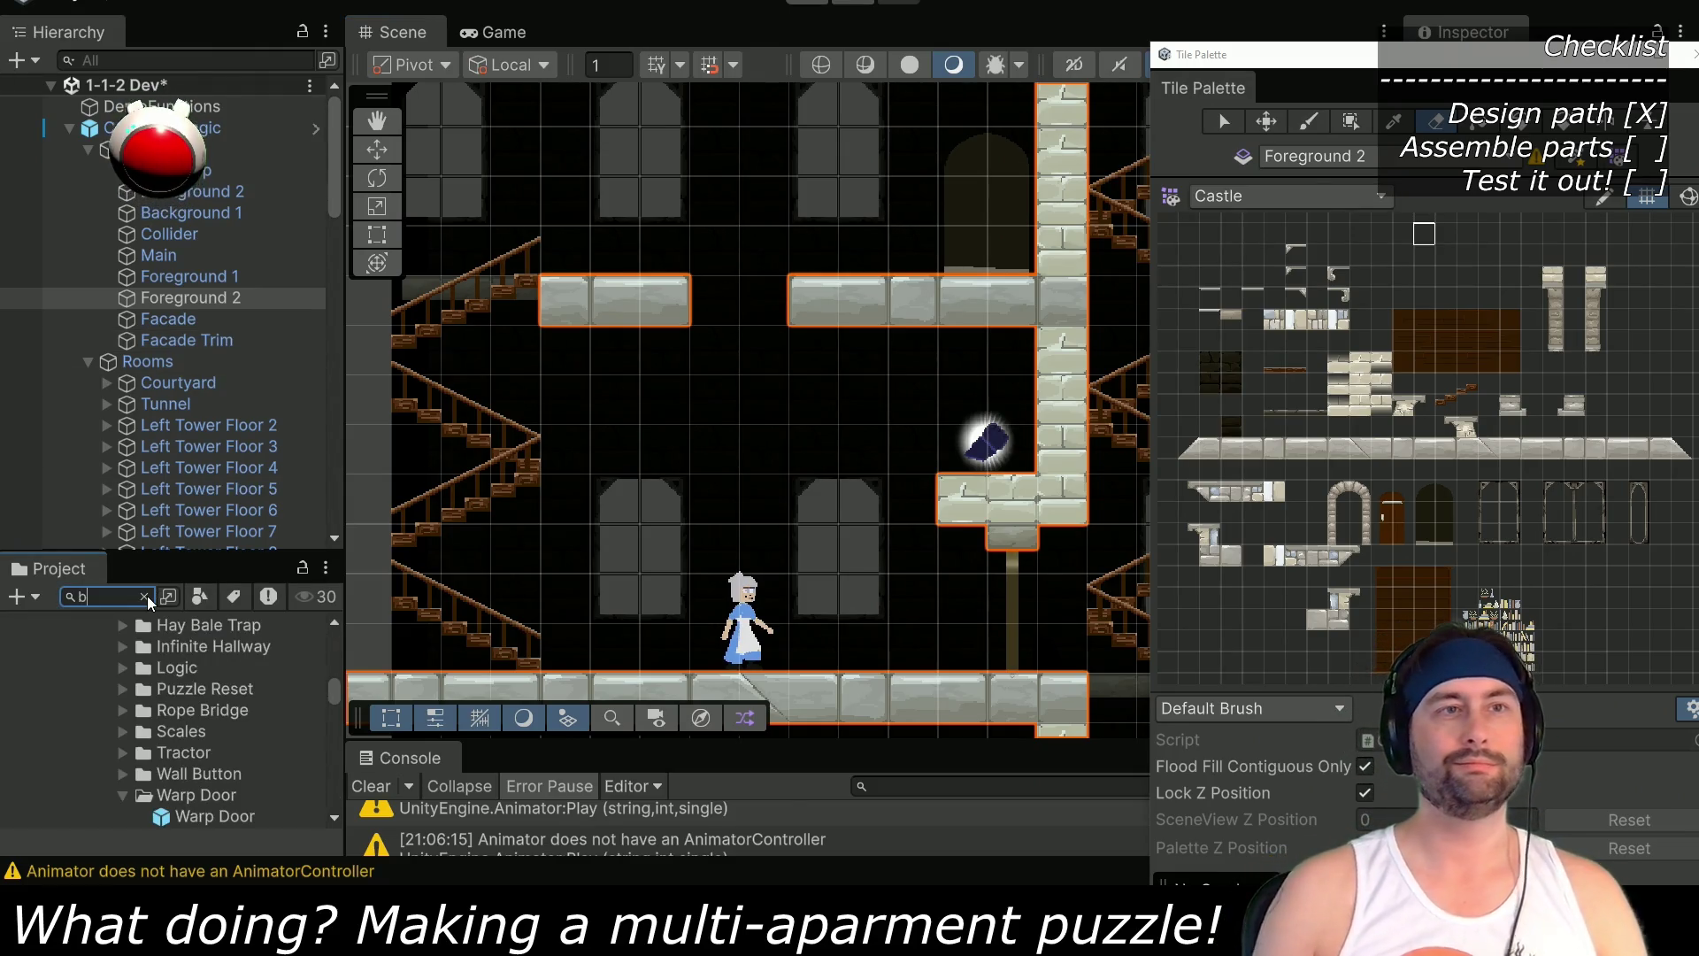
pyautogui.moveTo(103, 692); pyautogui.dragTo(717, 301)
# Set the BreakableBlock position to X 31, Y 29.5, Z 0
pyautogui.press('w')
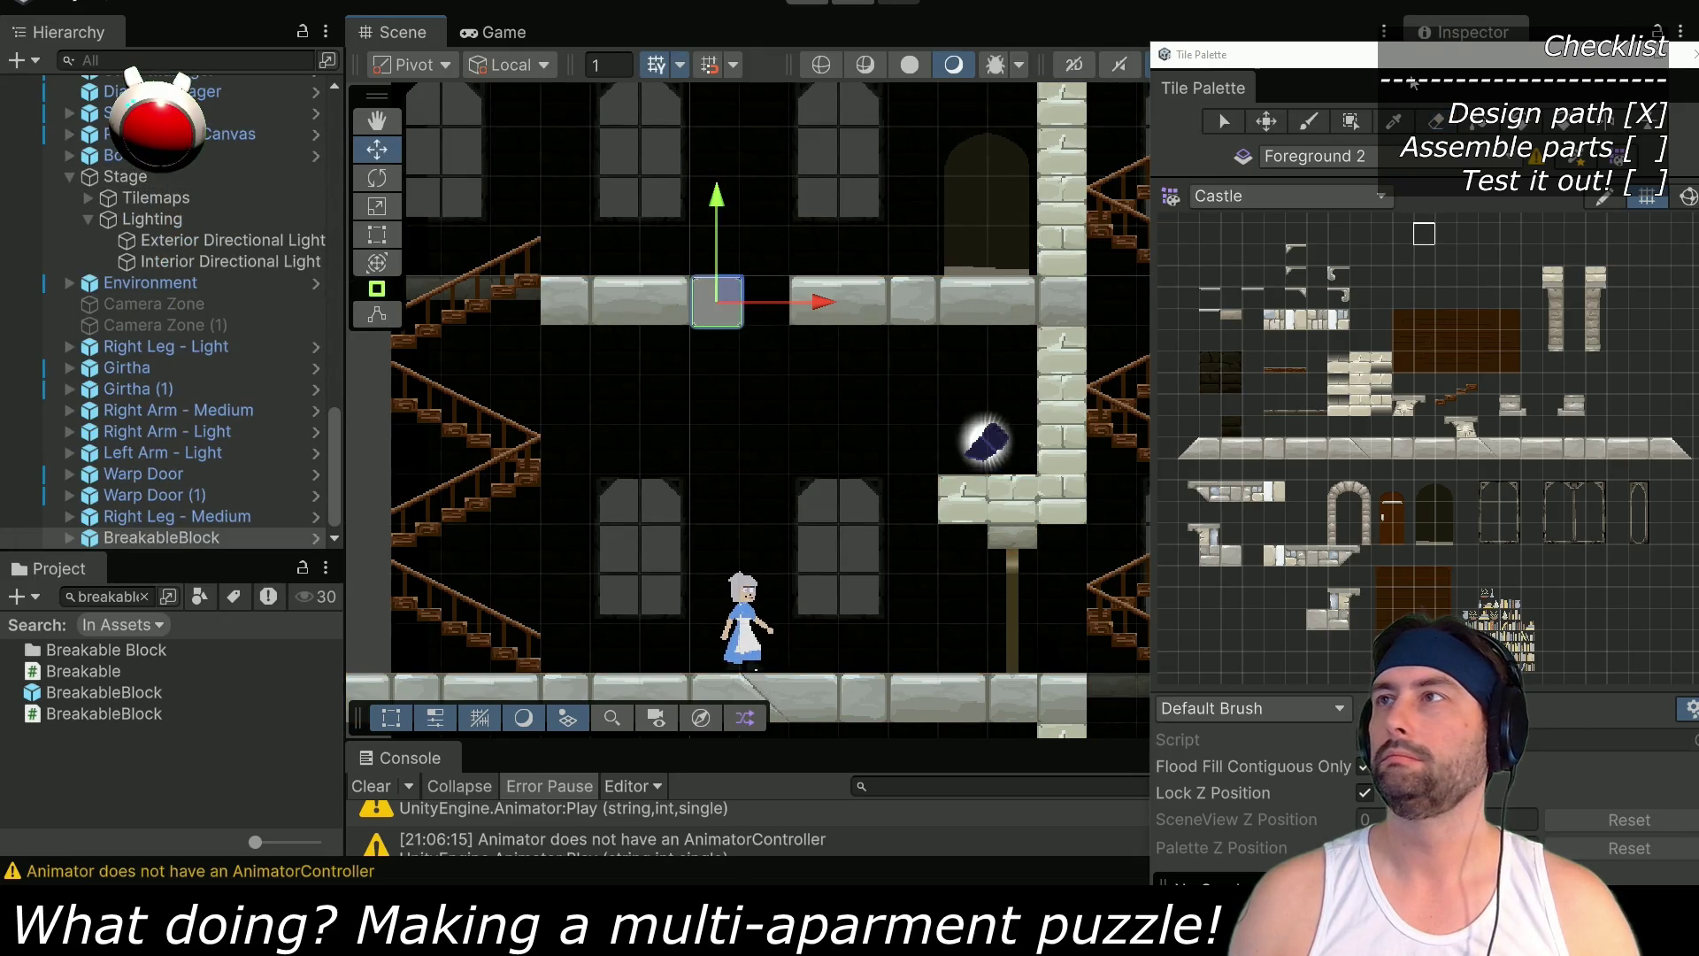
pyautogui.moveTo(1460, 67)
pyautogui.mouseDown()
pyautogui.moveTo(1412, 69)
pyautogui.moveTo(1374, 320)
pyautogui.mouseUp()
pyautogui.click(1652, 240)
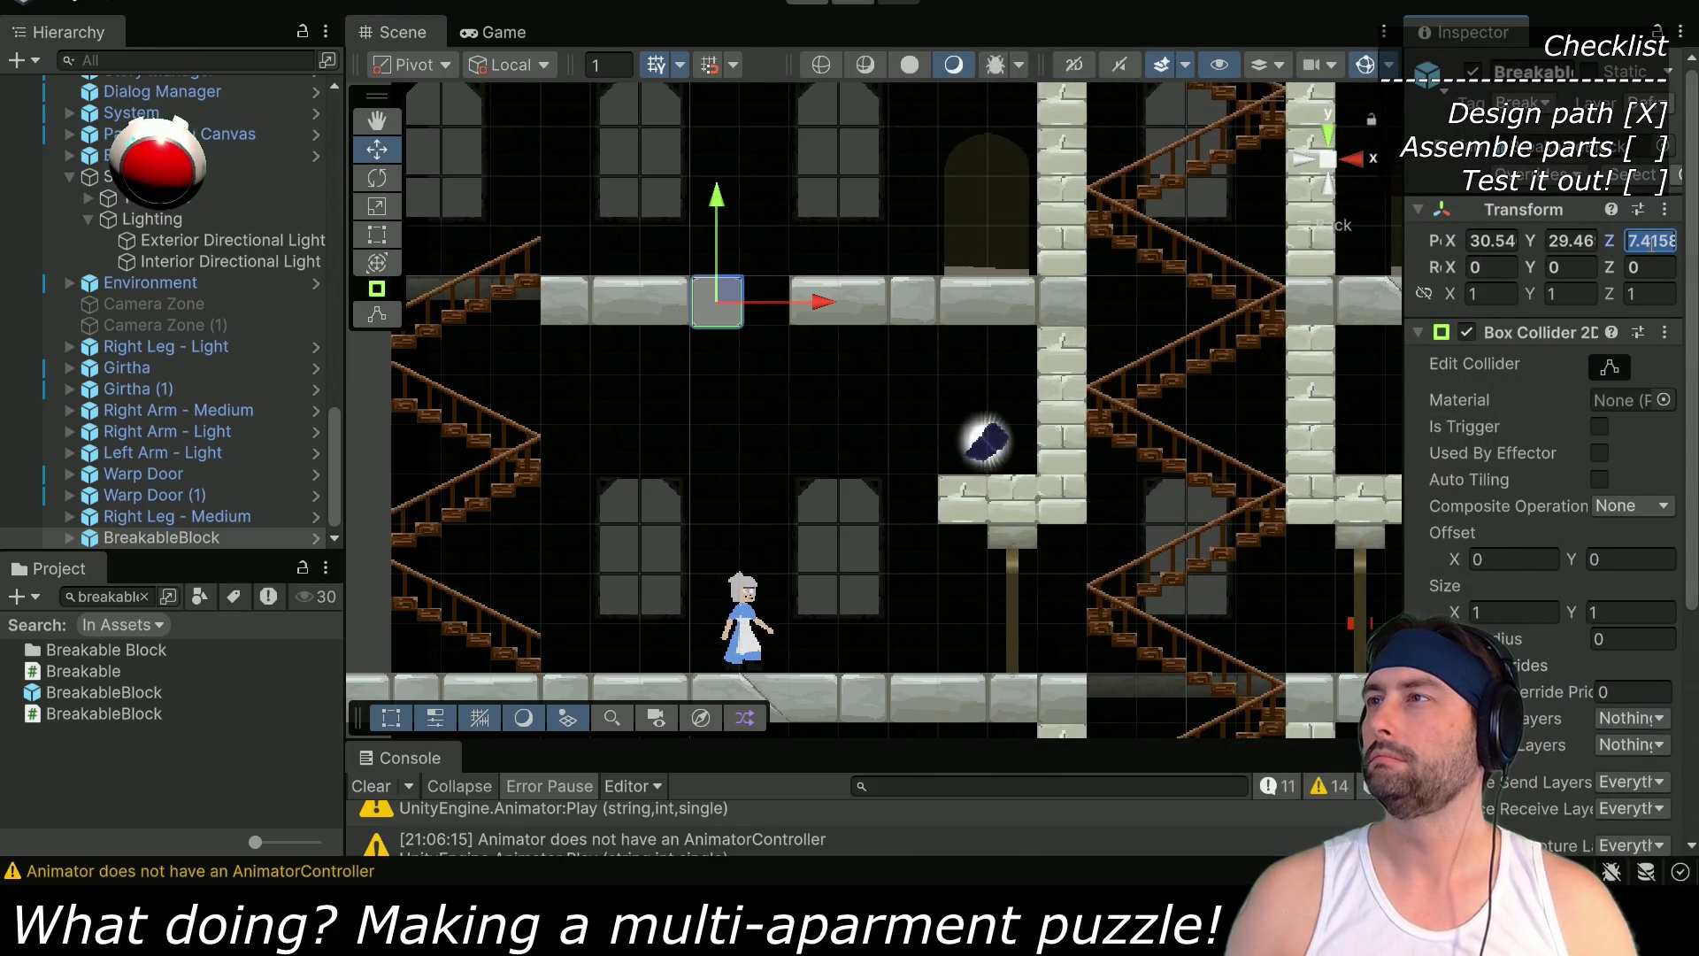
pyautogui.hotkey('shift', 'Tab')
pyautogui.write('30.5')
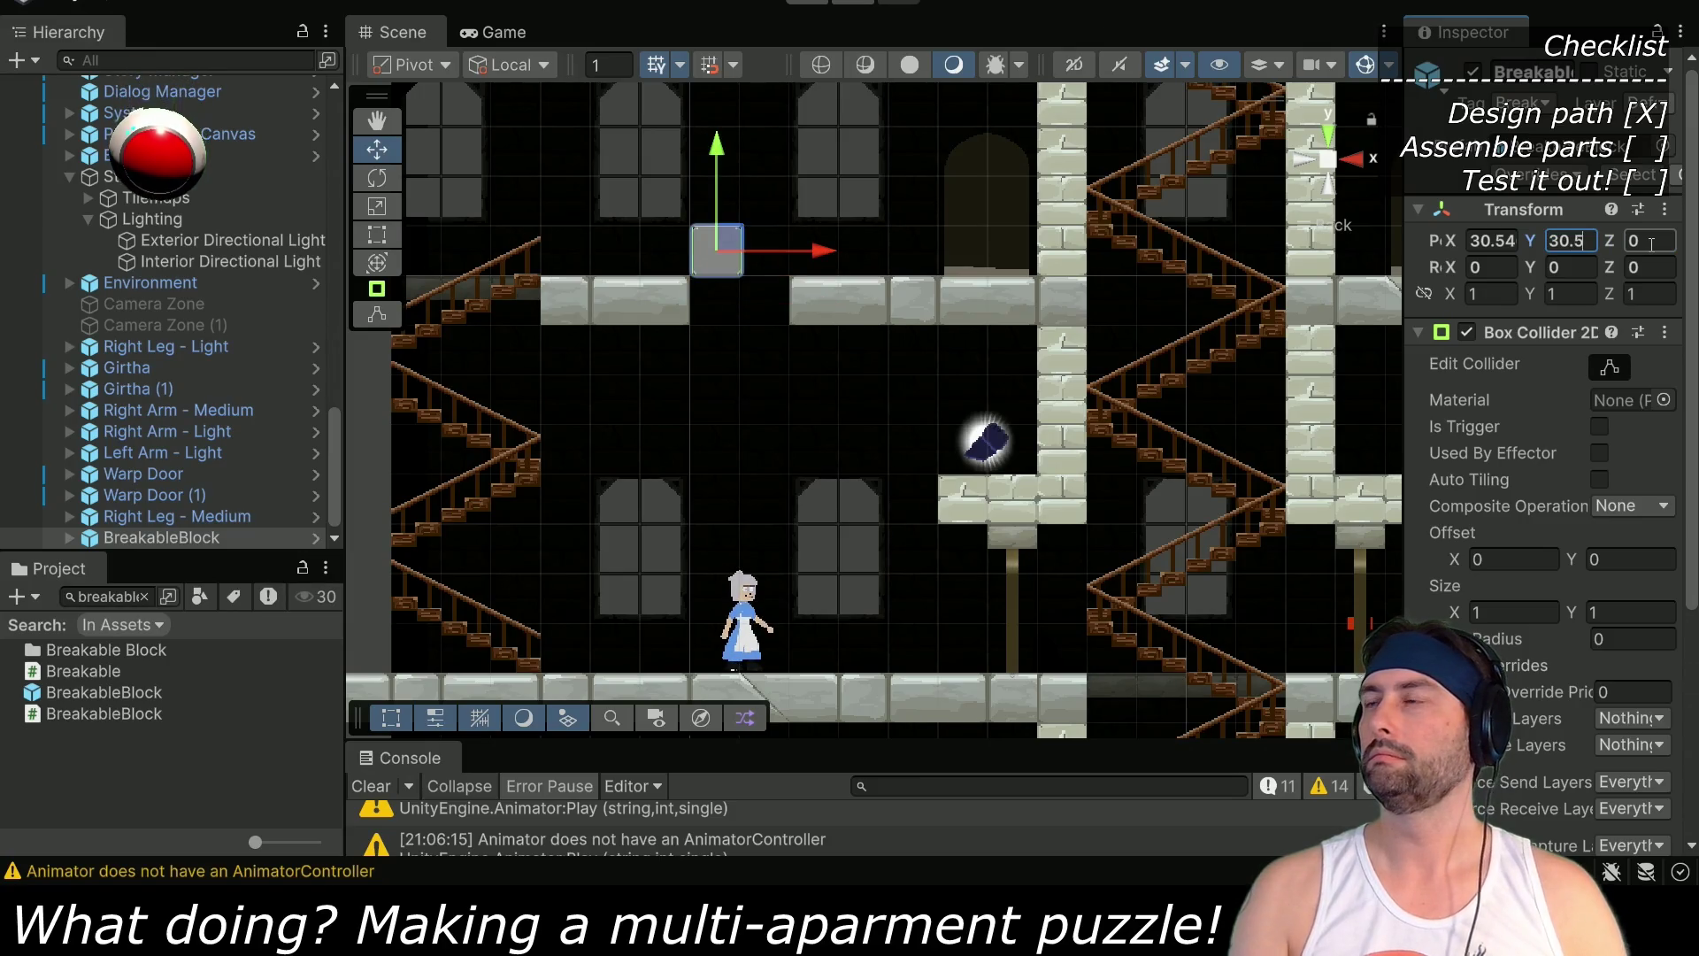
pyautogui.press('BackSpace')
pyautogui.press('BackSpace')
pyautogui.press('BackSpace')
pyautogui.write('29.5')
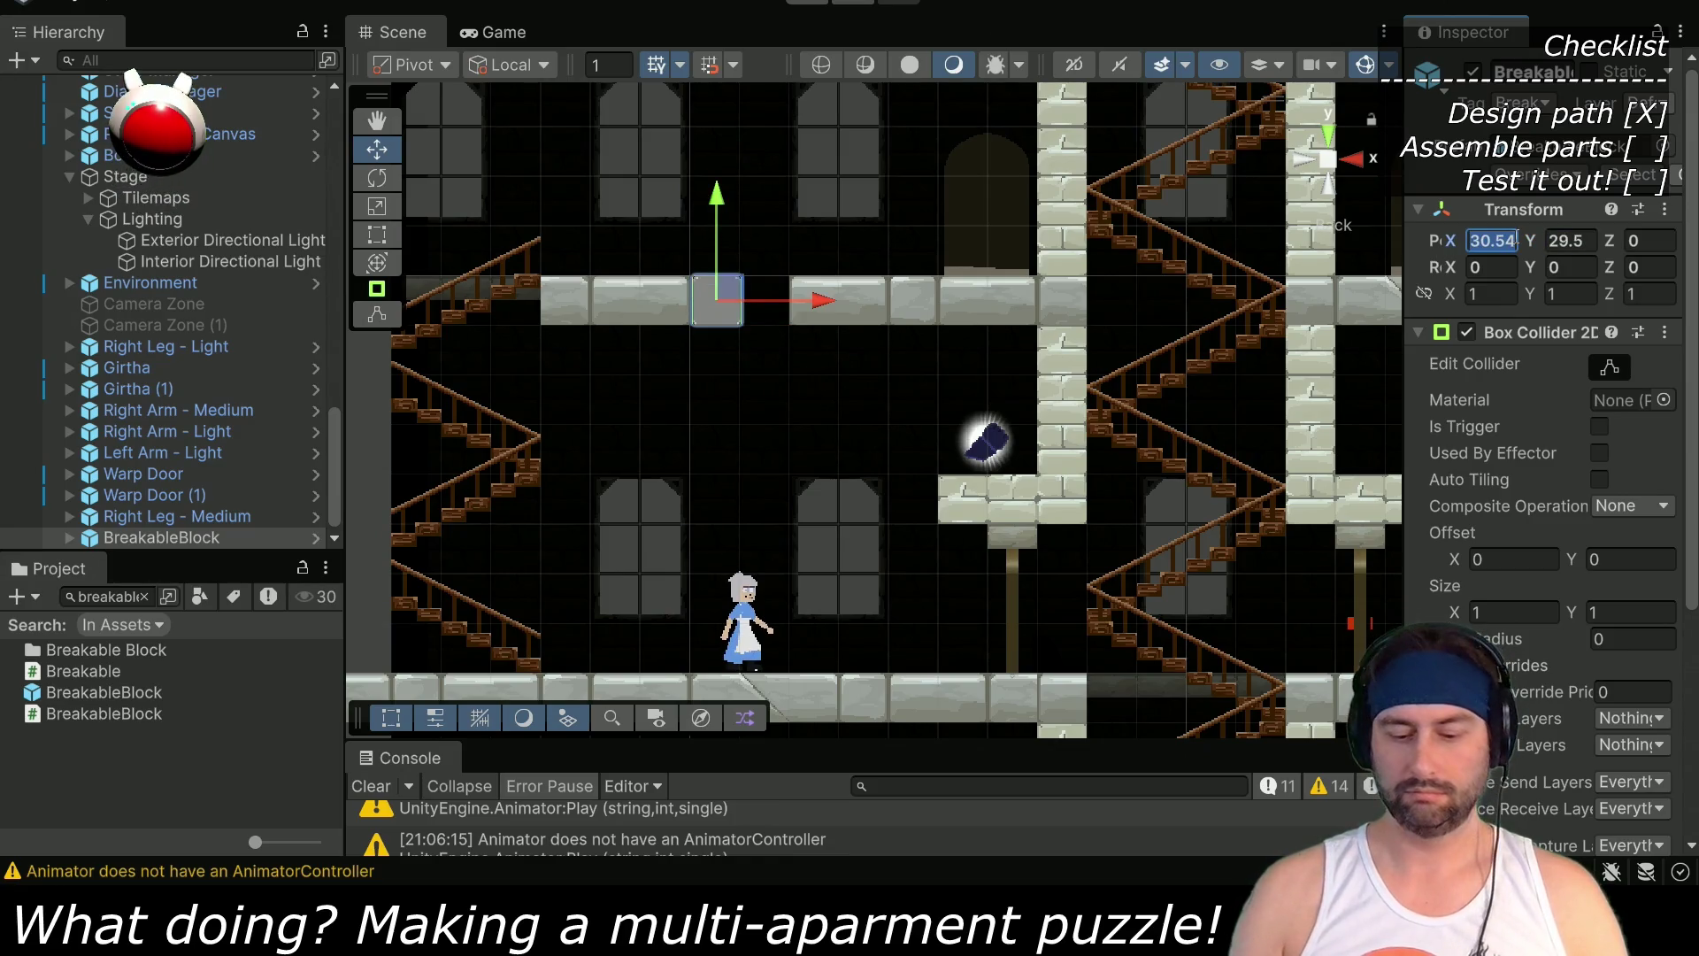
pyautogui.press('BackSpace')
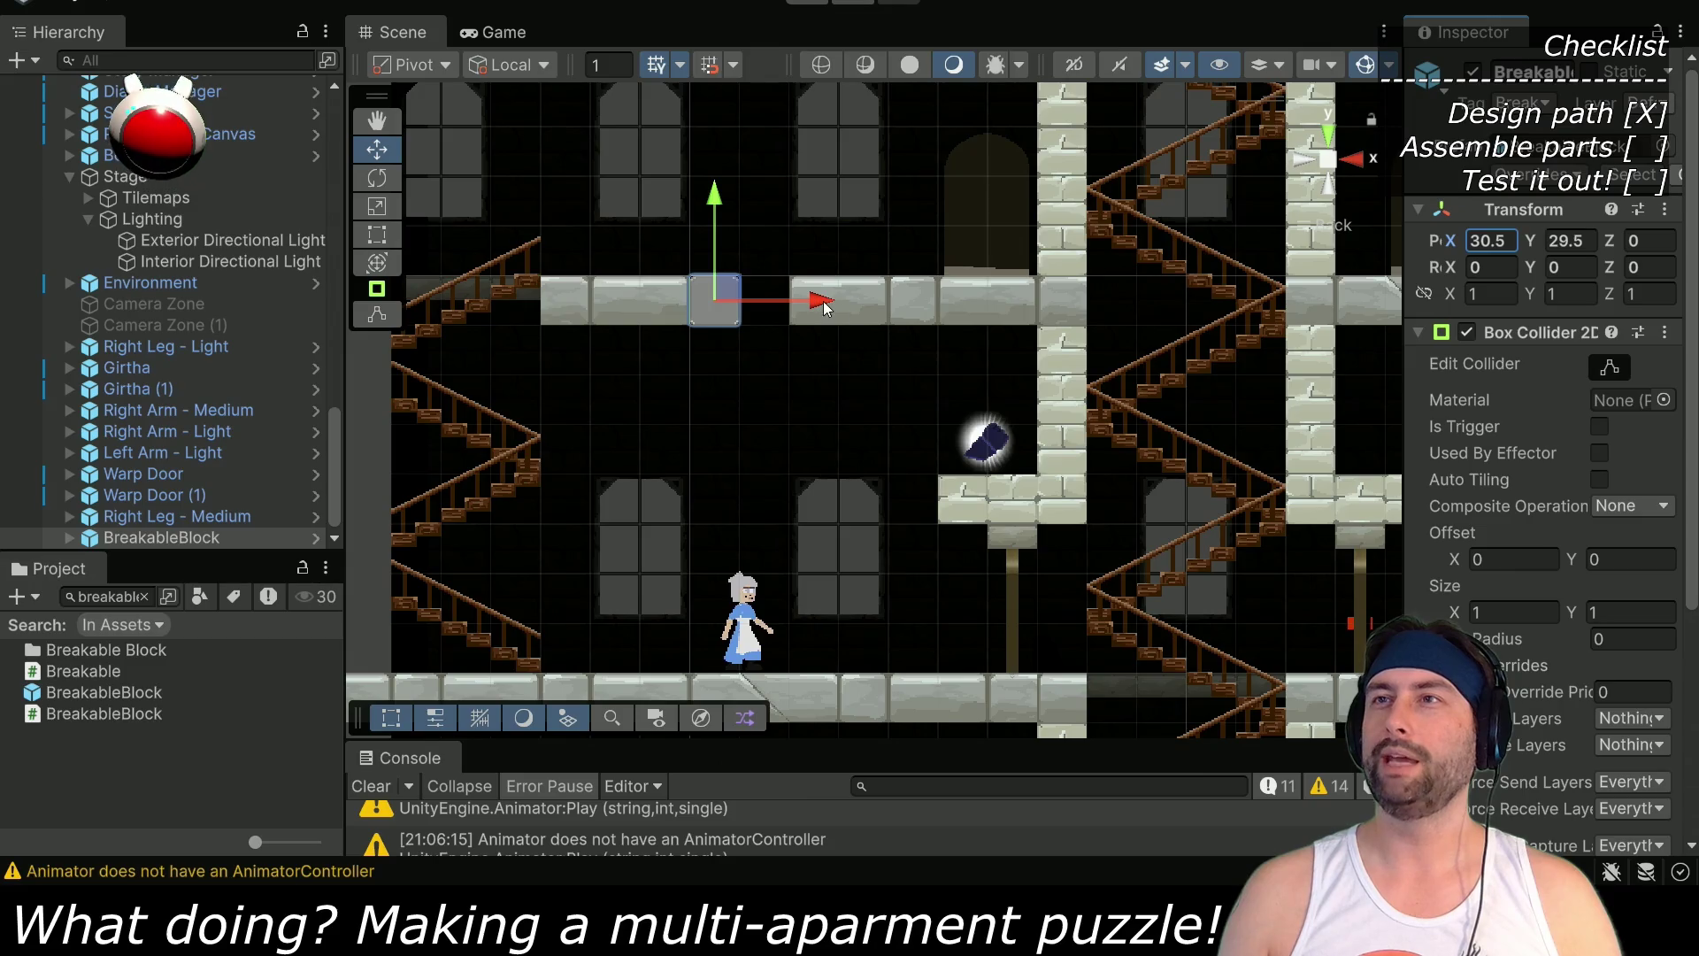
pyautogui.press('Return')
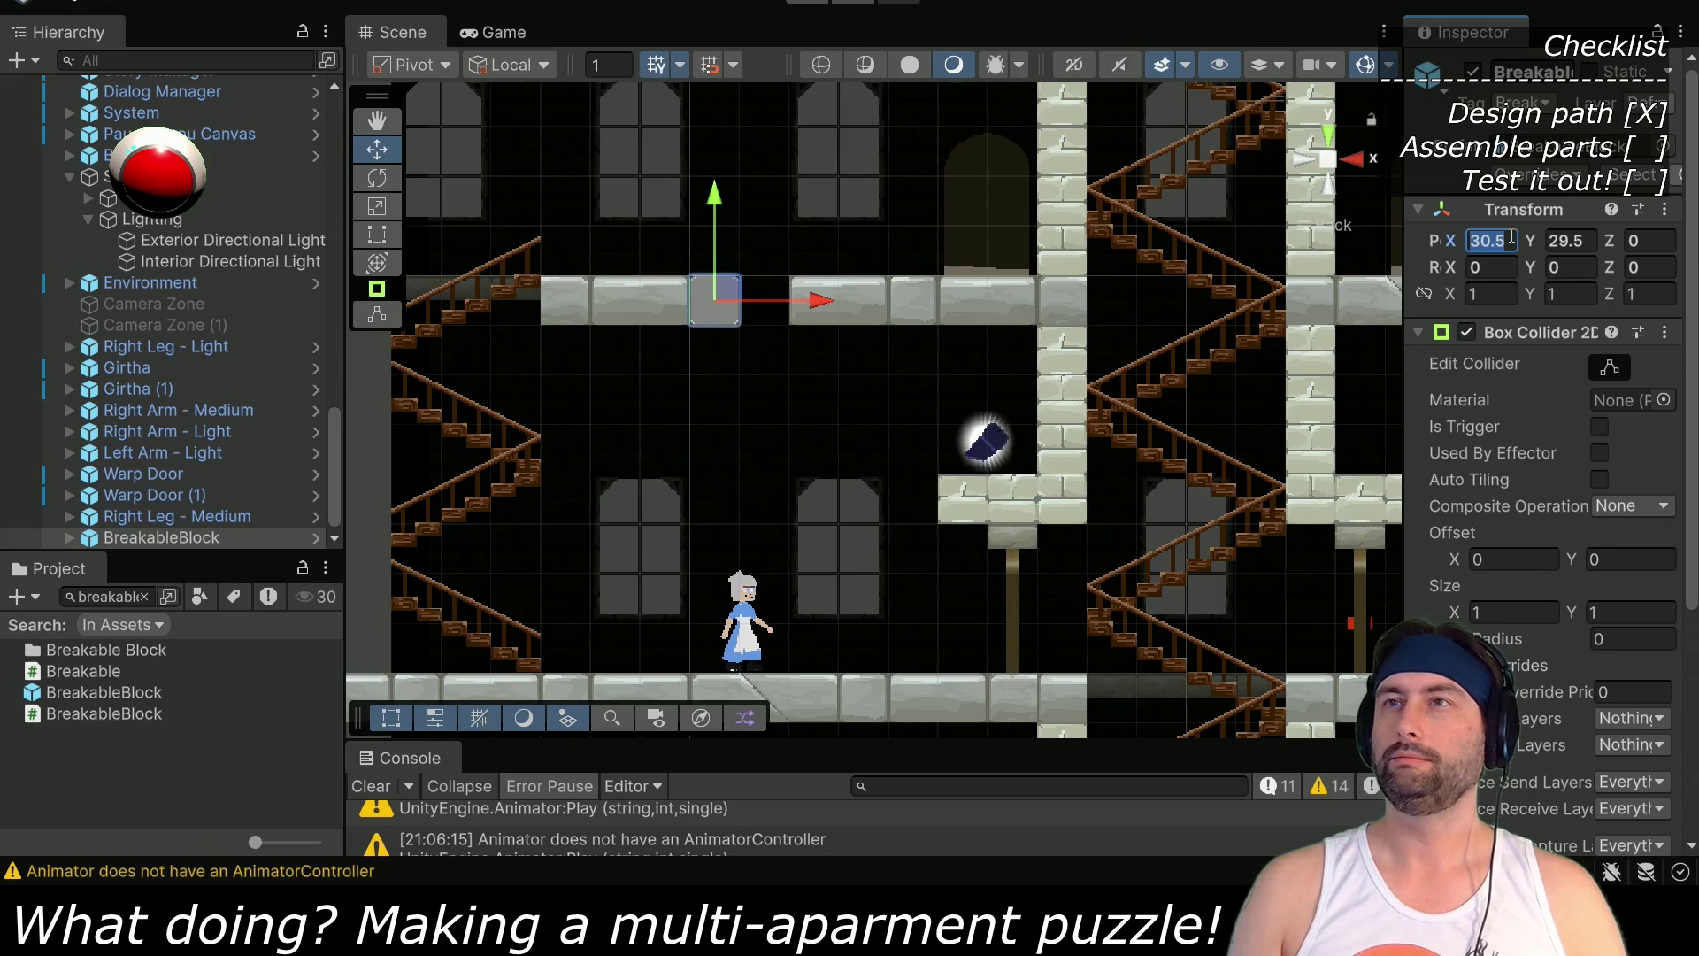
pyautogui.write('31')
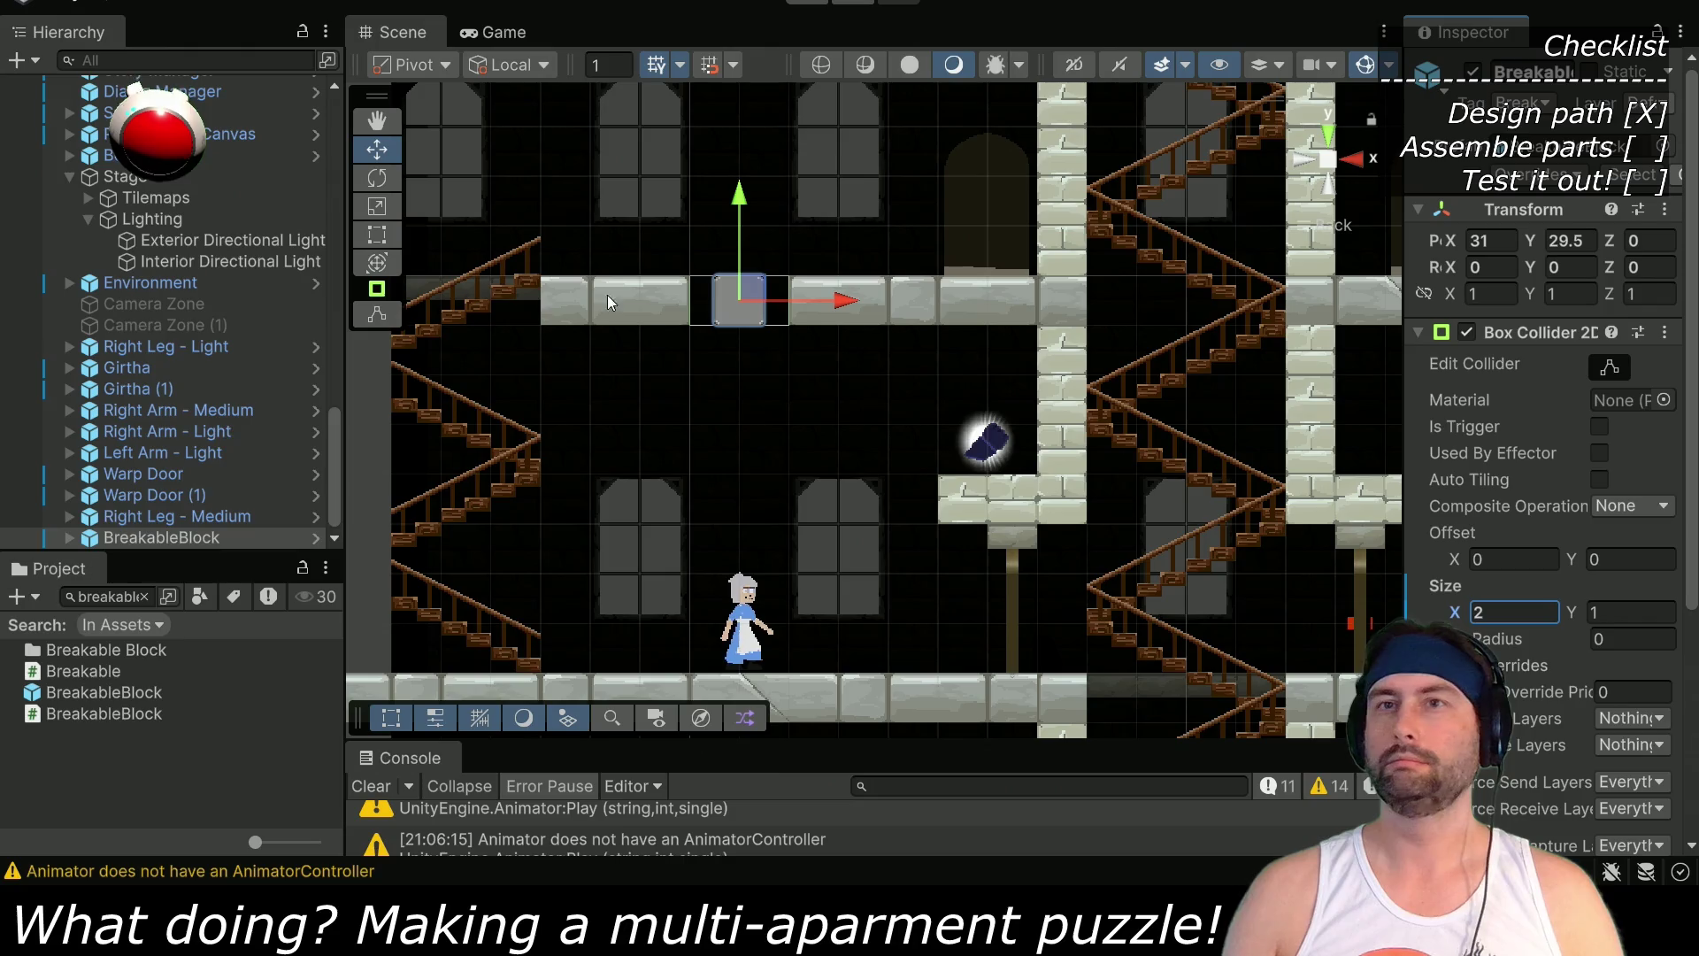
# Set the block's Sprite child tiled width to 2
pyautogui.click(69, 537)
pyautogui.click(181, 534)
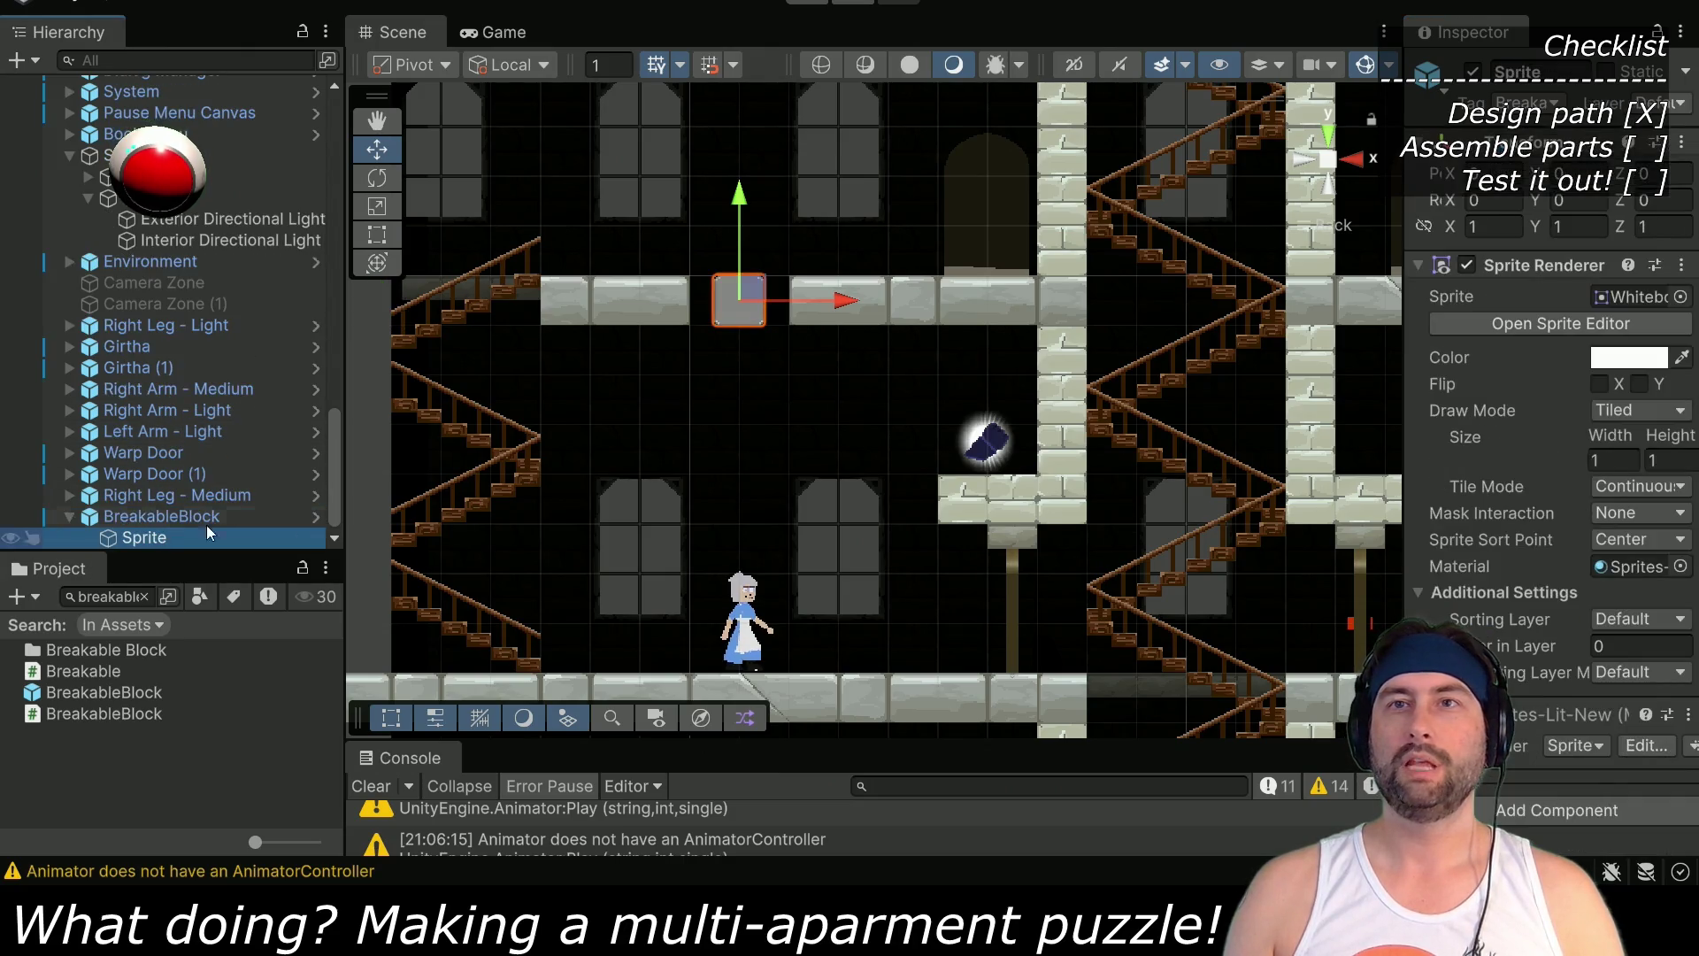
pyautogui.click(1614, 460)
pyautogui.write('2')
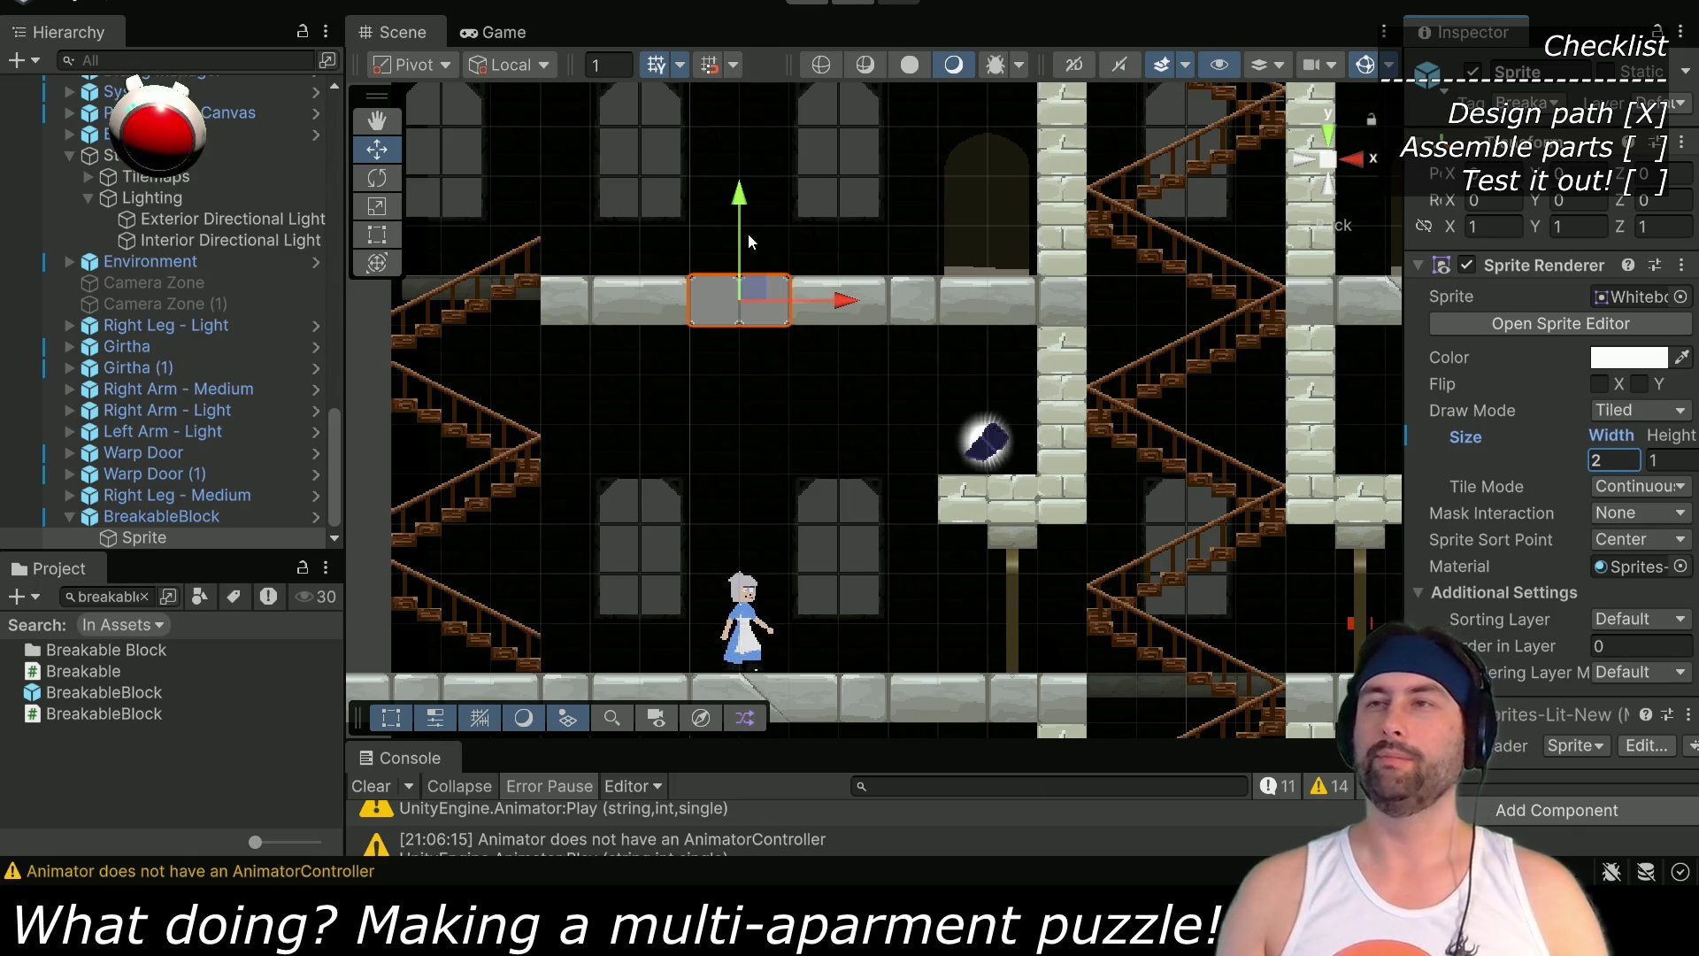
pyautogui.moveTo(740, 200)
pyautogui.mouseDown()
pyautogui.moveTo(739, 235)
pyautogui.moveTo(740, 211)
pyautogui.mouseUp()
# Duplicate the BreakableBlock and move the copy one tile below, to Y 28.5
pyautogui.click(146, 515)
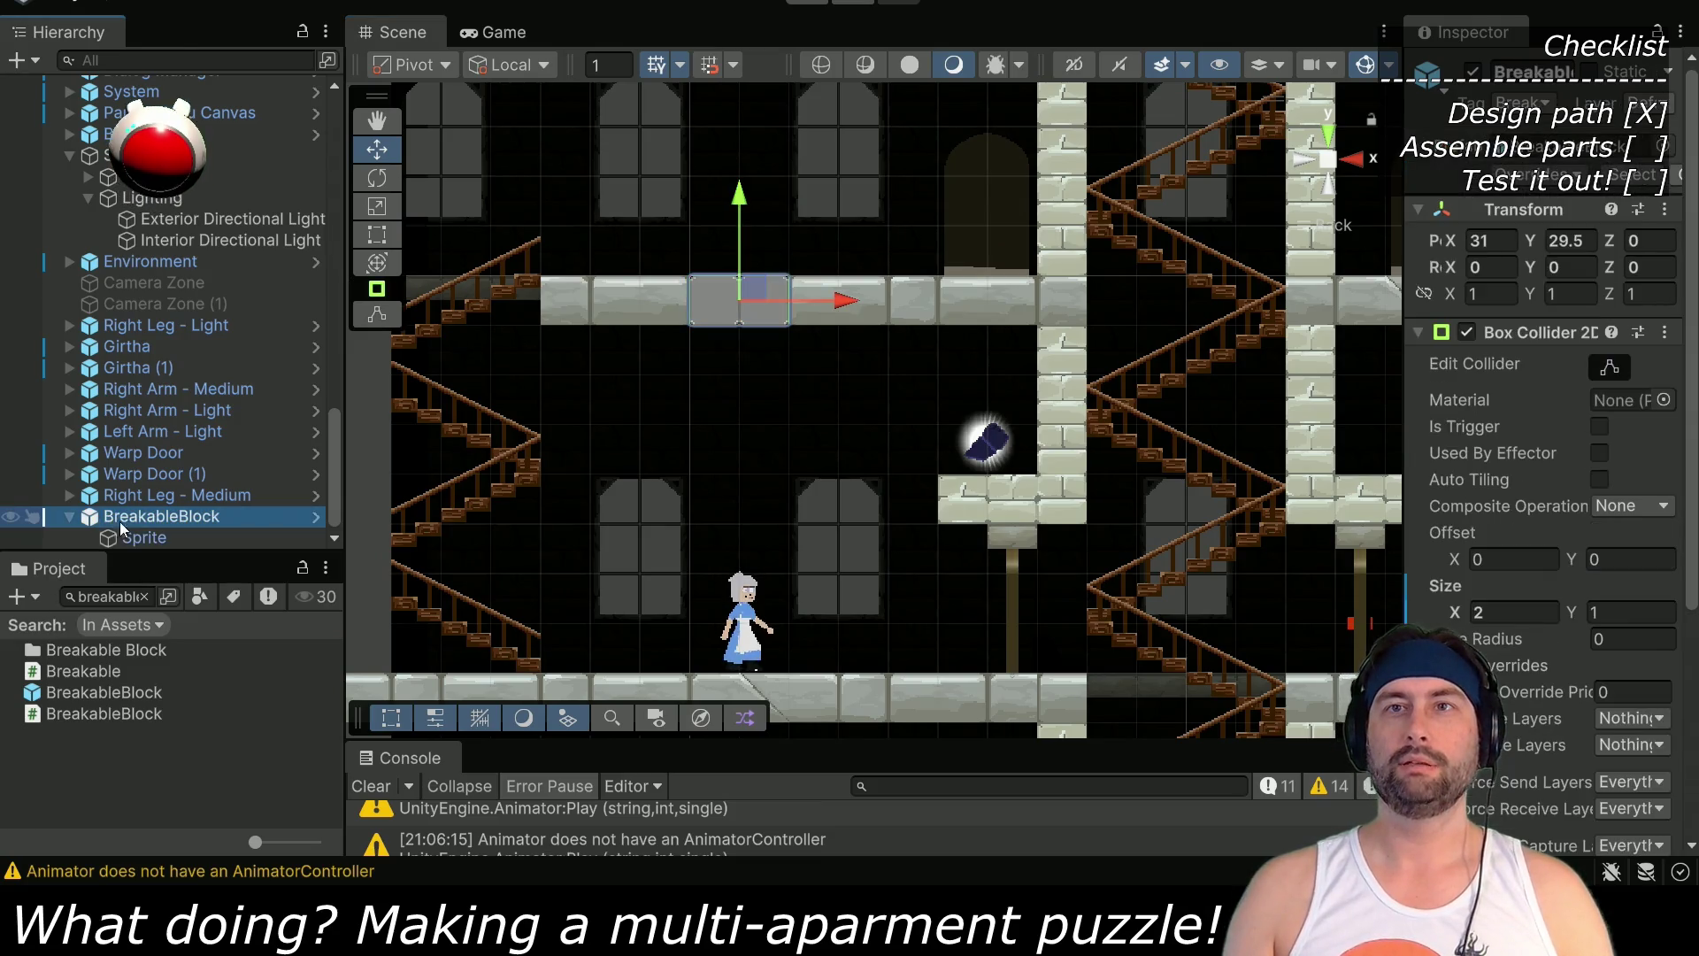
pyautogui.hotkey('ctrl', 'd')
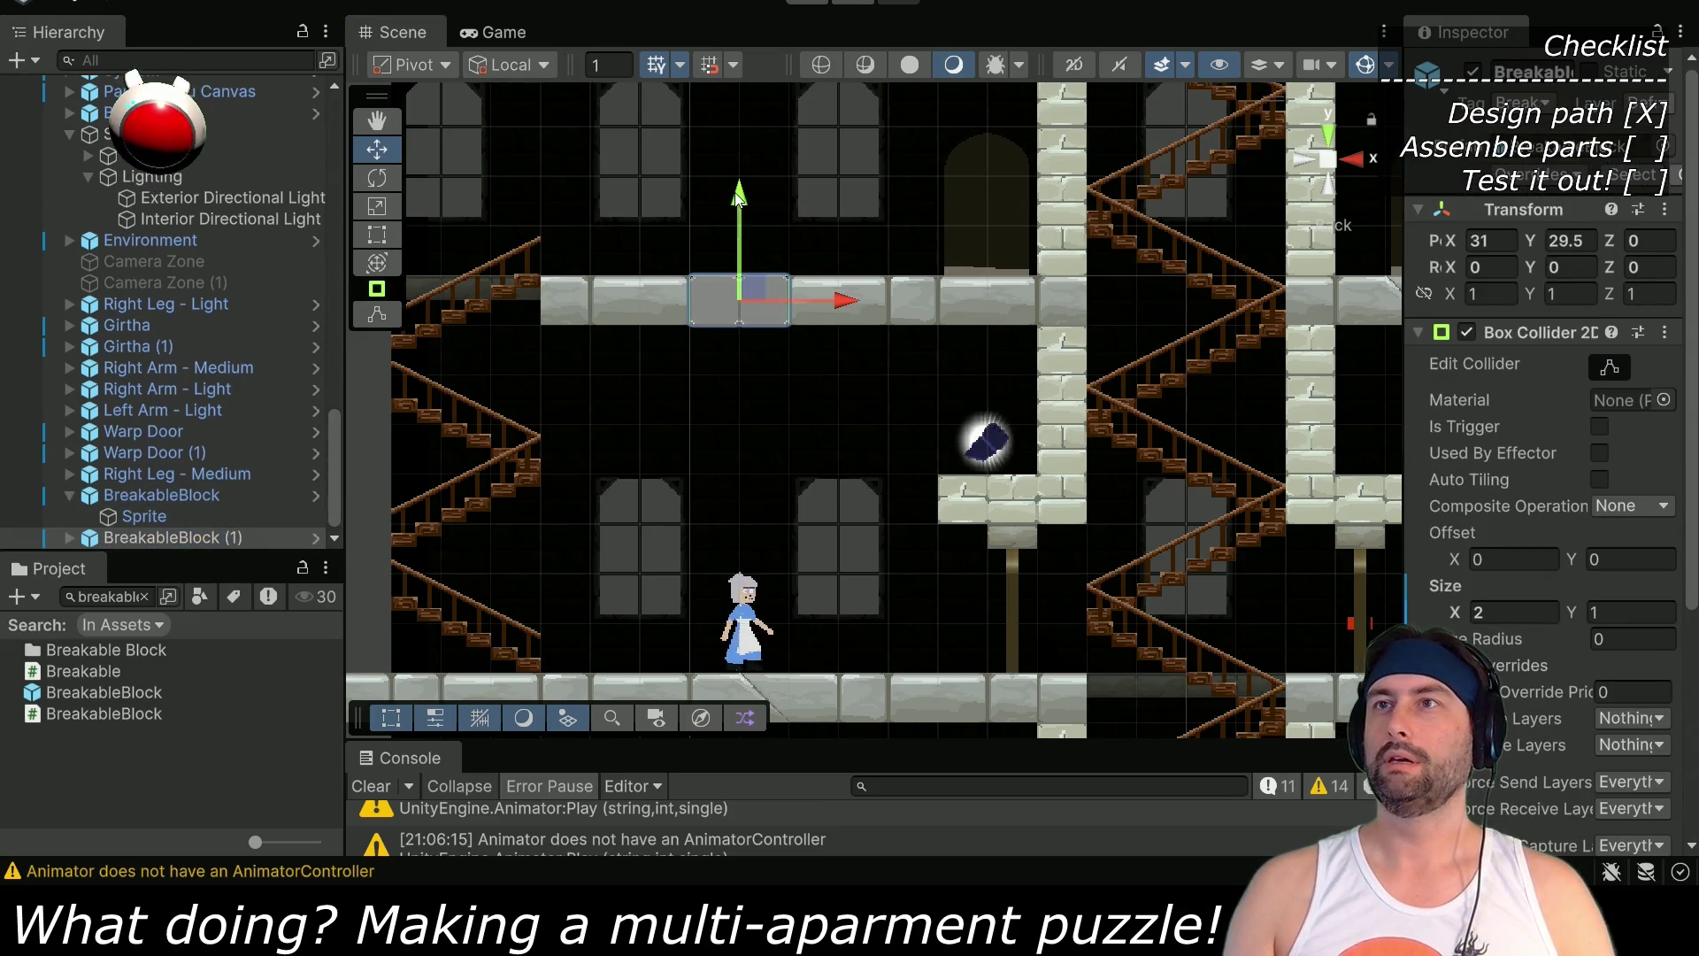
pyautogui.moveTo(696, 302); pyautogui.dragTo(693, 354)
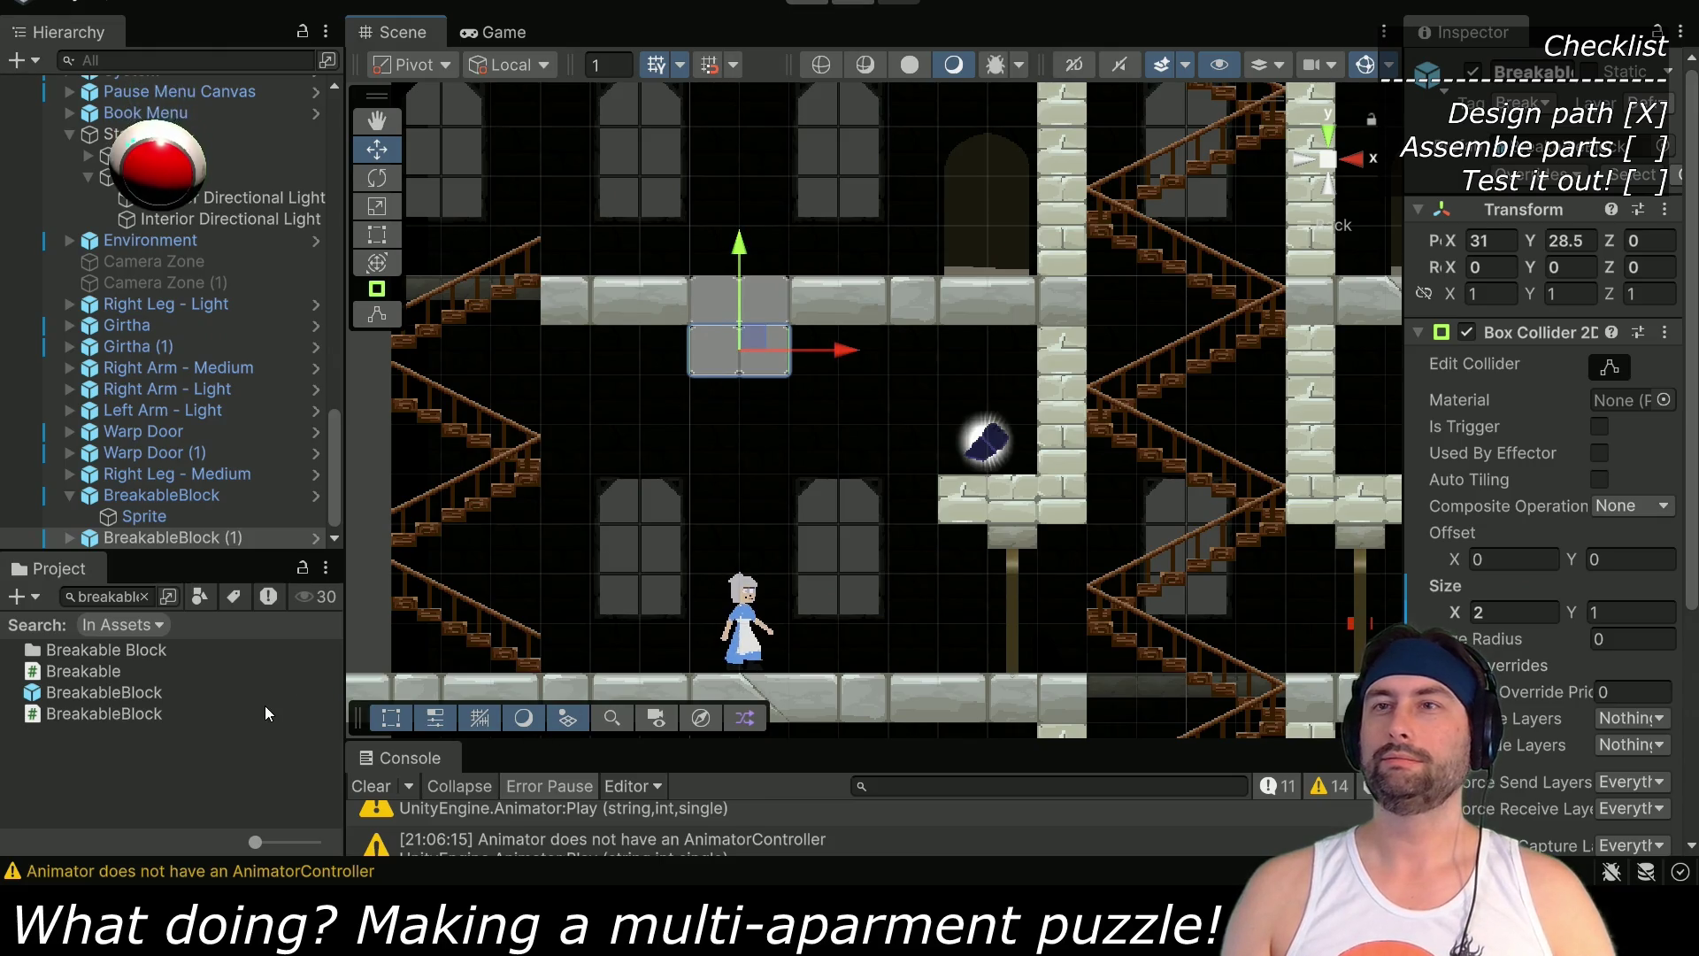
pyautogui.click(263, 708)
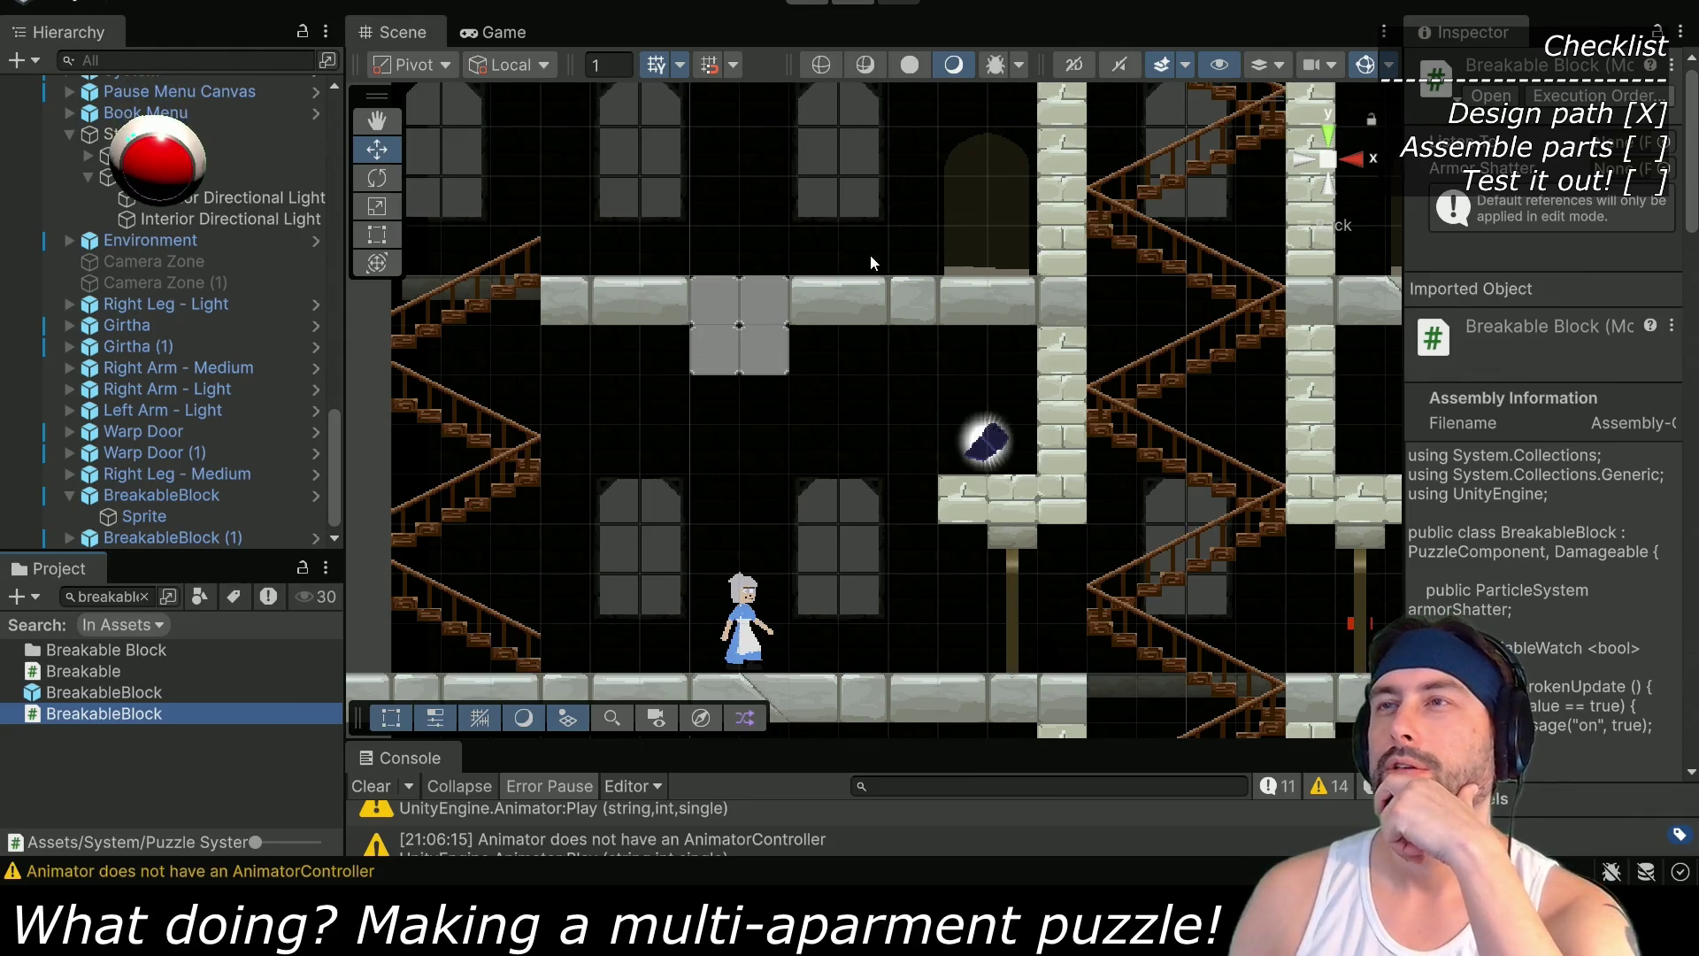
# Search the Project for 'one way floor' and place the prefab above the breakable blocks
pyautogui.moveTo(796, 248); pyautogui.dragTo(798, 371)
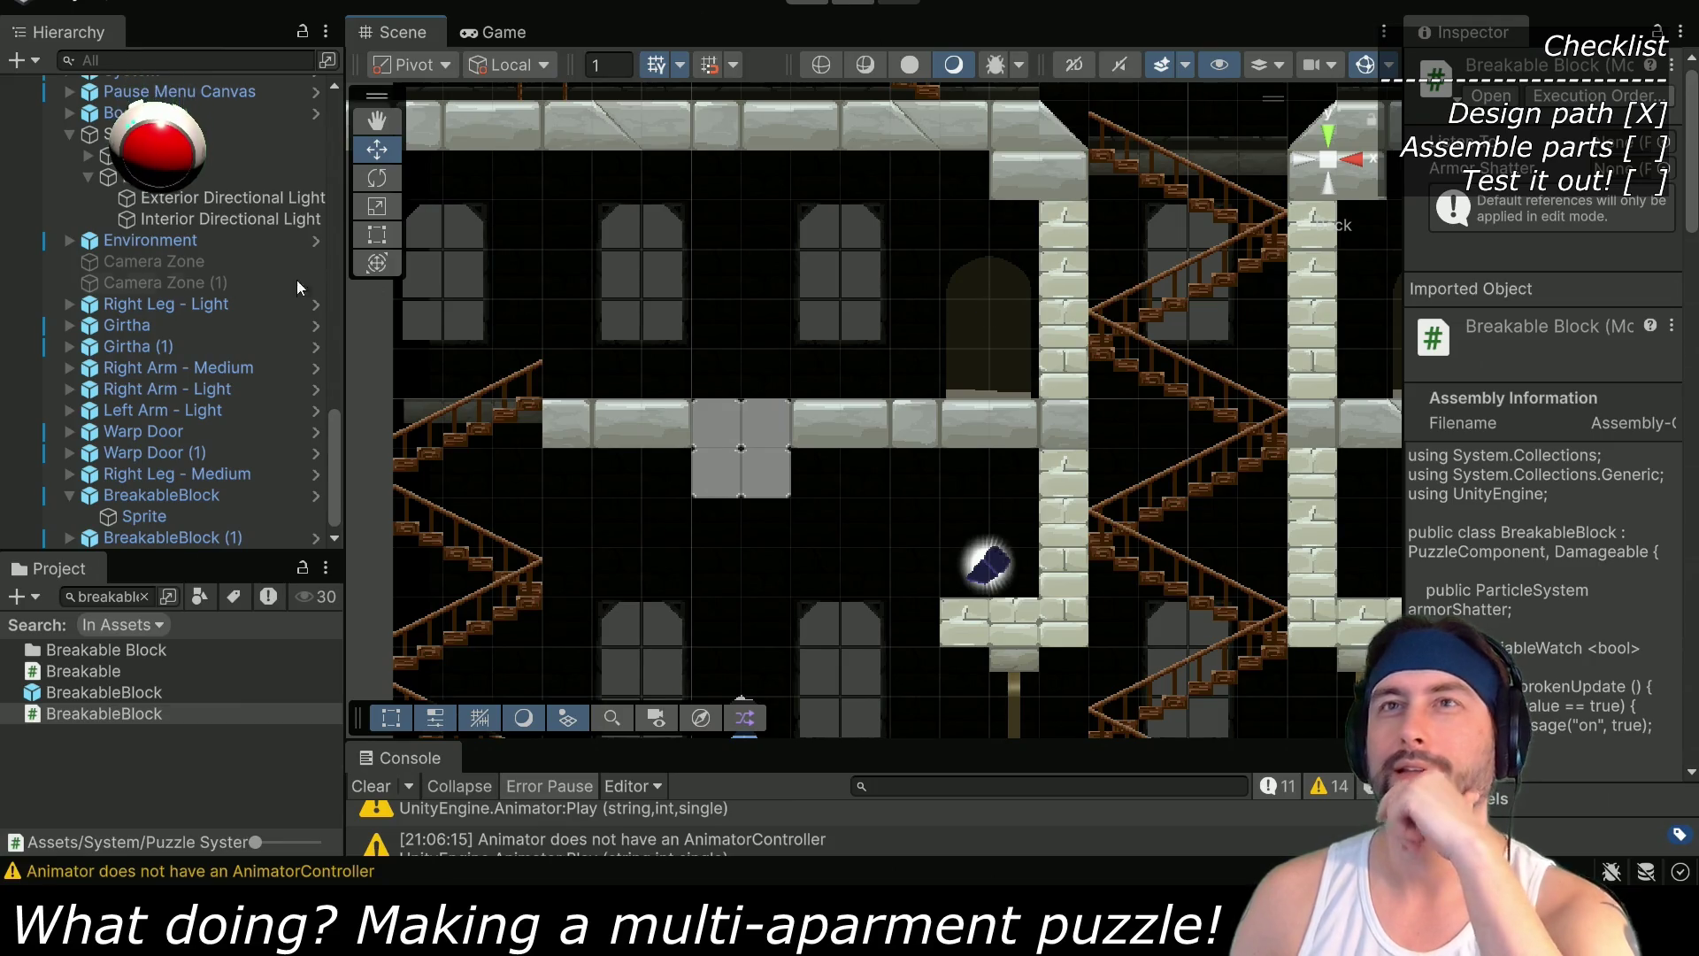
pyautogui.scroll(10, 217, 225)
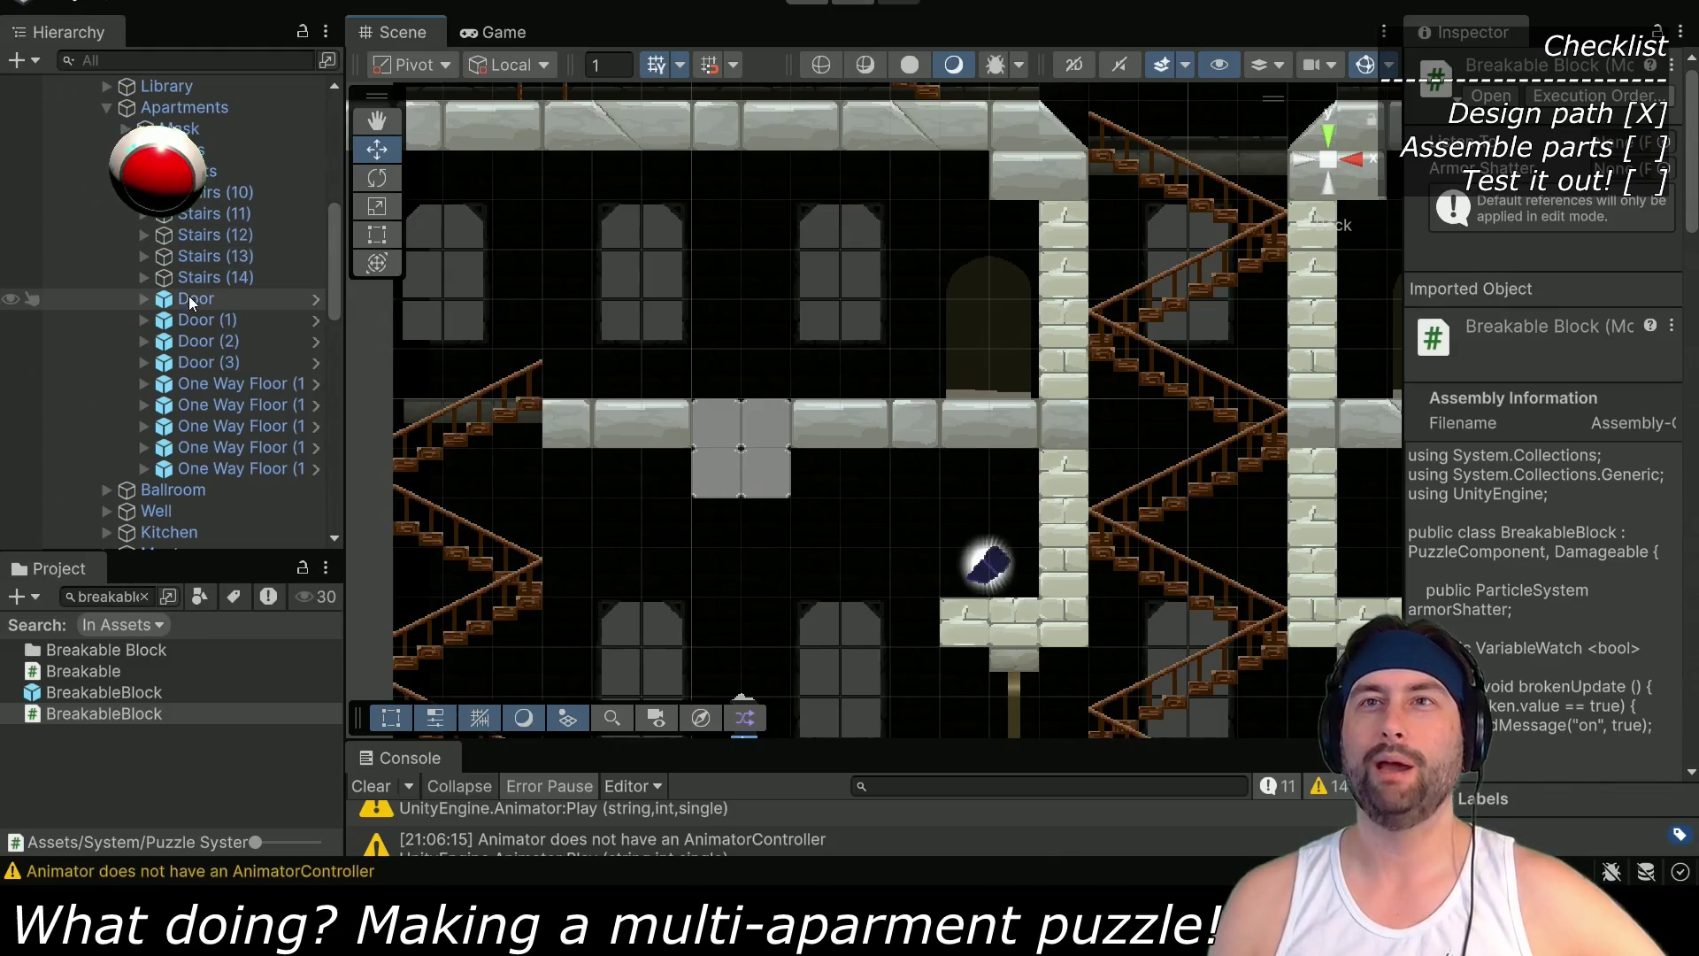
pyautogui.scroll(10, 187, 290)
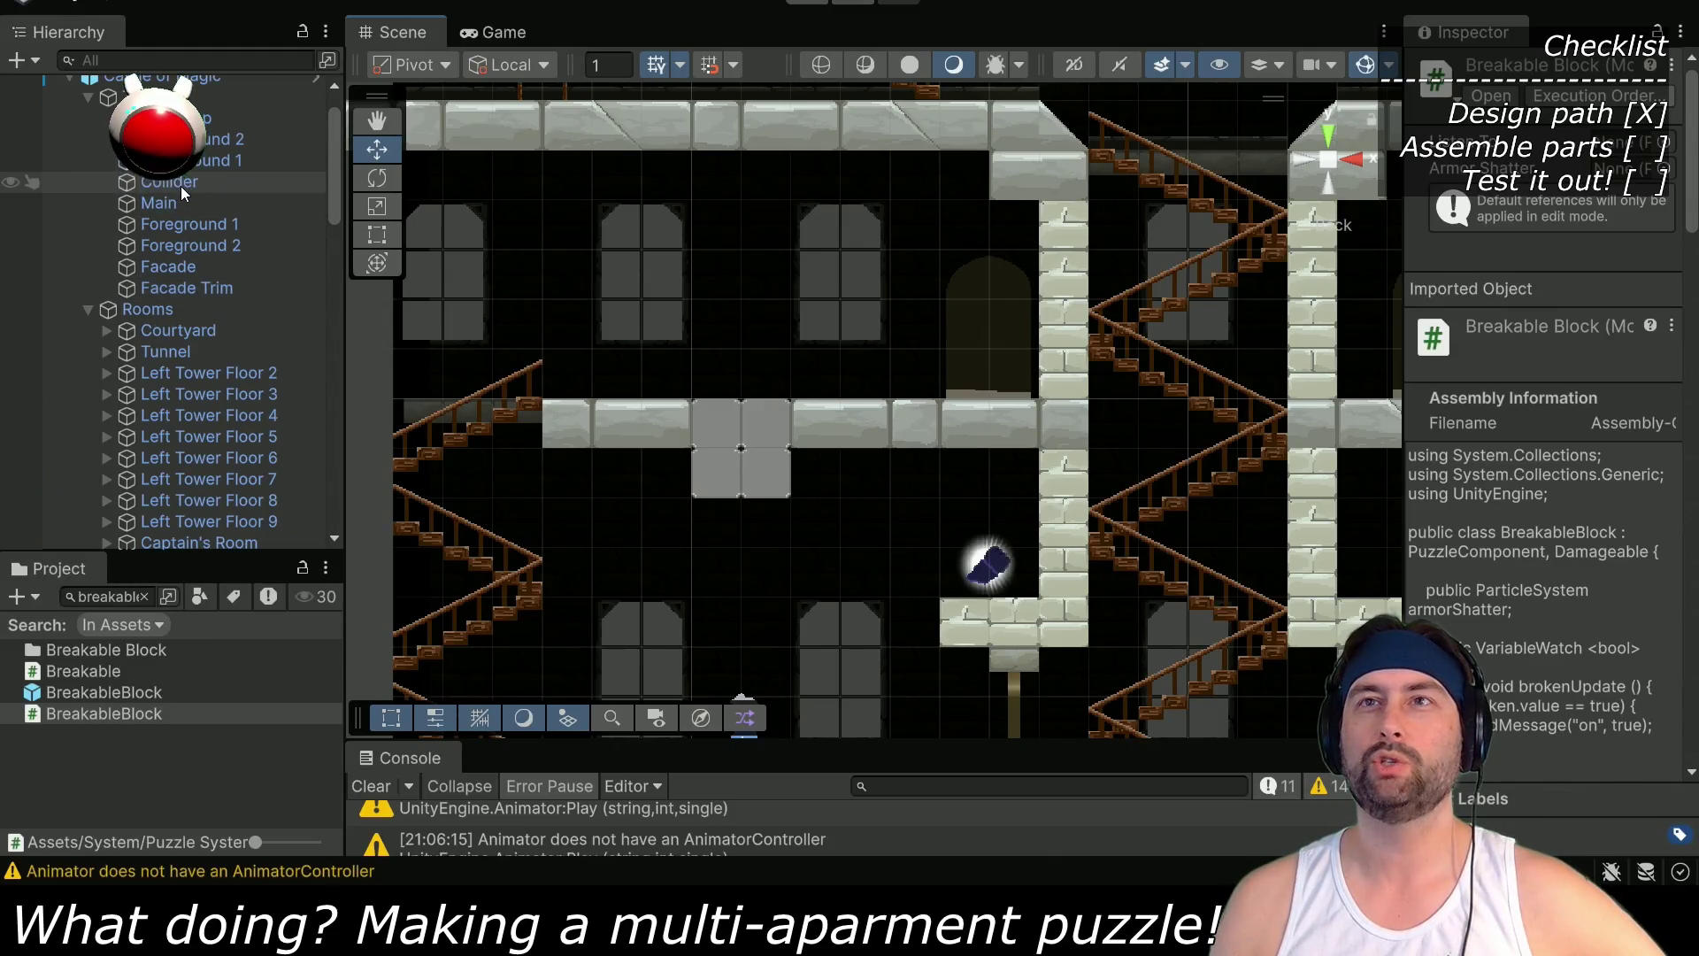
pyautogui.scroll(-10, 133, 522)
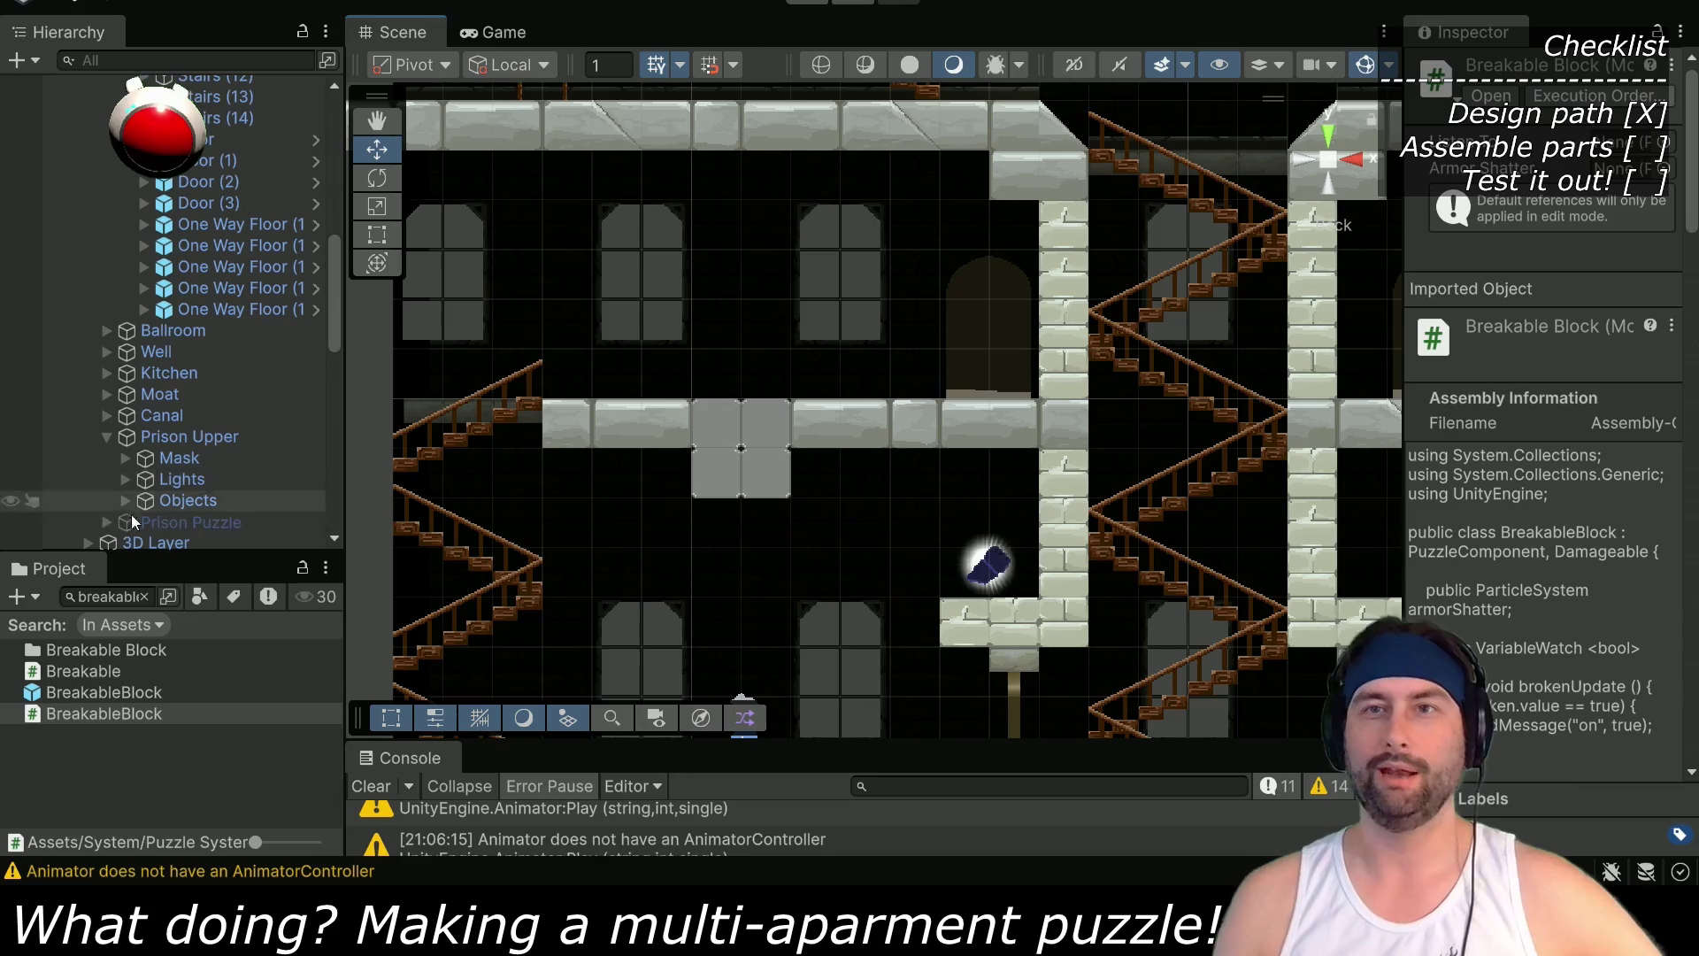
pyautogui.click(145, 596)
pyautogui.write('one')
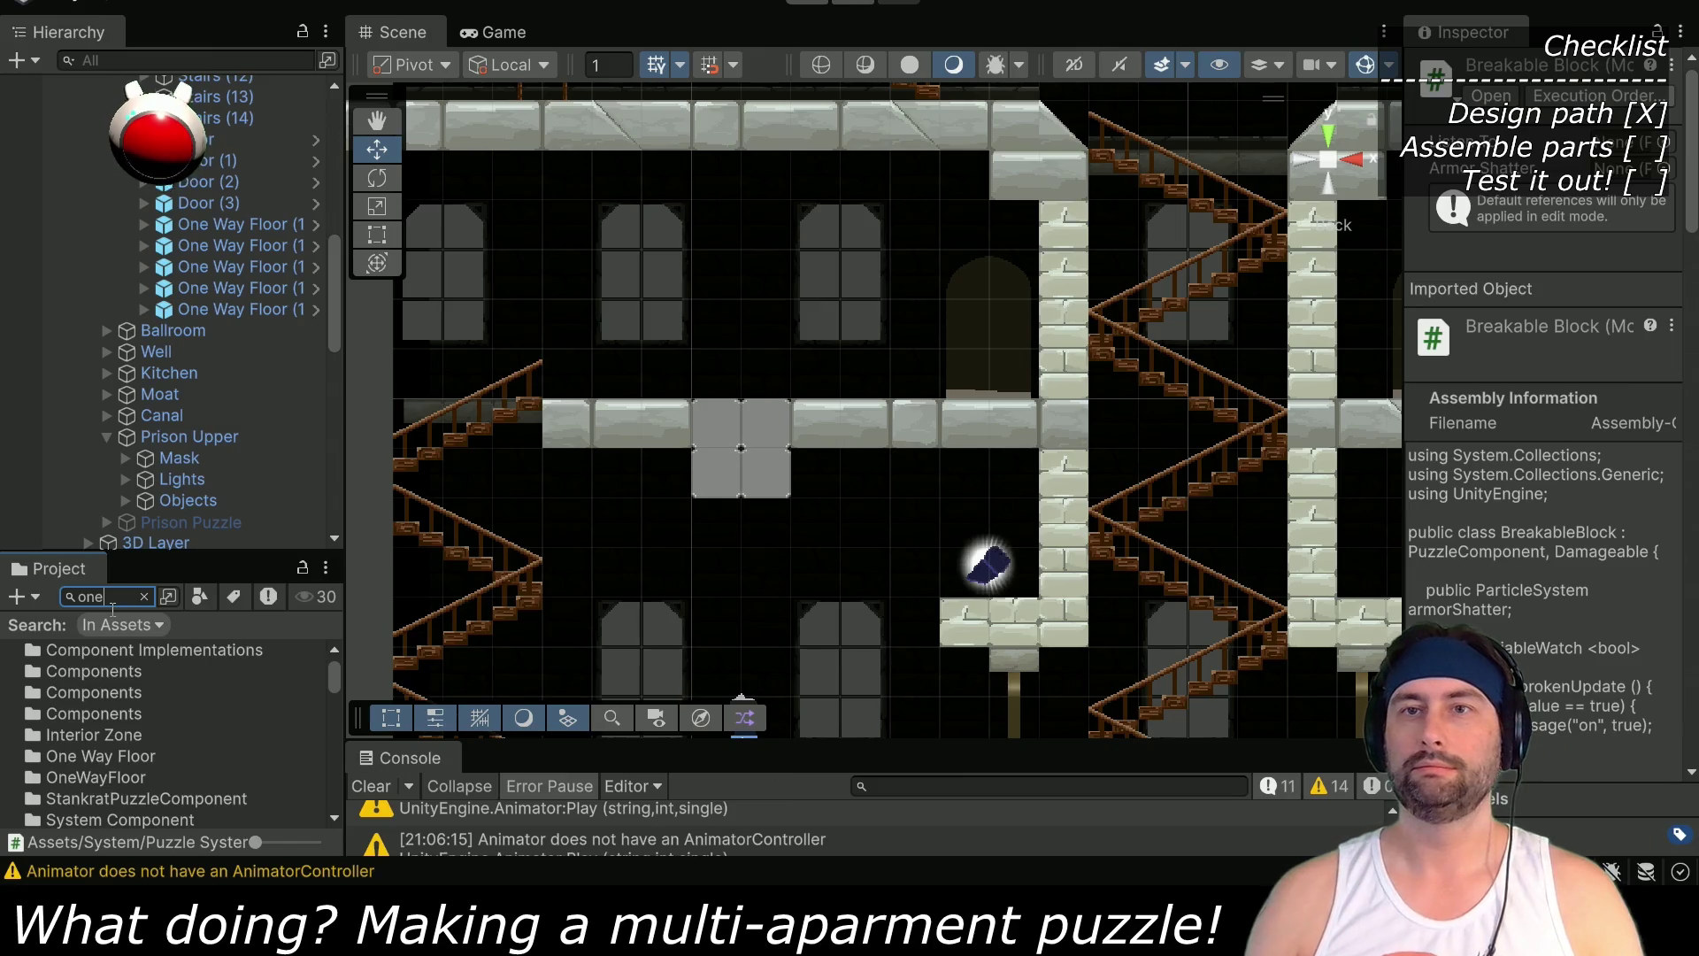
pyautogui.scroll(-4, 104, 760)
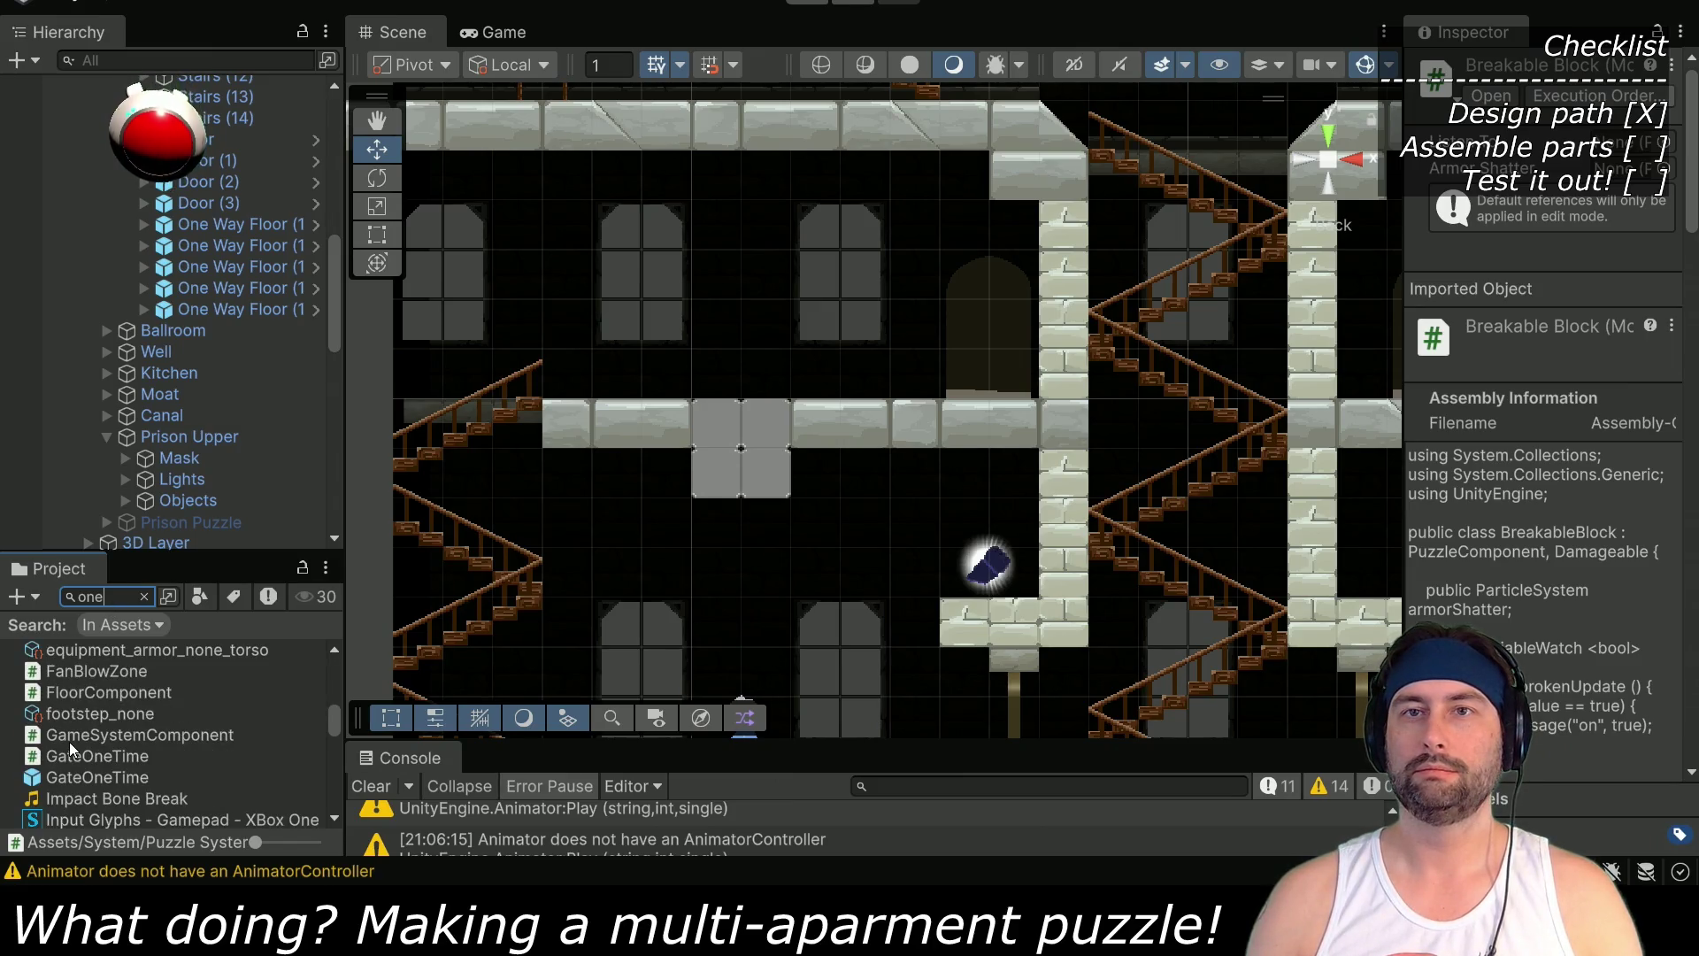
pyautogui.write('way')
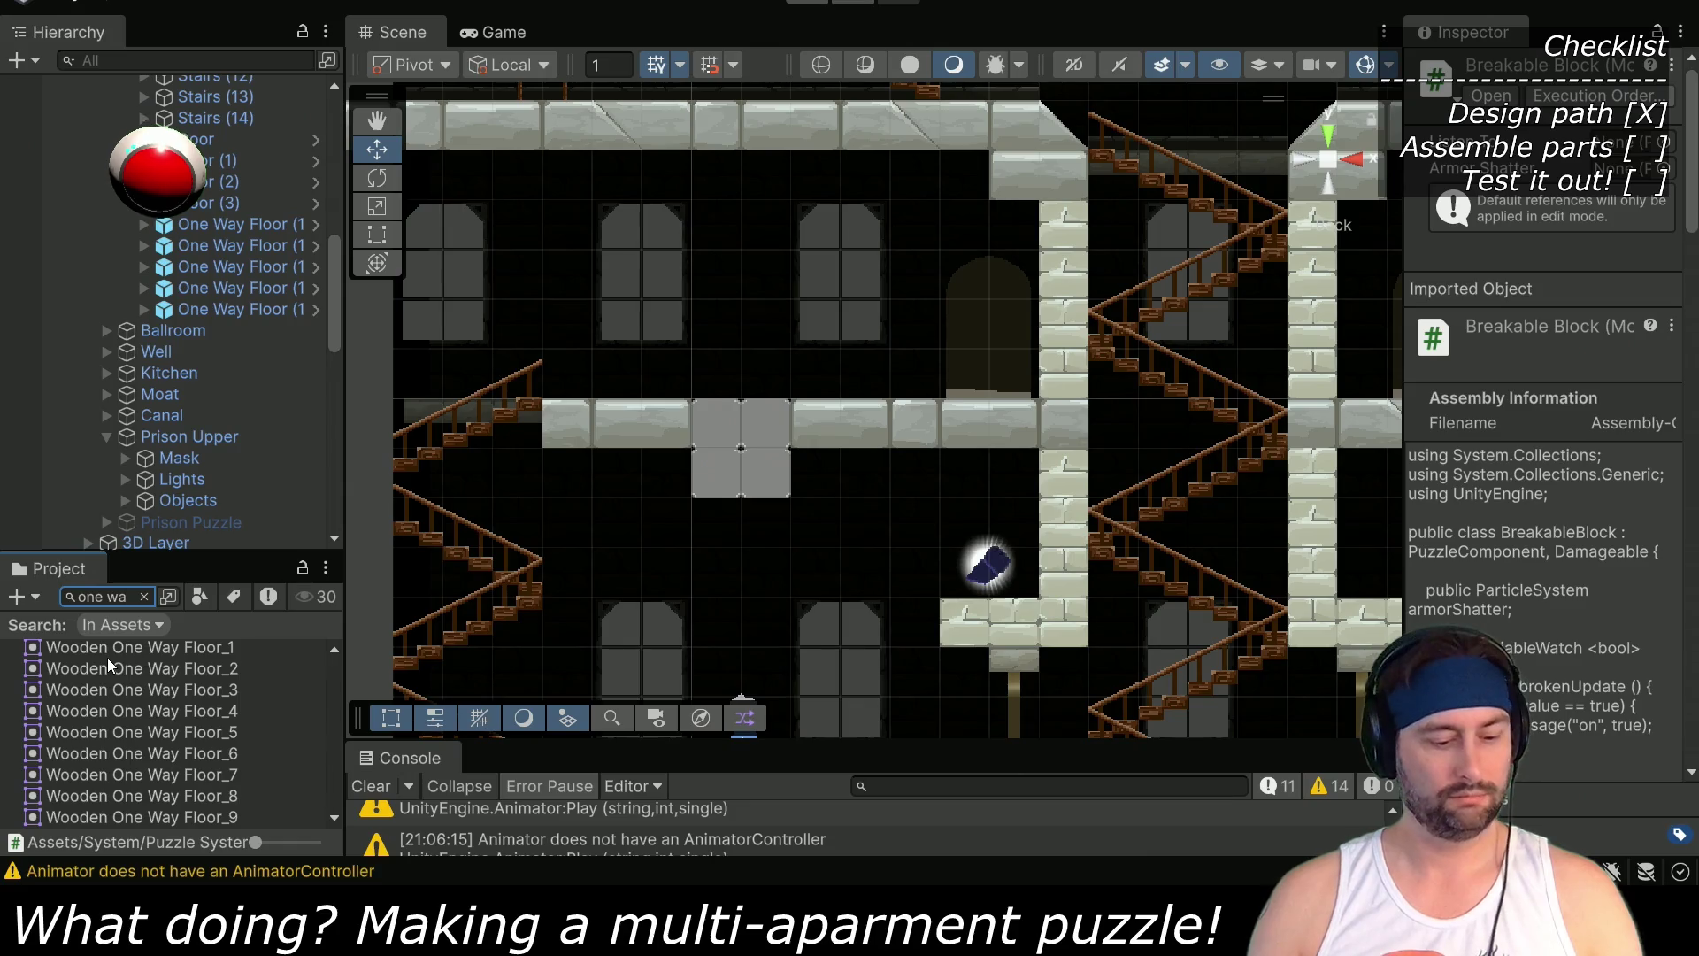
pyautogui.write(' flor')
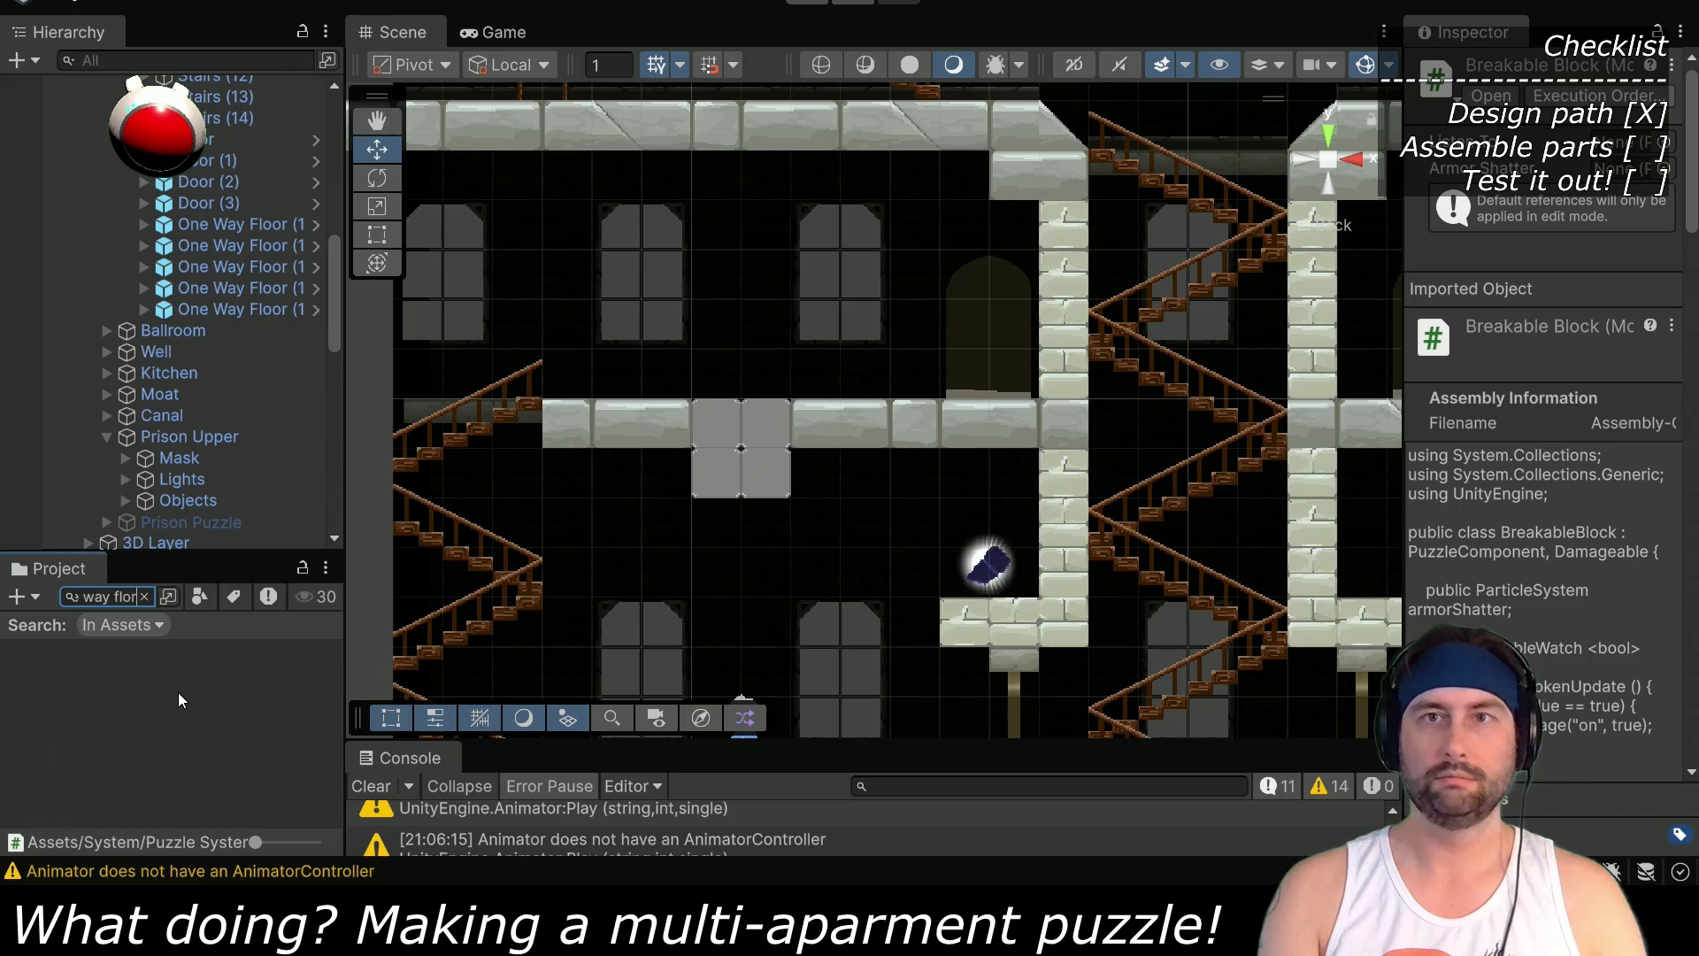
pyautogui.press('BackSpace')
pyautogui.write('or')
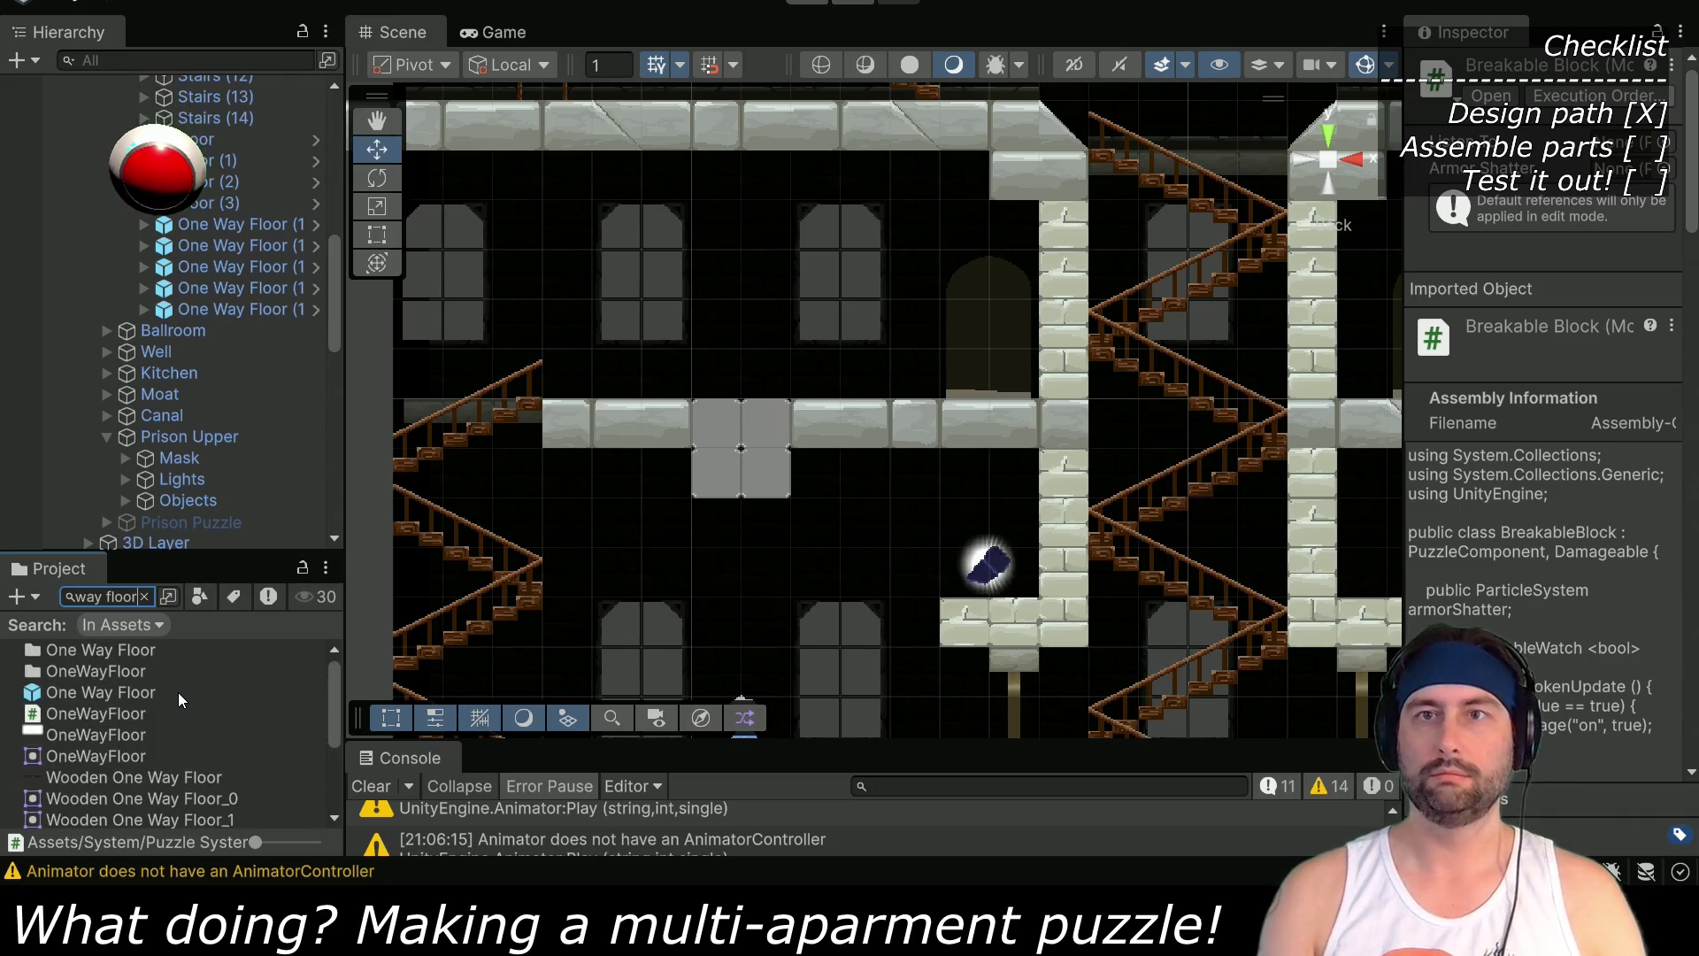
pyautogui.moveTo(157, 692)
pyautogui.mouseDown()
pyautogui.moveTo(222, 619)
pyautogui.moveTo(754, 353)
pyautogui.moveTo(799, 370)
pyautogui.mouseUp()
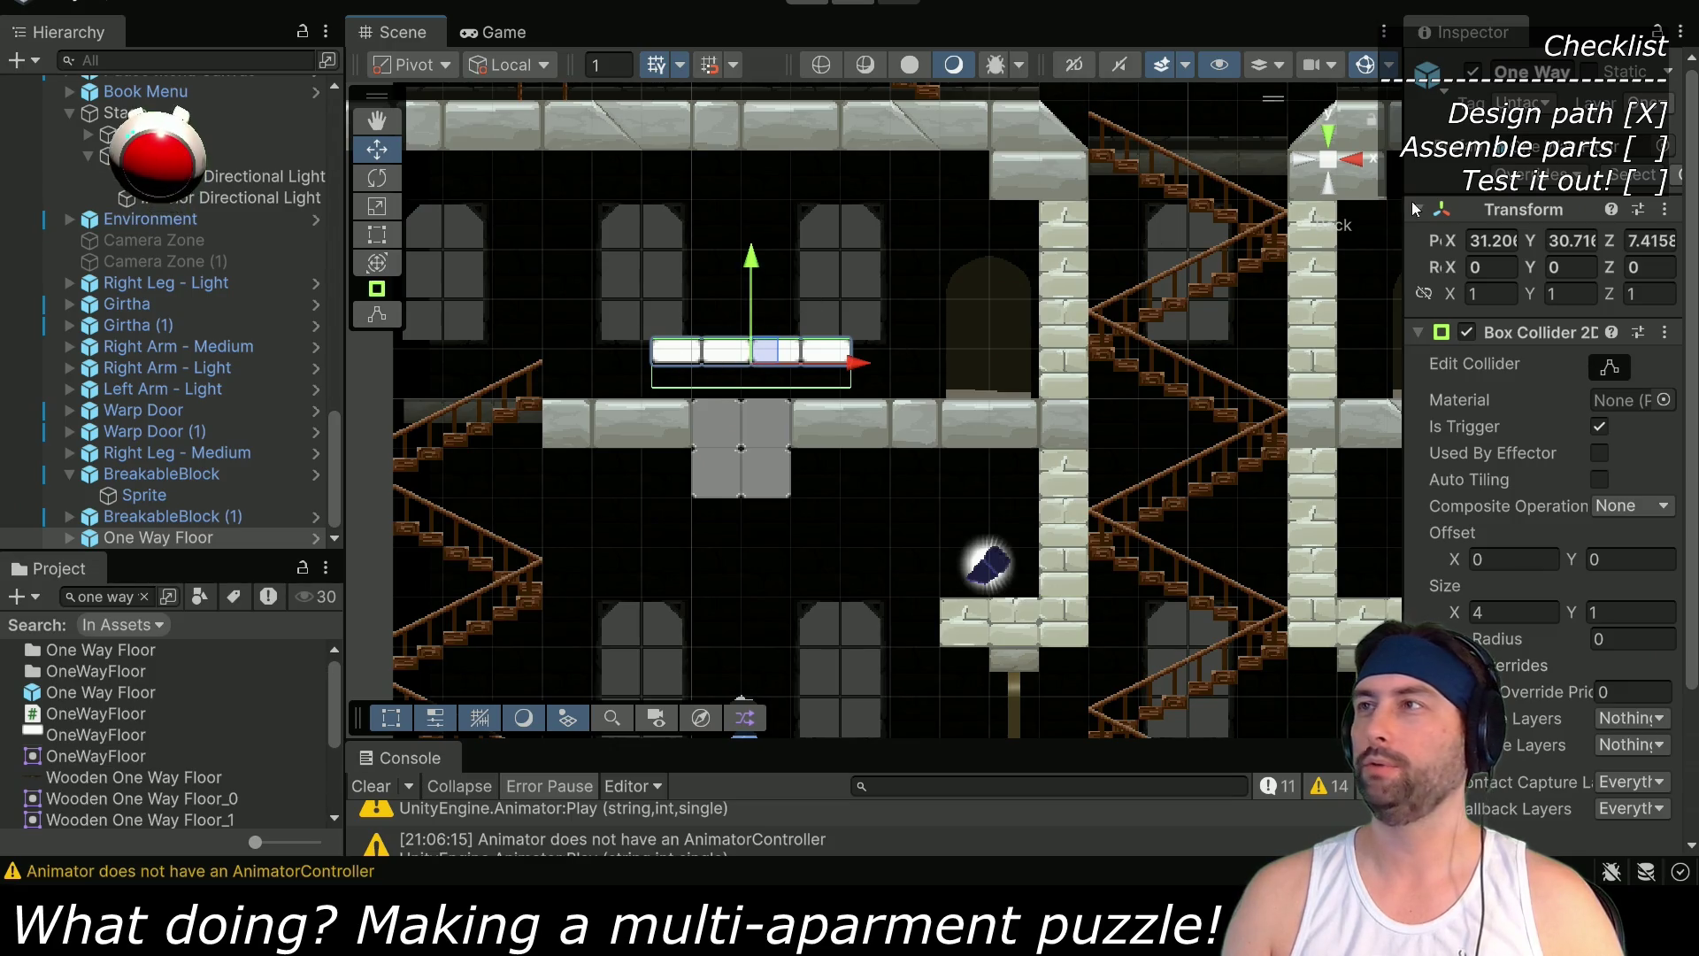
# Move the One Way Floor to X 33, Y 30.5, Z 0
pyautogui.click(1663, 242)
pyautogui.write('0')
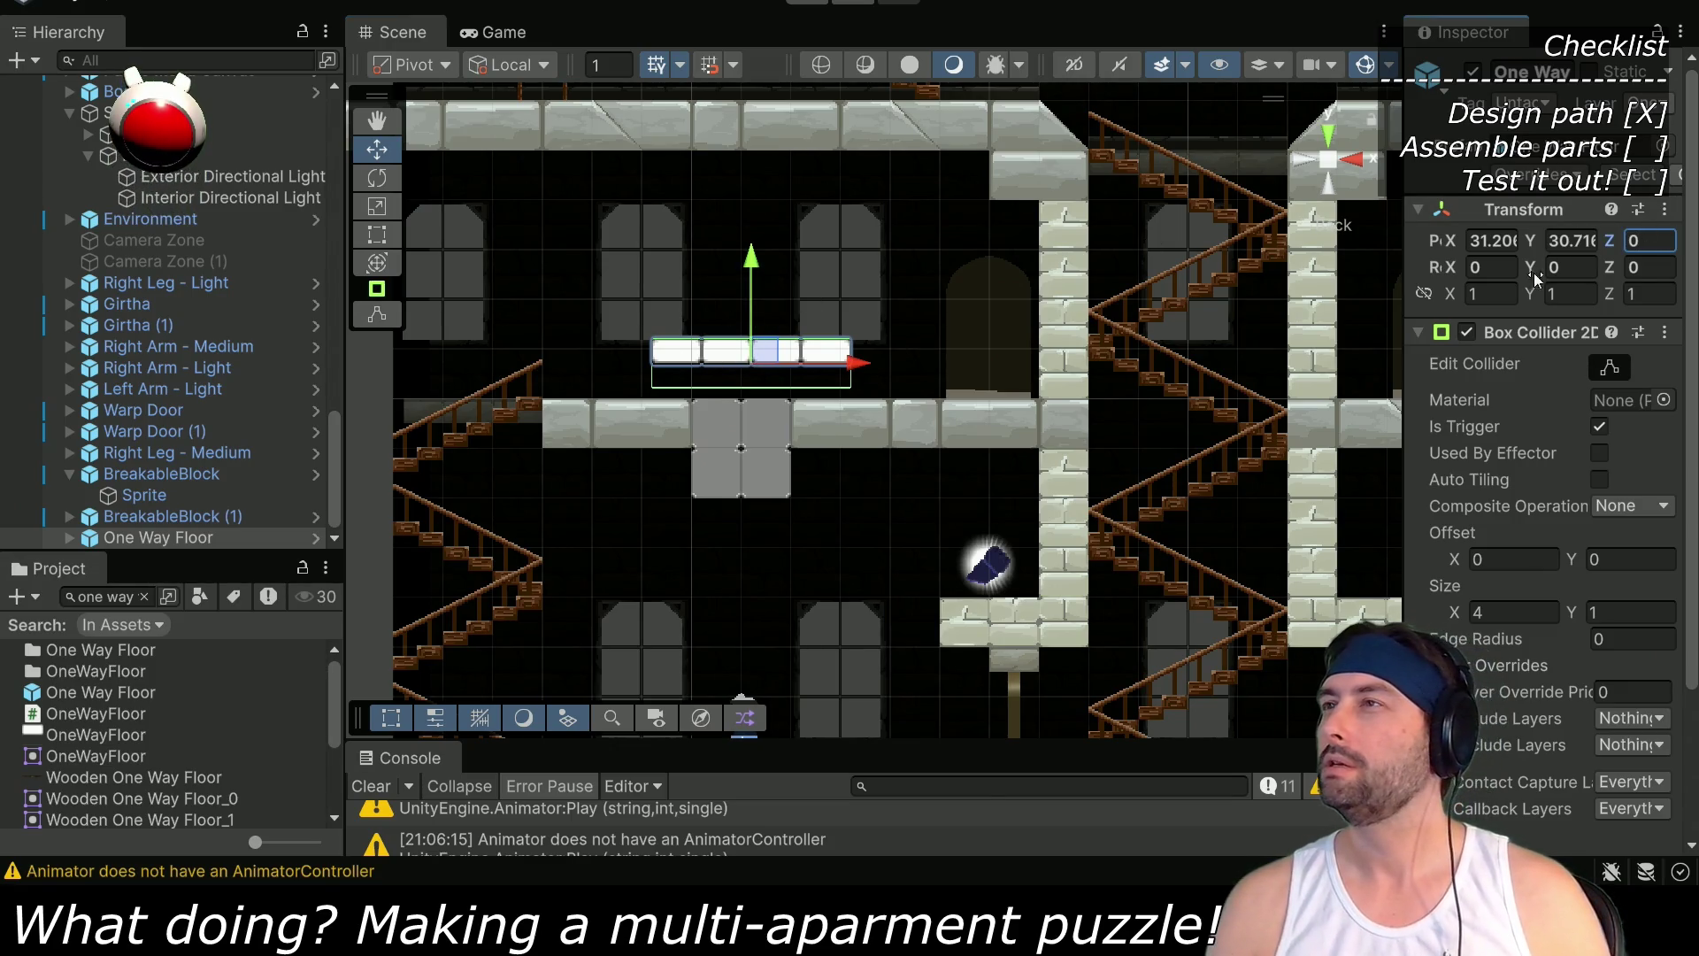
pyautogui.moveTo(846, 366); pyautogui.dragTo(964, 364)
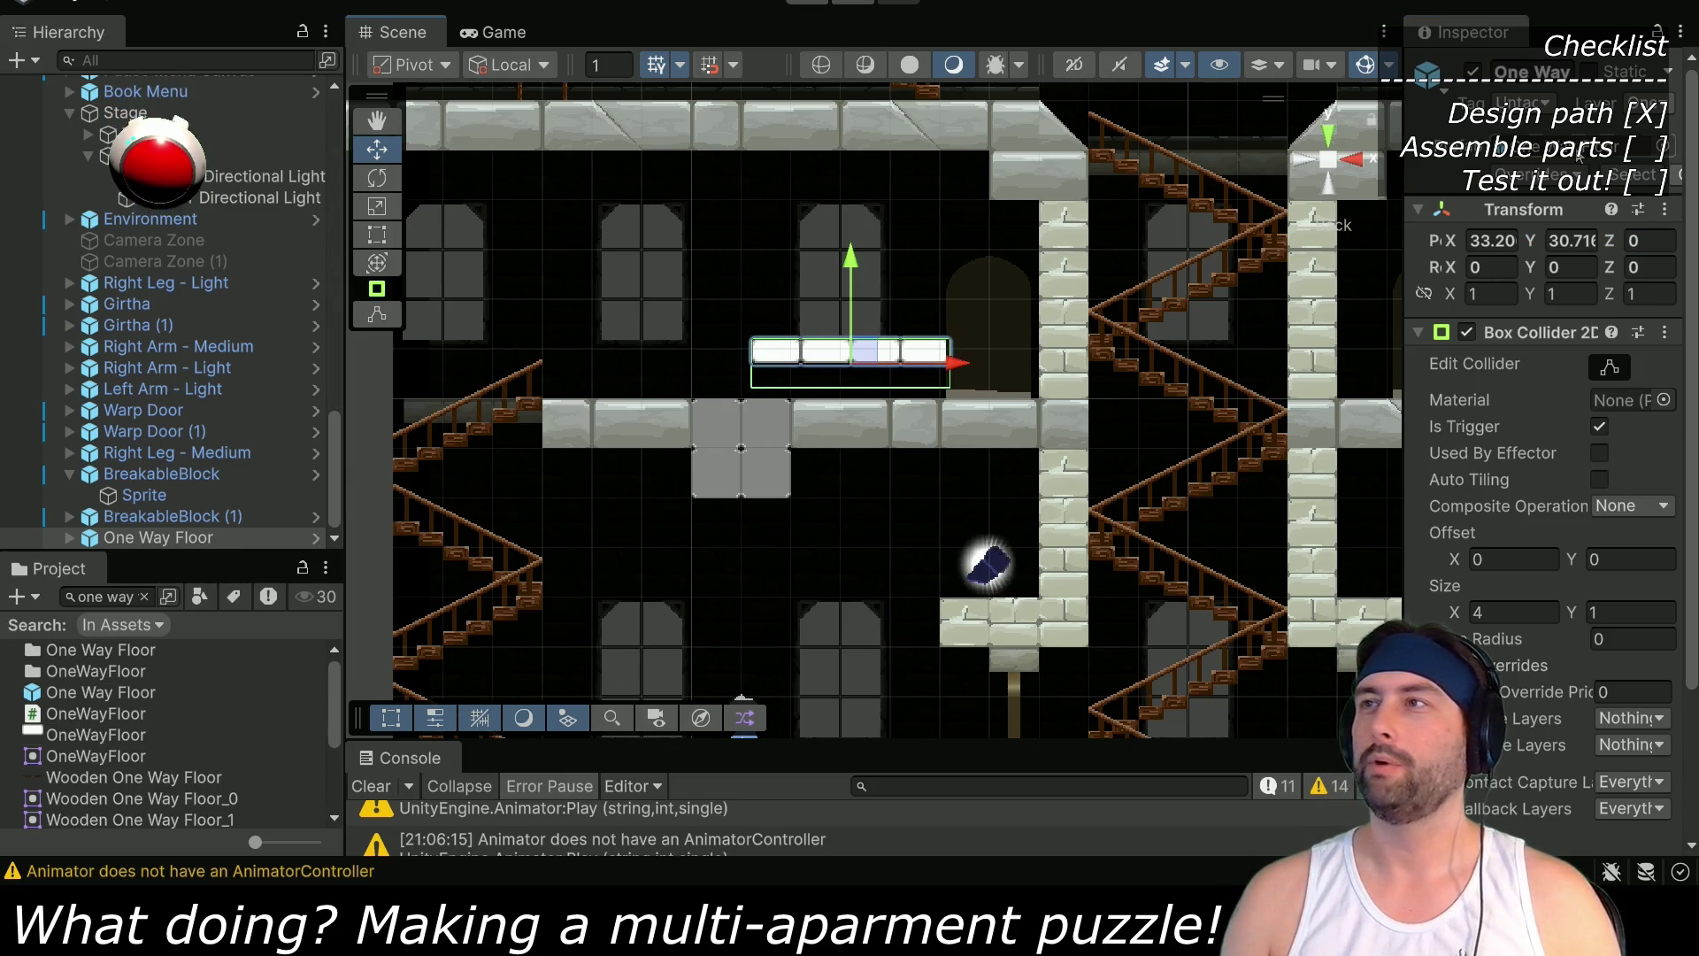
pyautogui.write('33')
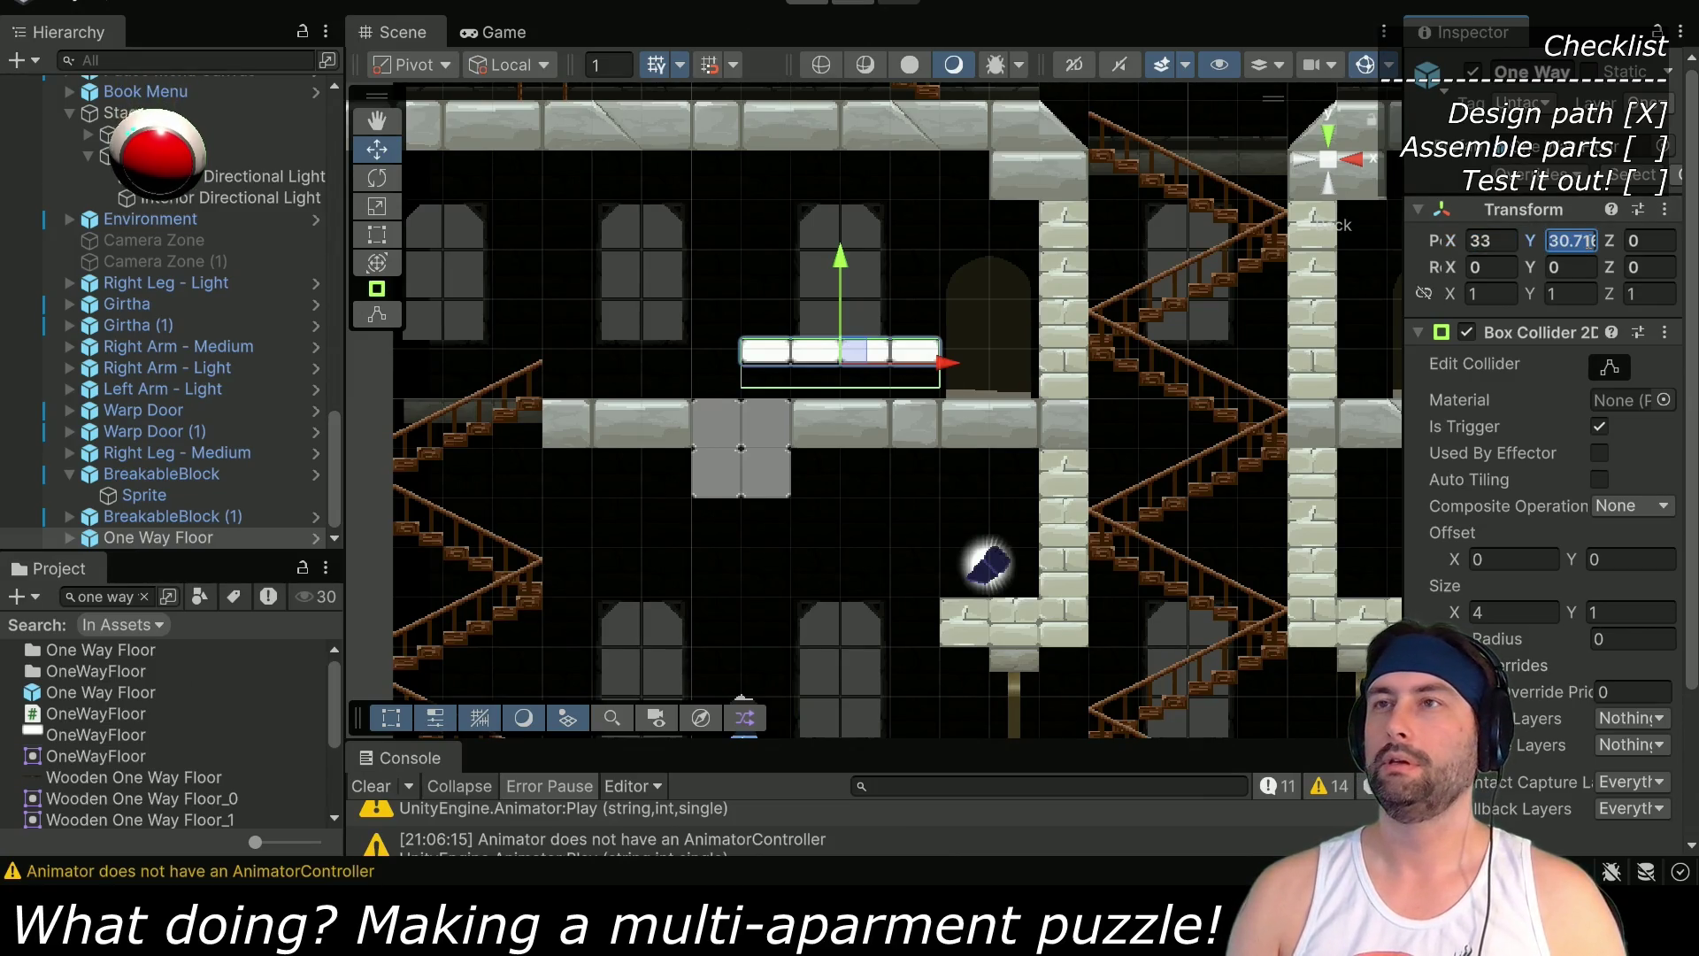
pyautogui.write('30')
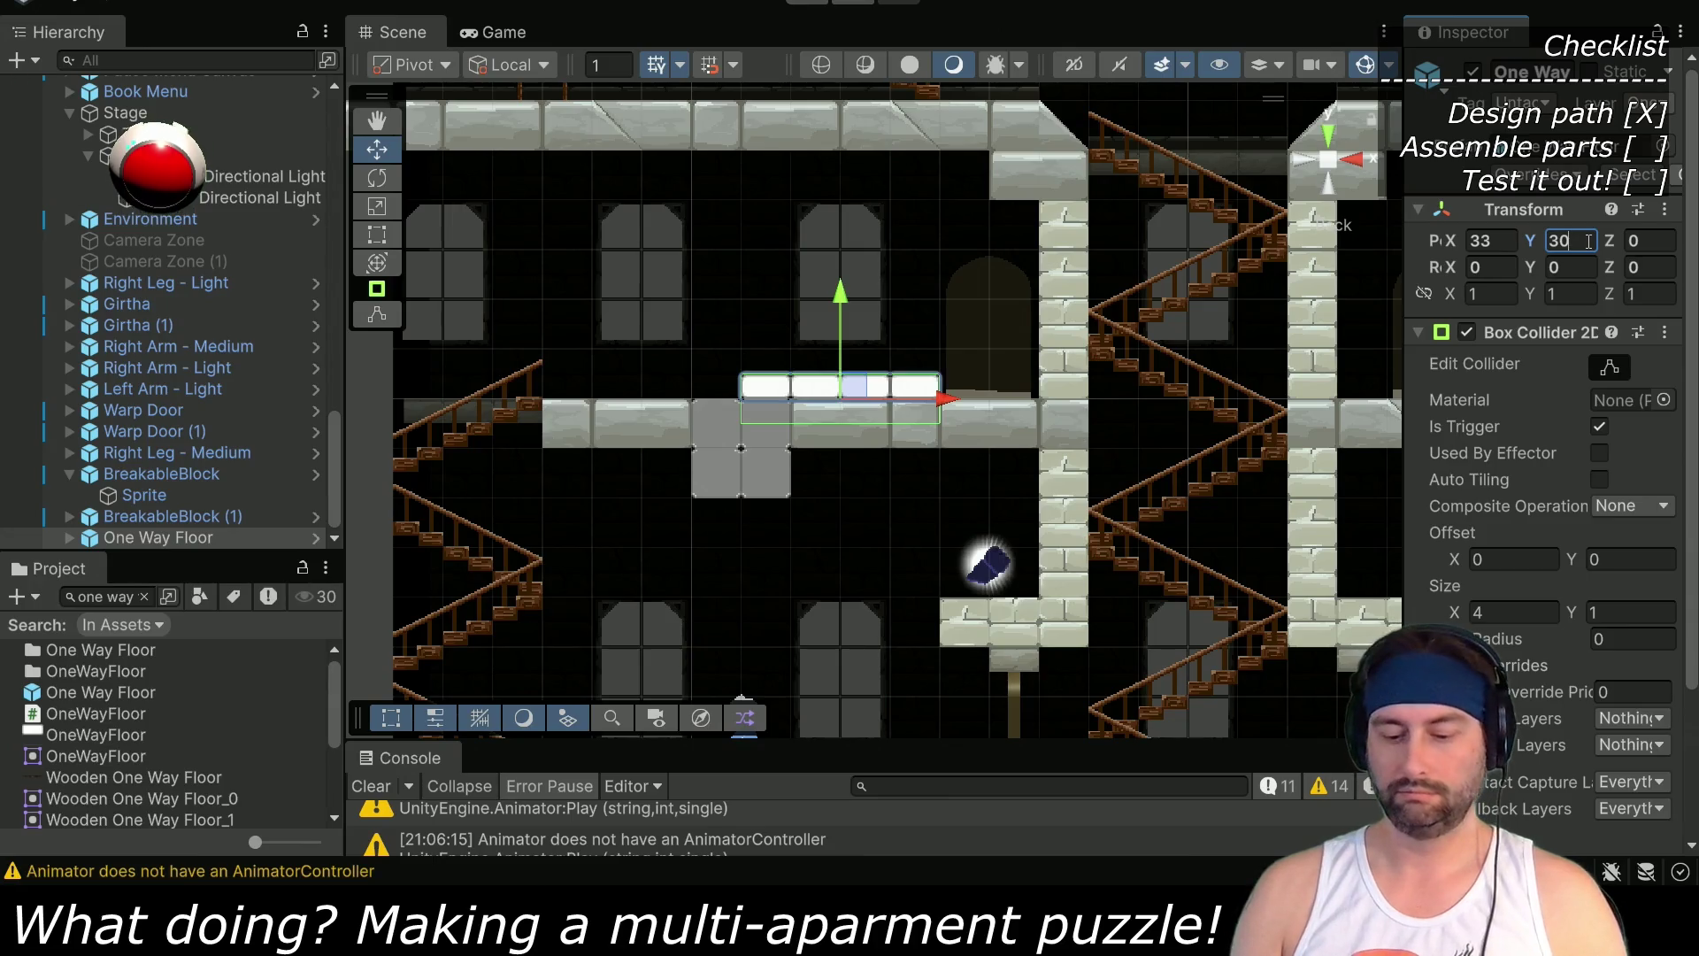
pyautogui.write('.5')
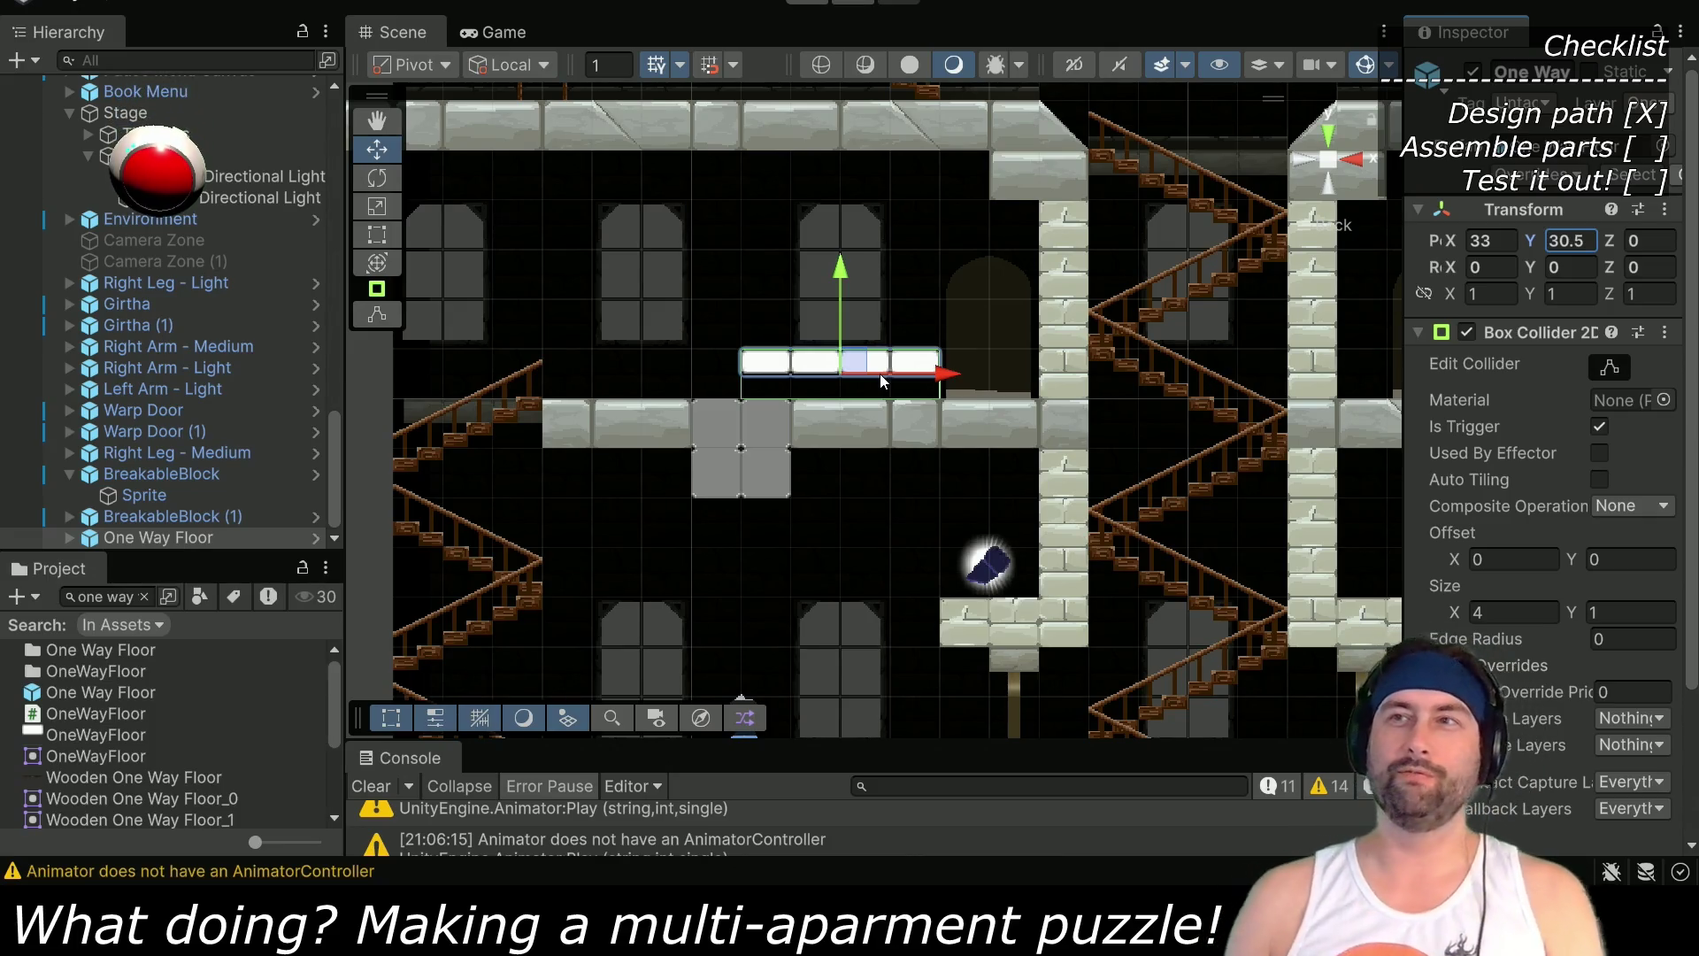
# Narrow the platform's Box Collider 2D Size X and Sprite width to 2
pyautogui.click(1509, 607)
pyautogui.write('2')
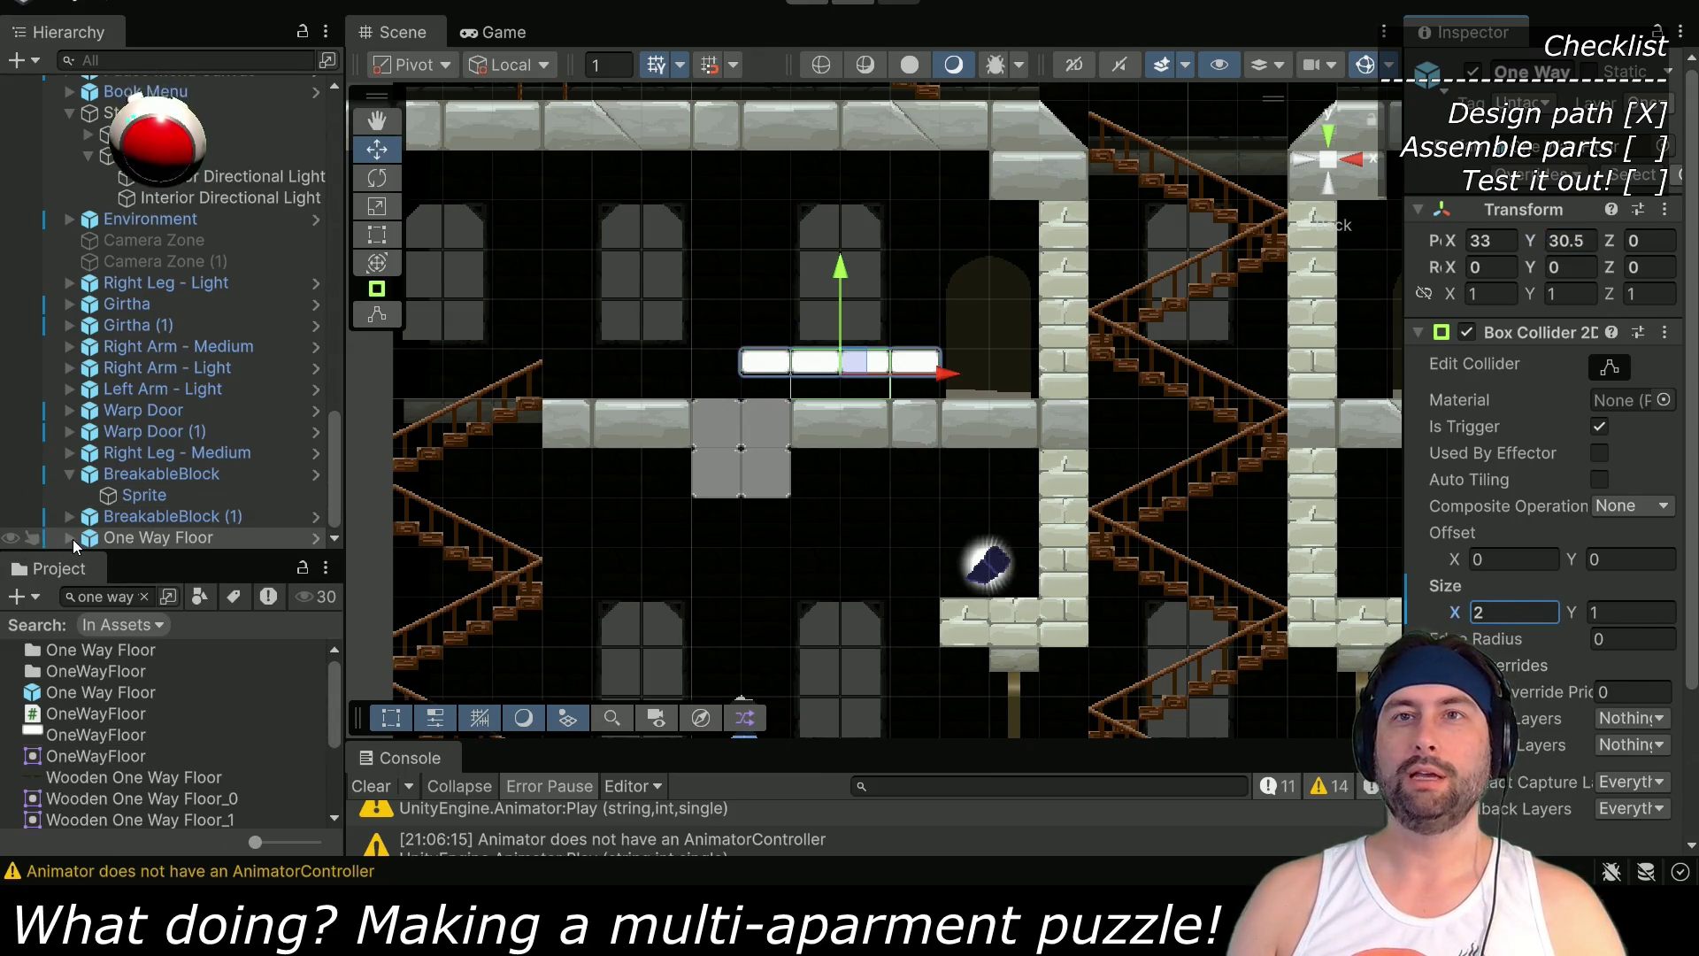
pyautogui.click(70, 537)
pyautogui.click(158, 540)
pyautogui.click(1614, 459)
pyautogui.write('2')
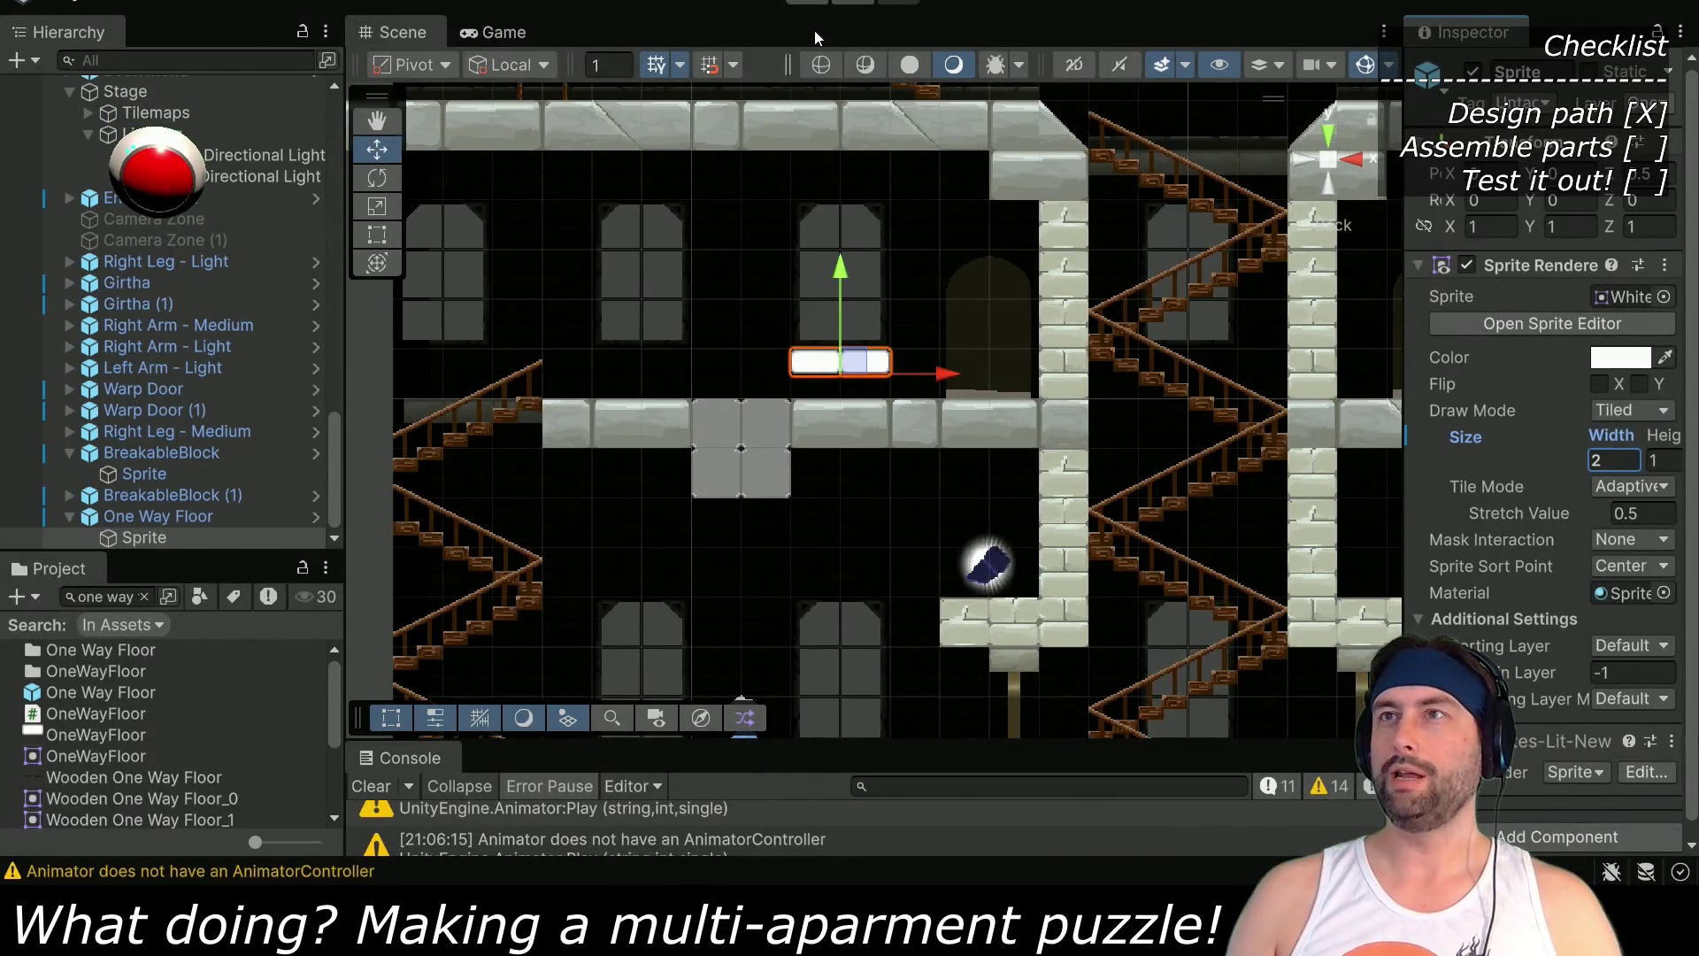
# Enter play mode and move Dent down to the lower floor in the Scene view
pyautogui.click(796, 2)
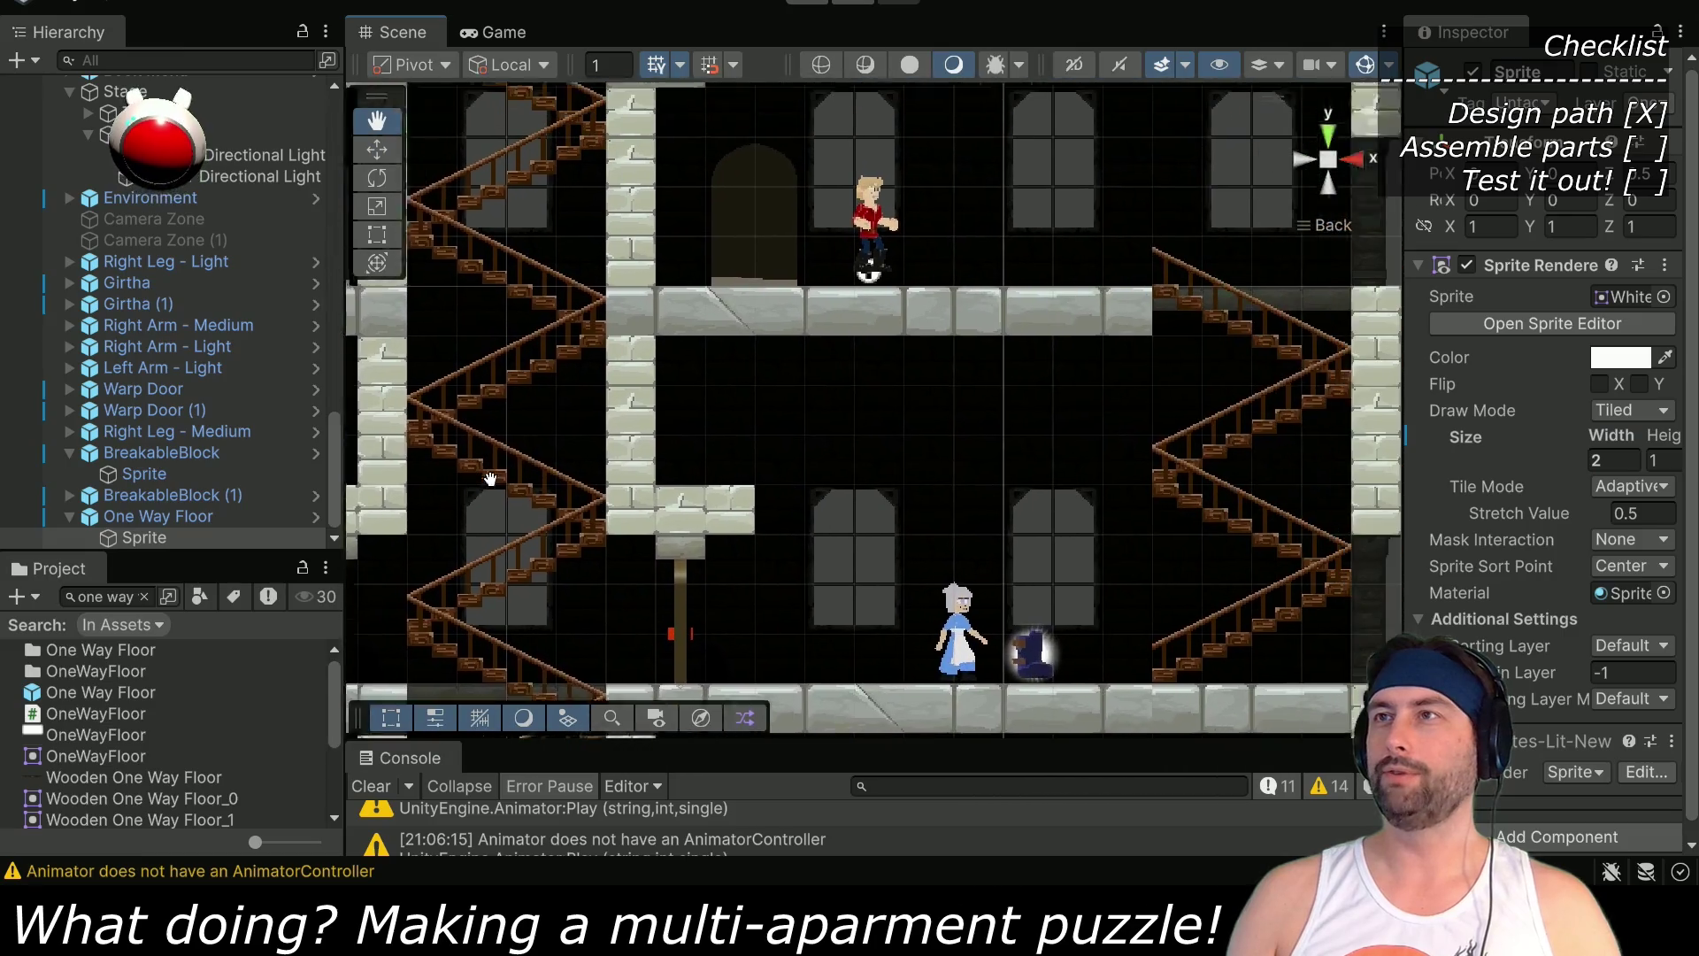
pyautogui.scroll(10, 122, 279)
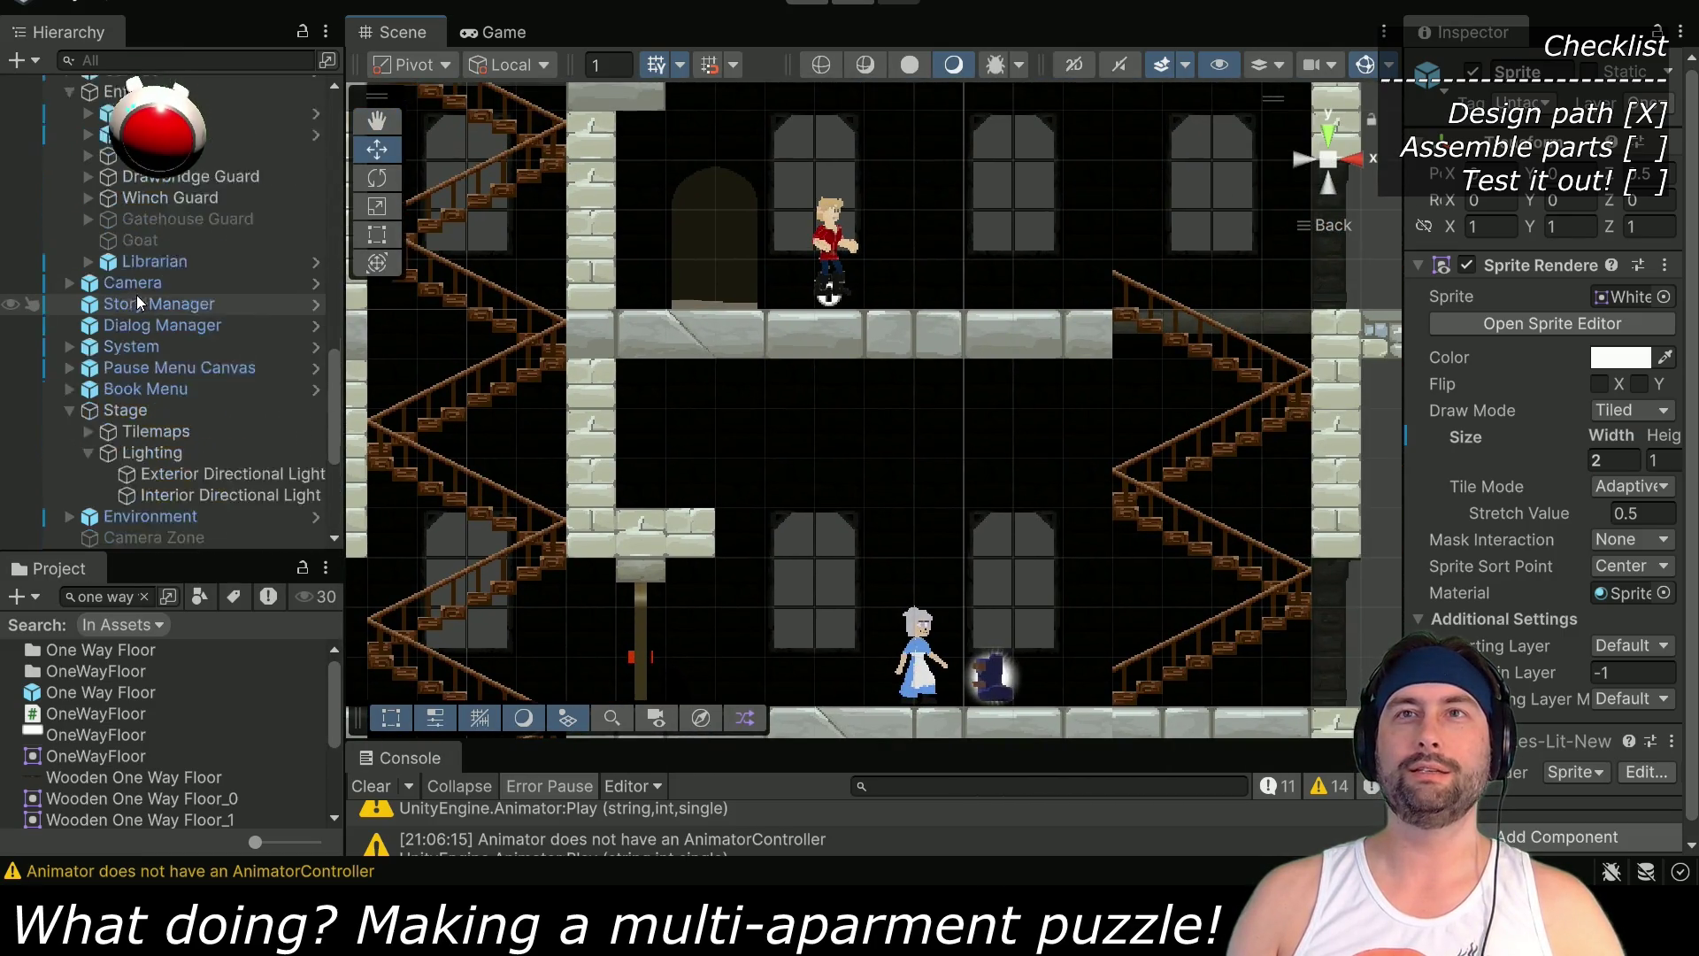
pyautogui.click(140, 292)
pyautogui.moveTo(854, 286)
pyautogui.mouseDown()
pyautogui.moveTo(947, 531)
pyautogui.moveTo(1067, 687)
pyautogui.mouseUp()
pyautogui.click(807, 3)
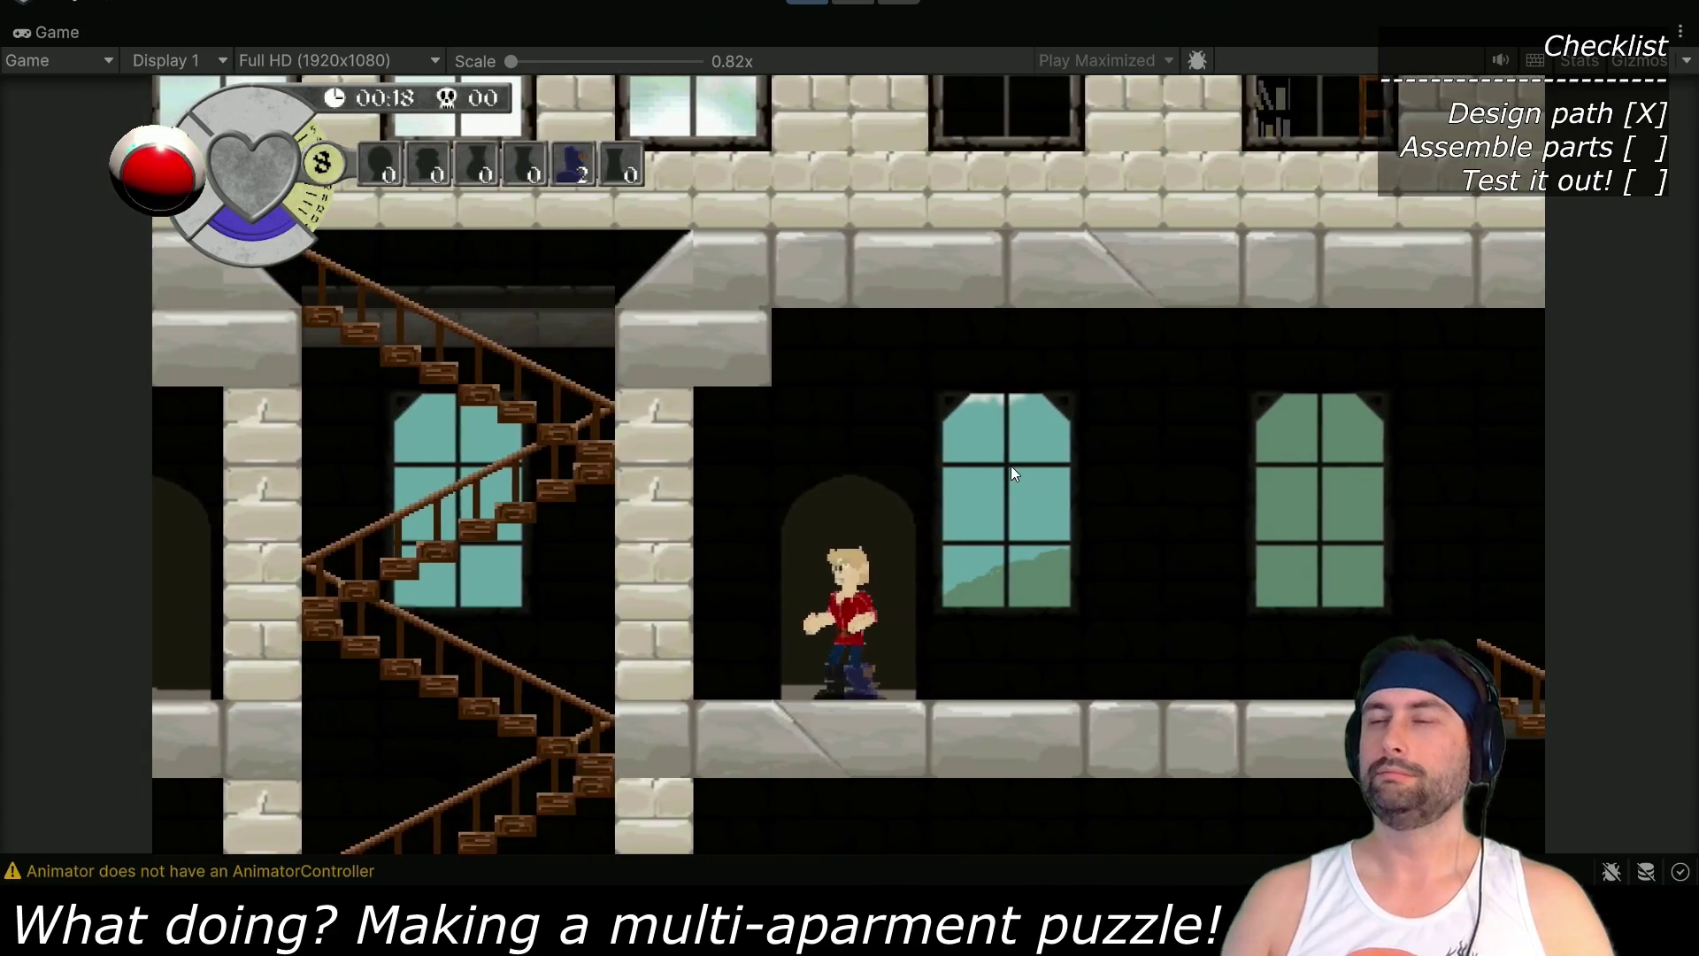
# Walk the hero out of the archway and jump a few times toward the platform
pyautogui.press('Up')
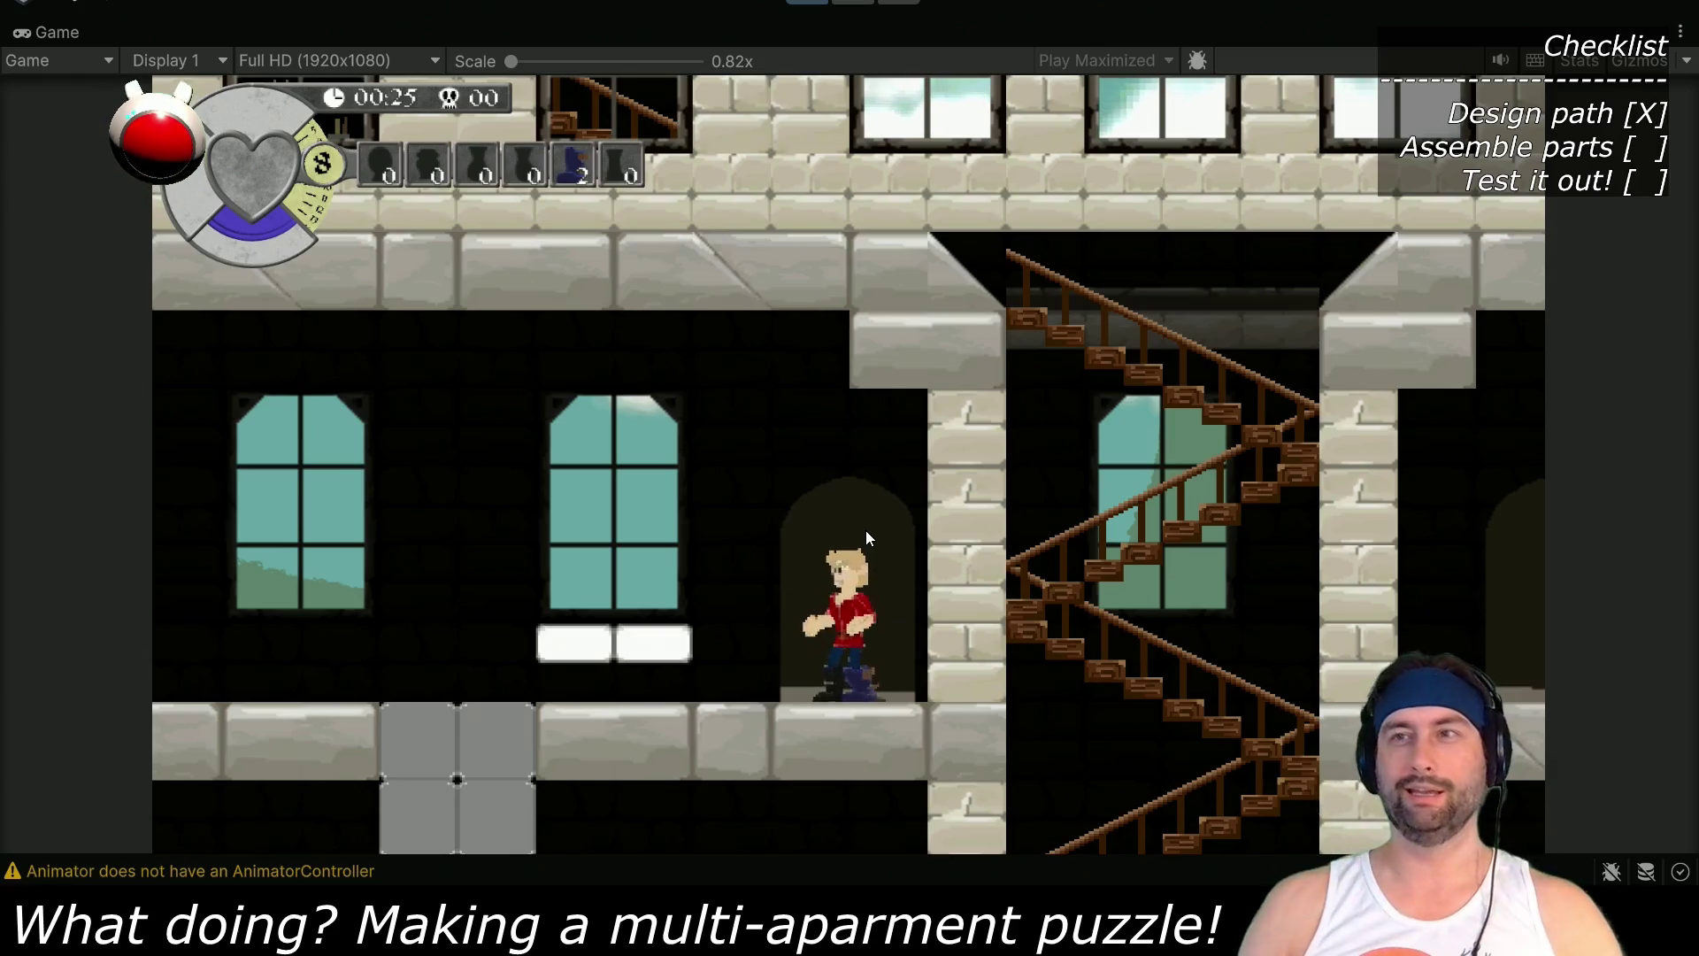
pyautogui.press('Right')
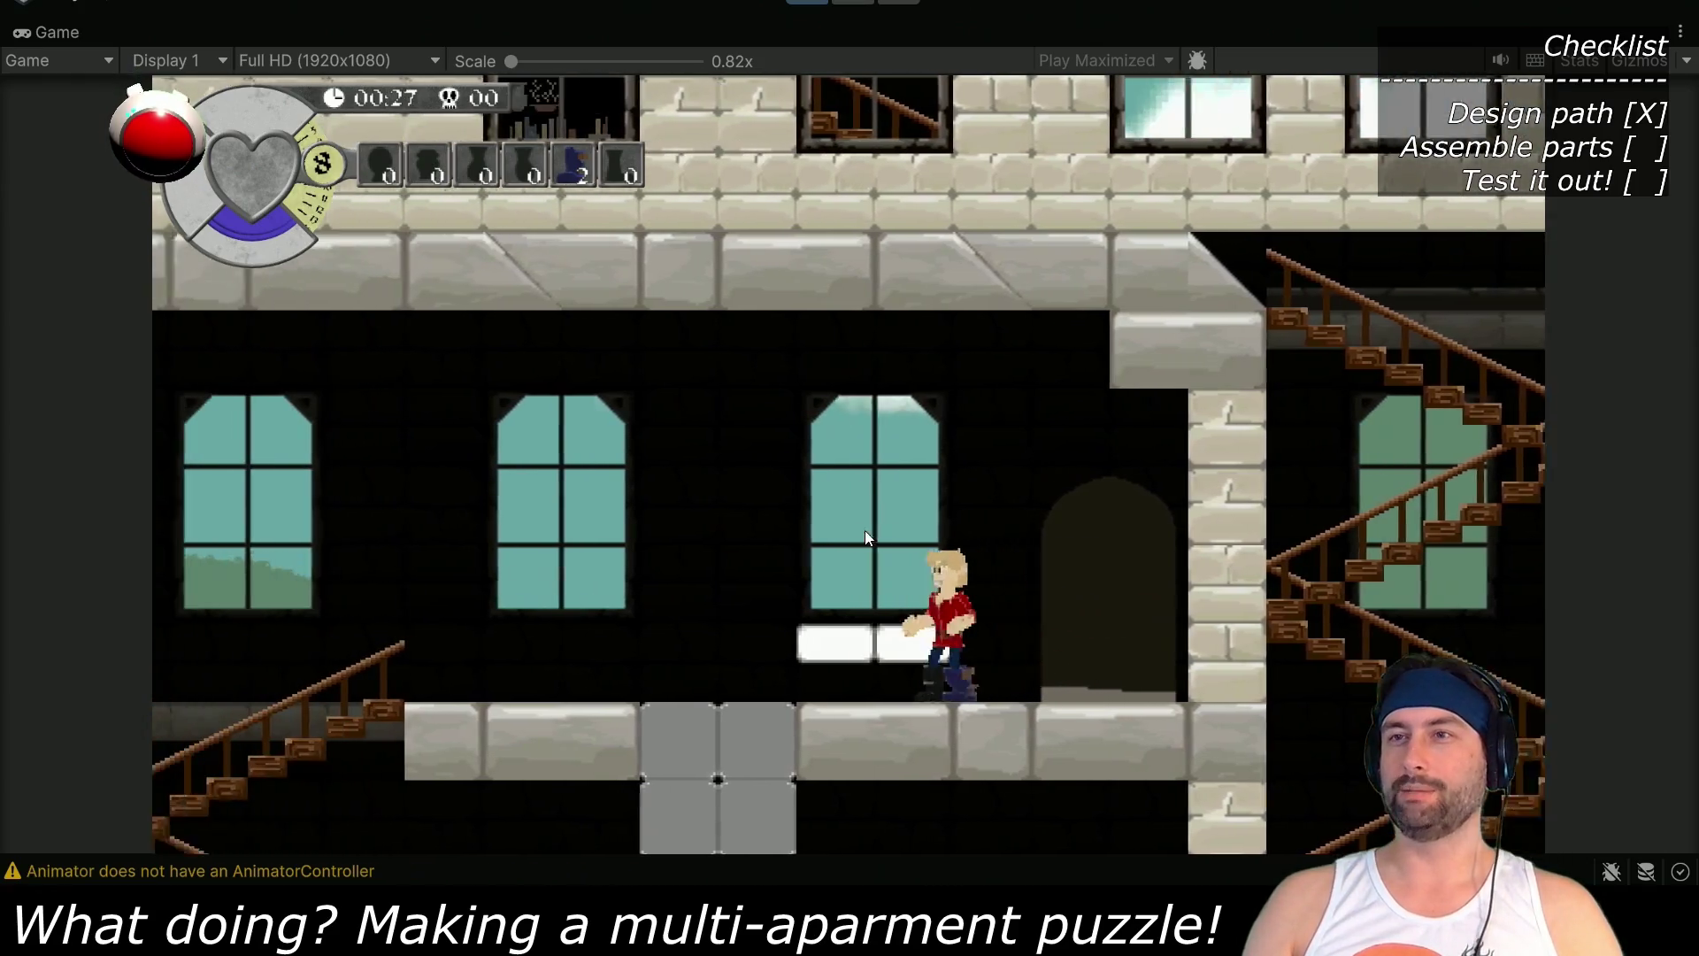
pyautogui.press('Left')
pyautogui.press('Right')
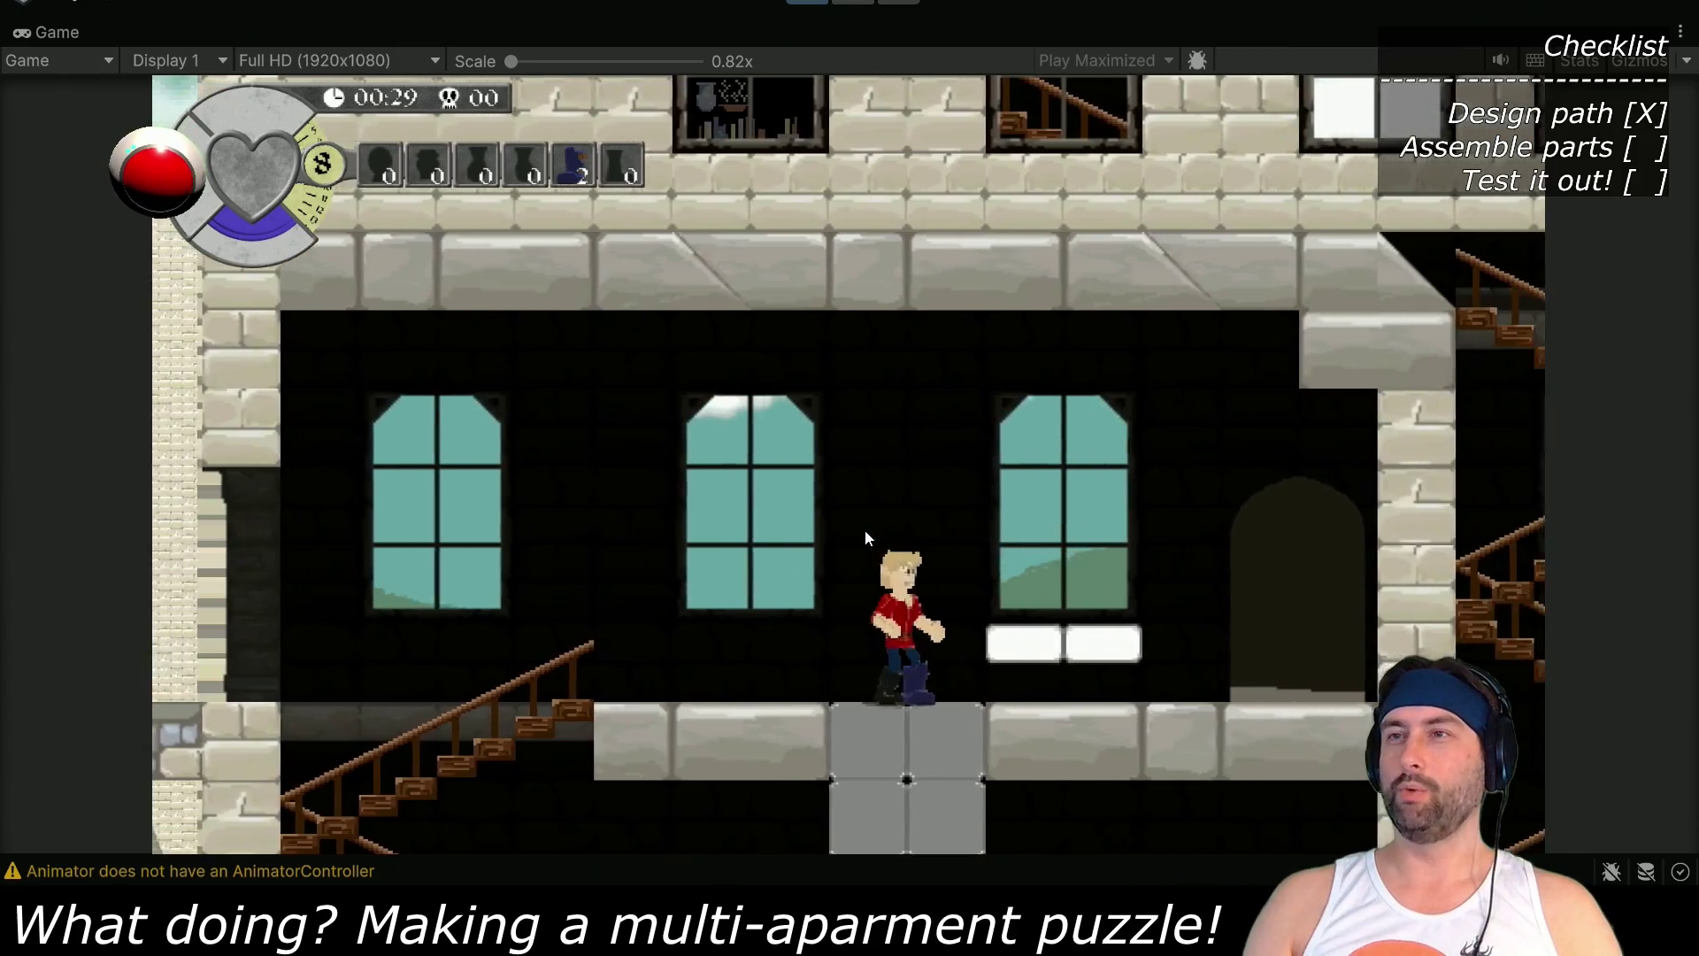
pyautogui.press('space')
pyautogui.press('space')
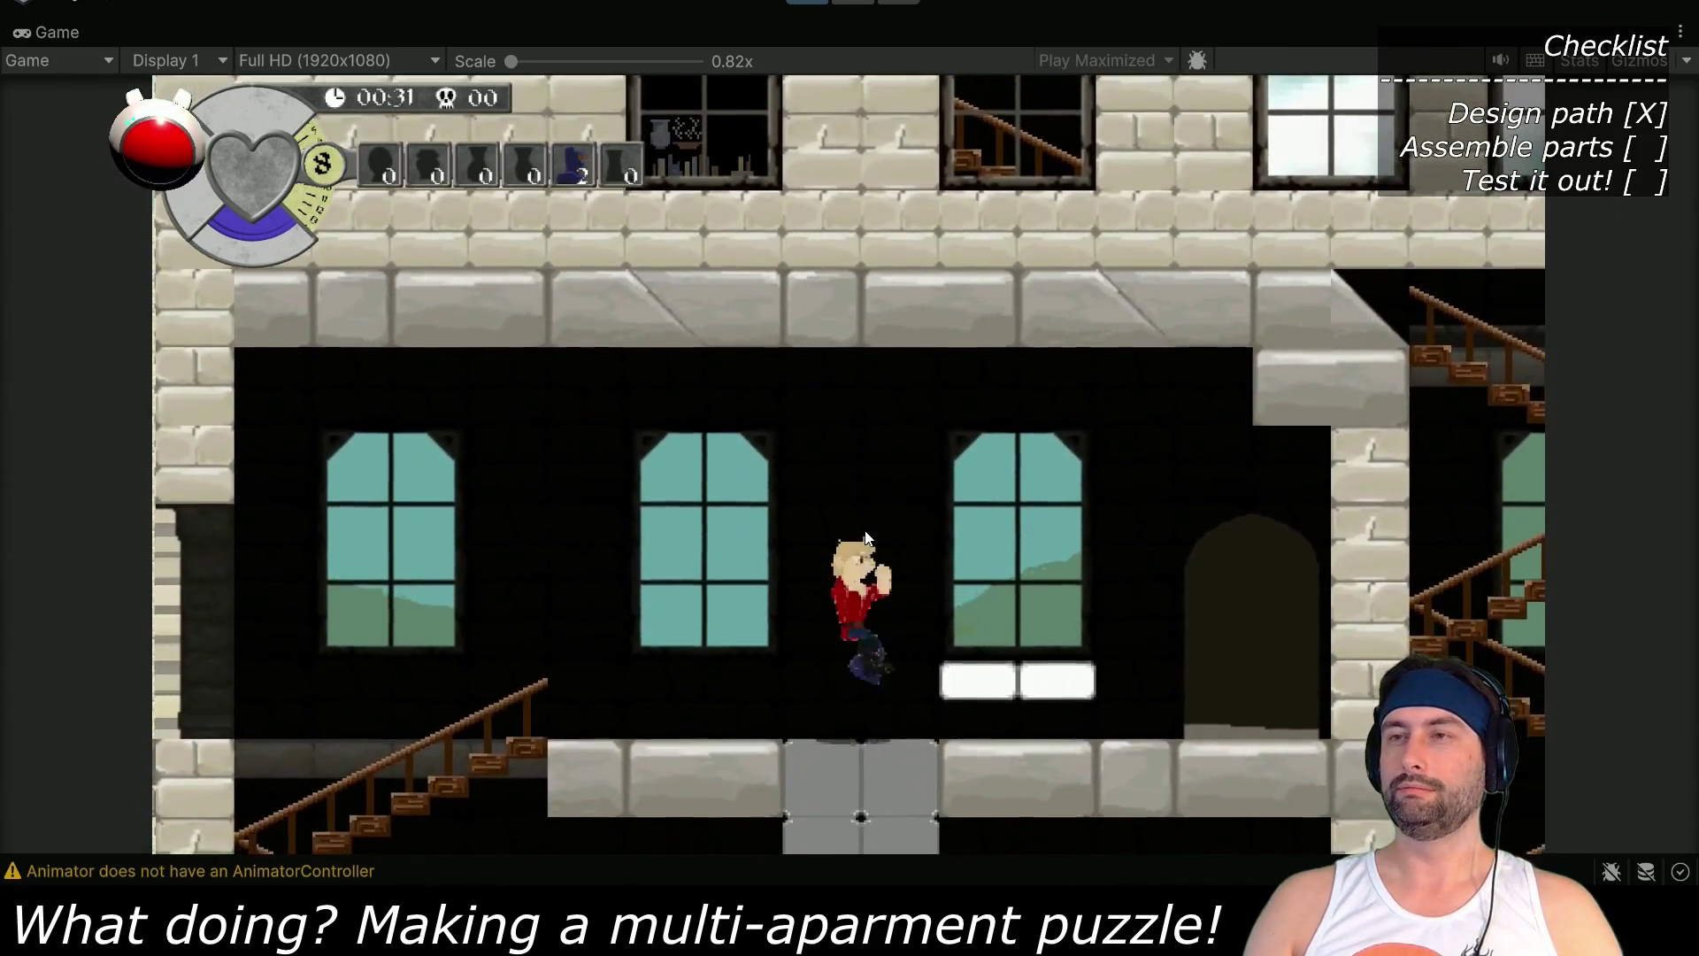
pyautogui.press('space')
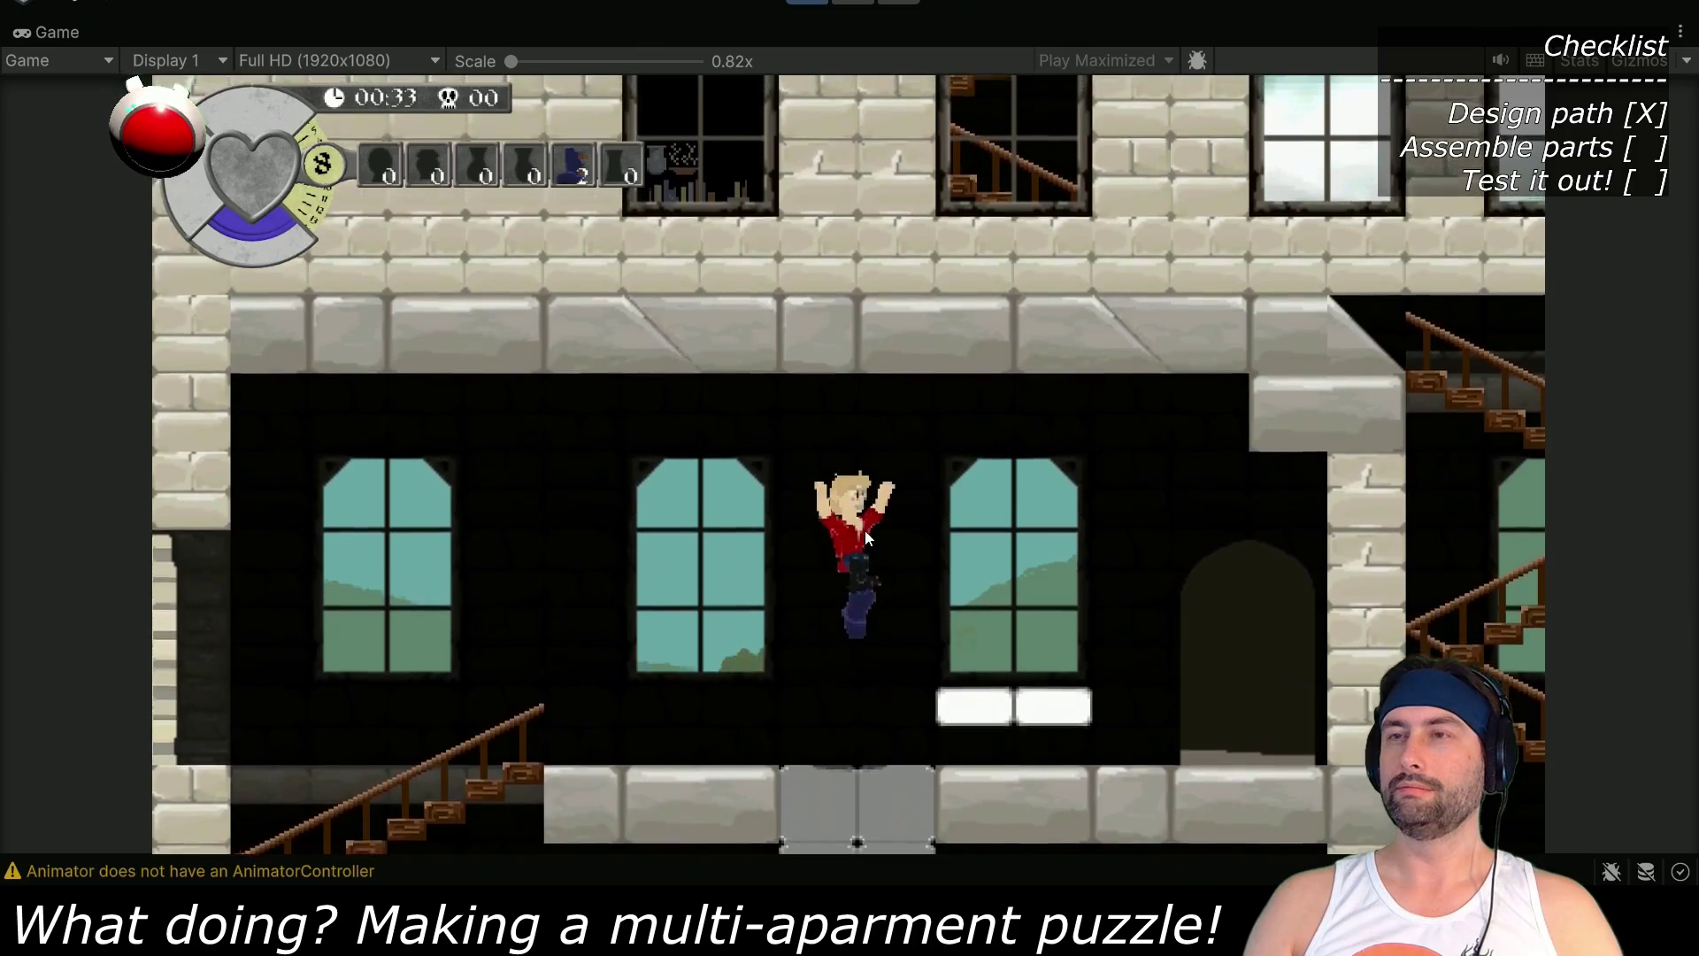
# Jump onto and off the white one-way platform repeatedly, then stop play mode
pyautogui.press('space')
pyautogui.press('Right')
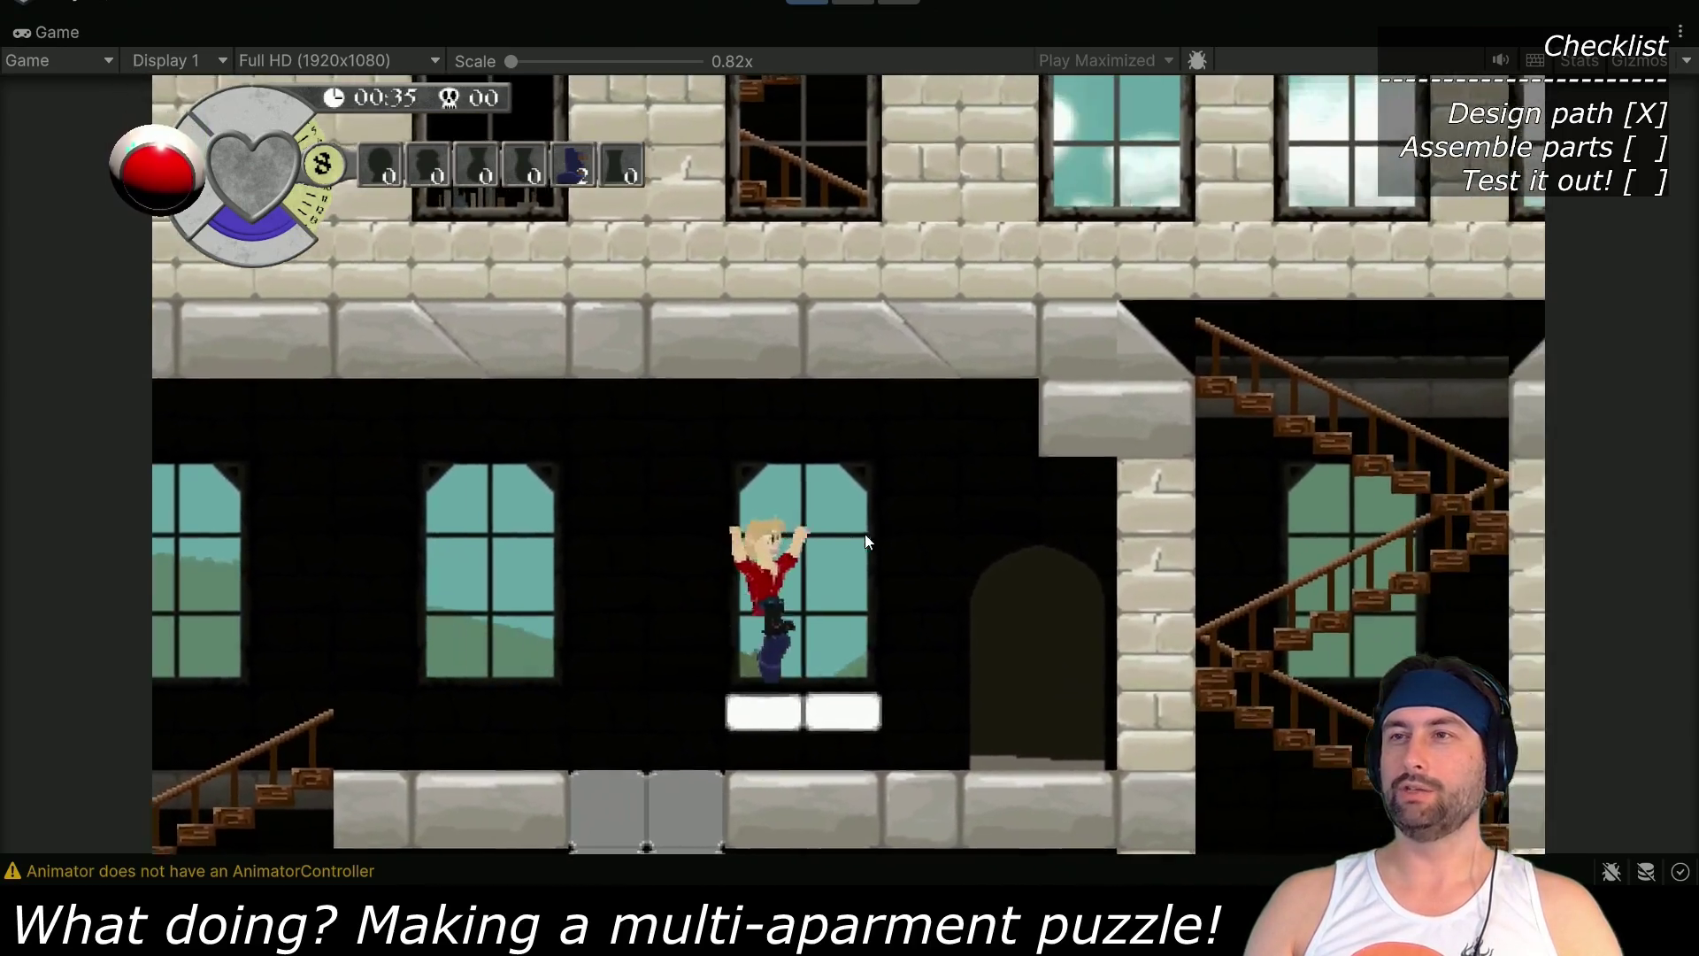
pyautogui.press('space')
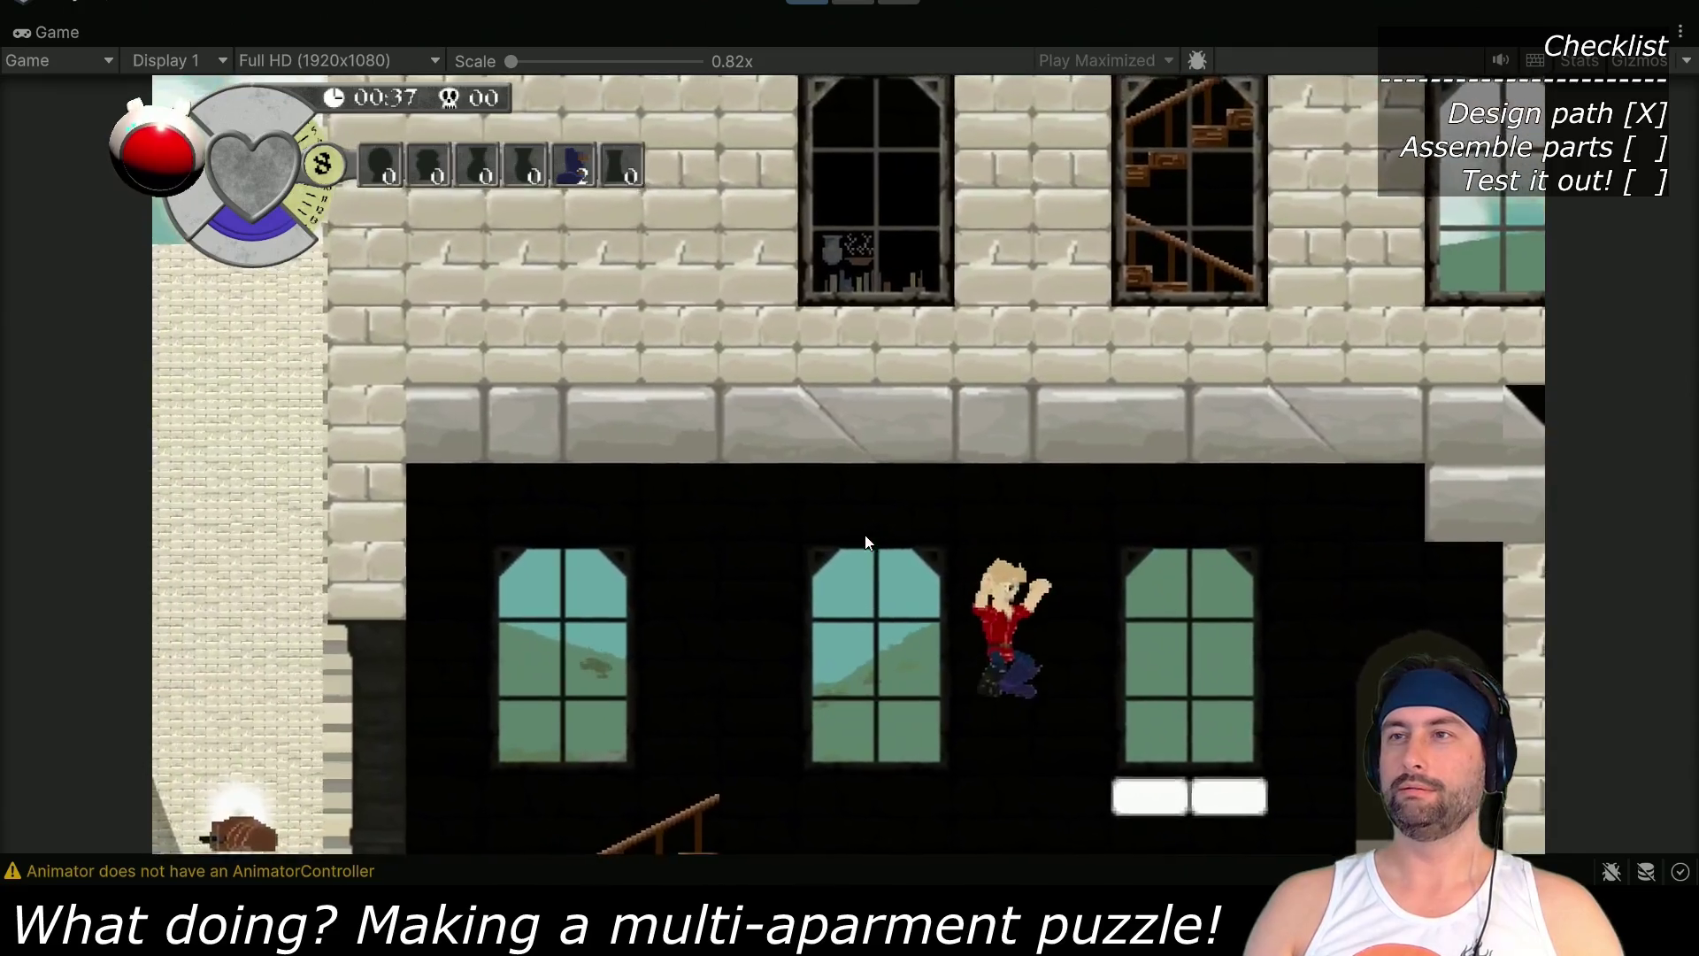
pyautogui.press('space')
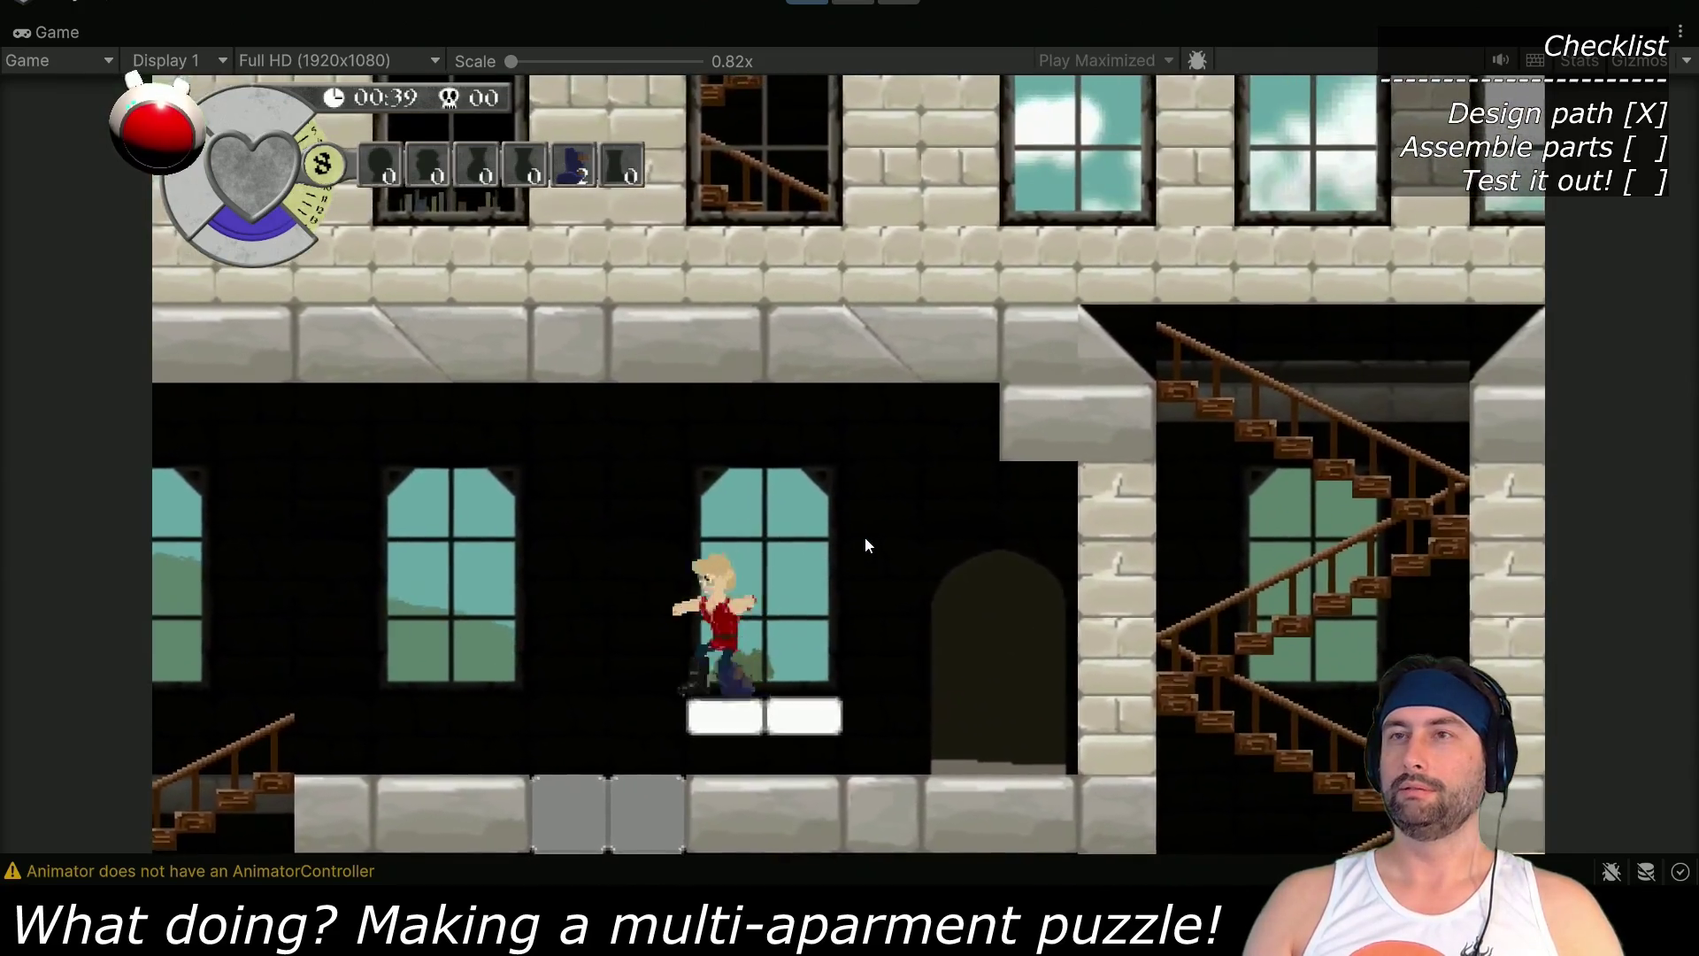
pyautogui.press('space')
pyautogui.press('Left')
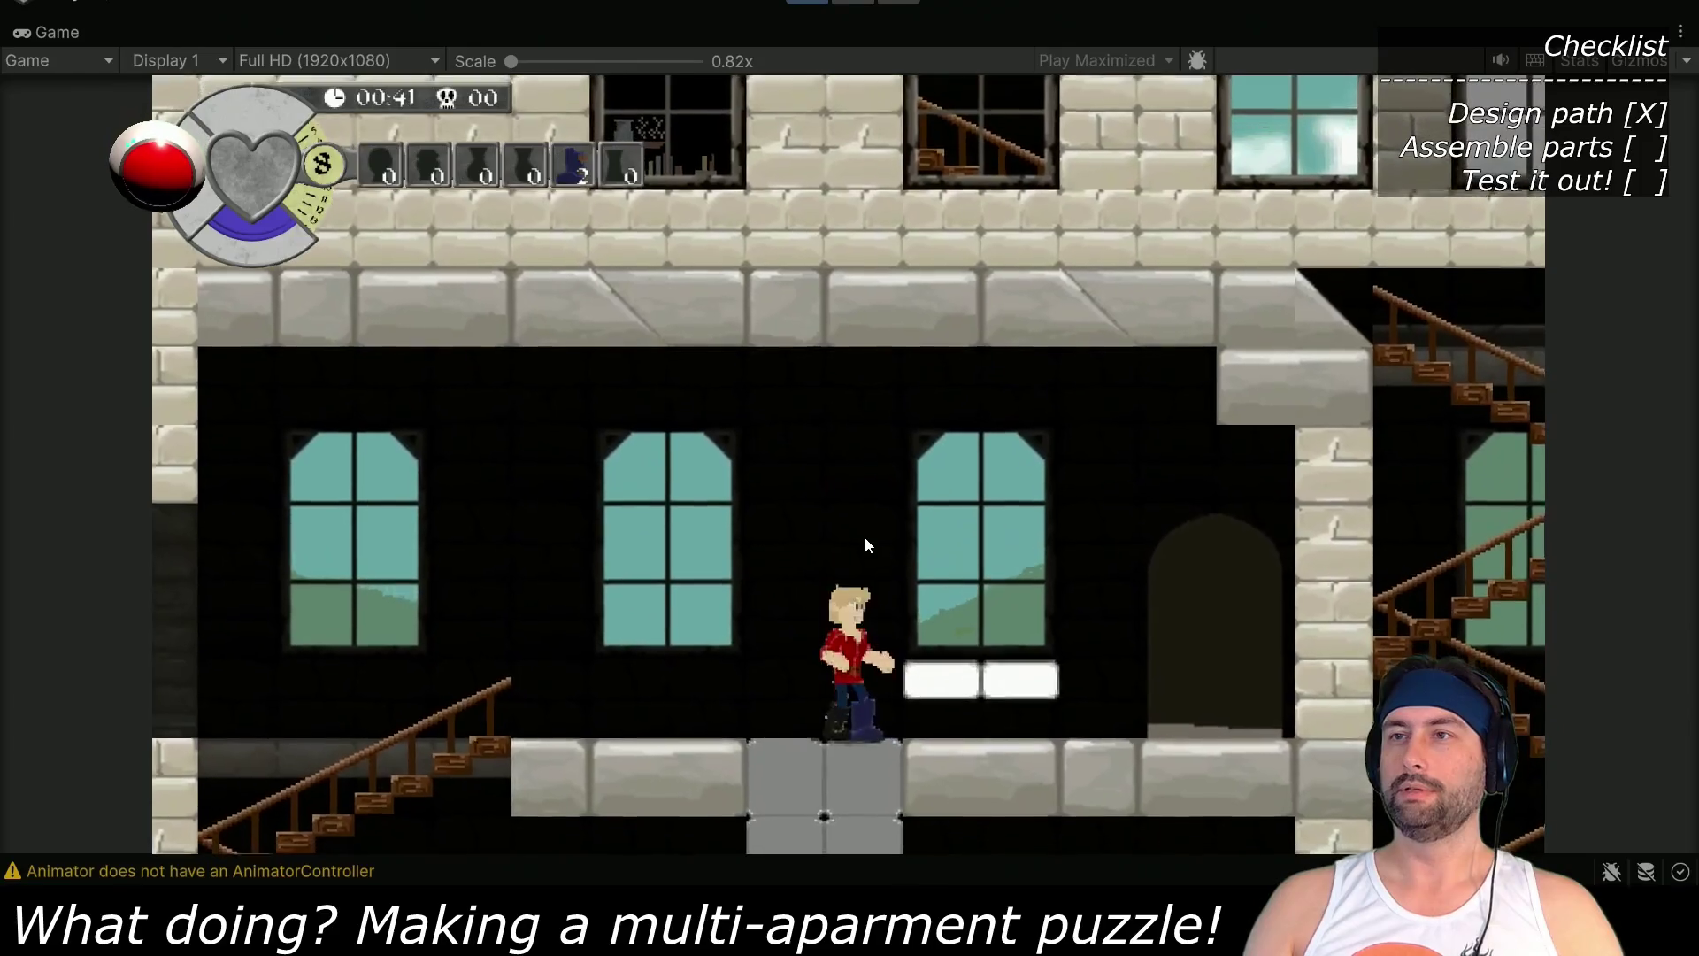
pyautogui.press('space')
pyautogui.press('Right')
pyautogui.press('space')
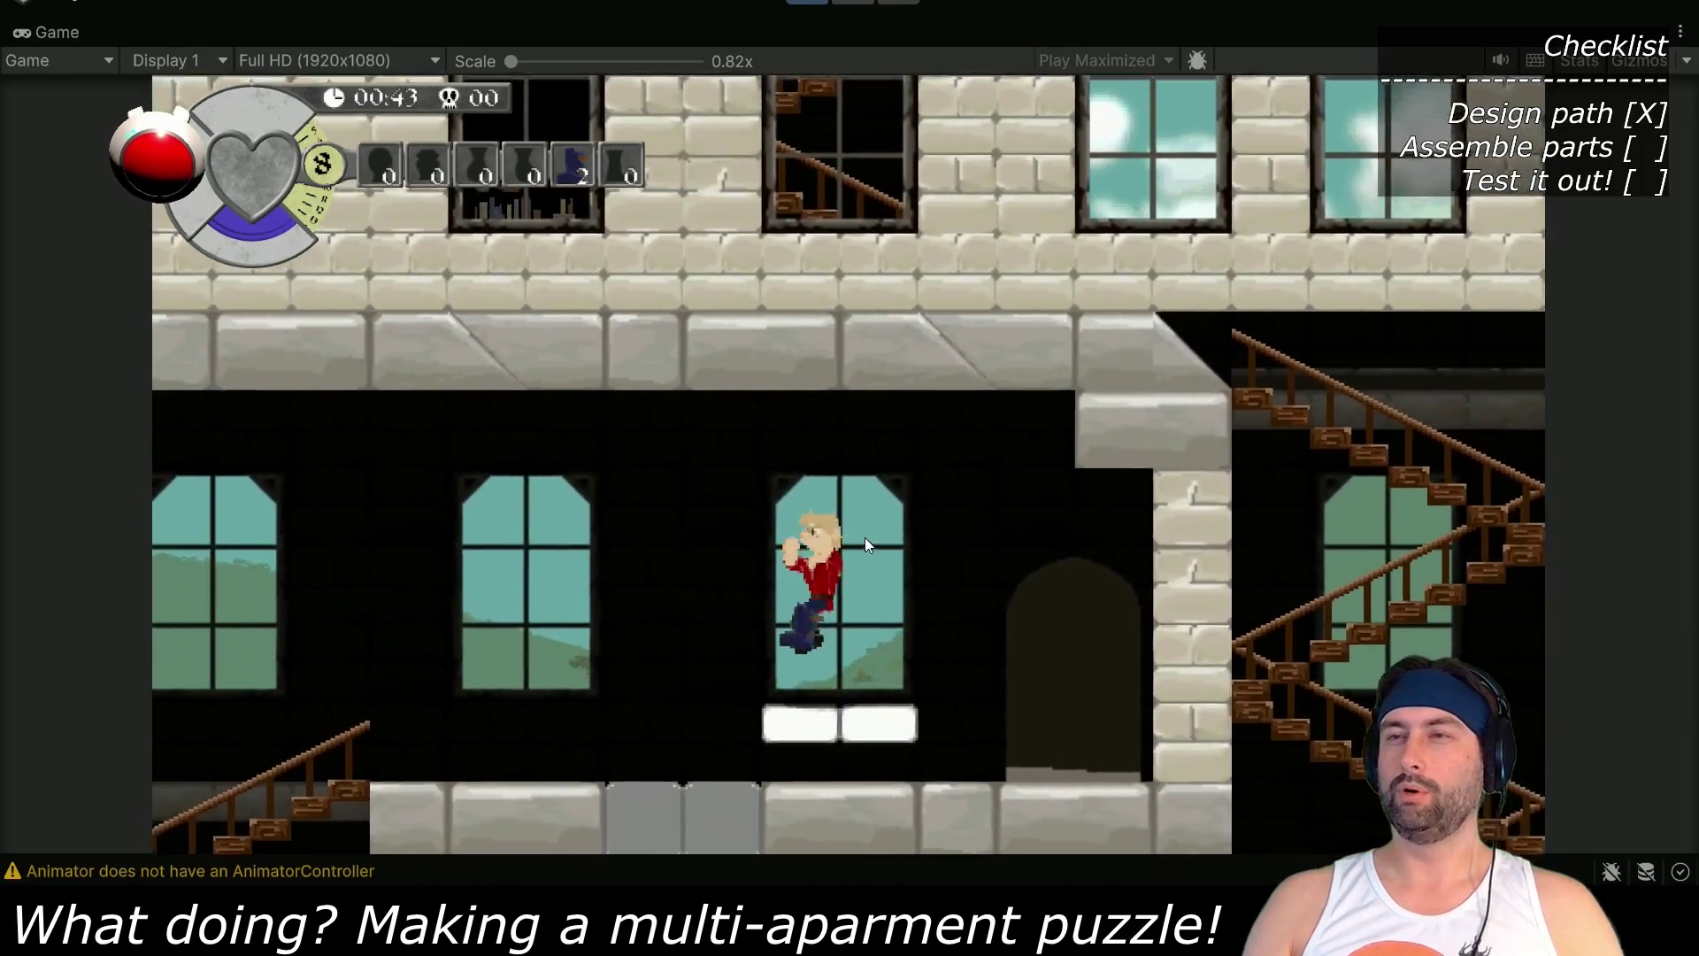
pyautogui.press('Left')
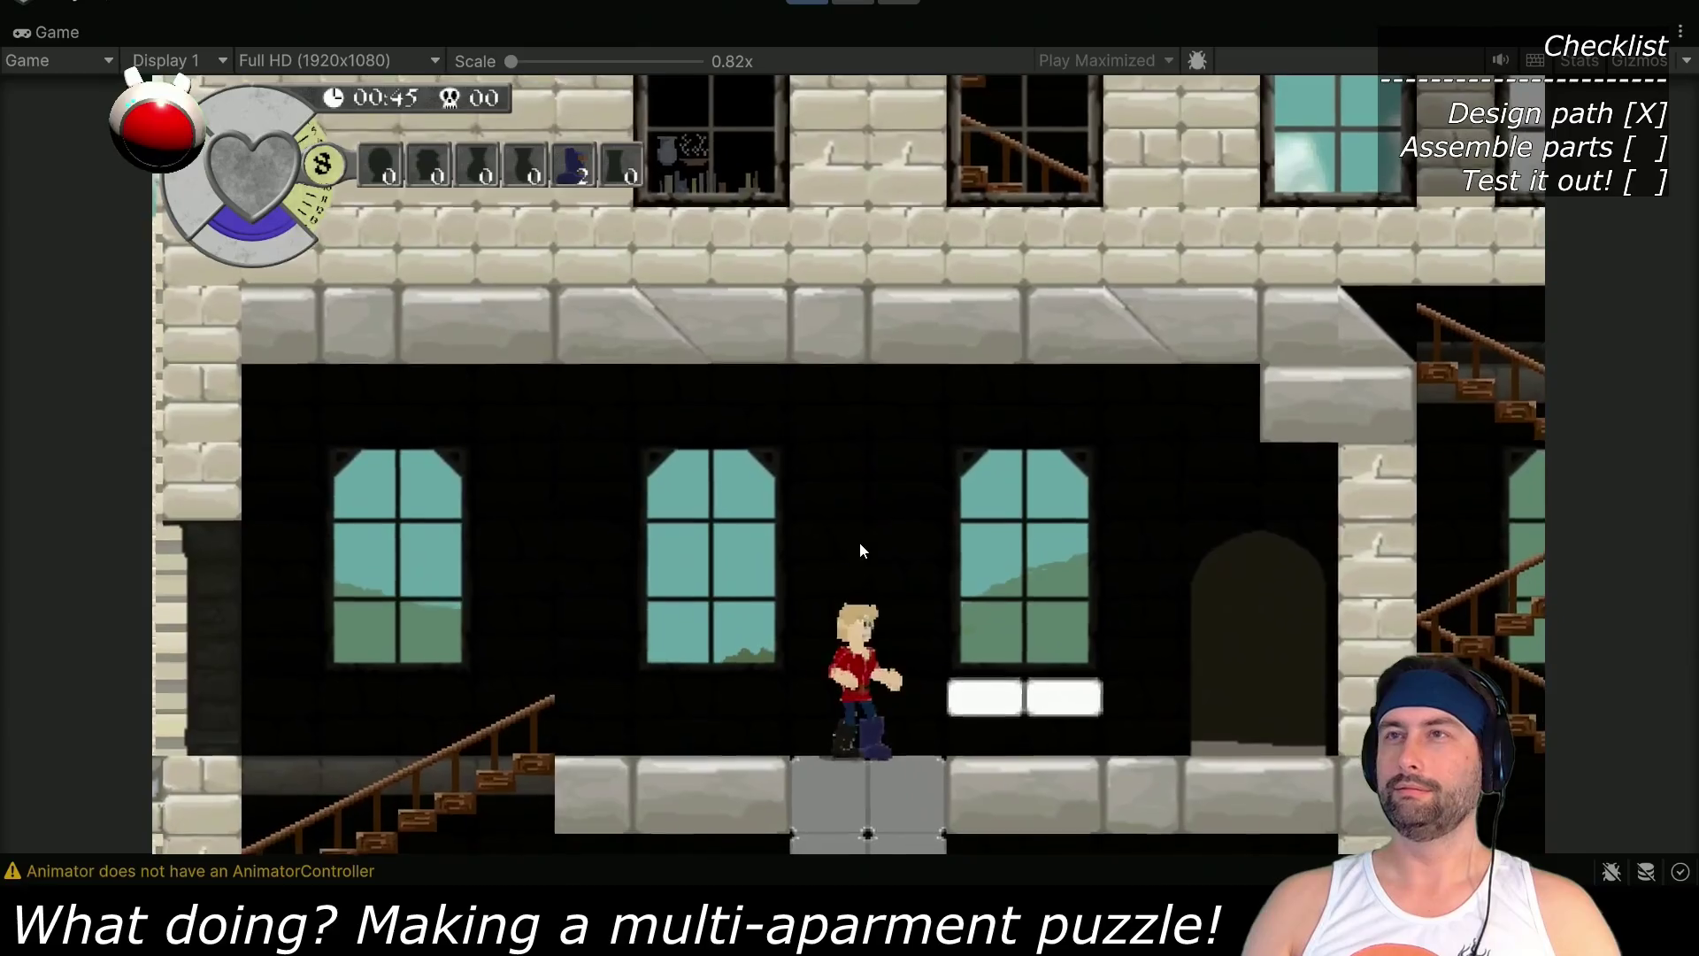
pyautogui.hotkey('ctrl', 'p')
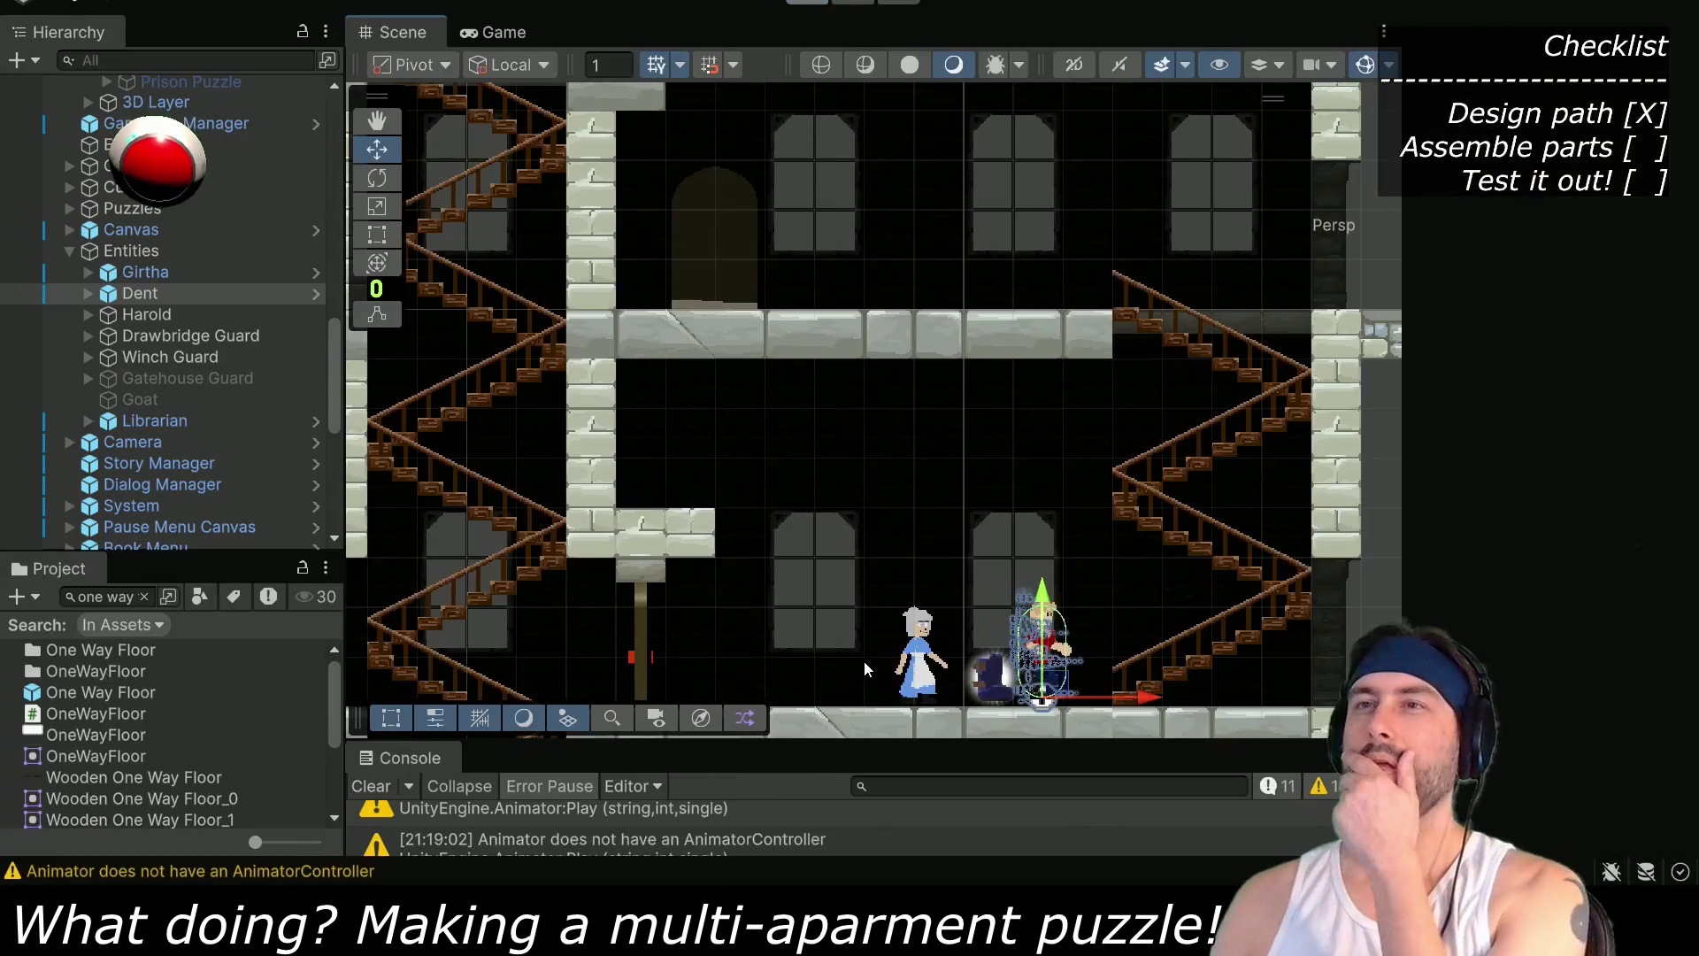
# Raise the One Way Floor from Y 30.5 to Y 31.5 and start a new play-test
pyautogui.moveTo(961, 467); pyautogui.dragTo(1381, 565)
pyautogui.scroll(-10, 177, 399)
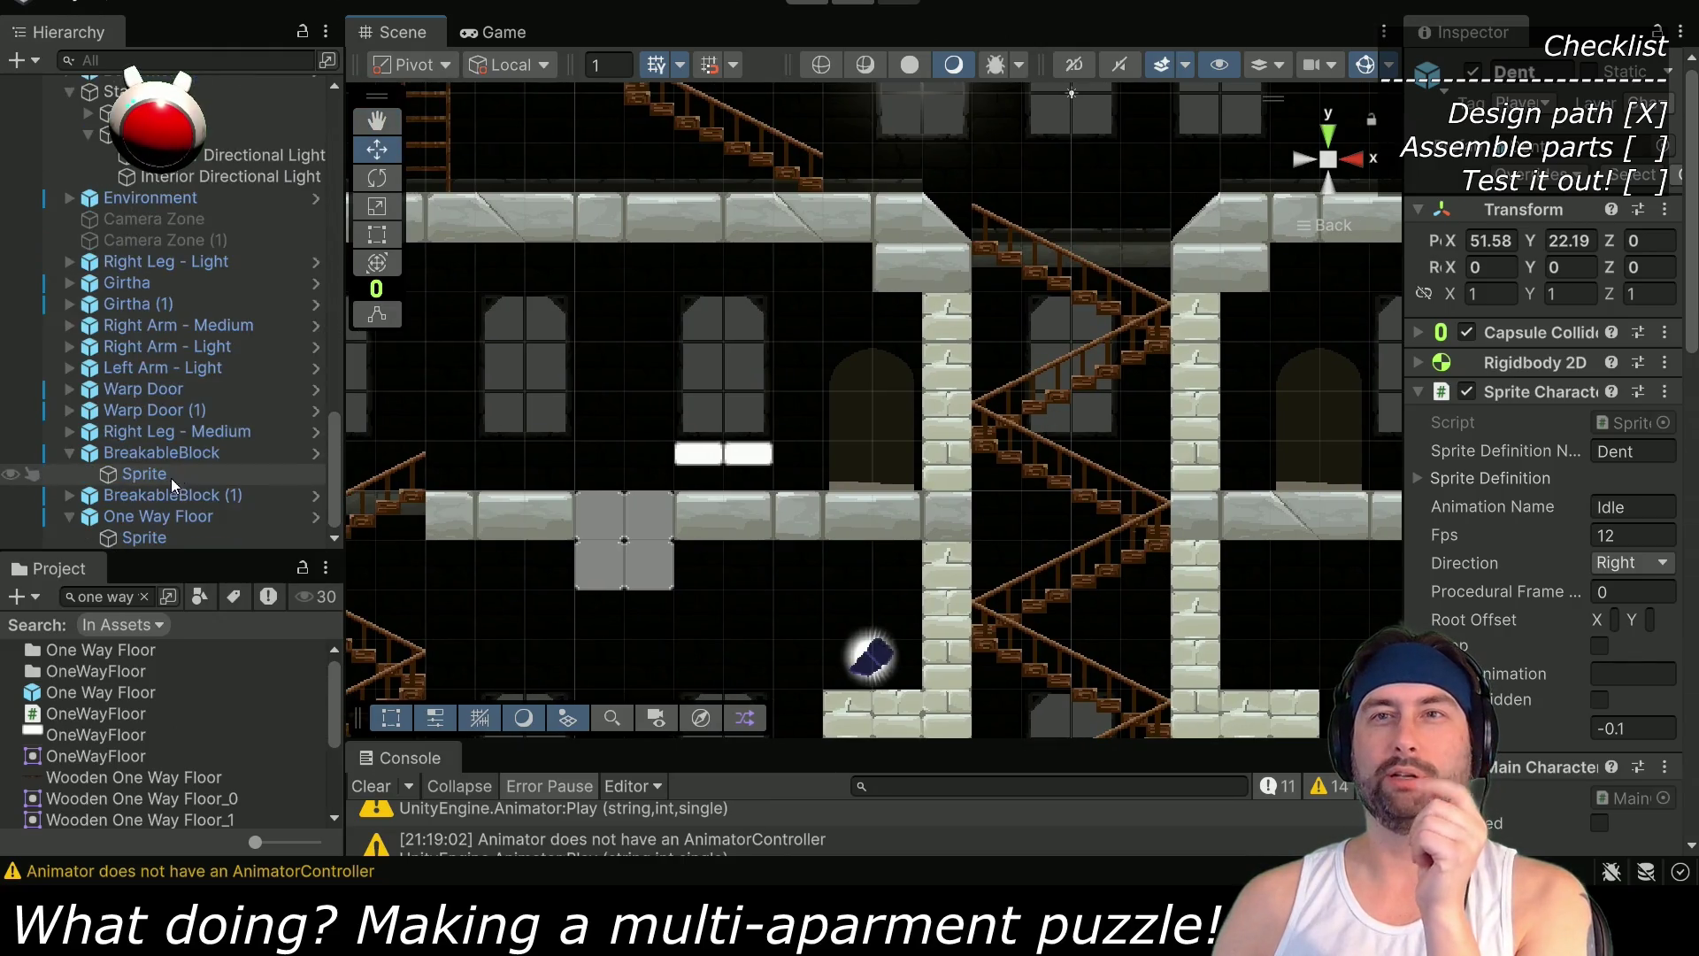
pyautogui.click(172, 516)
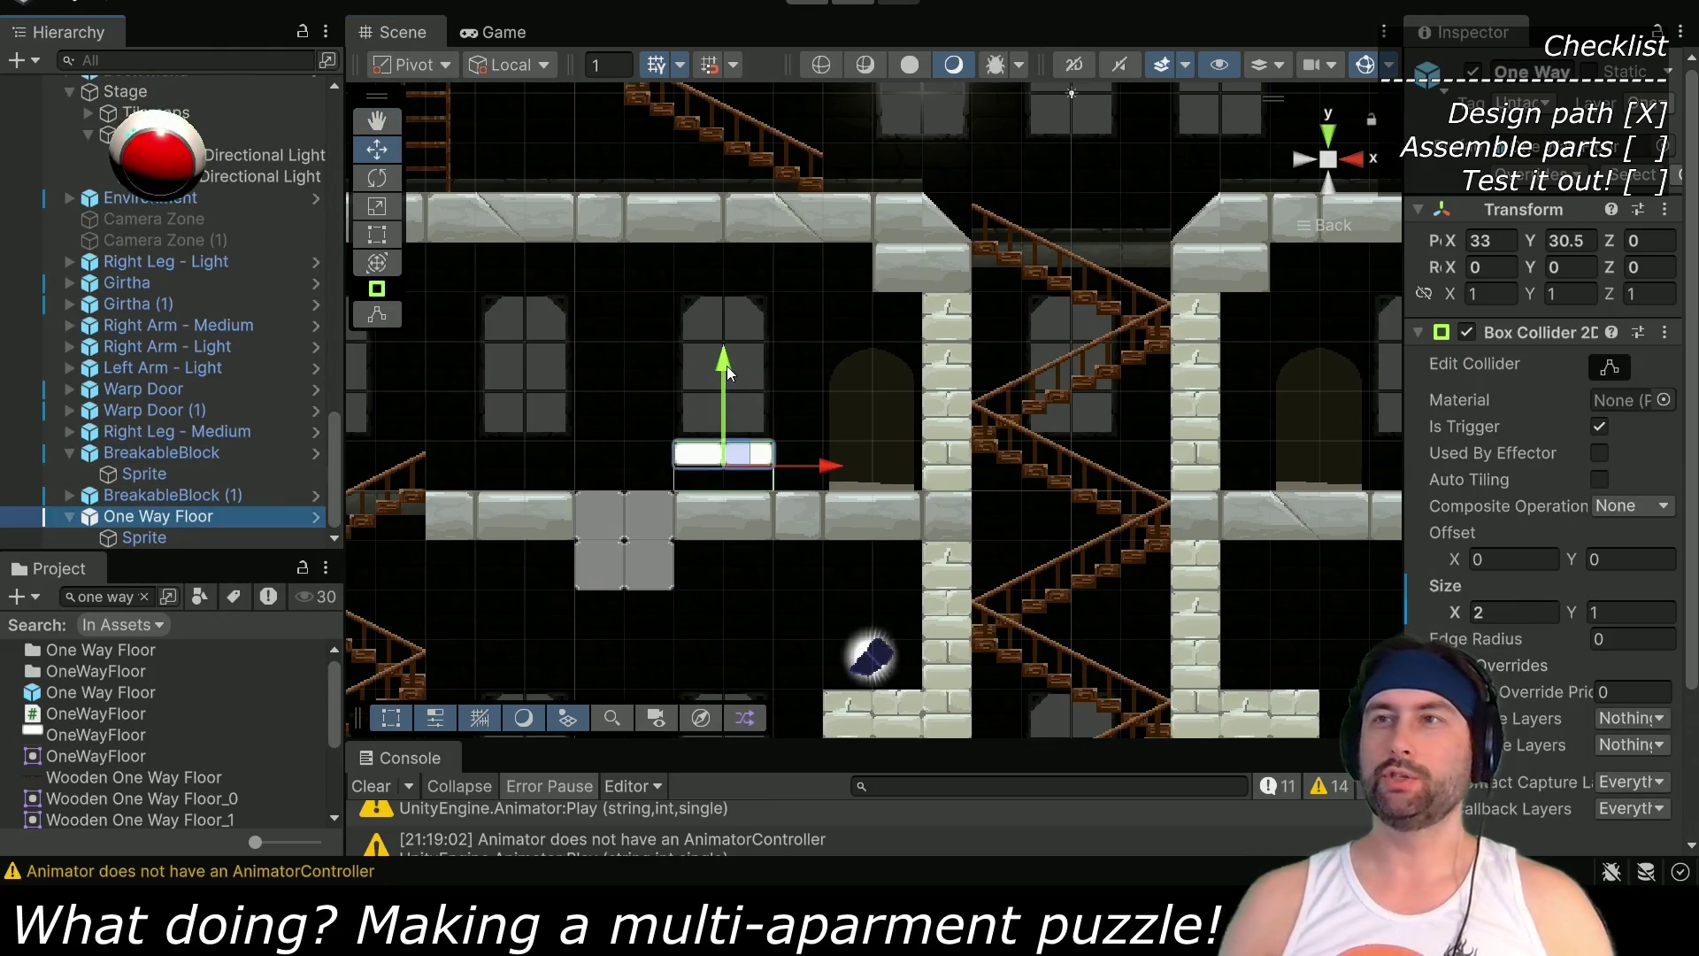
pyautogui.moveTo(725, 363); pyautogui.dragTo(726, 329)
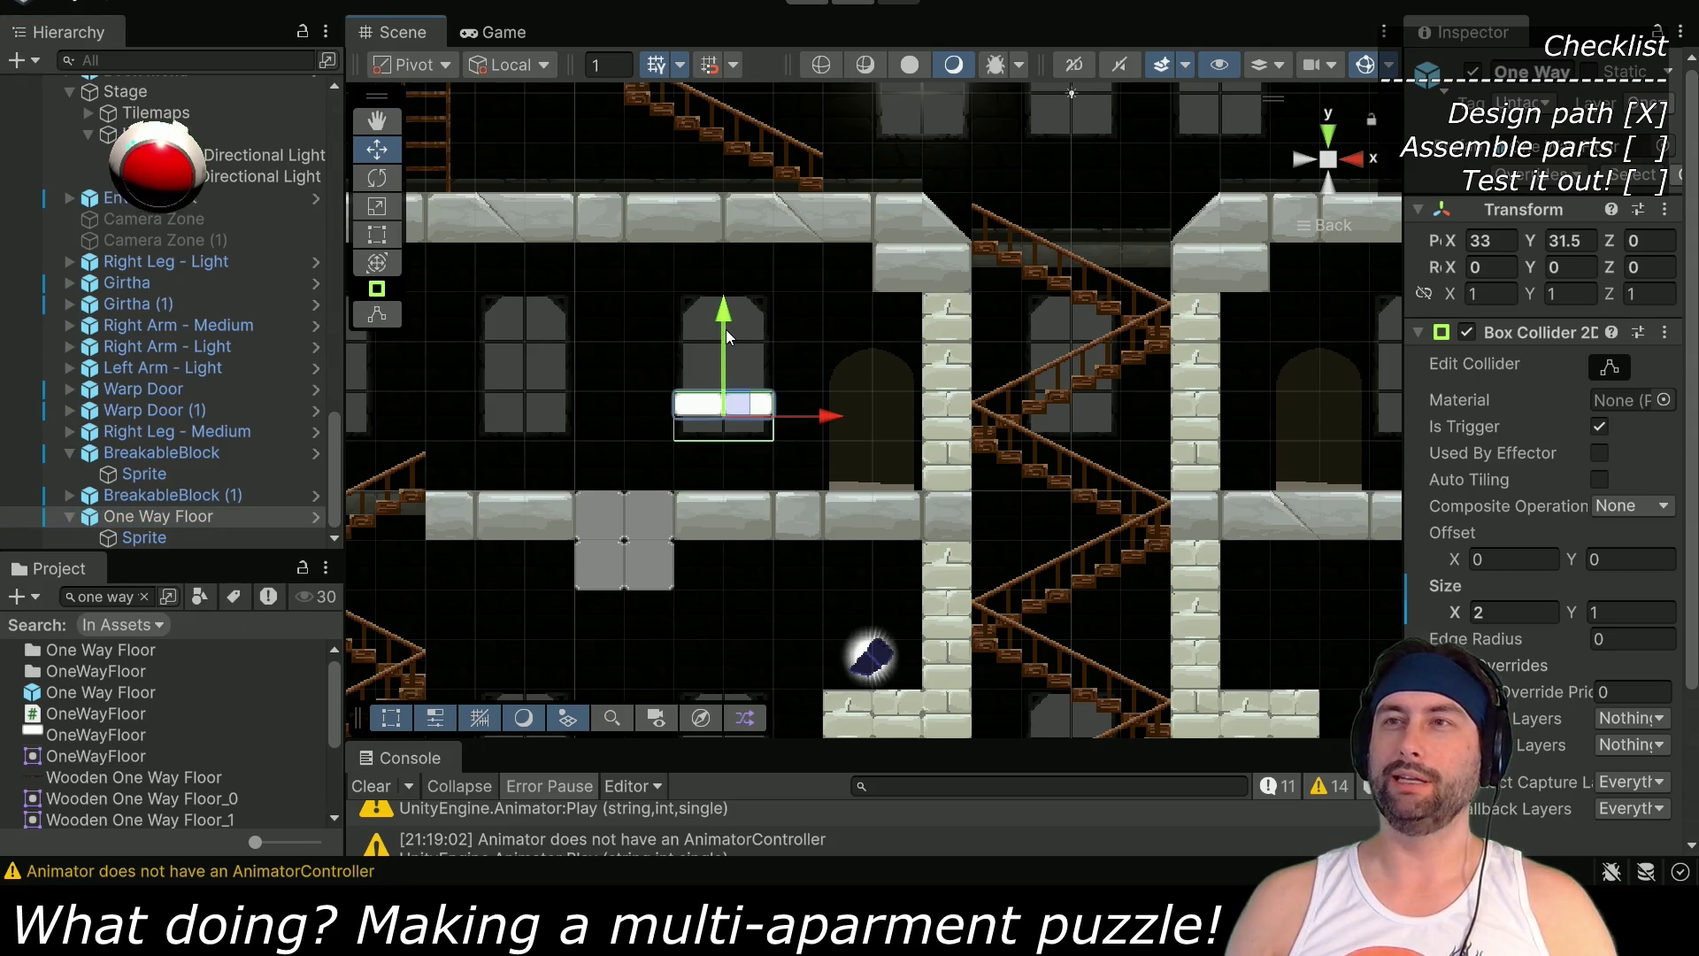
pyautogui.click(803, 3)
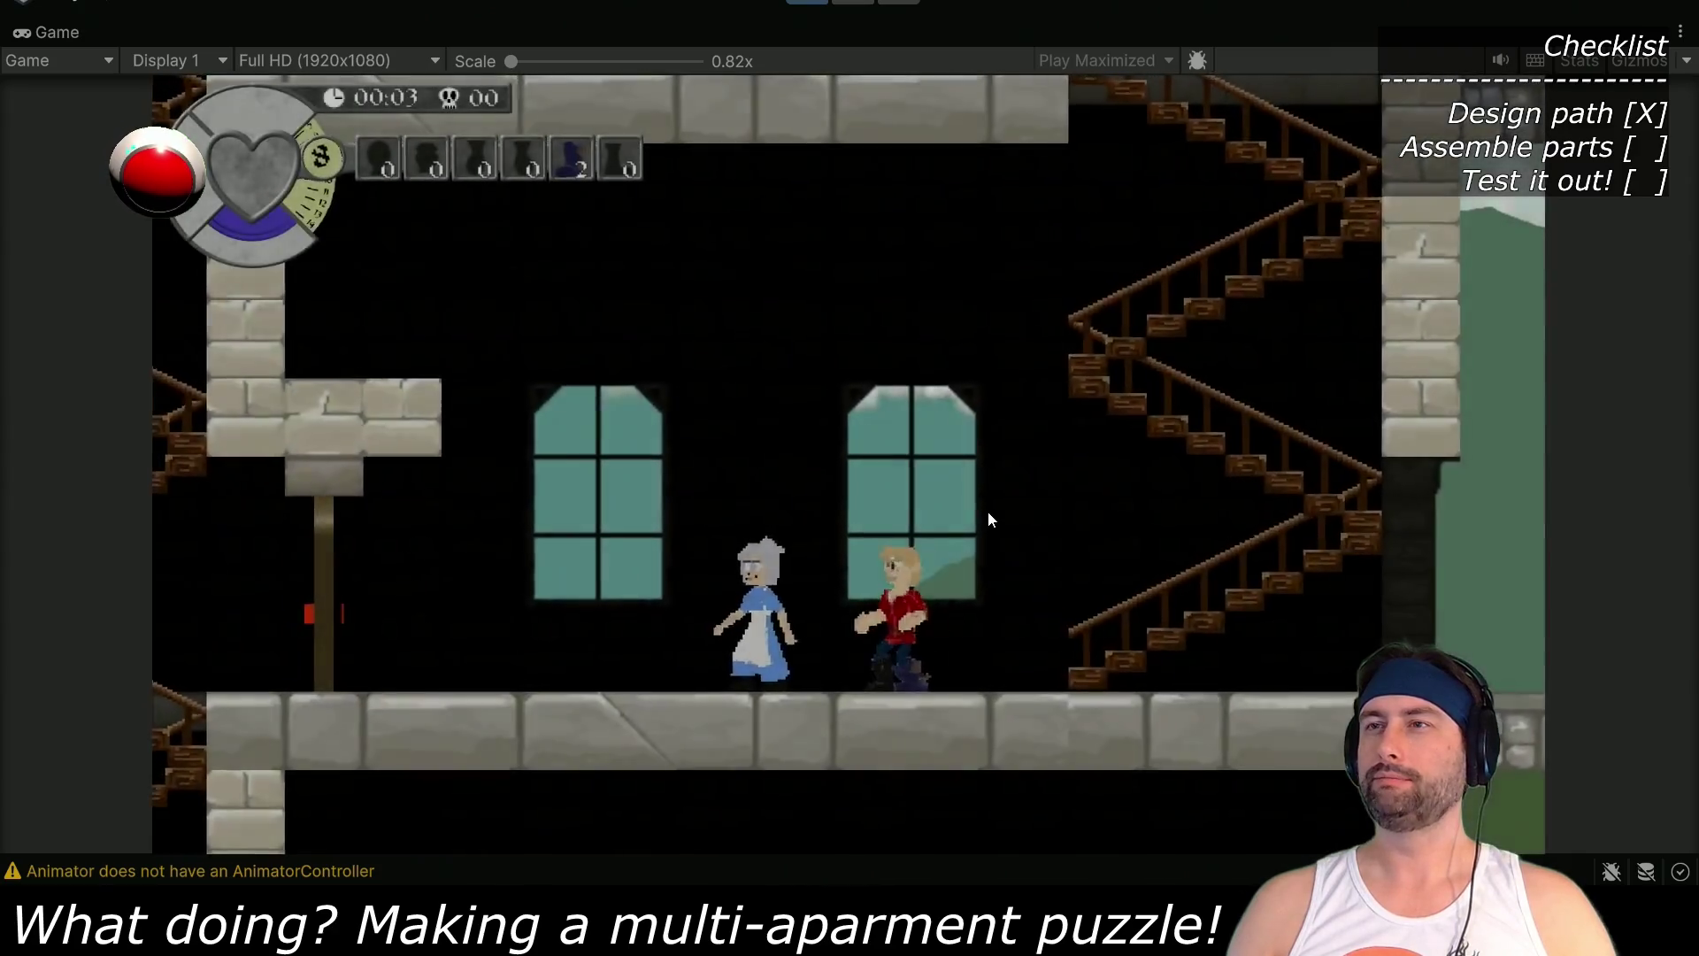
# Walk the hero up the stair flights and through the arched doorway into the apartment
pyautogui.press('Right')
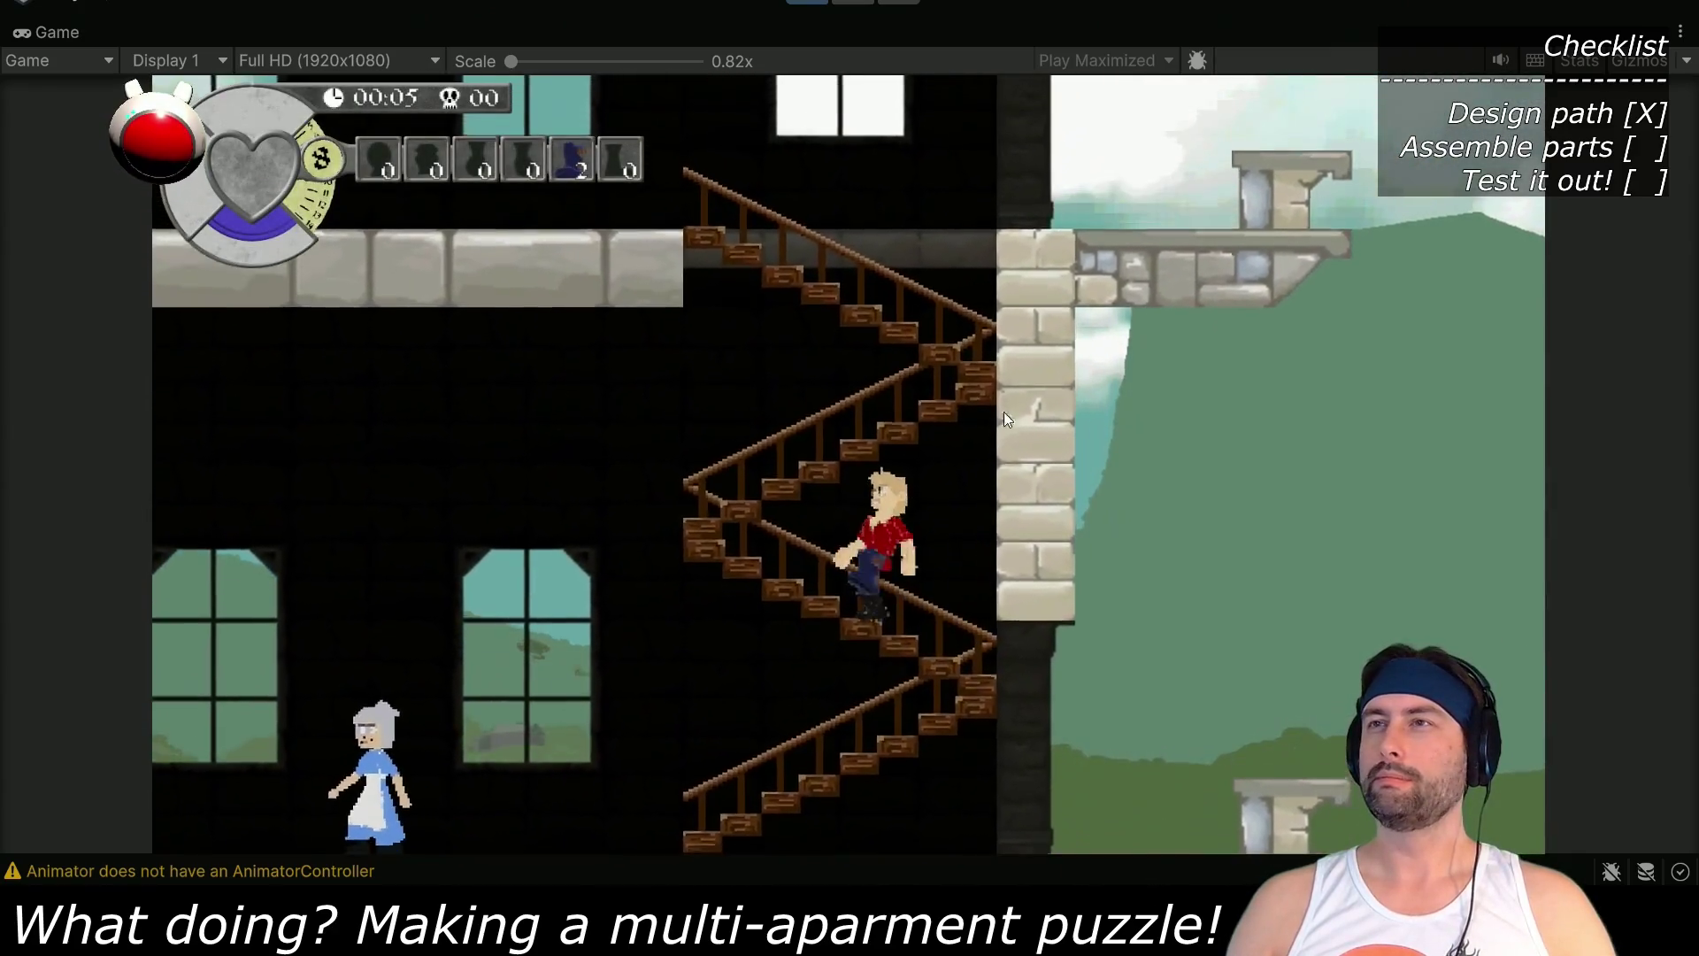
pyautogui.press('Up')
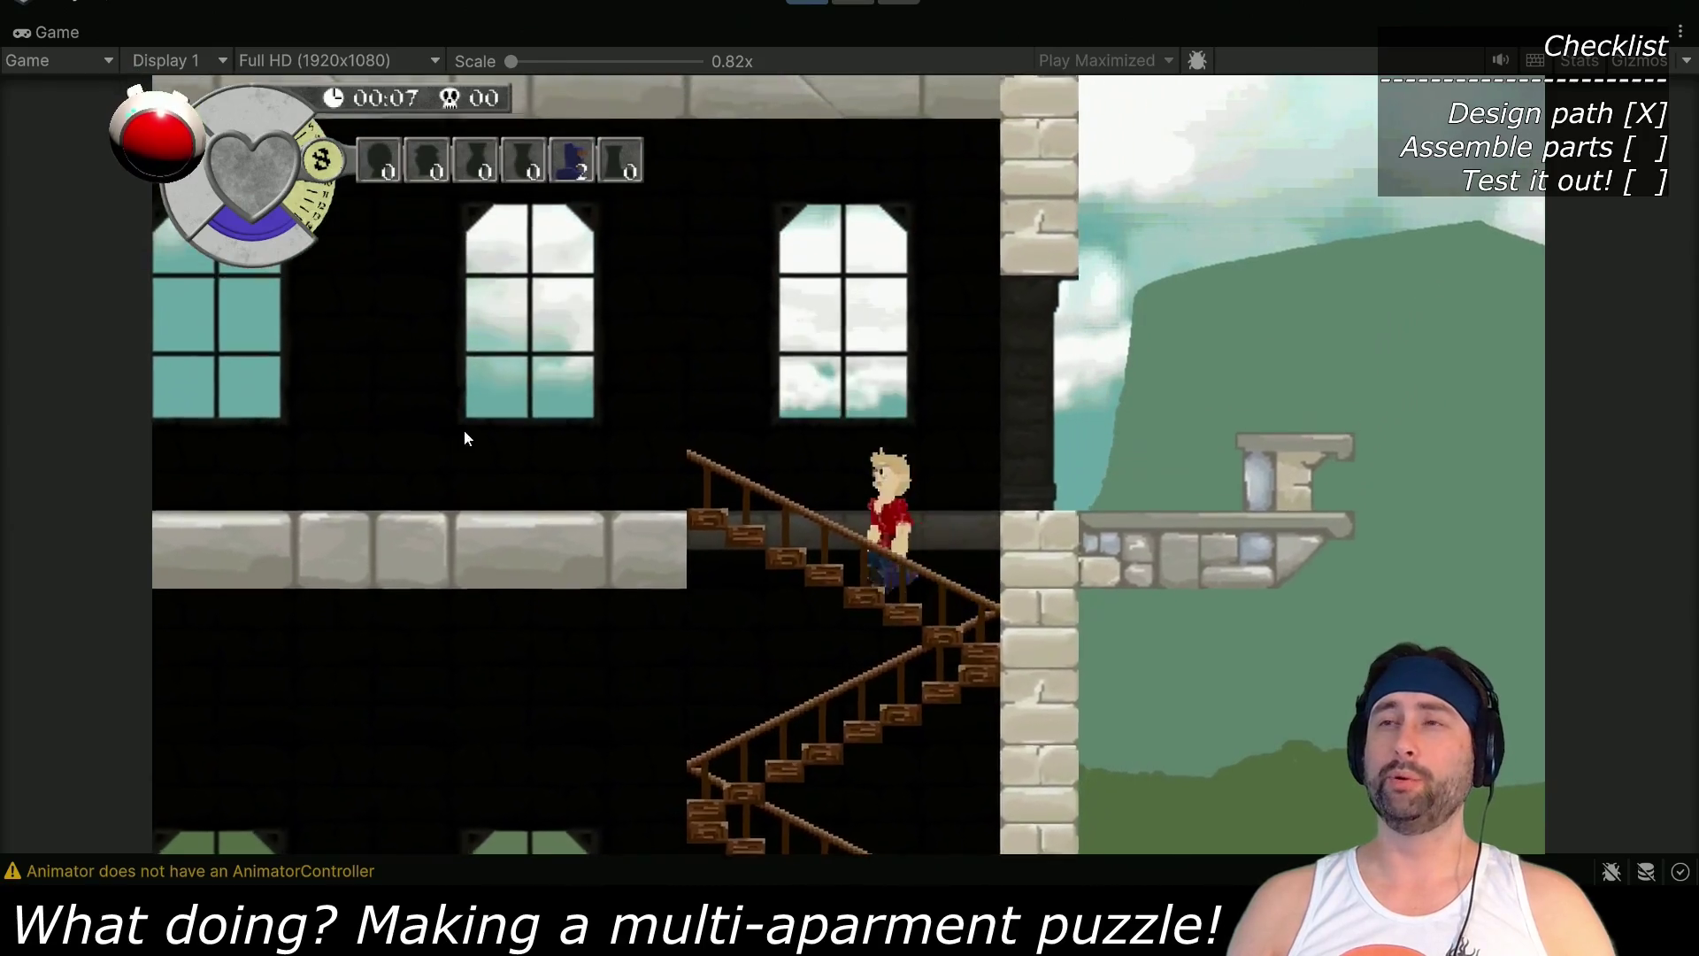
pyautogui.press('Right')
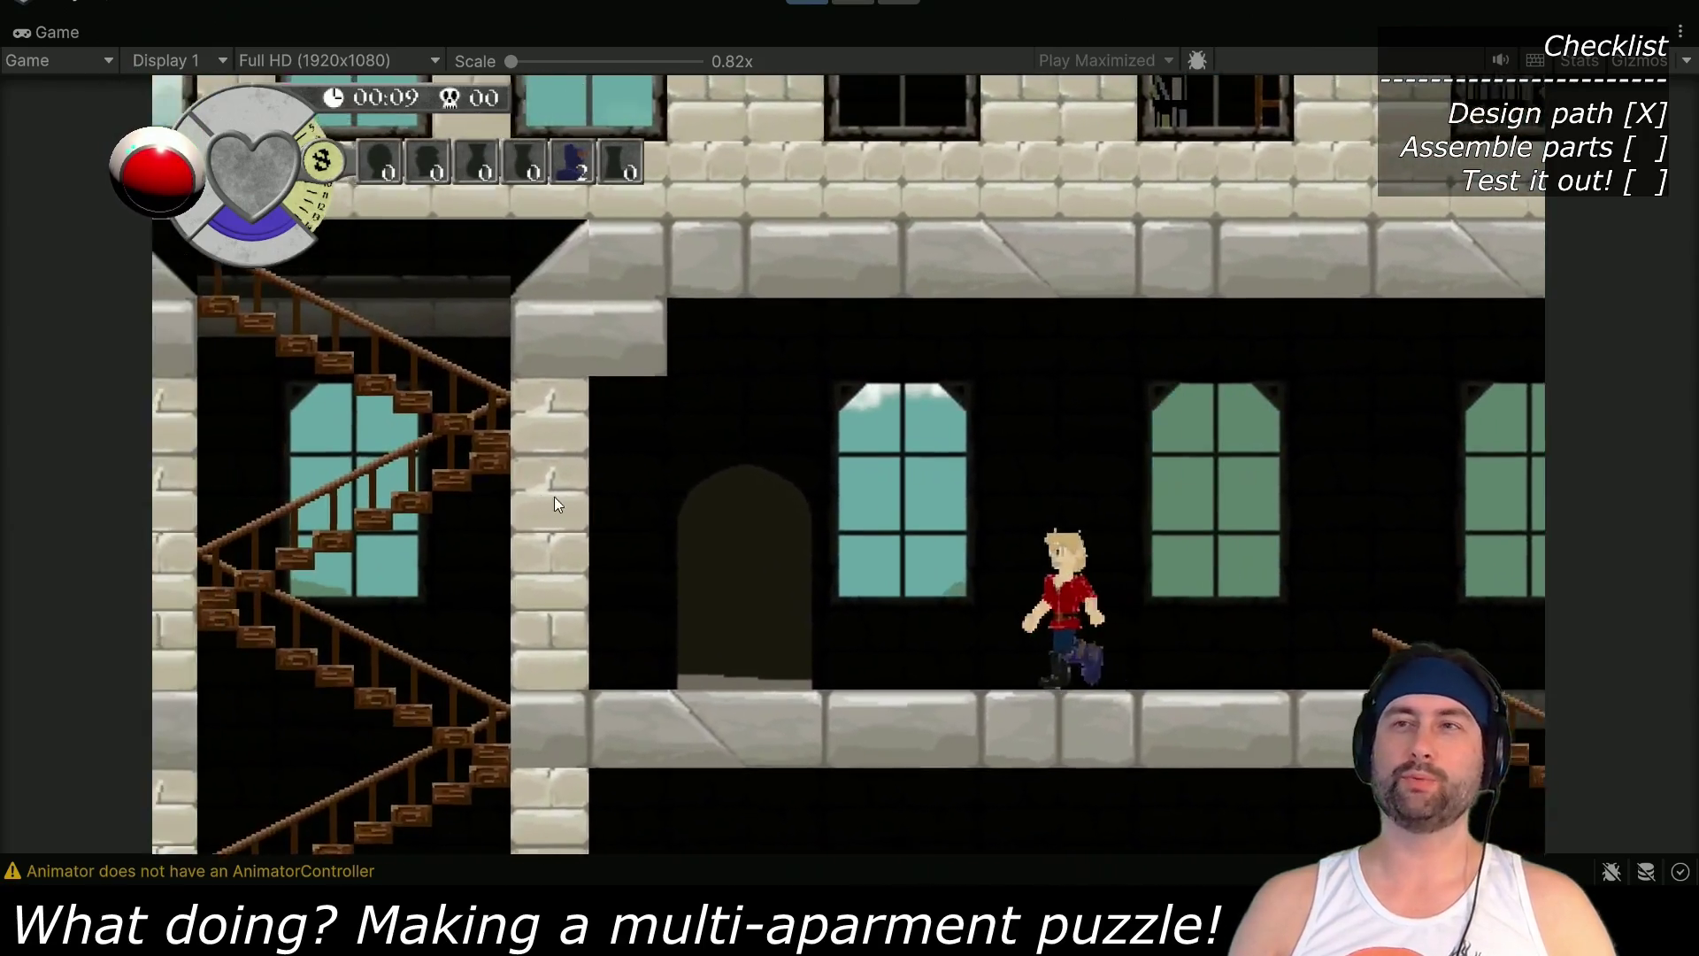
pyautogui.press('Left')
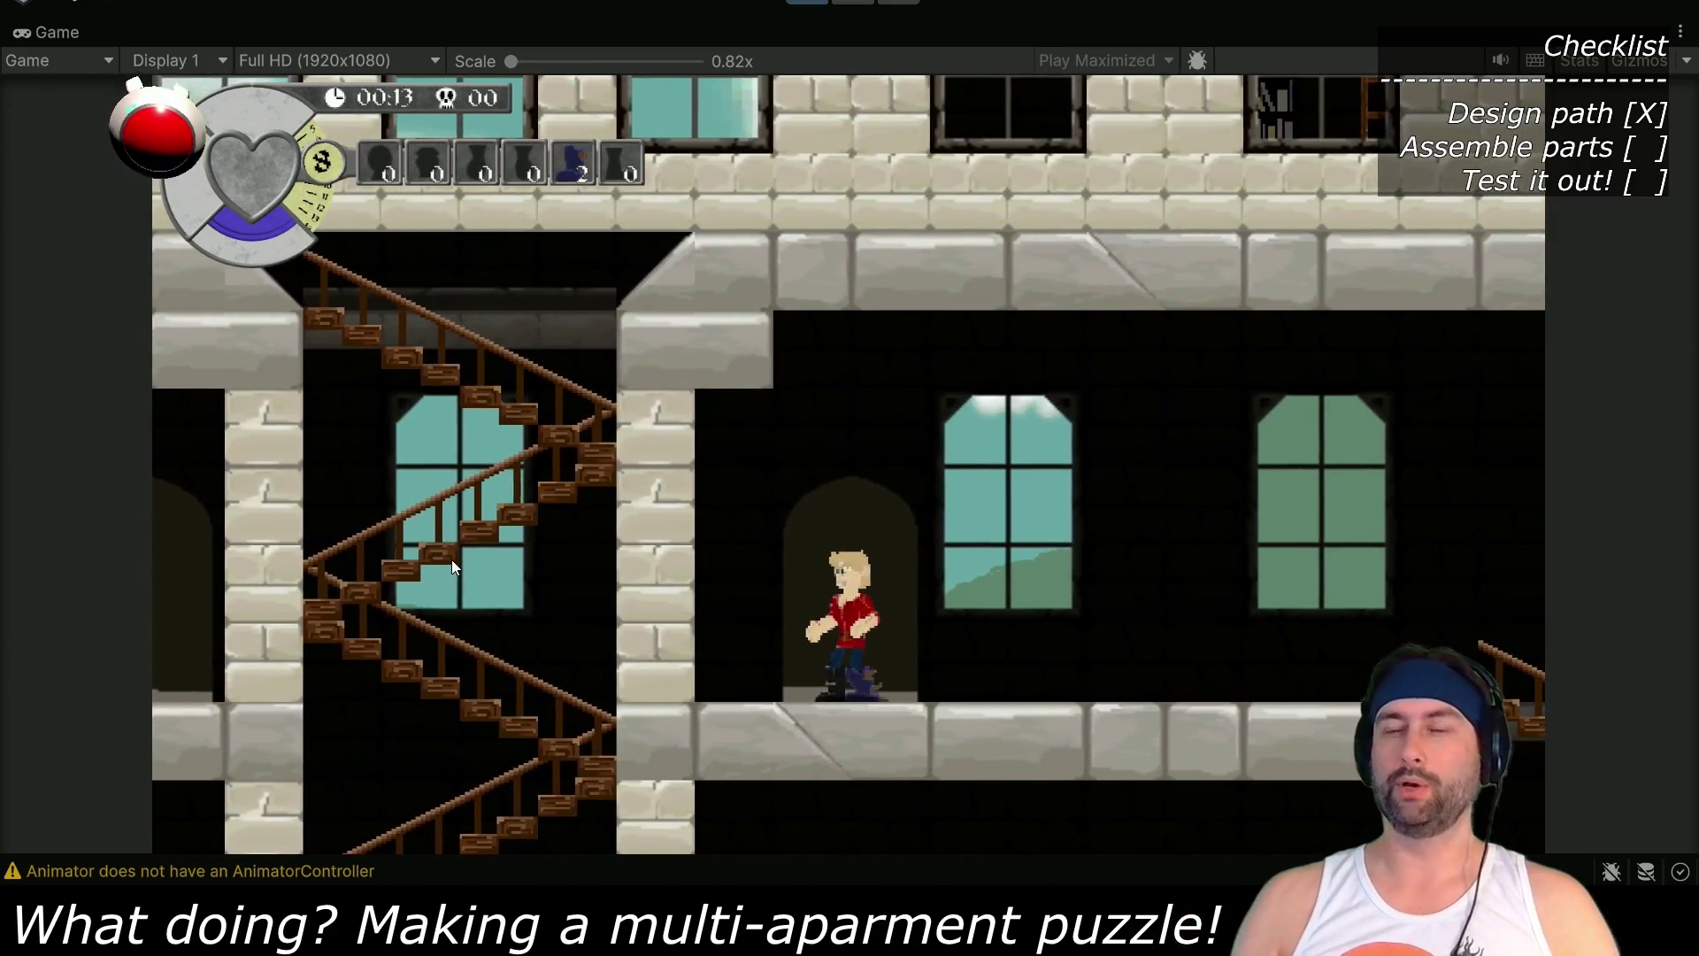
pyautogui.press('Up')
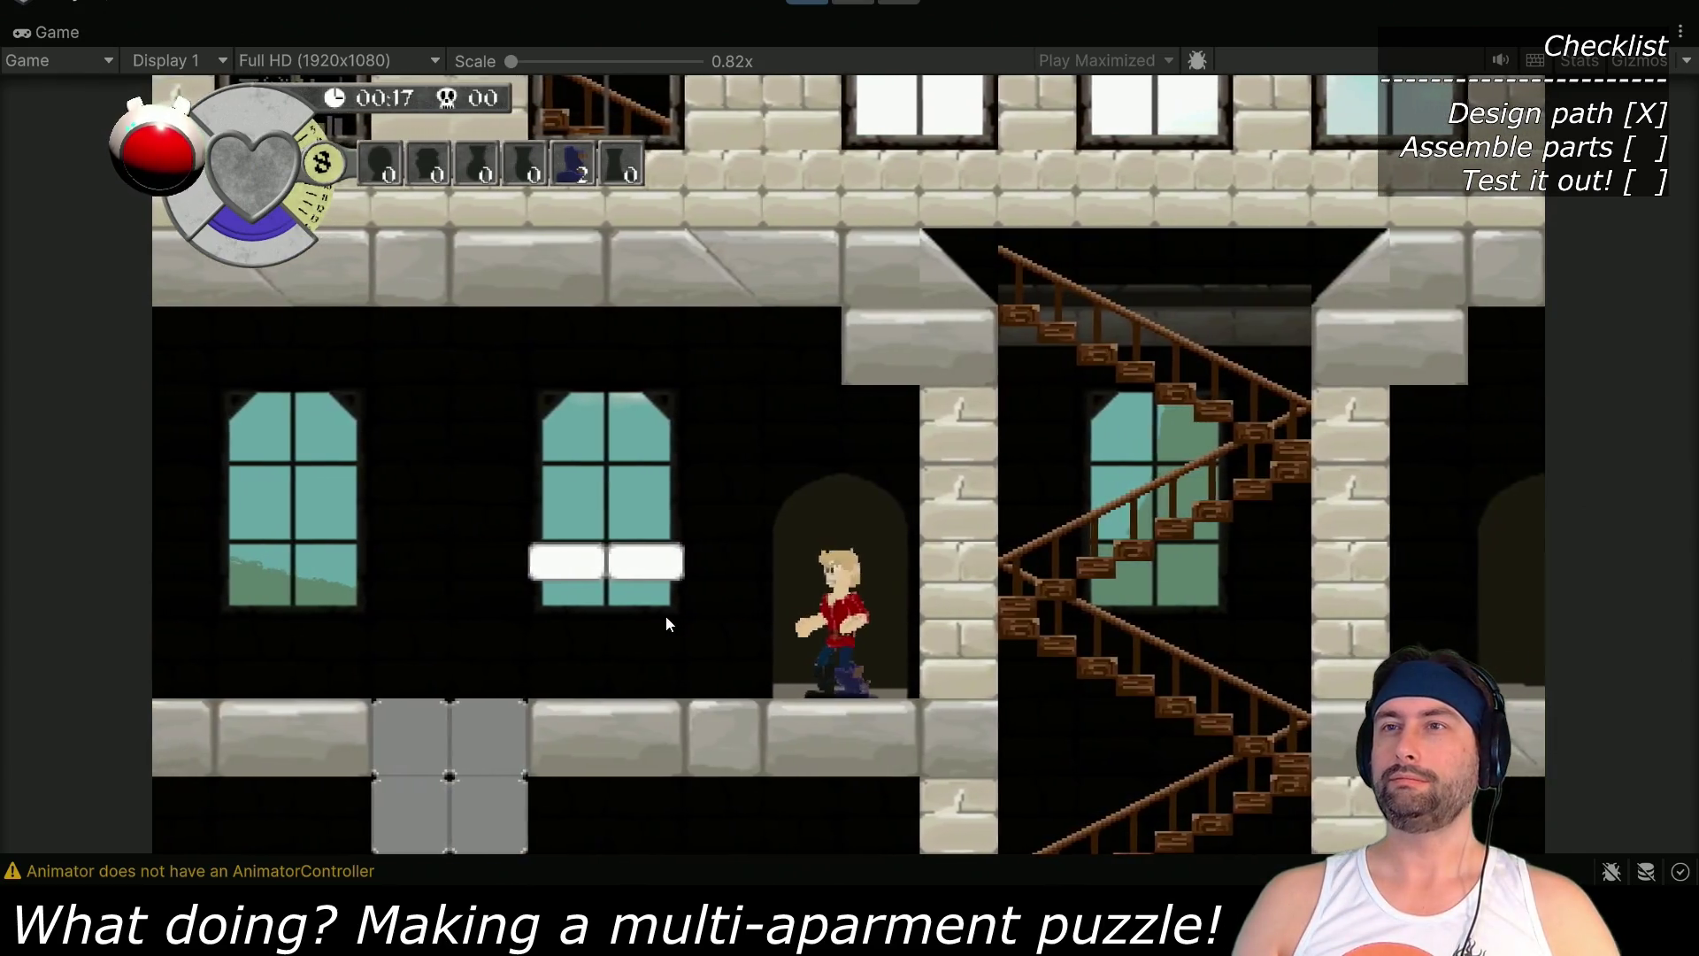
# Jump repeatedly onto and up through the white one-way platform, then stop Play mode
pyautogui.press('Left')
pyautogui.press('space')
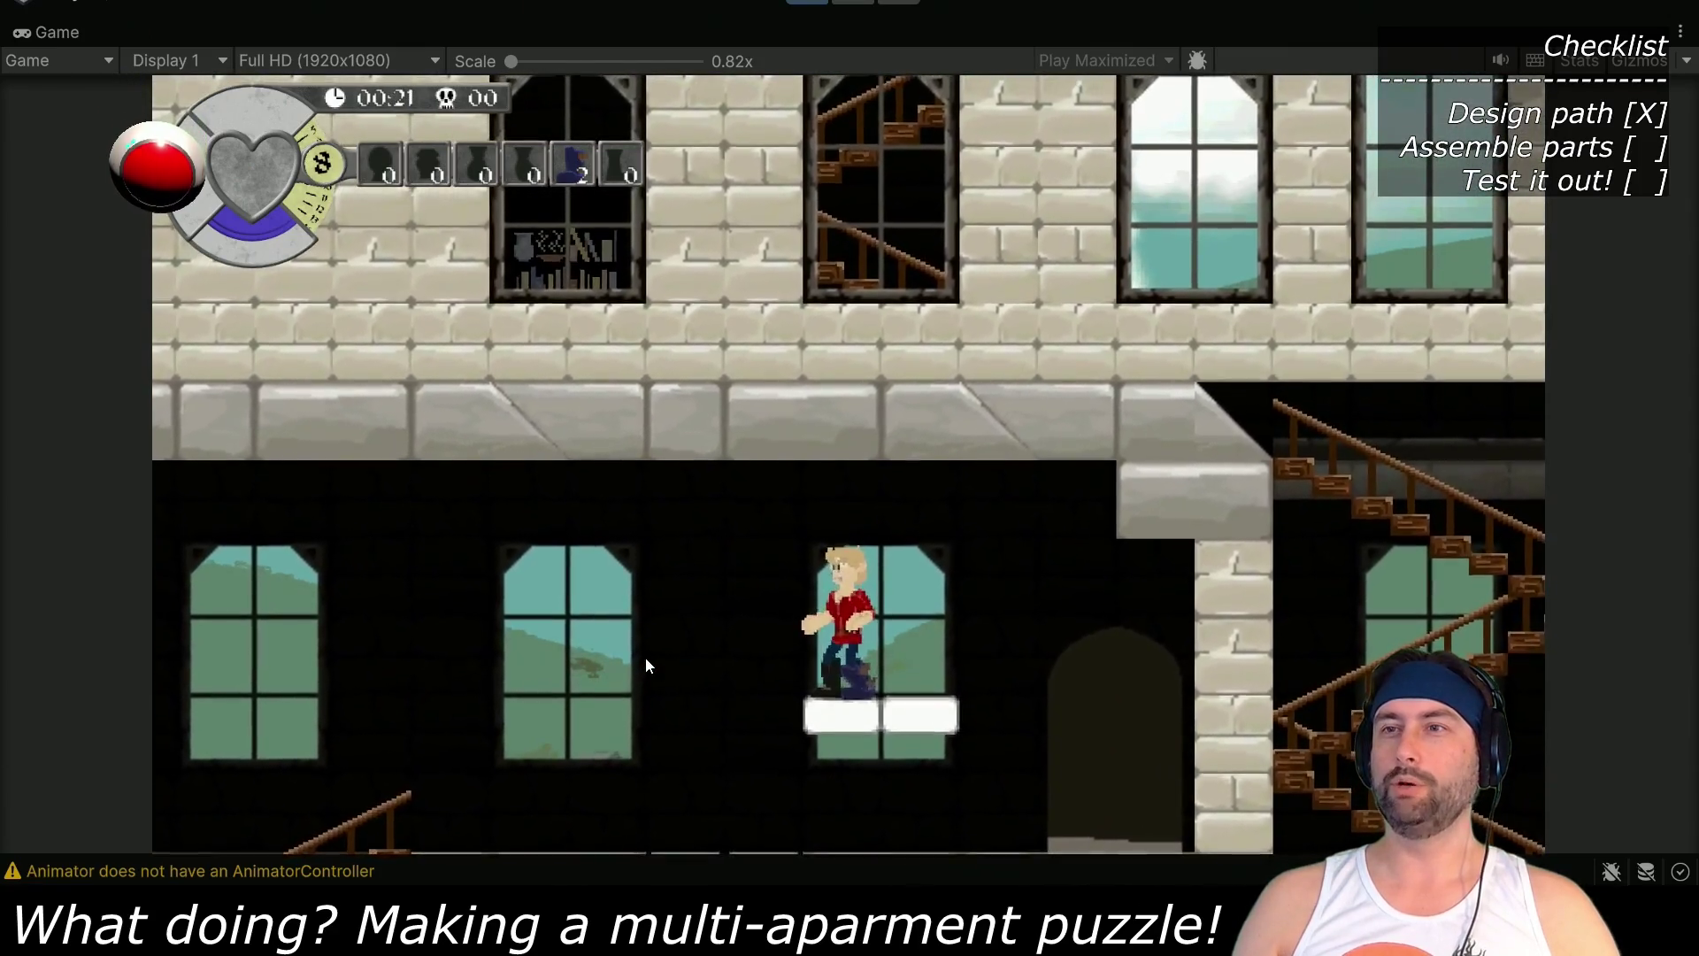
pyautogui.press('space')
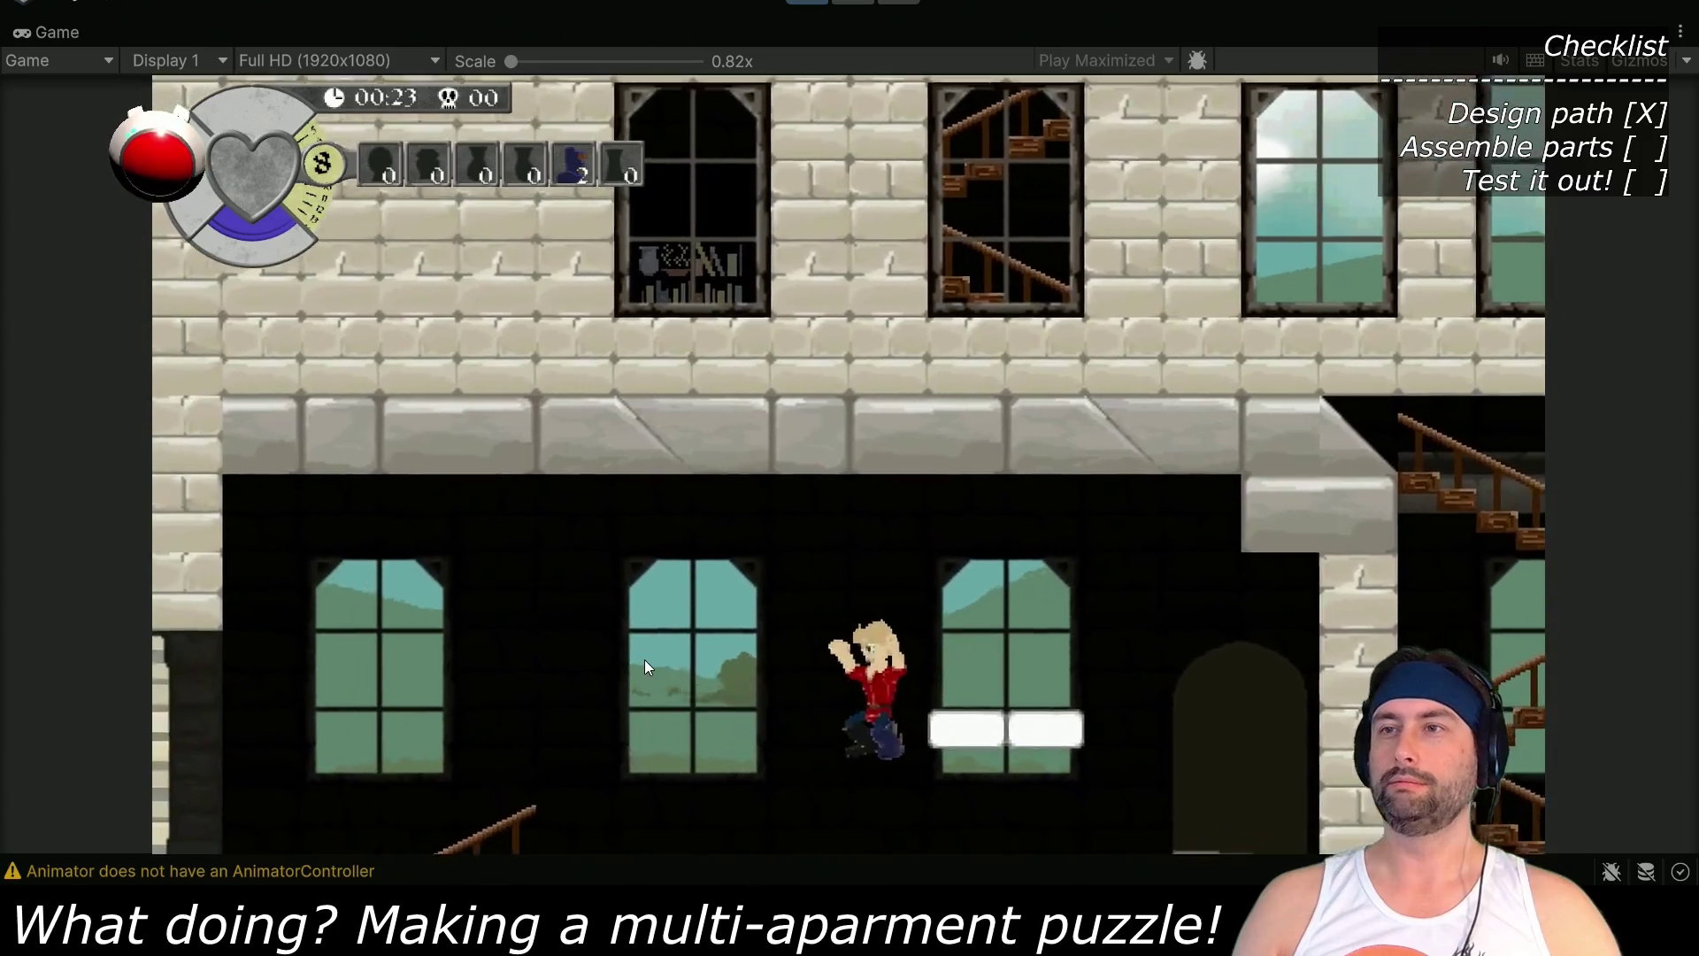
pyautogui.press('space')
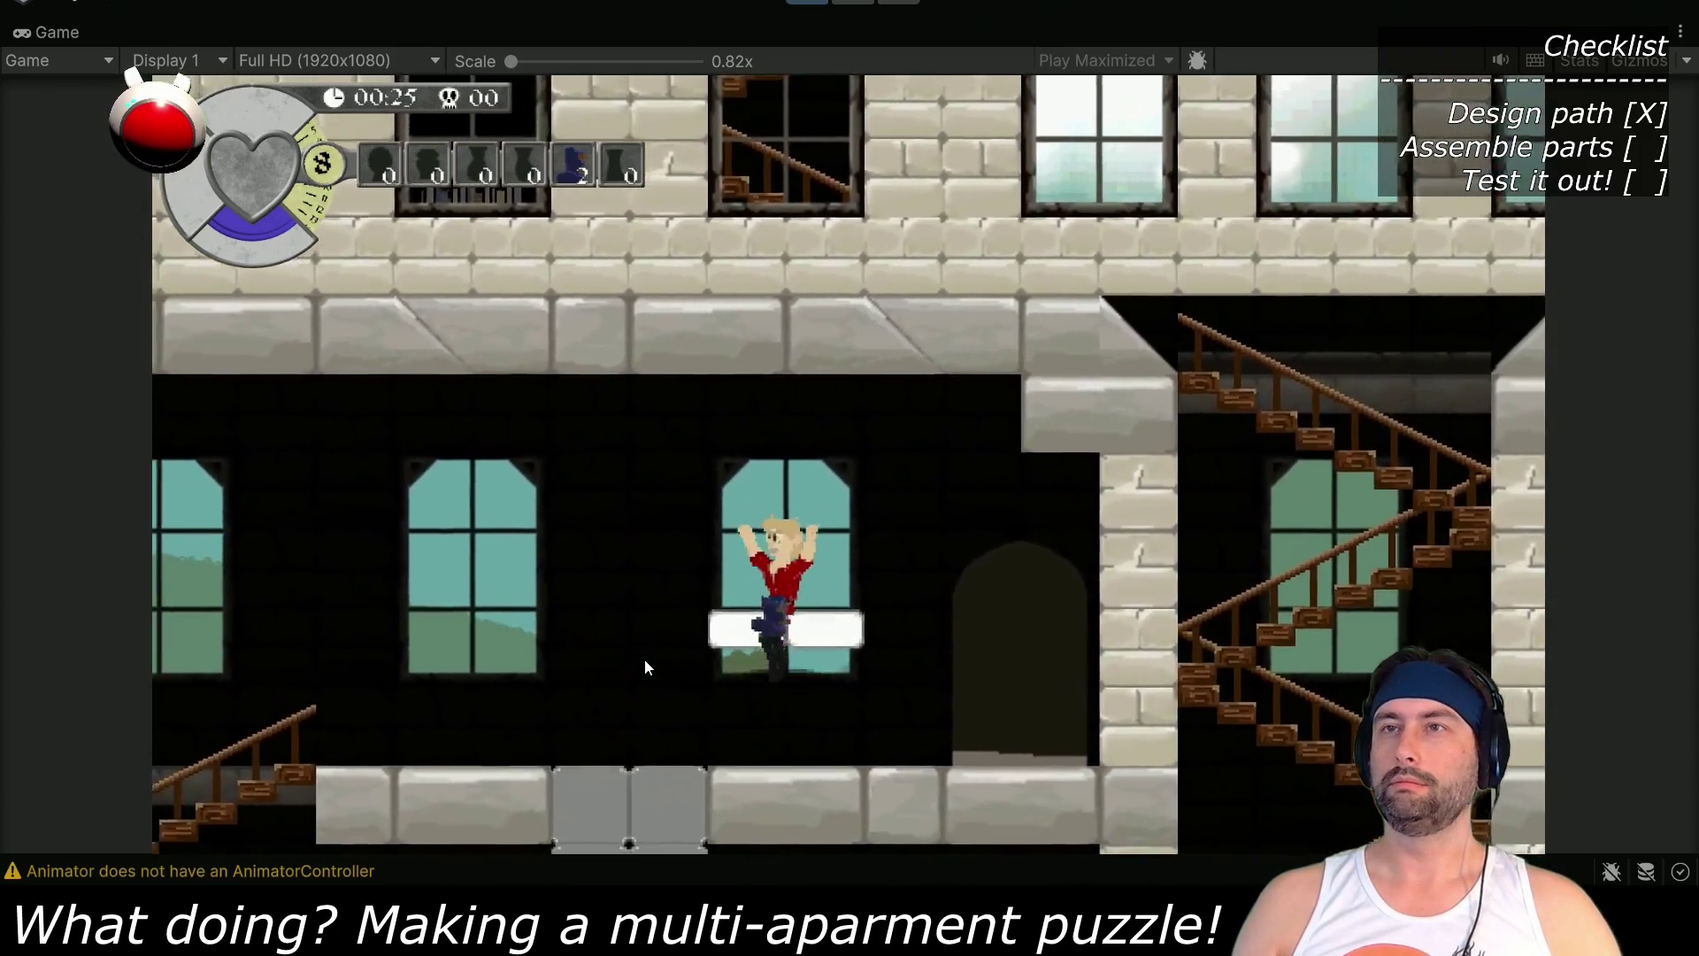
pyautogui.press('space')
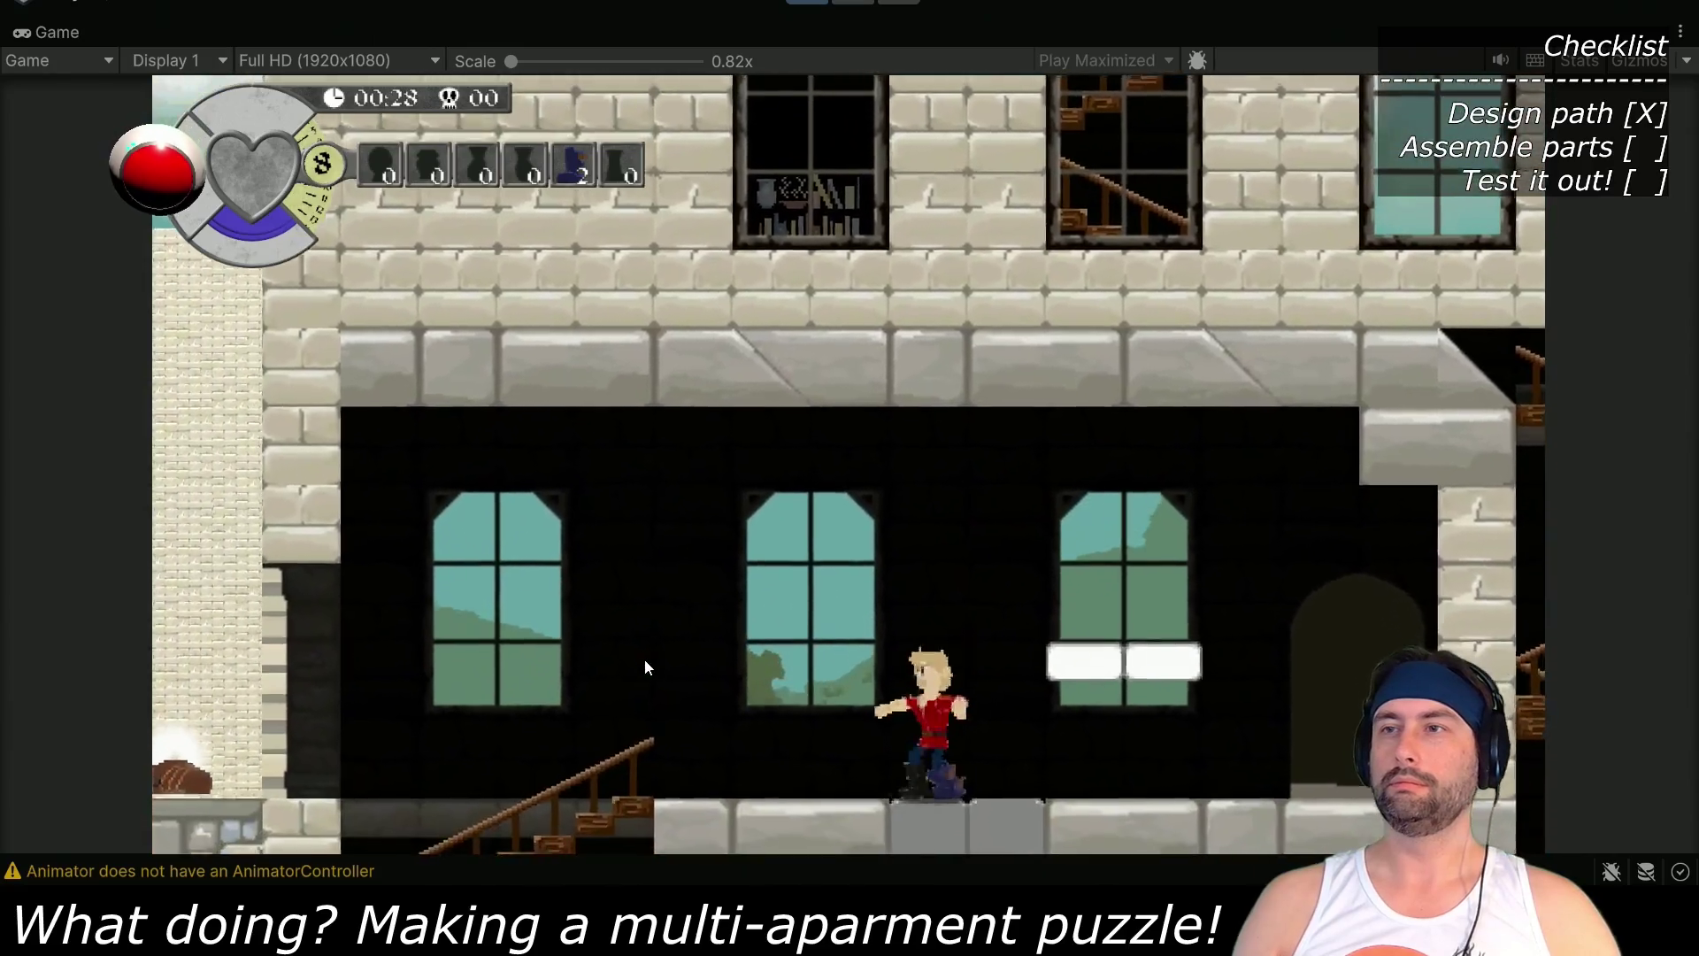
pyautogui.press('space')
pyautogui.press('space')
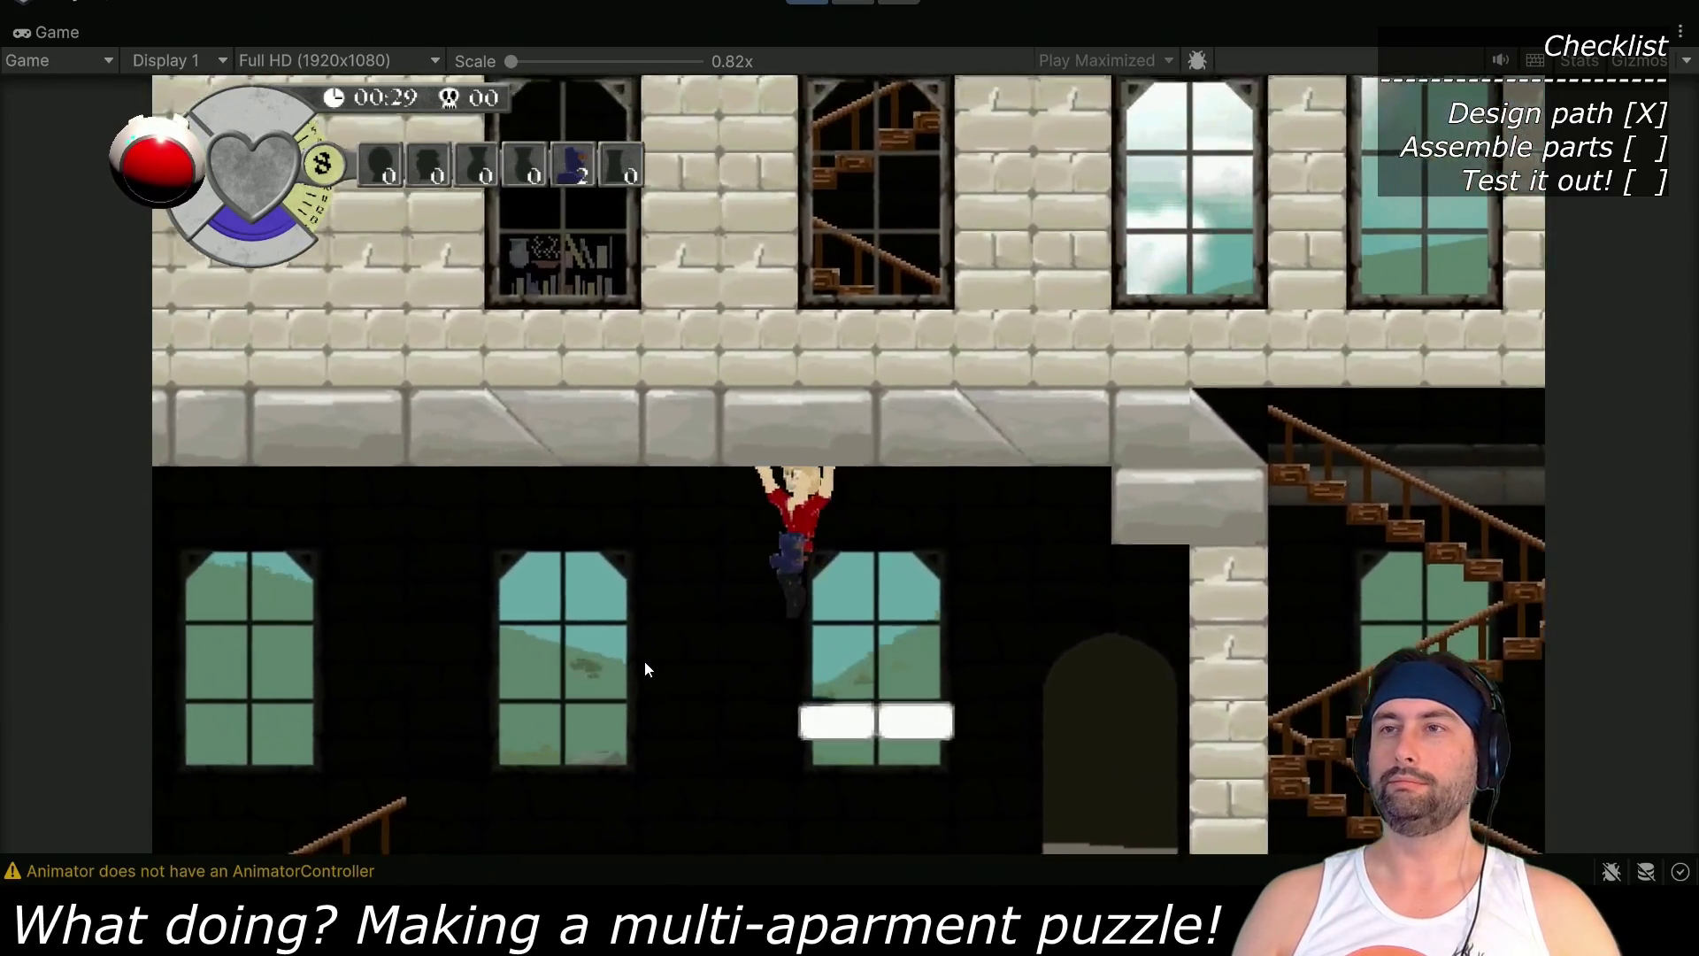
pyautogui.press('space')
pyautogui.press('space')
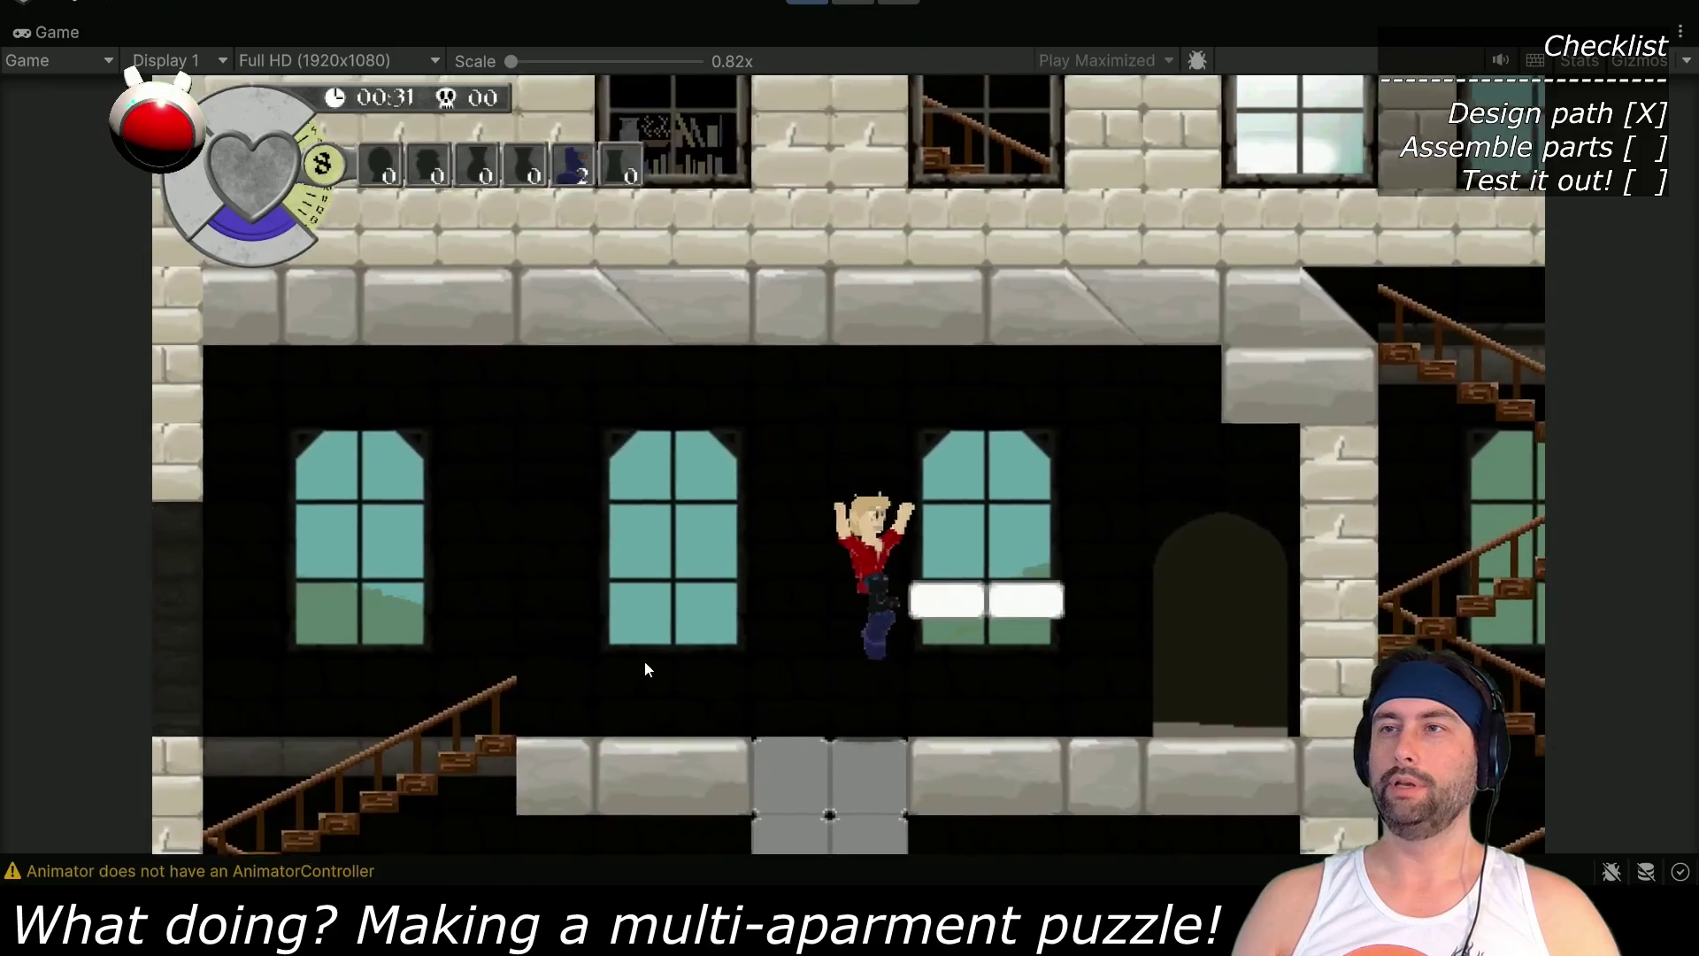
pyautogui.press('space')
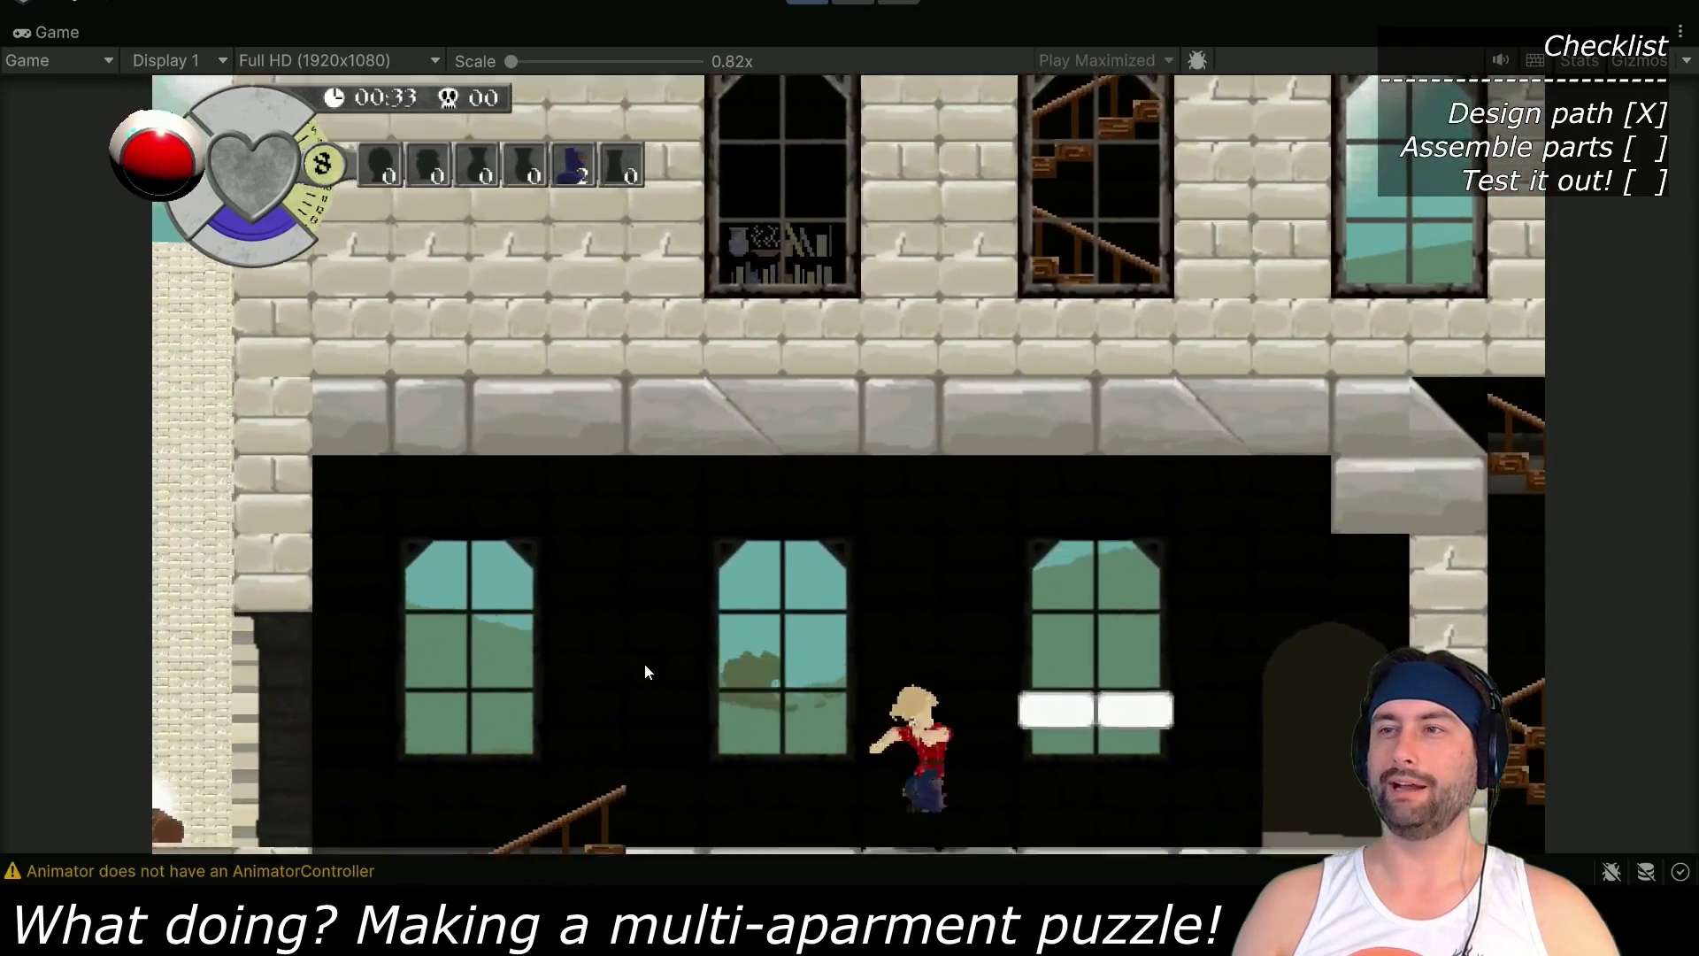
pyautogui.press('space')
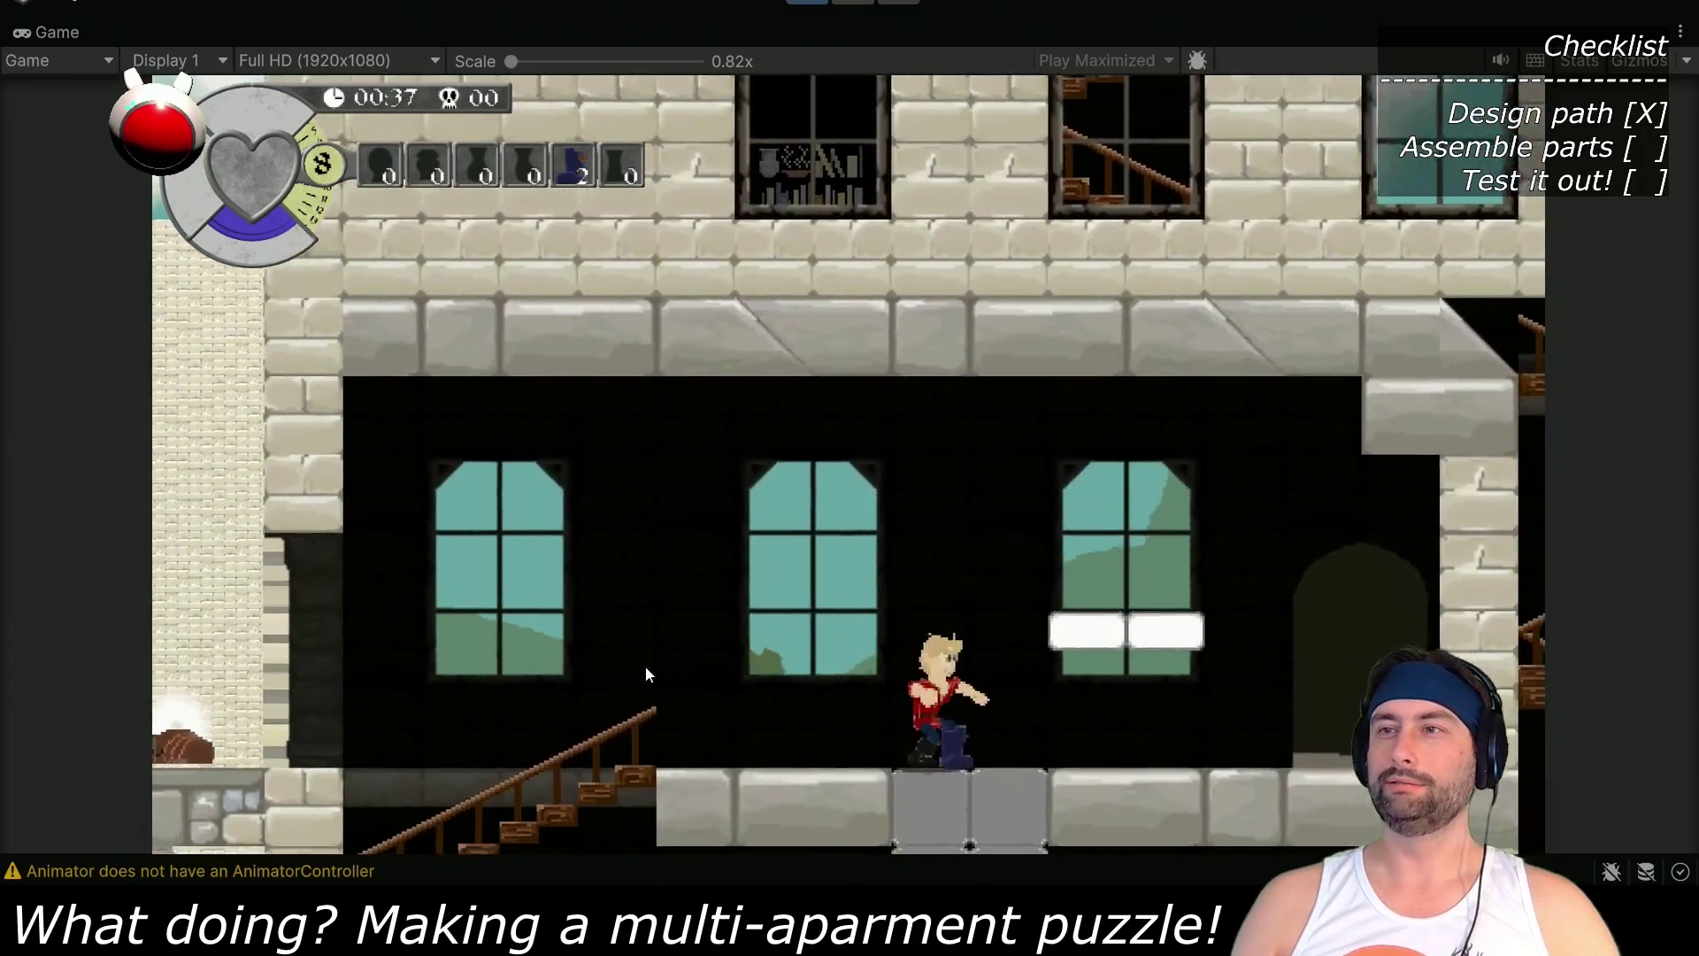
pyautogui.press('space')
pyautogui.press('space')
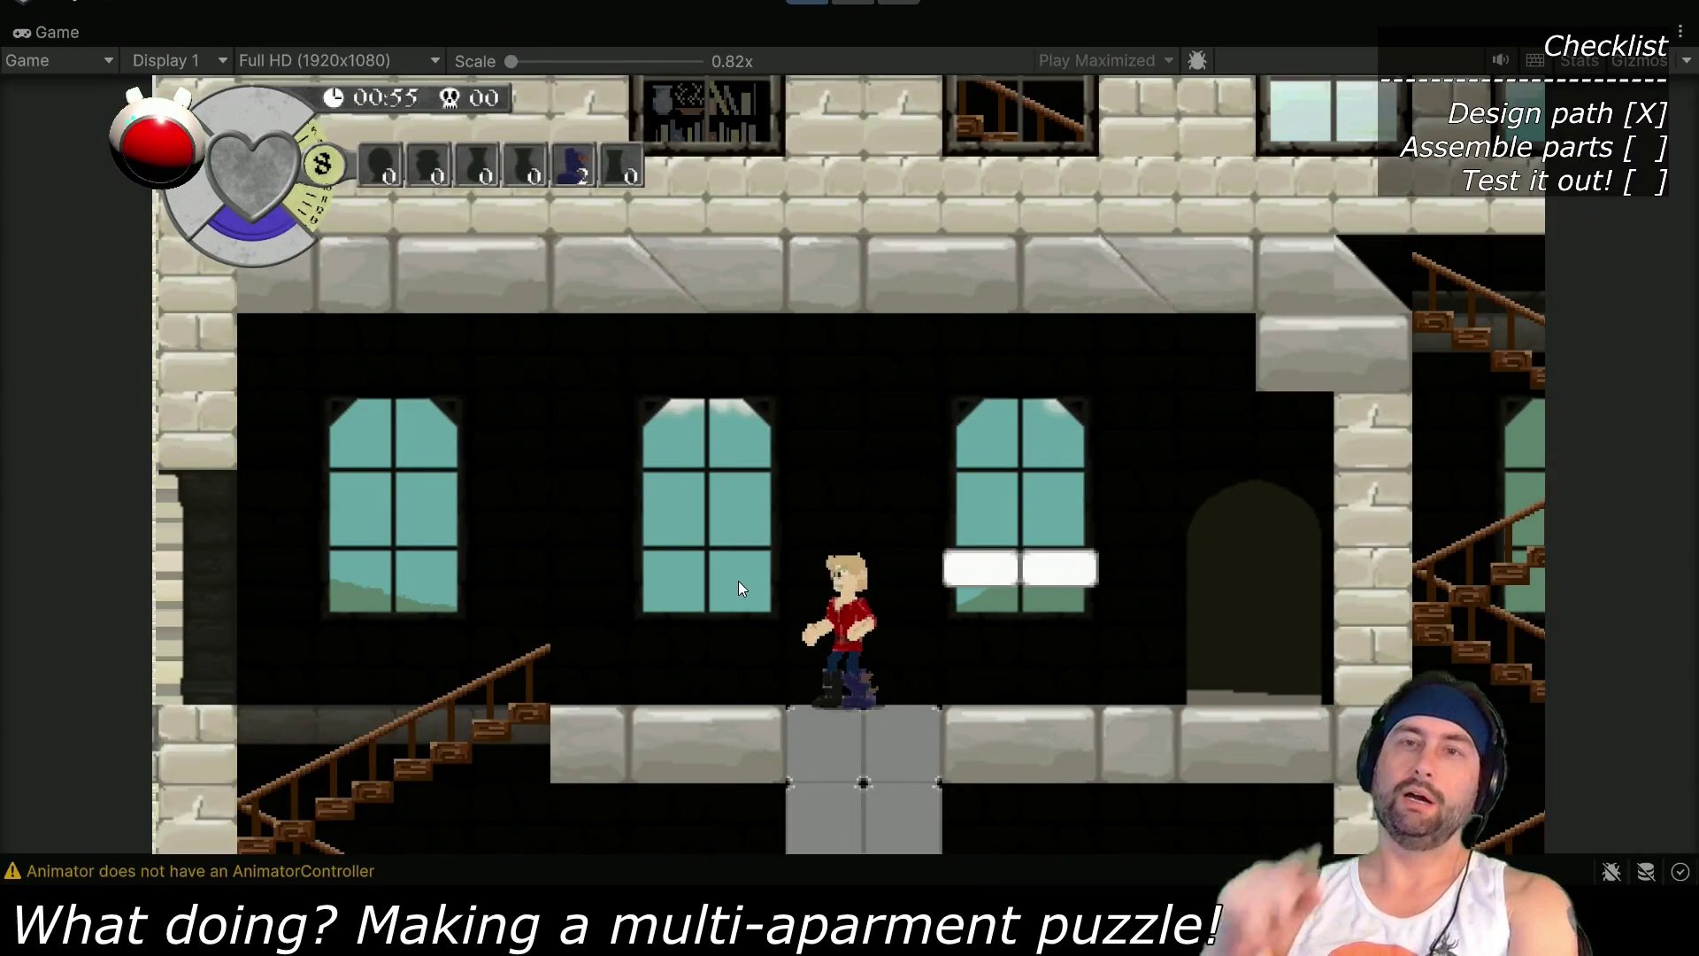
pyautogui.hotkey('ctrl', 'p')
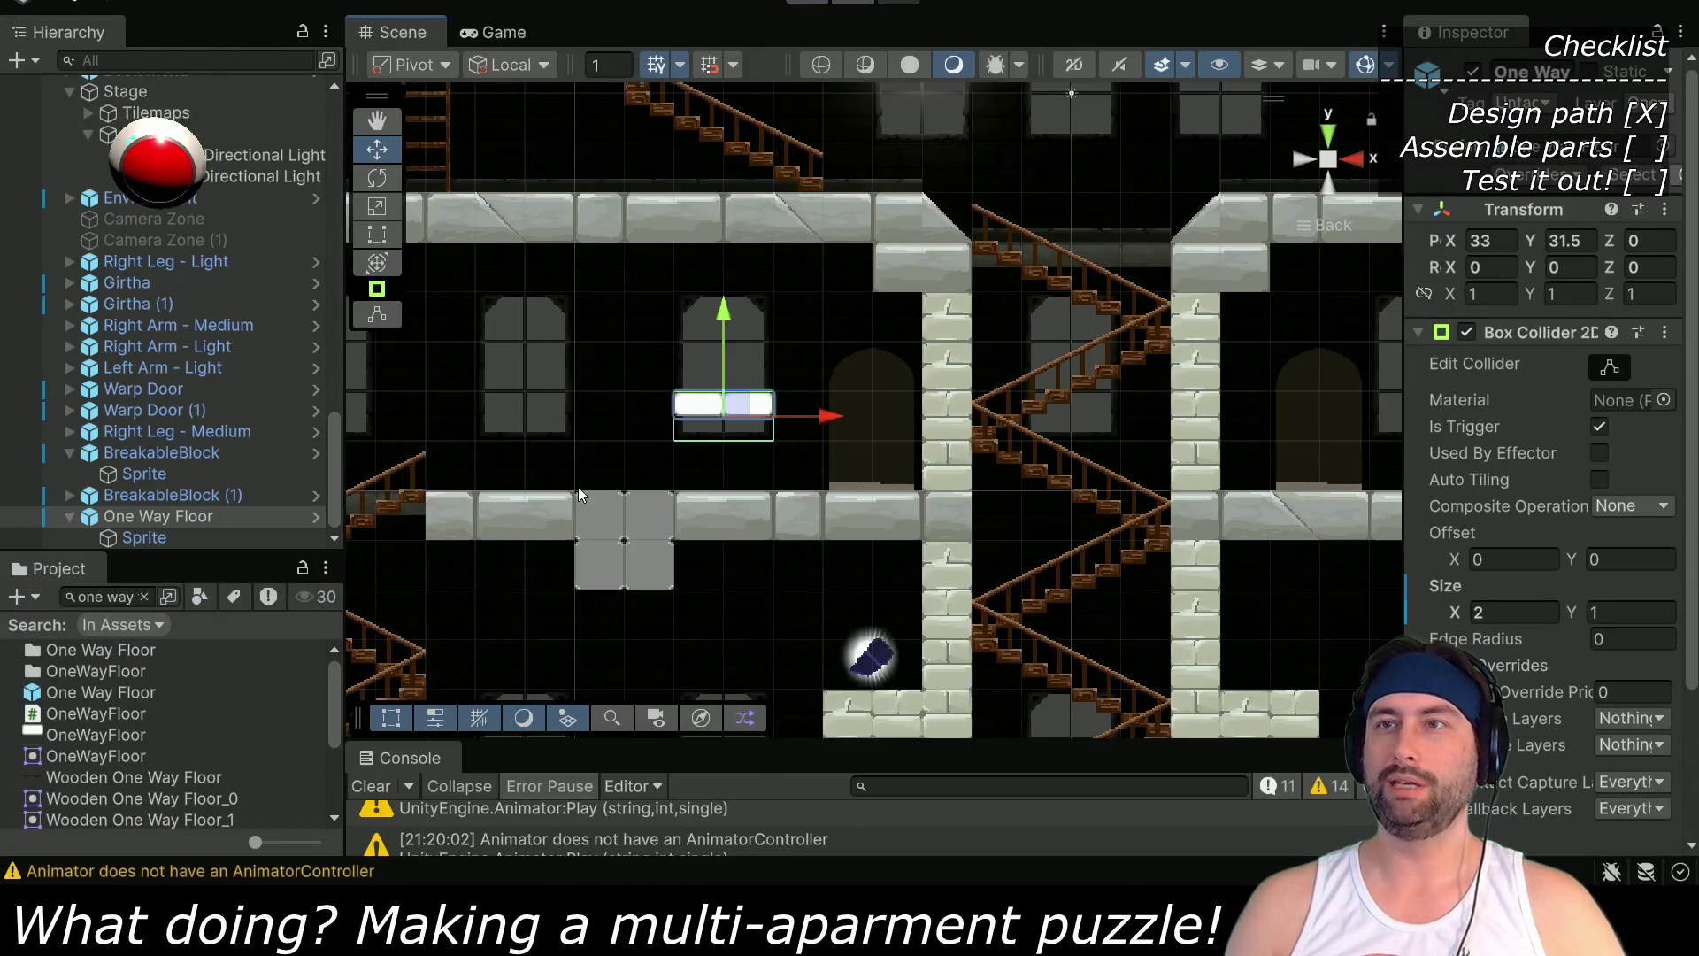
# Select the BreakableBlock under the white platform and widen the Inspector to read its settings
pyautogui.moveTo(577, 487); pyautogui.dragTo(746, 390)
pyautogui.scroll(3, 761, 442)
pyautogui.scroll(-3, 762, 495)
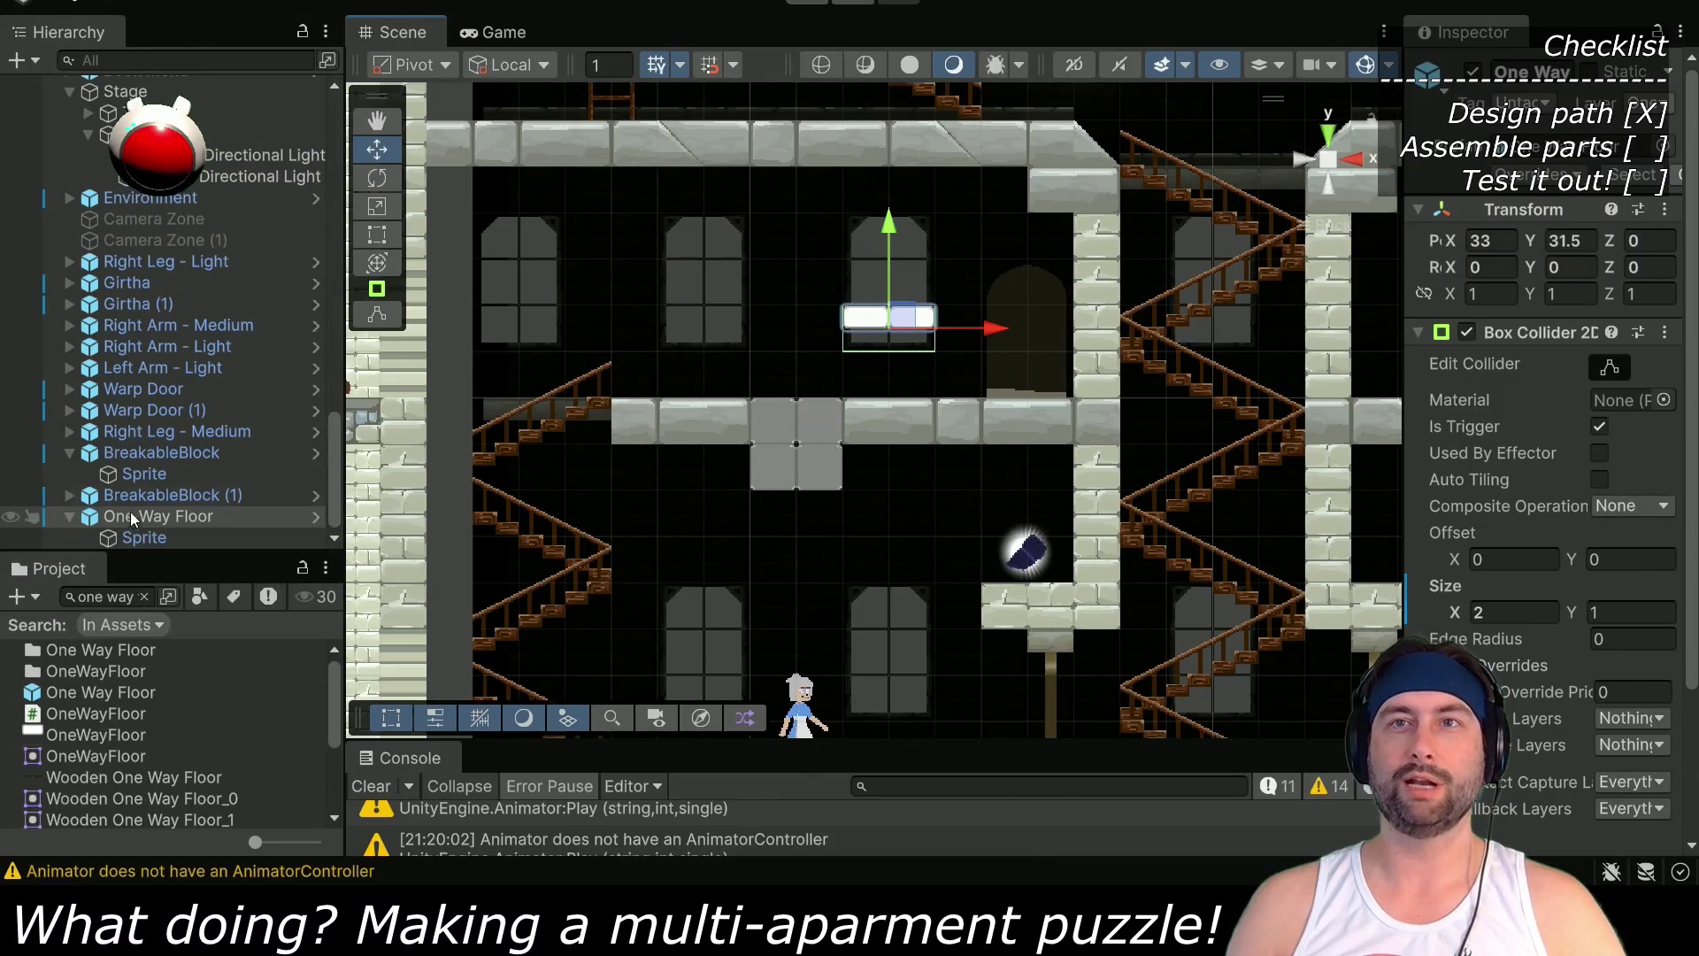
pyautogui.click(133, 454)
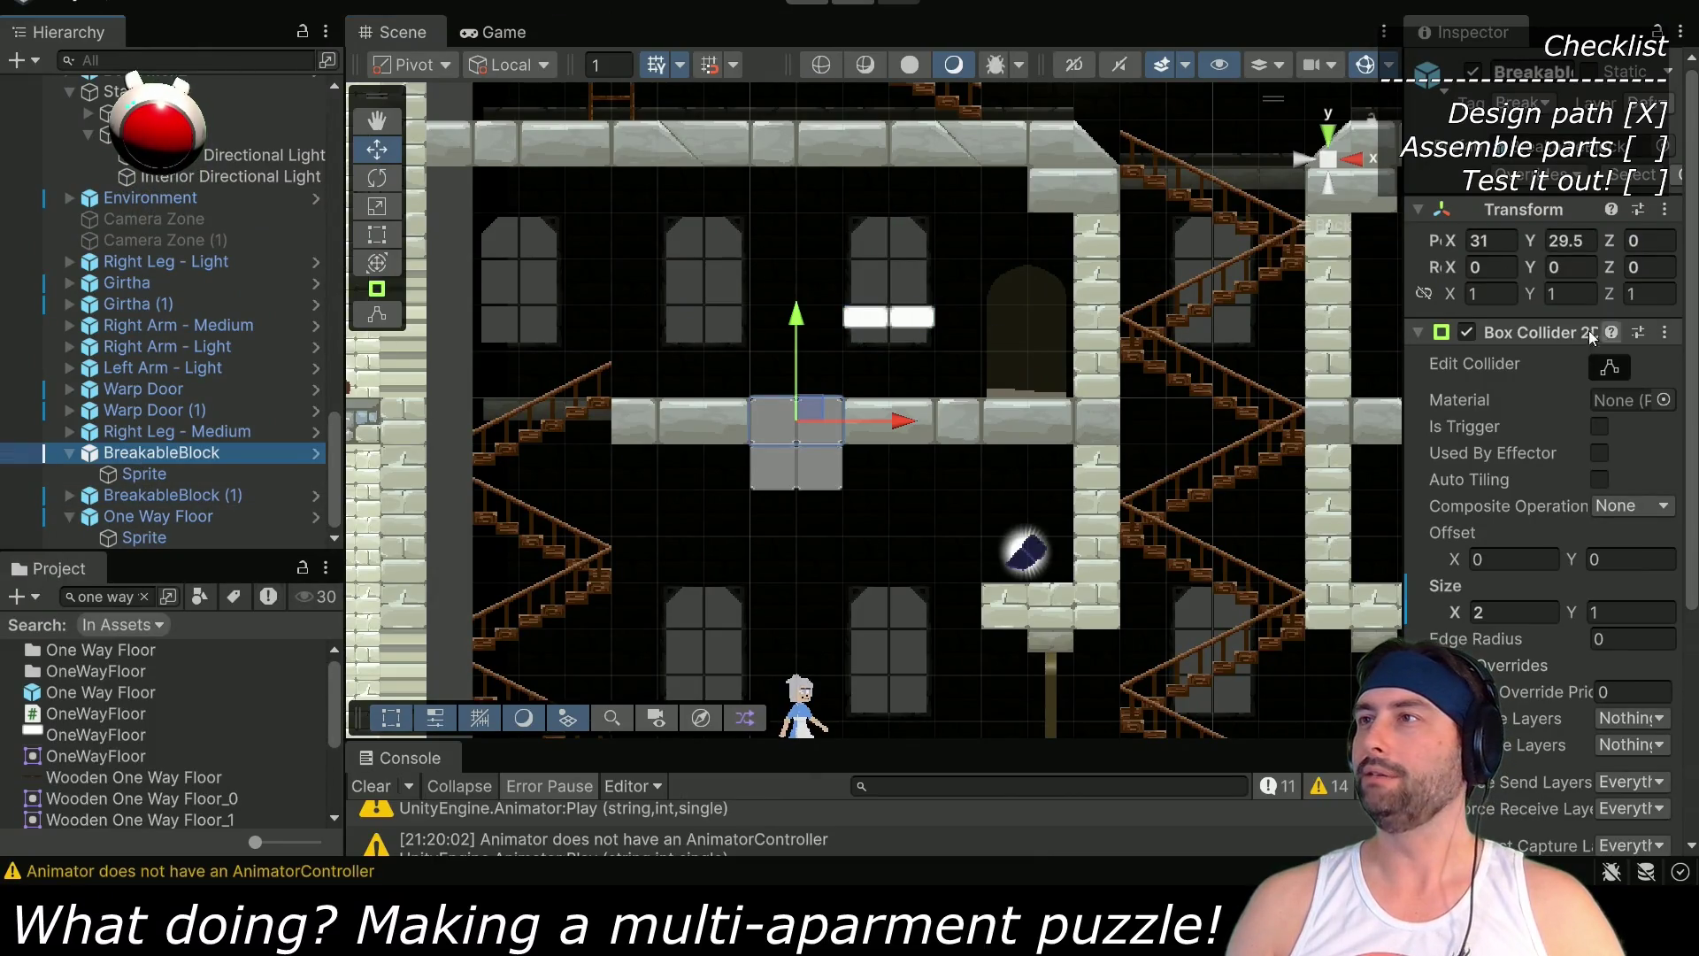
pyautogui.moveTo(1409, 177); pyautogui.dragTo(1174, 177)
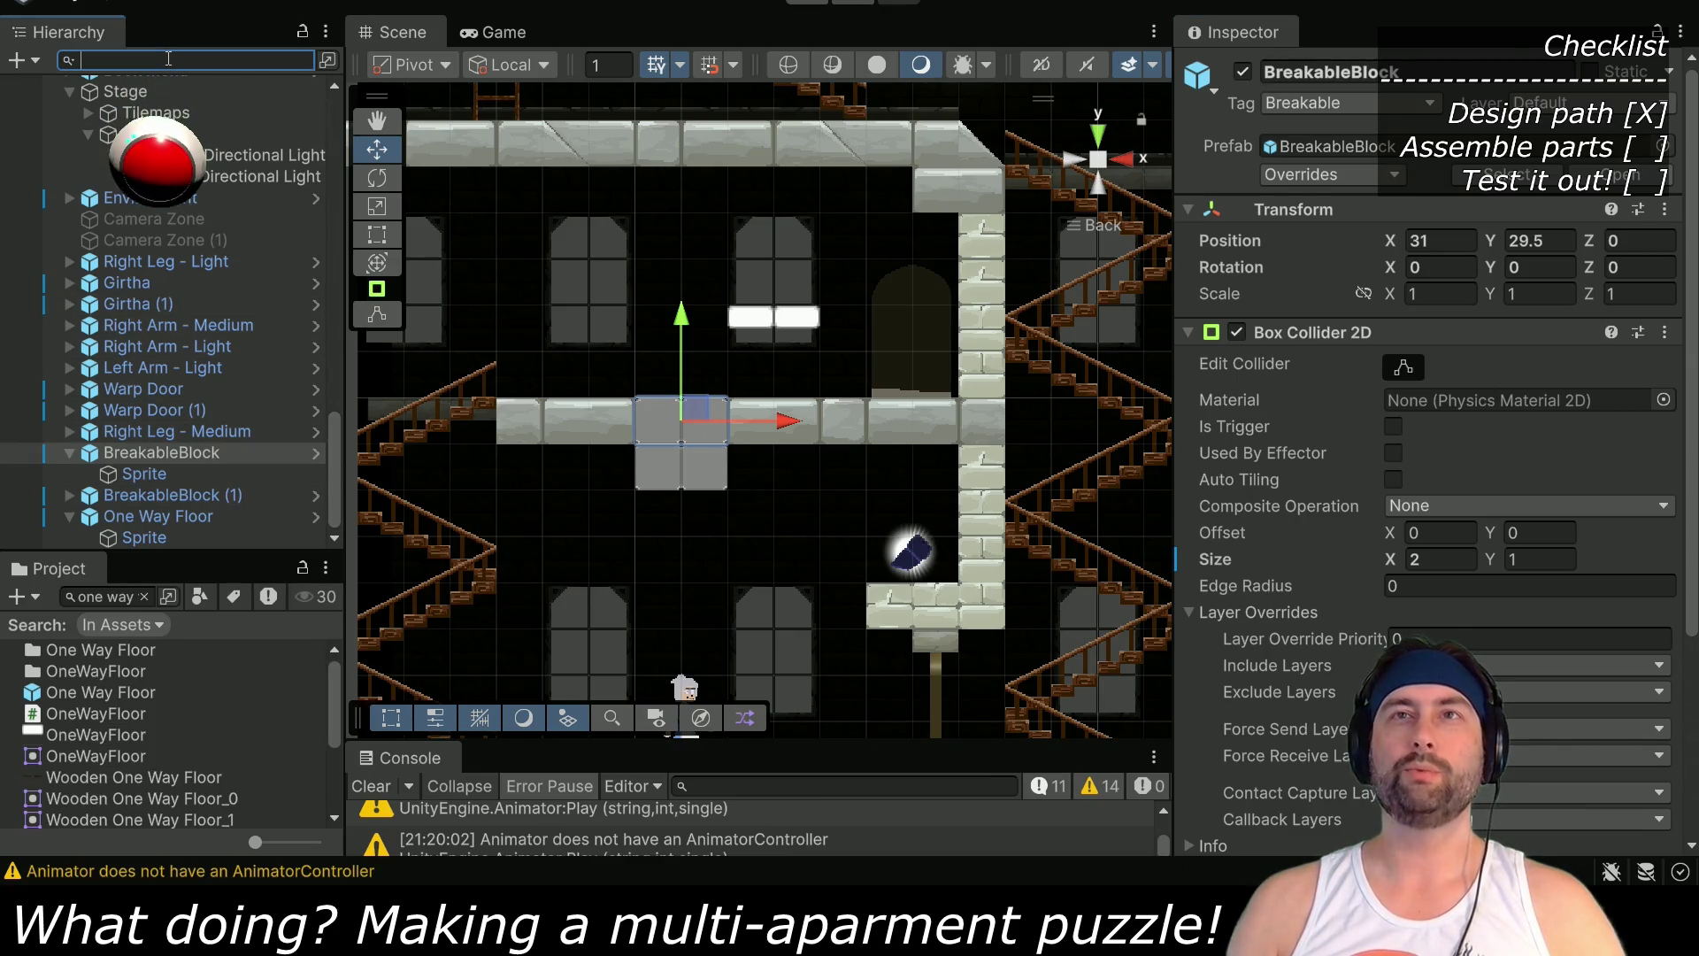
# Search 'break' in the Hierarchy, frame BreakableBlock (1) to check its 1×1 collider, then clear the search
pyautogui.write('break')
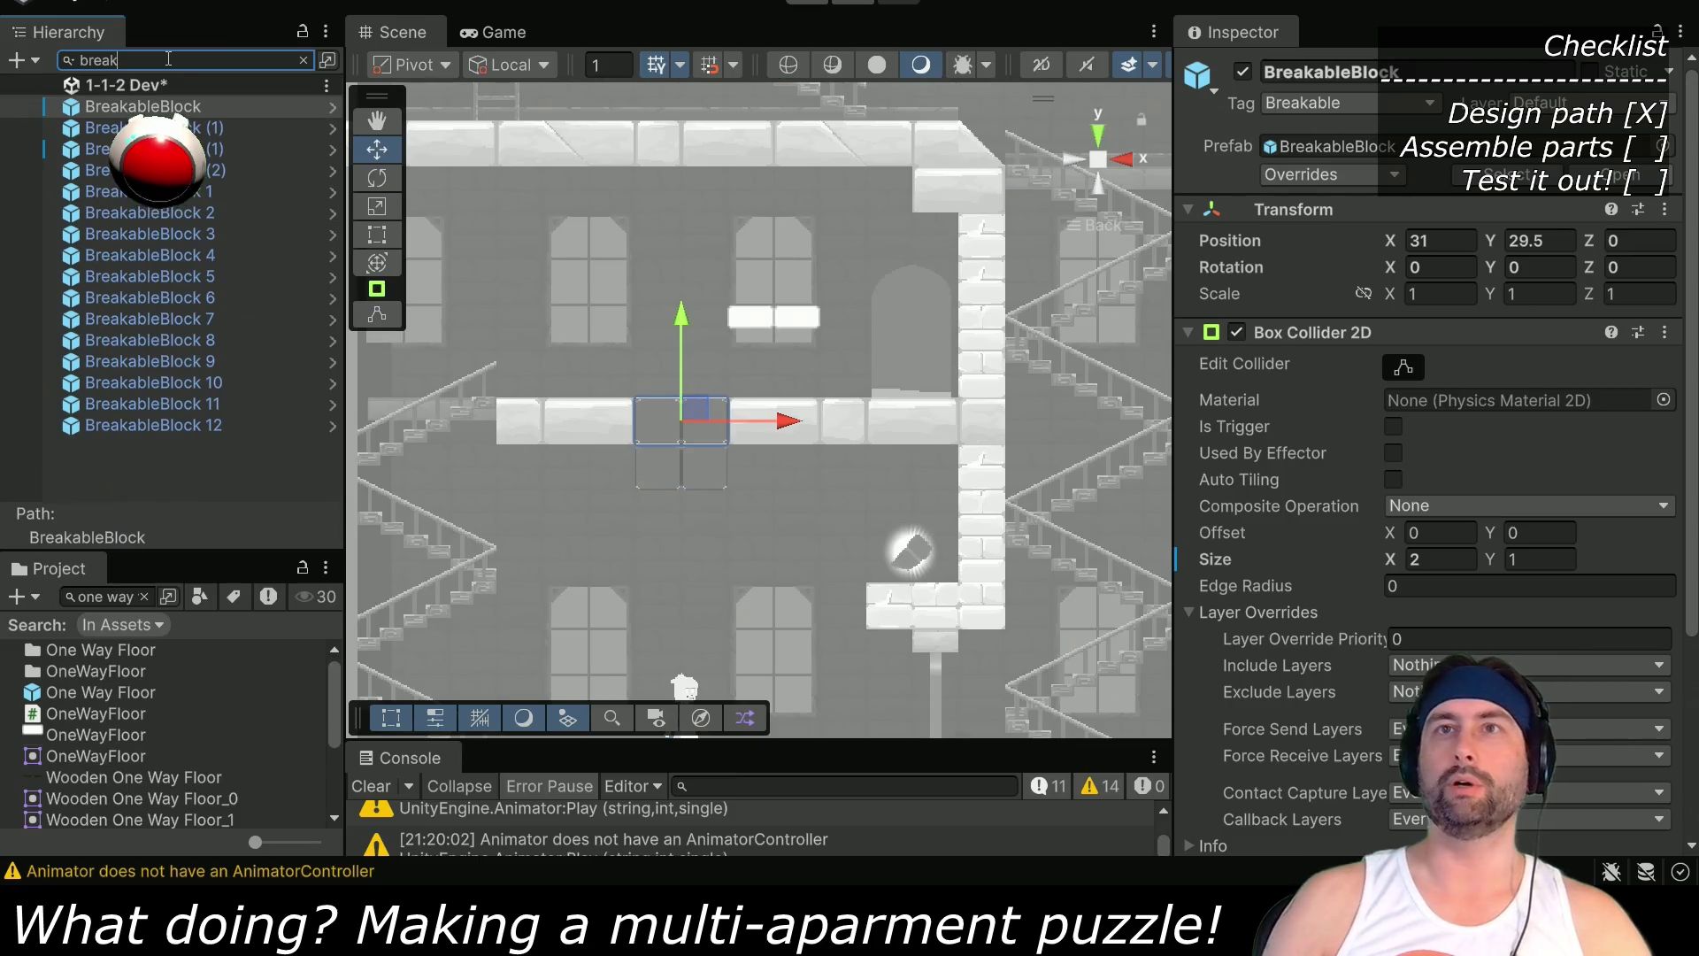
pyautogui.click(151, 127)
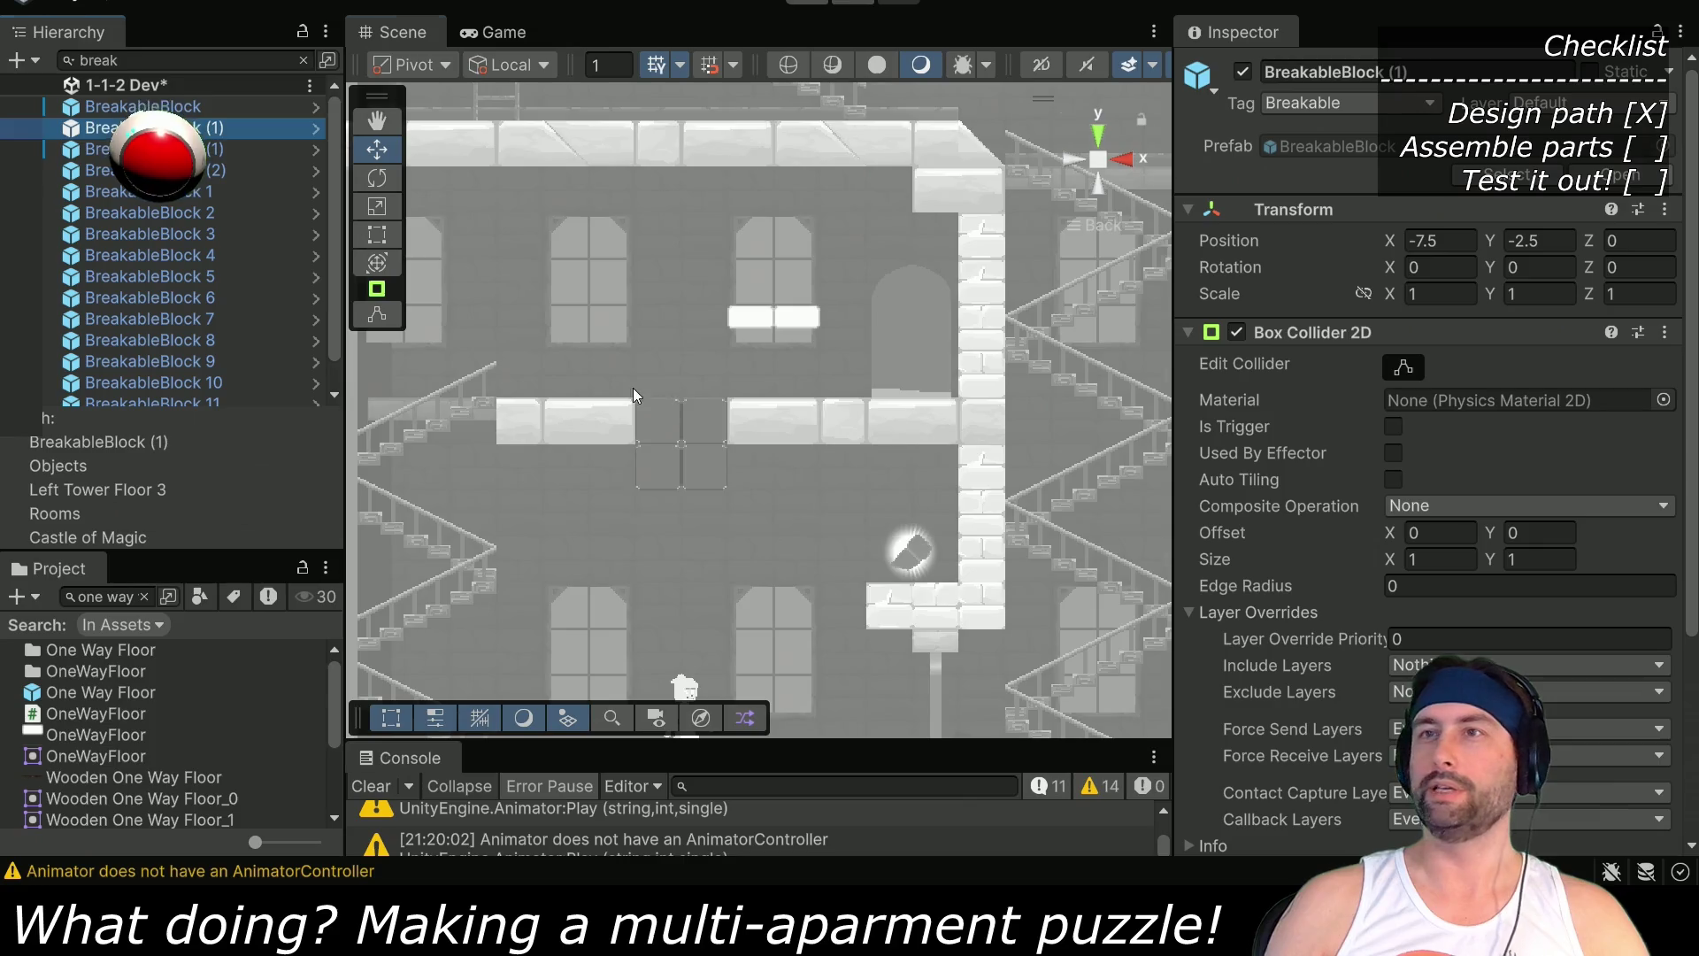
pyautogui.press('f')
pyautogui.scroll(-6, 655, 424)
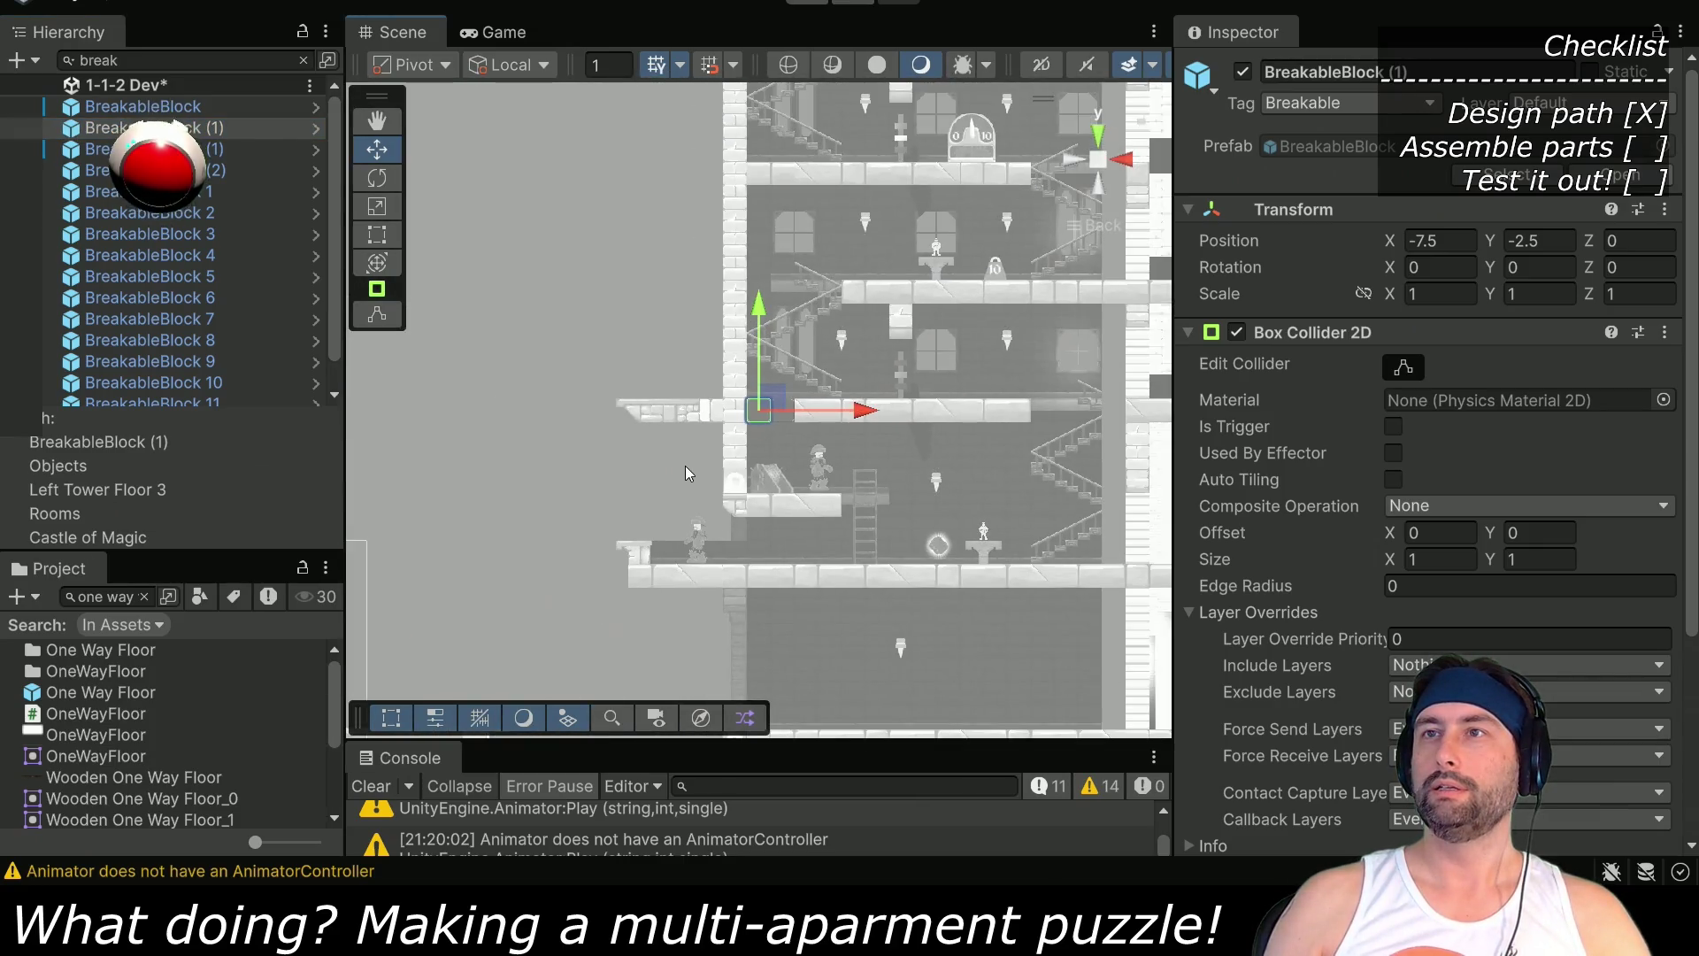
pyautogui.scroll(3, 687, 469)
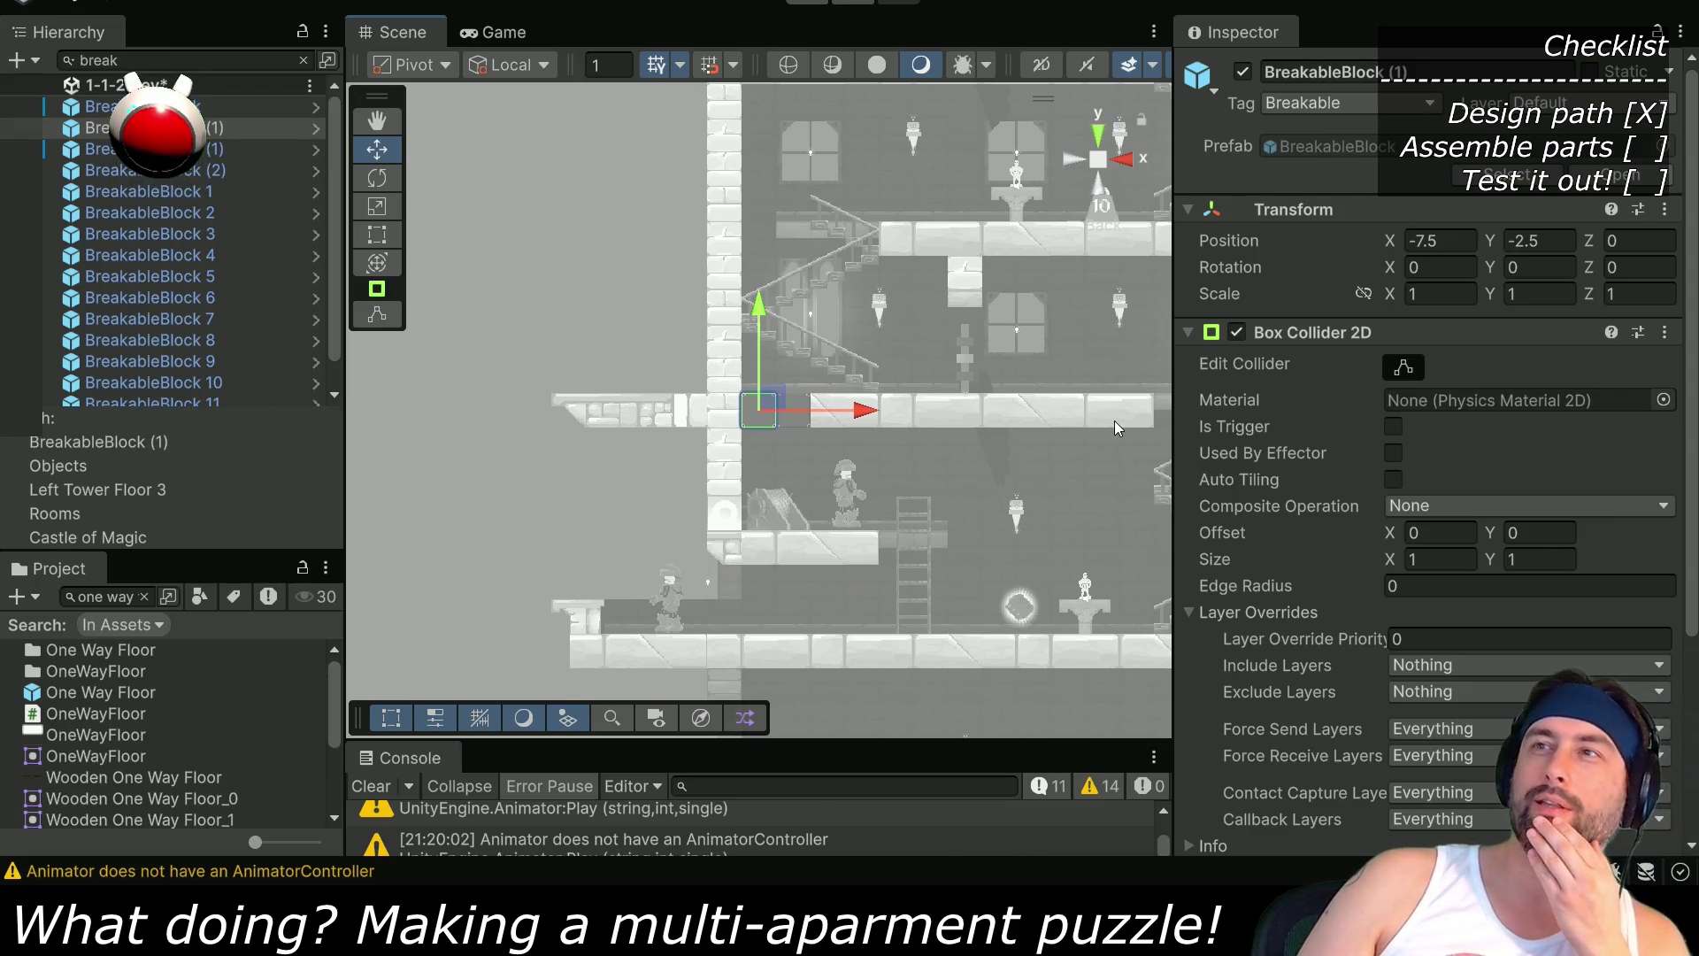
pyautogui.scroll(-2, 952, 415)
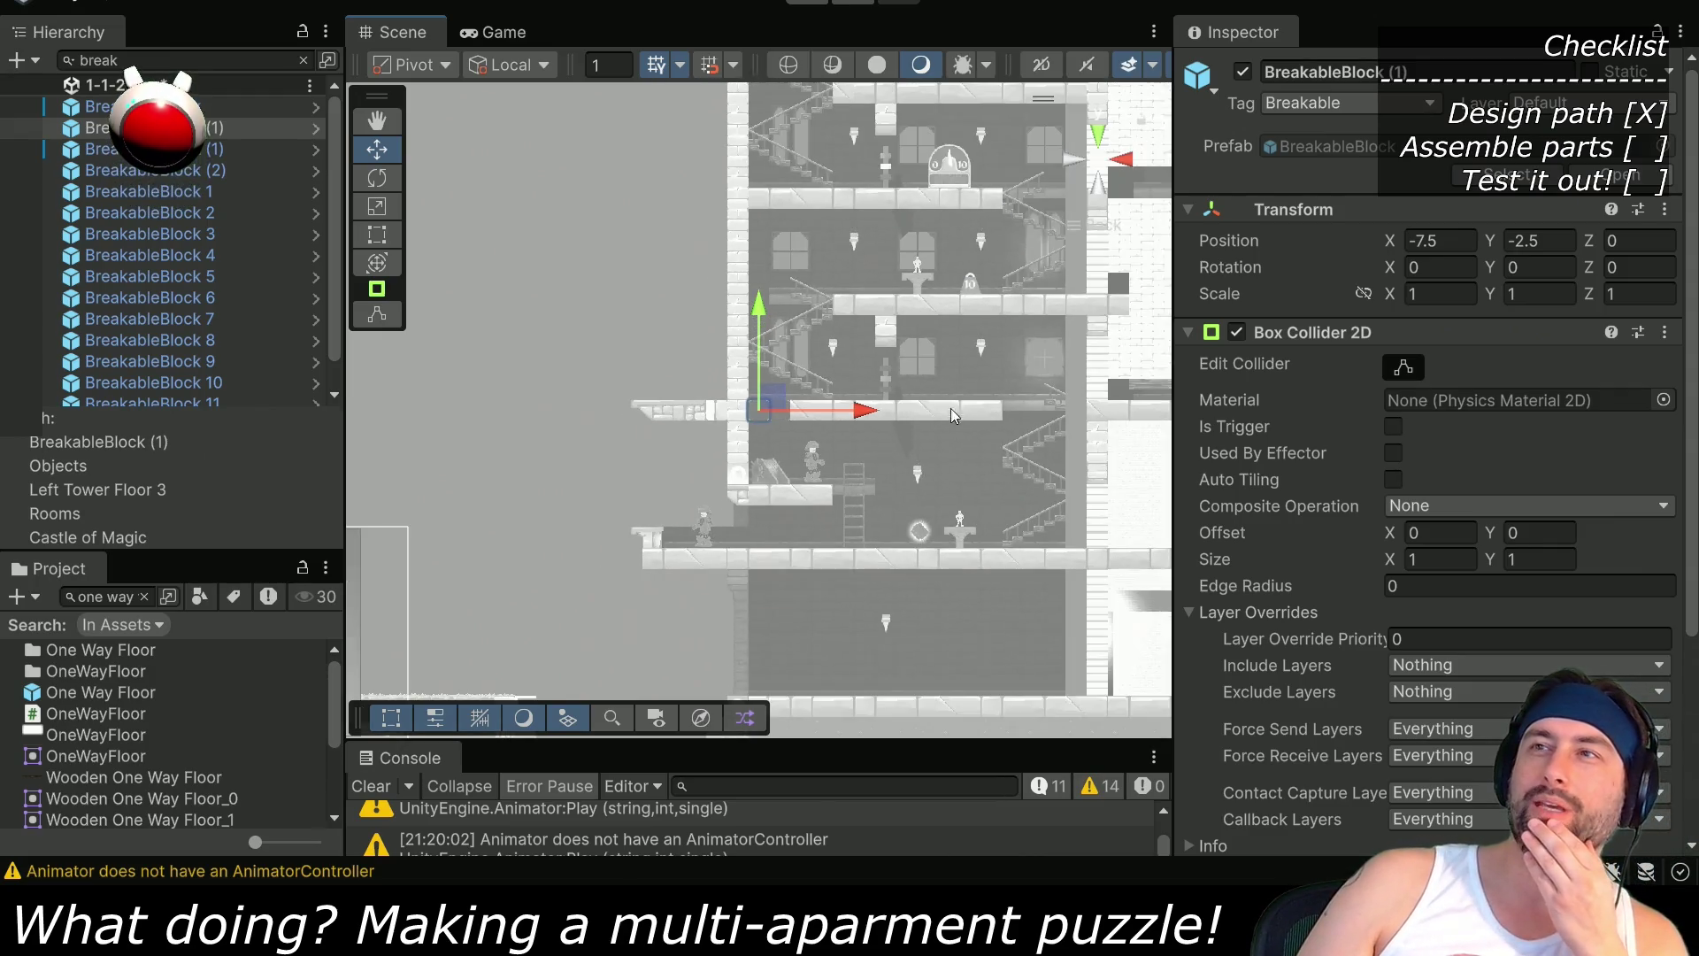
pyautogui.click(304, 62)
pyautogui.scroll(6, 921, 319)
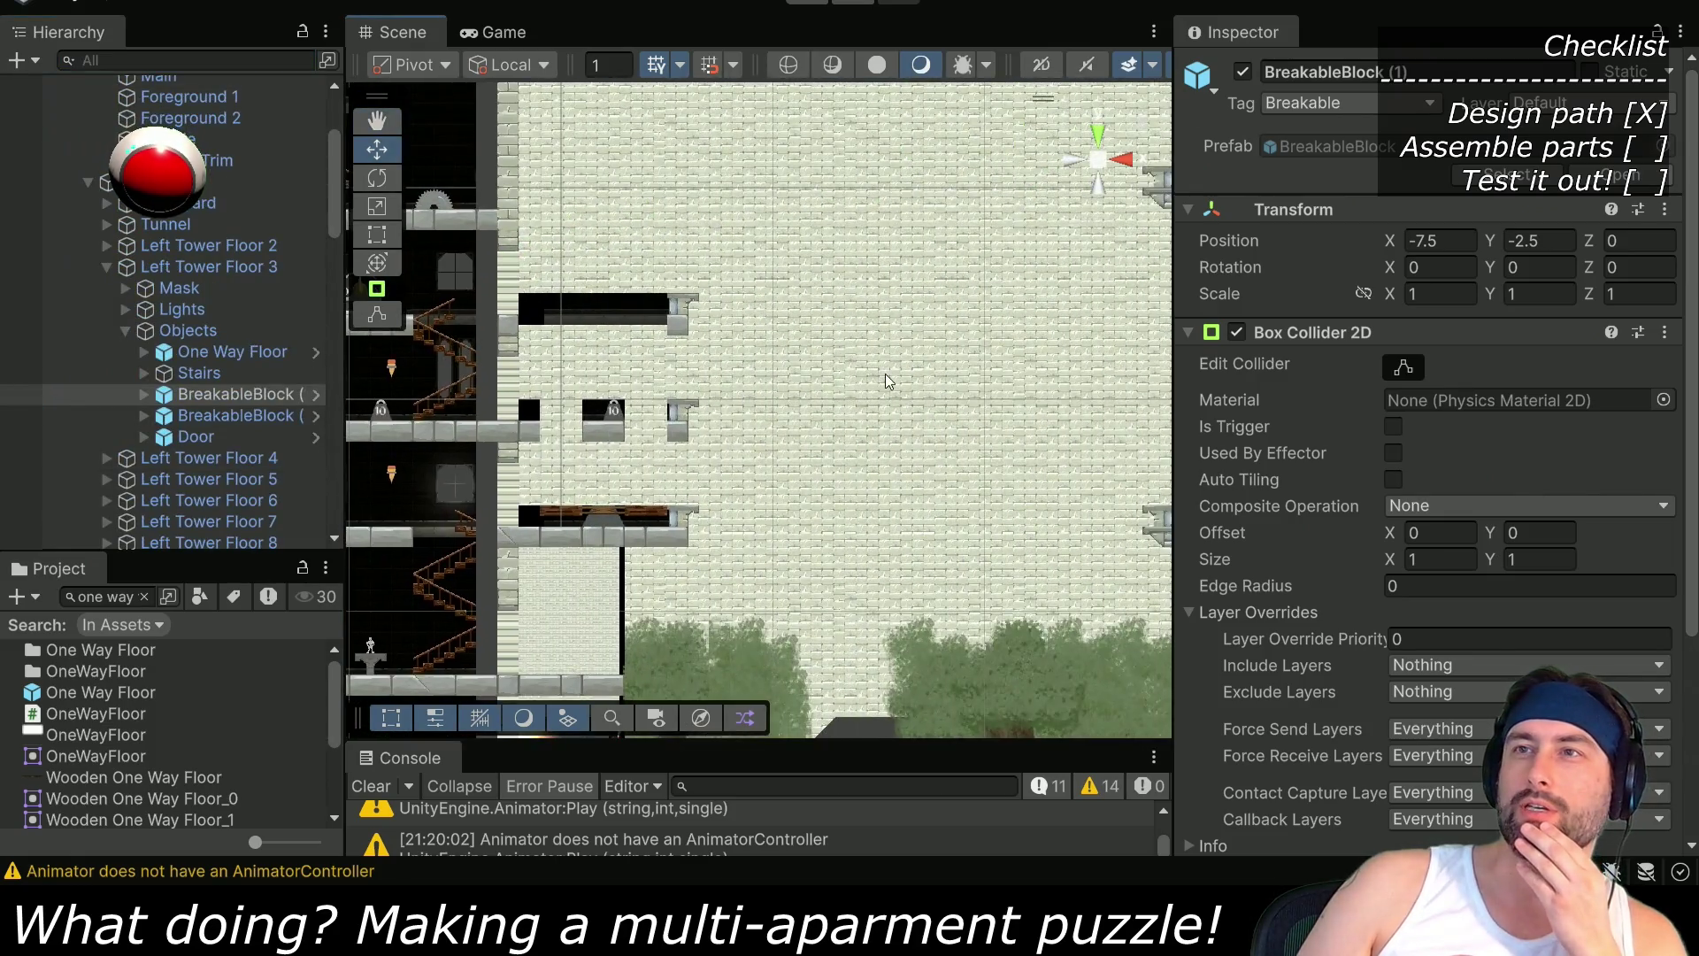
pyautogui.scroll(3, 586, 460)
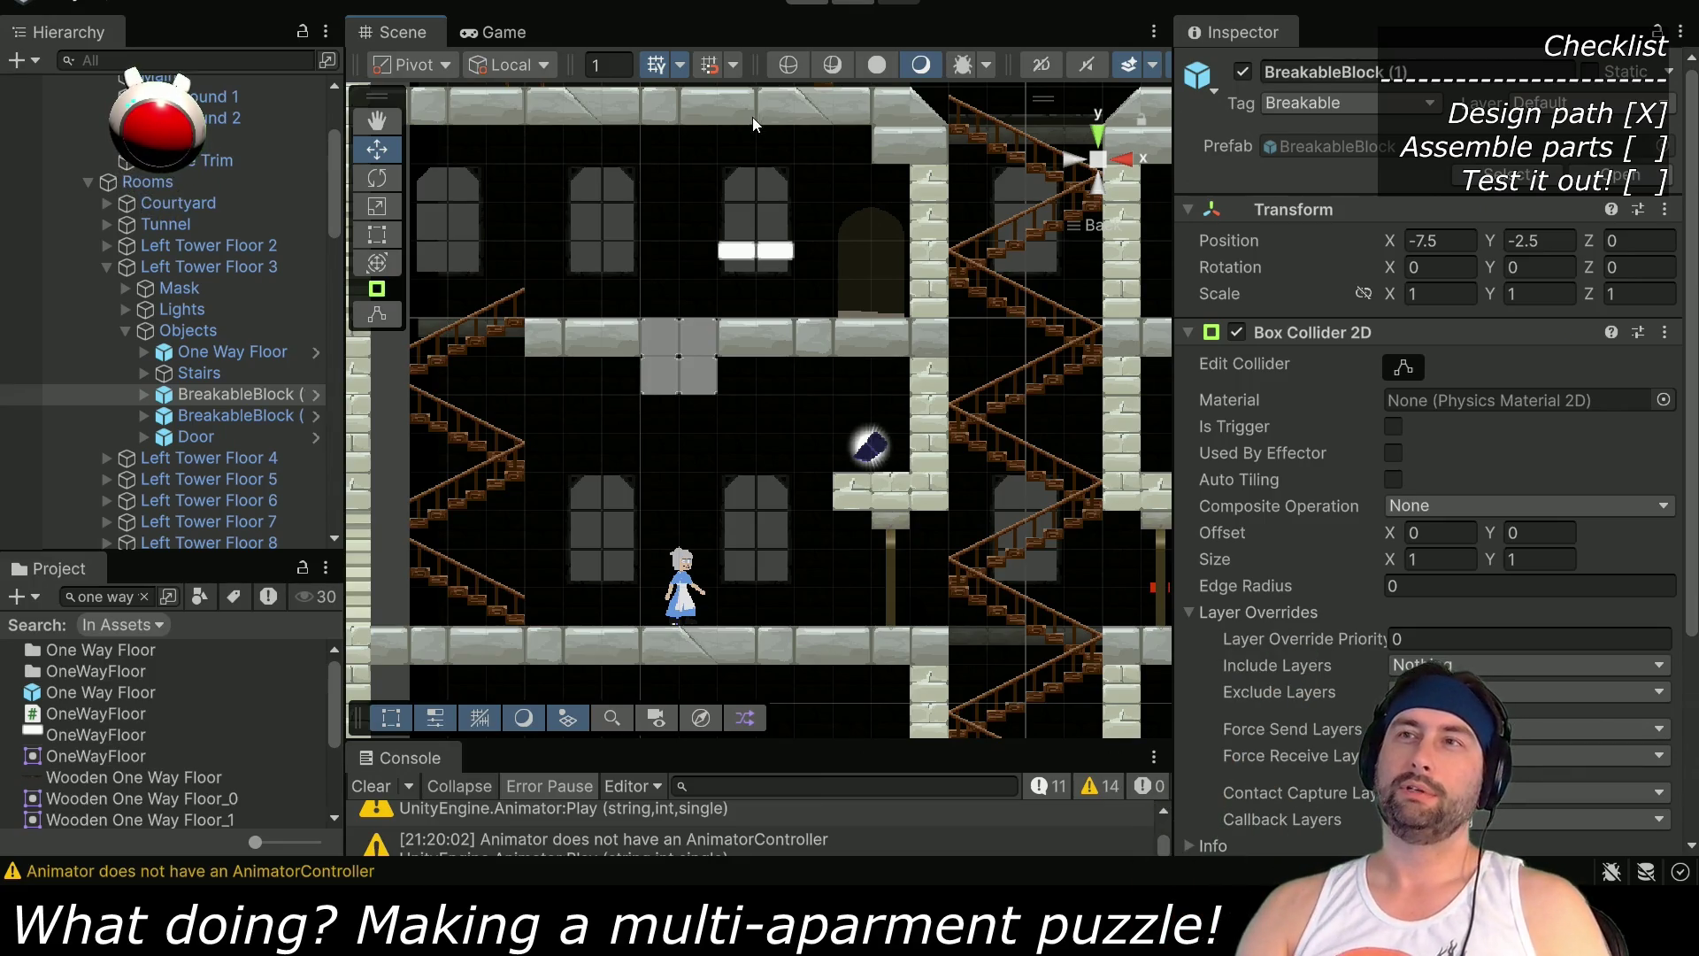
pyautogui.scroll(-15, 189, 418)
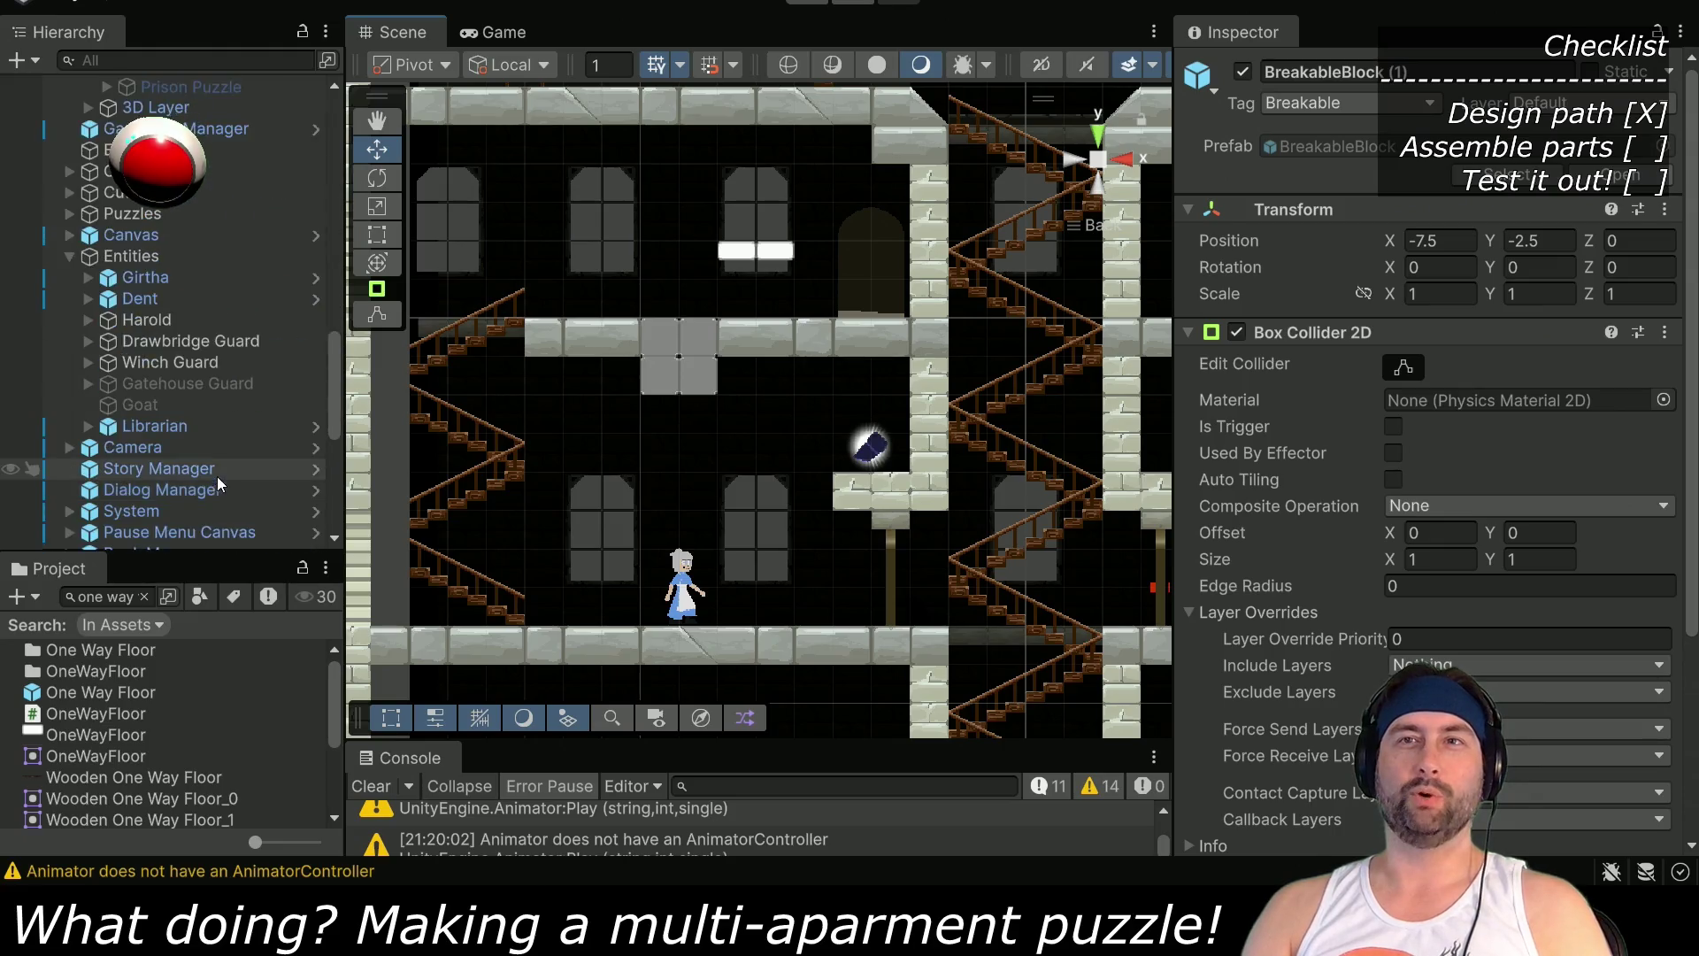
pyautogui.scroll(-8, 218, 485)
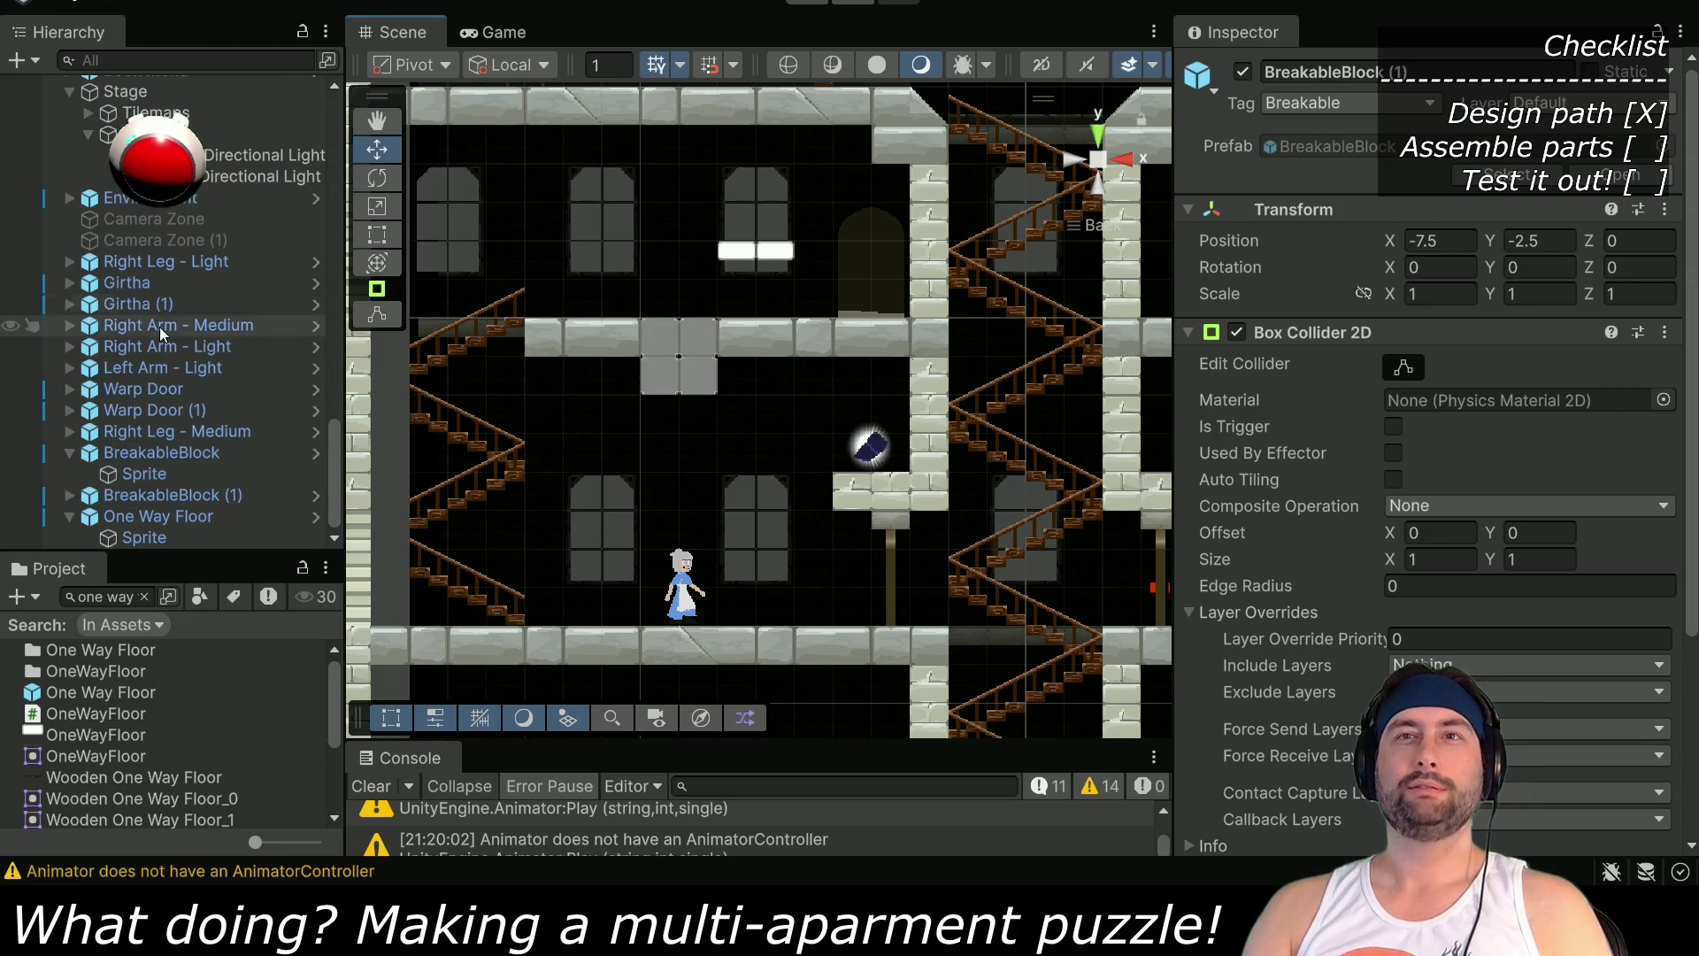
pyautogui.scroll(3, 152, 325)
pyautogui.moveTo(624, 212)
pyautogui.mouseDown()
pyautogui.moveTo(727, 308)
pyautogui.moveTo(699, 294)
pyautogui.mouseUp()
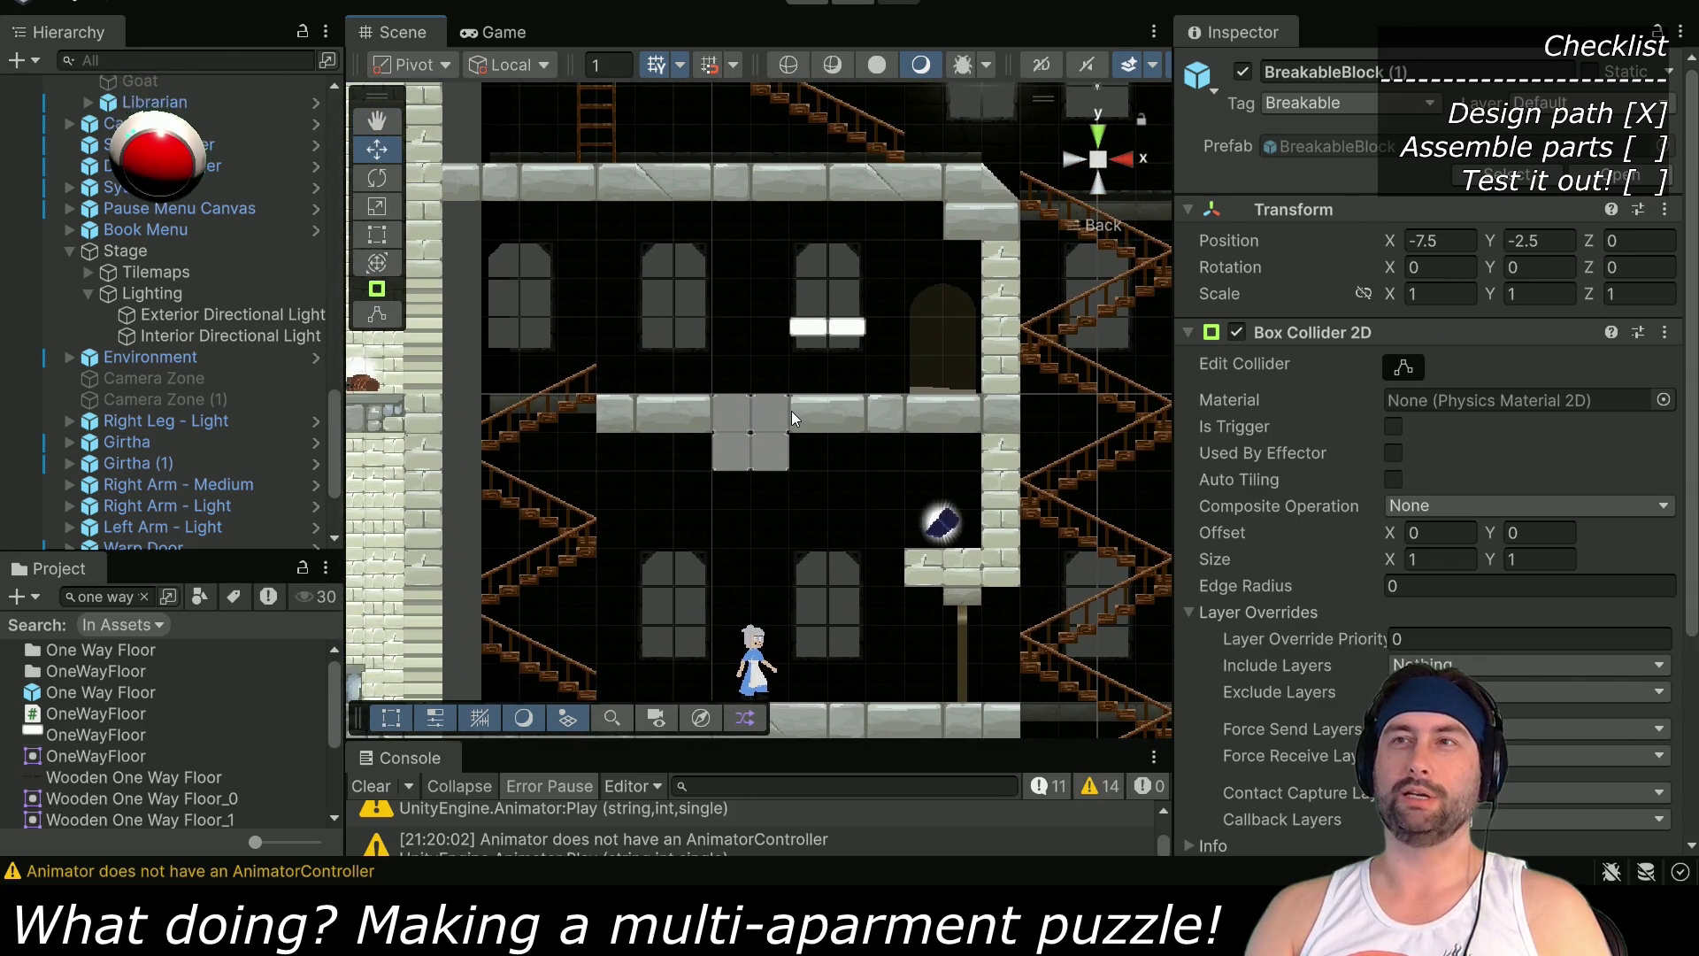
pyautogui.moveTo(862, 552); pyautogui.dragTo(844, 338)
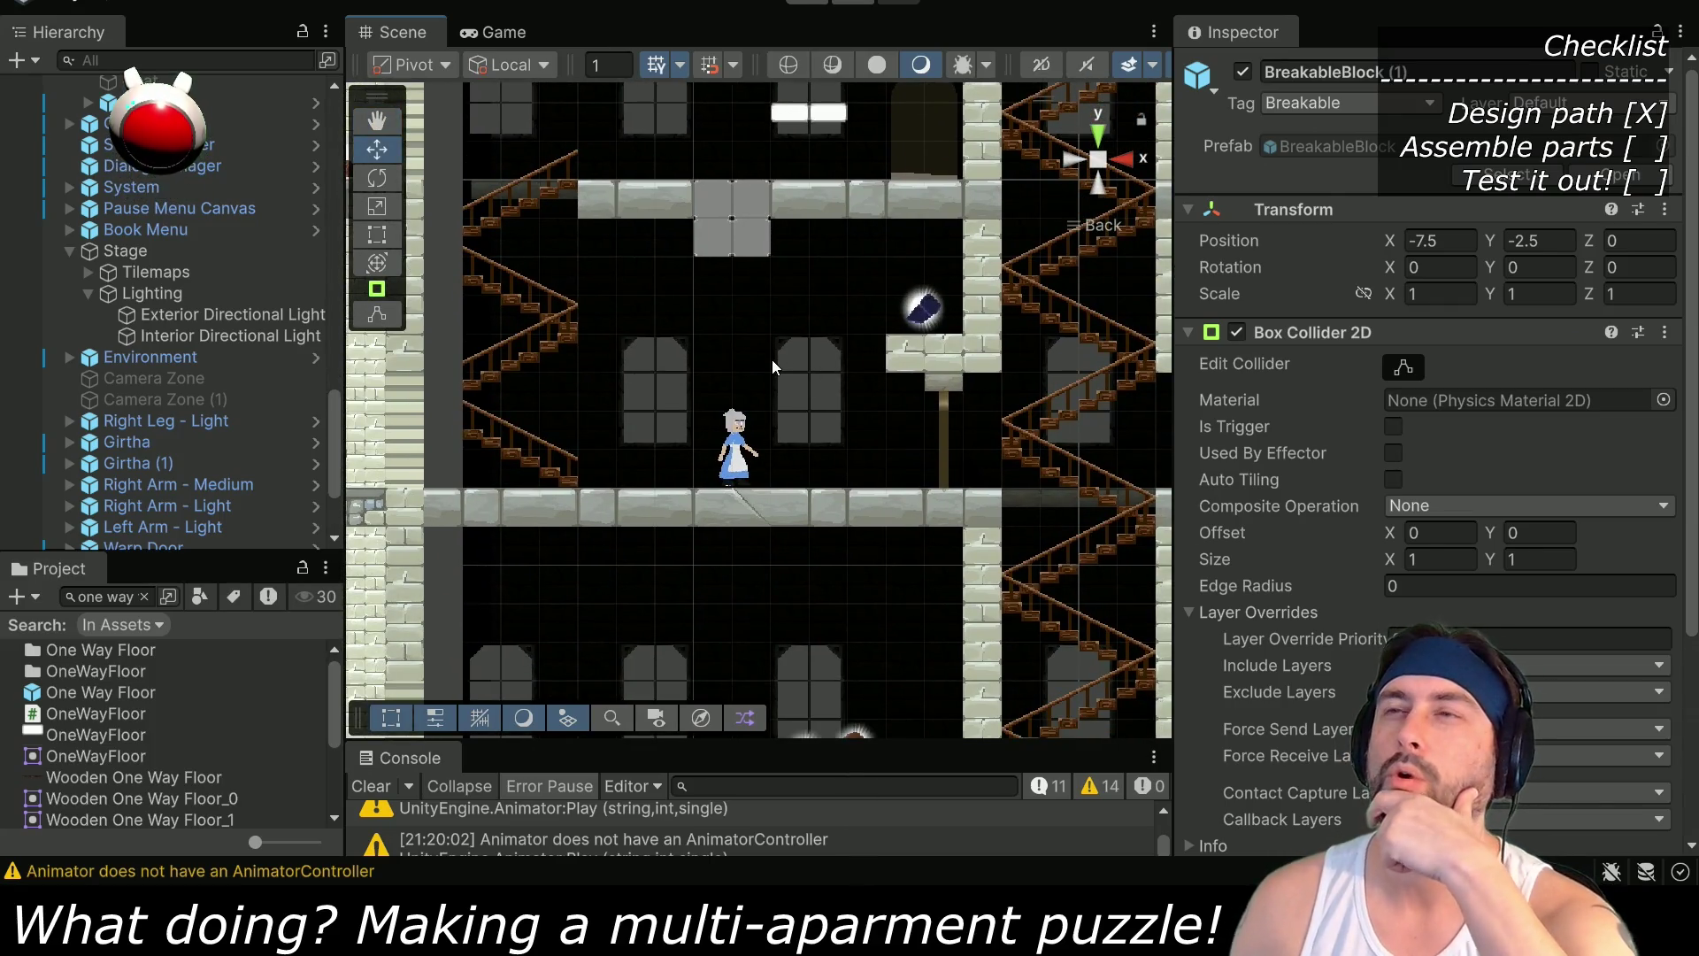
pyautogui.moveTo(800, 470)
pyautogui.mouseDown()
pyautogui.moveTo(800, 266)
pyautogui.moveTo(773, 329)
pyautogui.moveTo(363, 422)
pyautogui.mouseUp()
pyautogui.moveTo(1022, 446)
pyautogui.mouseDown()
pyautogui.moveTo(850, 442)
pyautogui.moveTo(668, 540)
pyautogui.mouseUp()
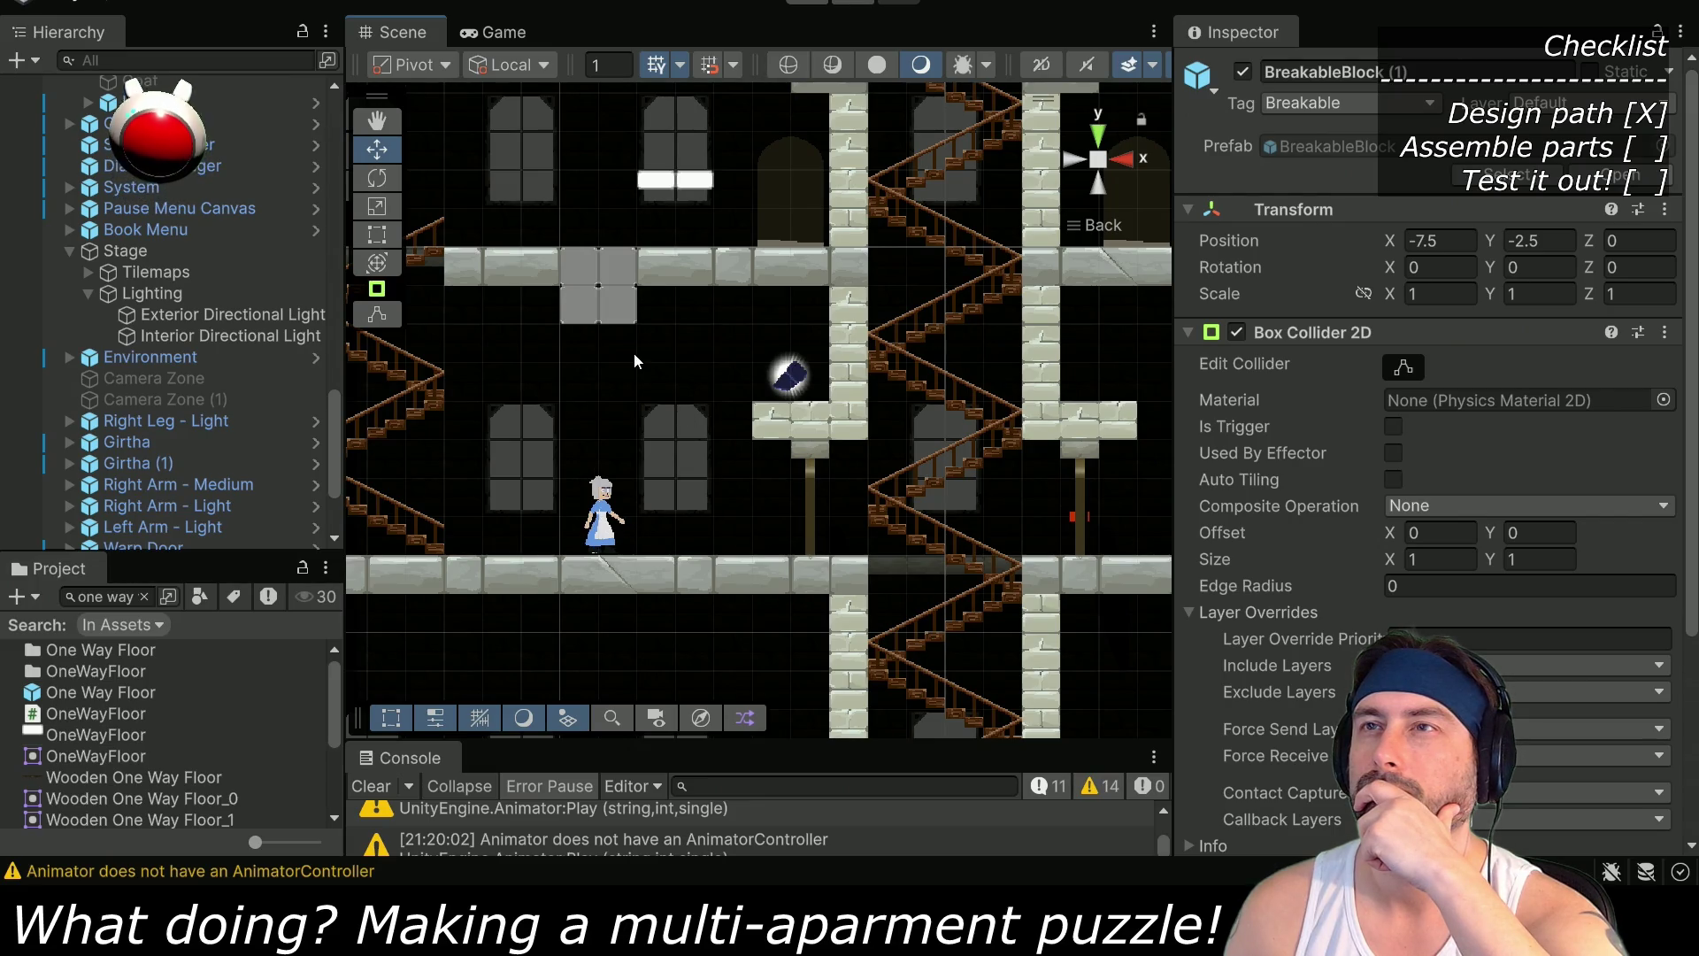
pyautogui.moveTo(442, 324); pyautogui.dragTo(534, 407)
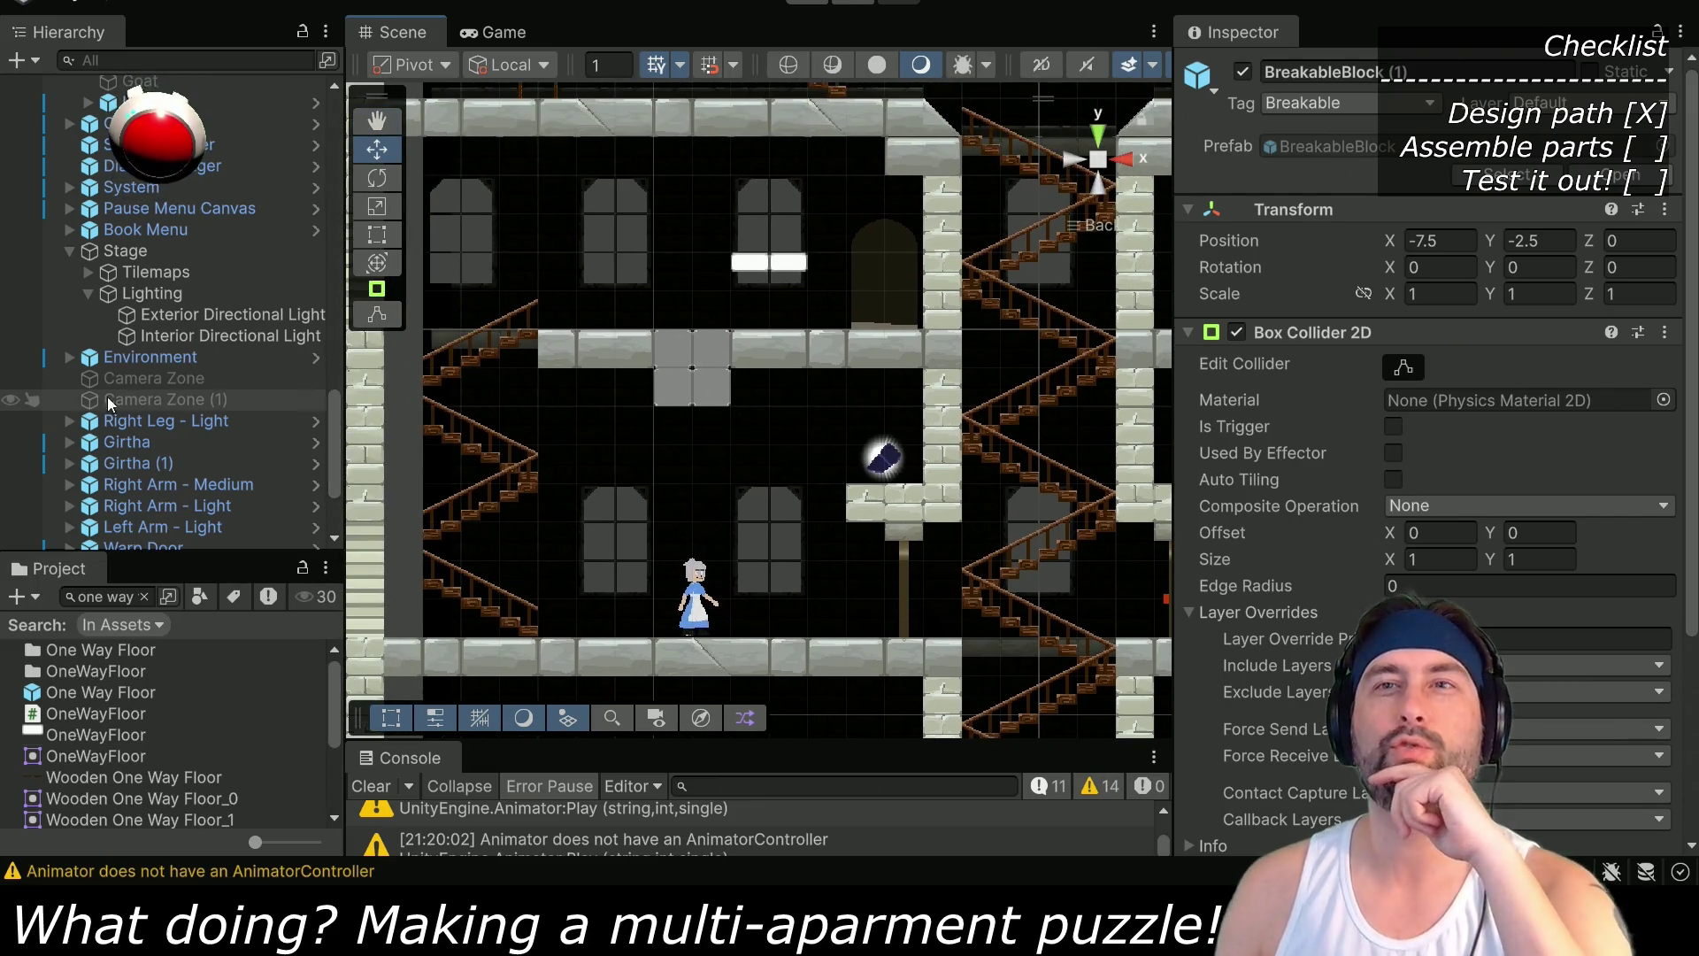
pyautogui.scroll(5, 179, 425)
pyautogui.click(133, 215)
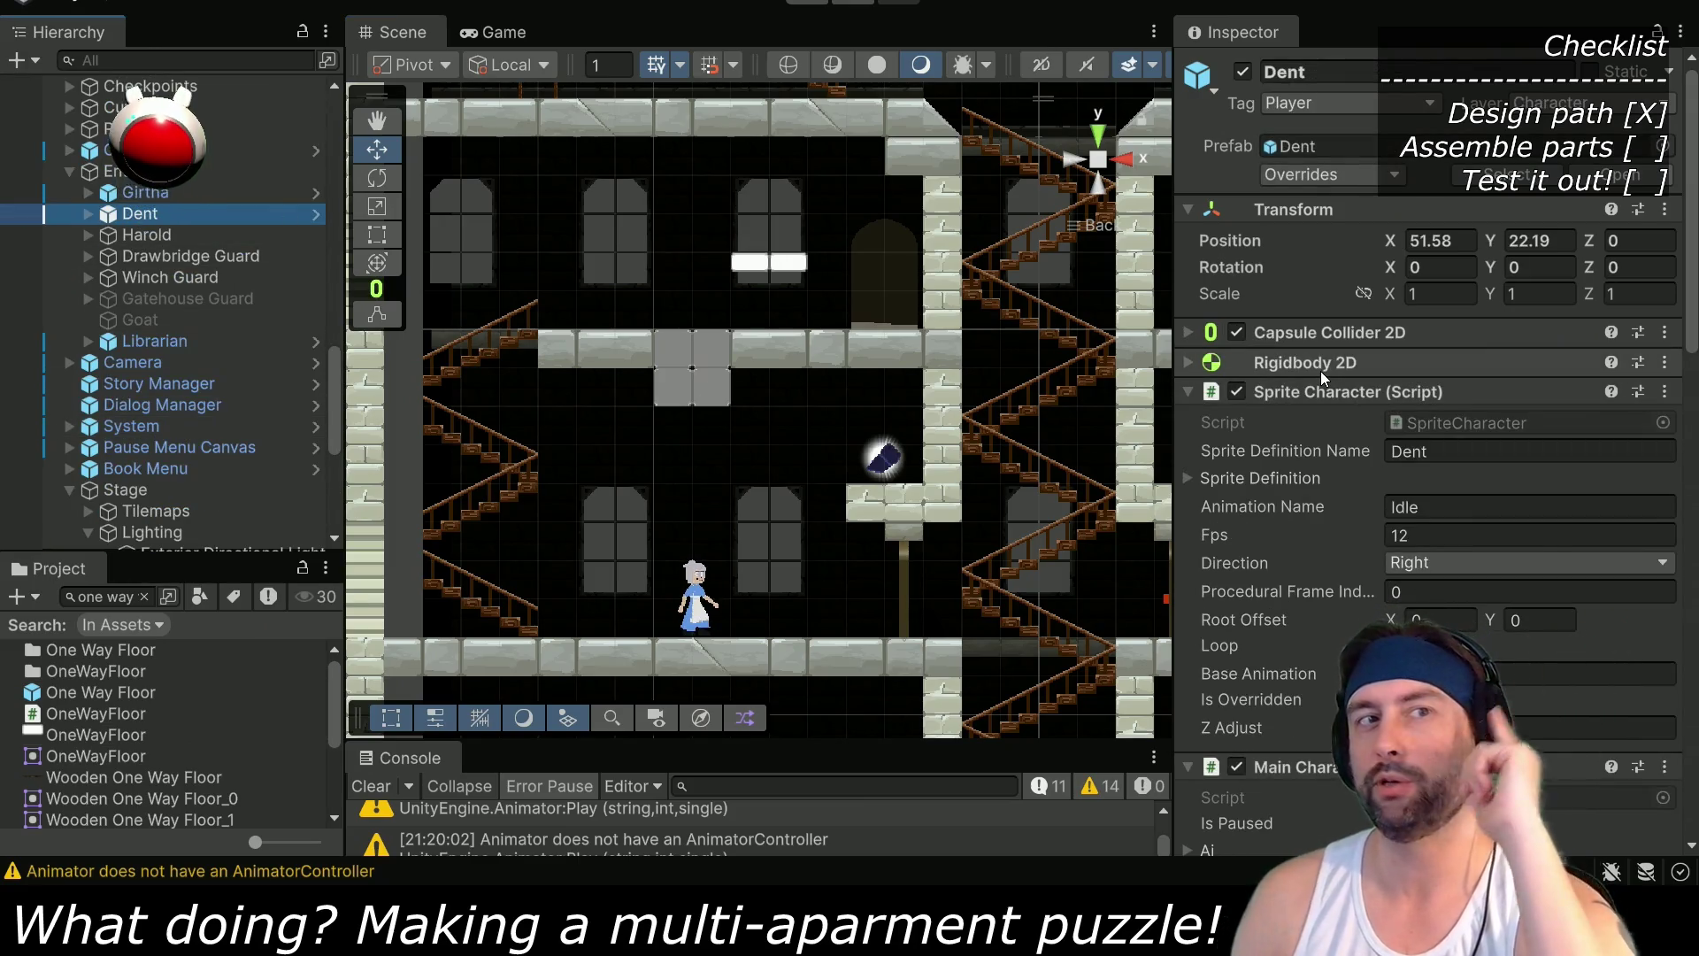
# Widen the Inspector and collapse Dent's Jumping, Falling and Last Descent Distance sections
pyautogui.scroll(-10, 1282, 430)
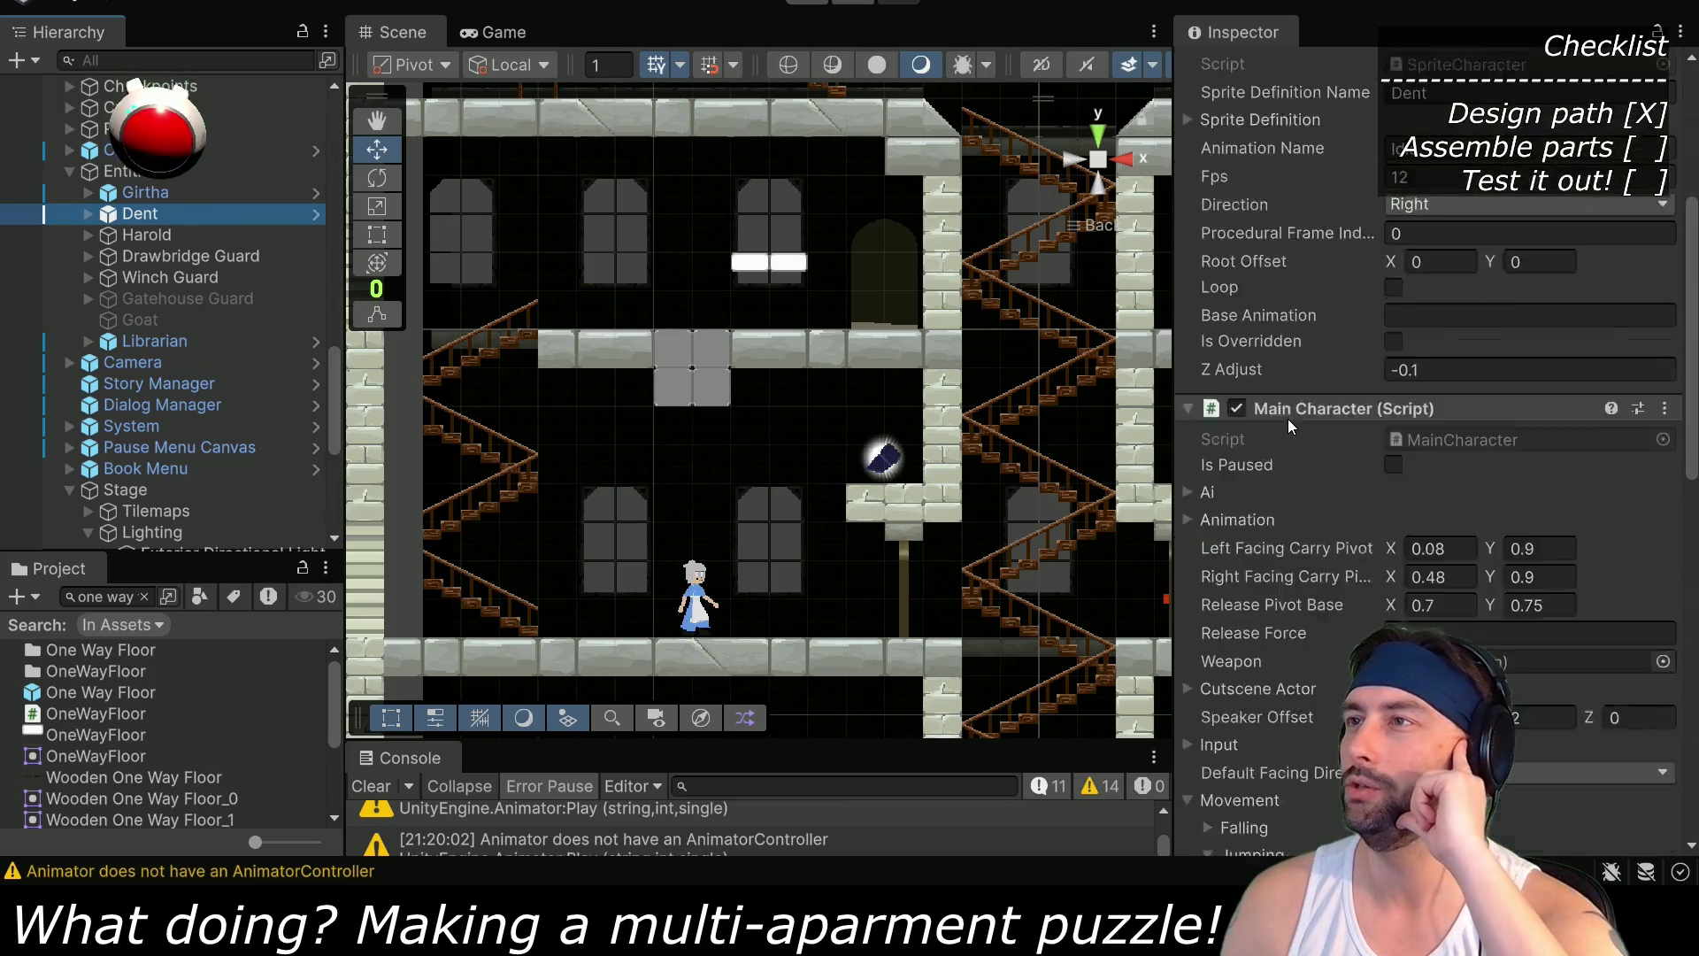
pyautogui.scroll(4, 1282, 439)
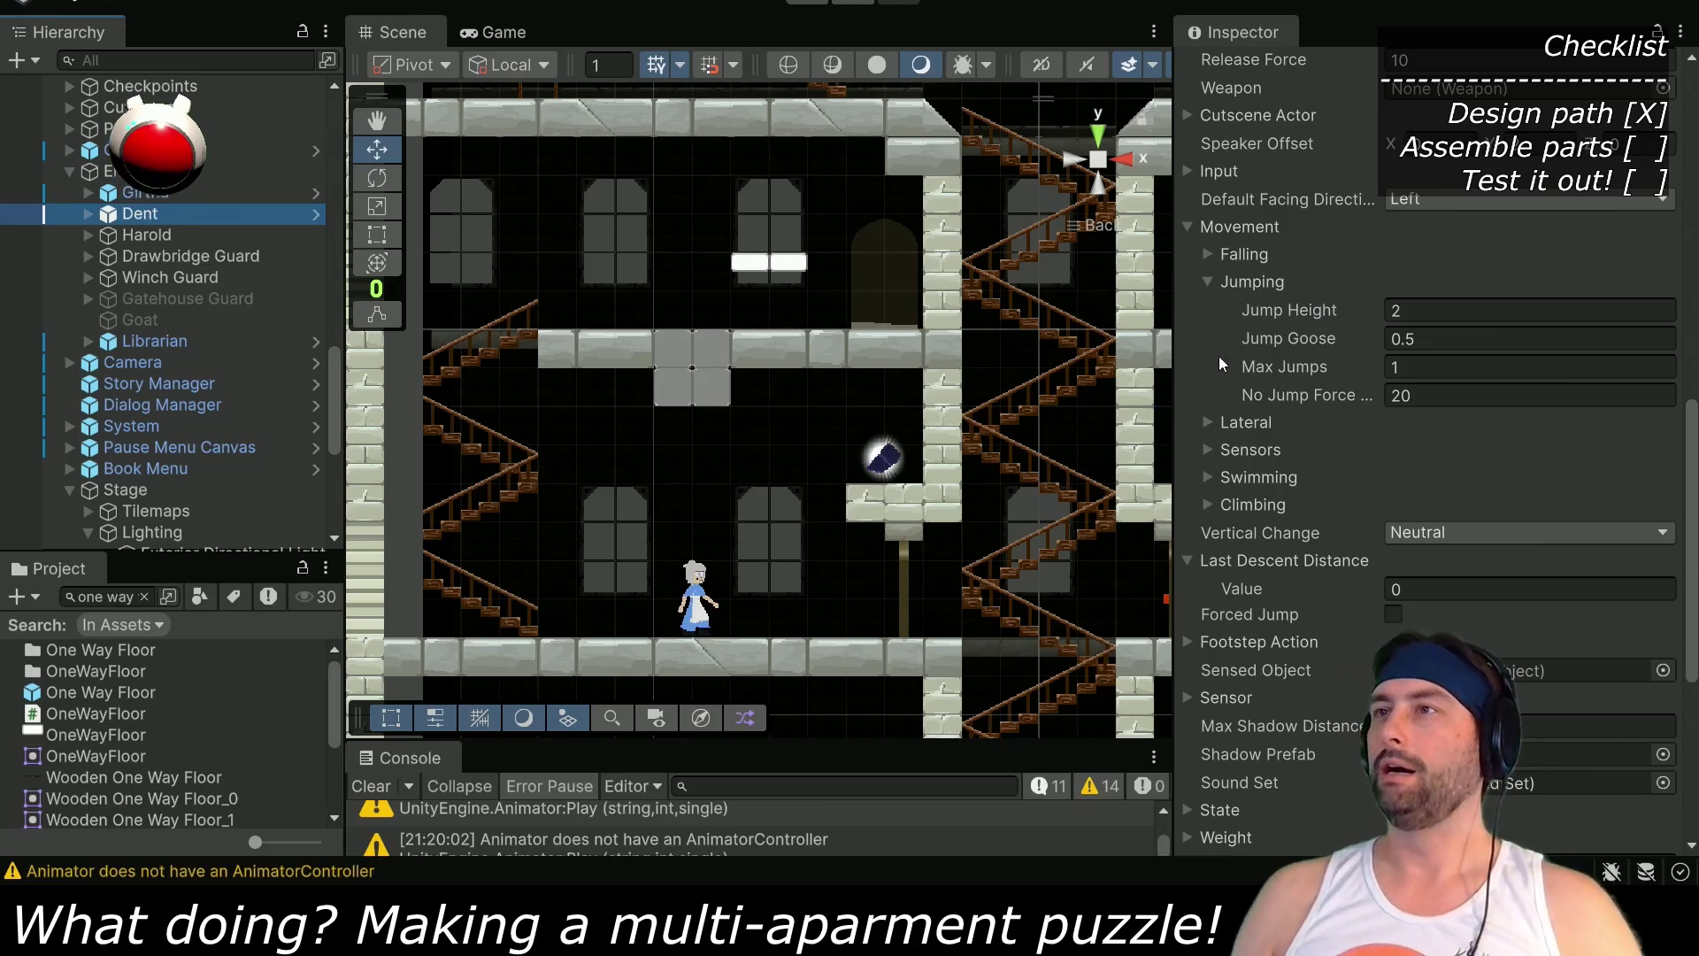
pyautogui.moveTo(1179, 357); pyautogui.dragTo(1079, 346)
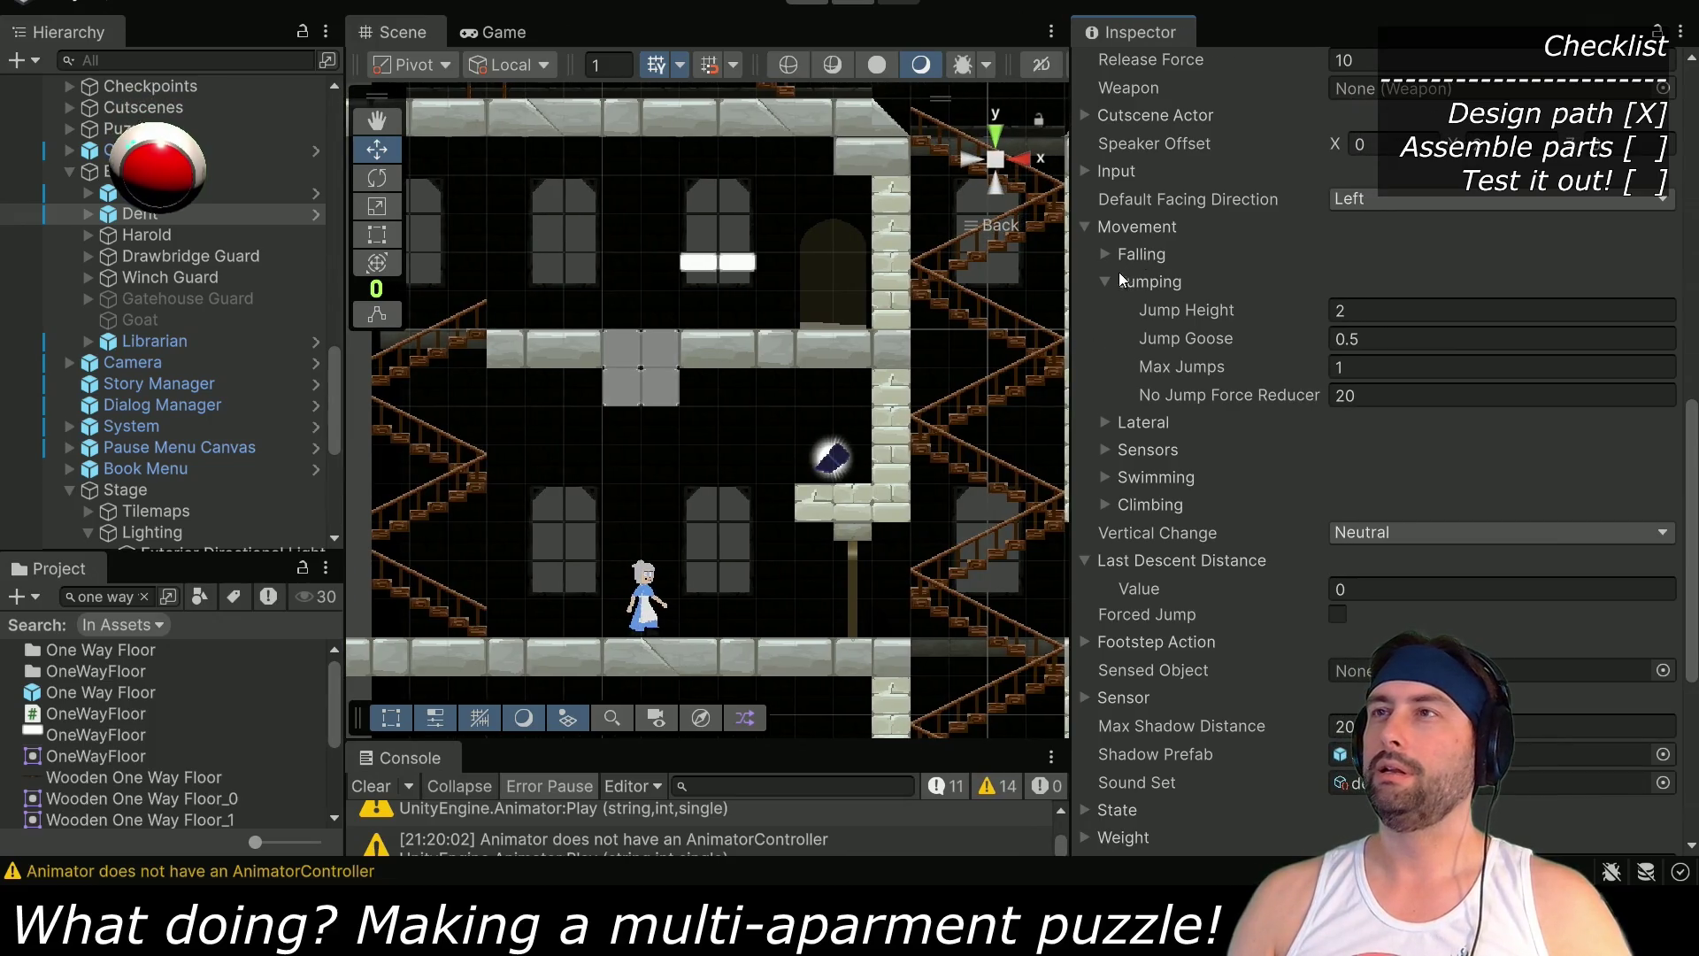
pyautogui.click(1104, 280)
pyautogui.click(1102, 256)
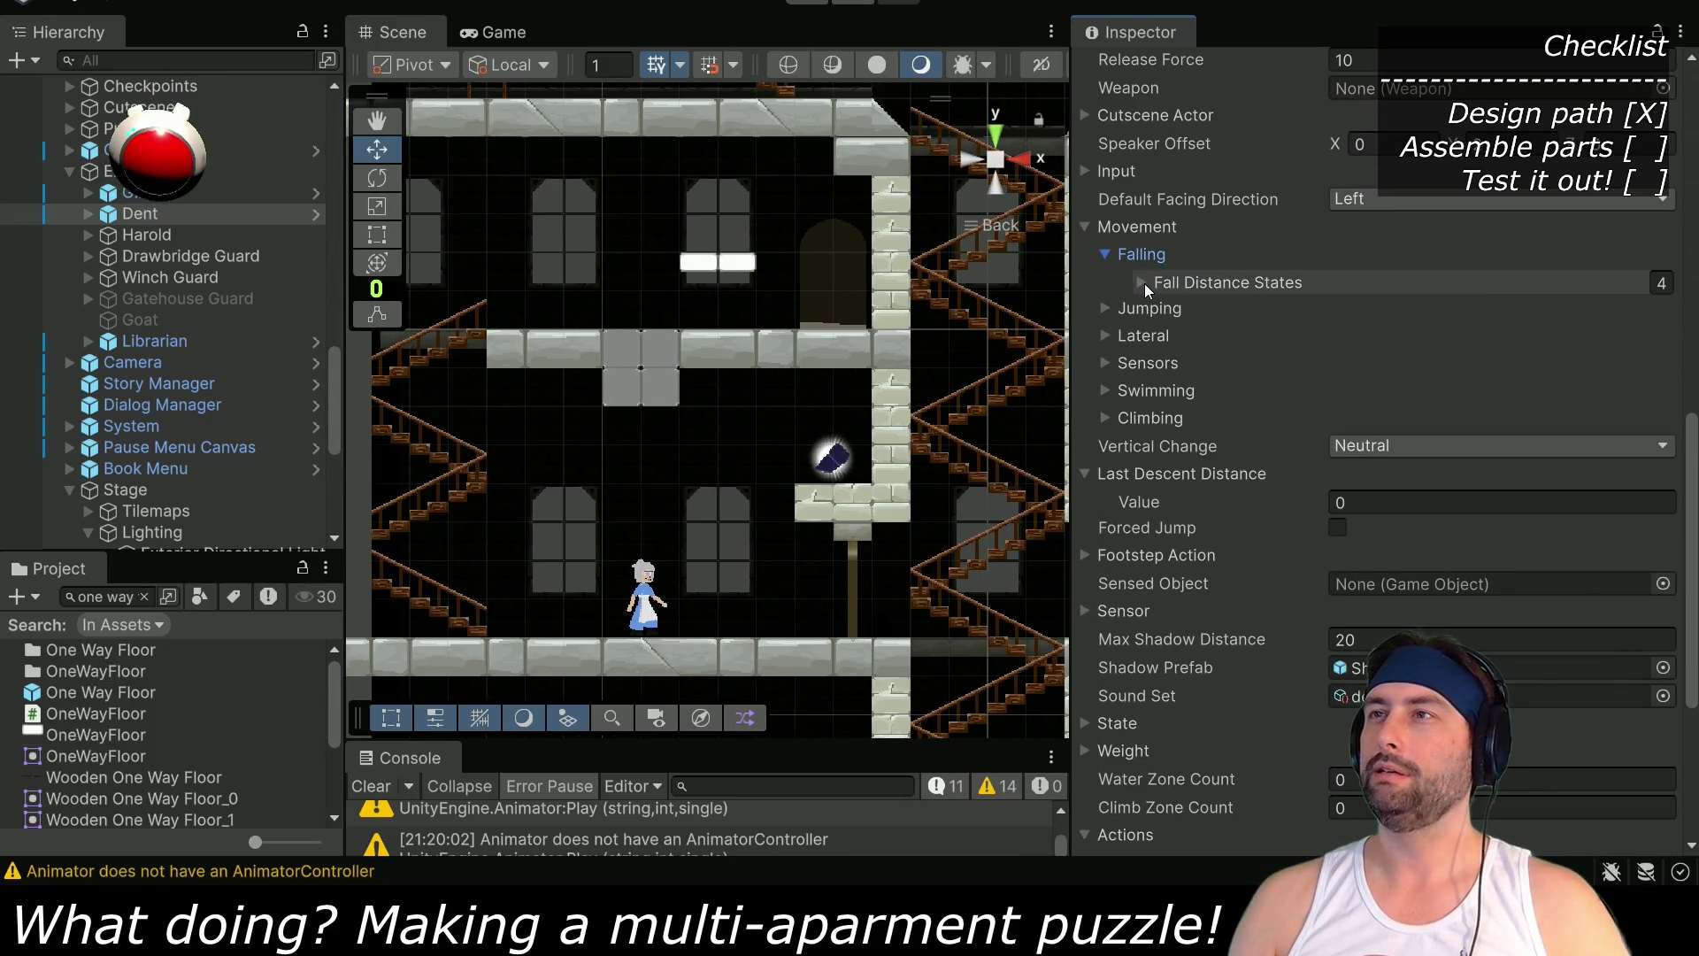
pyautogui.click(1143, 283)
pyautogui.click(1106, 254)
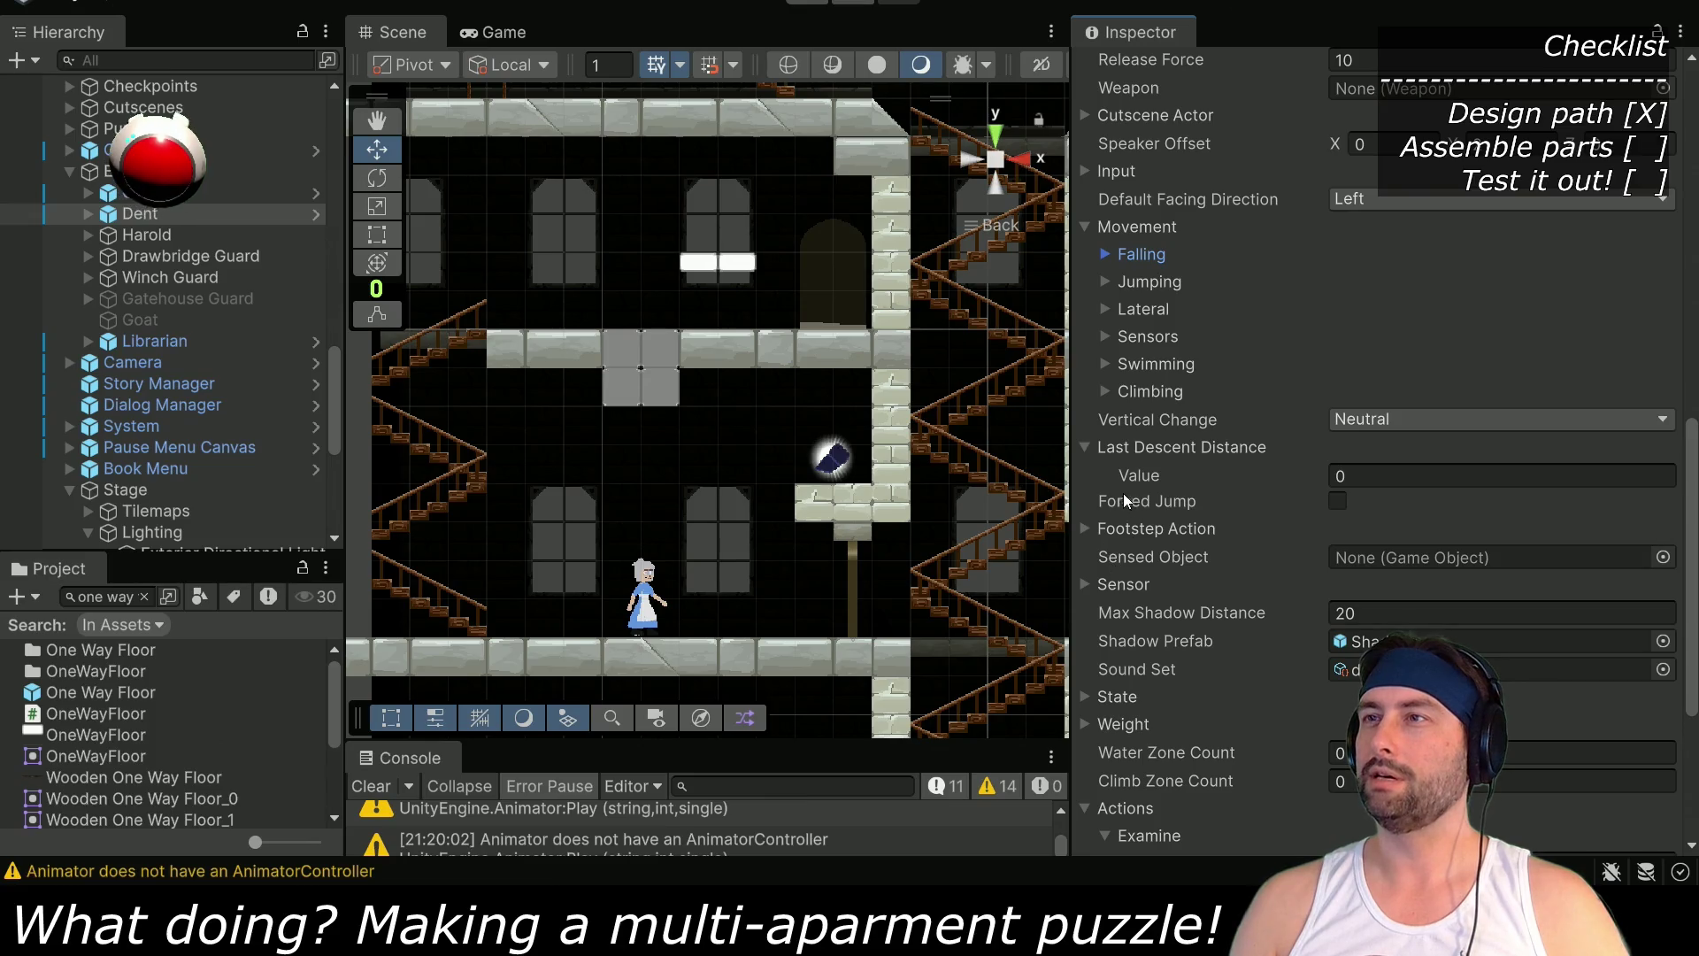
pyautogui.click(1086, 449)
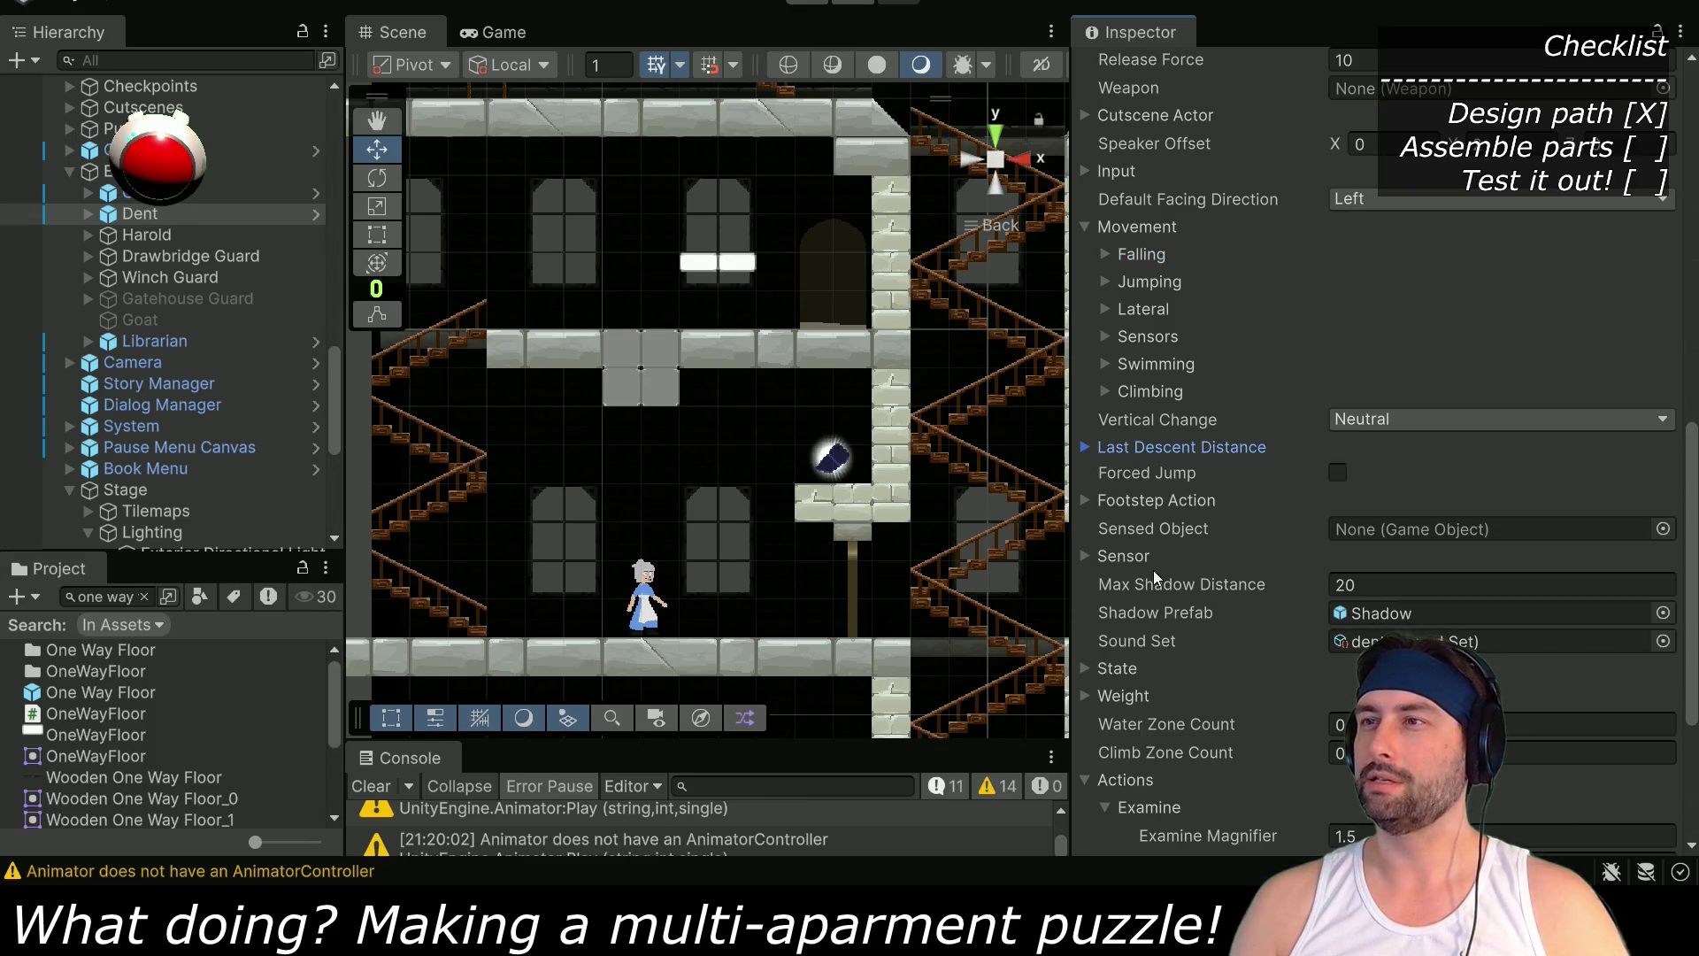
# Expand the Stomp action and set Fall Distance Stomp to 1
pyautogui.scroll(-5, 1154, 570)
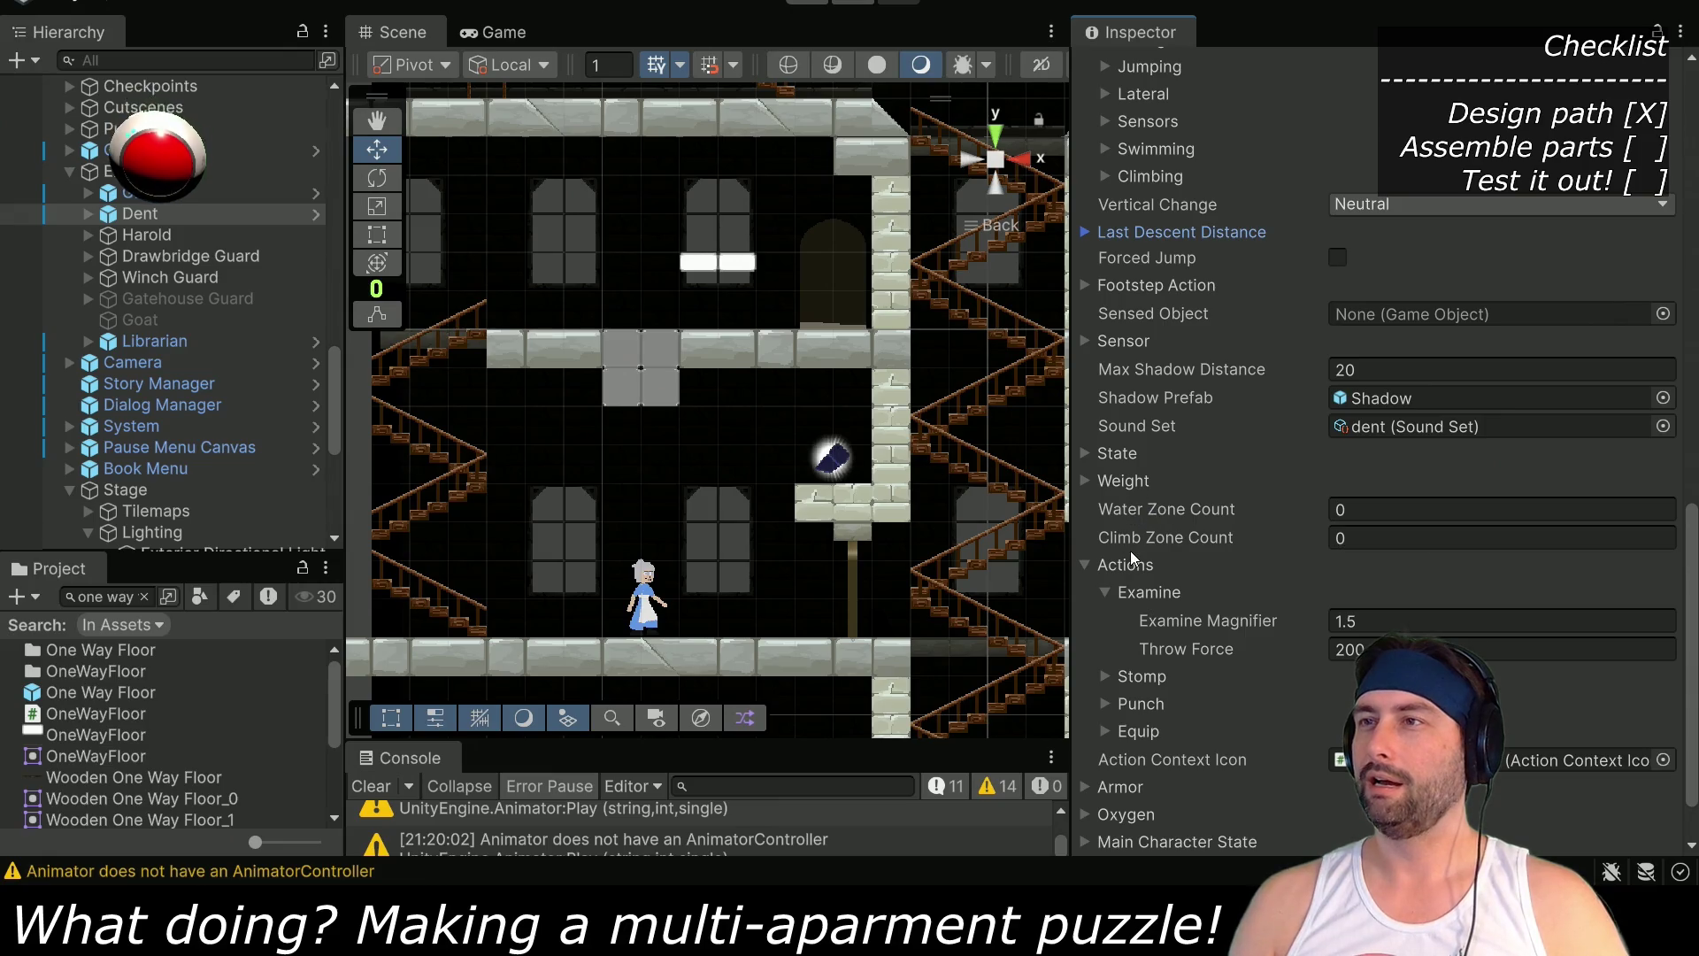
pyautogui.scroll(-2, 1130, 556)
pyautogui.click(1112, 525)
pyautogui.click(1106, 606)
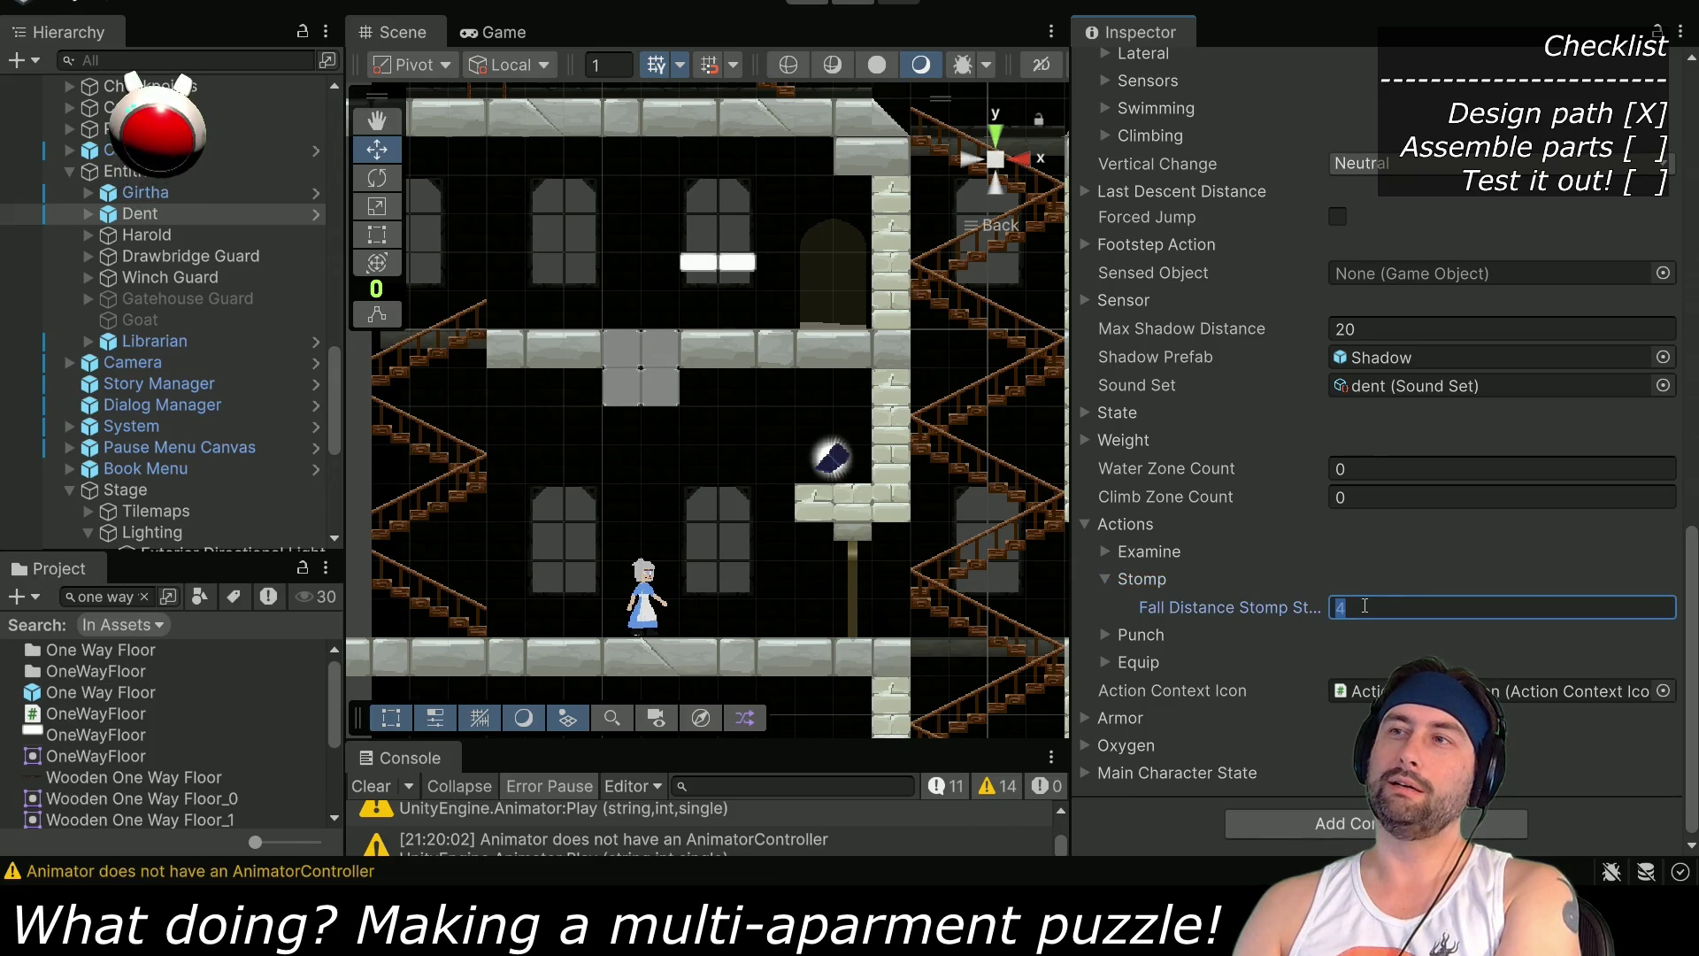
pyautogui.write('1')
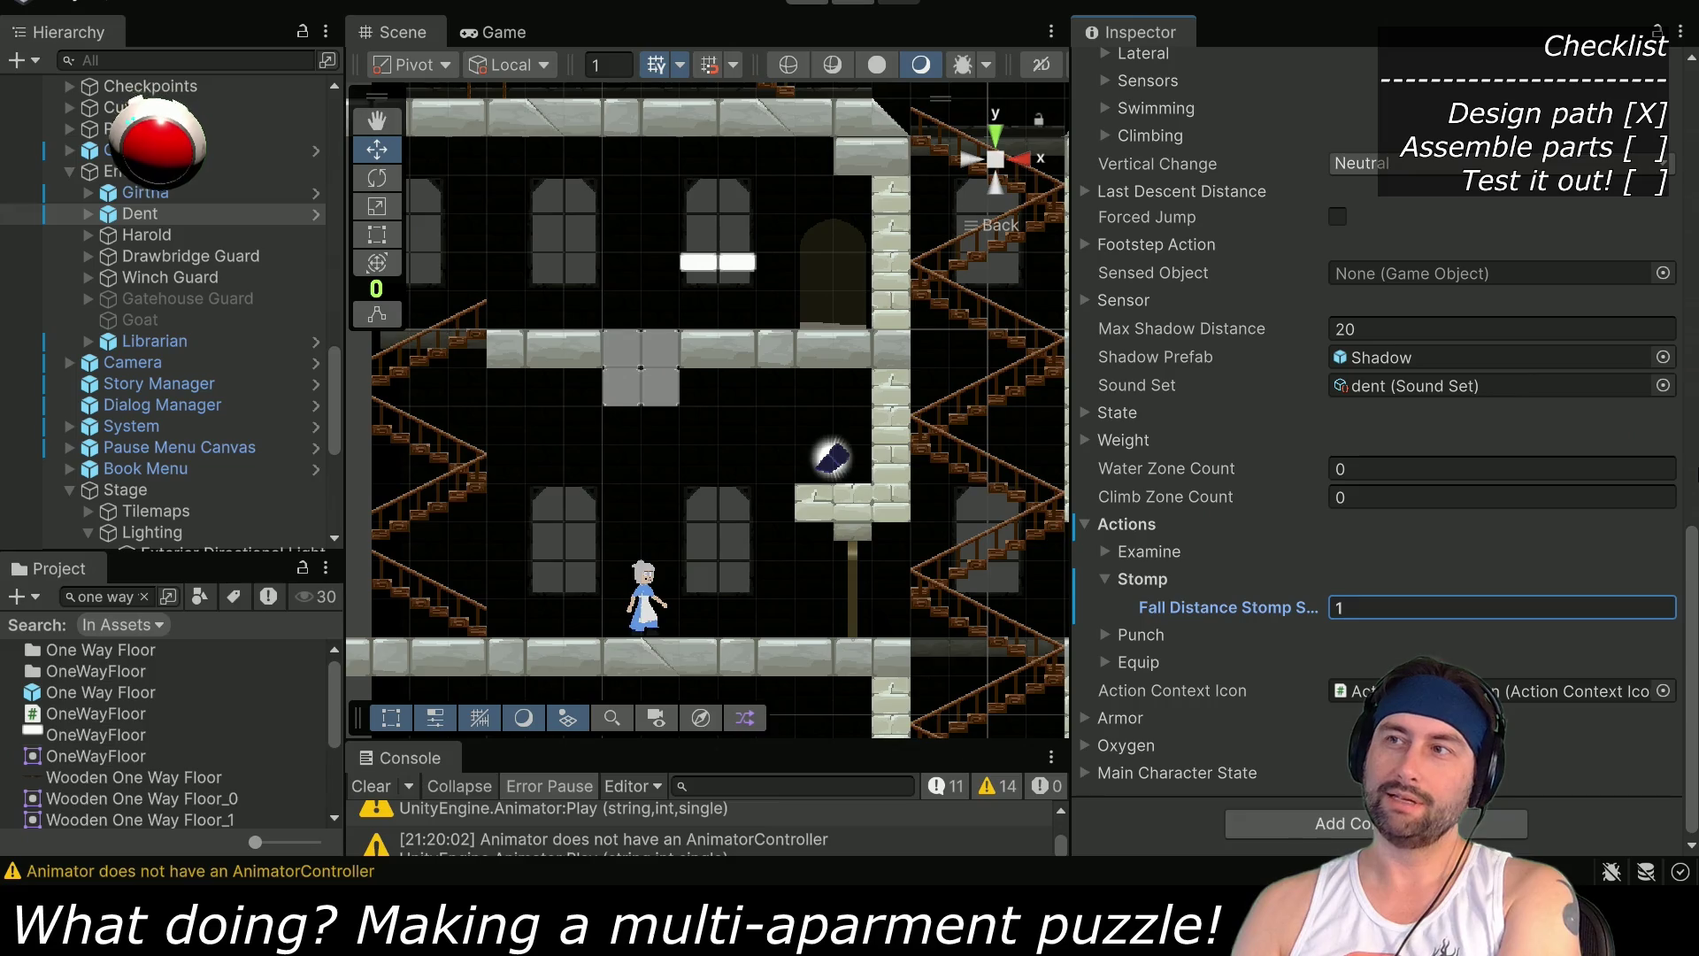
pyautogui.scroll(-8, 251, 341)
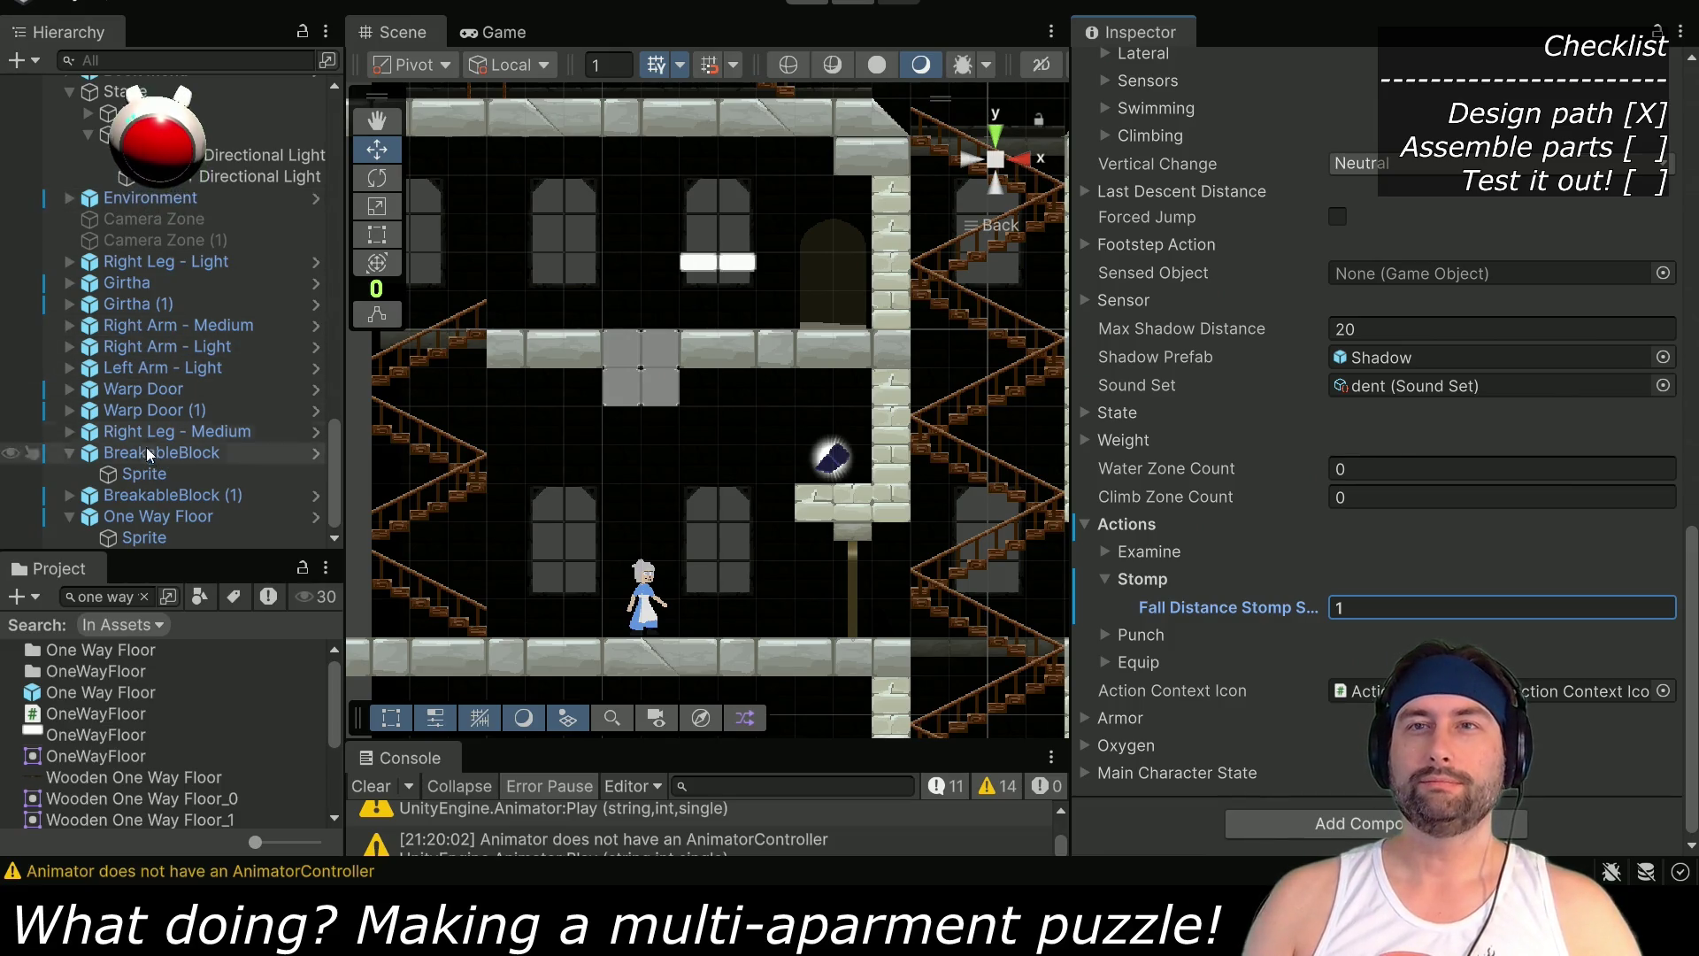
# Move the Right Leg - Medium armor pickup left along the upper floor
pyautogui.click(69, 453)
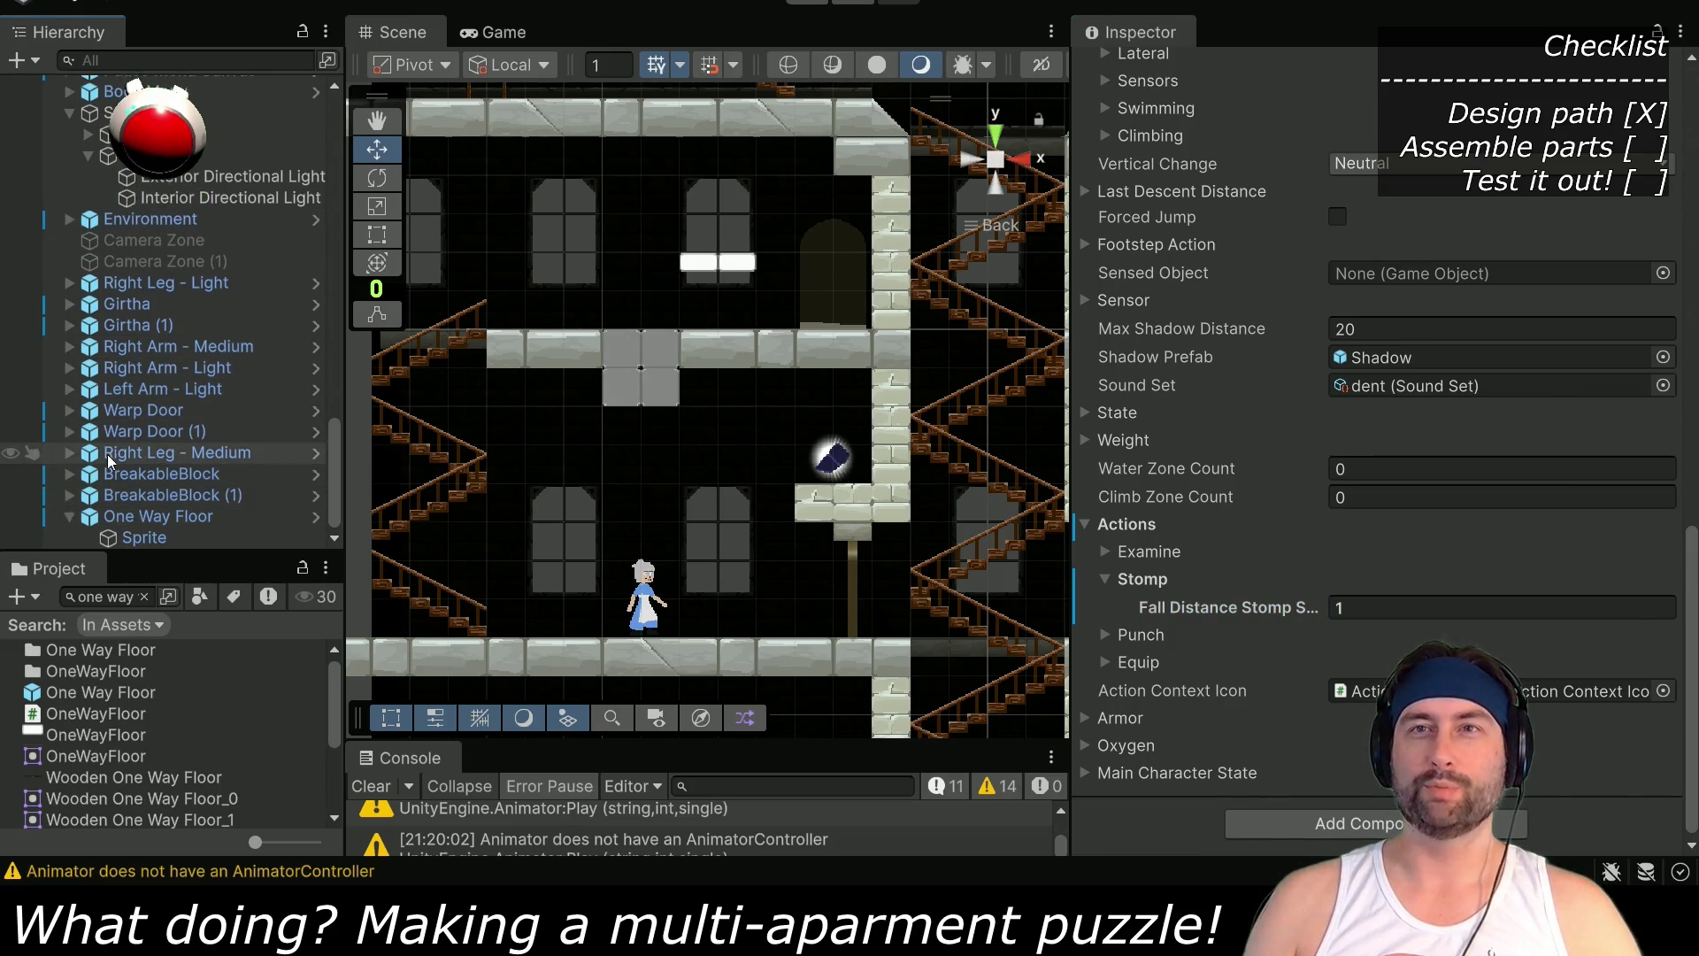
pyautogui.click(133, 452)
pyautogui.press('f')
pyautogui.moveTo(922, 504); pyautogui.dragTo(731, 507)
pyautogui.moveTo(591, 339); pyautogui.dragTo(452, 339)
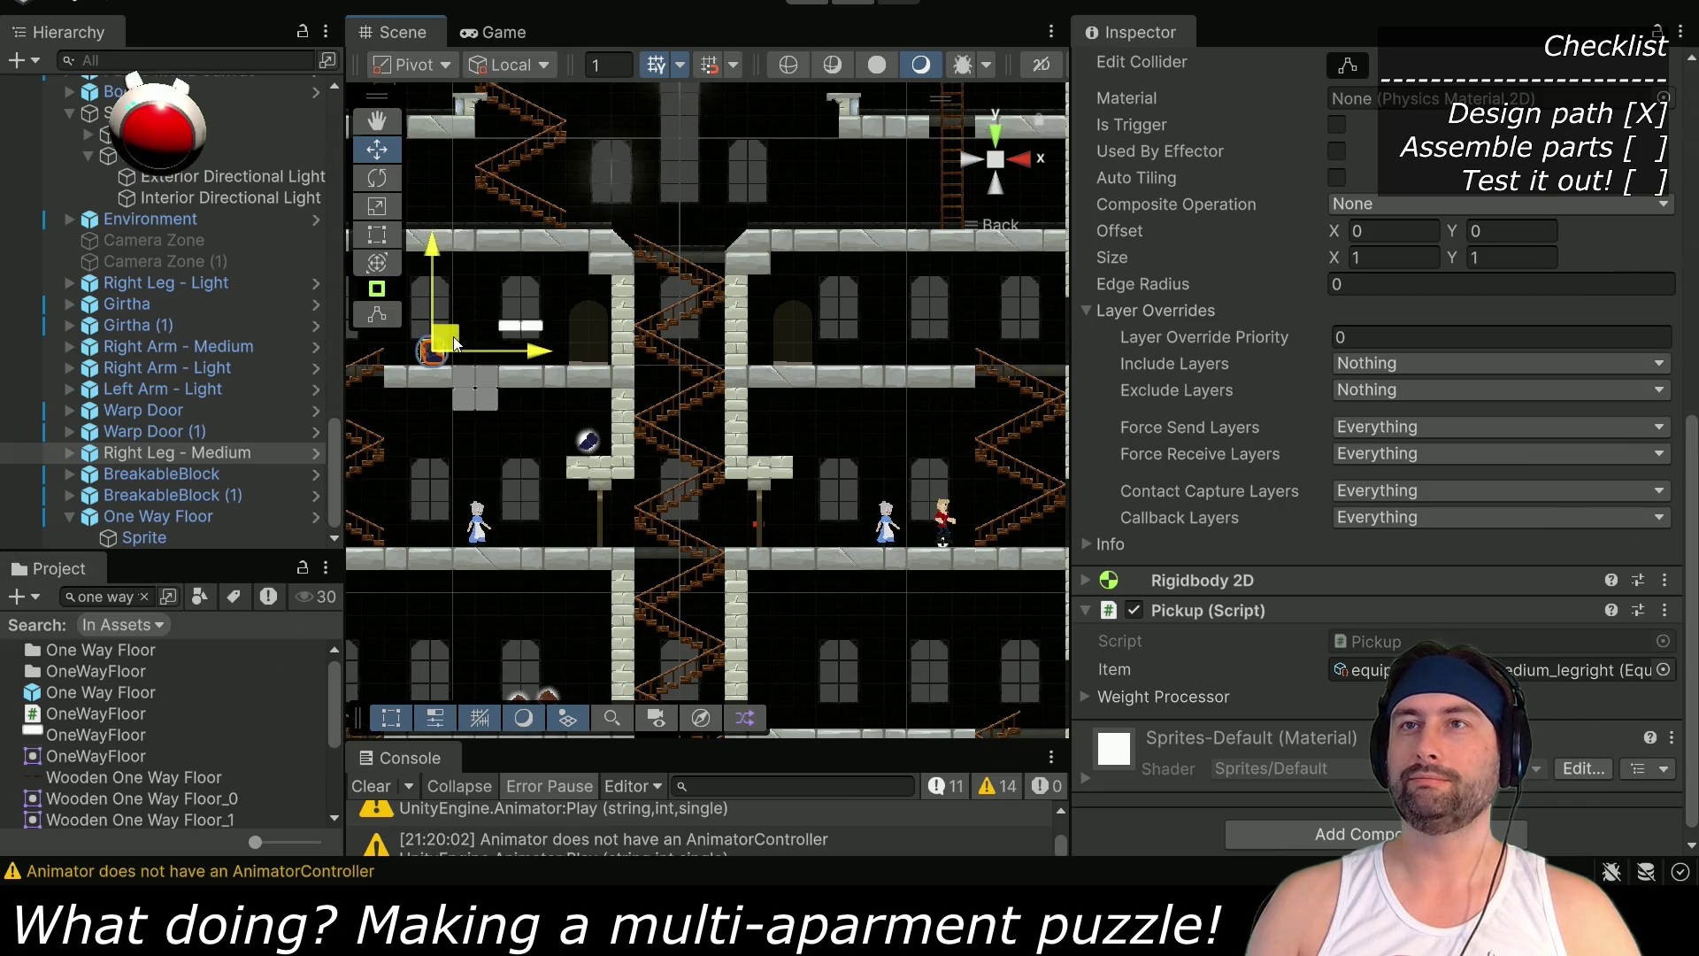
# Lower the One Way Floor slightly and move Dent up onto the upper-left floor
pyautogui.click(173, 515)
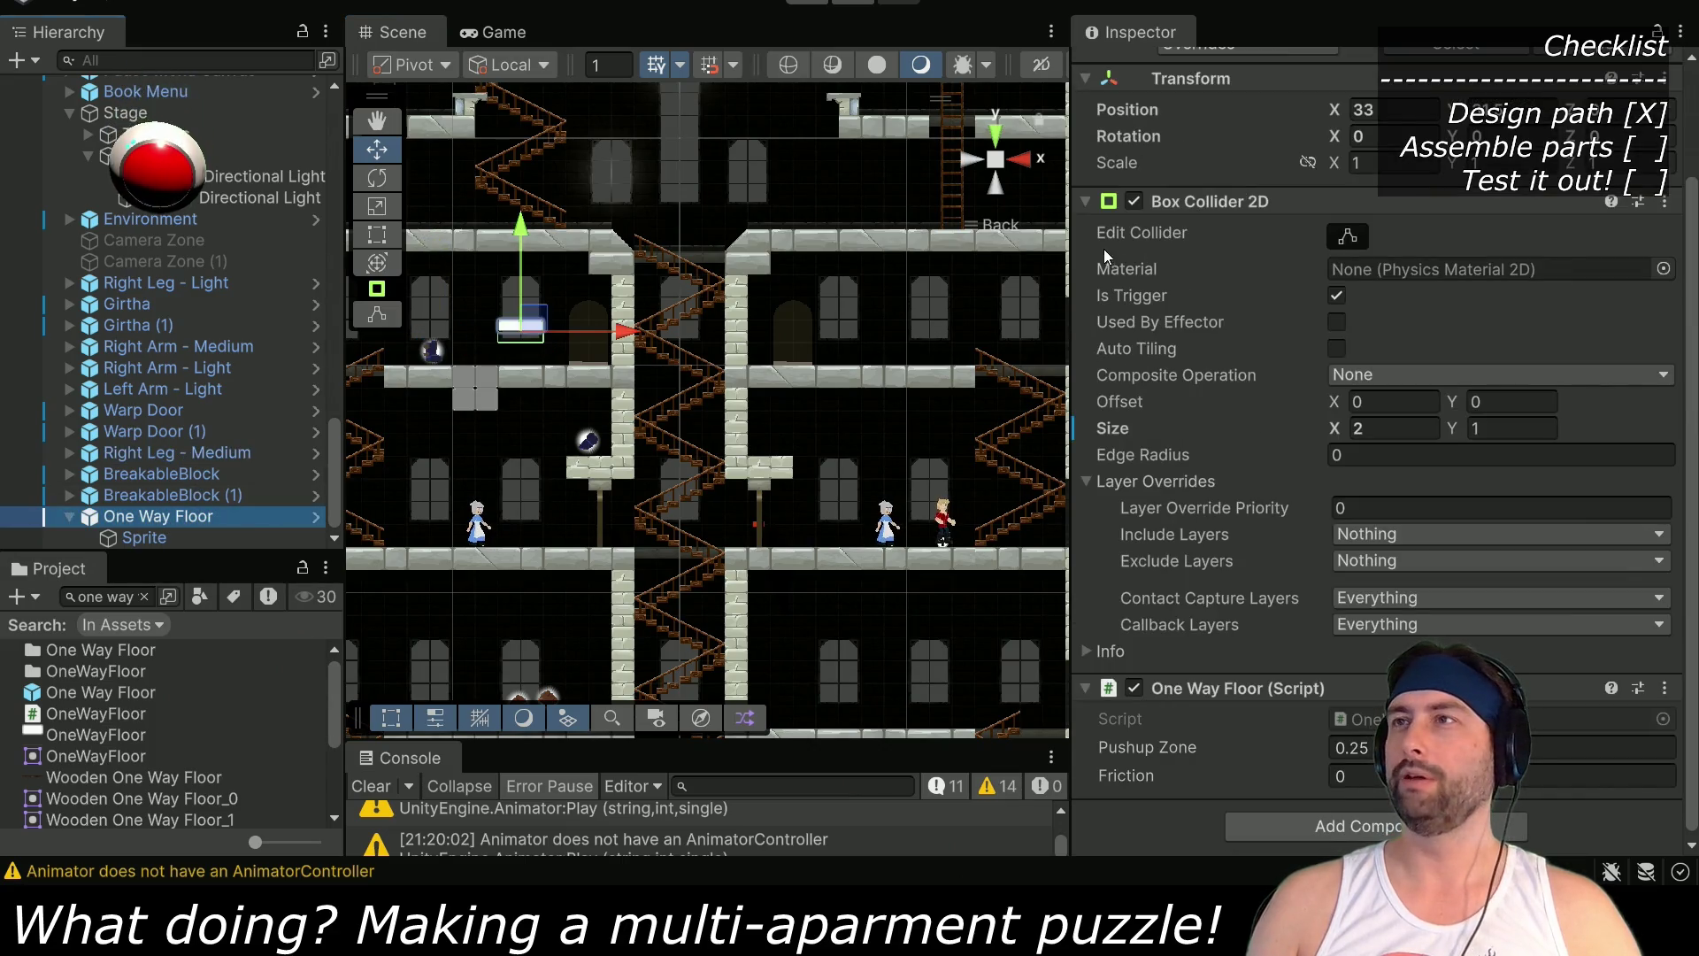
pyautogui.moveTo(518, 223); pyautogui.dragTo(519, 252)
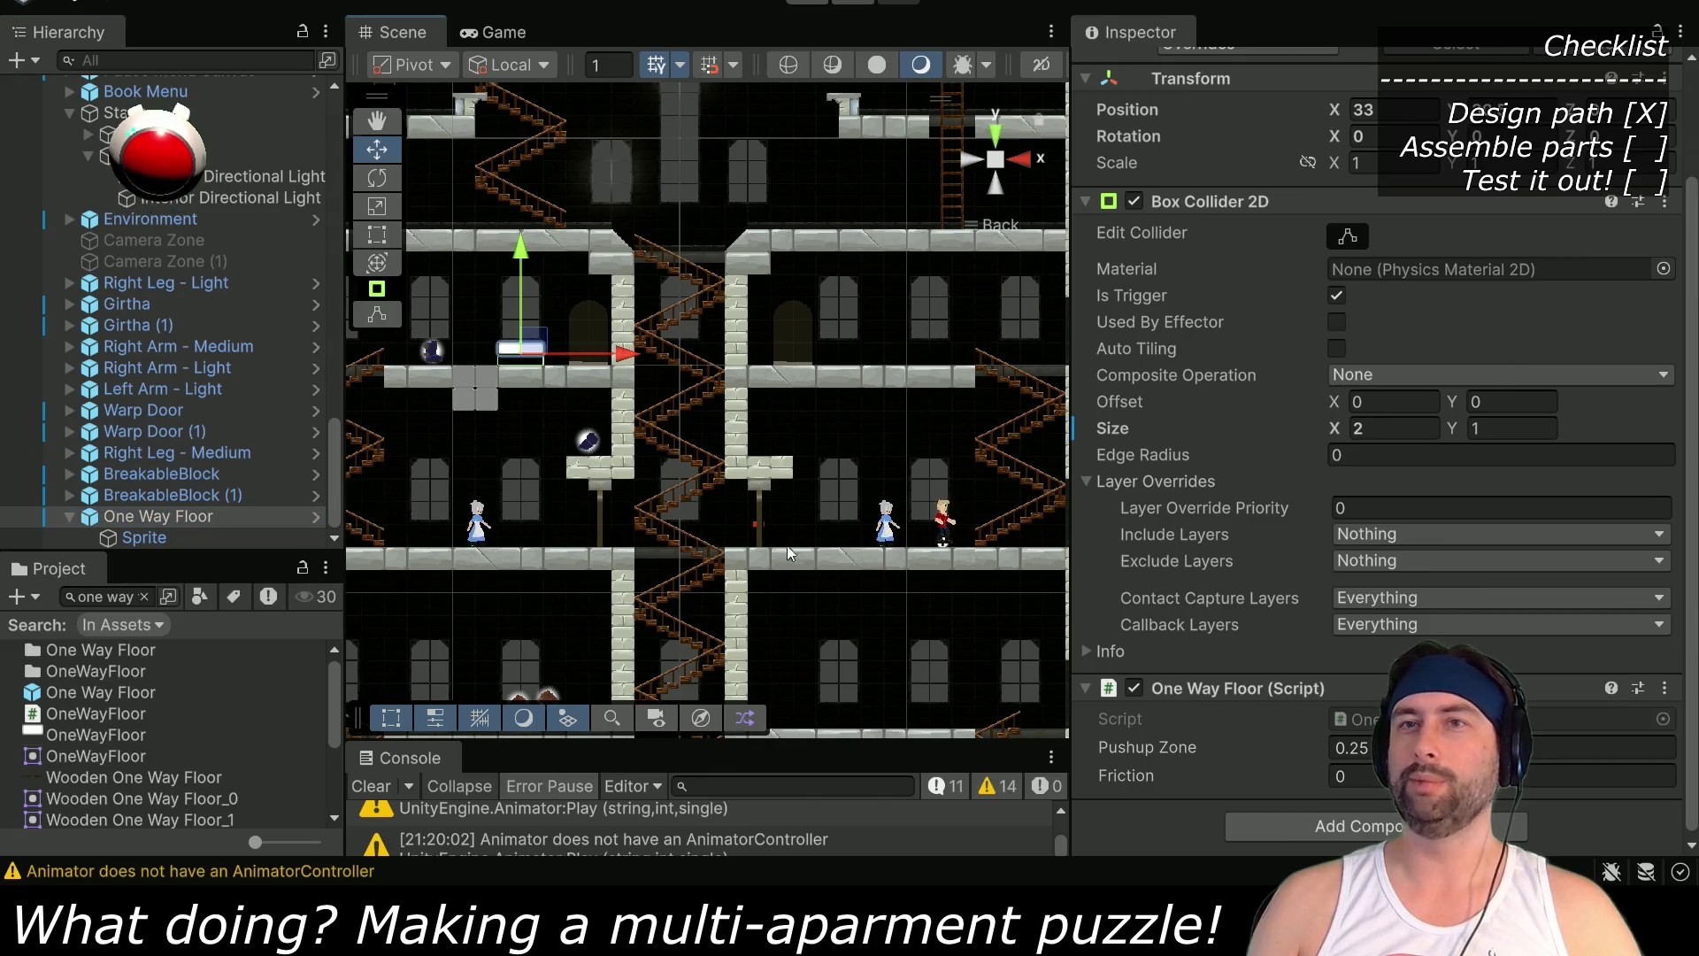
pyautogui.scroll(5, 150, 266)
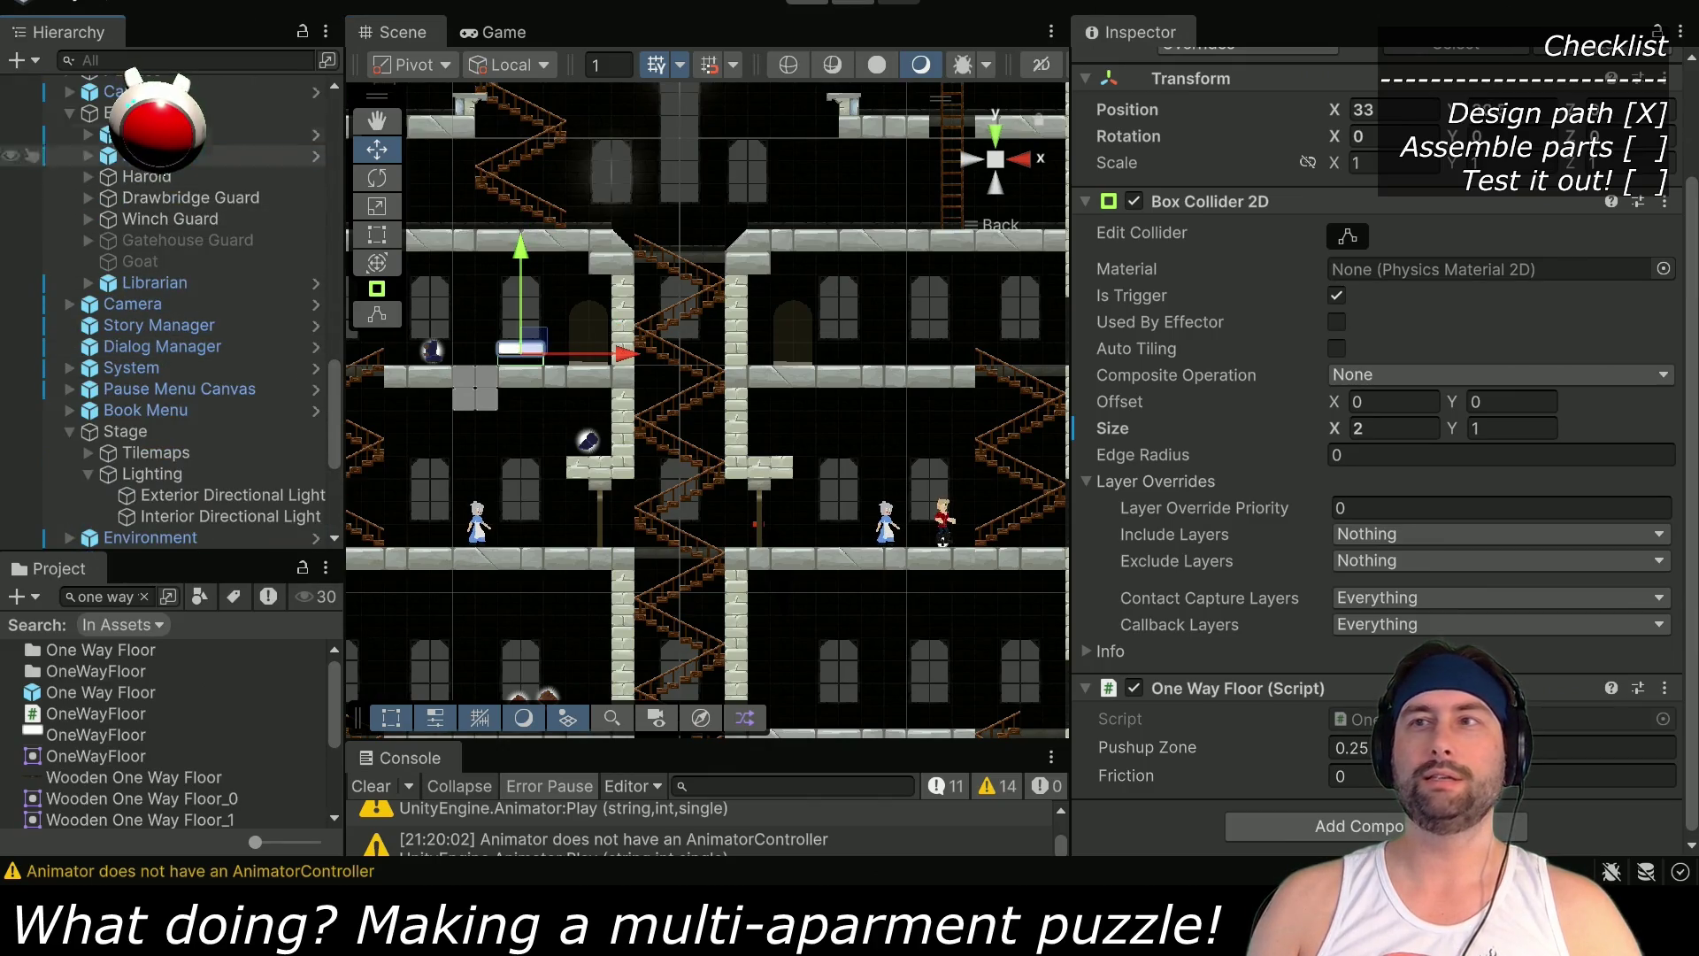
pyautogui.moveTo(943, 530)
pyautogui.mouseDown()
pyautogui.moveTo(865, 473)
pyautogui.moveTo(510, 354)
pyautogui.mouseUp()
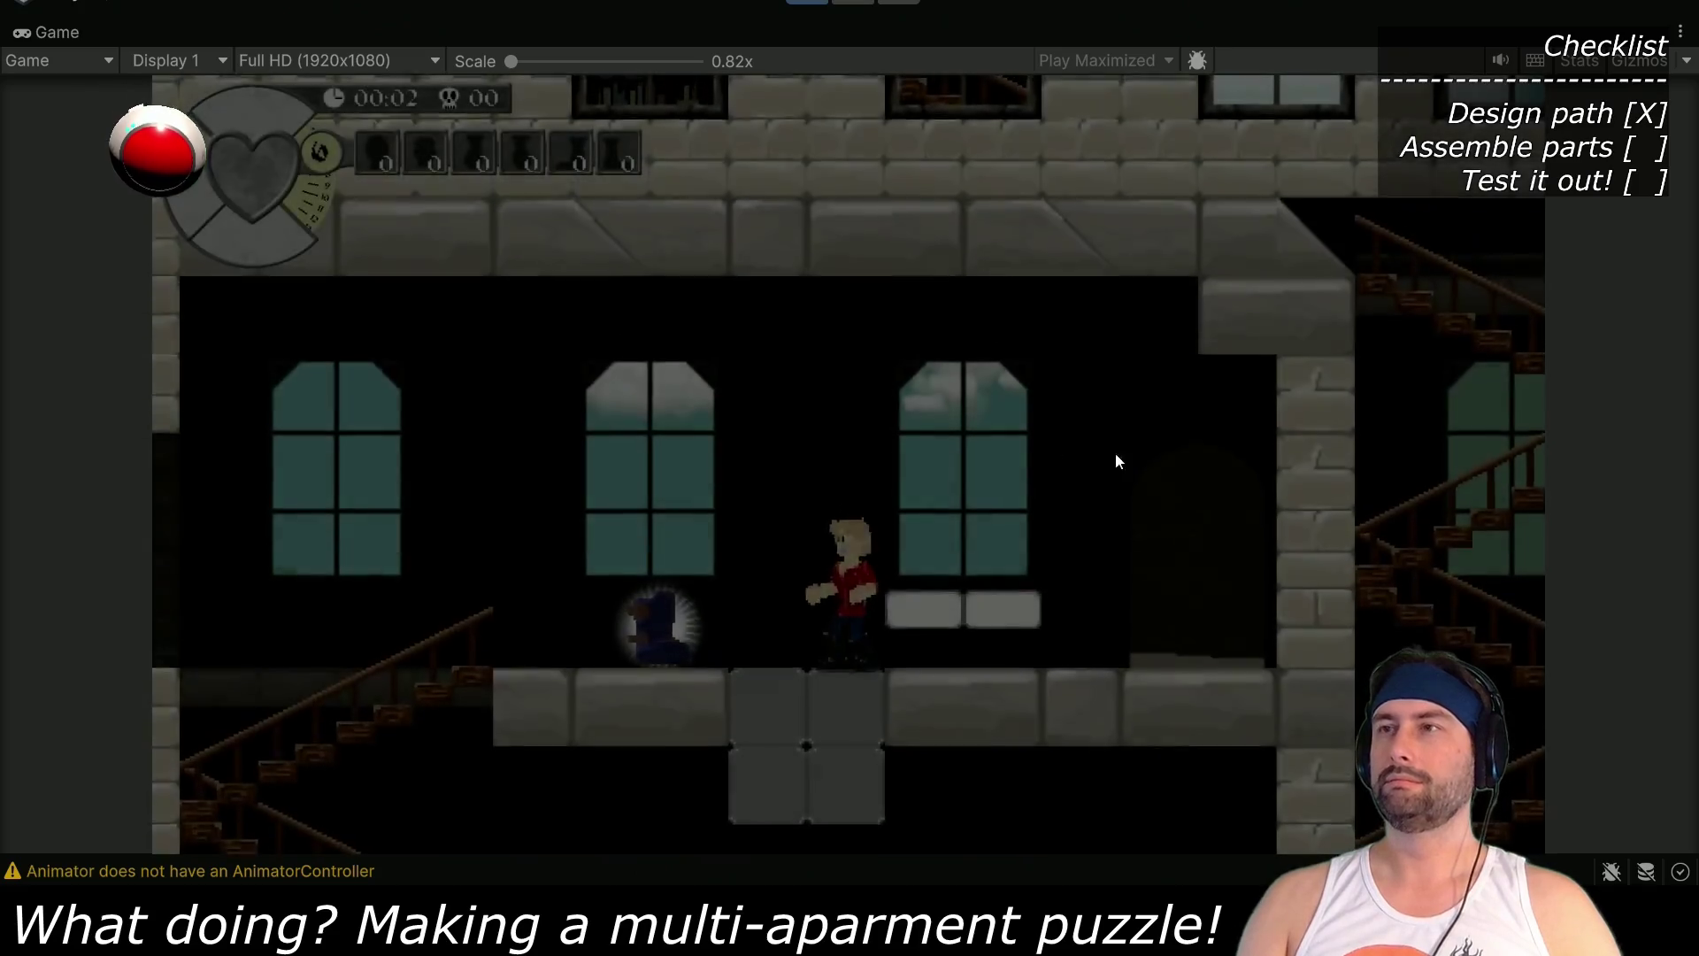
# Walk Dent left to grab the armor pickup, then right and jump, and stop the play-test
pyautogui.press('Left')
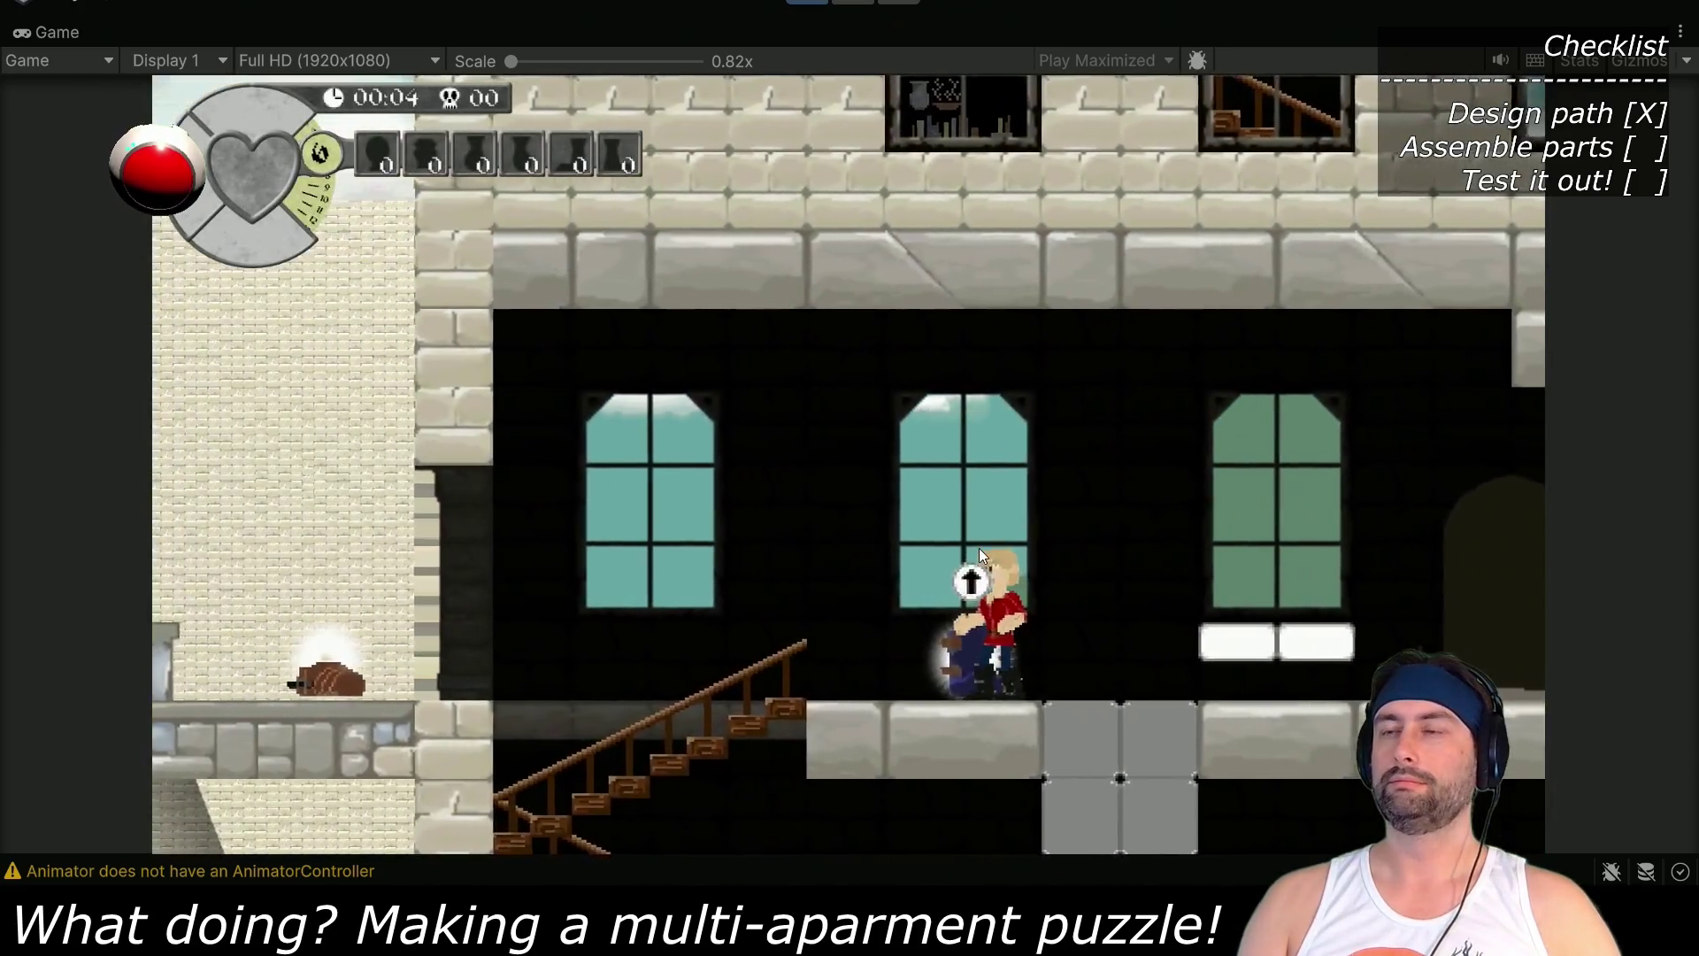
pyautogui.press('Right')
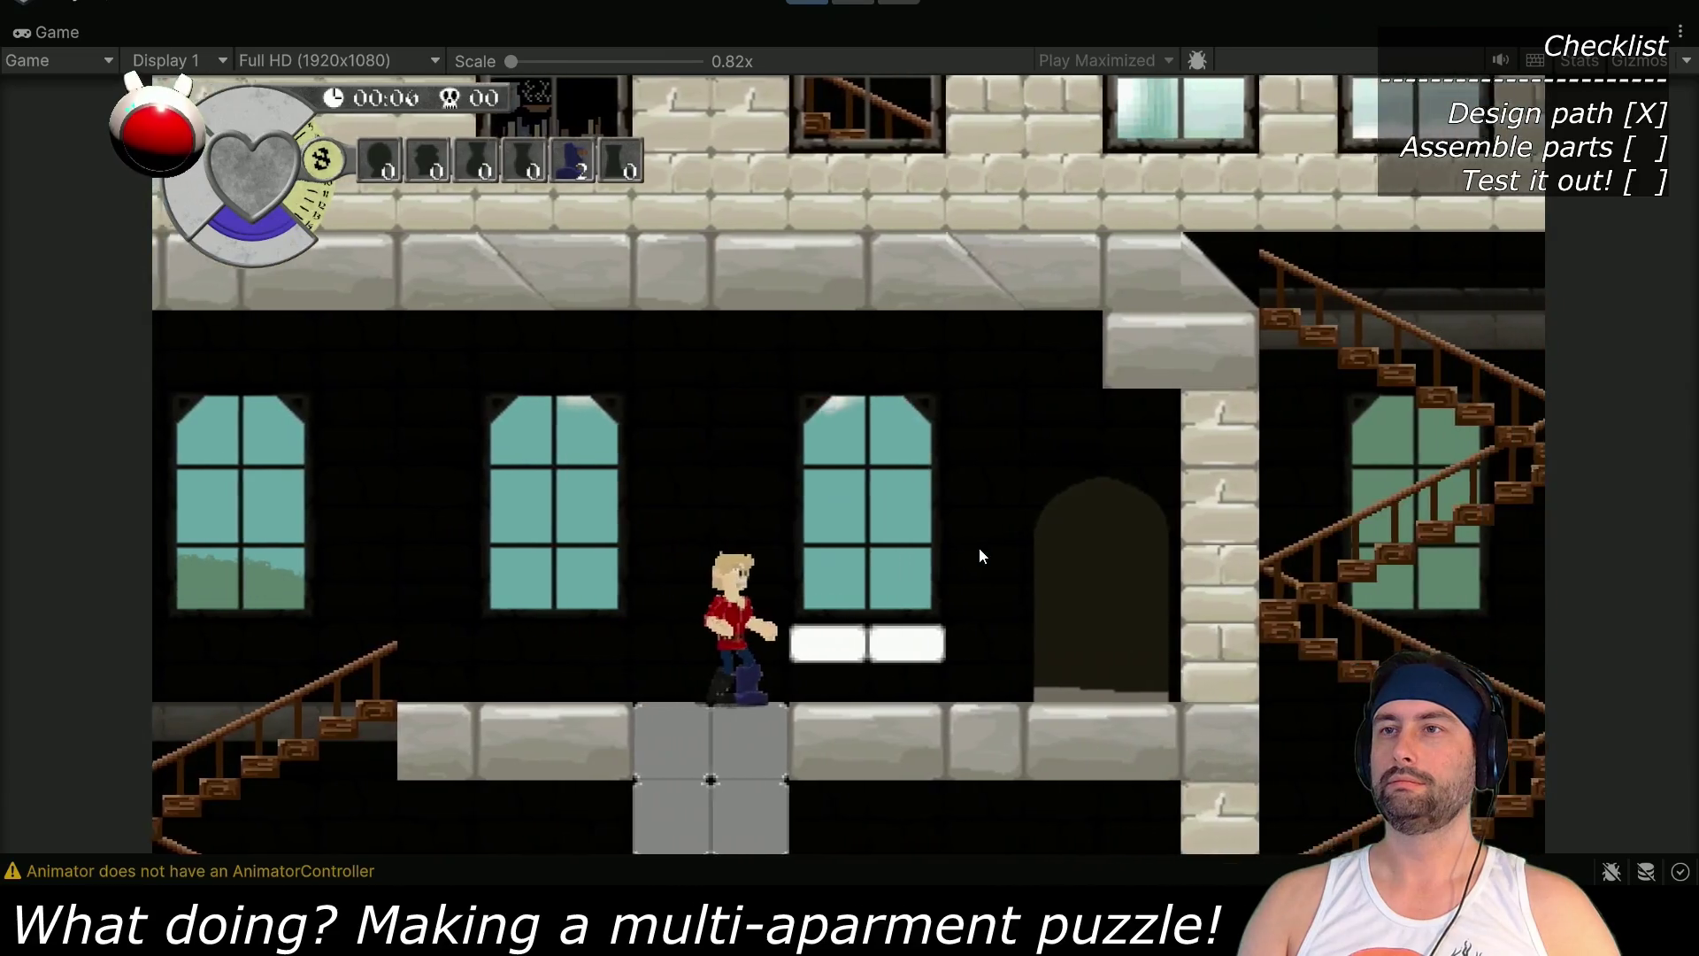
pyautogui.press('space')
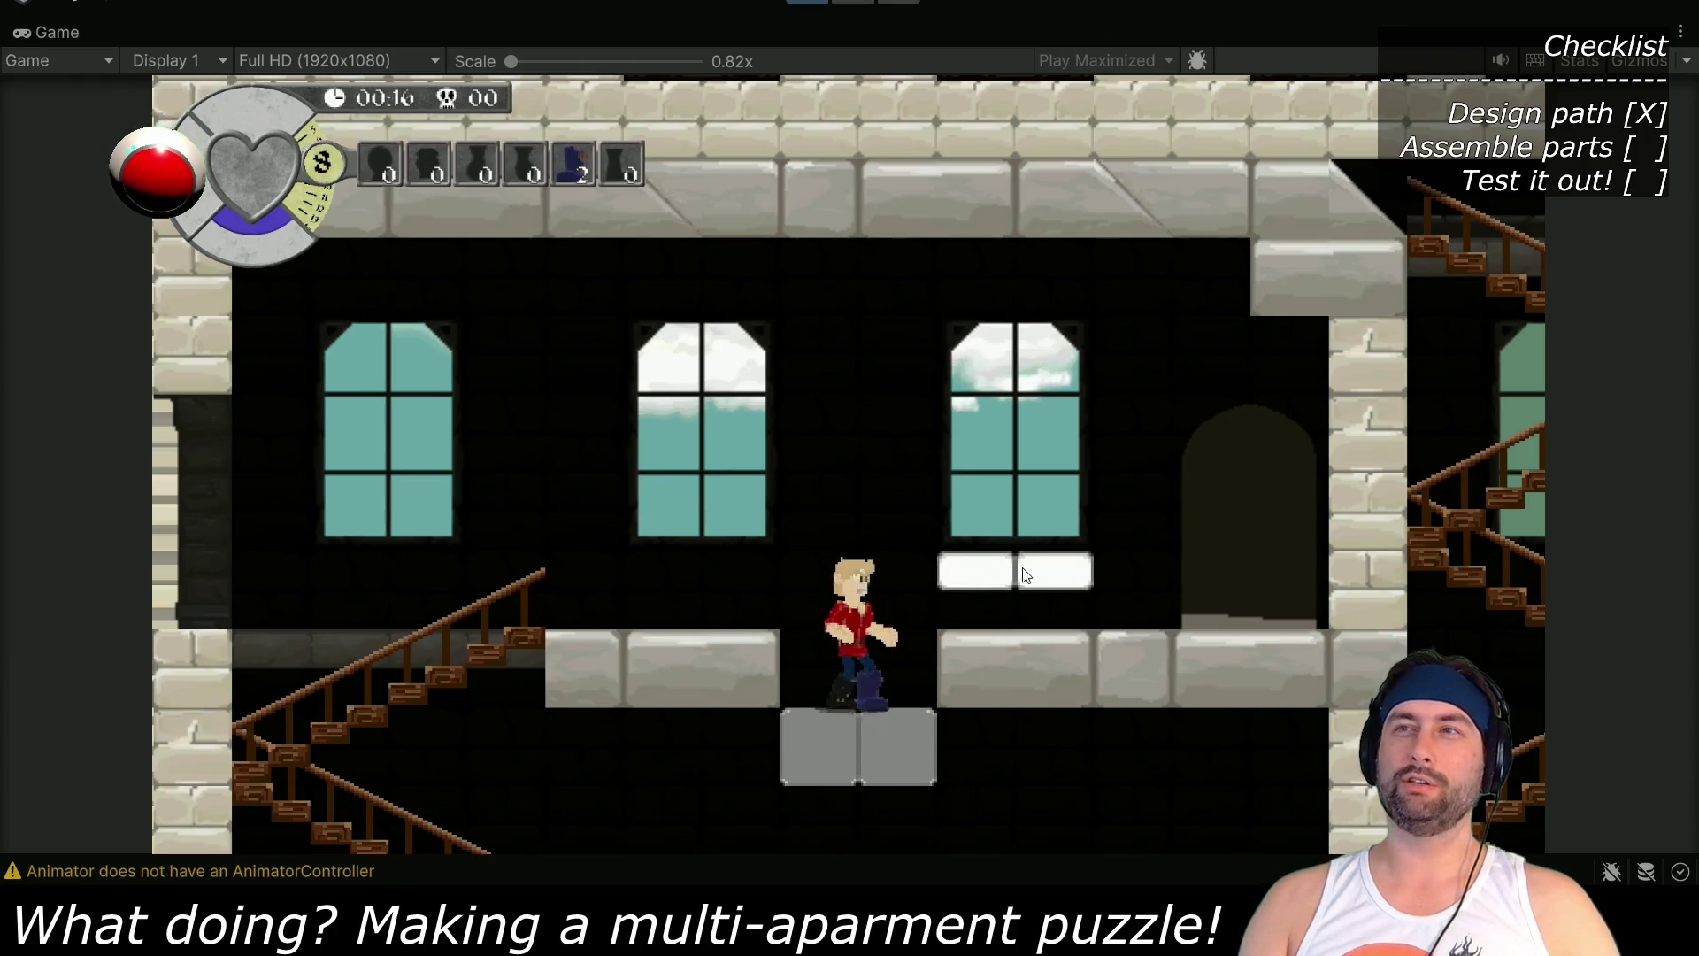
pyautogui.click(798, 5)
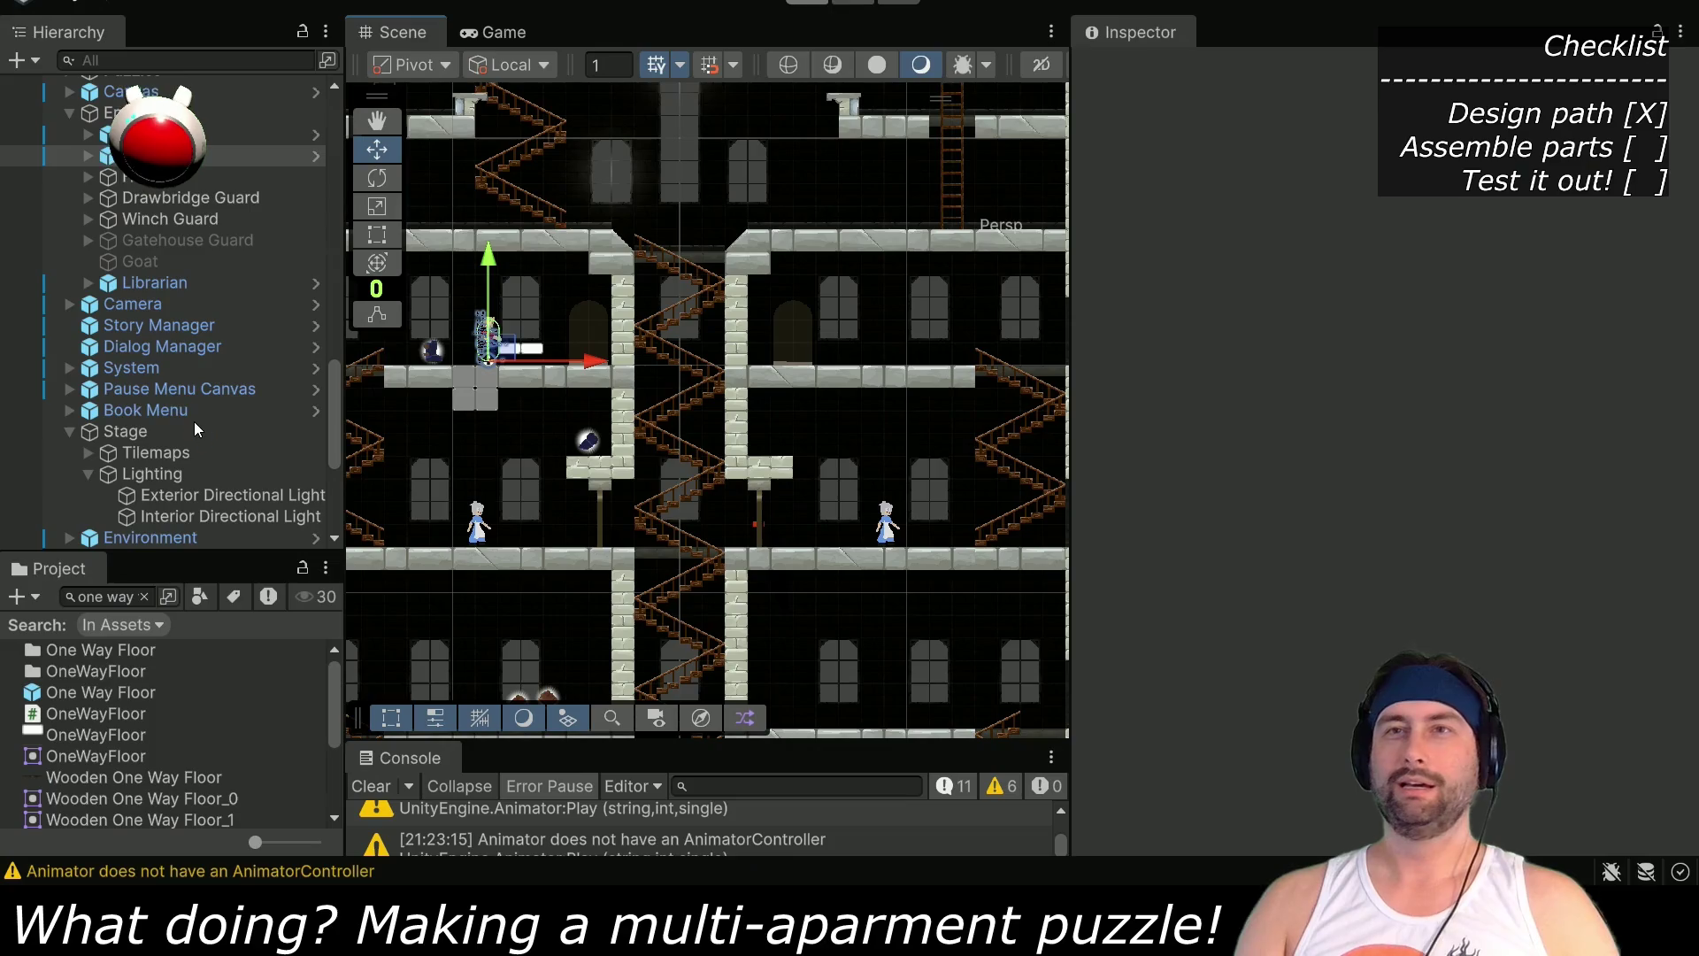
# Set Dent's Stomp fall distance to 3 and start a new play-test
pyautogui.scroll(-5, 142, 471)
pyautogui.scroll(5, 146, 464)
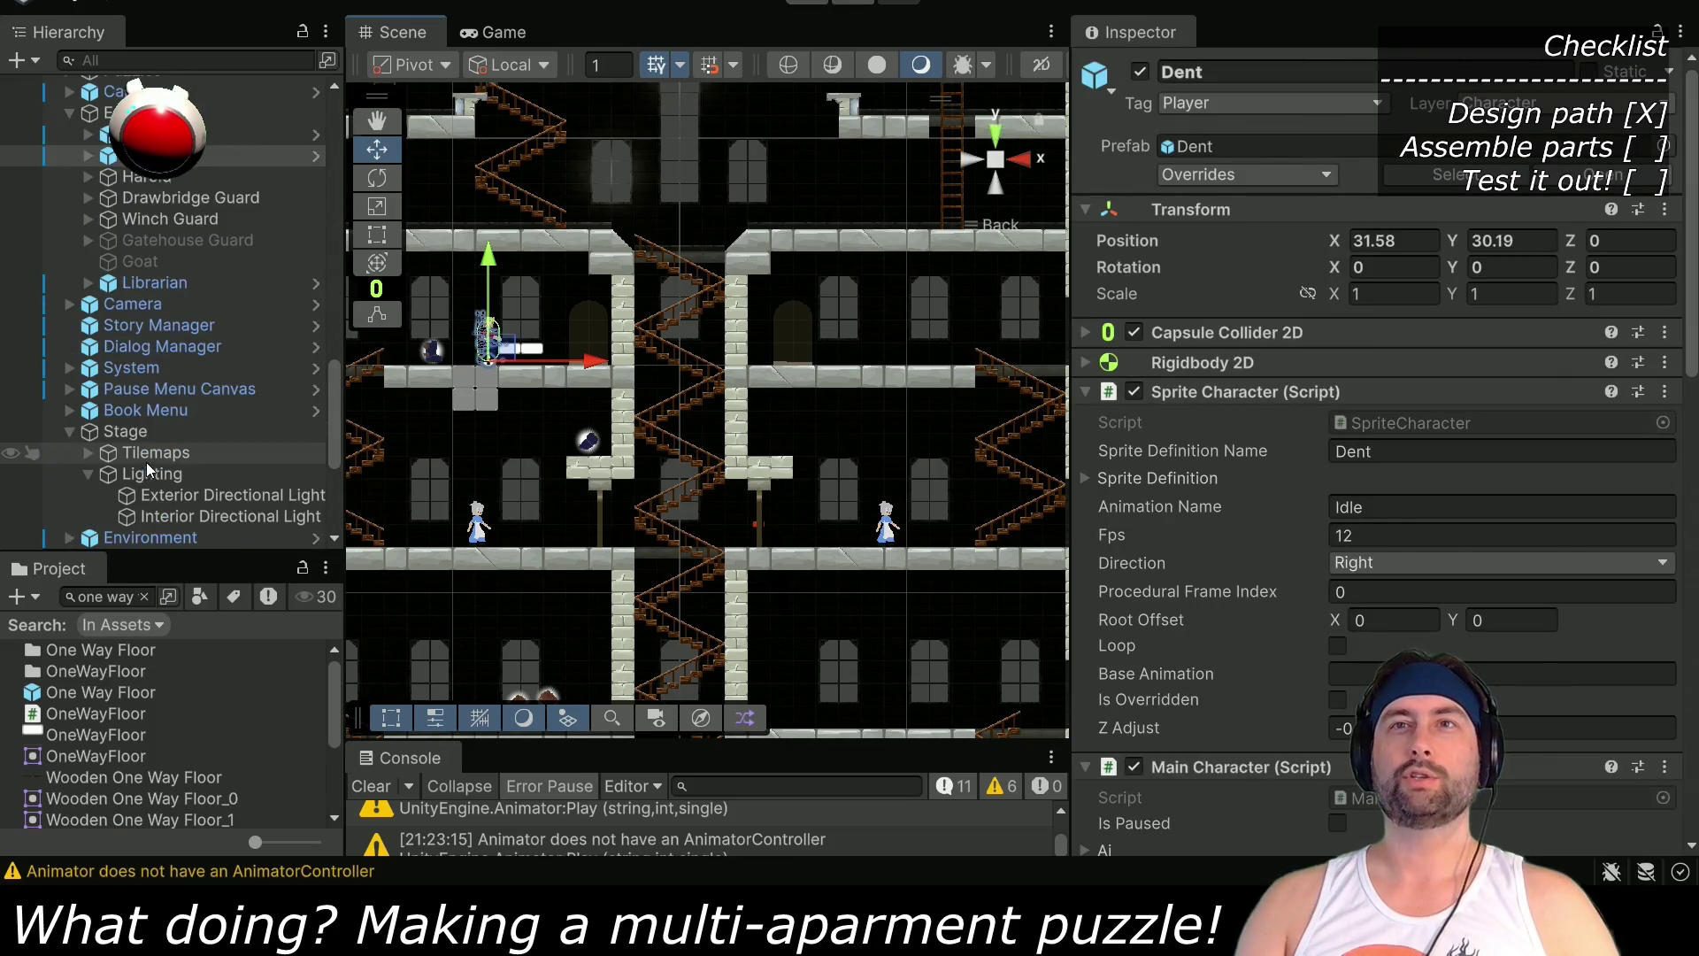
pyautogui.scroll(-6, 1532, 693)
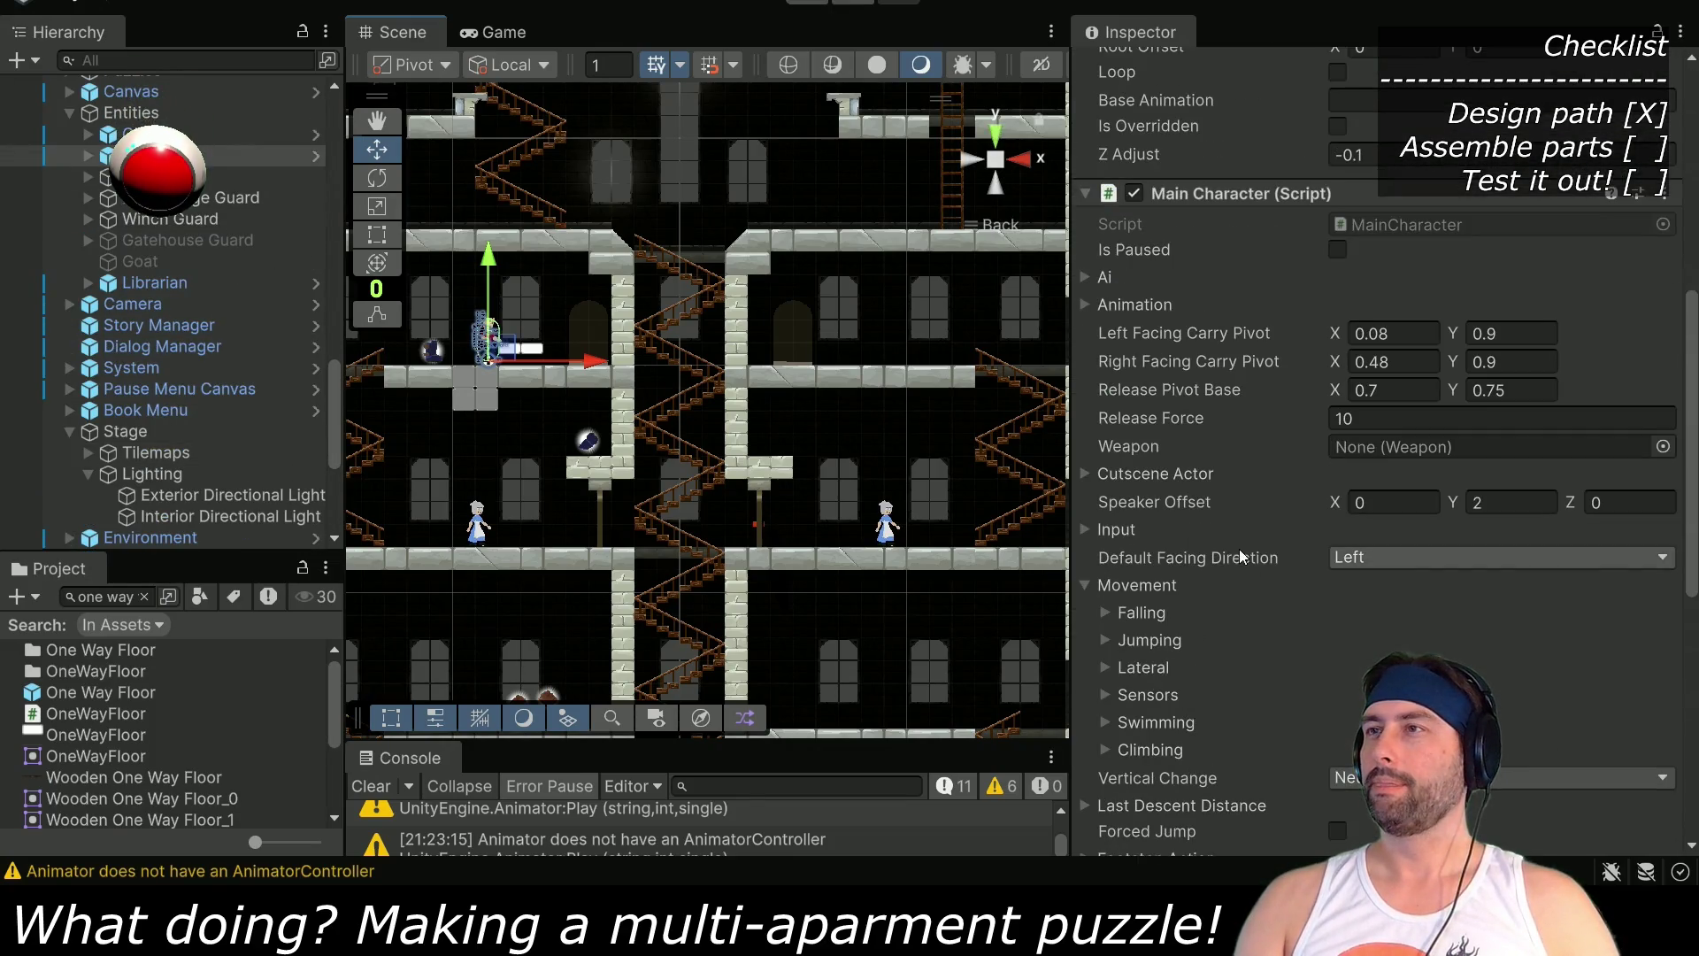
pyautogui.scroll(-6, 1235, 464)
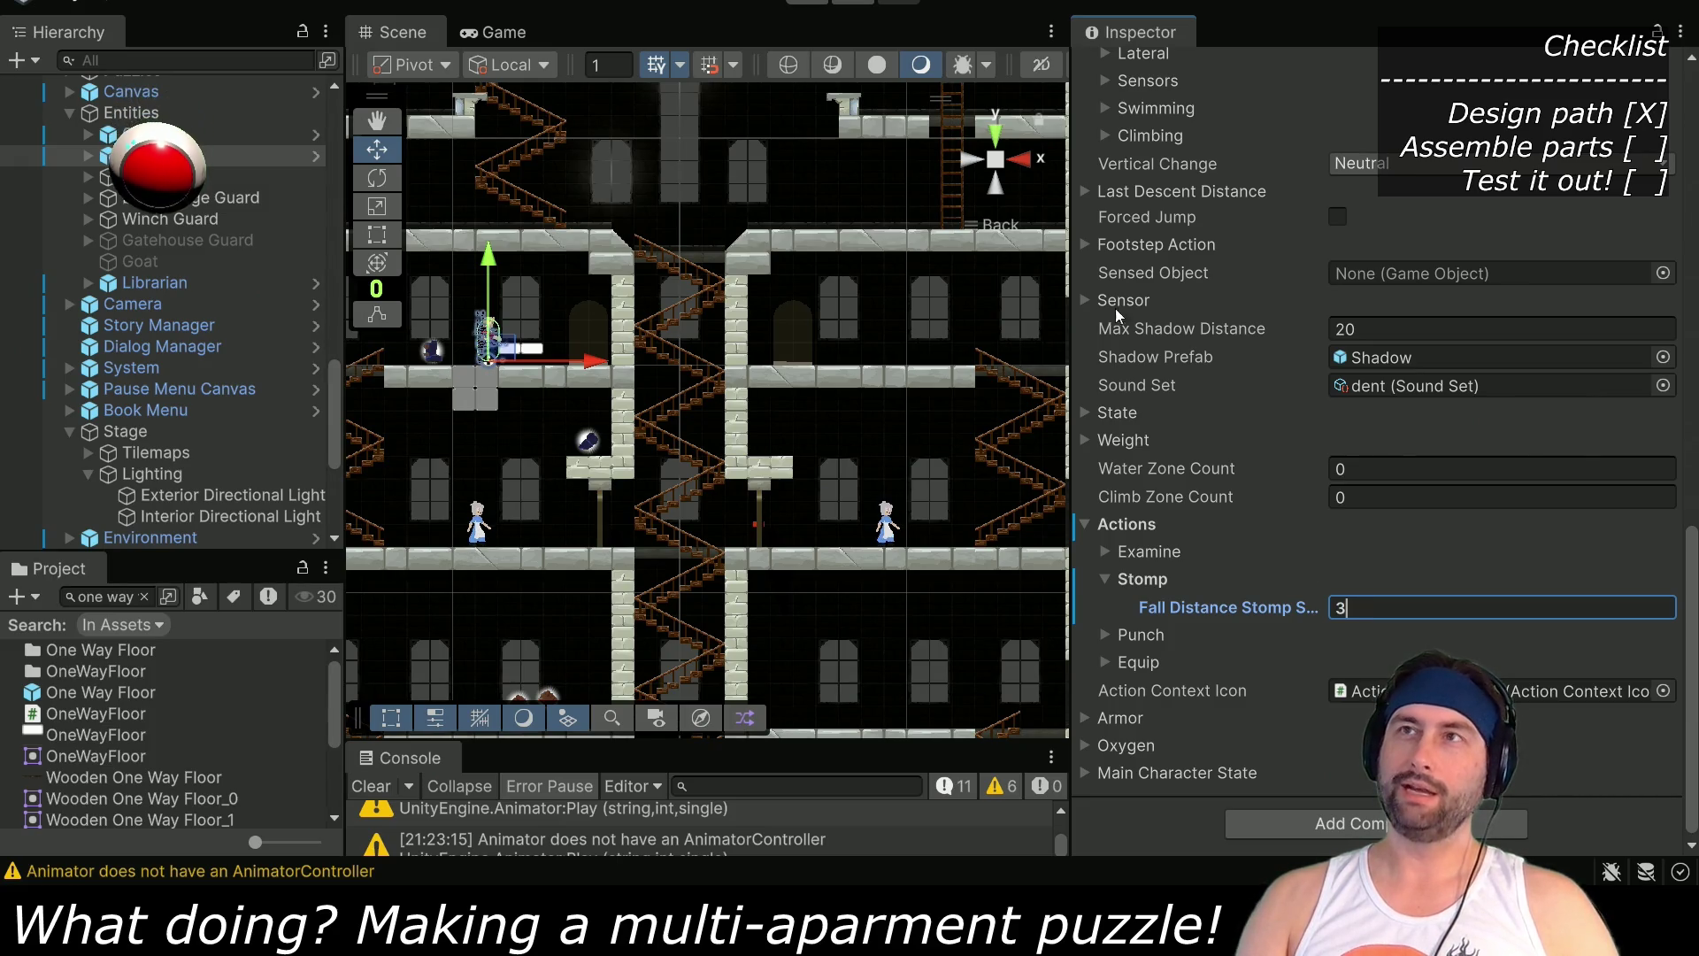
pyautogui.click(815, 3)
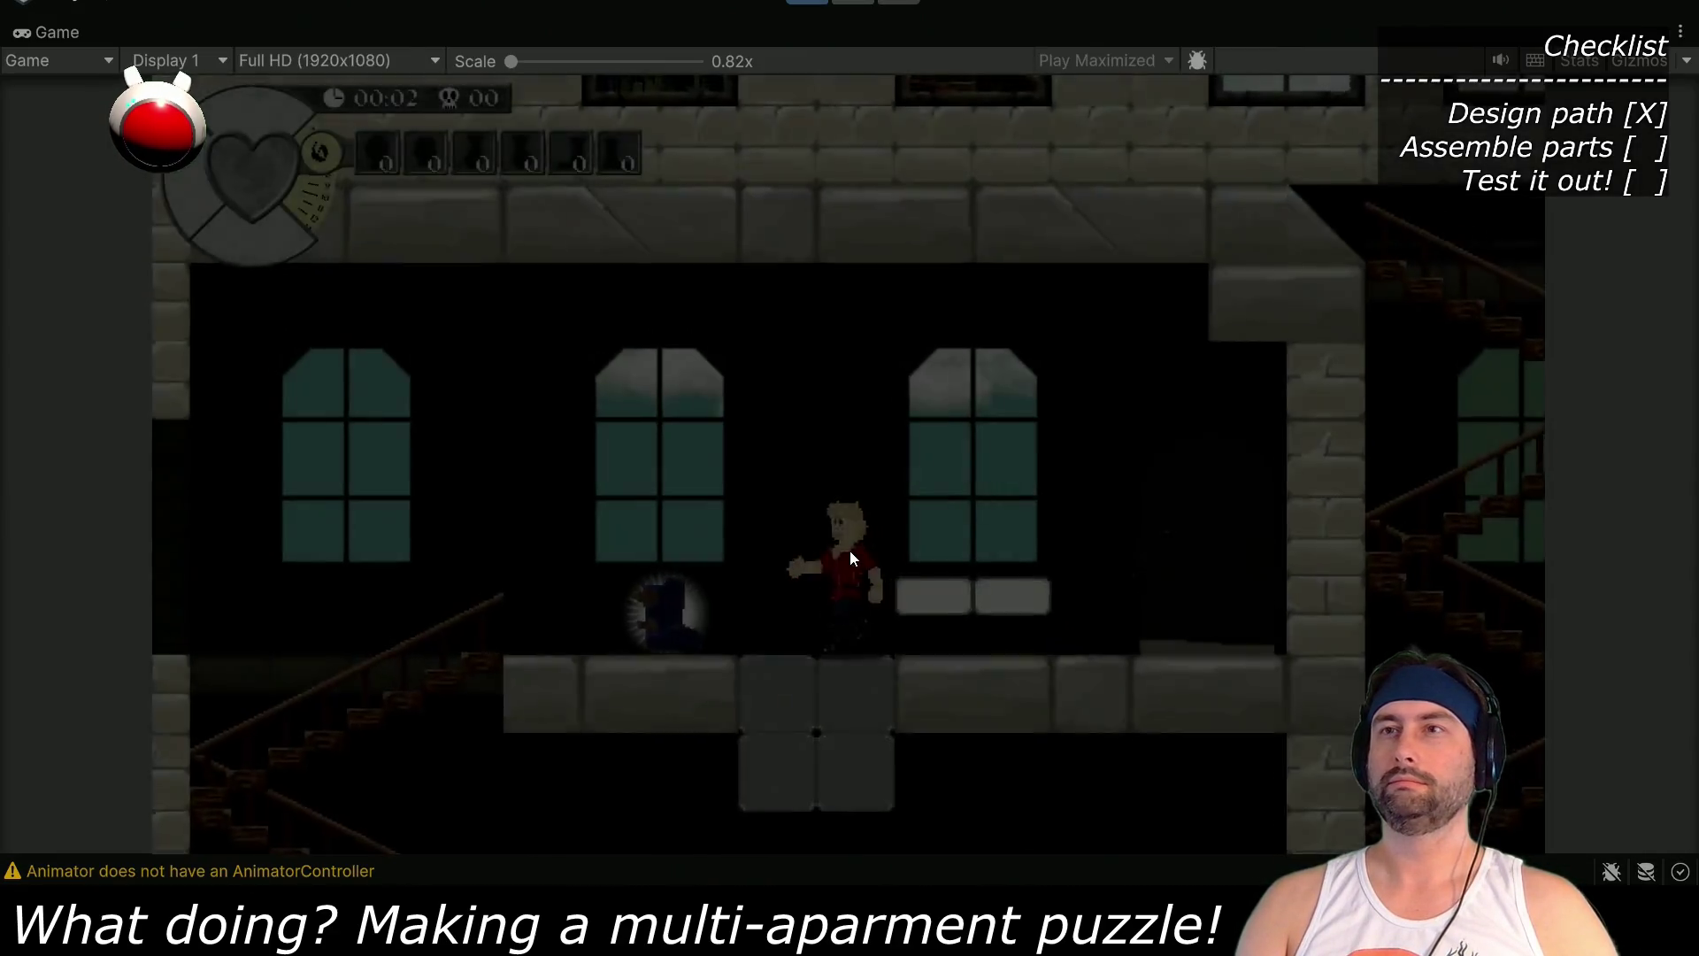
# Walk Dent left and jump around the apartment, then turn to face right
pyautogui.press('Left')
pyautogui.press('space')
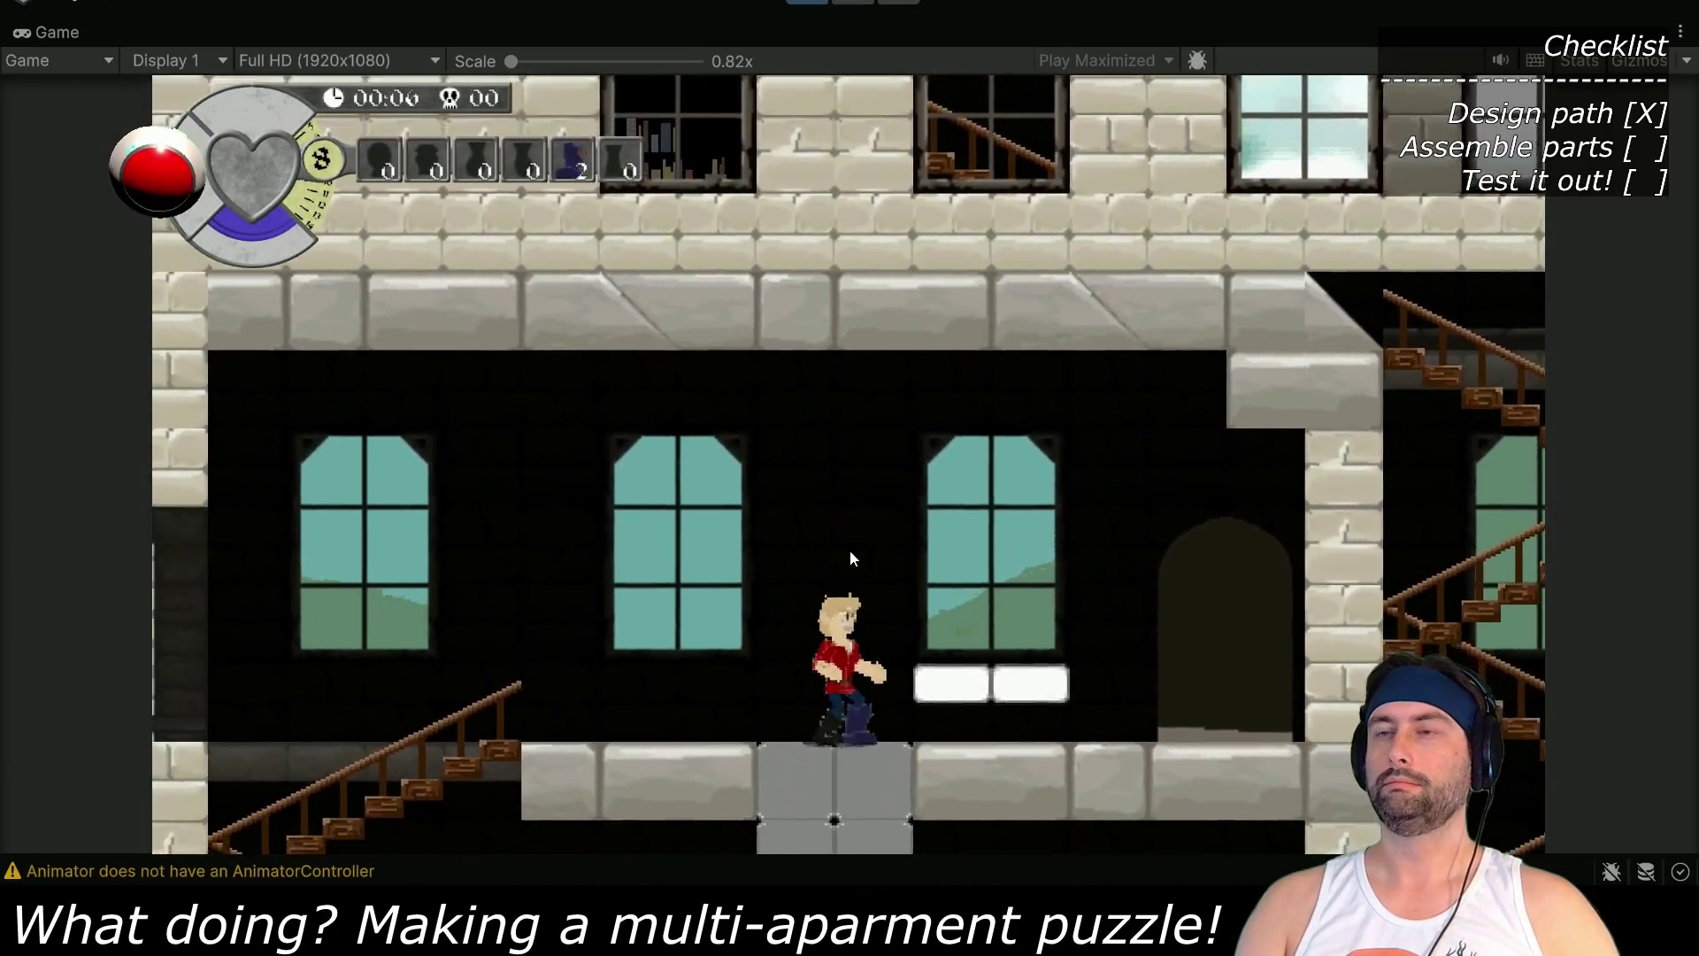
pyautogui.press('space')
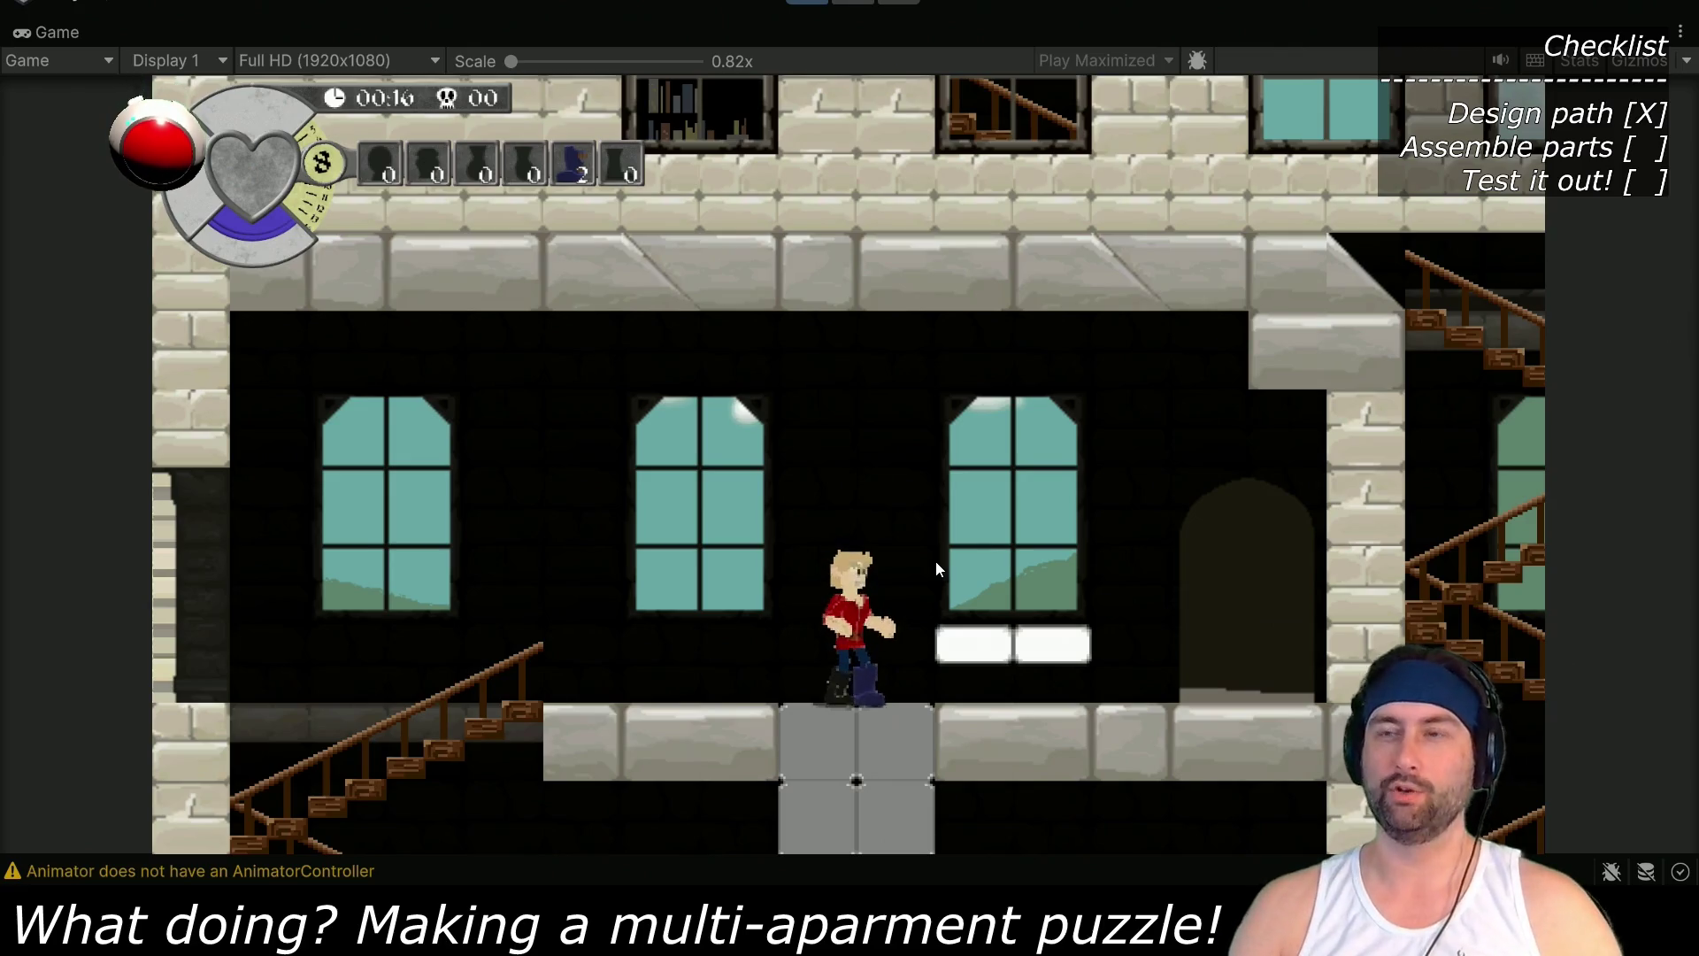
pyautogui.press('Left')
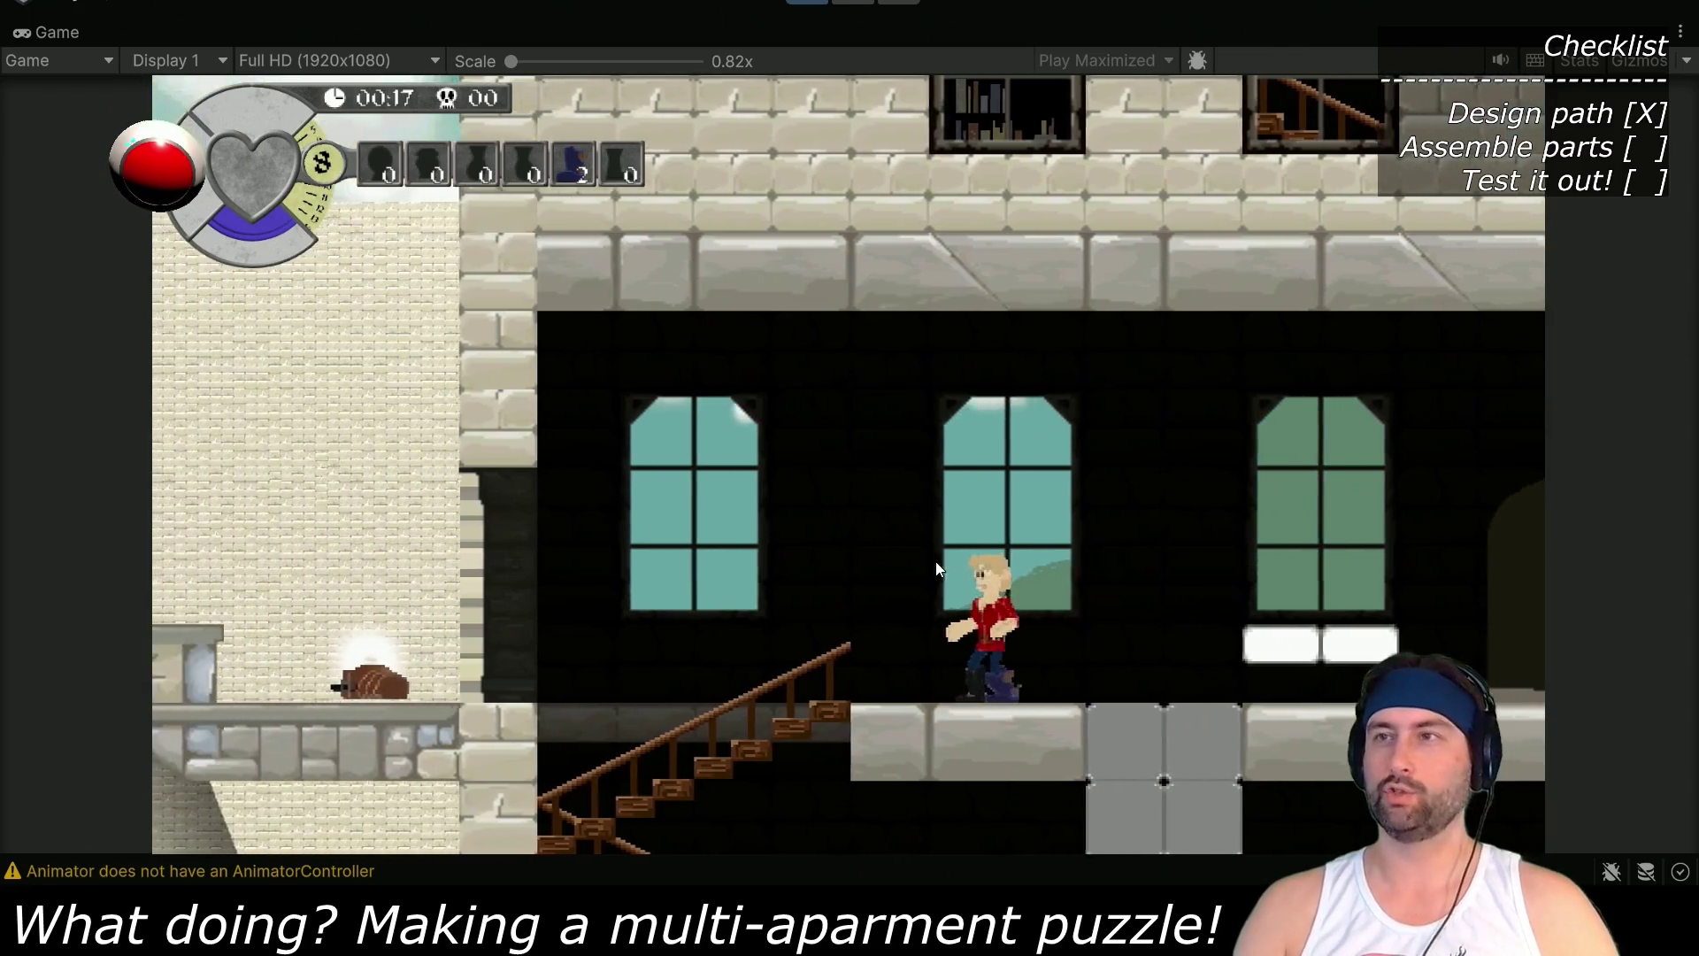
pyautogui.press('Right')
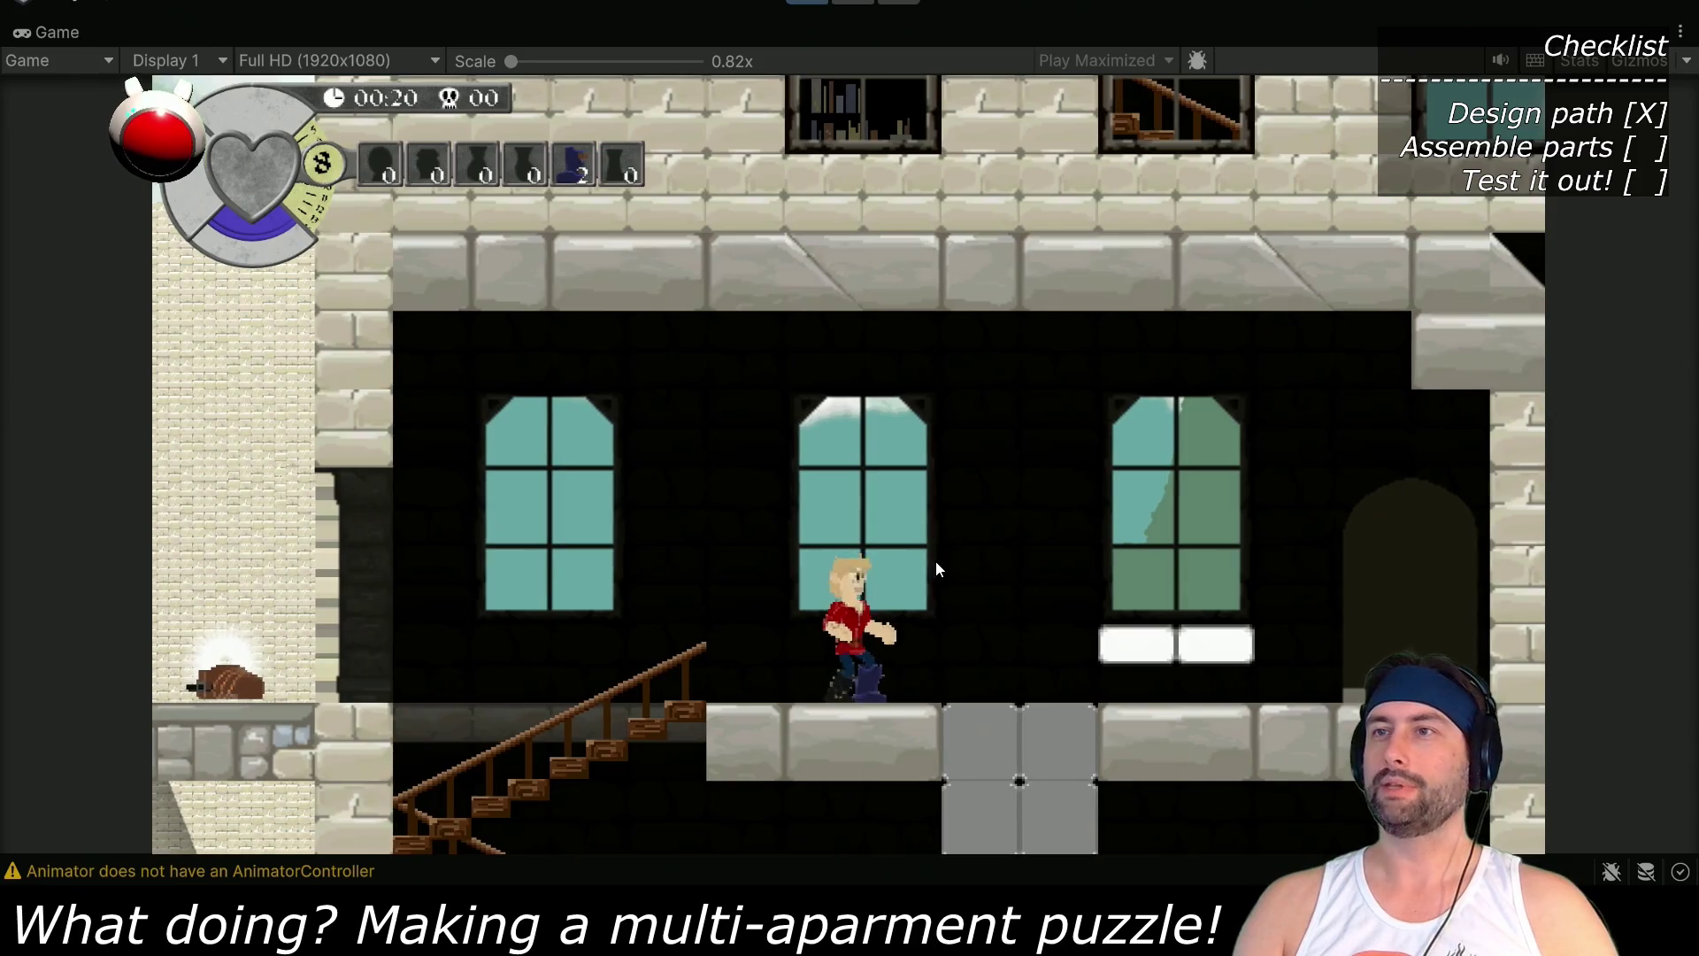
# In the inventory, unequip the blue boots from the fifth armor slot to drop them
pyautogui.press('Tab')
pyautogui.press('Right')
pyautogui.press('Right')
pyautogui.press('Right')
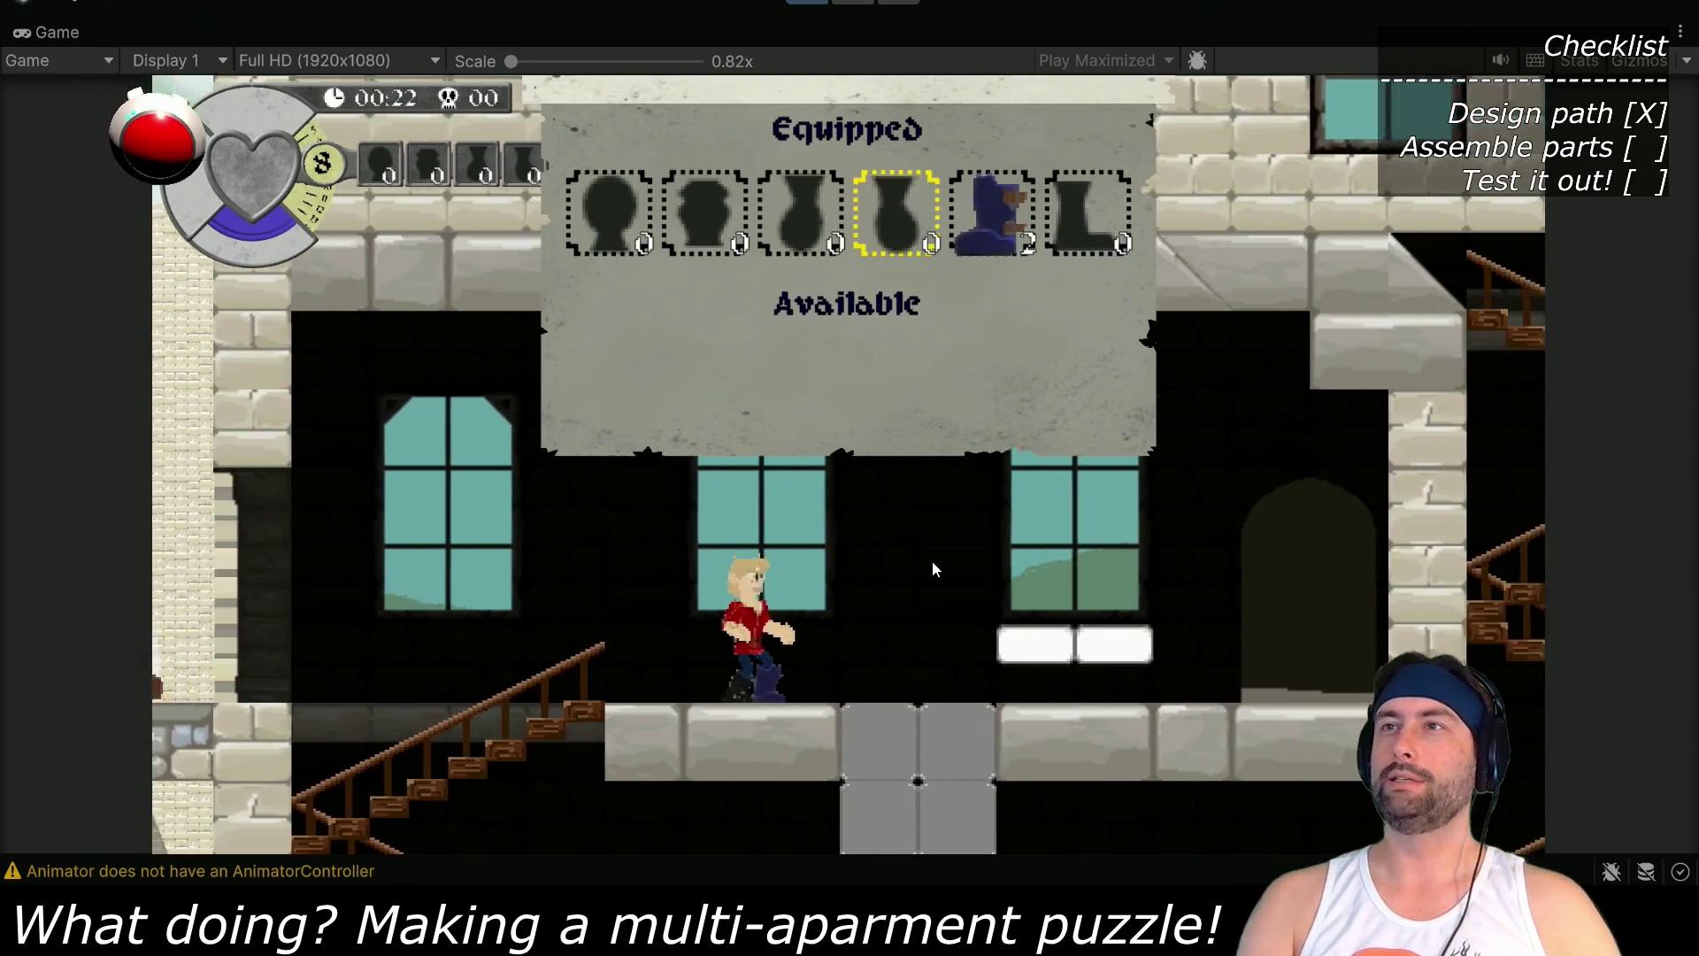
pyautogui.press('Return')
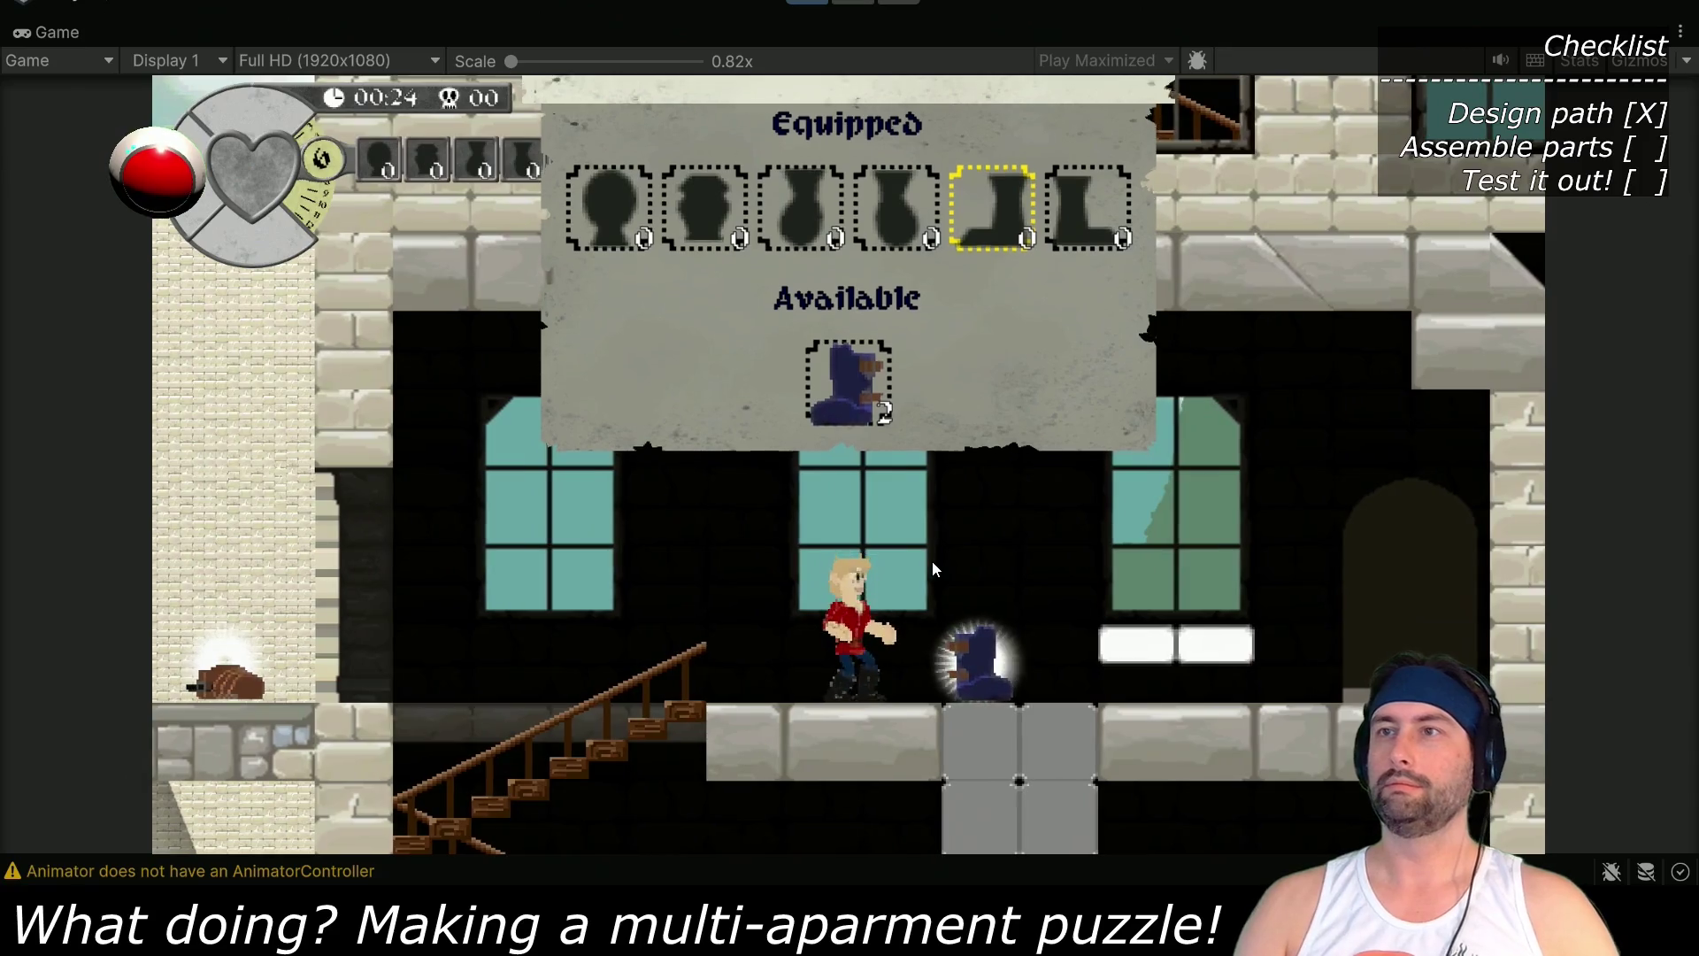
pyautogui.press('Tab')
# Pick up the brown armor item, walk right to the blue part, and restore the full editor
pyautogui.press('Left')
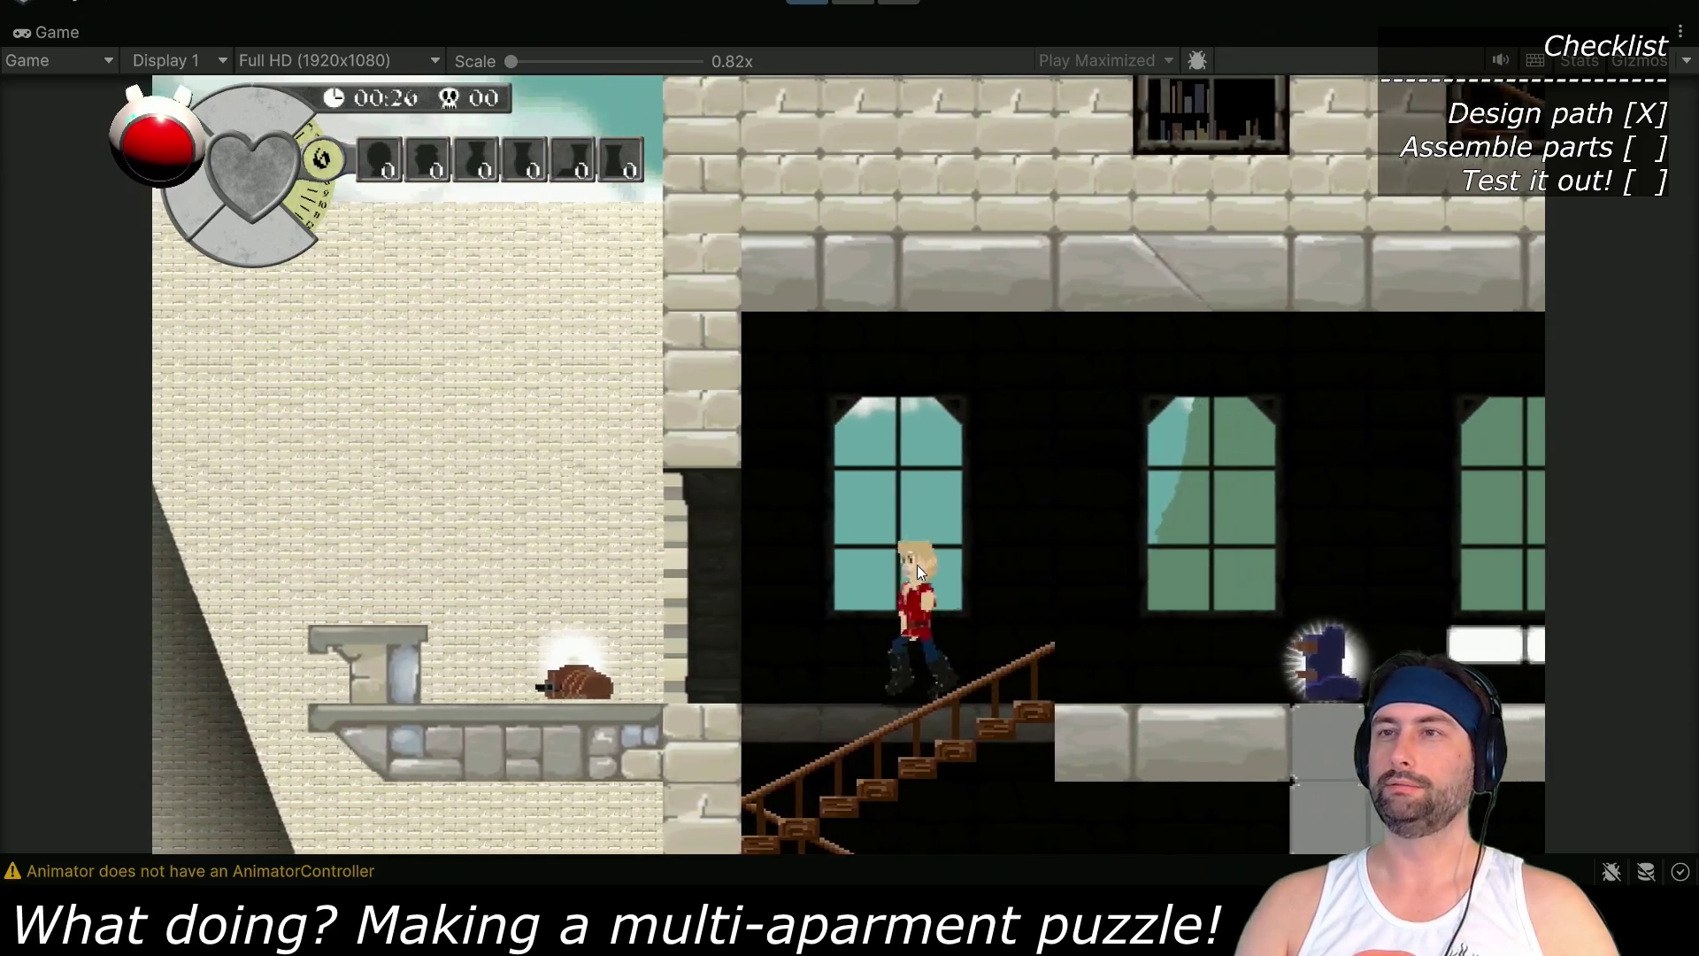
pyautogui.press('Up')
pyautogui.press('Right')
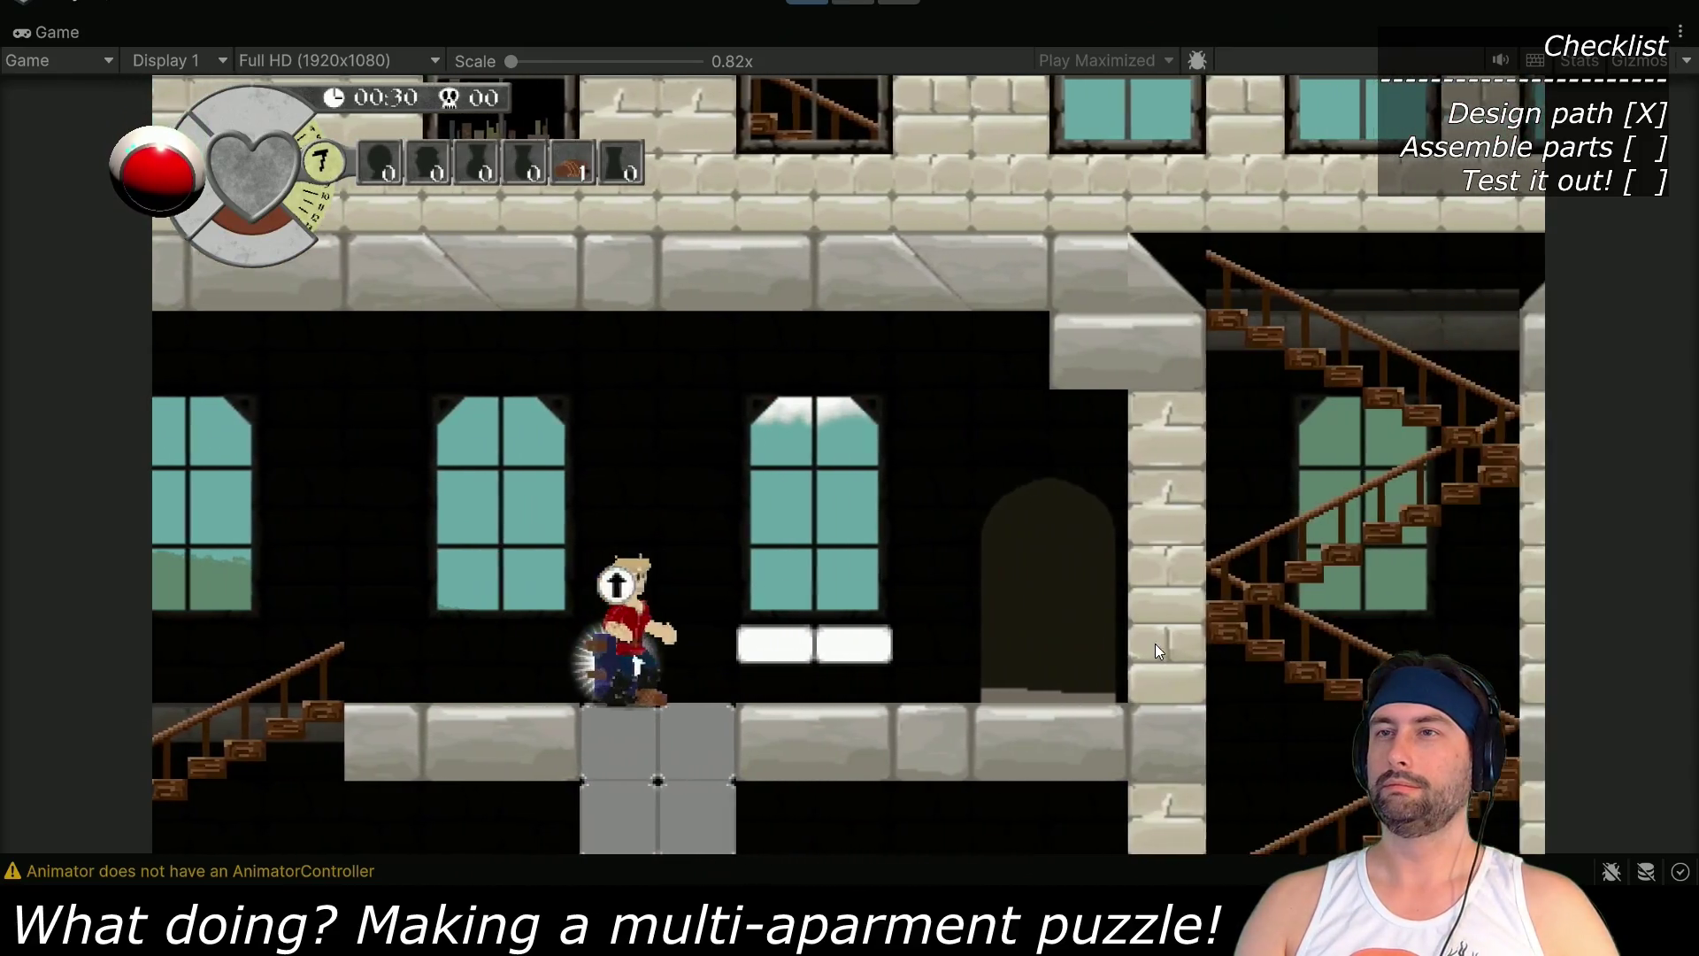
pyautogui.press('space')
pyautogui.press('space')
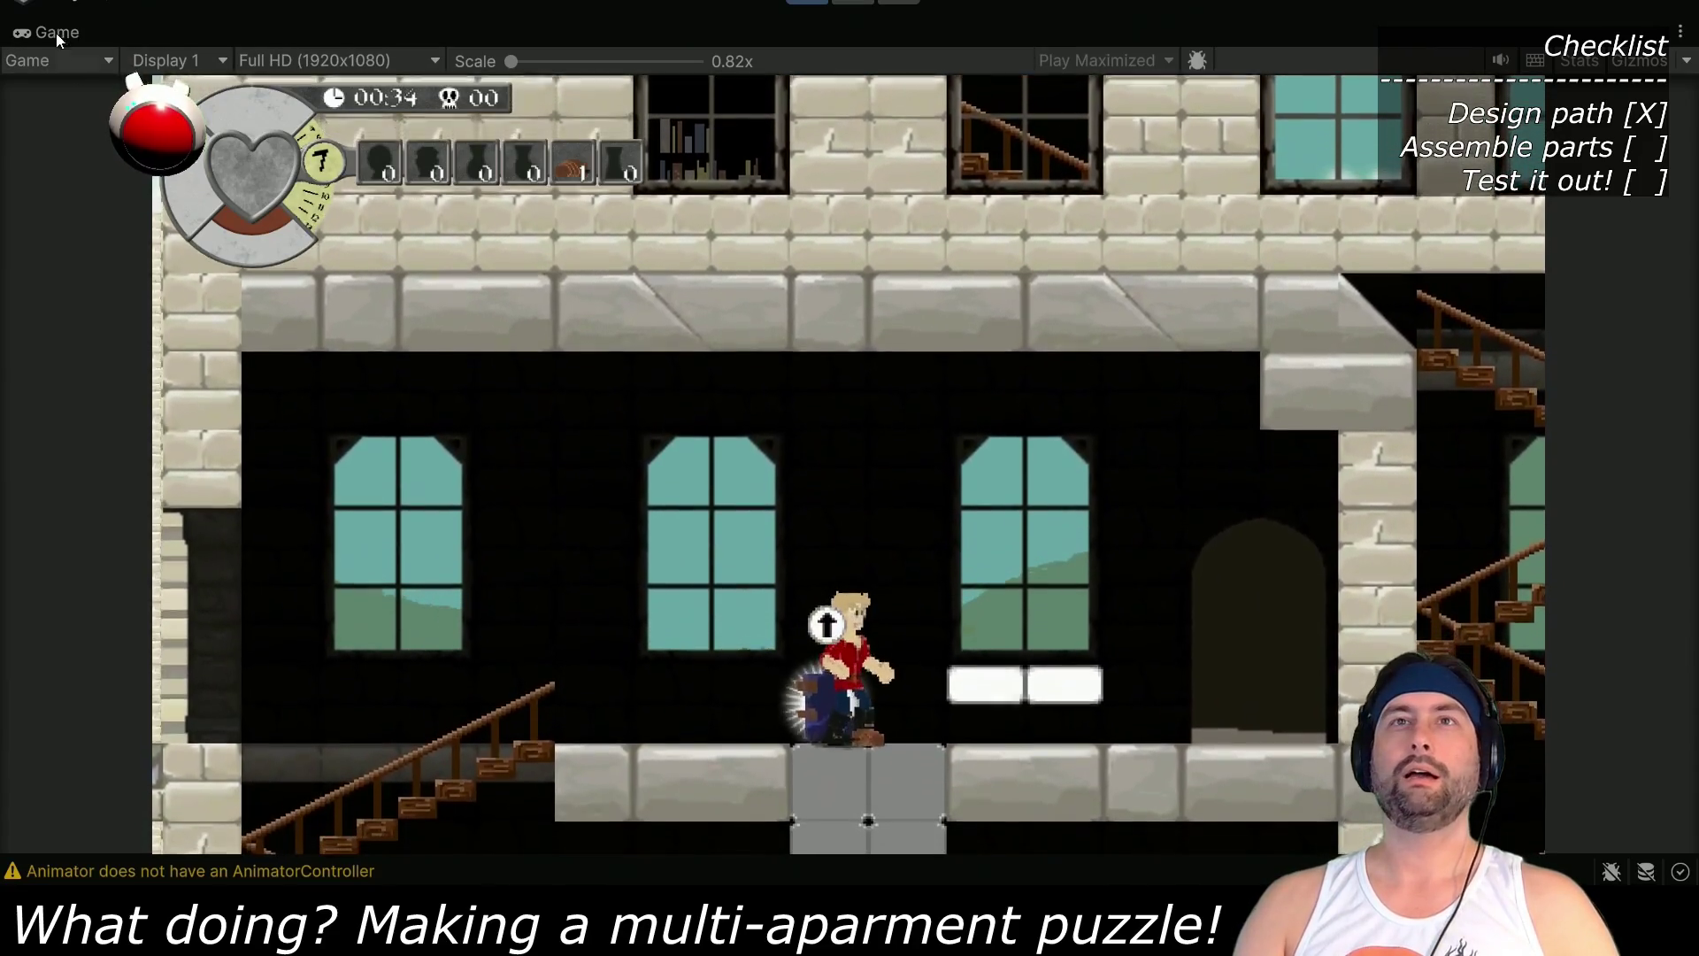
pyautogui.press('Up')
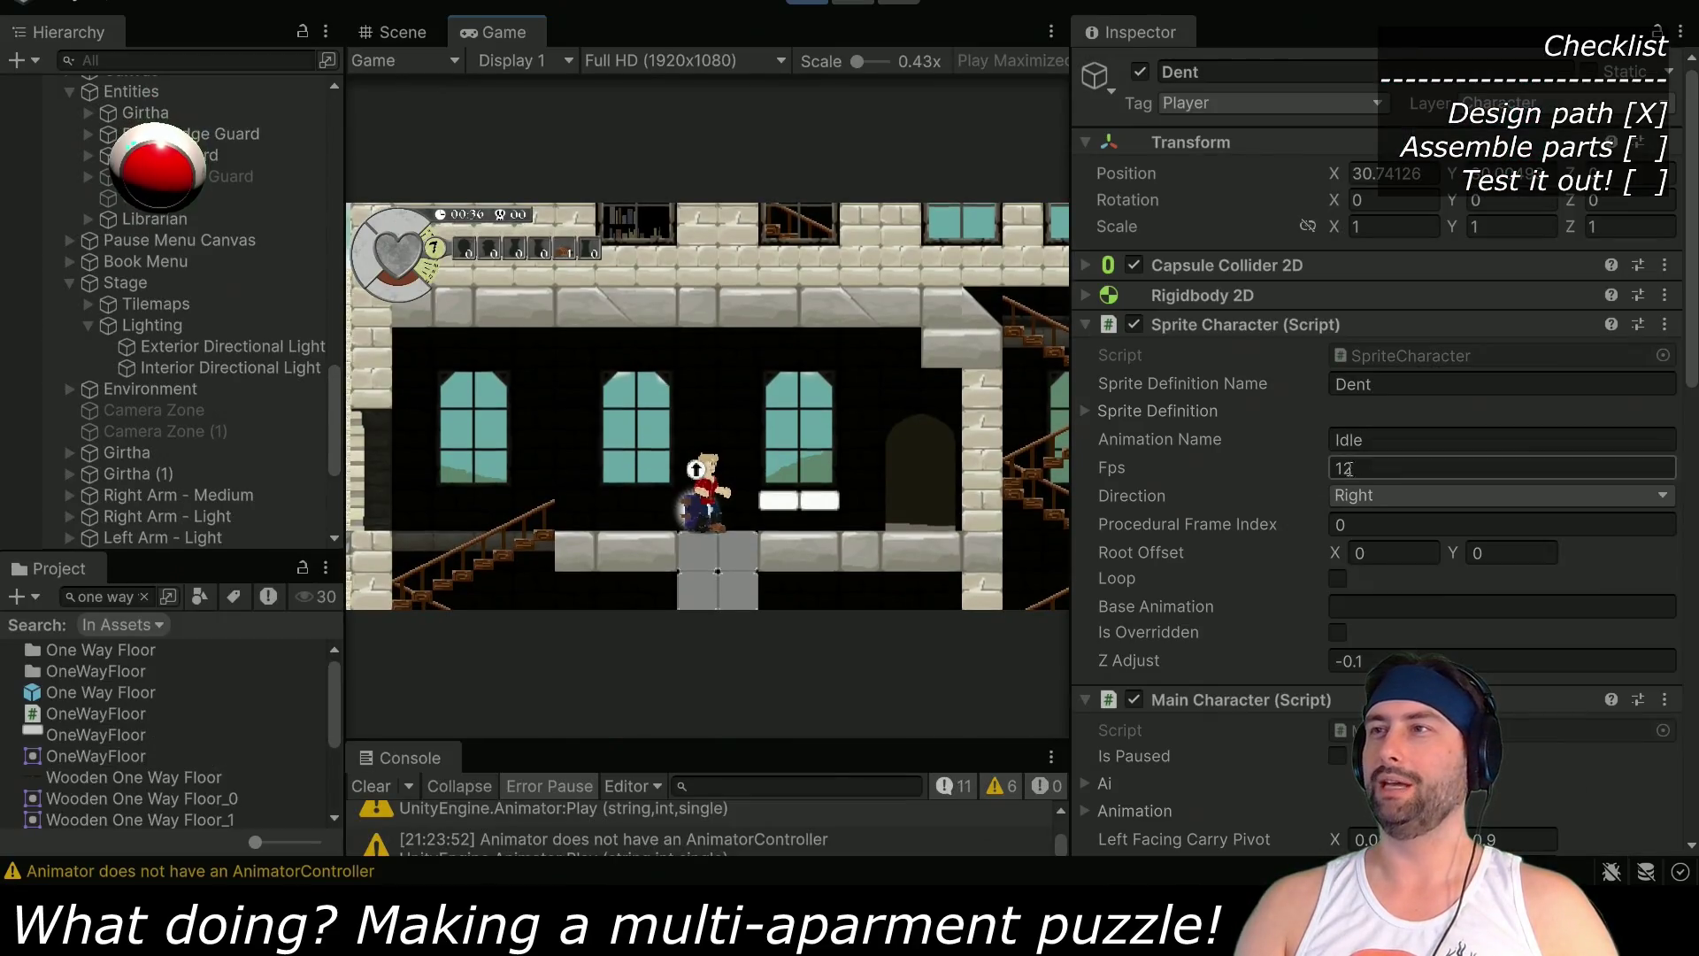
# Reveal the Last Descent Distance values in Dent's Main Character Inspector
pyautogui.scroll(-10, 1181, 570)
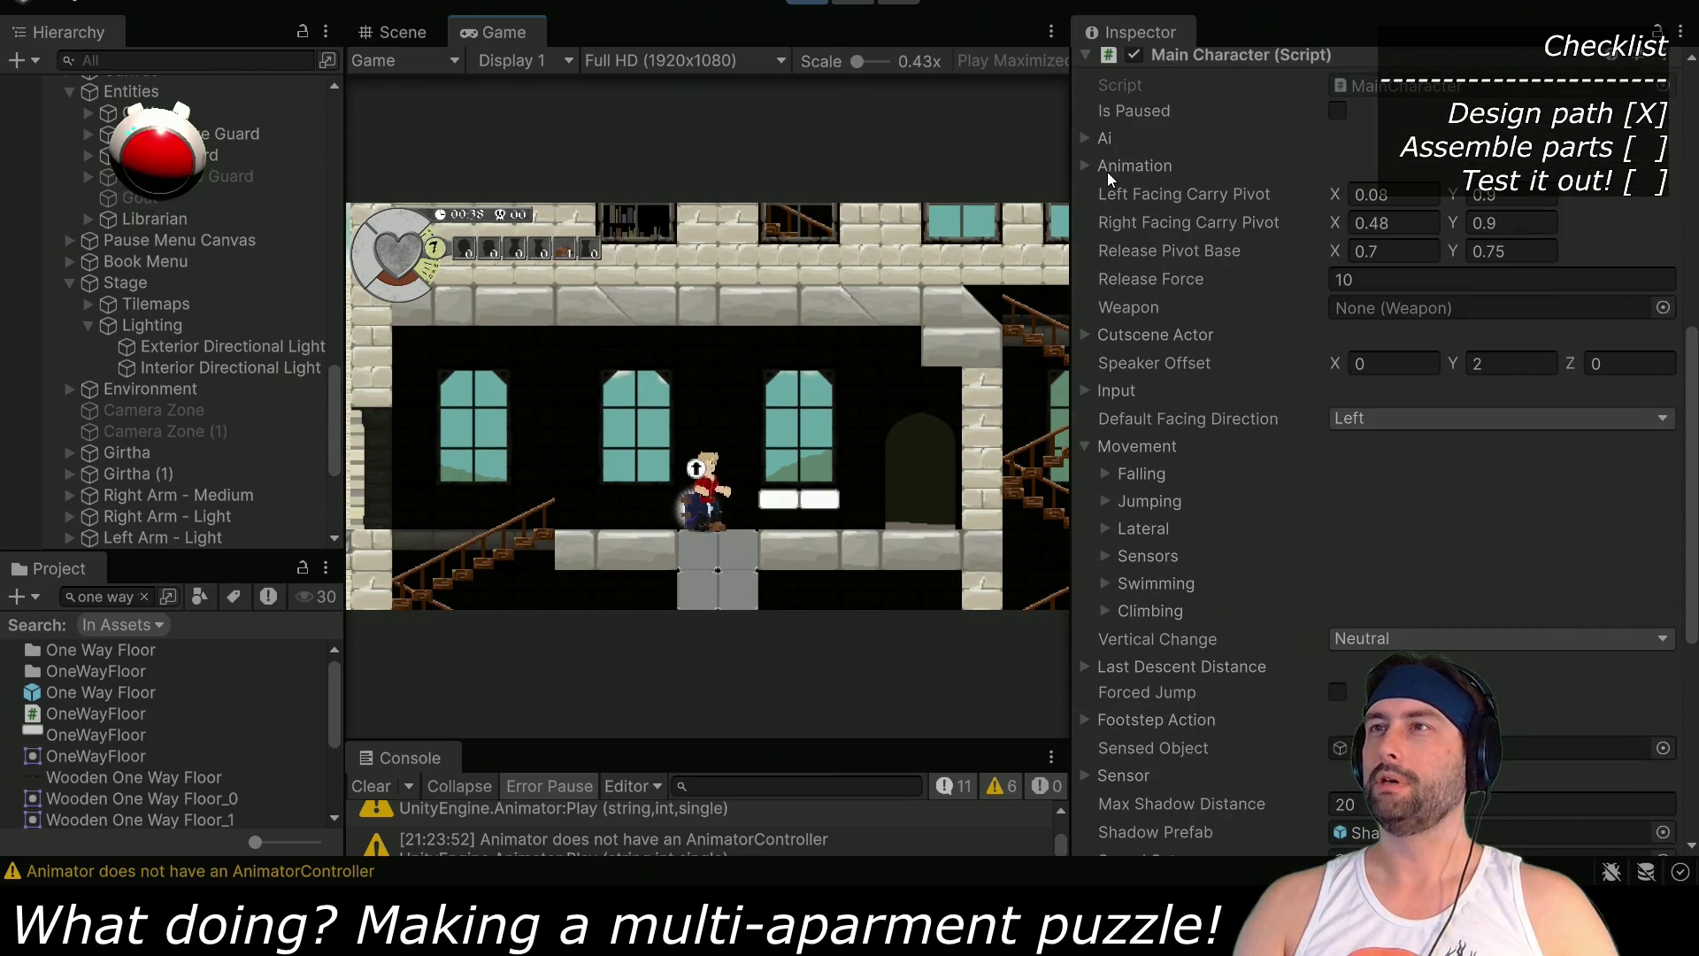
pyautogui.click(1102, 478)
pyautogui.click(1103, 478)
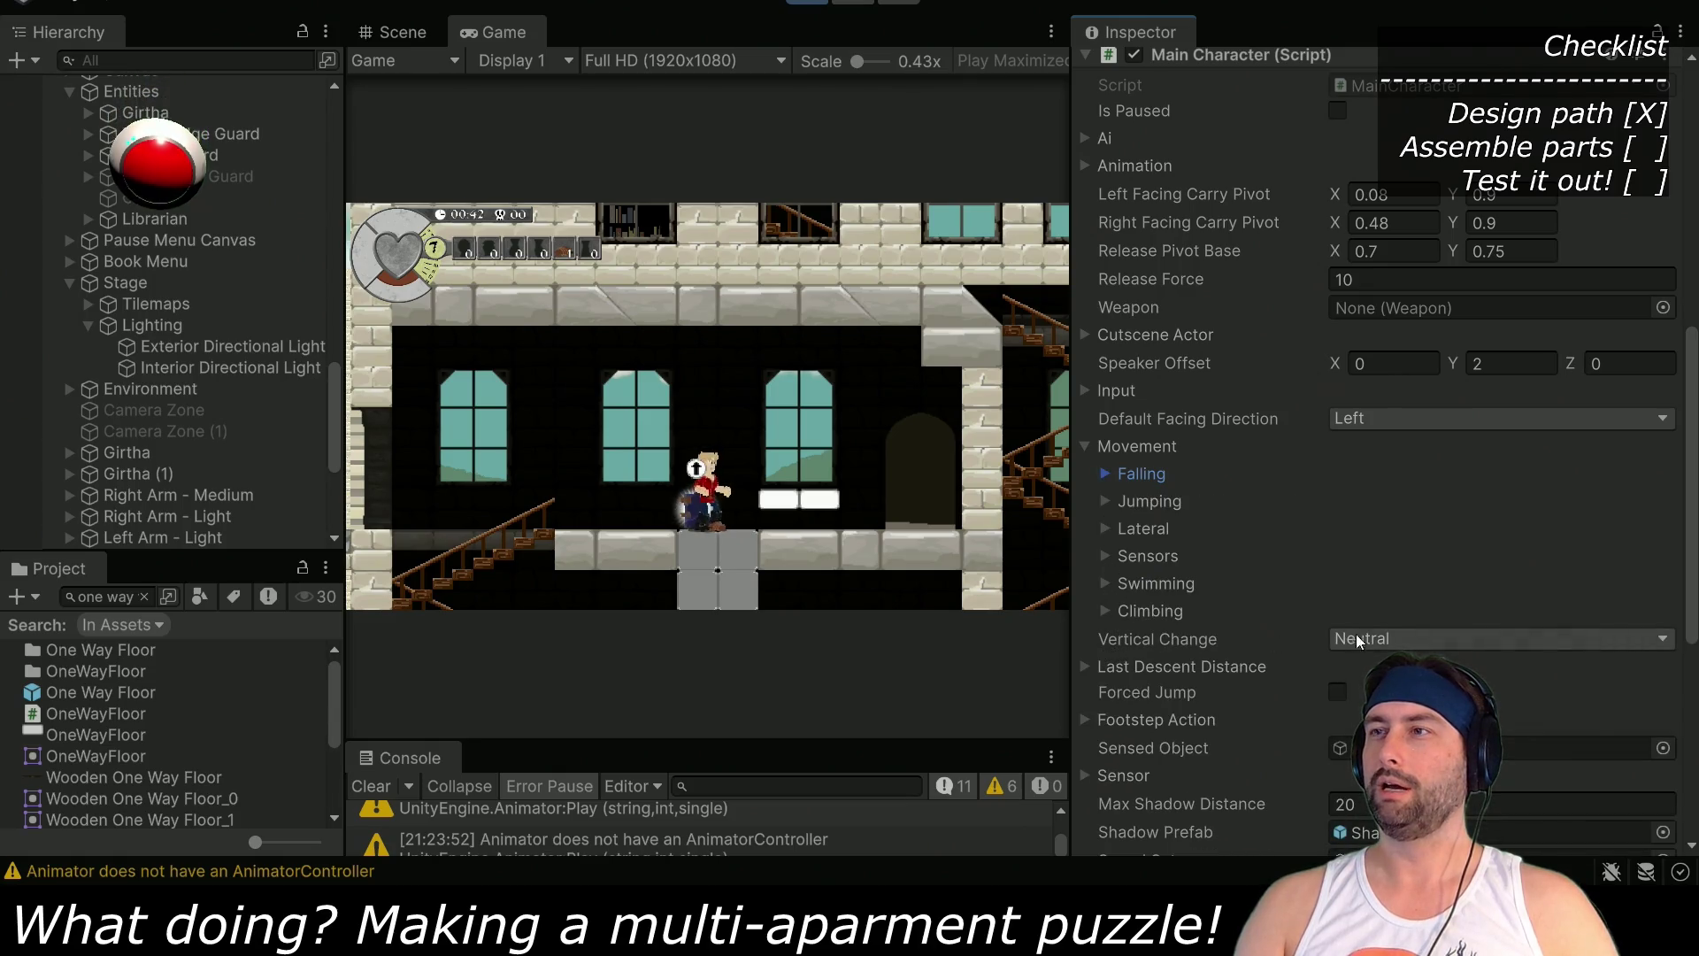
pyautogui.click(1088, 666)
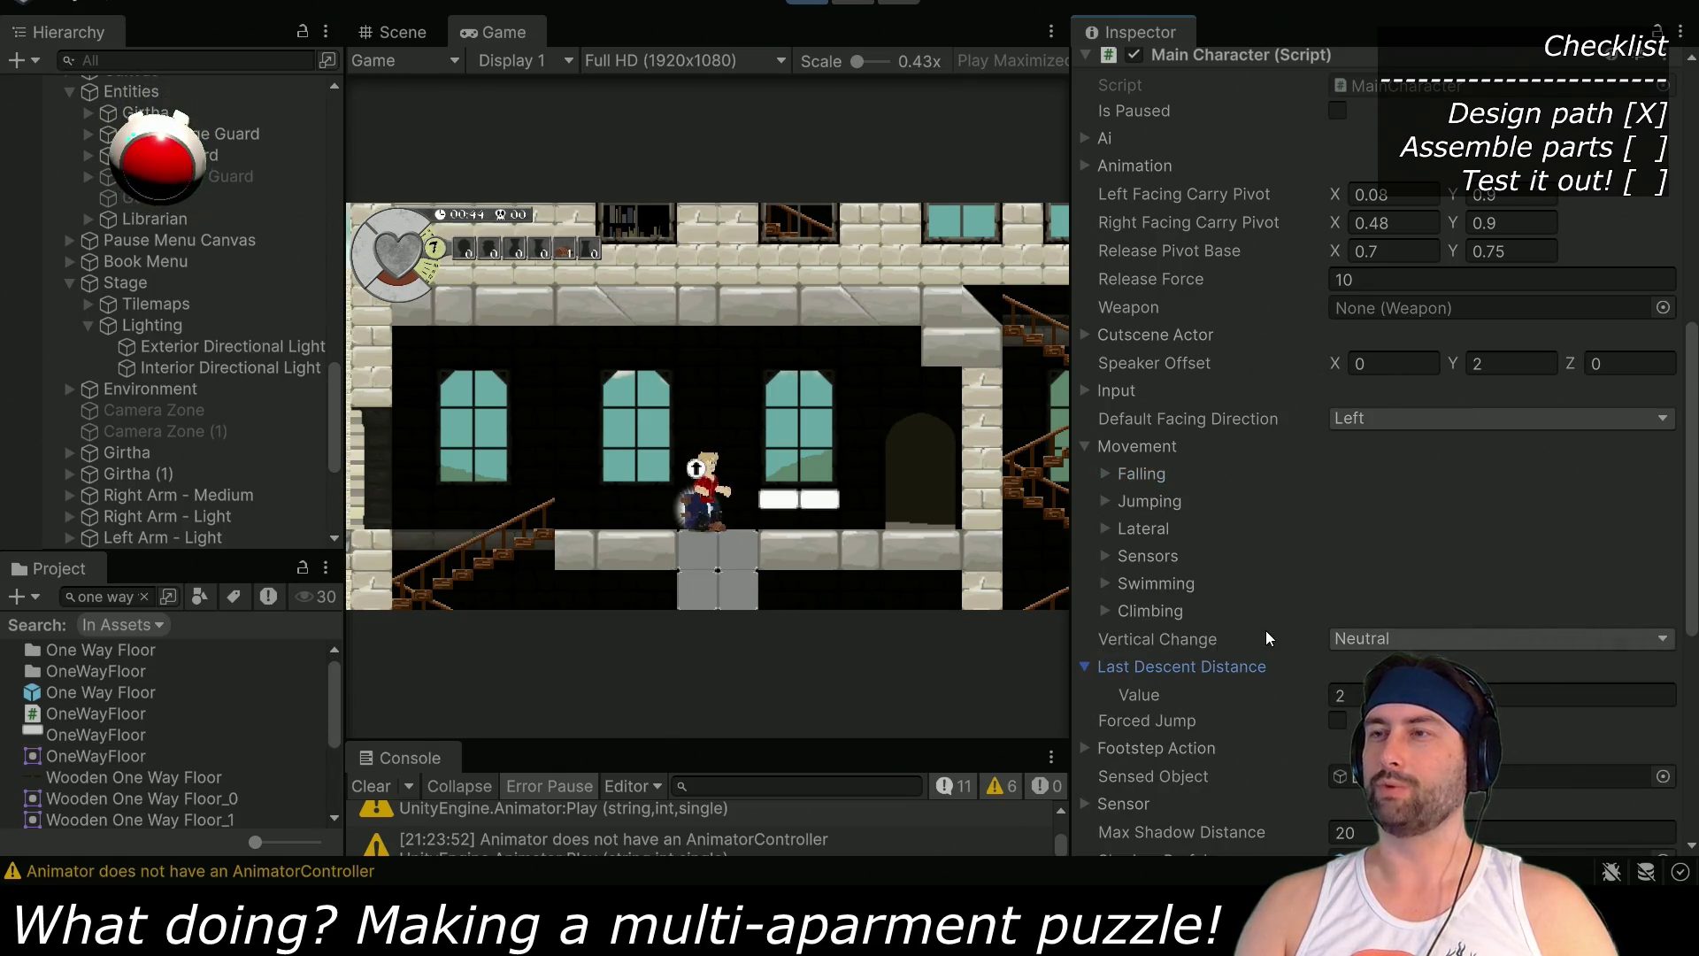
# Jump repeatedly and stomp down from the ledge while watching the values, then stop play
pyautogui.press('space')
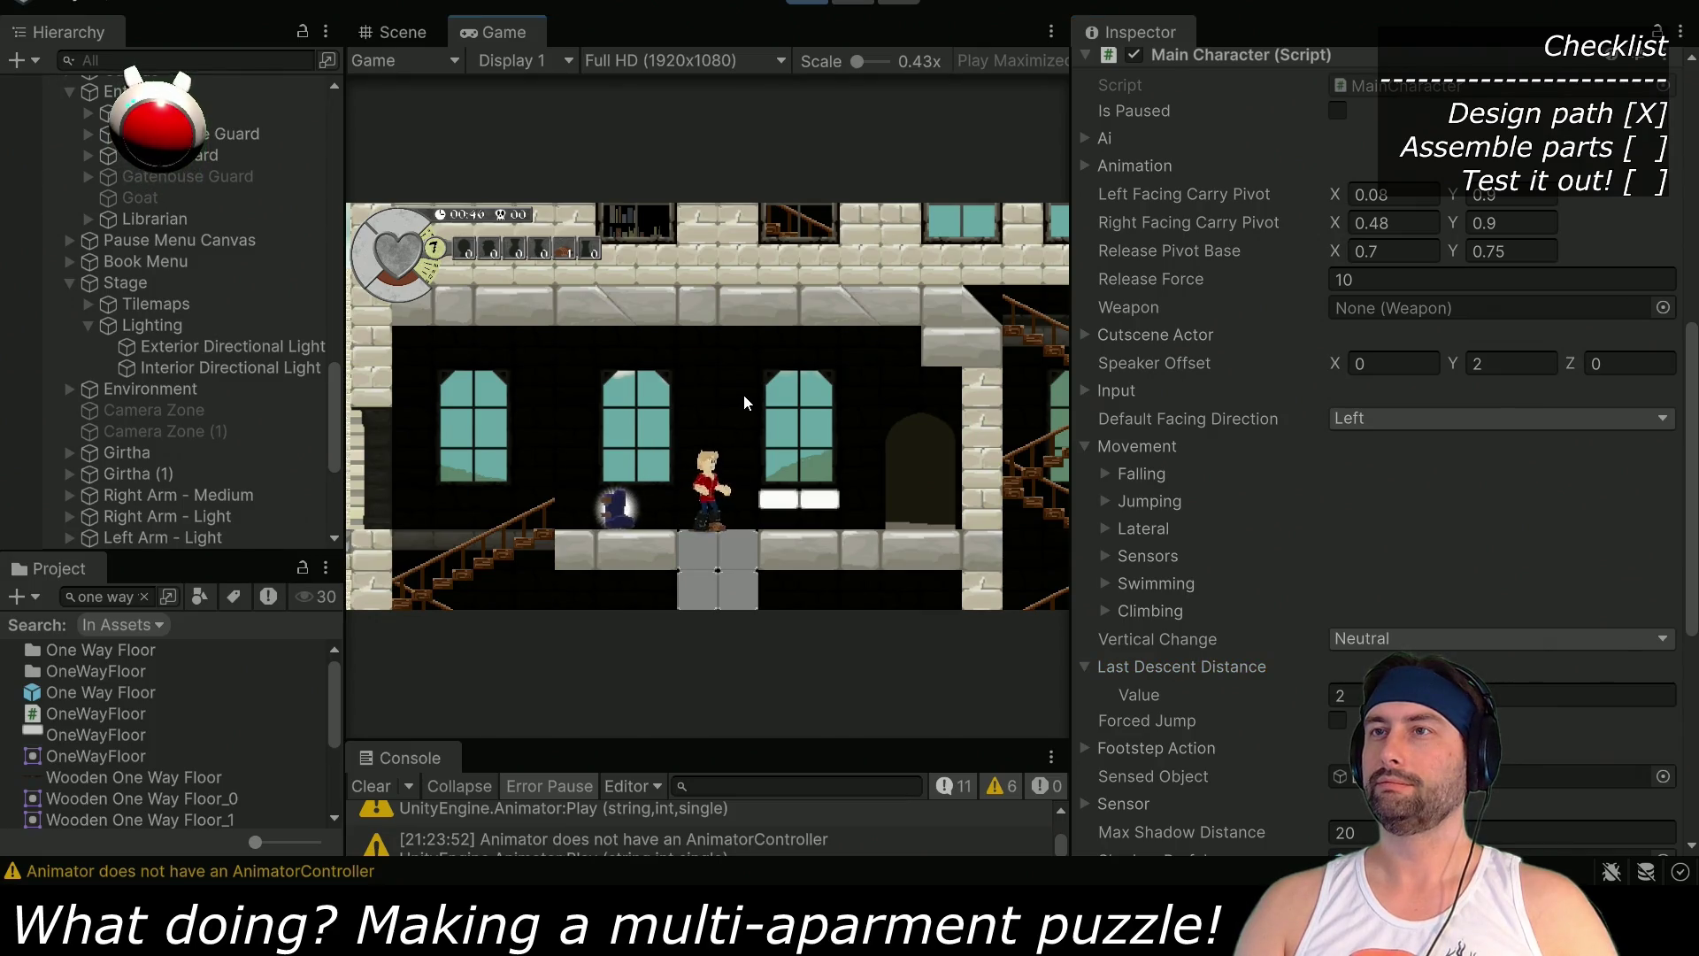
pyautogui.press('space')
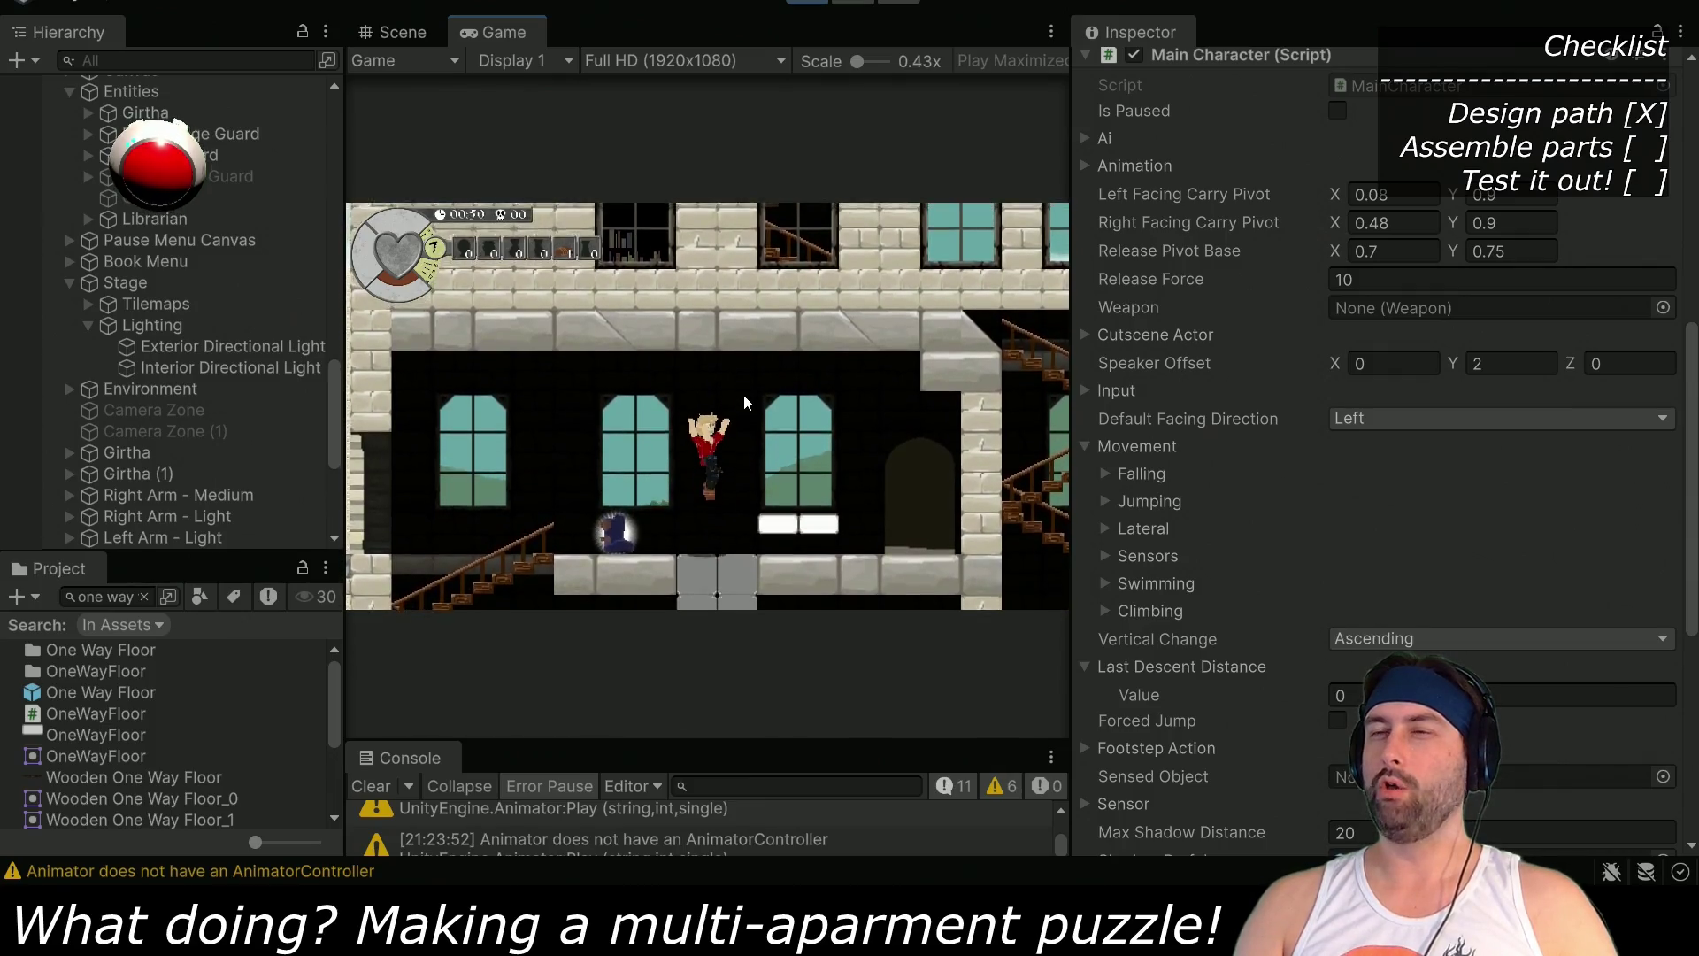
pyautogui.press('space')
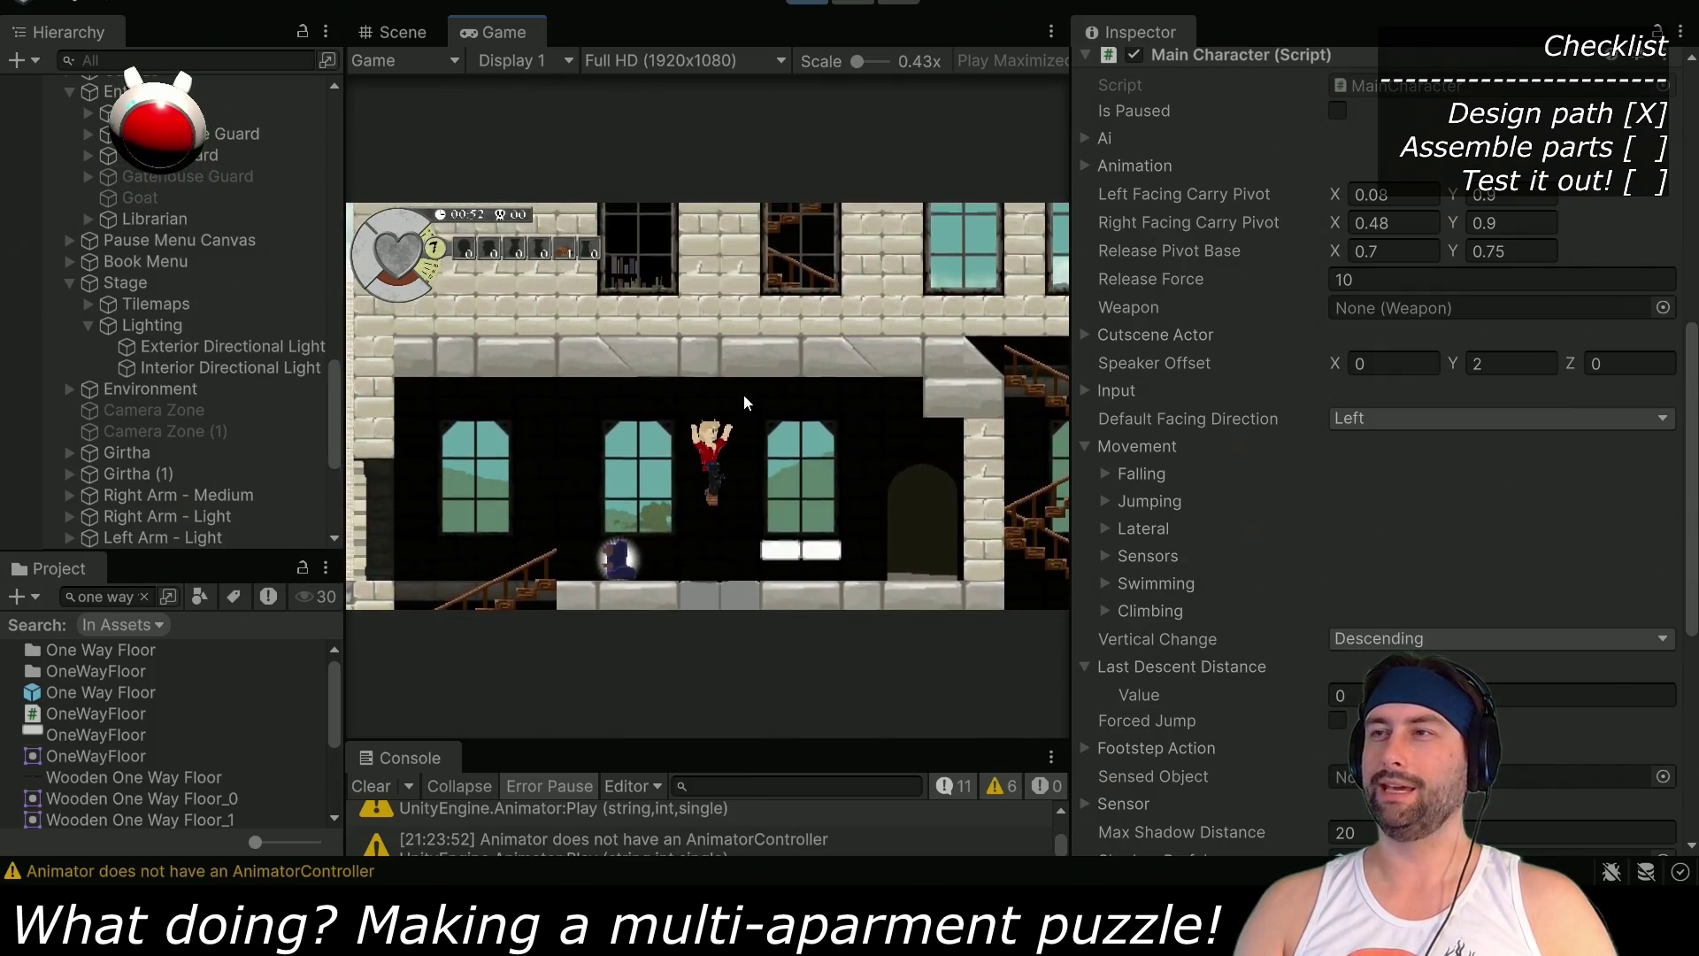
pyautogui.press('space')
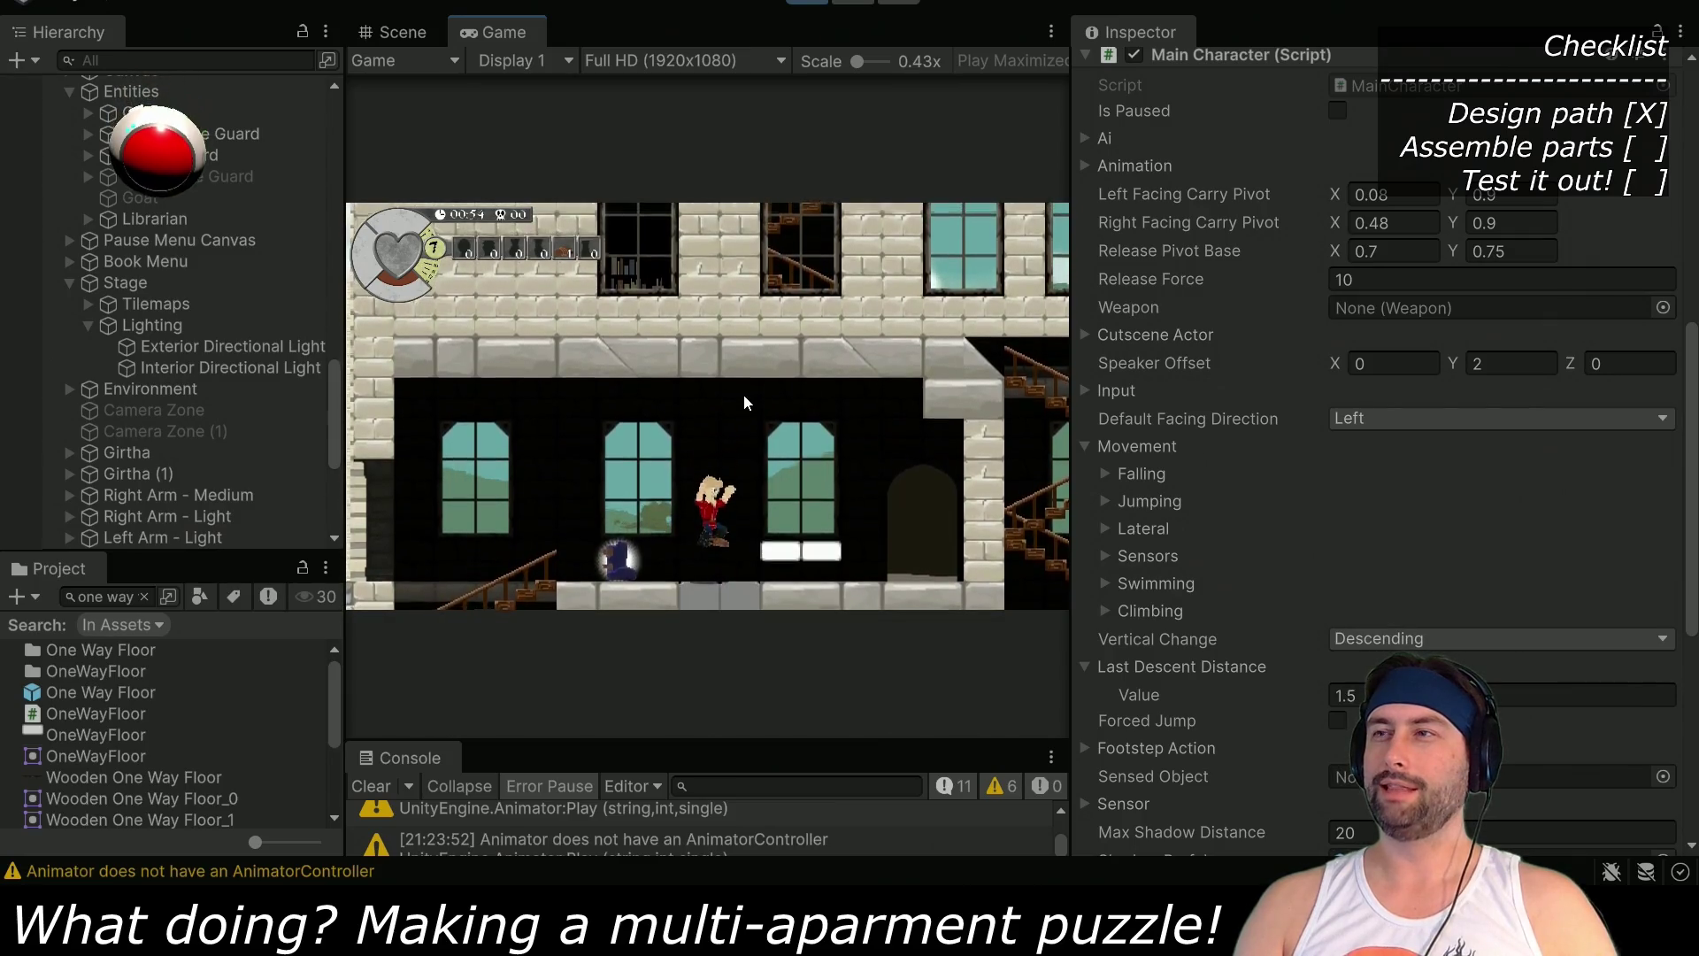
pyautogui.press('a')
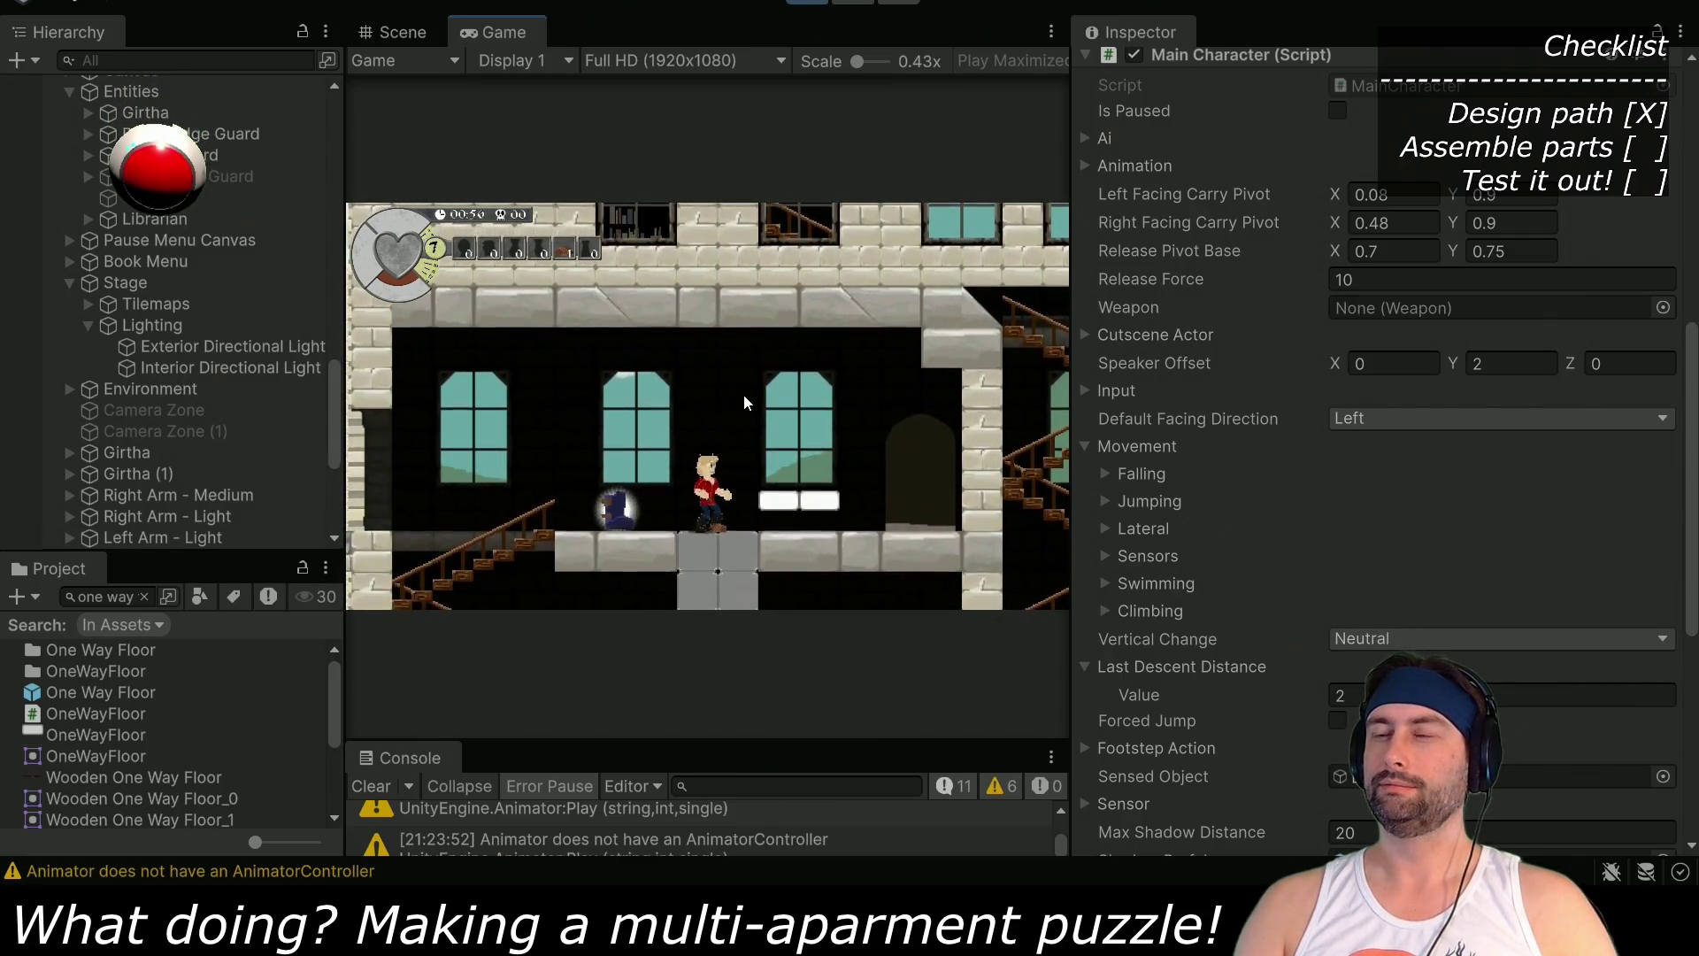
pyautogui.press('space')
pyautogui.press('a')
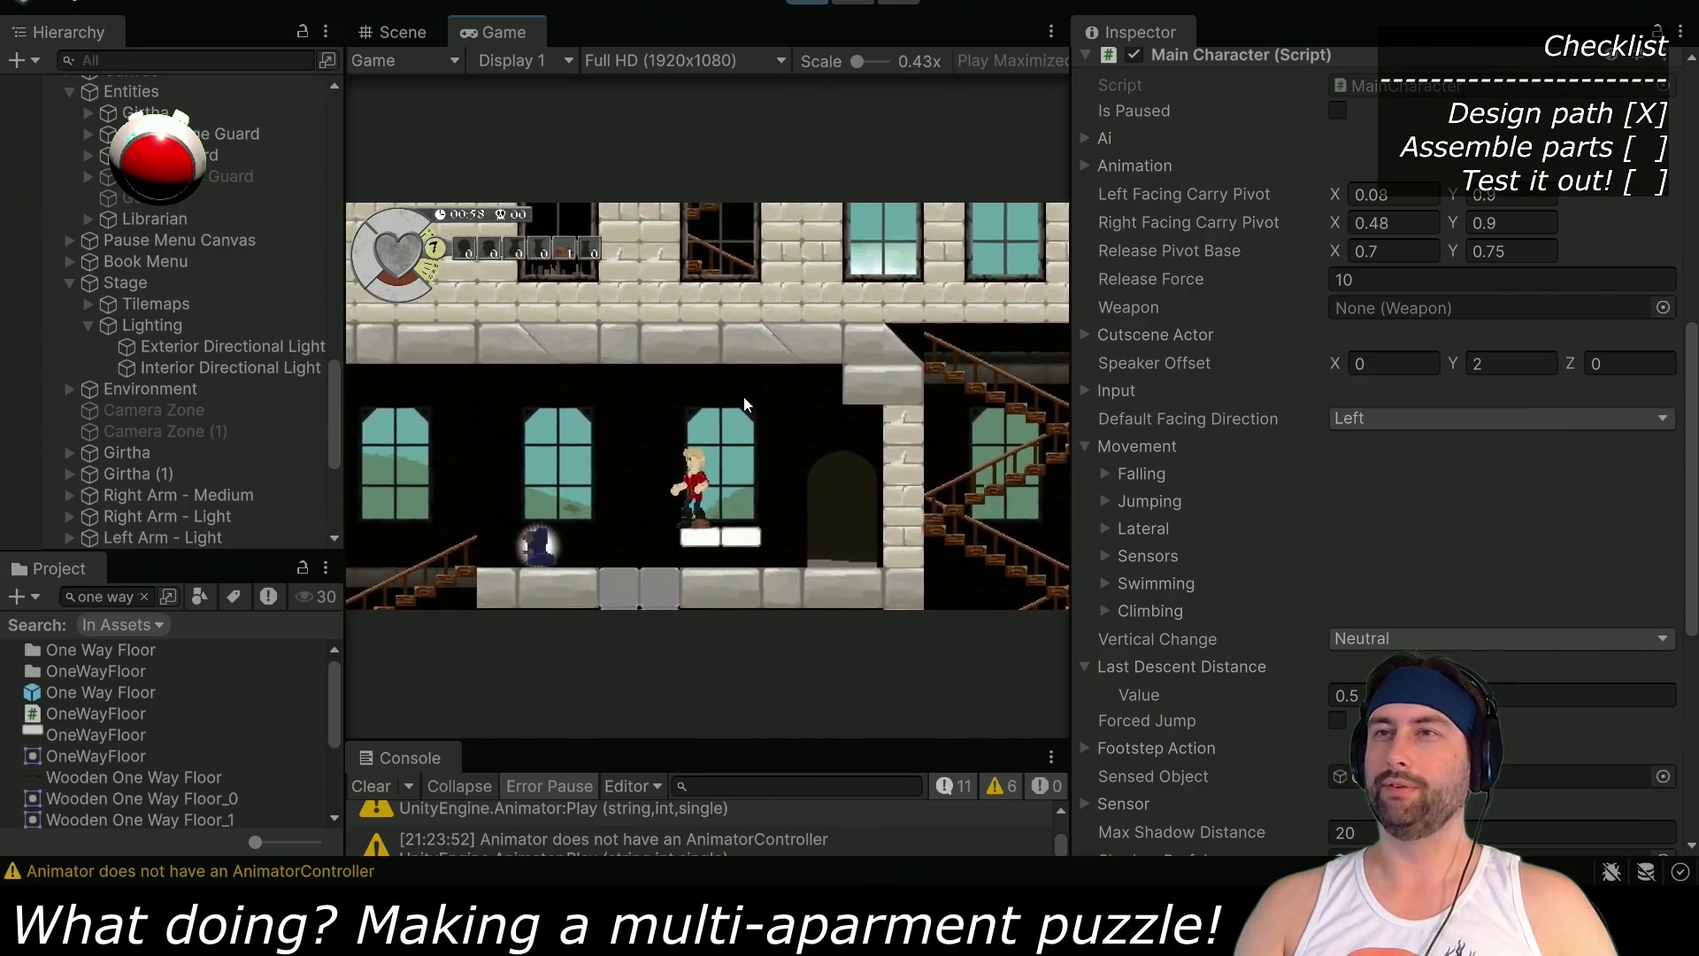
pyautogui.press('space')
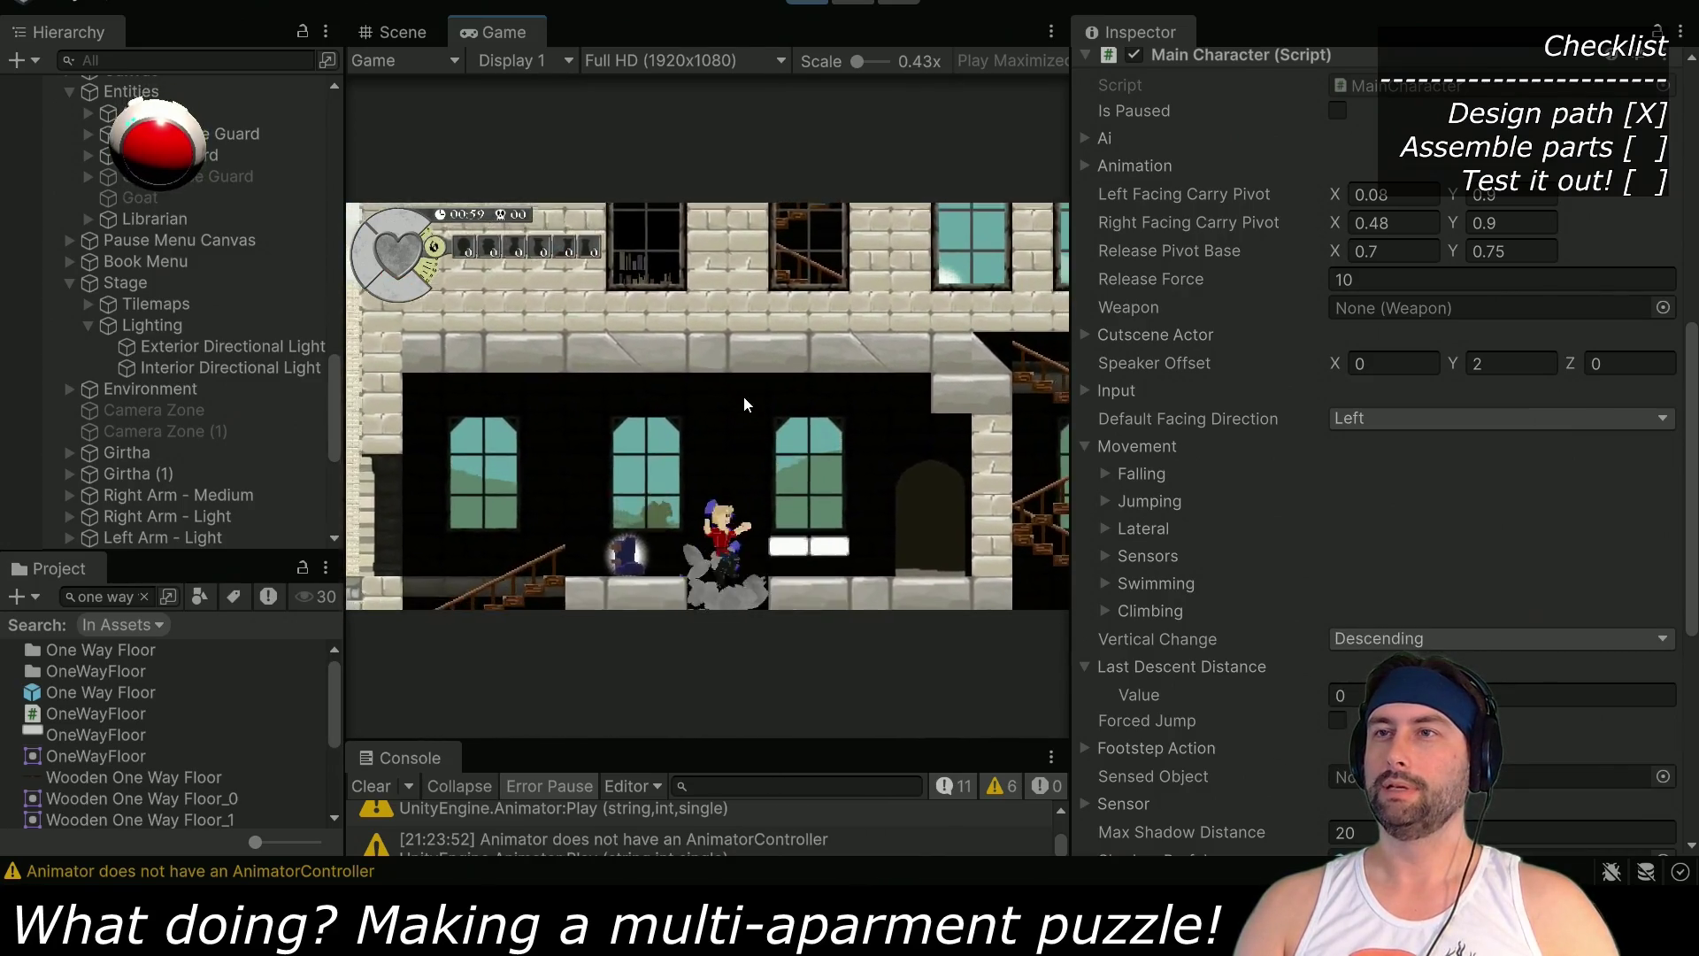
pyautogui.click(807, 4)
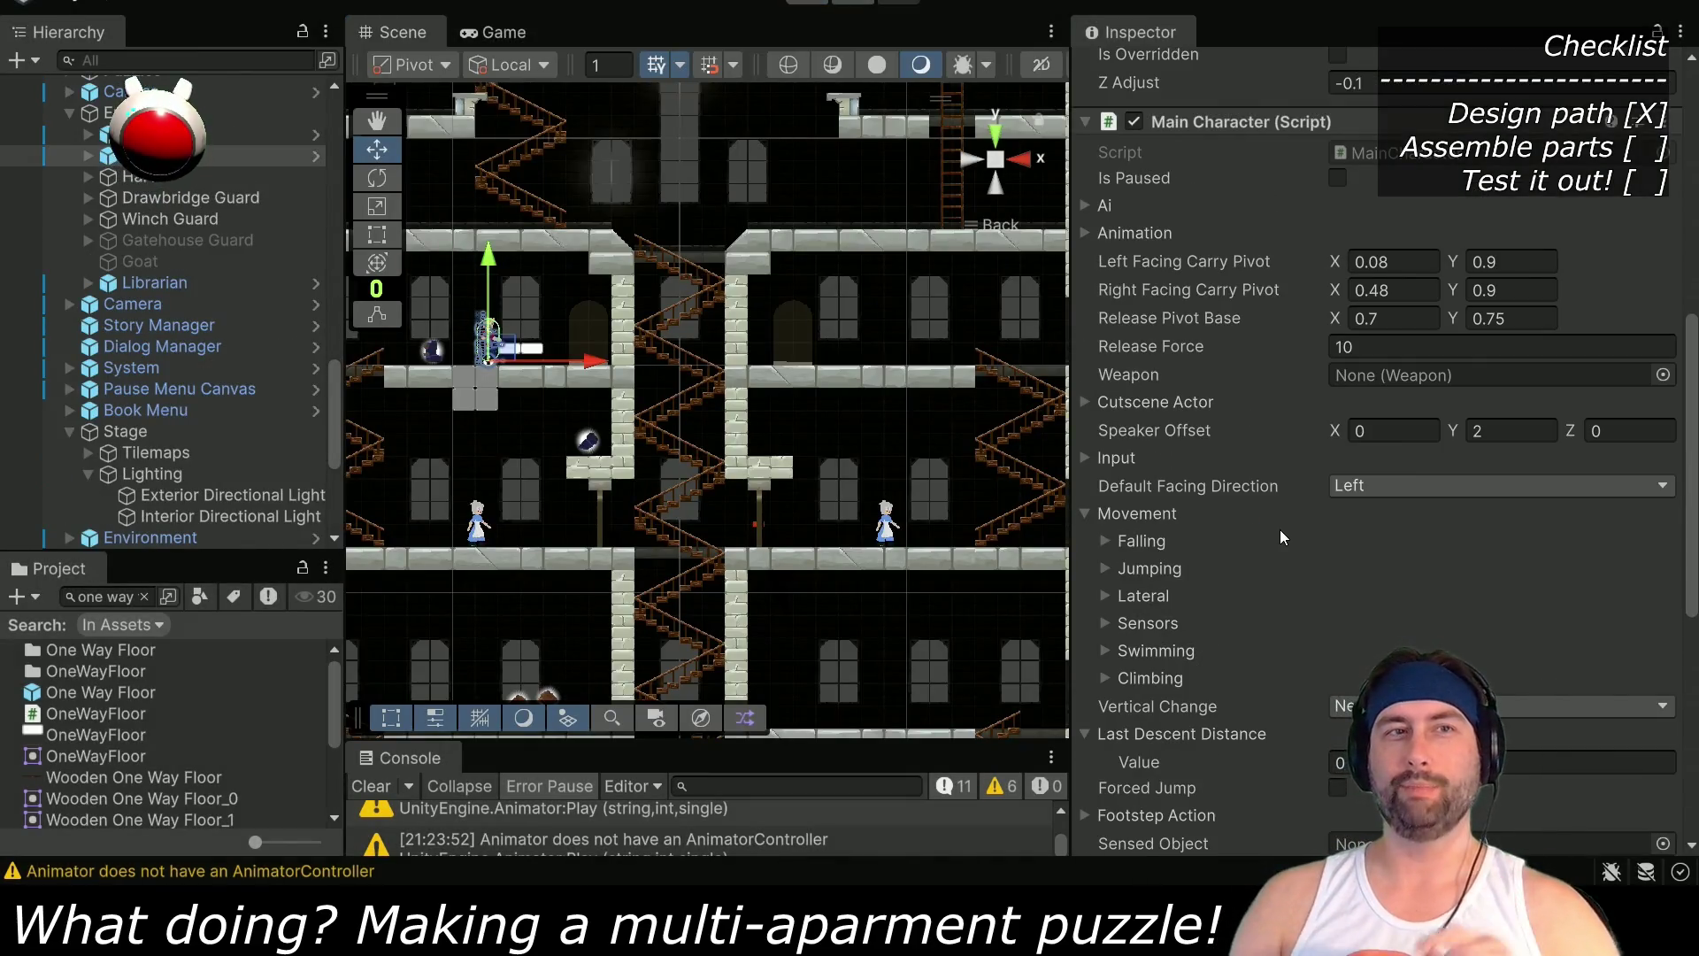
# Widen the Scene view and zoom onto the grey breakable block floor
pyautogui.scroll(-5, 1353, 558)
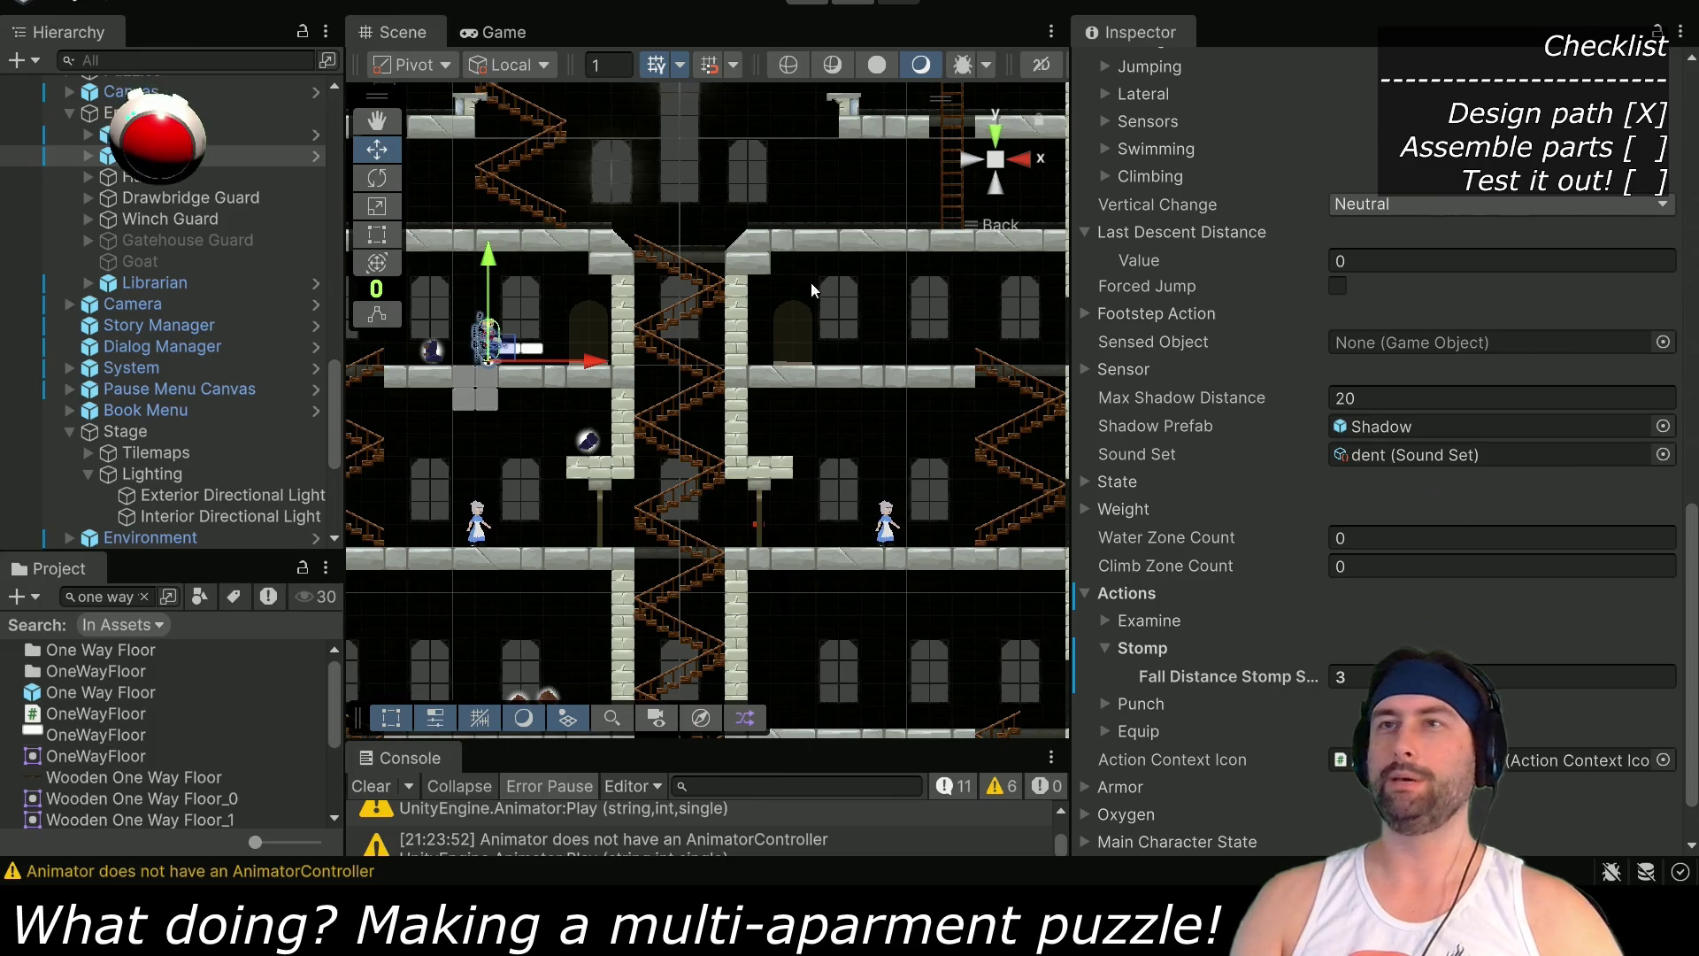
pyautogui.moveTo(1069, 337); pyautogui.dragTo(1410, 354)
pyautogui.scroll(3, 924, 413)
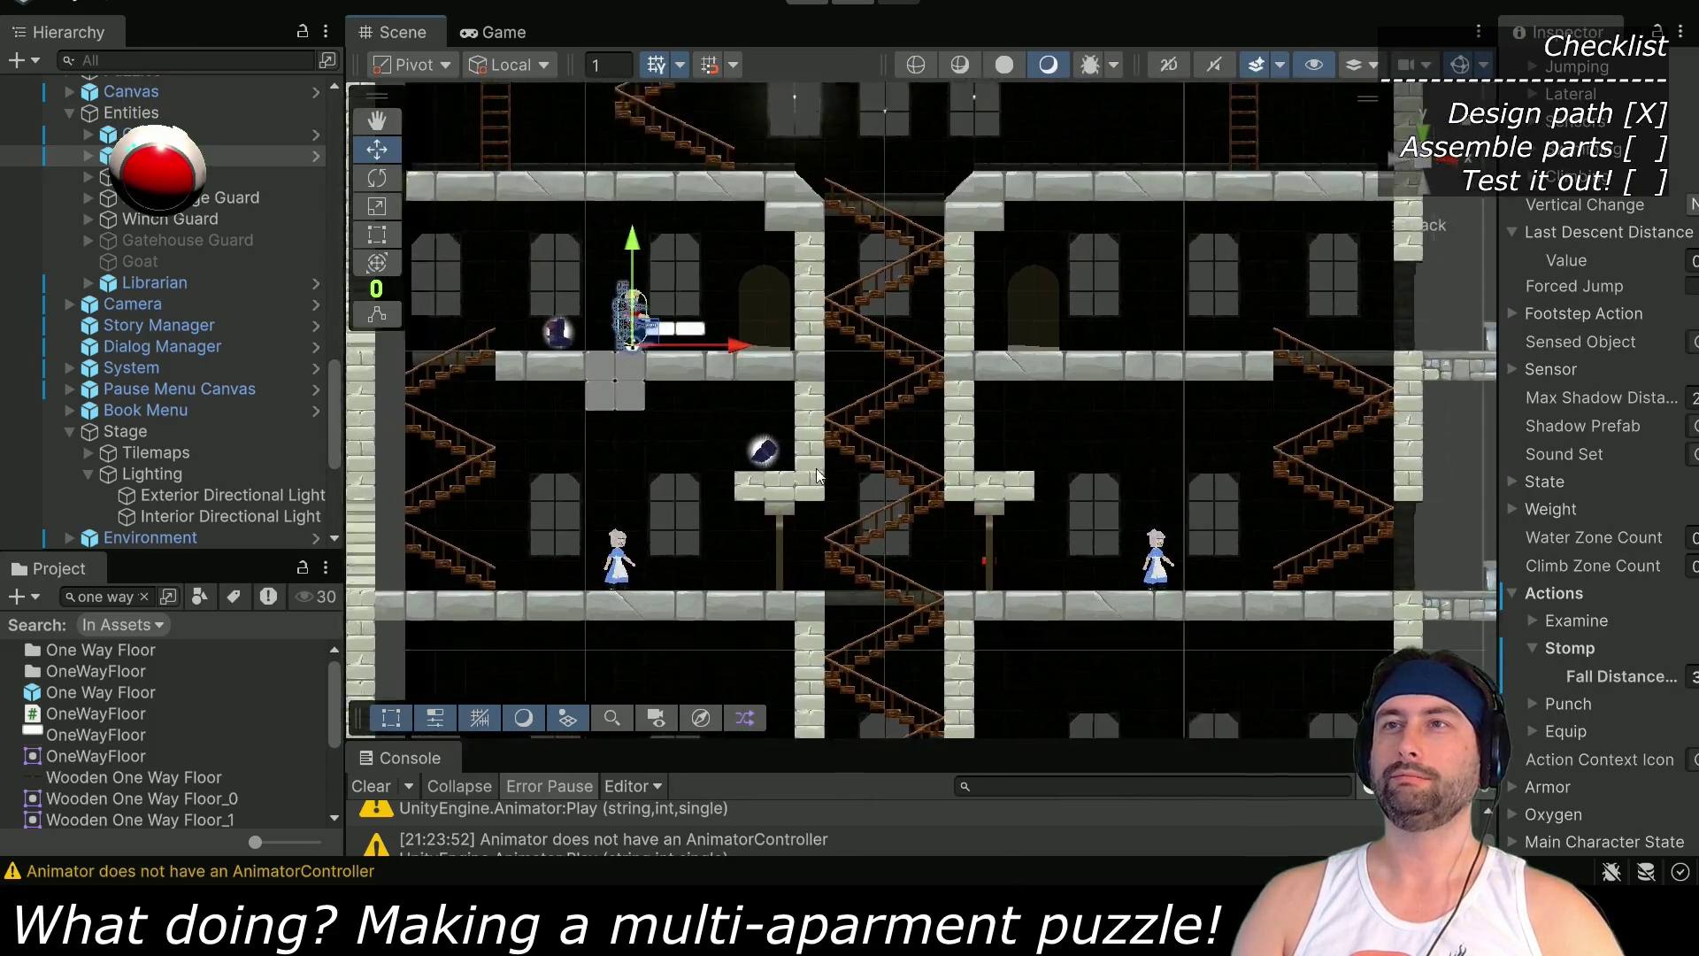
pyautogui.scroll(3, 816, 469)
pyautogui.moveTo(817, 469); pyautogui.dragTo(891, 492)
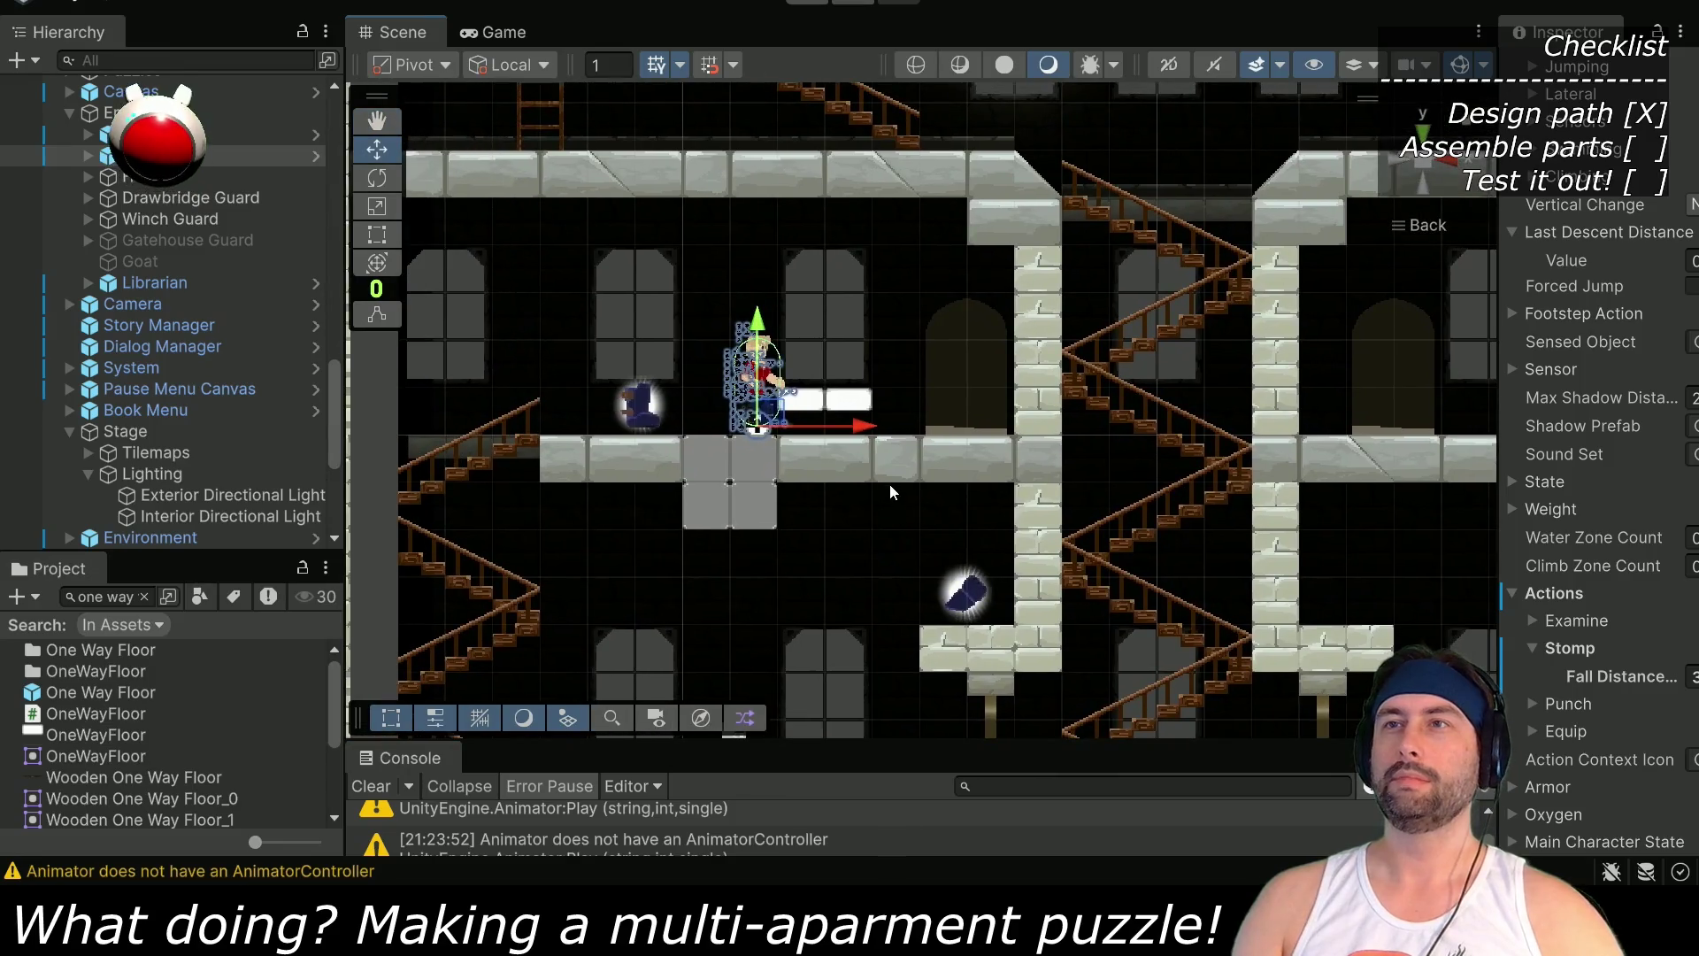
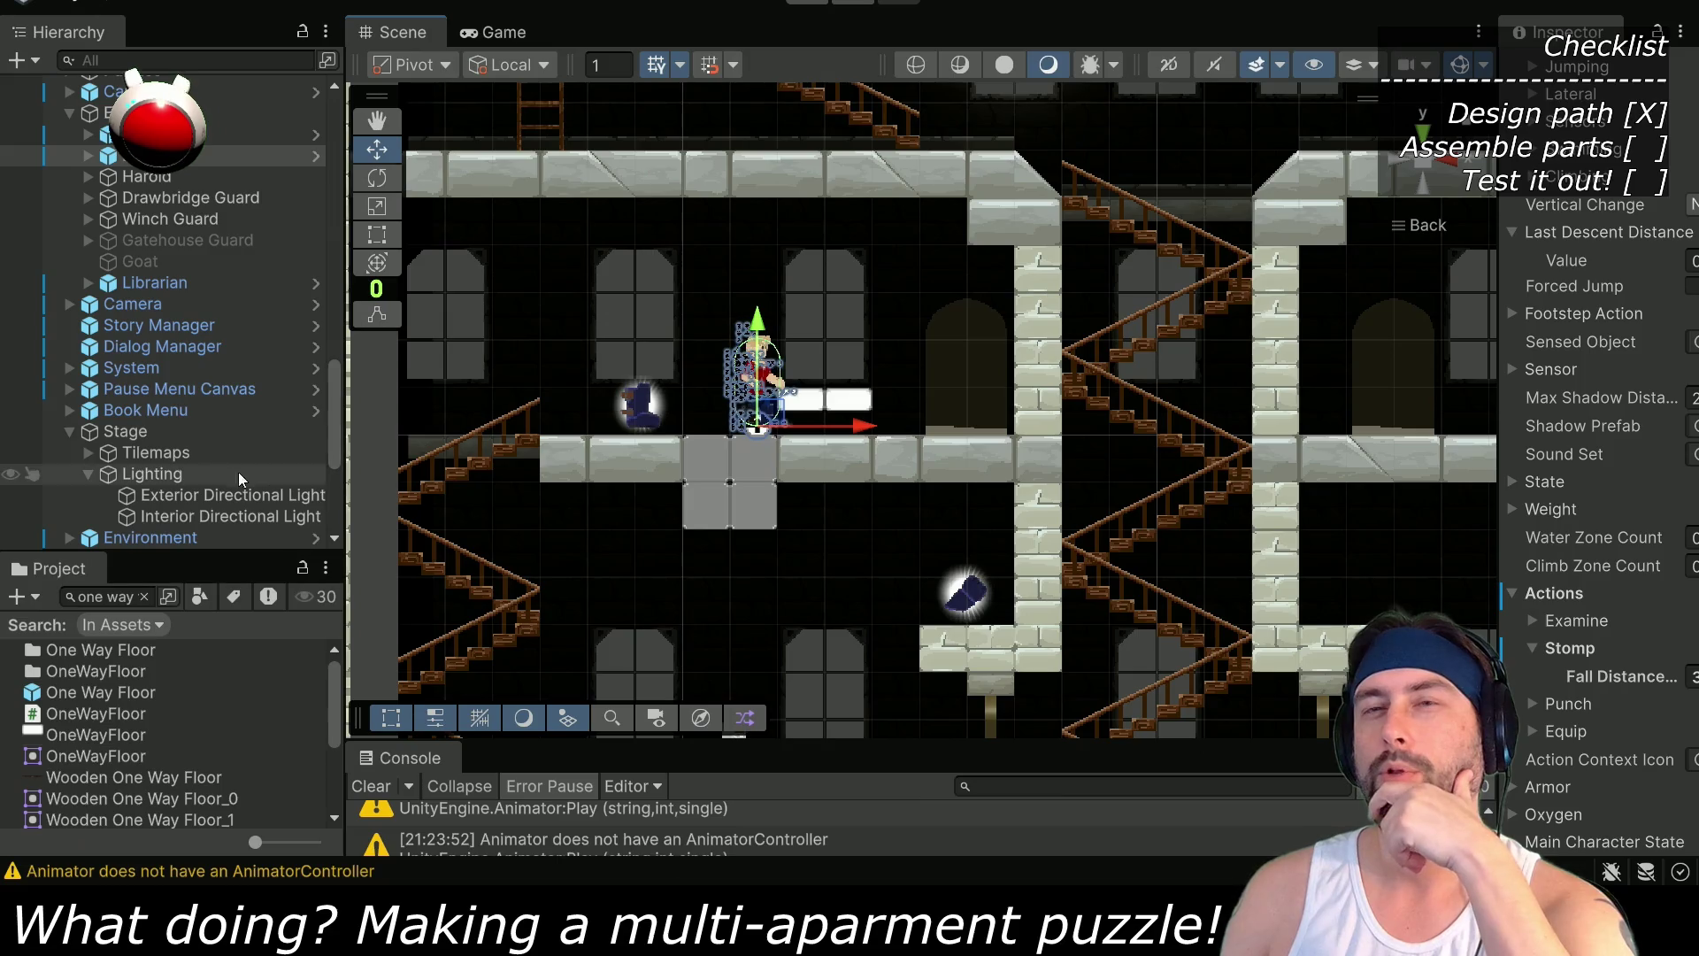
# Deactivate the BreakableBlock object so its blocks disappear, then enter Play mode
pyautogui.scroll(-5, 198, 458)
pyautogui.scroll(-2, 193, 458)
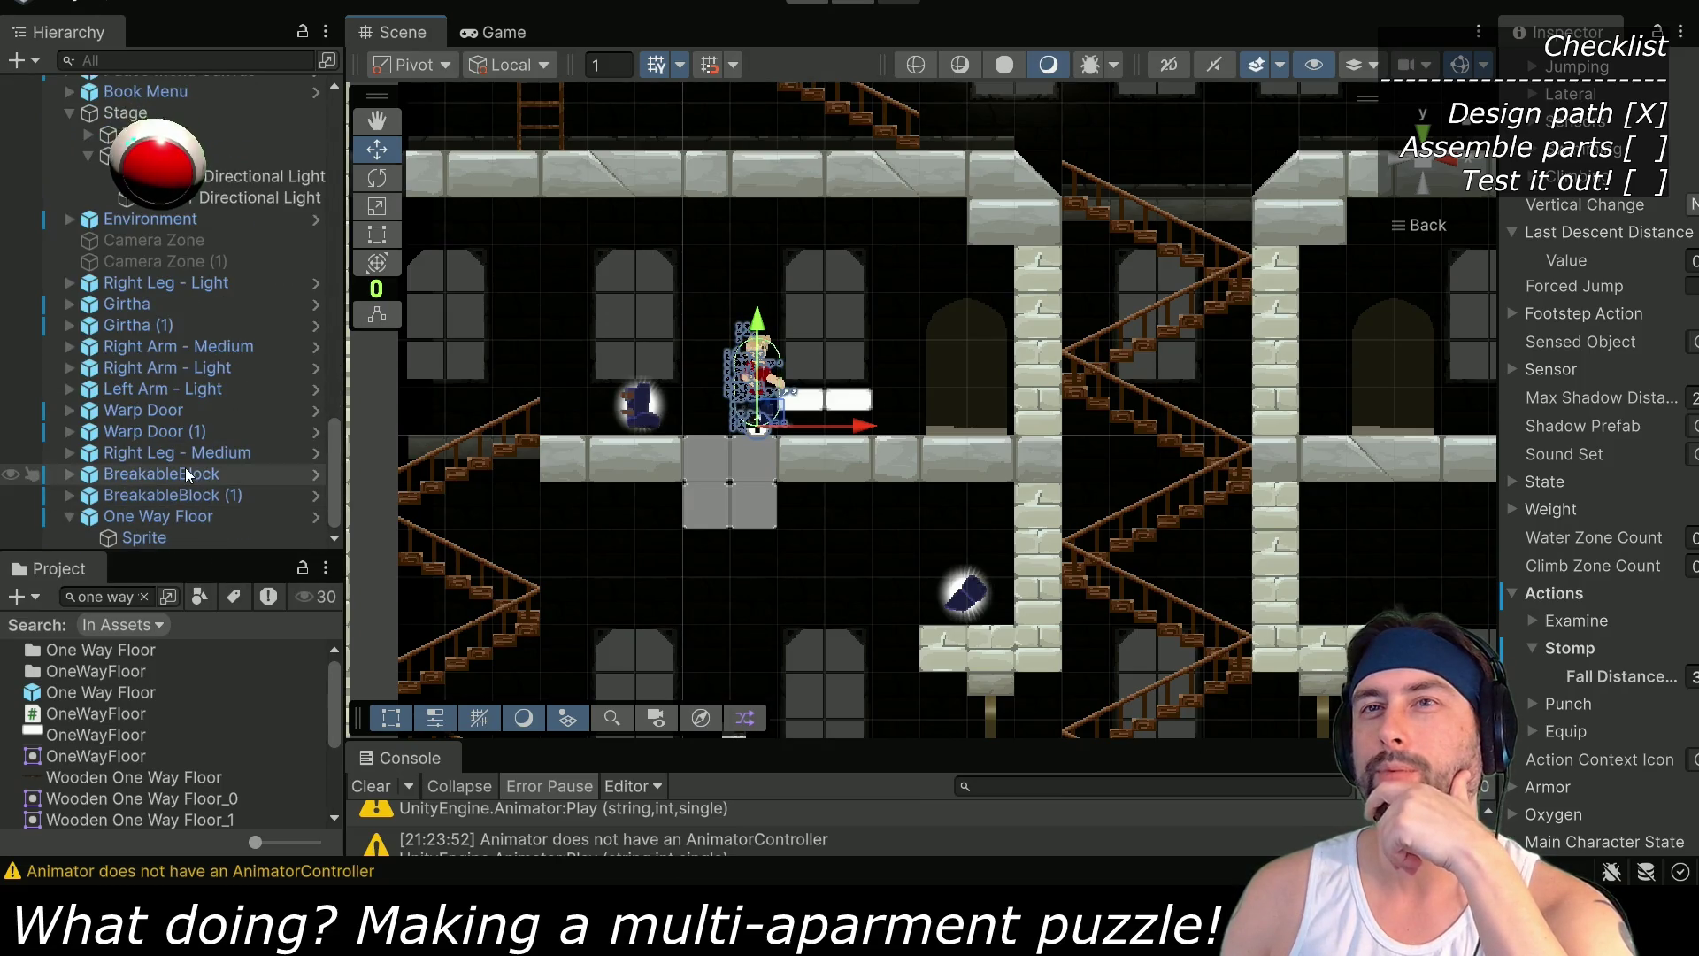
pyautogui.click(184, 470)
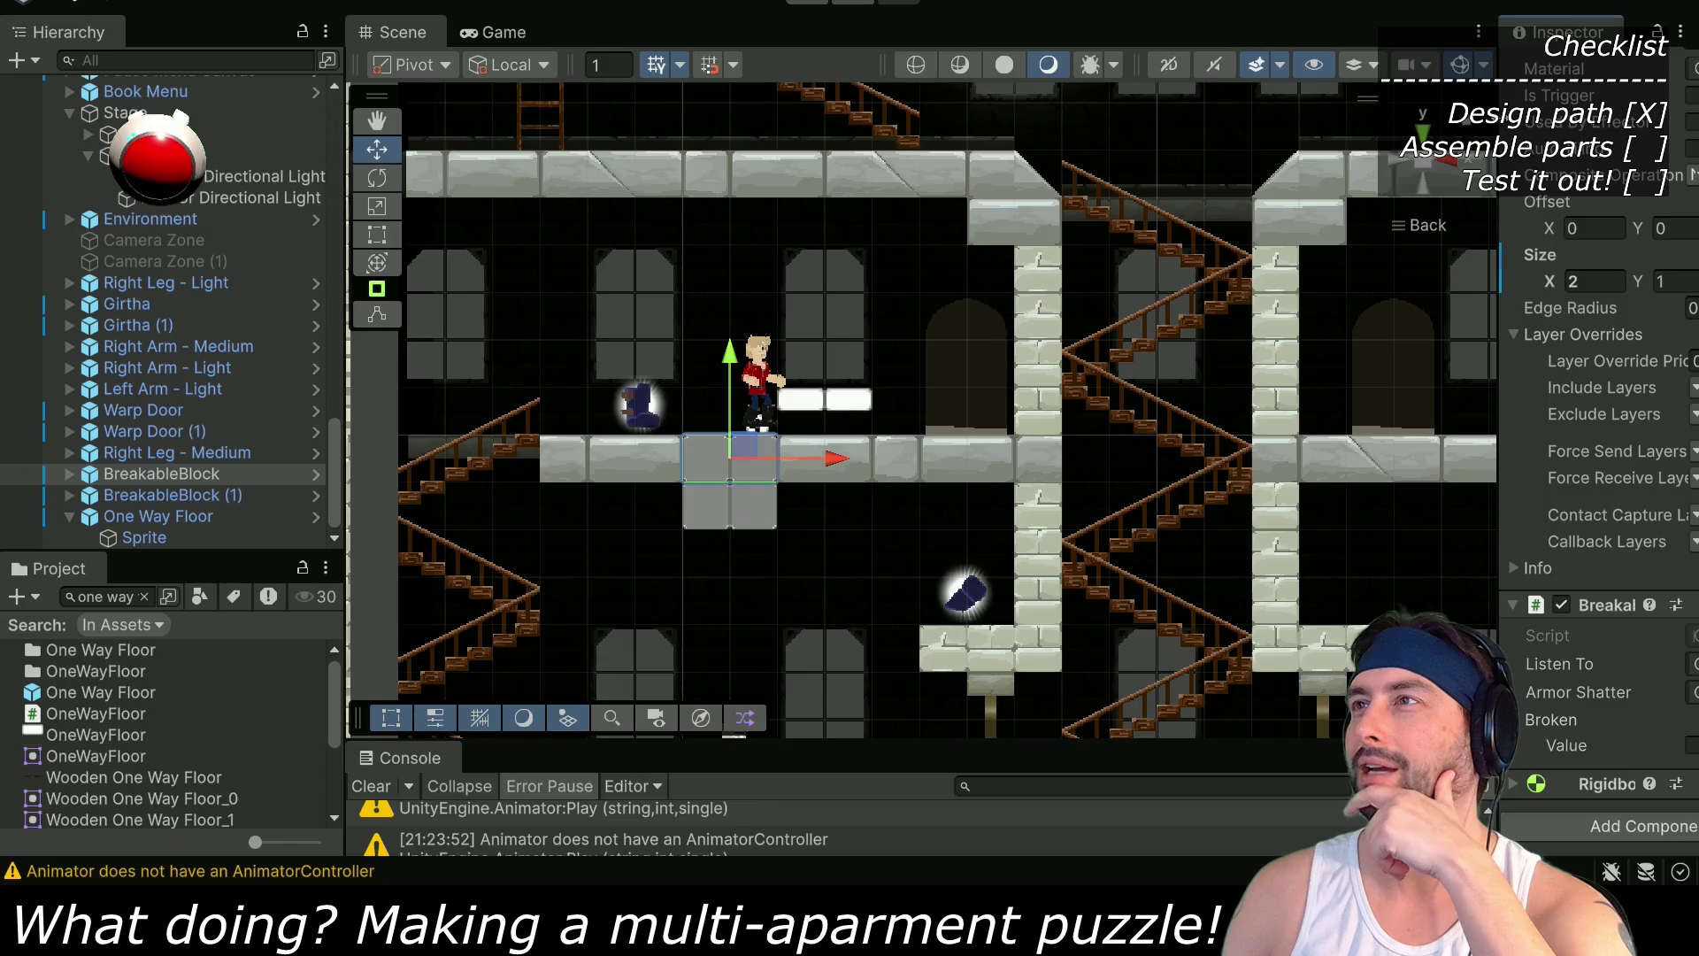
pyautogui.moveTo(1498, 354); pyautogui.dragTo(1217, 354)
pyautogui.scroll(5, 1346, 150)
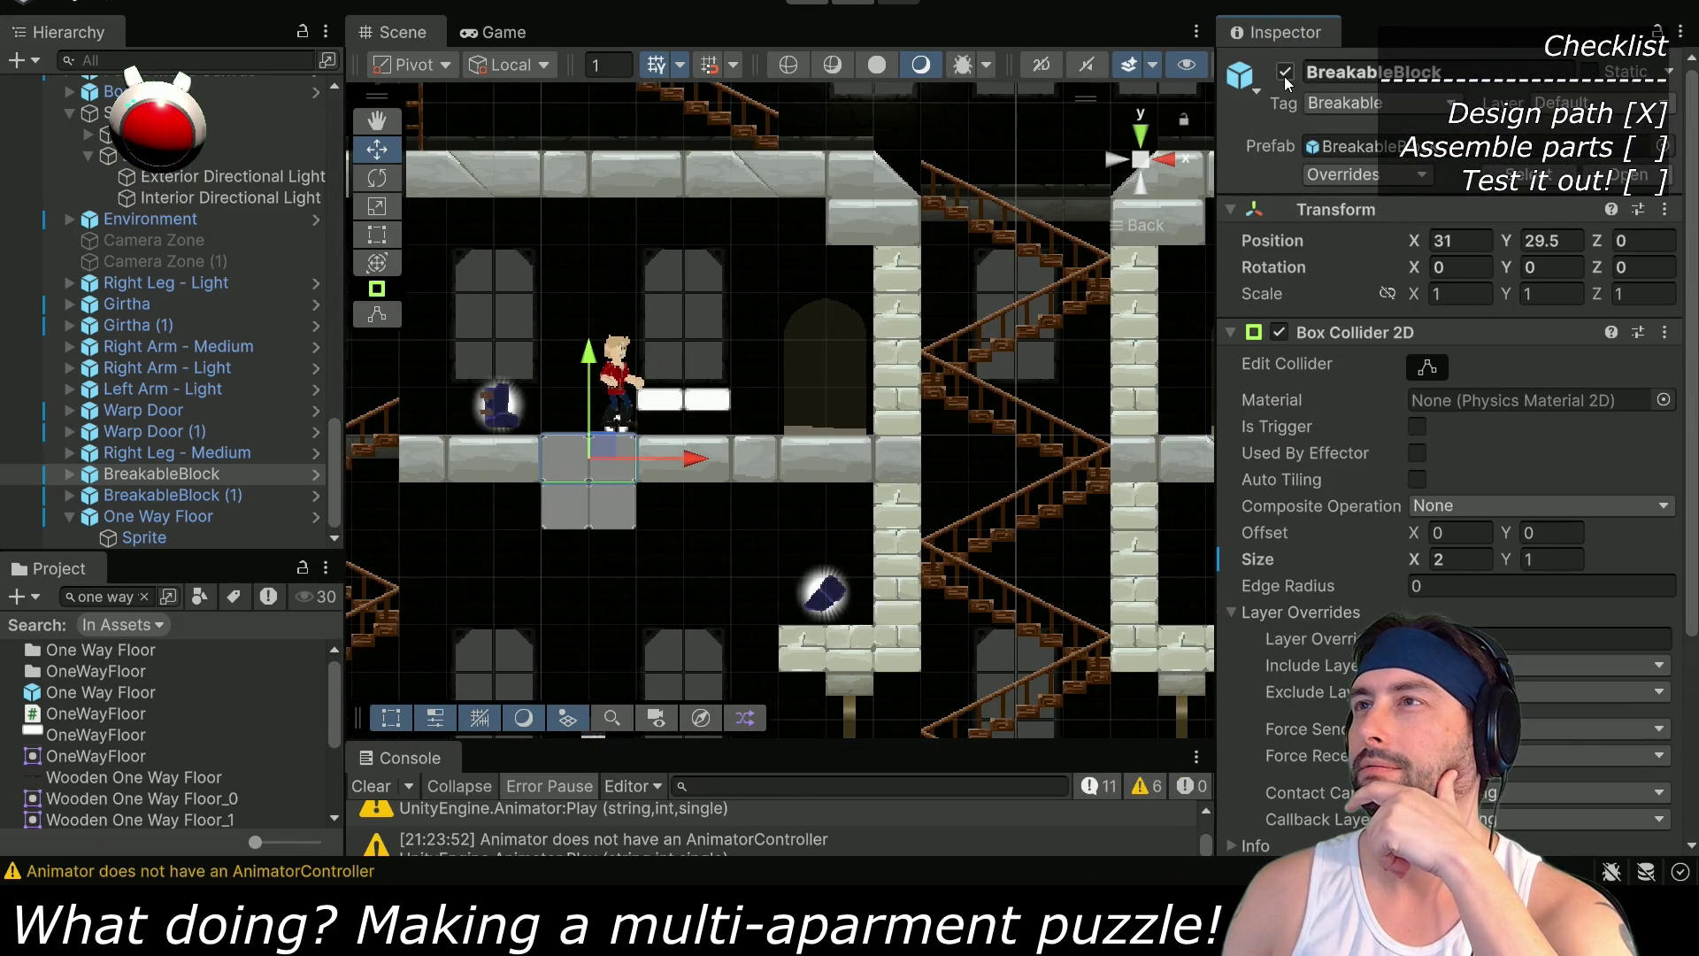
pyautogui.click(1286, 74)
pyautogui.click(803, 5)
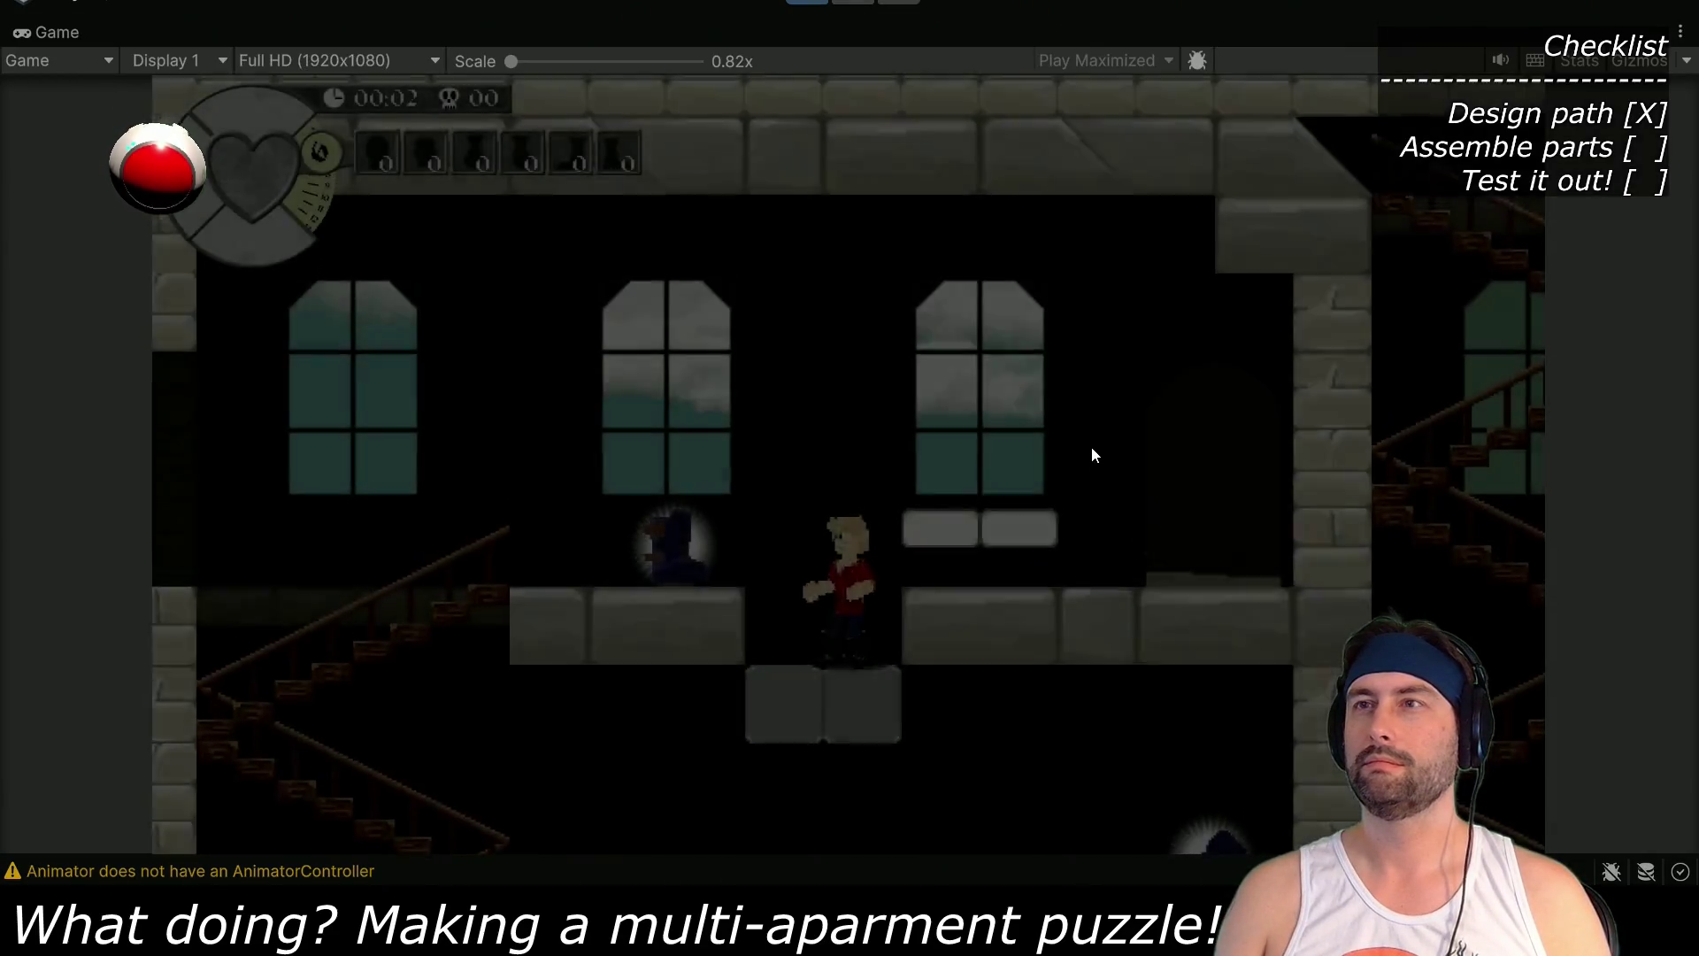
# Climb Dent up a floor, drop back through it, then exit Play mode with Ctrl+P
pyautogui.press('Up')
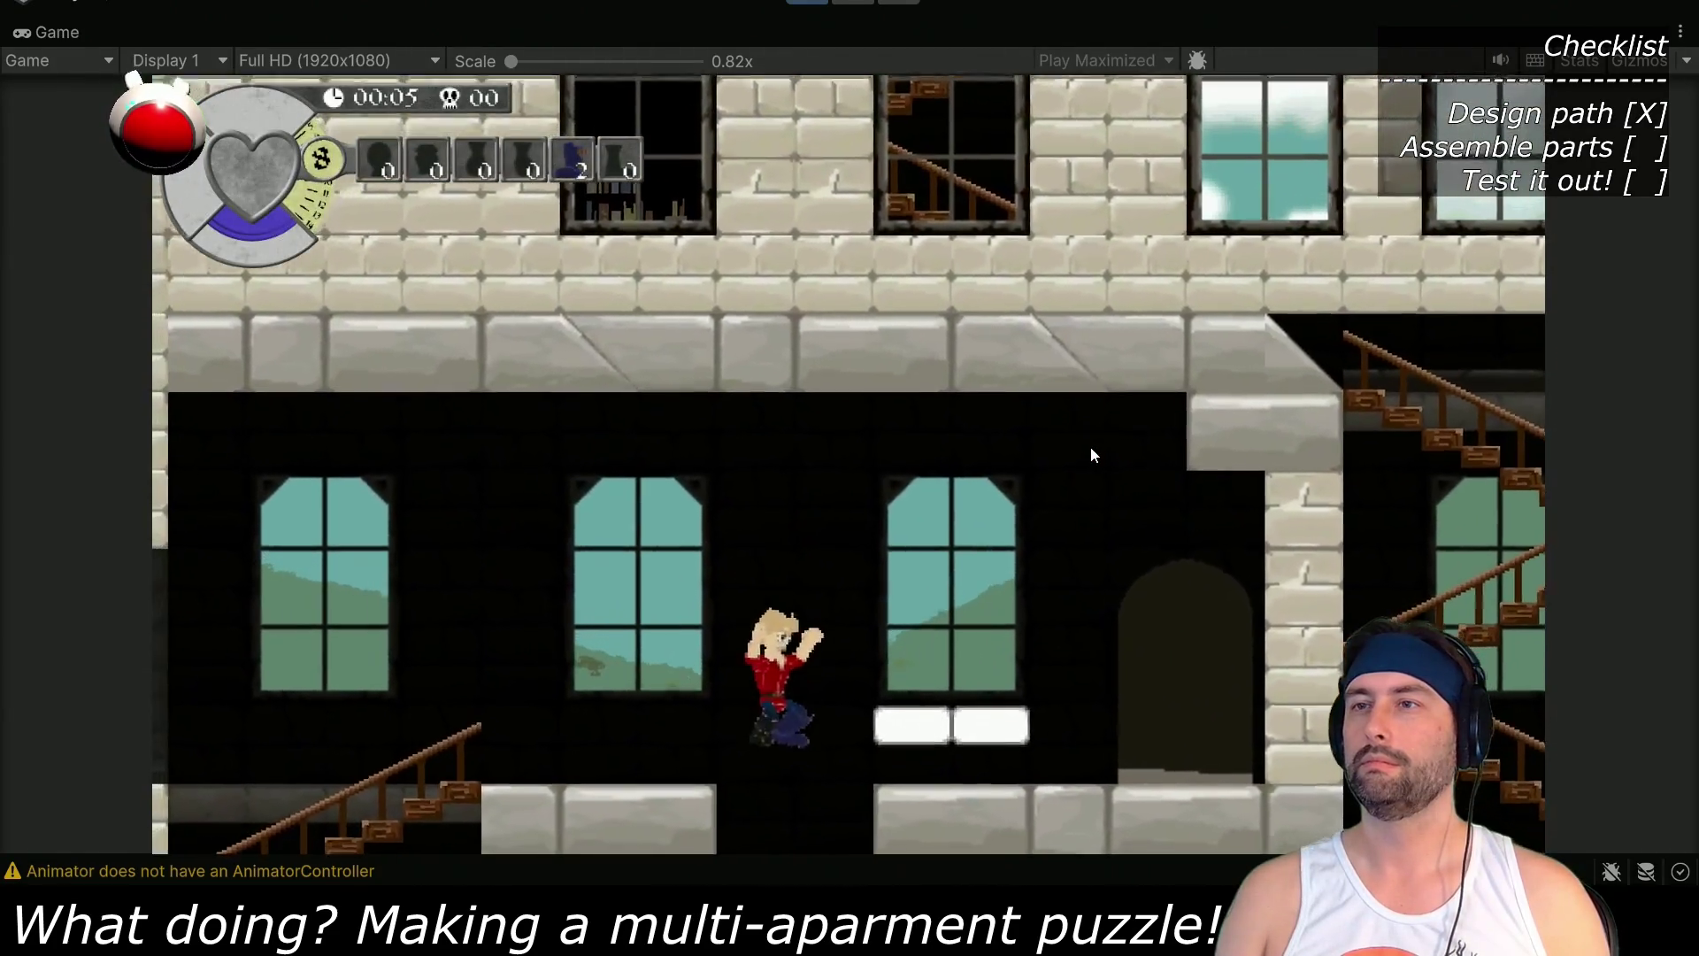
pyautogui.press('Down')
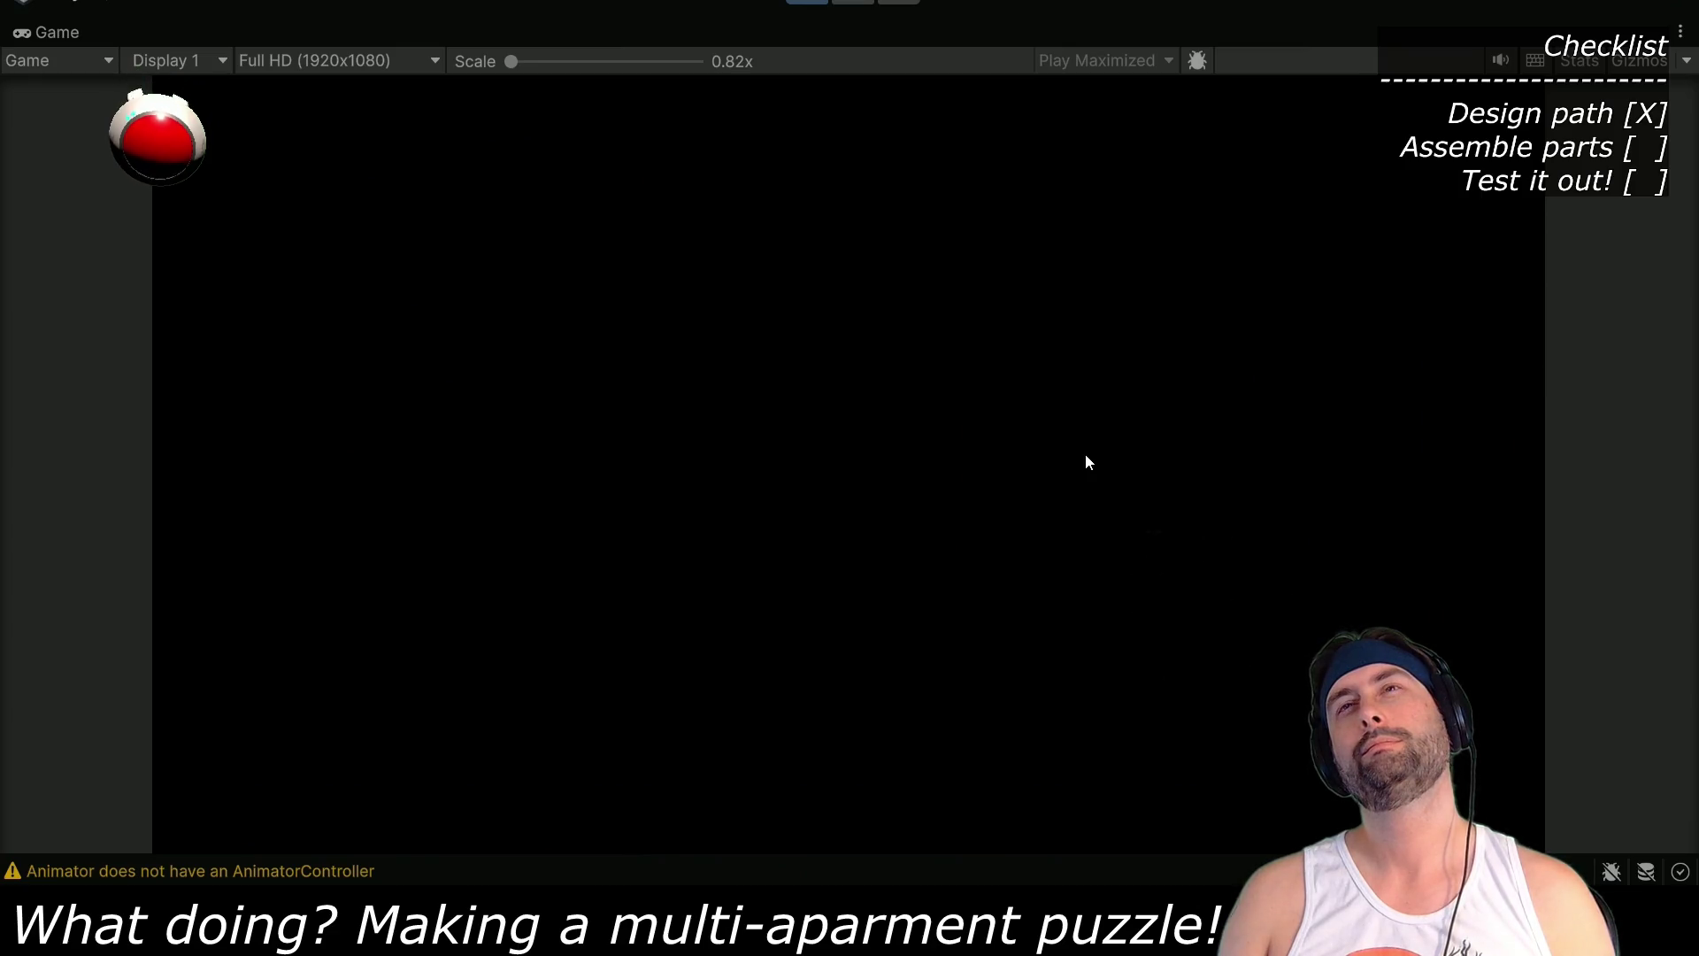
pyautogui.hotkey('ctrl', 'p')
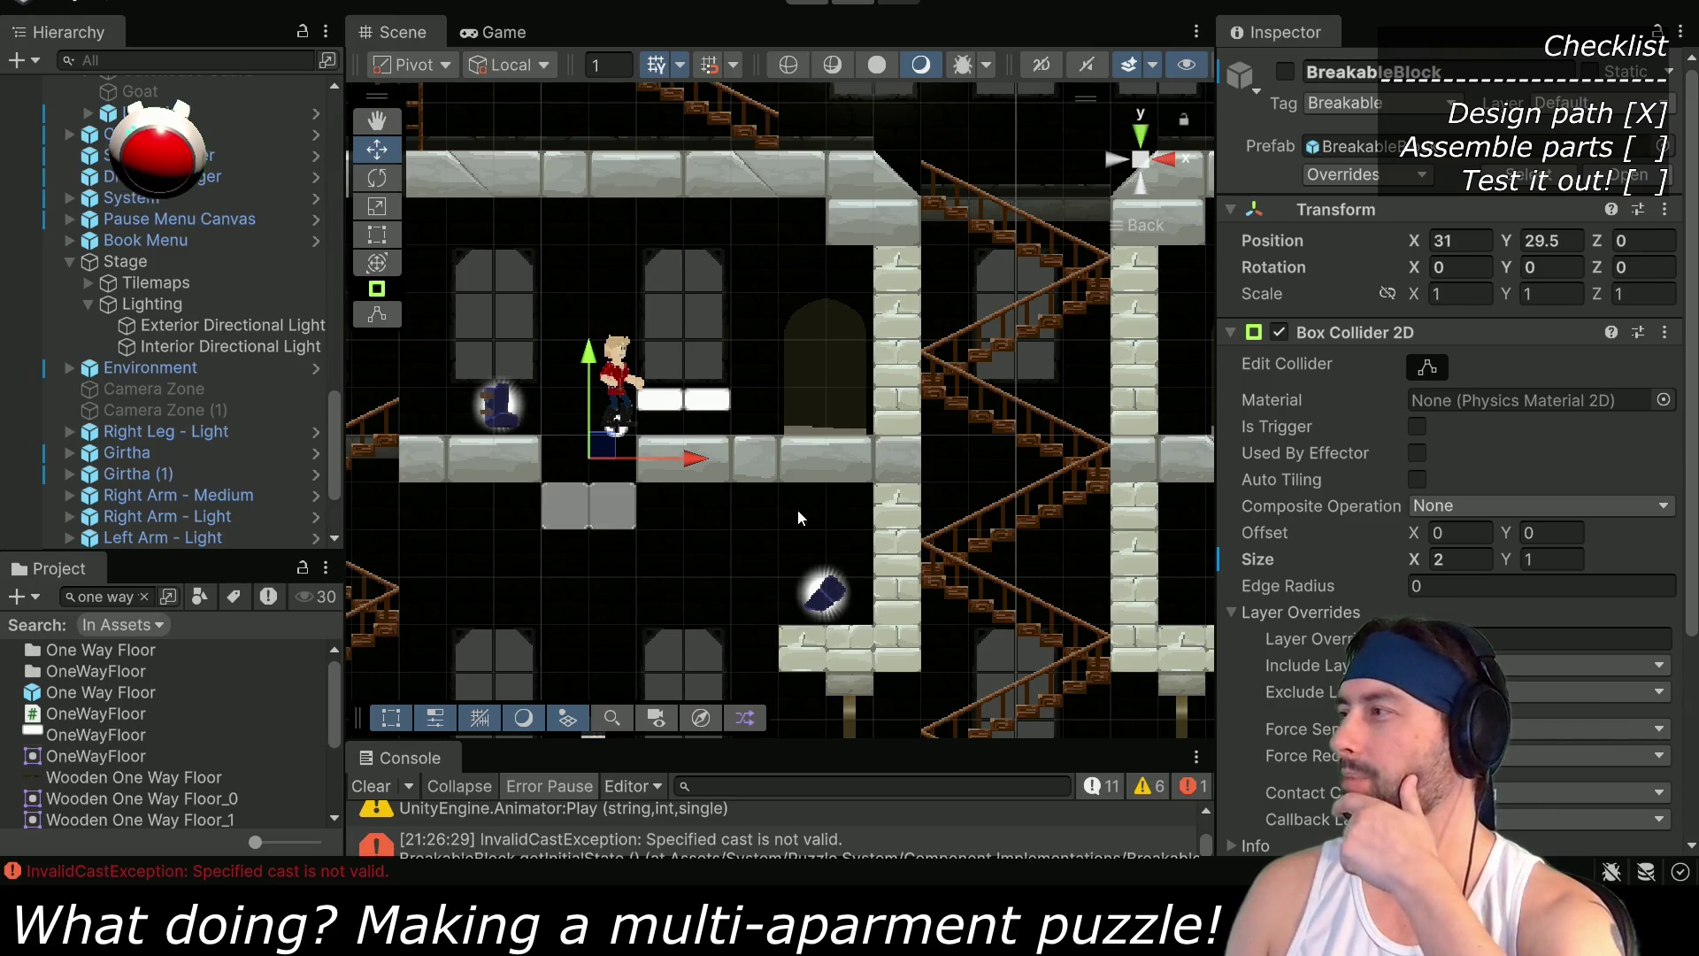
# Duplicate the One Way Floor and place the copy above the grandma on the lower floor
pyautogui.moveTo(727, 528)
pyautogui.mouseDown()
pyautogui.moveTo(869, 317)
pyautogui.moveTo(899, 359)
pyautogui.mouseUp()
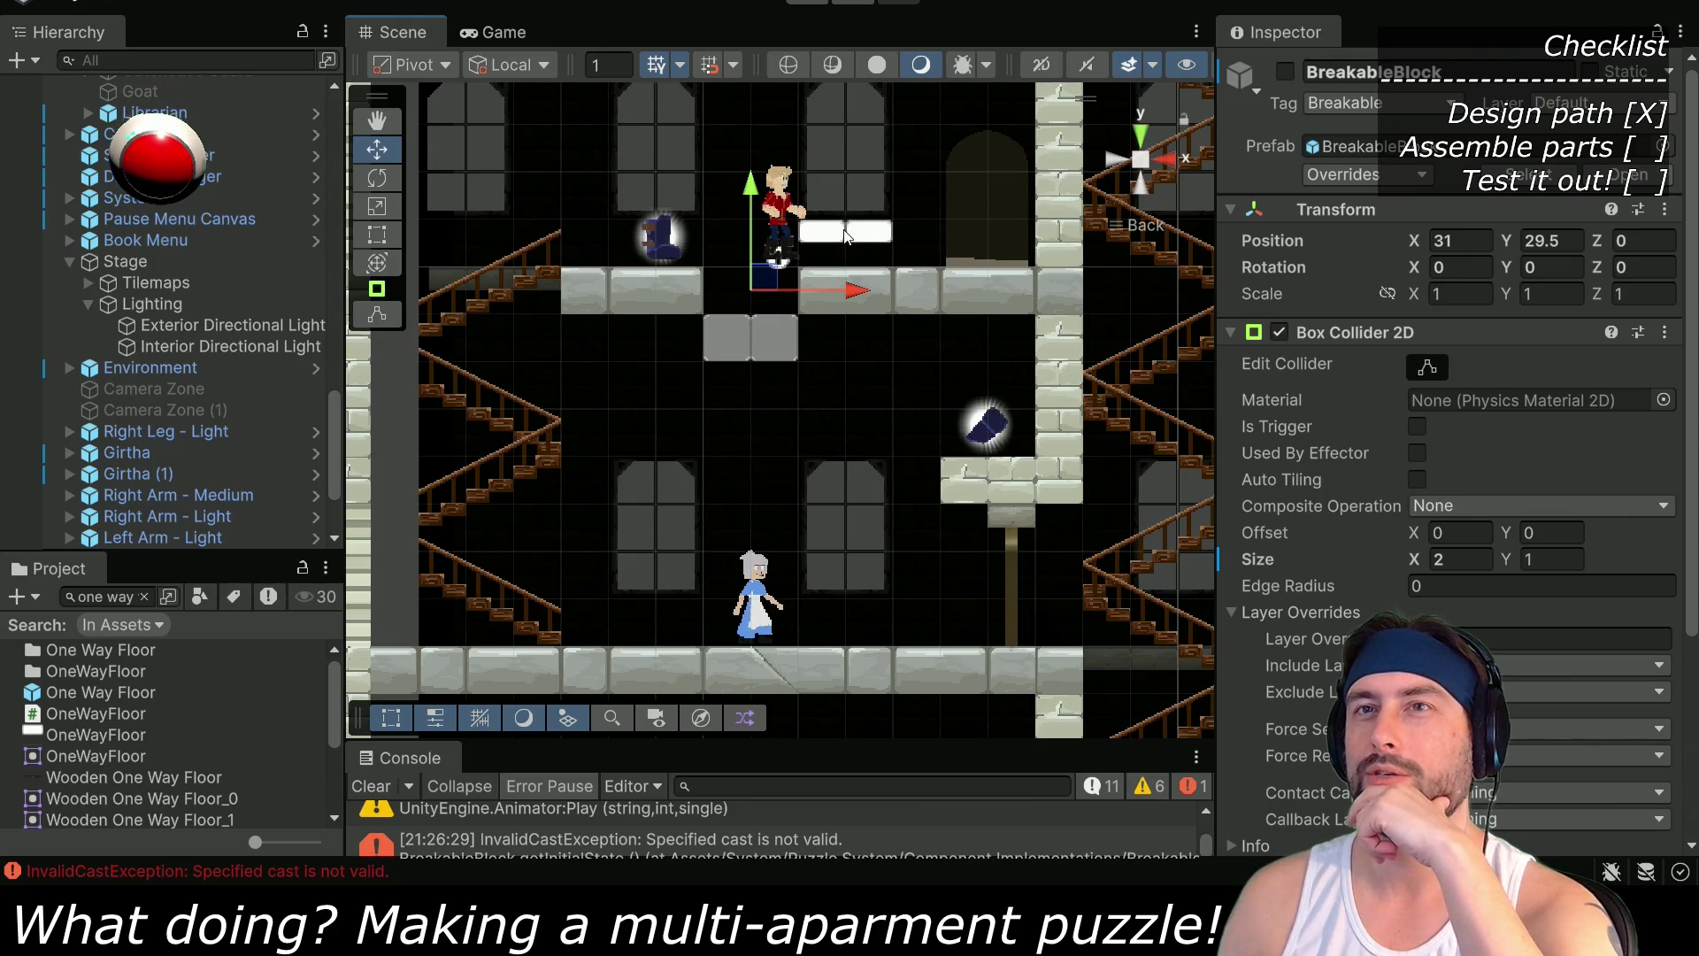
pyautogui.scroll(-3, 177, 398)
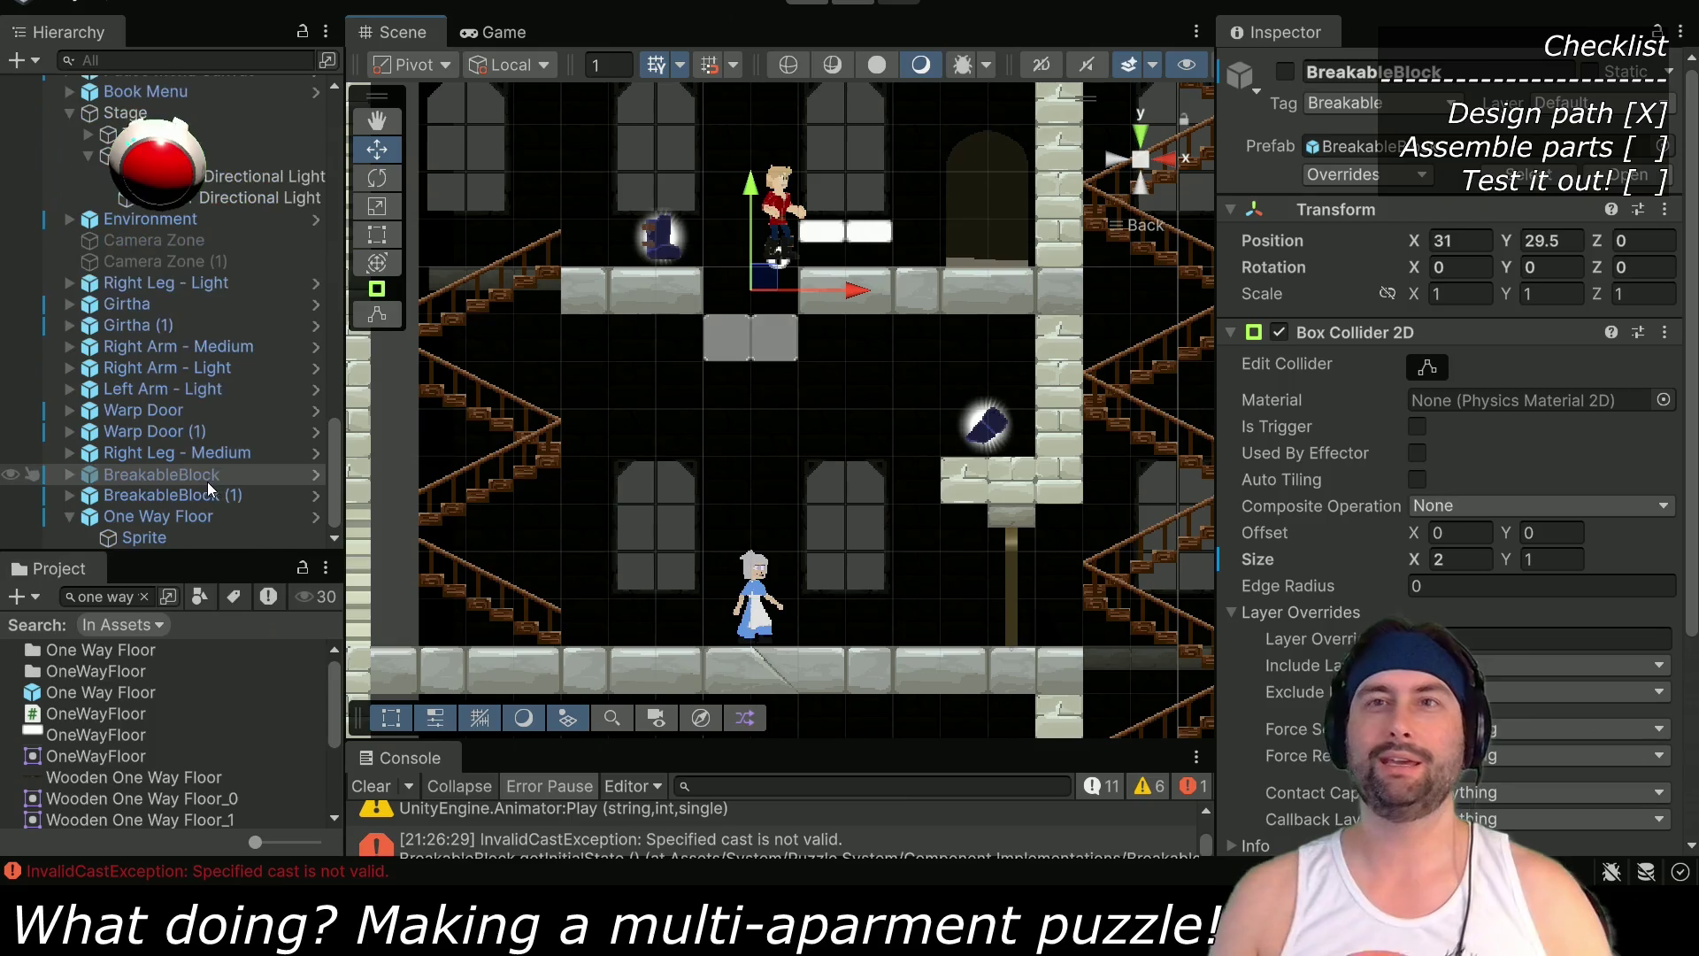
pyautogui.click(184, 516)
pyautogui.hotkey('ctrl', 'd')
pyautogui.moveTo(843, 267)
pyautogui.mouseDown()
pyautogui.moveTo(795, 408)
pyautogui.moveTo(764, 433)
pyautogui.moveTo(753, 506)
pyautogui.mouseUp()
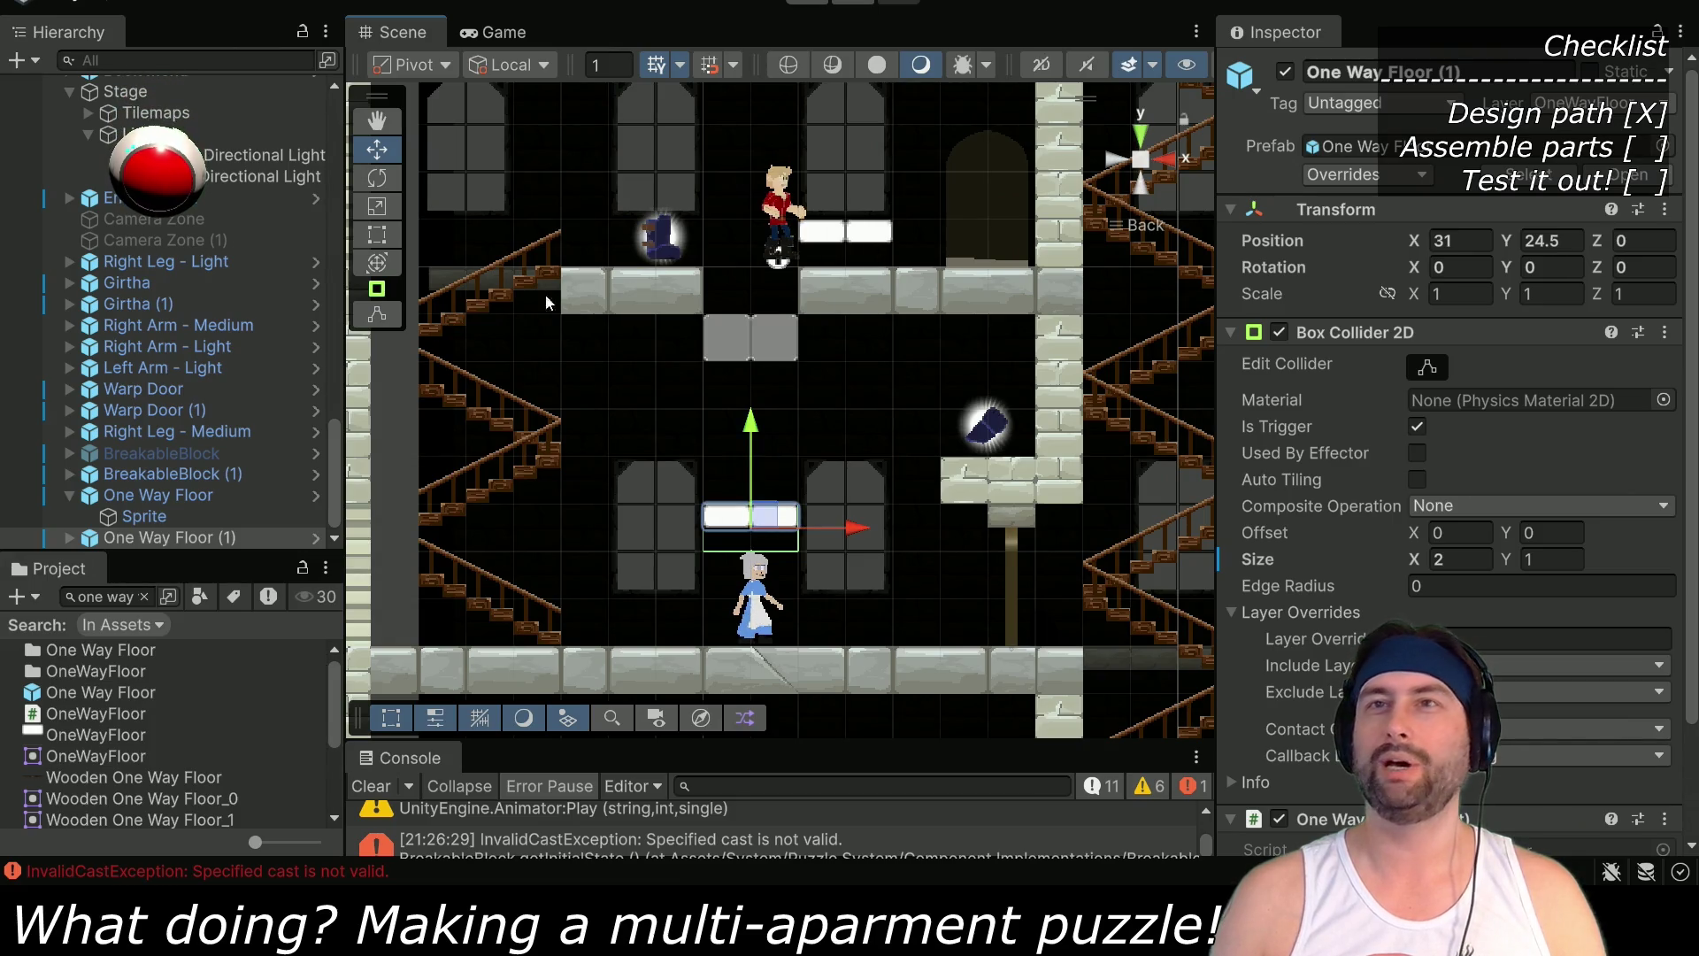
# Move Dent down beside the grandma and start a playtest
pyautogui.scroll(5, 168, 370)
pyautogui.scroll(7, 164, 372)
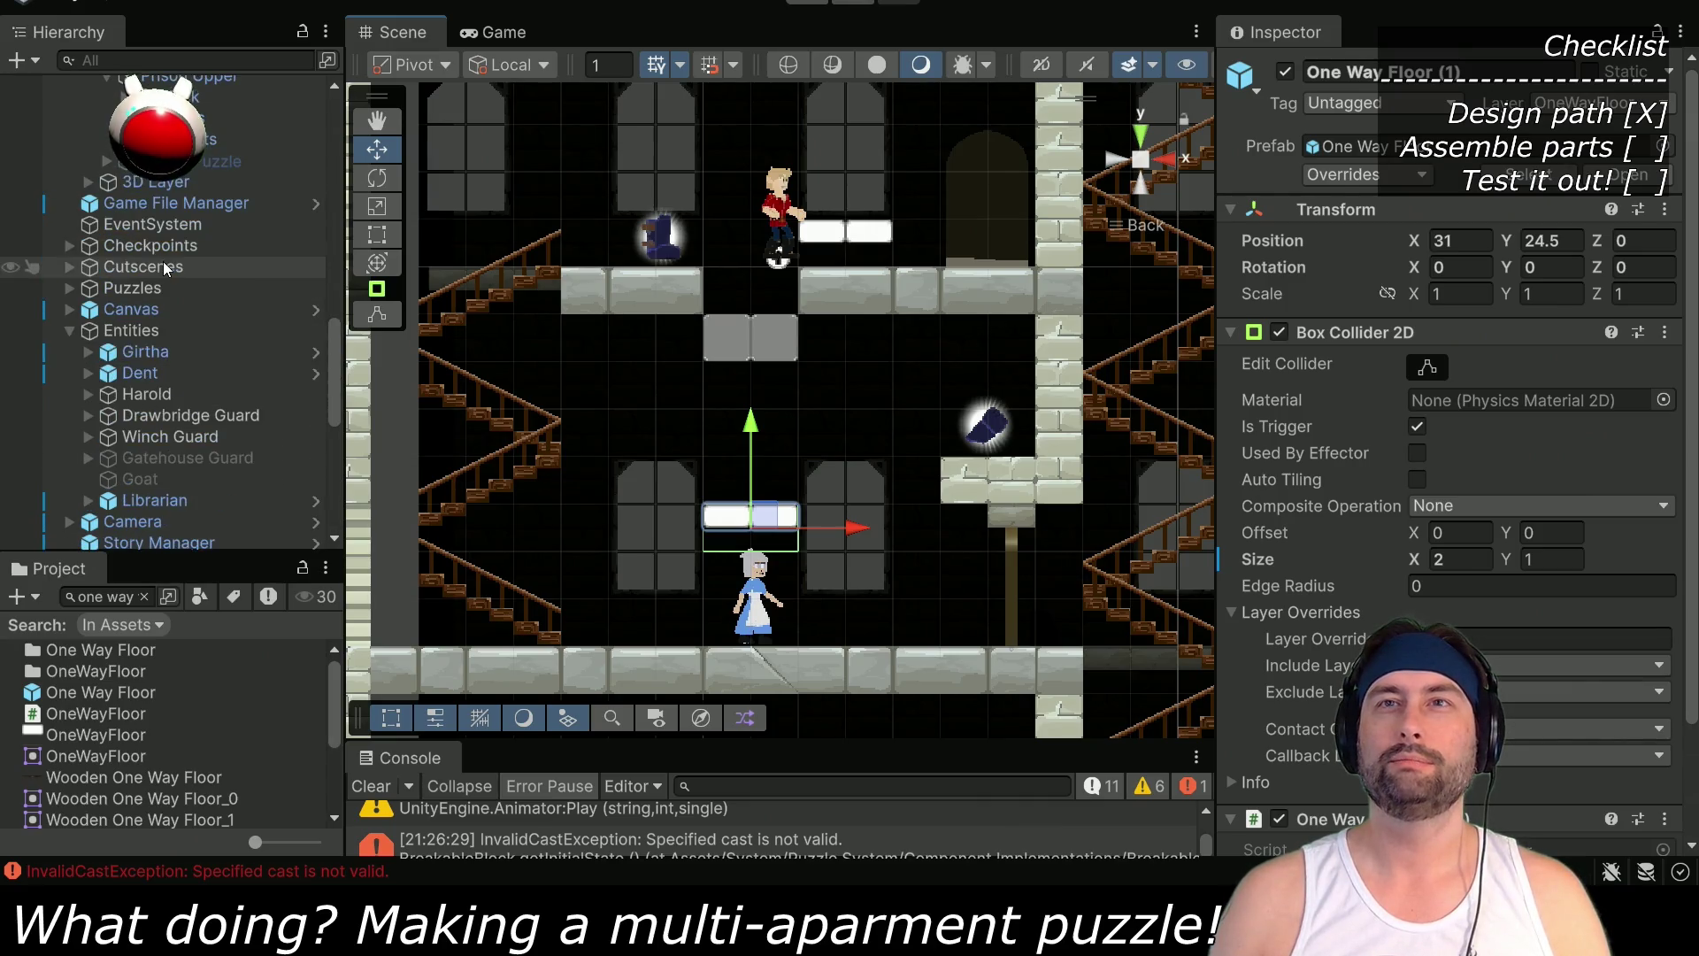
pyautogui.click(148, 374)
pyautogui.moveTo(792, 247)
pyautogui.mouseDown()
pyautogui.moveTo(655, 508)
pyautogui.moveTo(655, 630)
pyautogui.mouseUp()
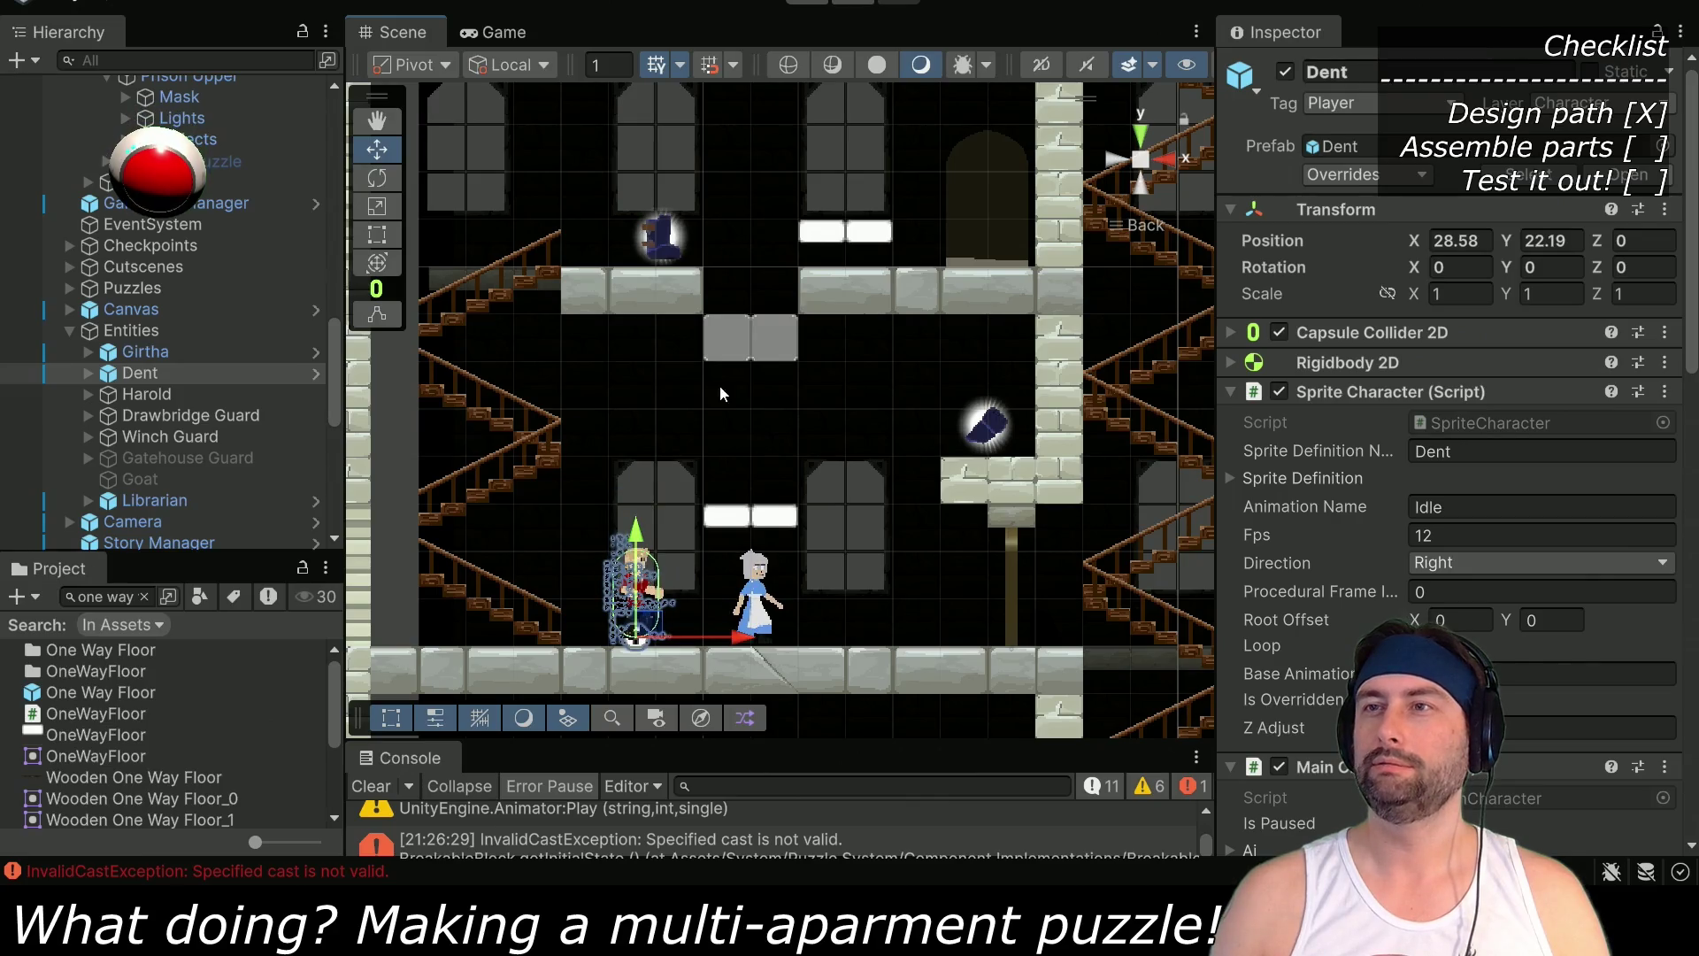
pyautogui.hotkey('ctrl', 'p')
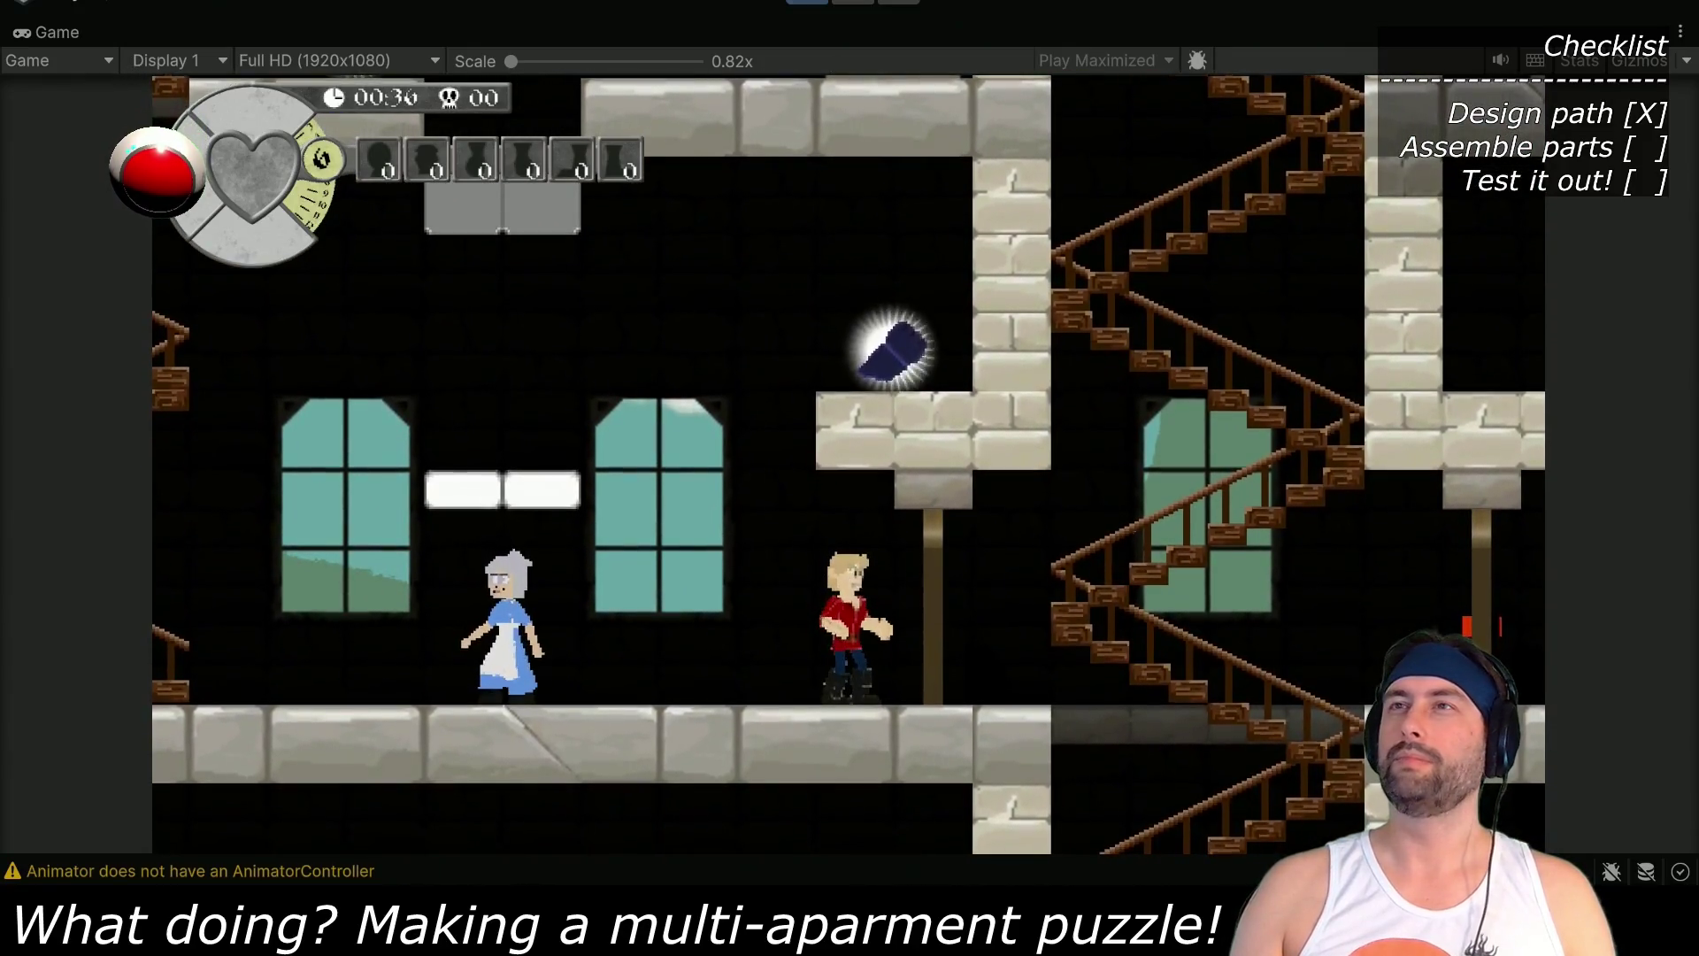
pyautogui.hotkey('ctrl', 'p')
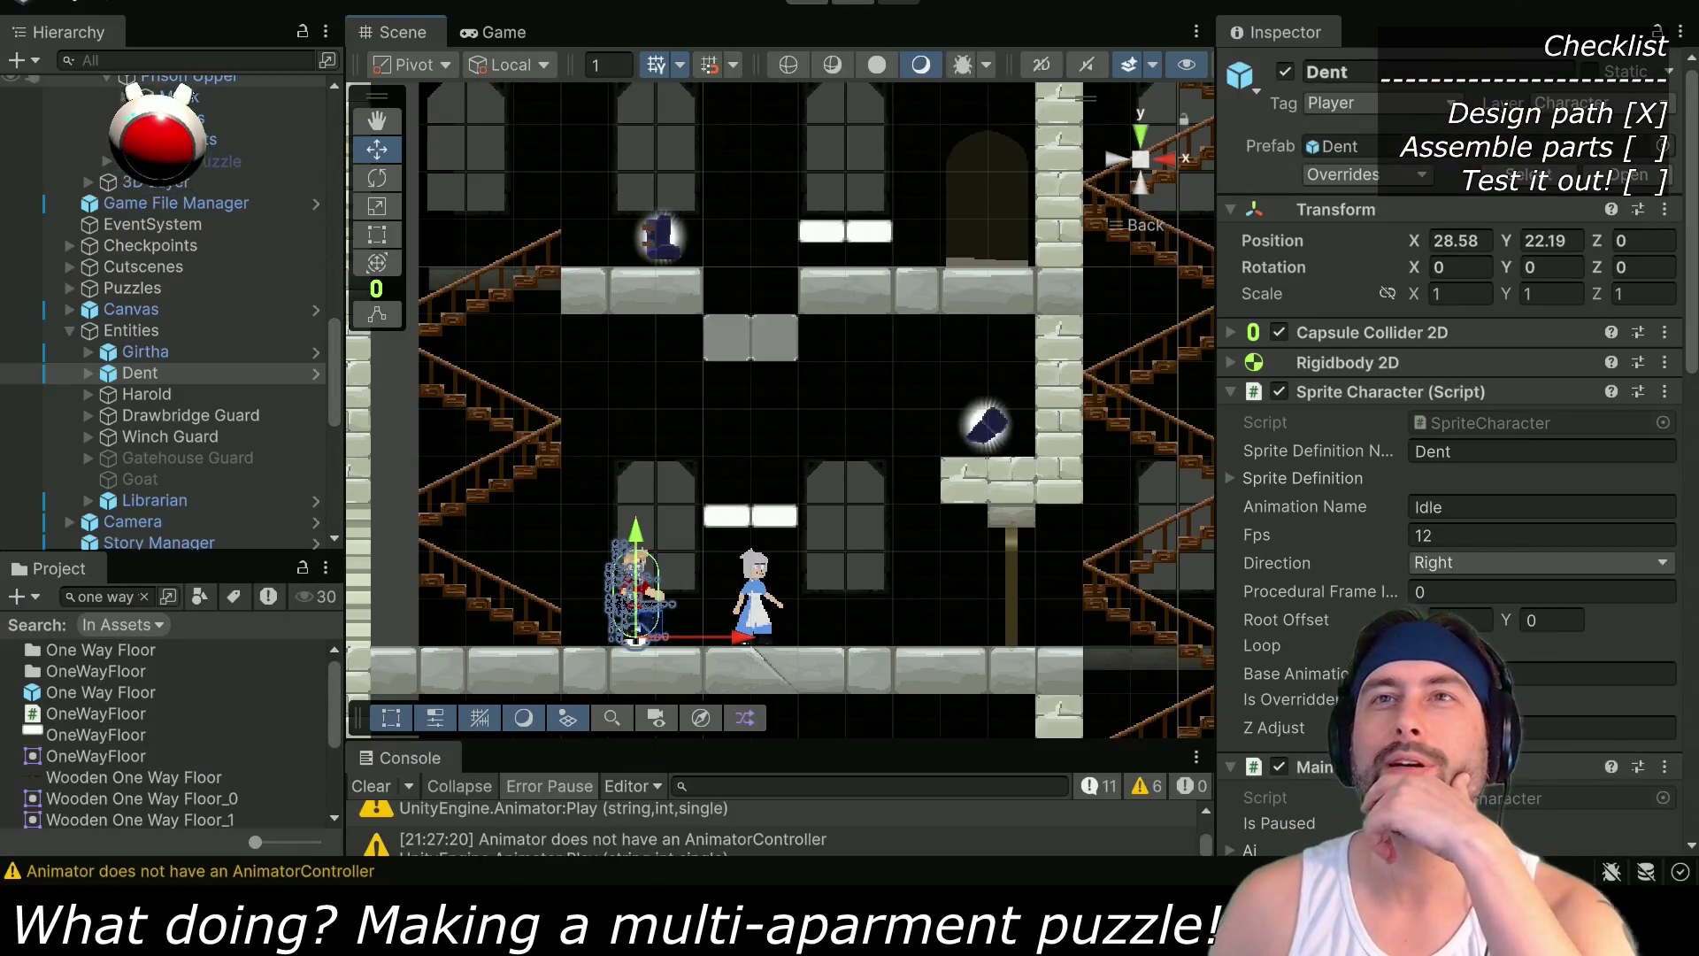
# Select the Collider tilemap and show the Collider palette in the Tile Palette
pyautogui.scroll(5, 239, 319)
pyautogui.click(198, 235)
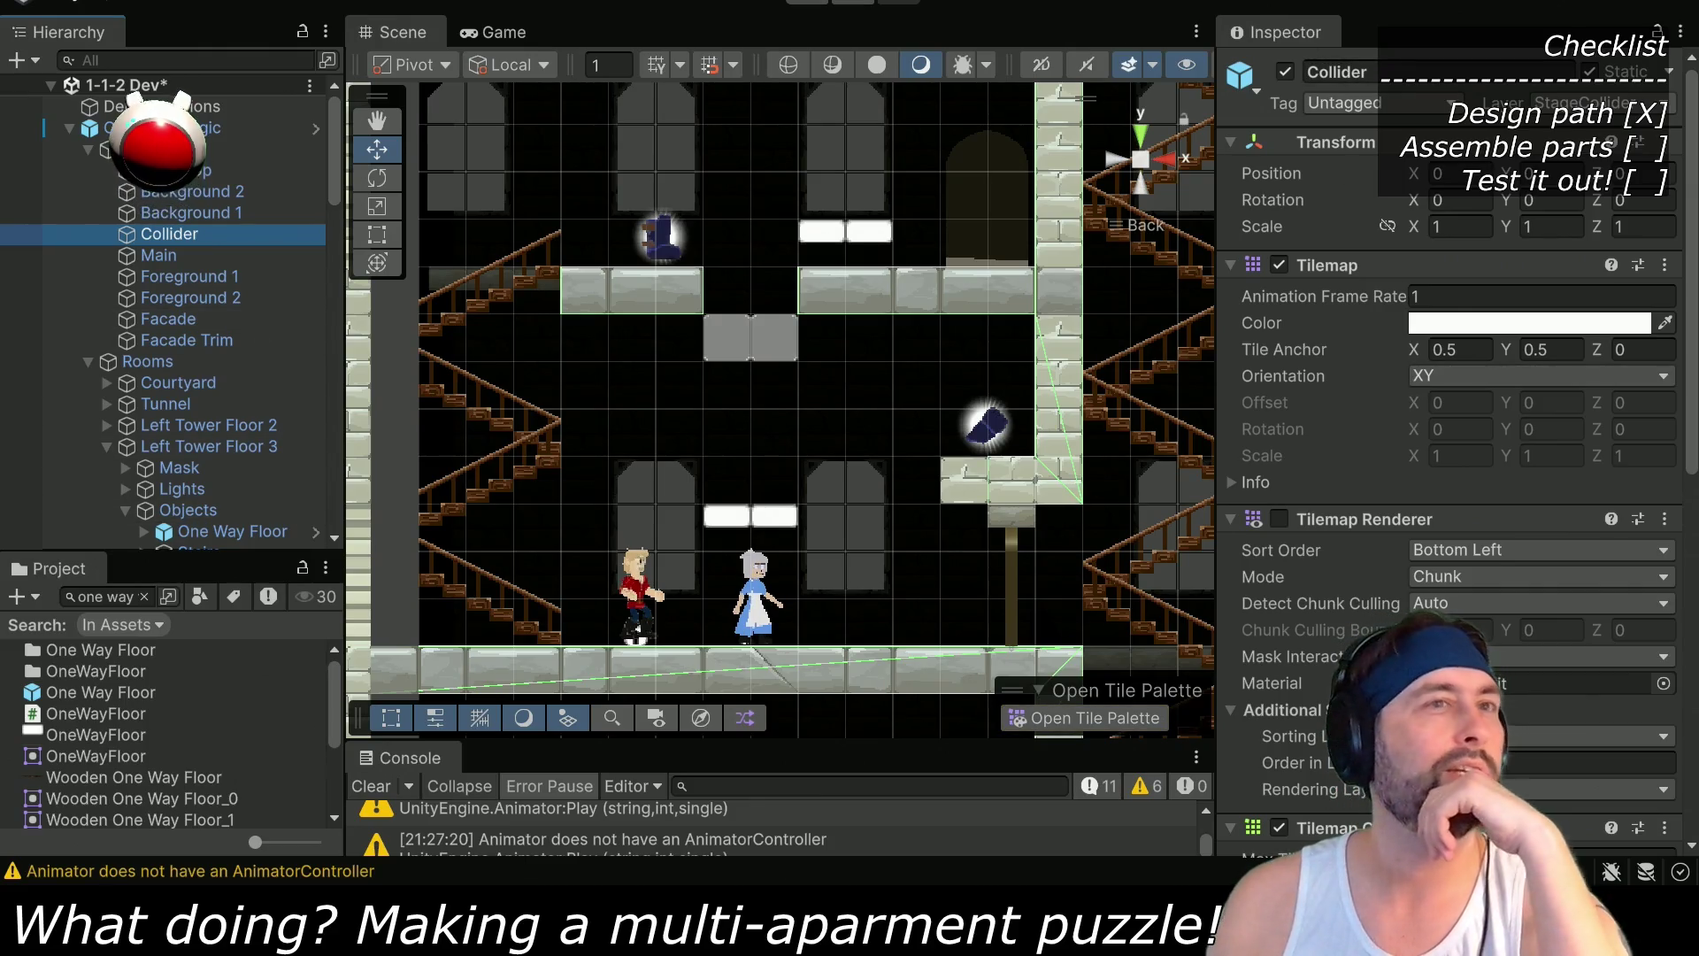
pyautogui.click(372, 2)
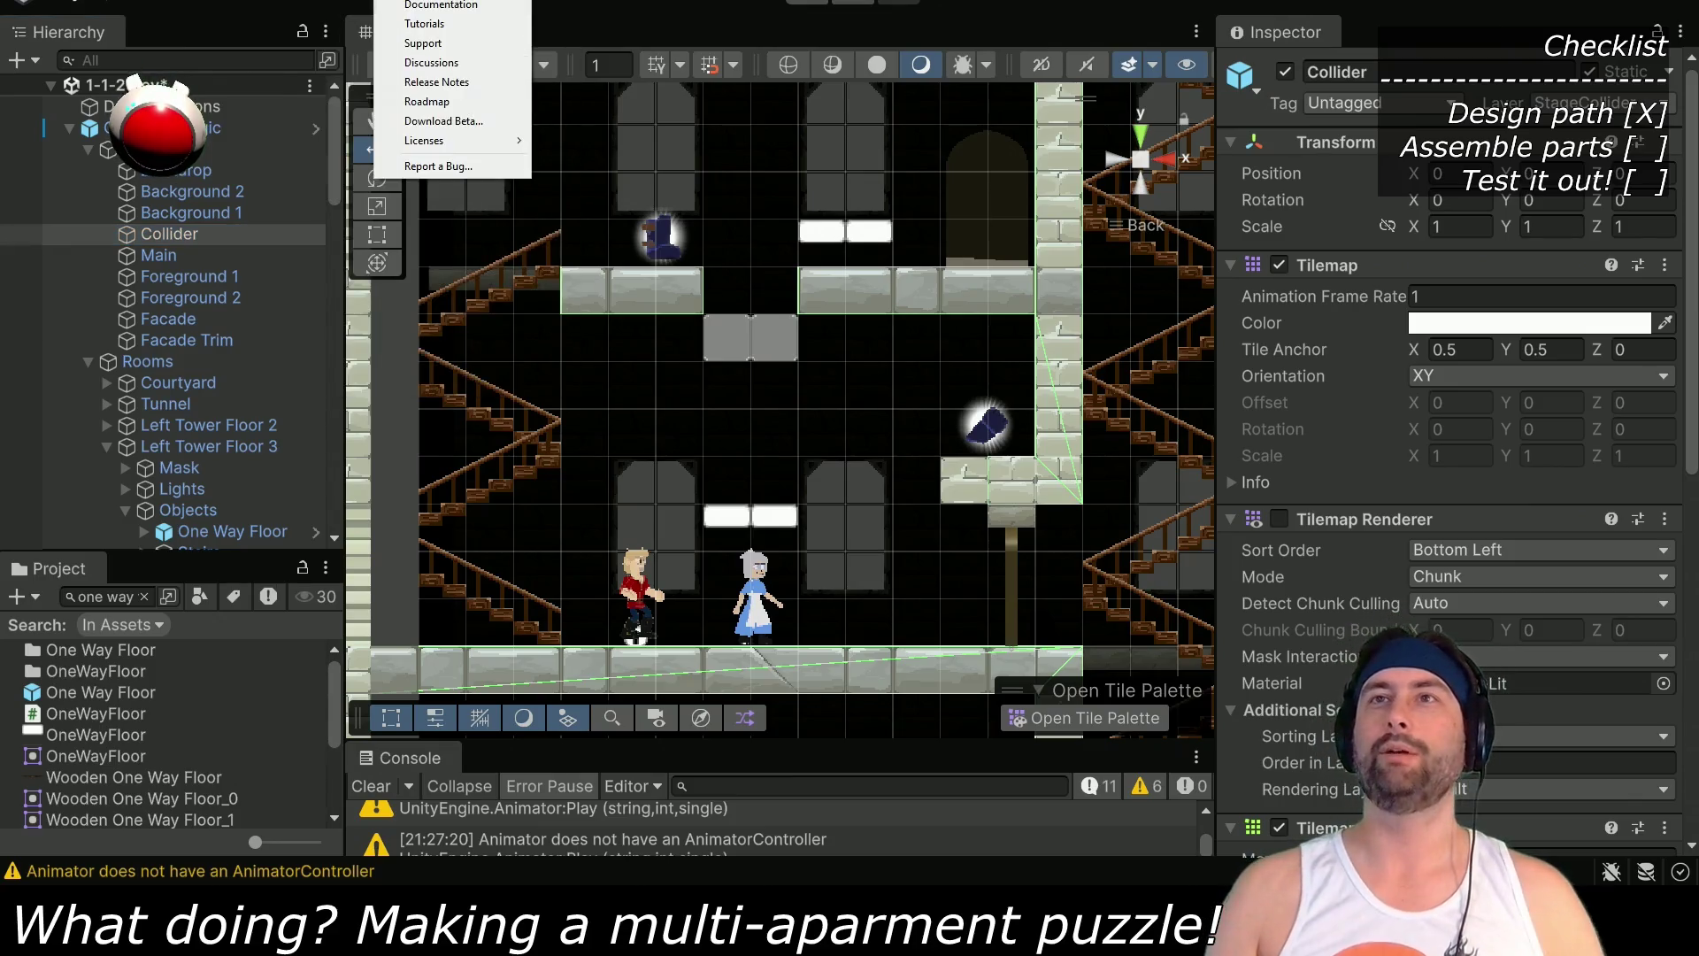
pyautogui.moveTo(372, 88)
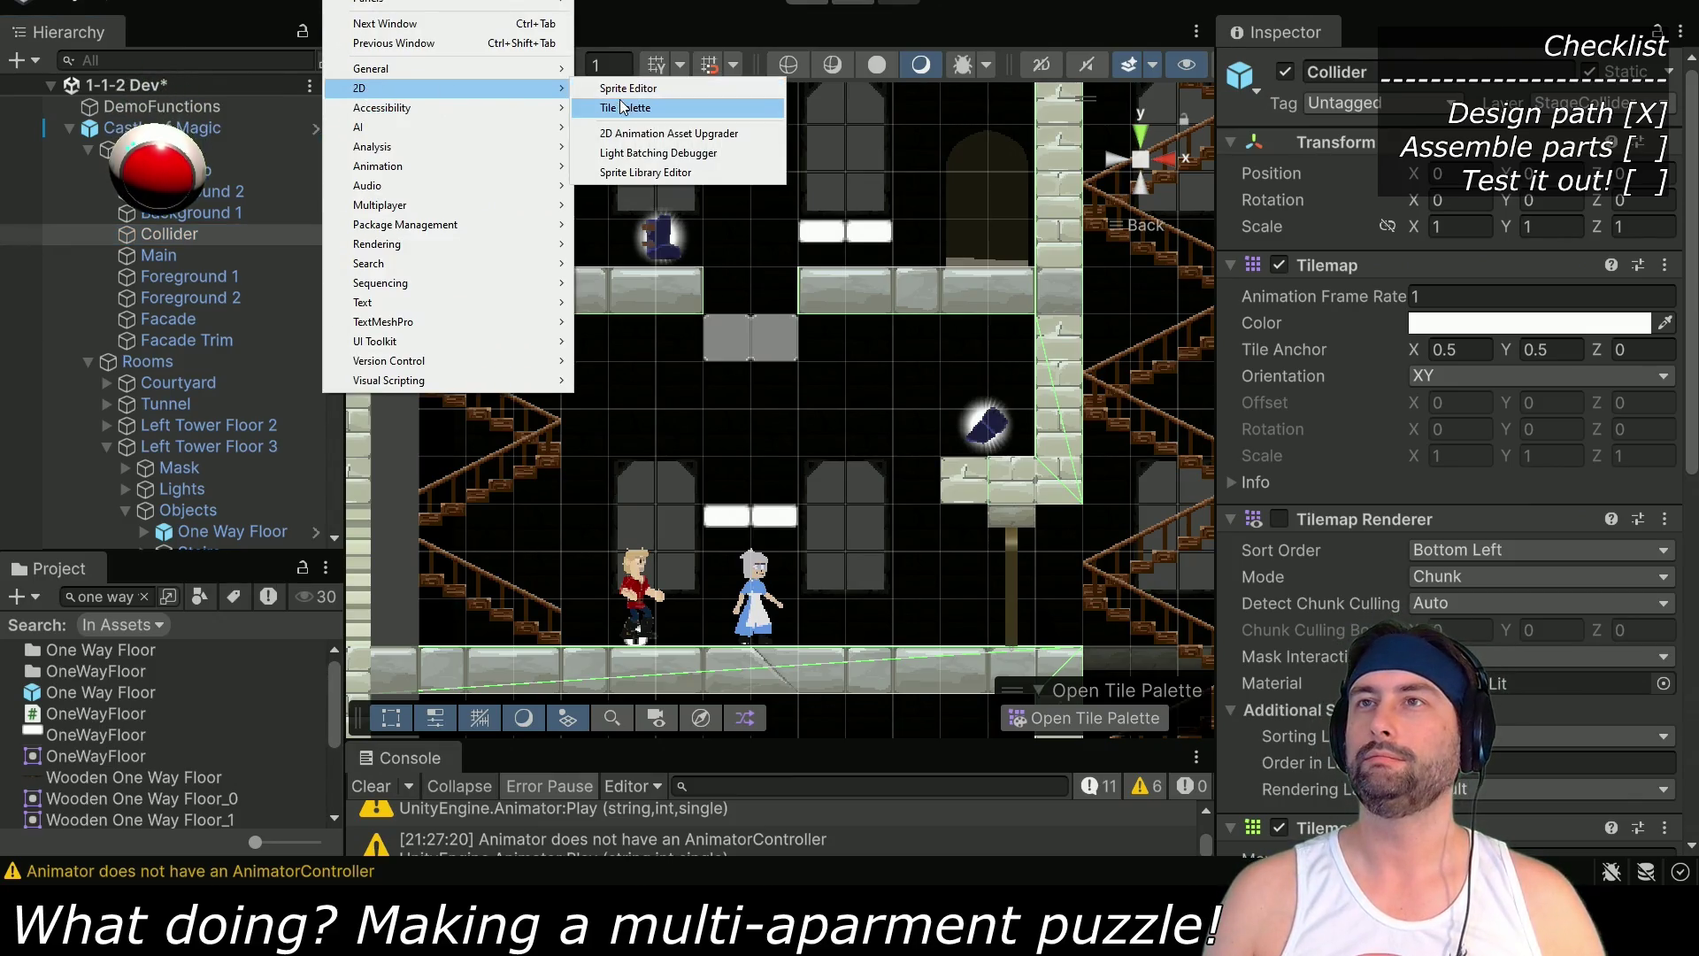
pyautogui.click(619, 107)
pyautogui.click(1077, 165)
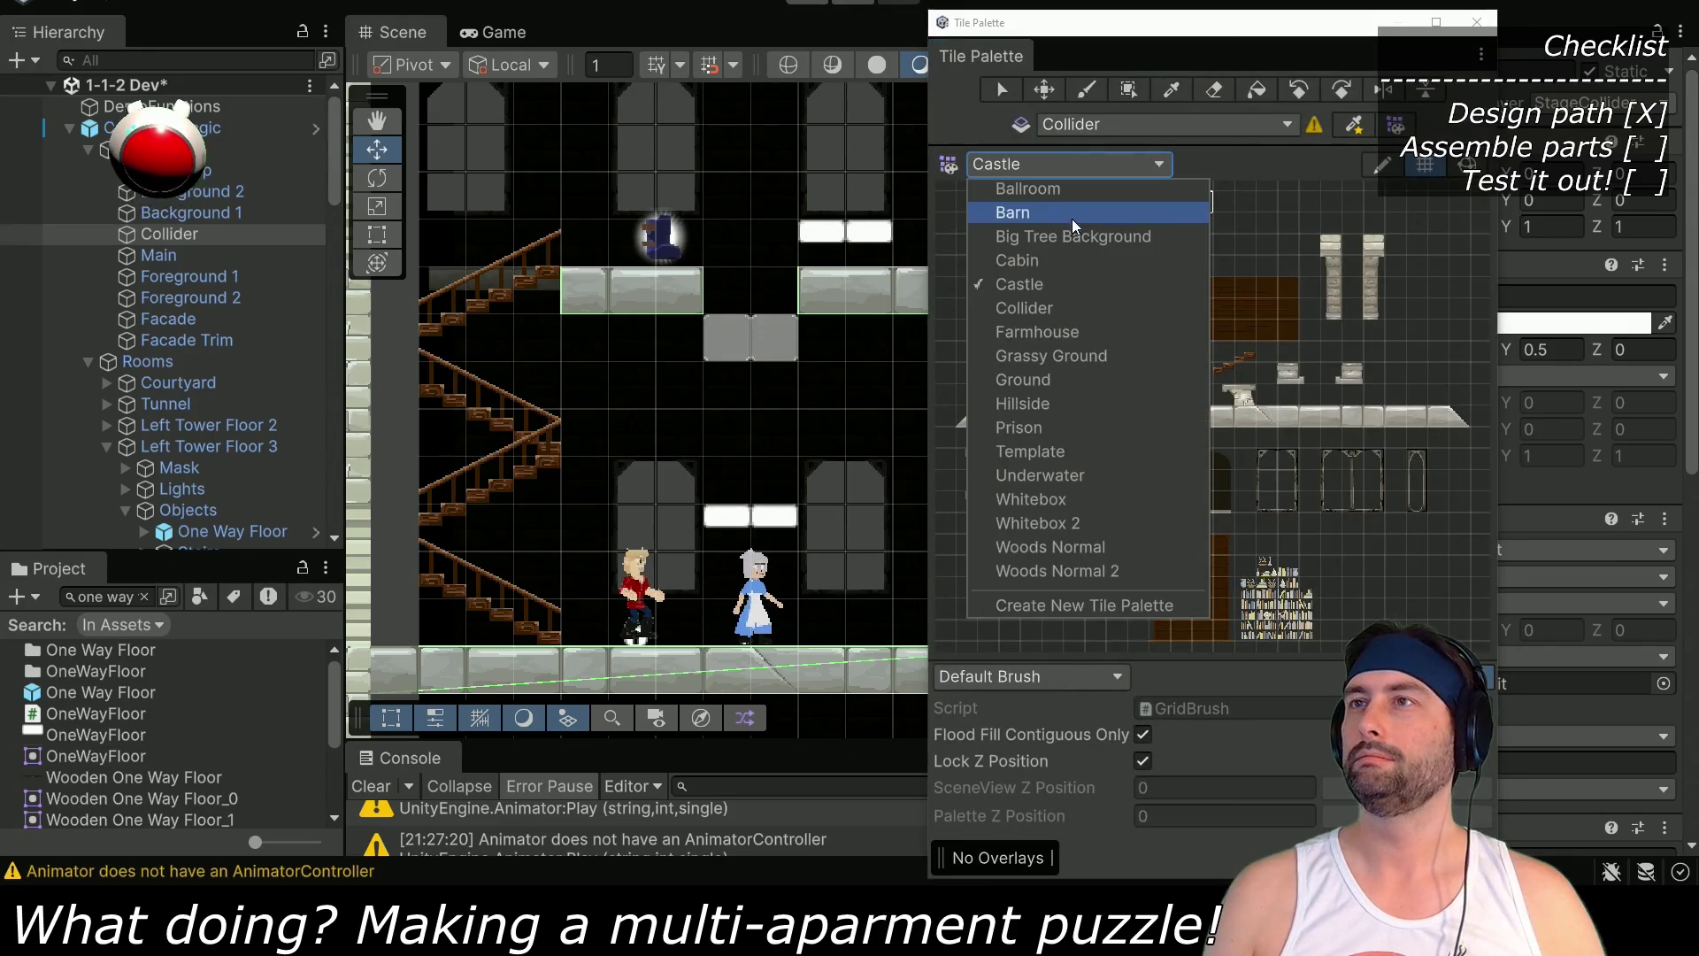
pyautogui.click(1049, 309)
# Pick a collider tile, close the Tile Palette, and save the 1-1-2 Dev scene
pyautogui.click(1213, 644)
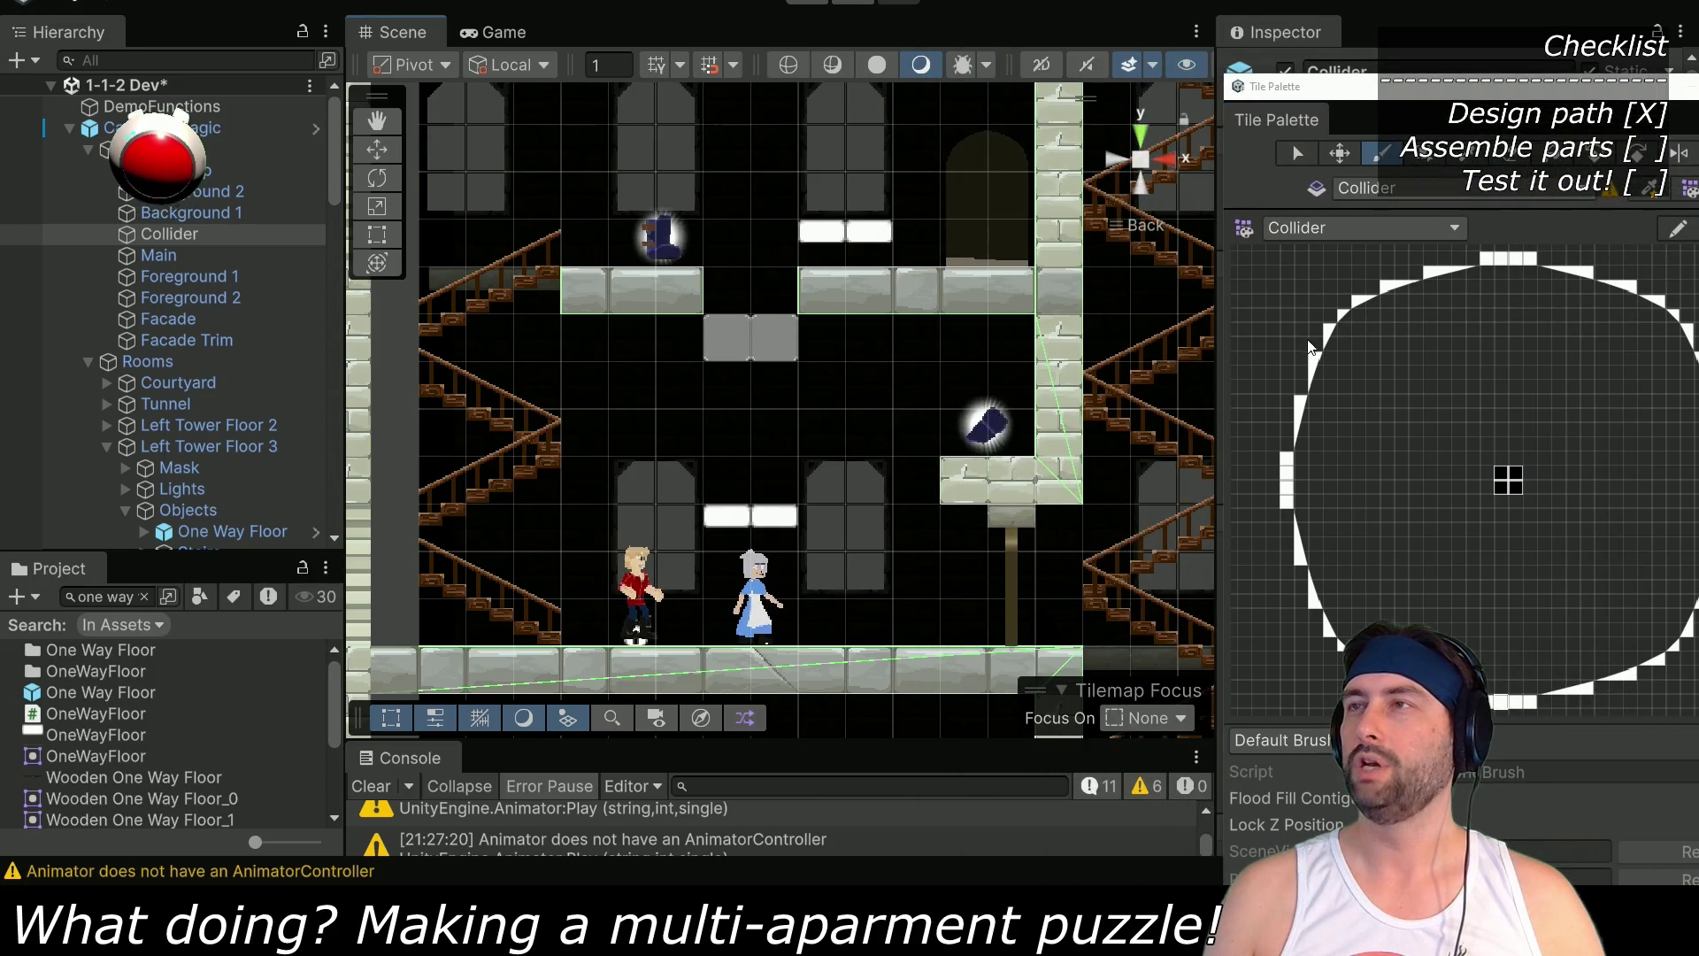
pyautogui.moveTo(1456, 97); pyautogui.dragTo(1129, 110)
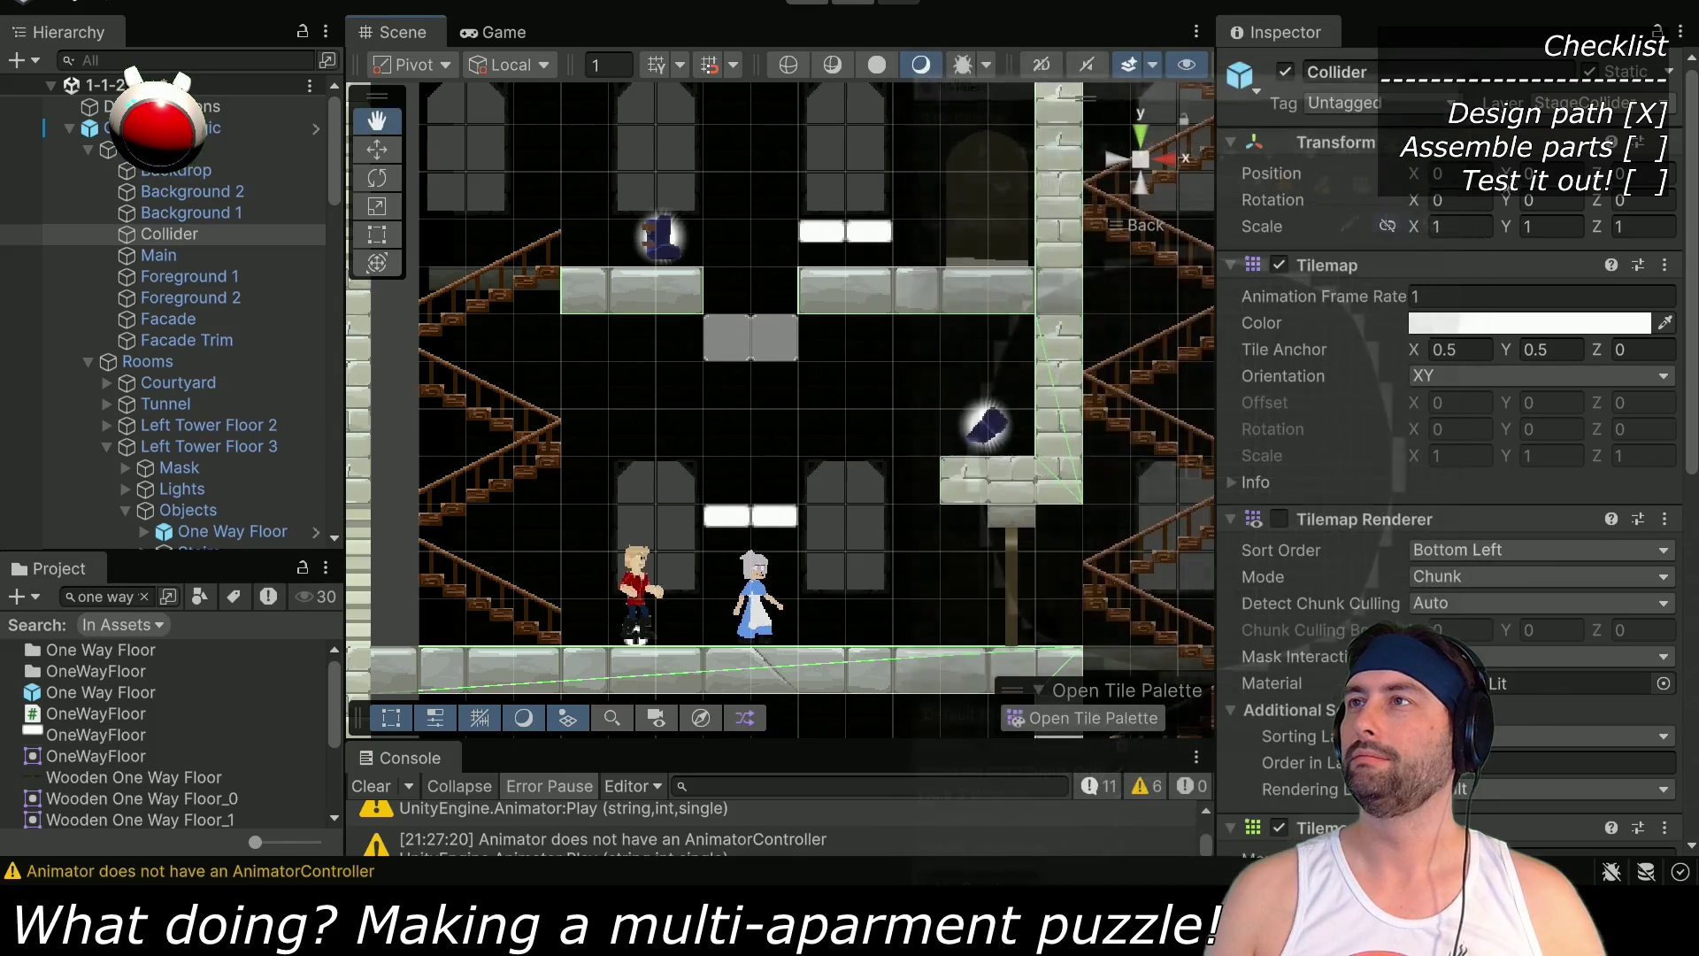
pyautogui.hotkey('ctrl', 's')
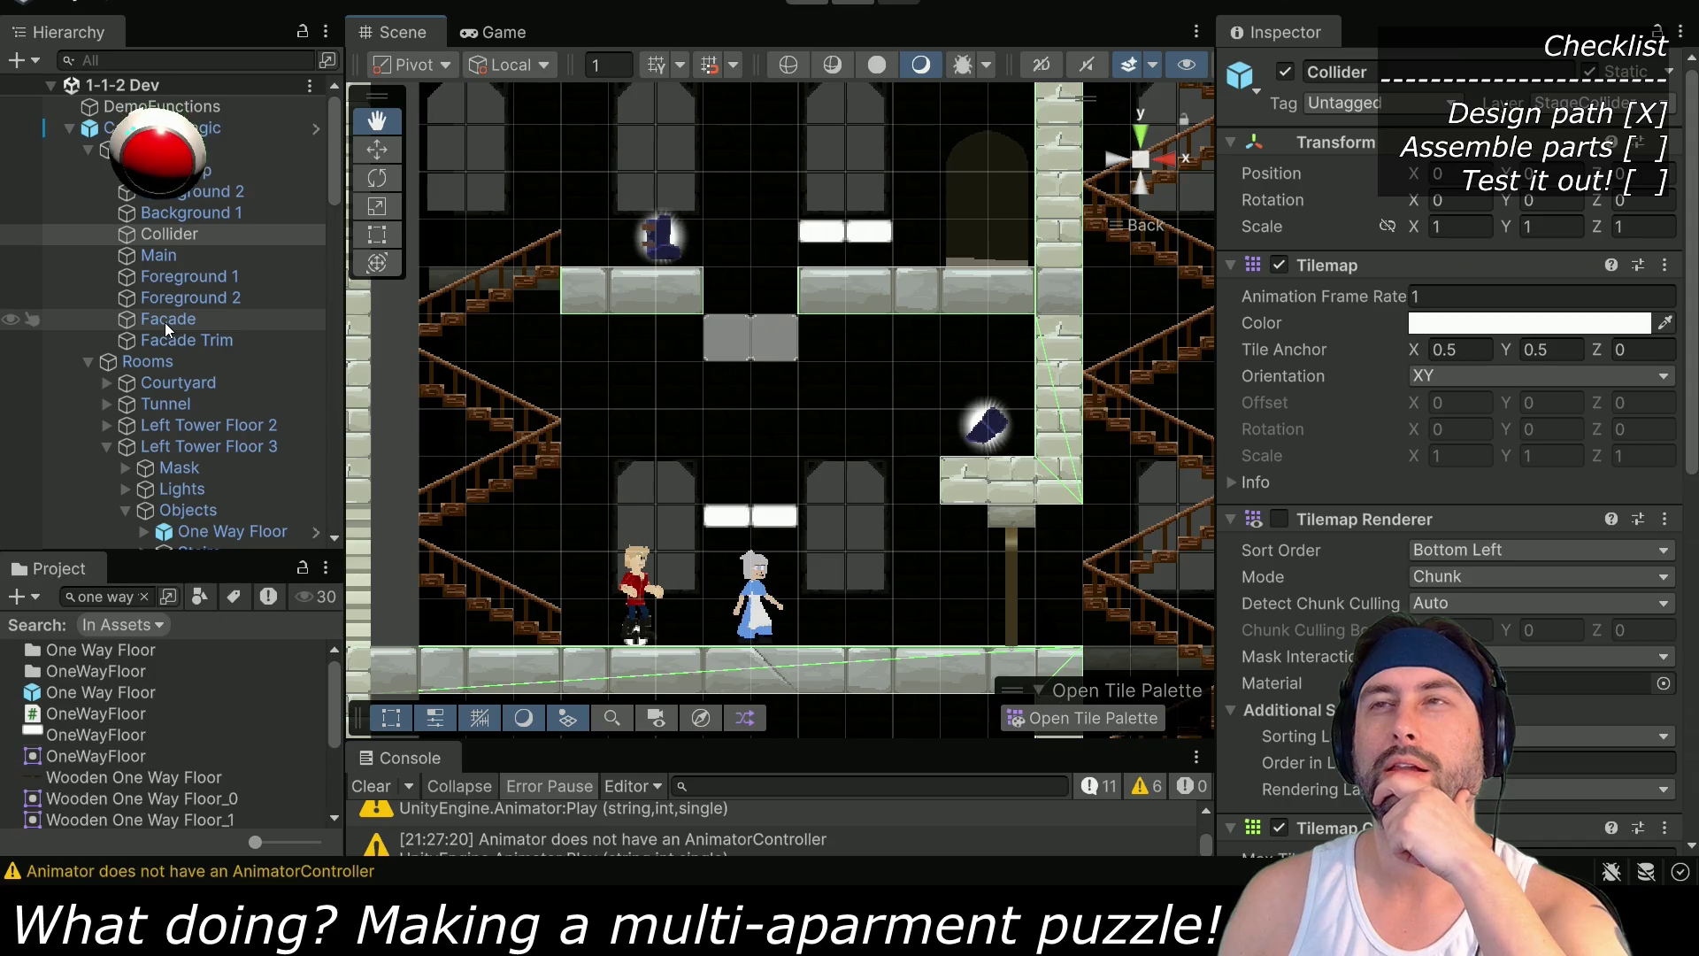
# Raise One Way Floor (1) by one unit to Y 25.5, then start Play mode
pyautogui.scroll(-10, 178, 470)
pyautogui.scroll(-15, 177, 469)
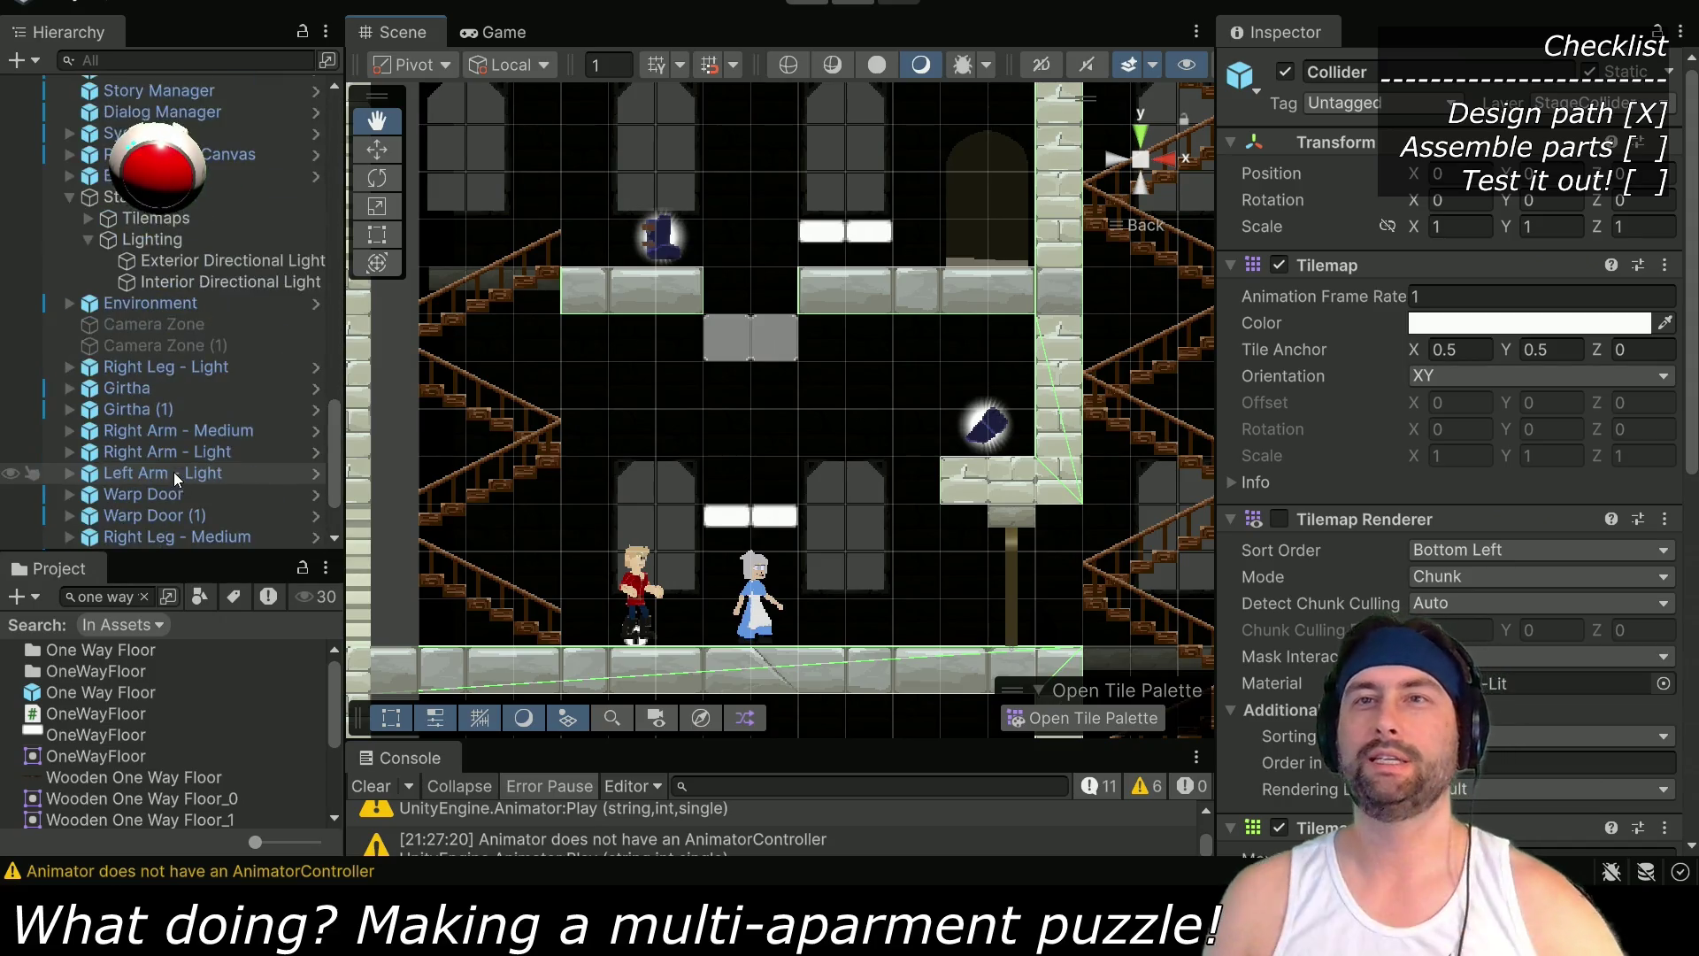
pyautogui.click(151, 535)
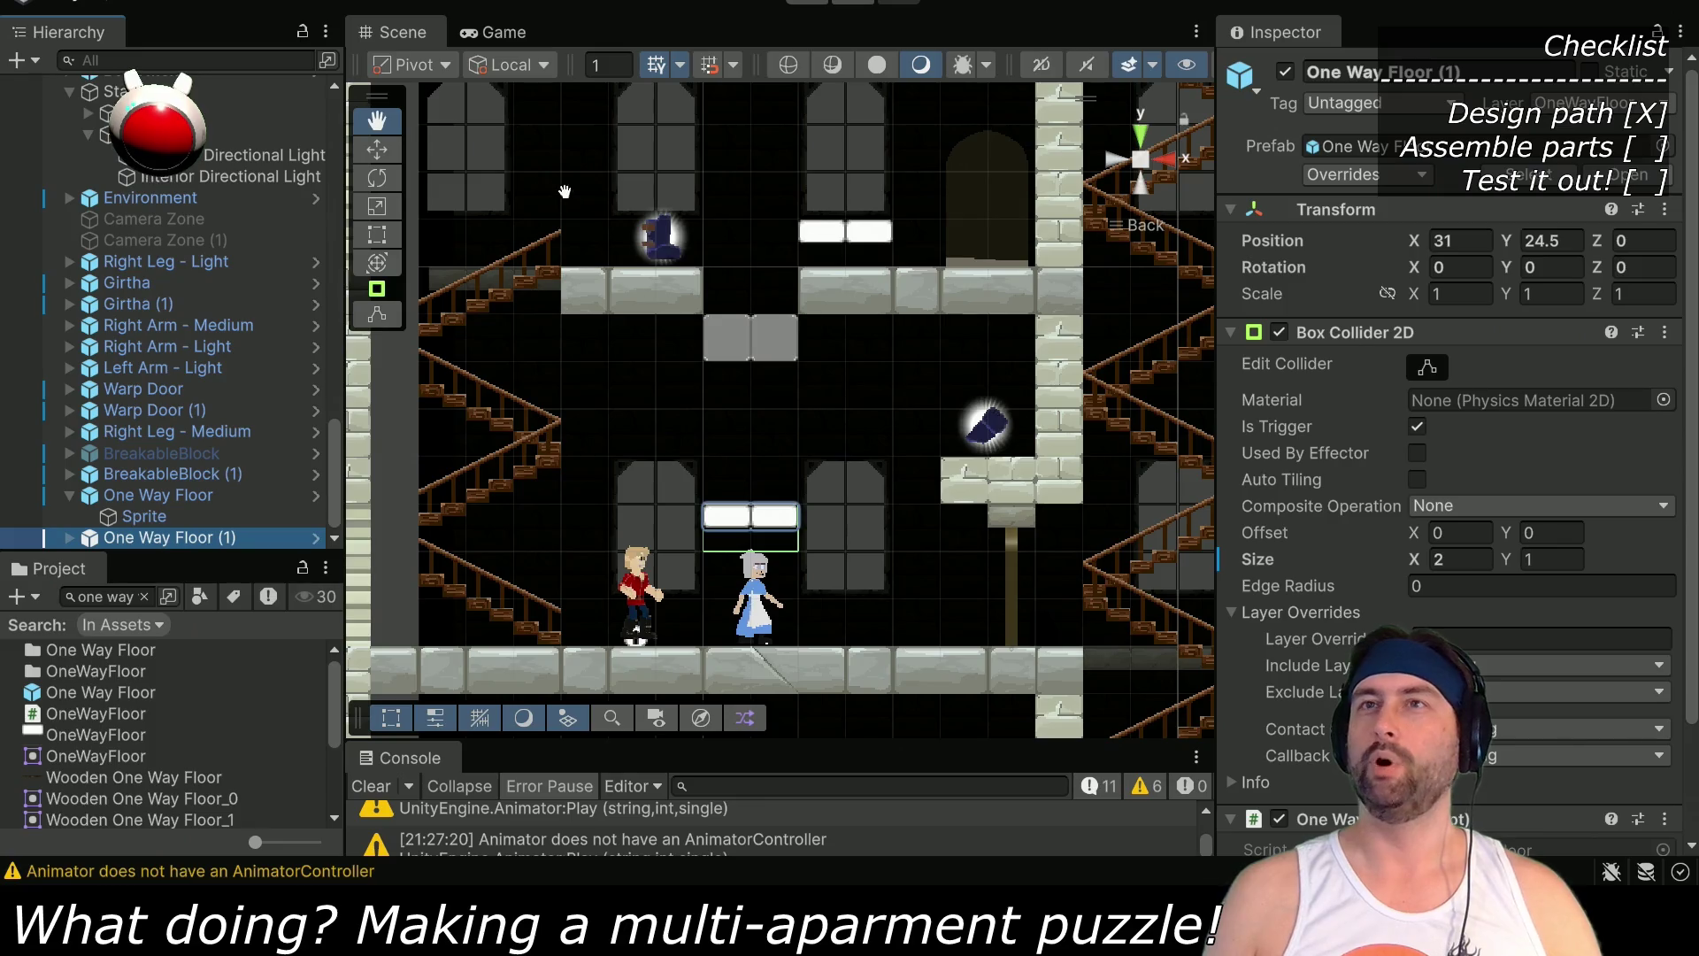
pyautogui.click(381, 150)
pyautogui.moveTo(750, 419); pyautogui.dragTo(749, 376)
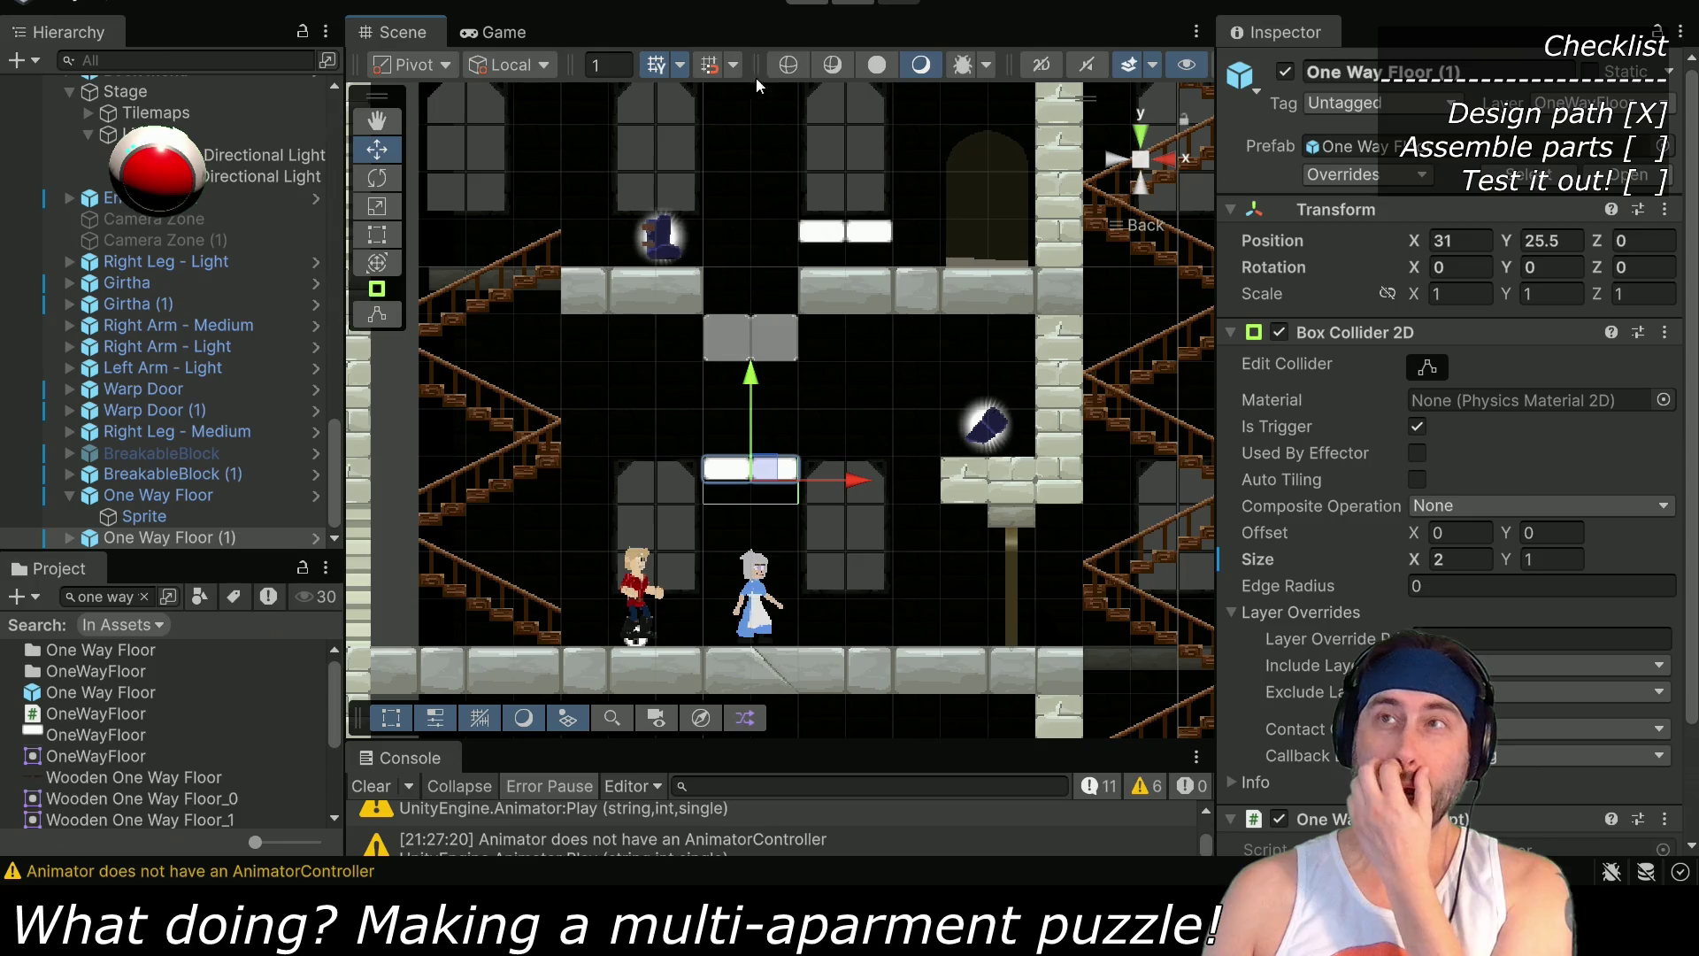
pyautogui.click(807, 3)
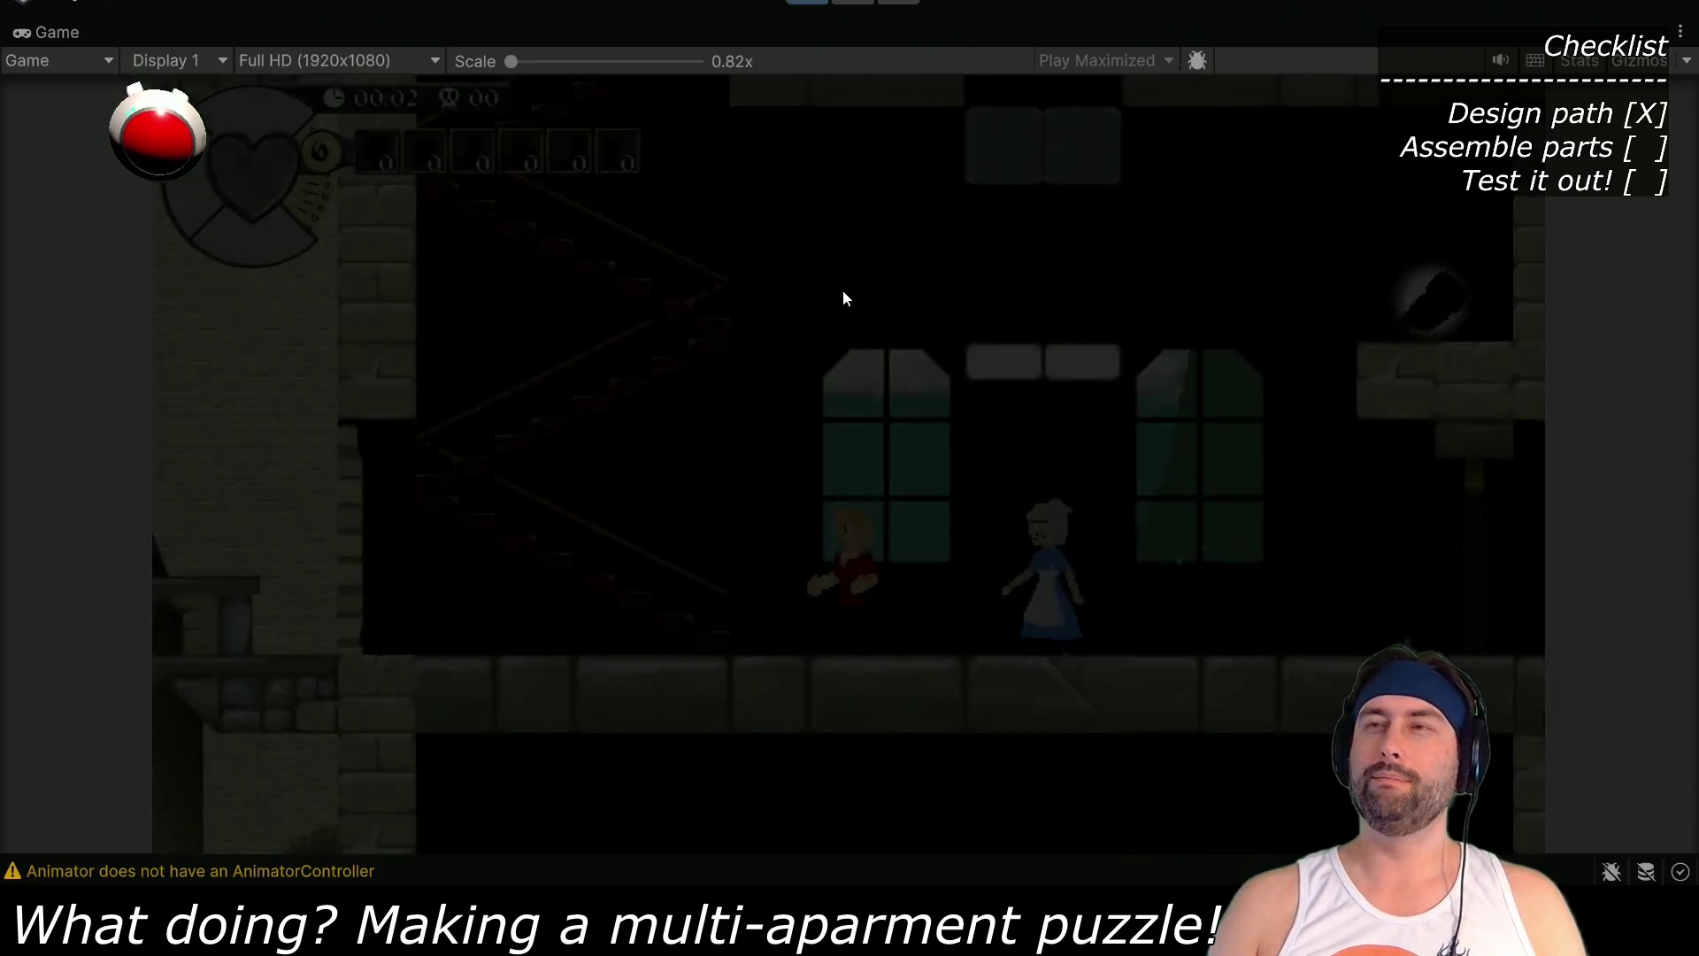
# Walk Dent from the grandma up the staircase and down into the next apartment
pyautogui.press('Left')
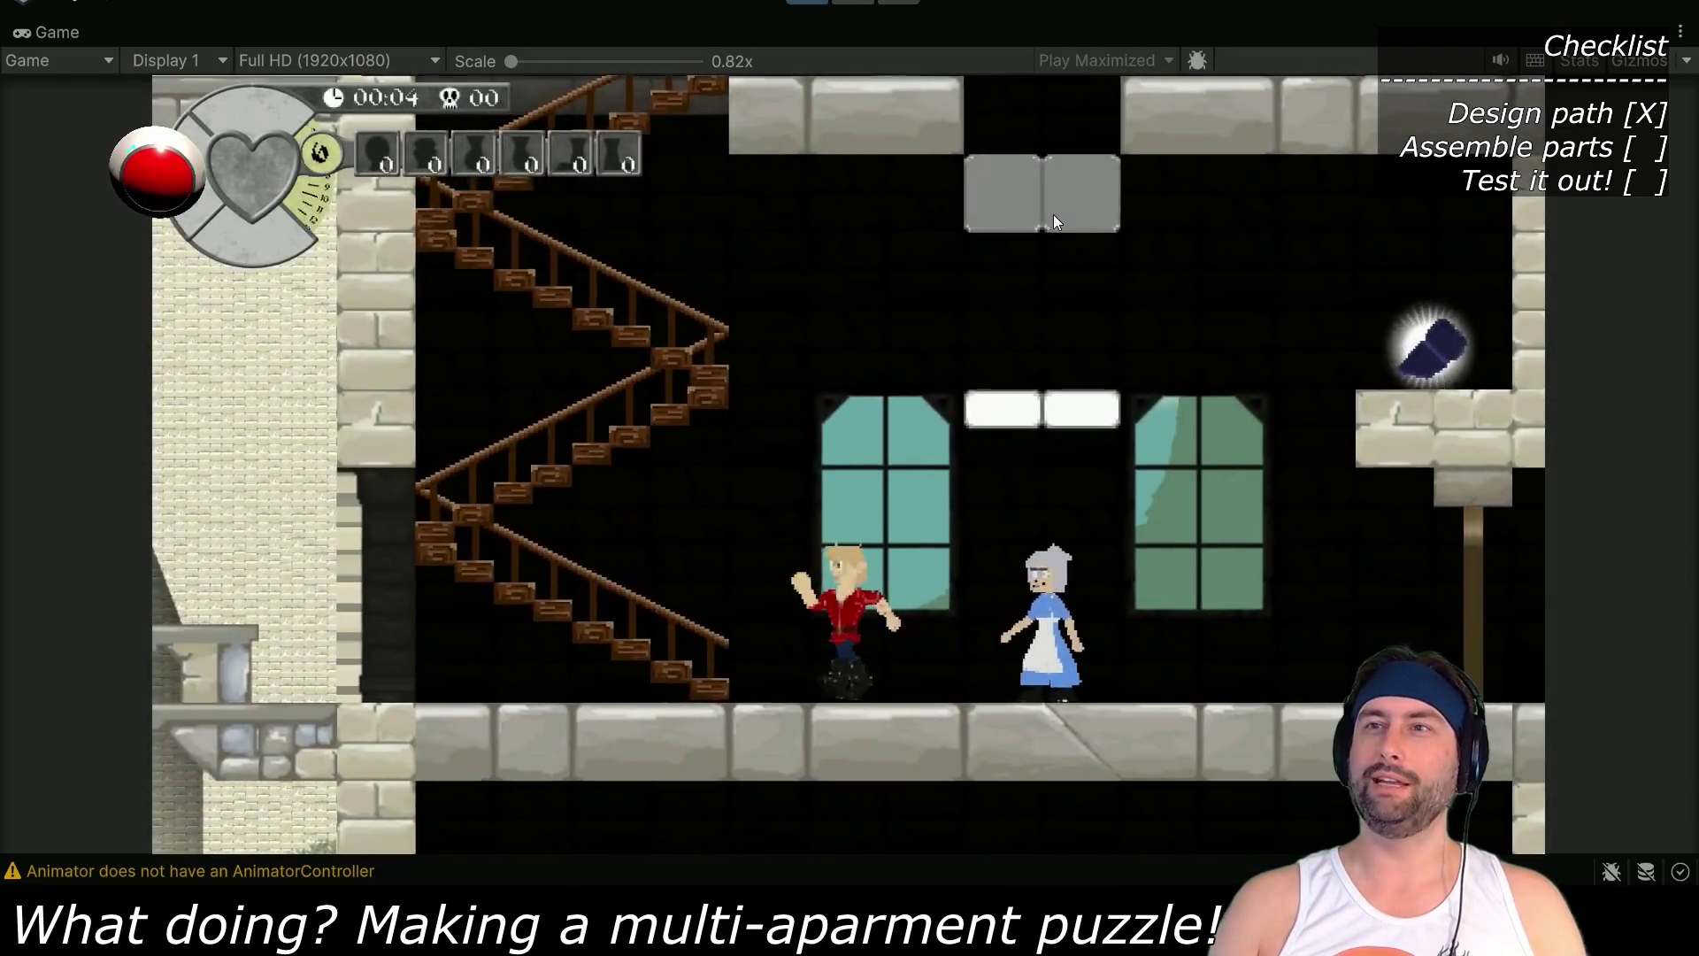
pyautogui.press('Right')
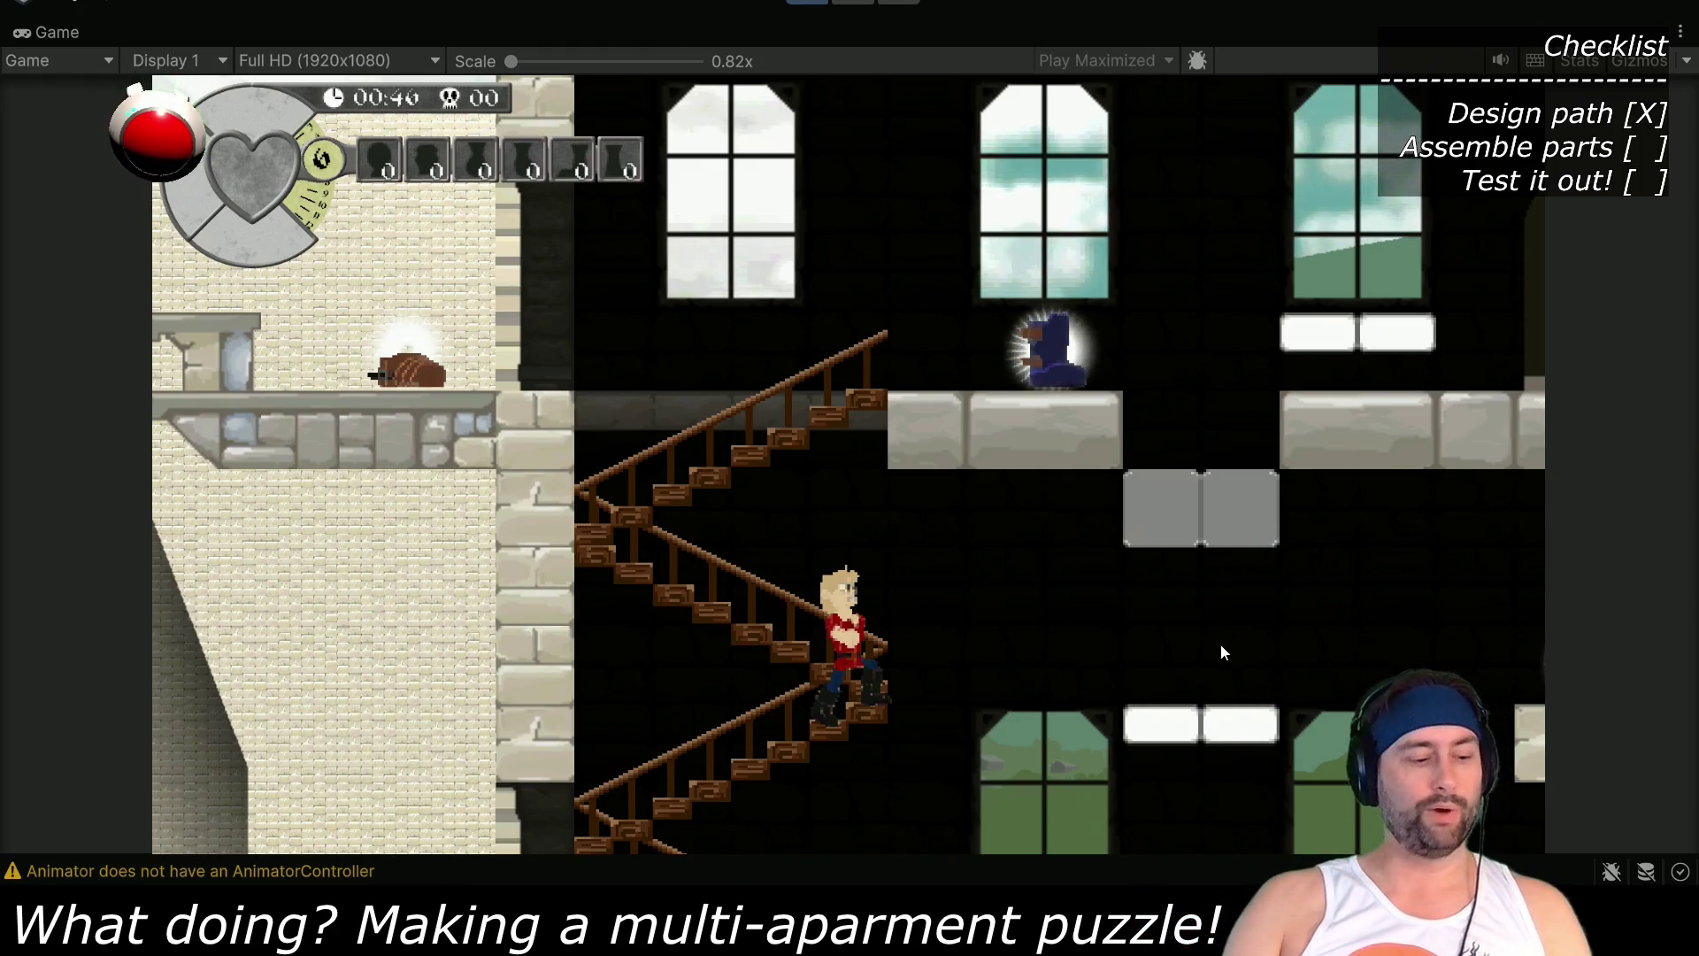
pyautogui.press('Right')
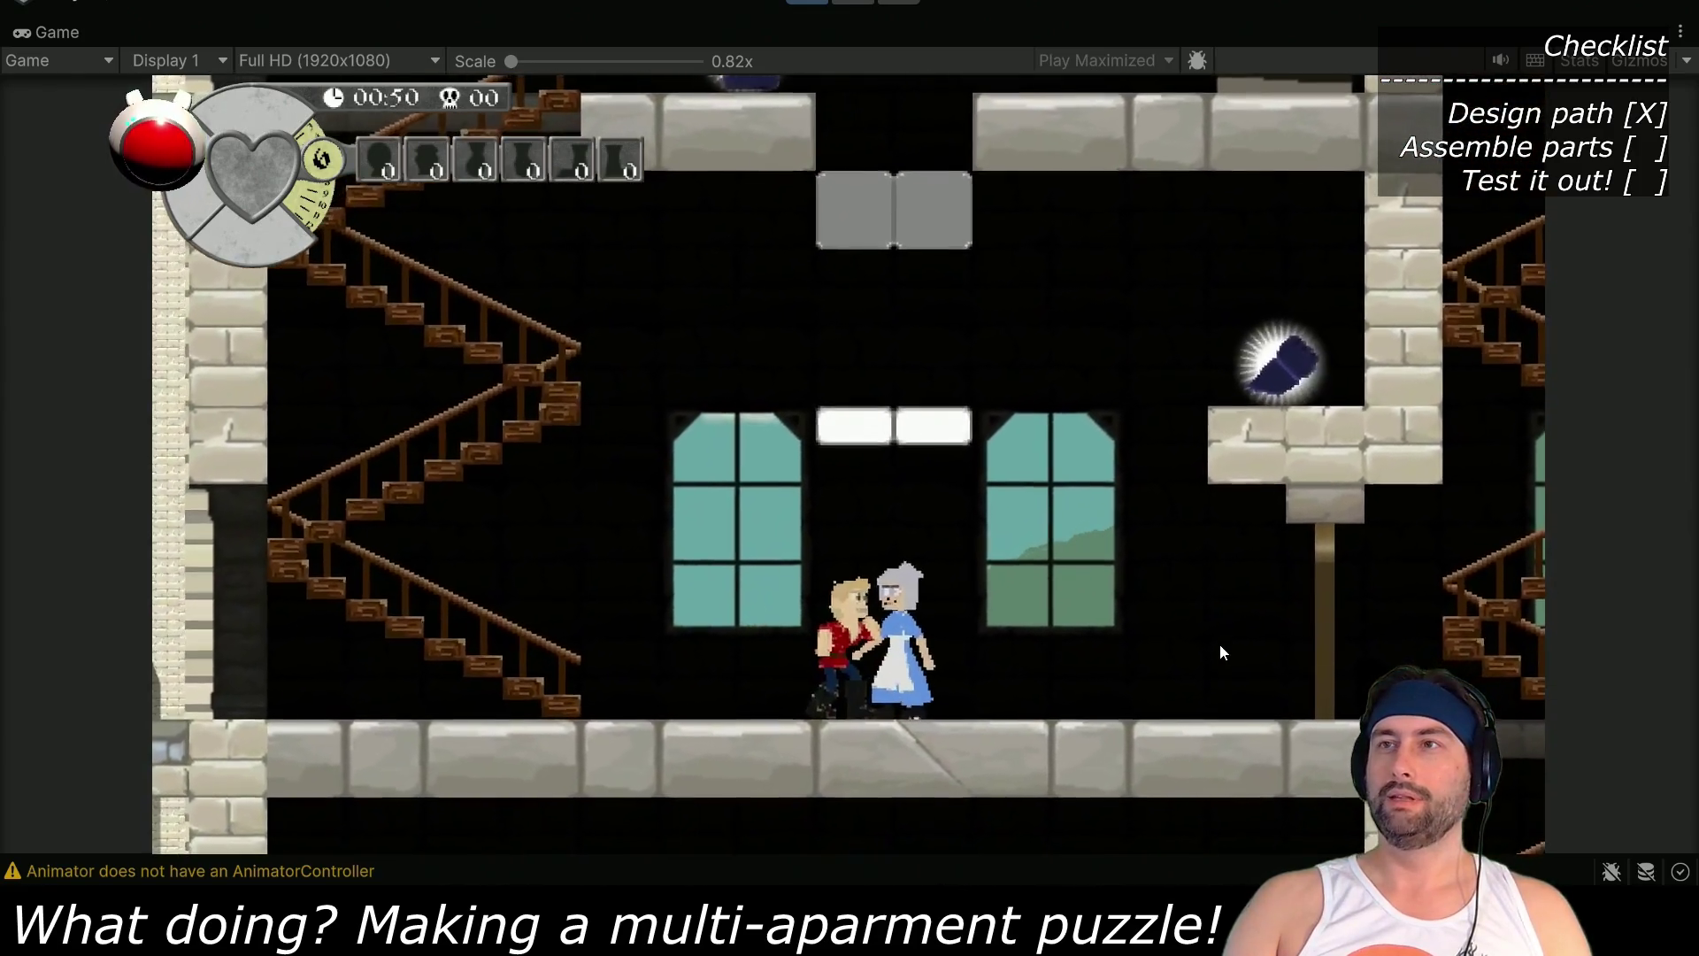
# Climb onto the white platform, drop to the lower floor, then climb and drop several floors
pyautogui.press('Left')
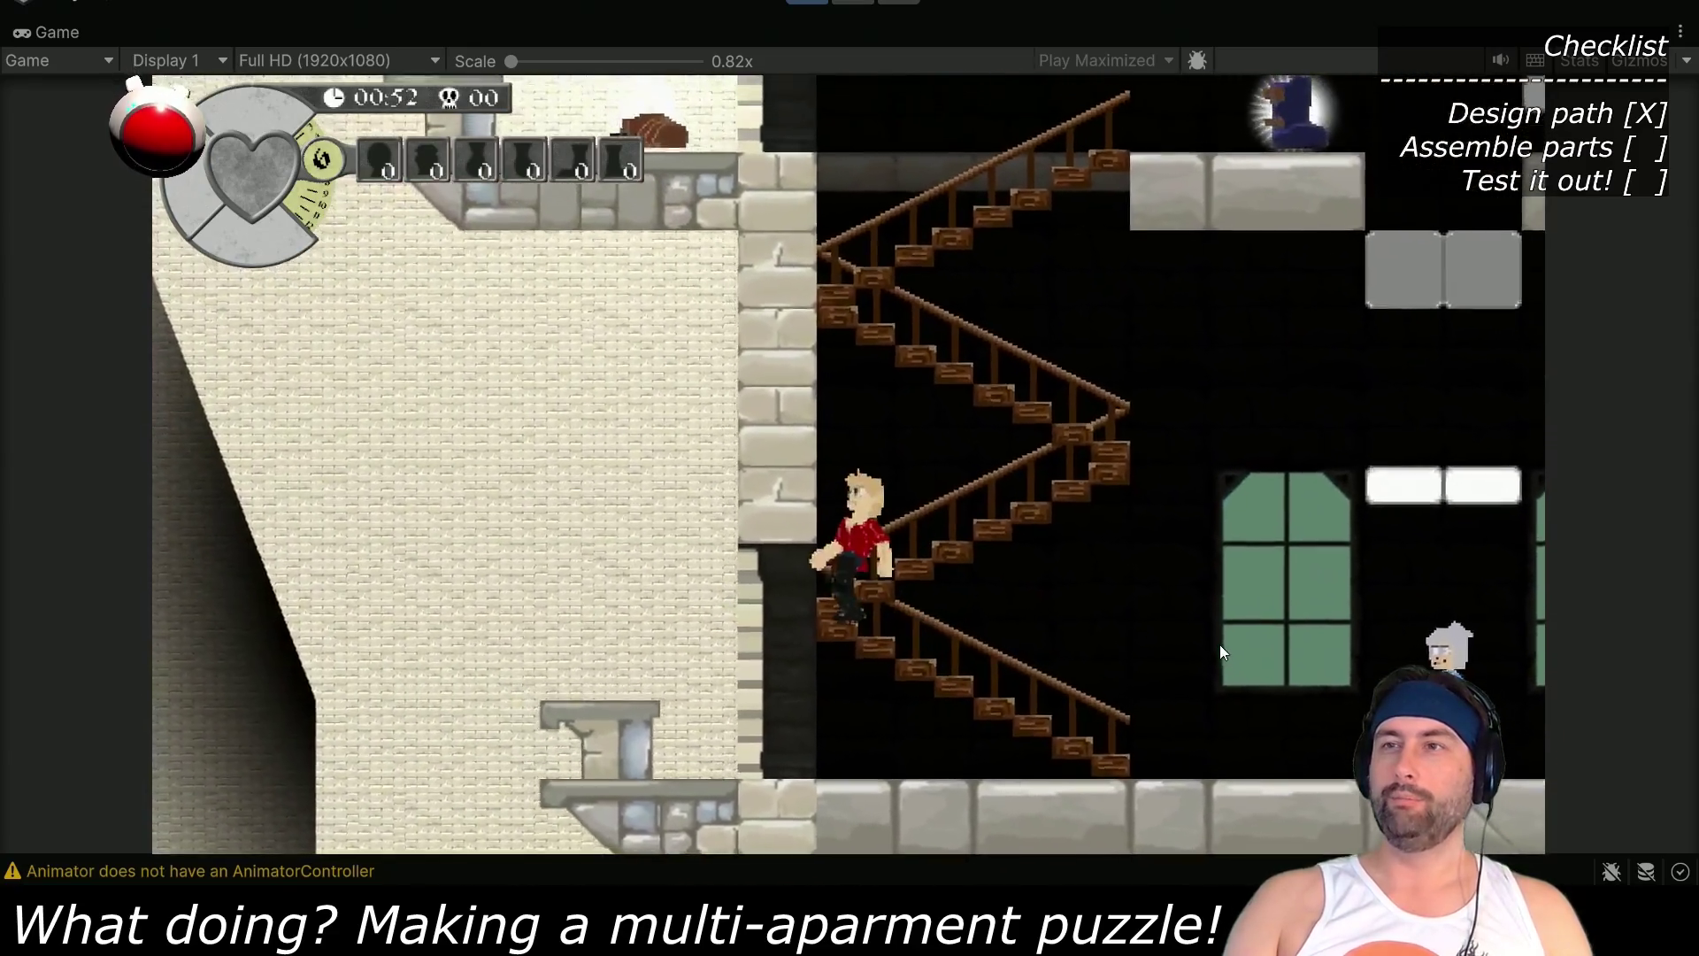
pyautogui.press('Right')
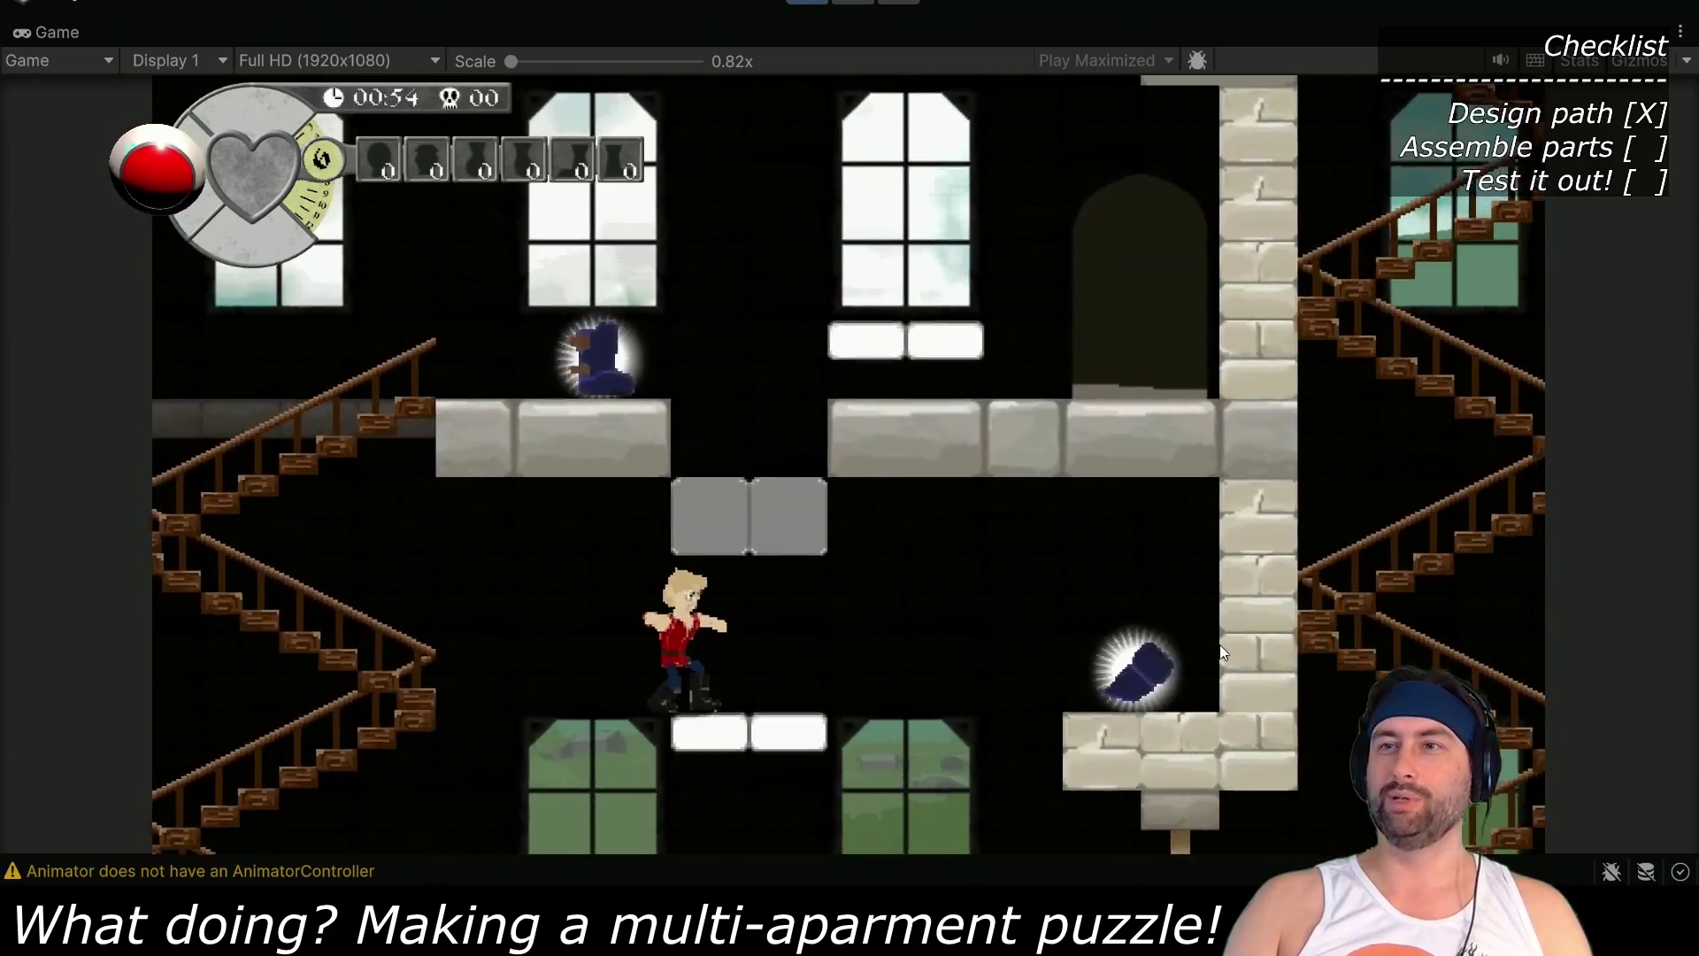
pyautogui.press('Right')
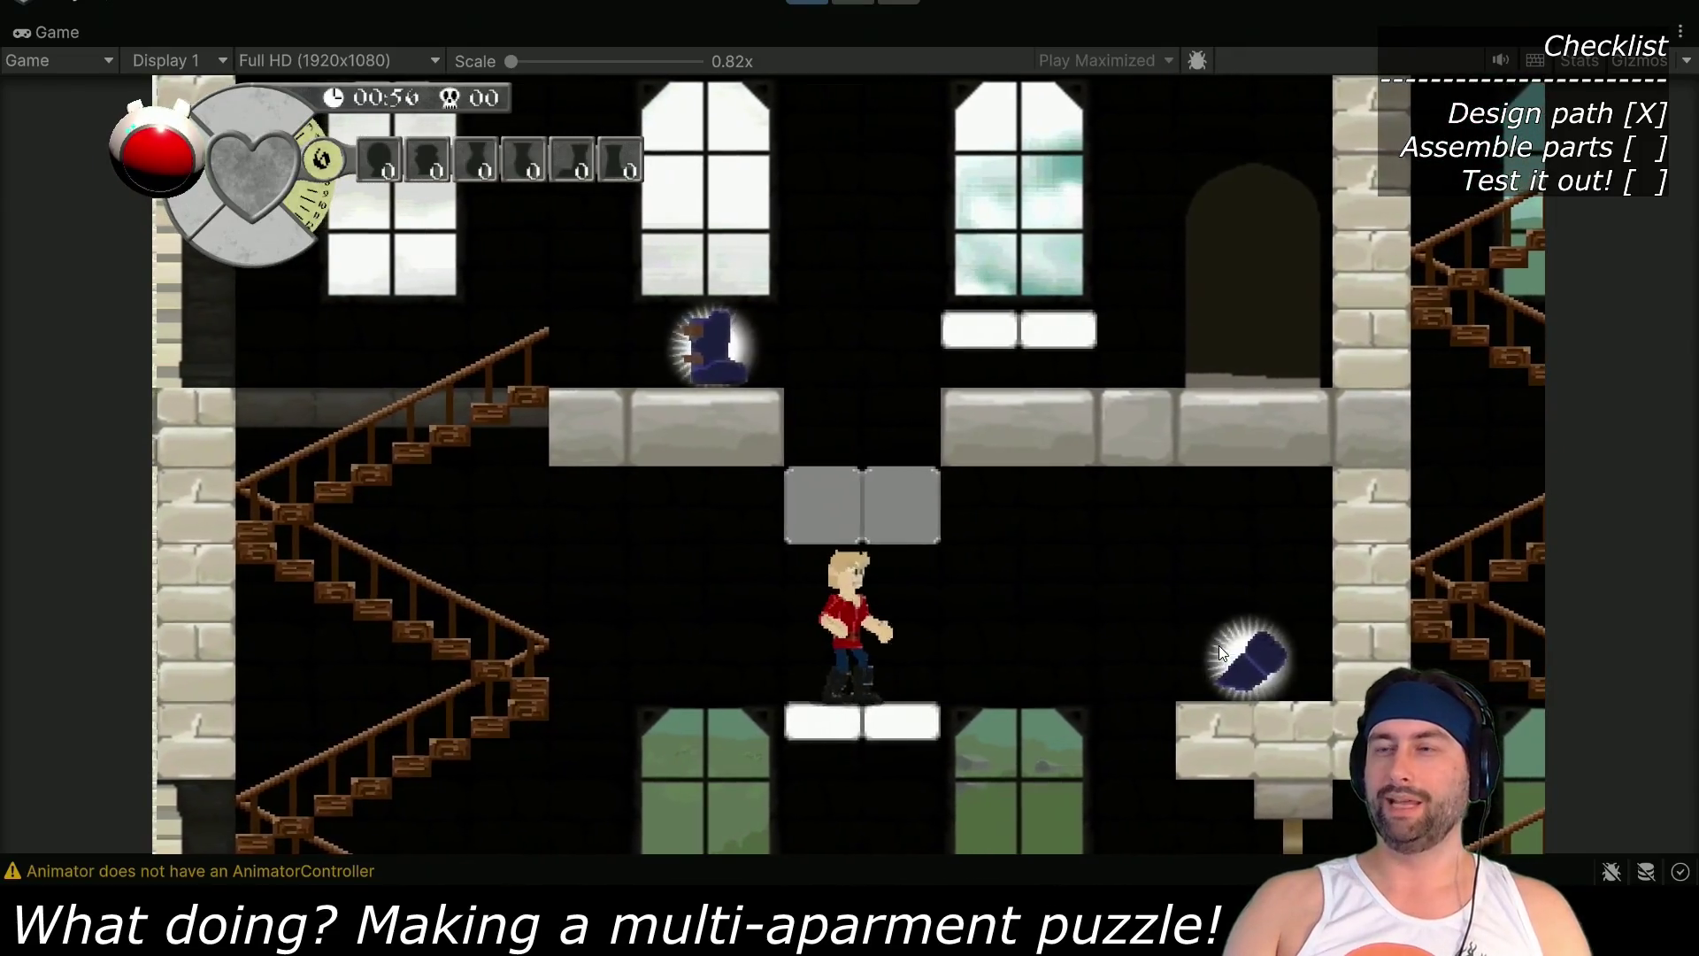
pyautogui.press('Right')
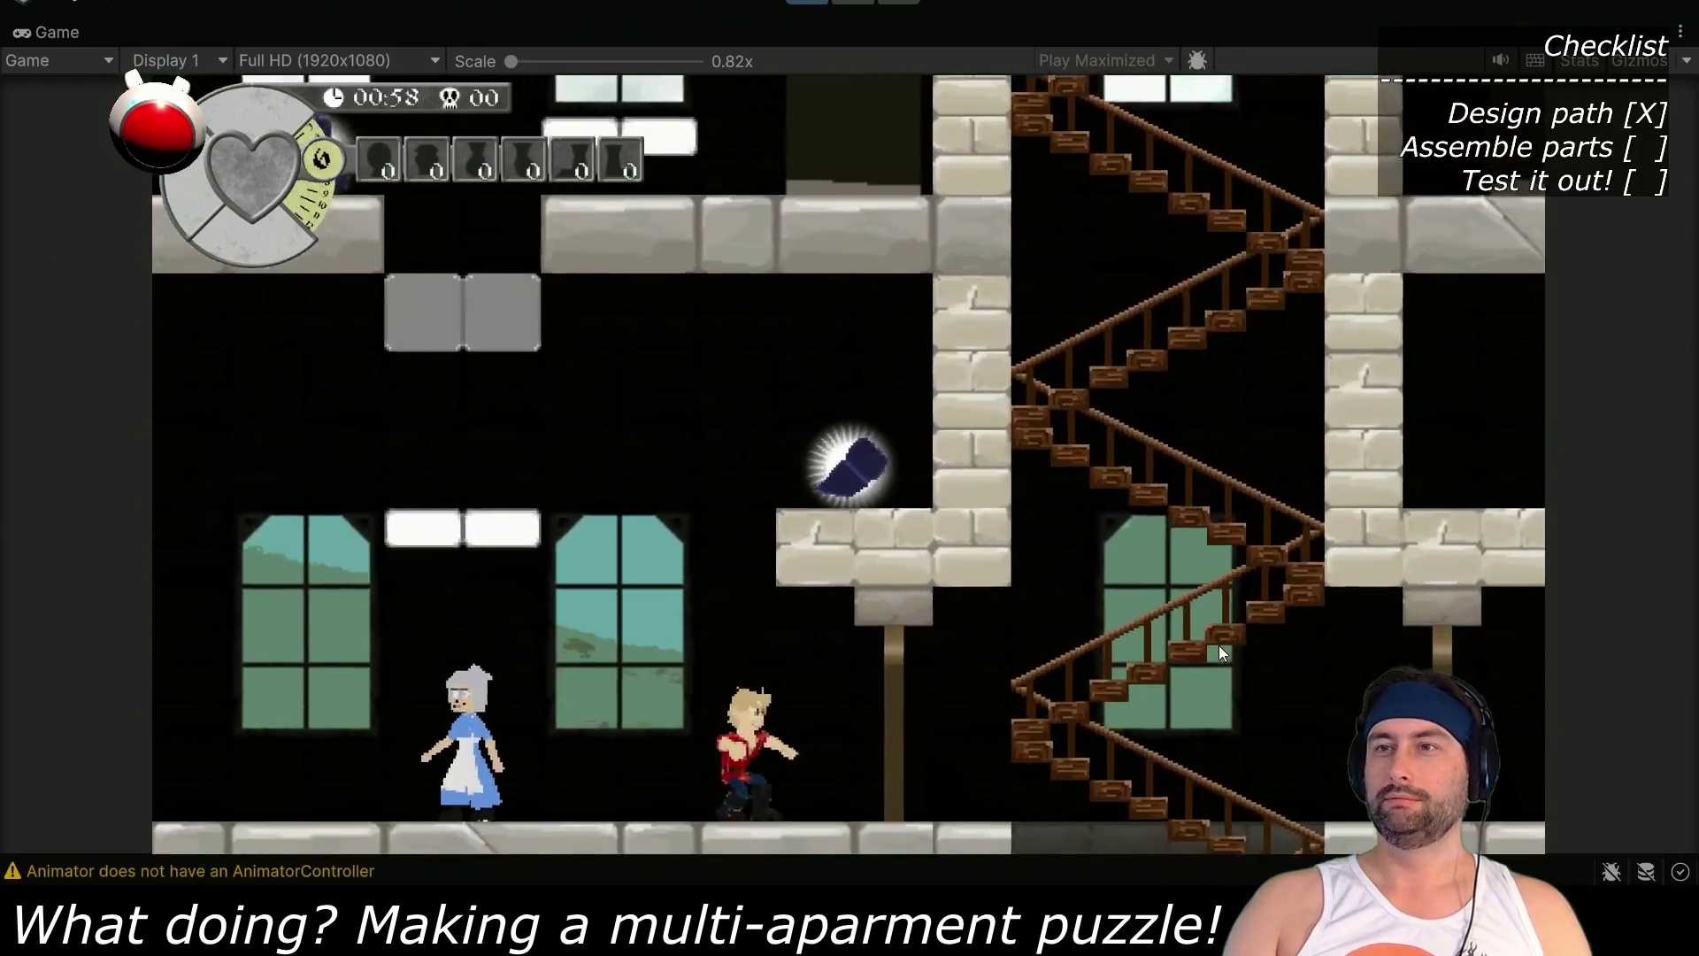
pyautogui.press('Left')
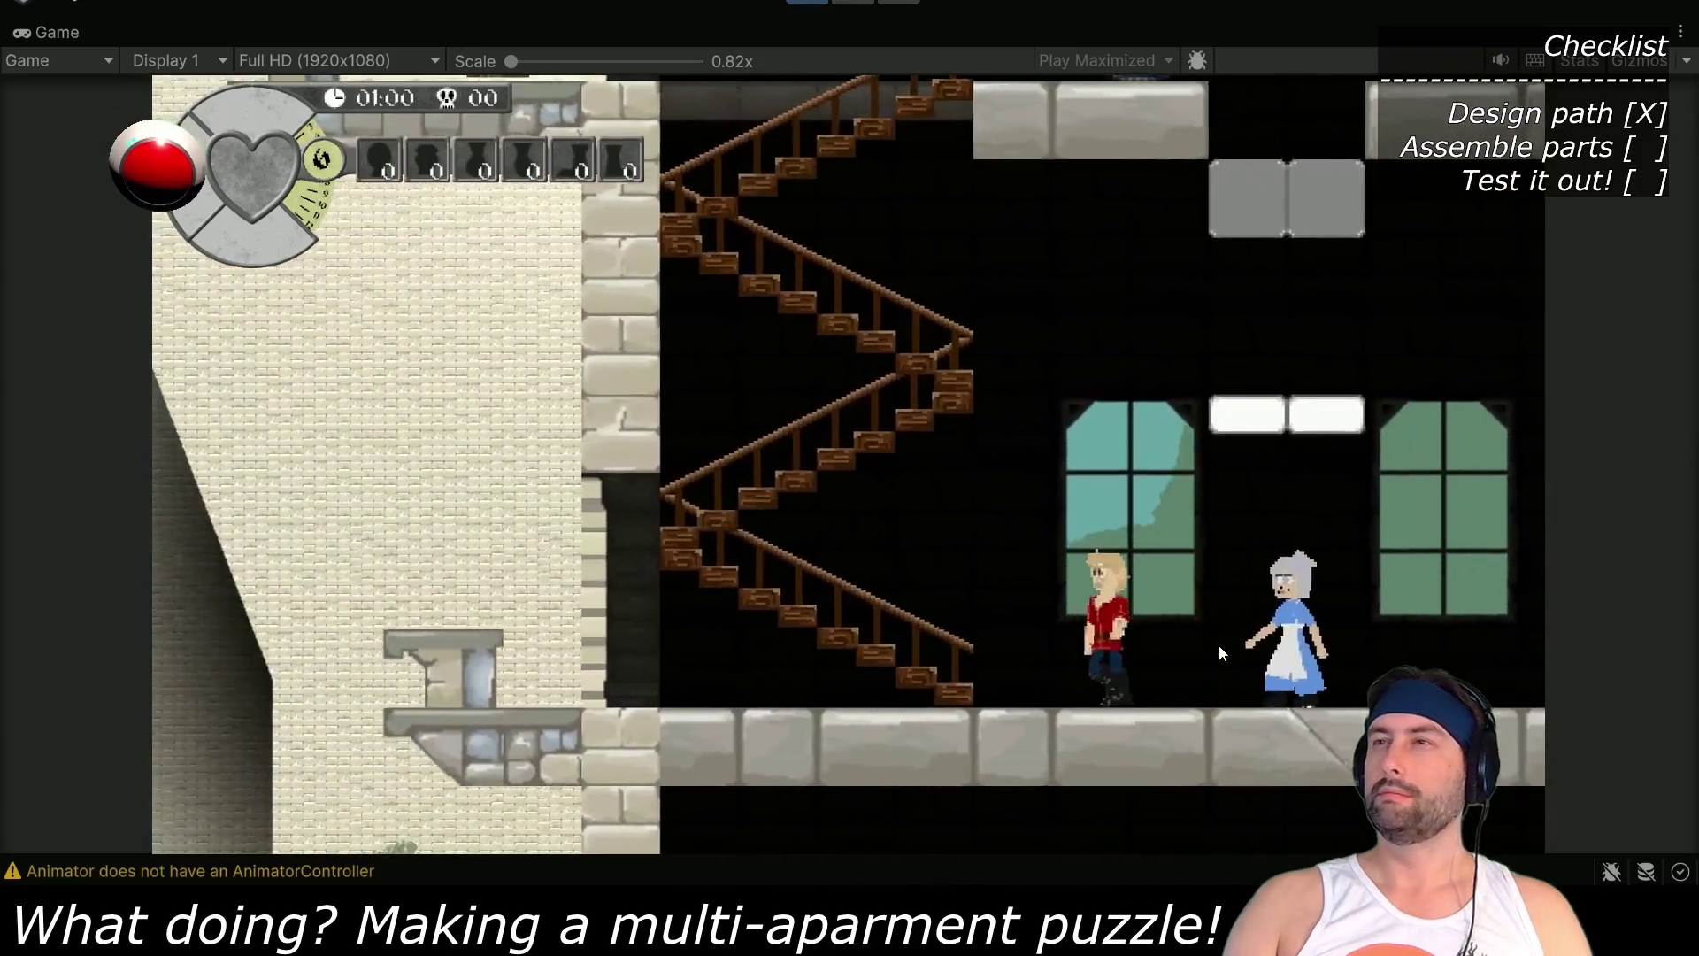
pyautogui.press('Right')
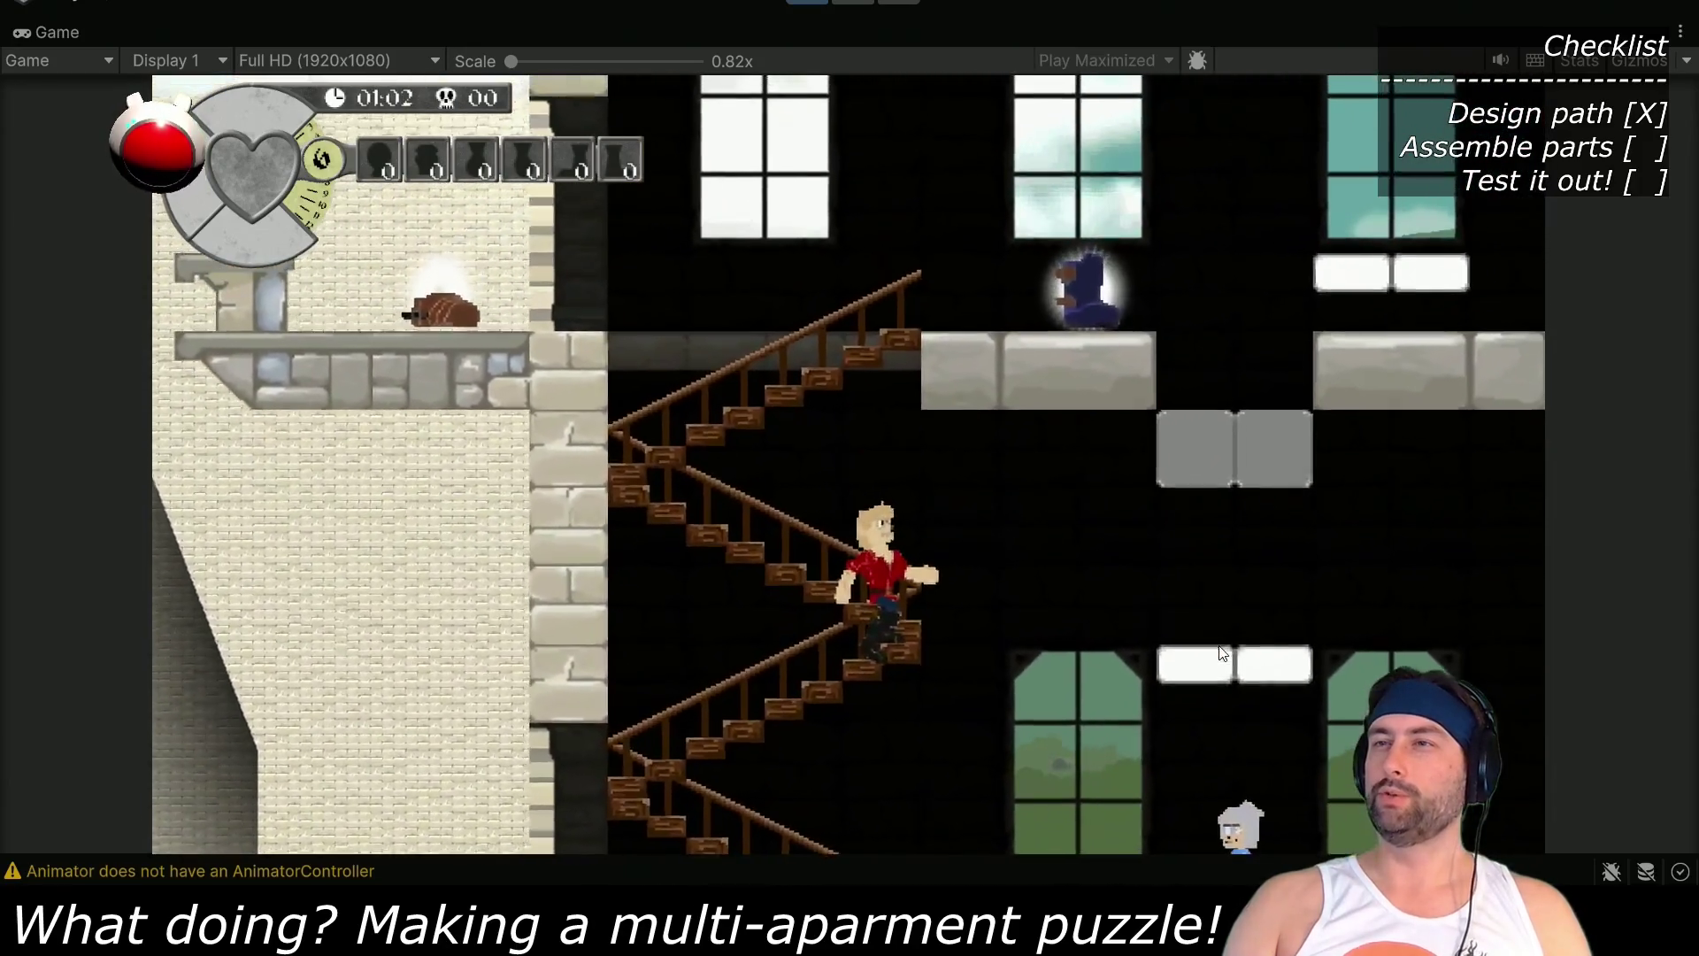
pyautogui.press('Right')
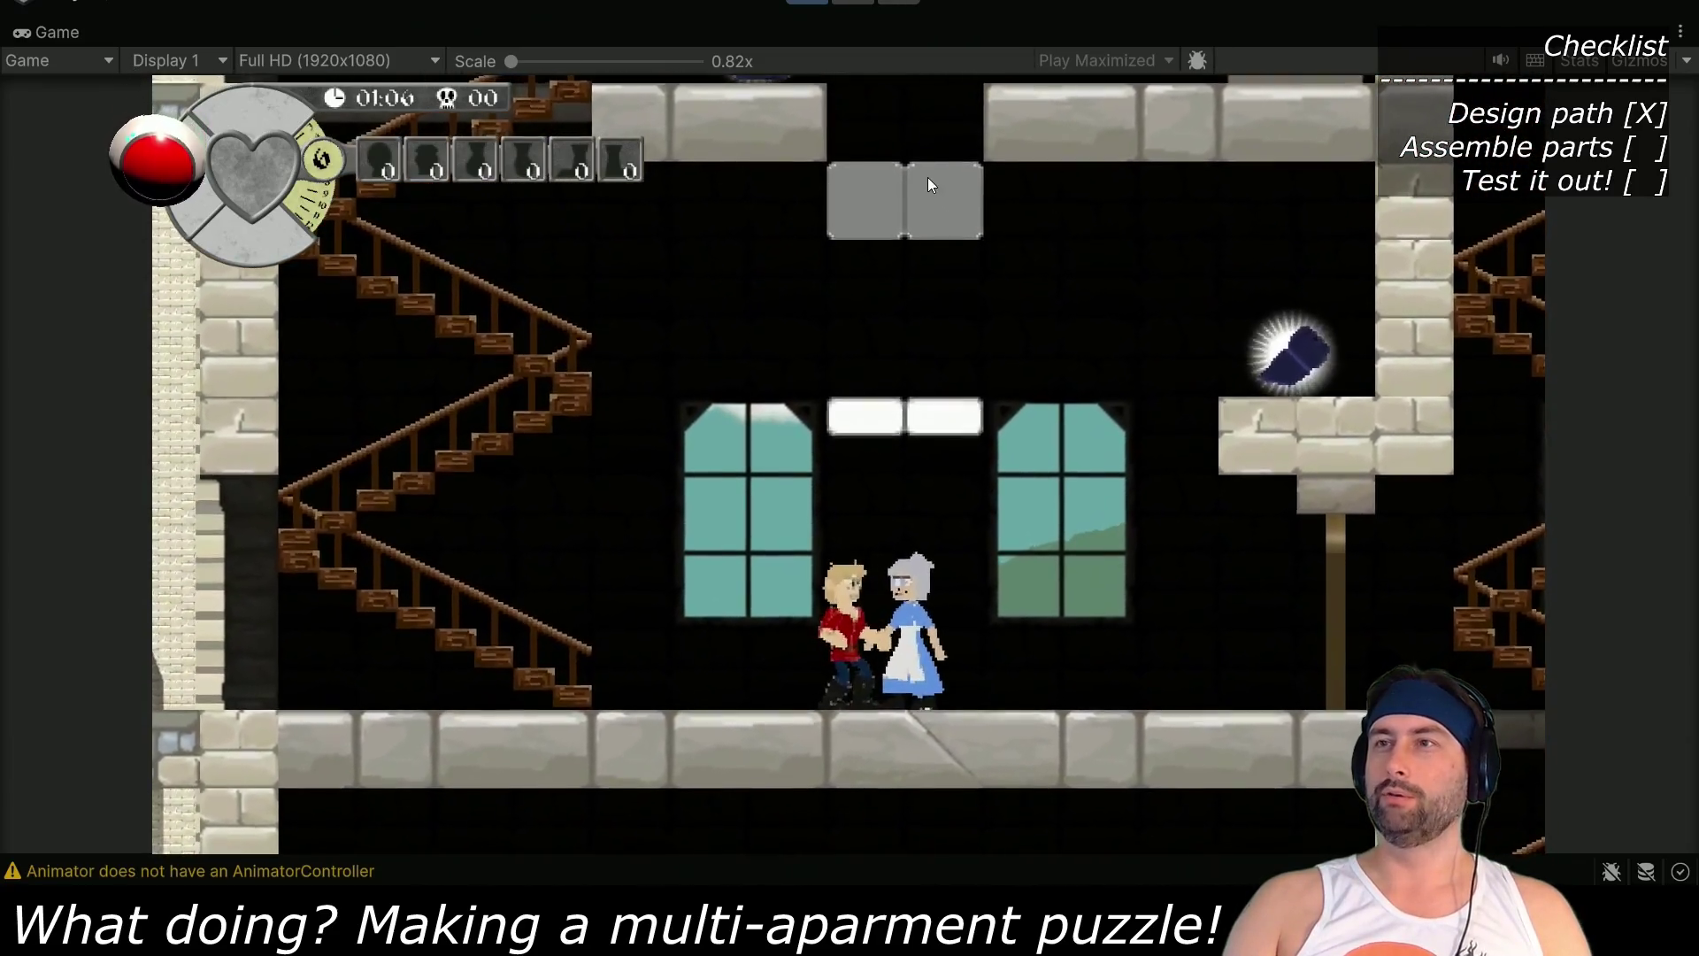
# Climb the zigzag staircase, drop back beside the grandma, then climb again and leap right
pyautogui.press('Left')
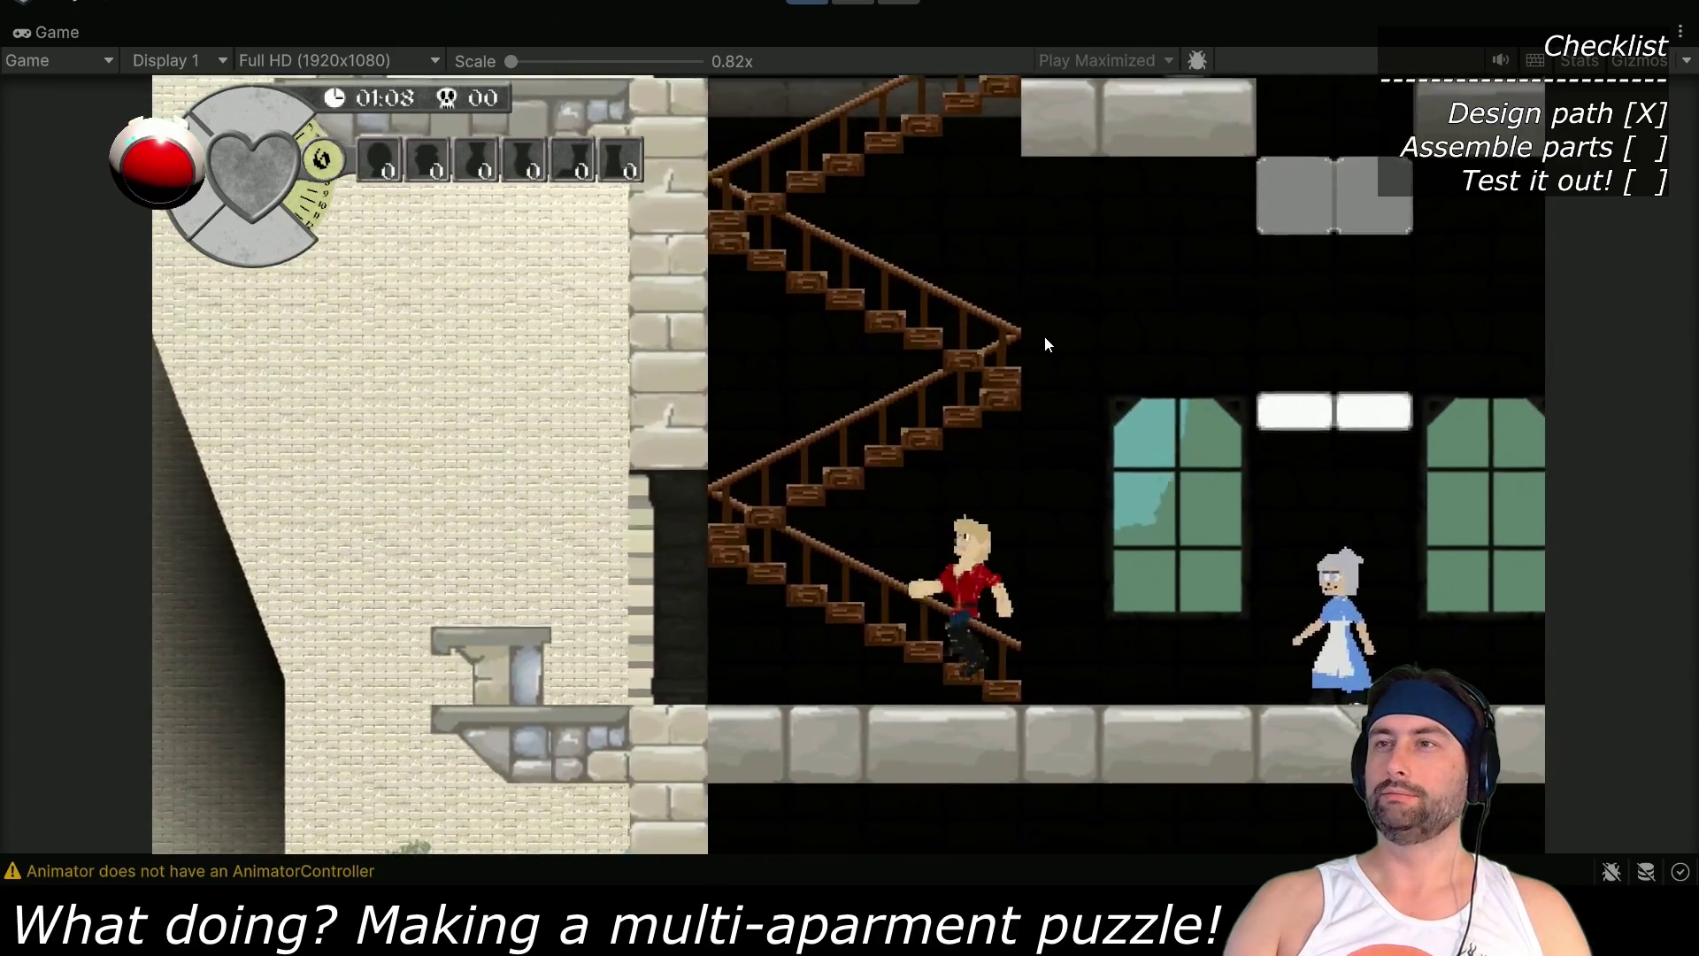
pyautogui.press('Up')
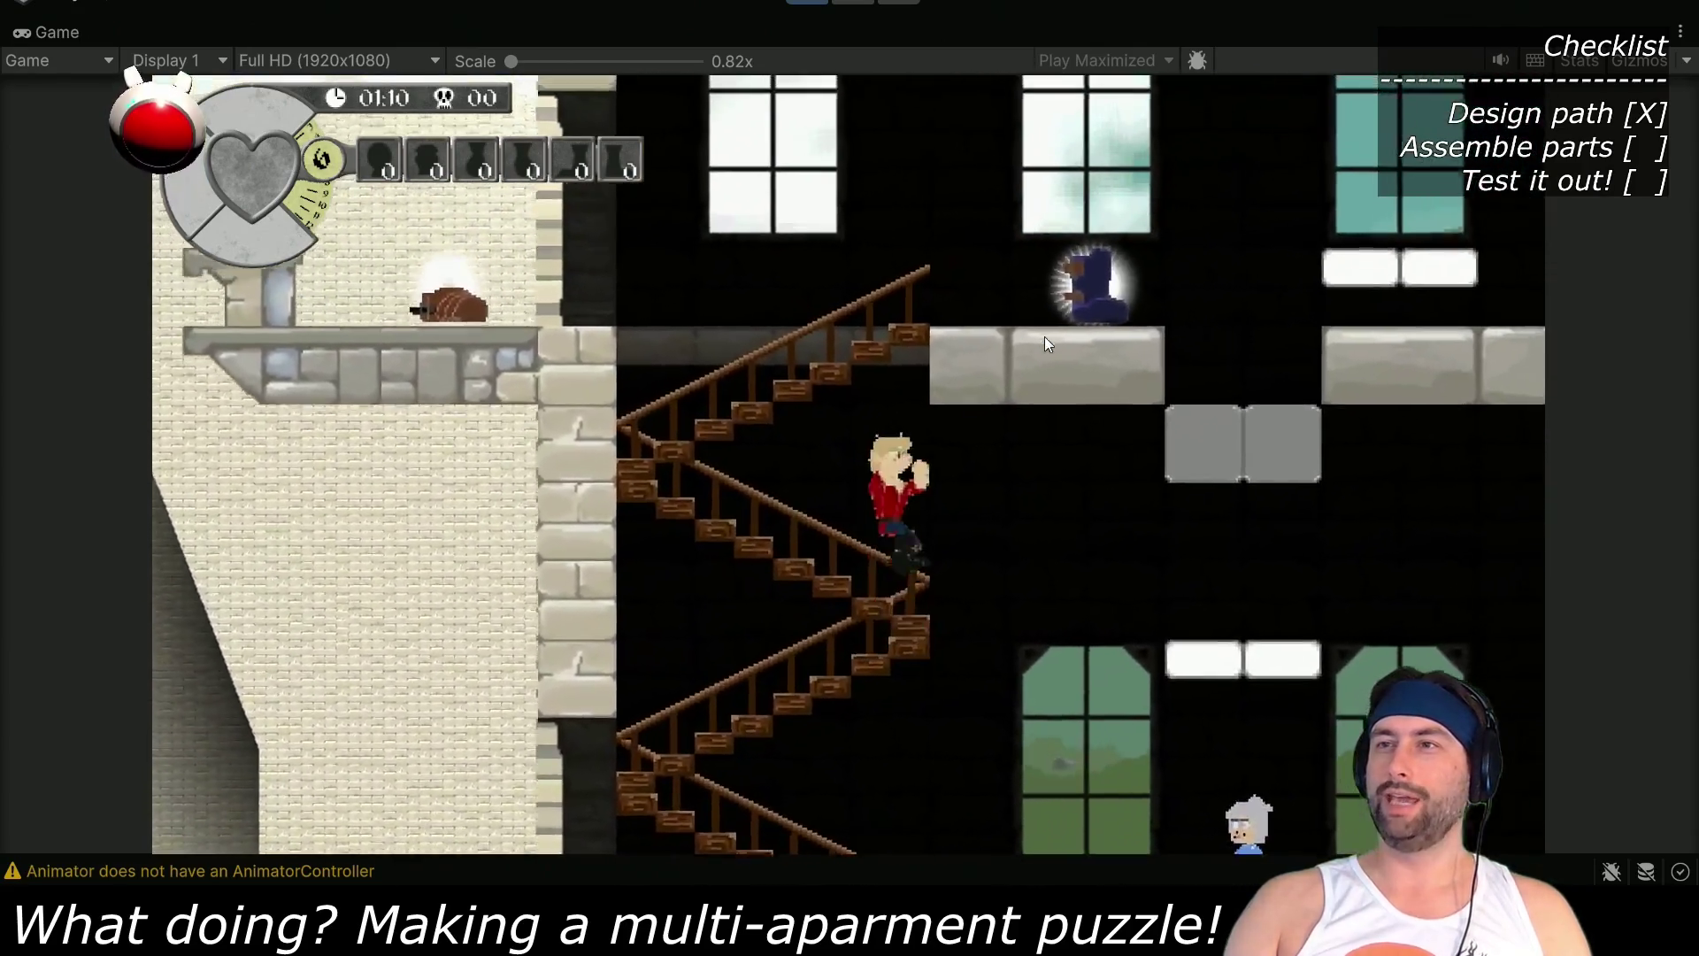
pyautogui.press('Right')
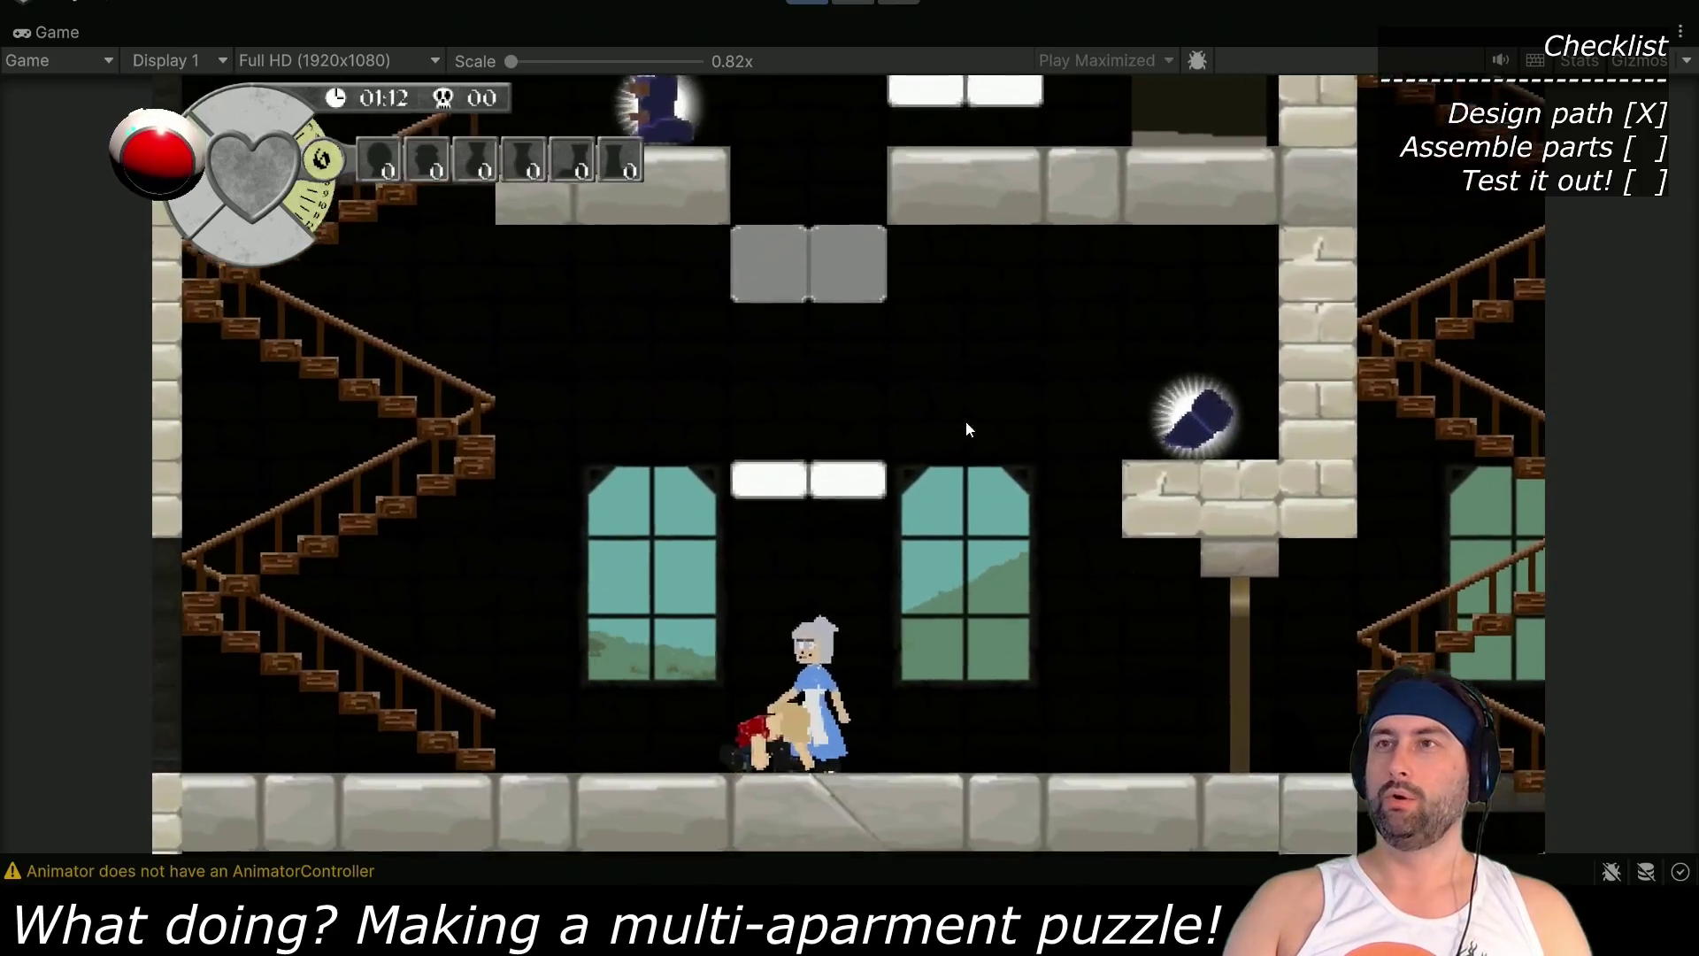
pyautogui.press('Left')
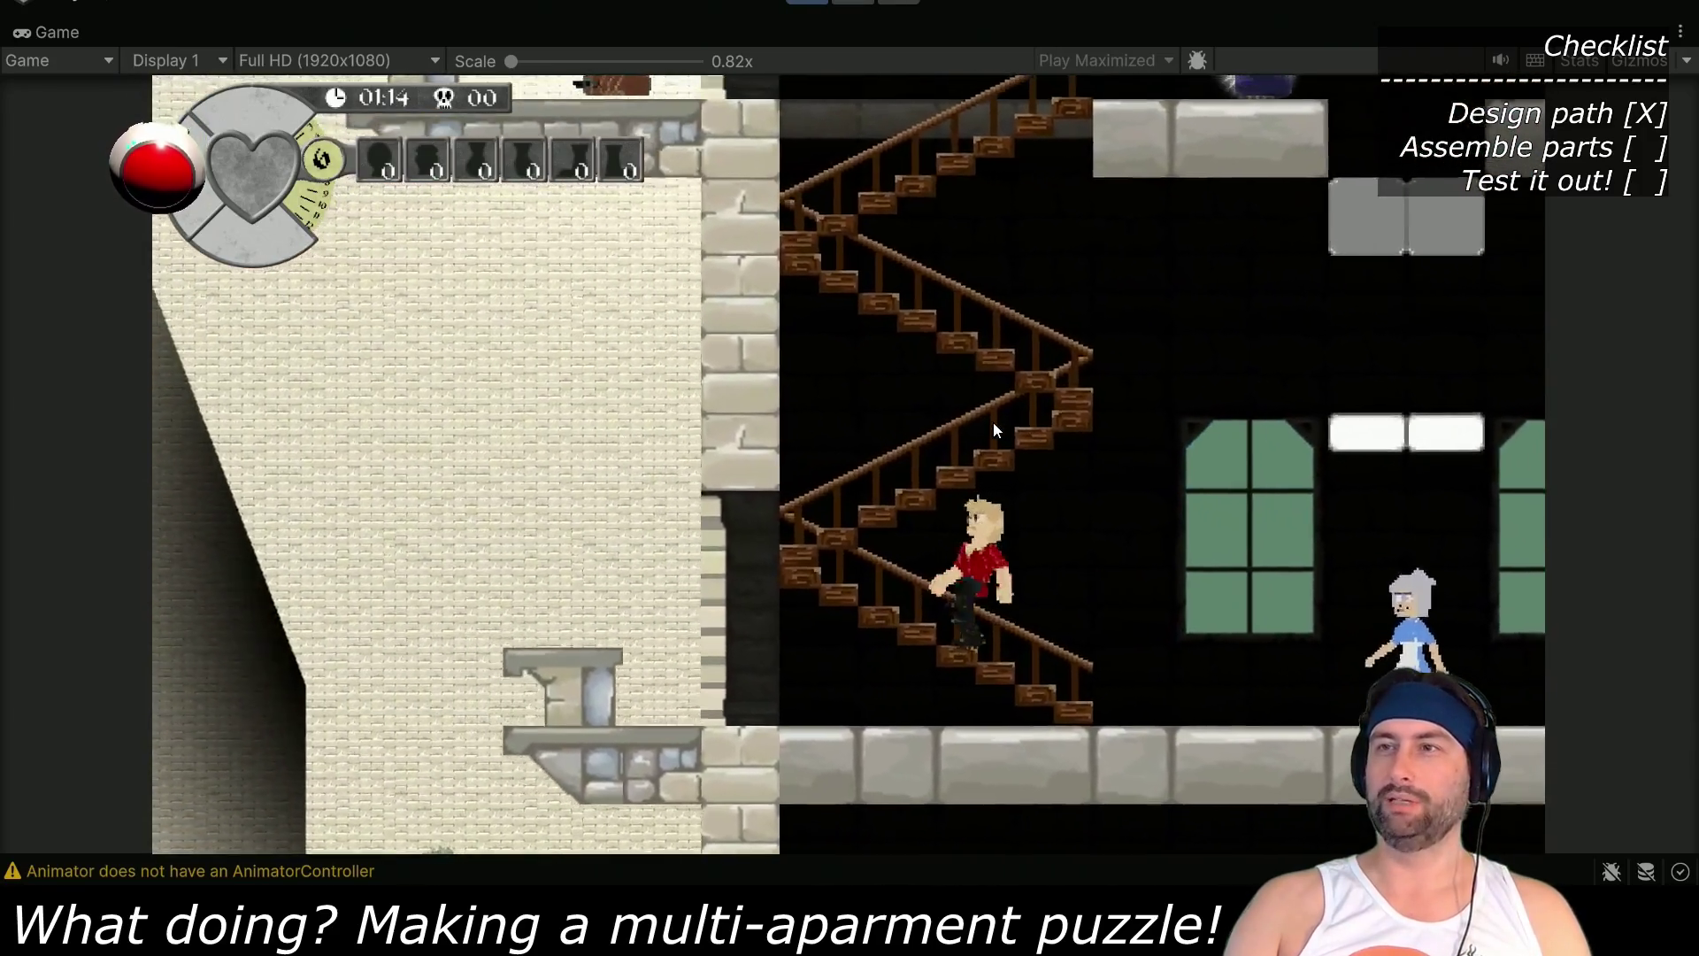
pyautogui.press('Right')
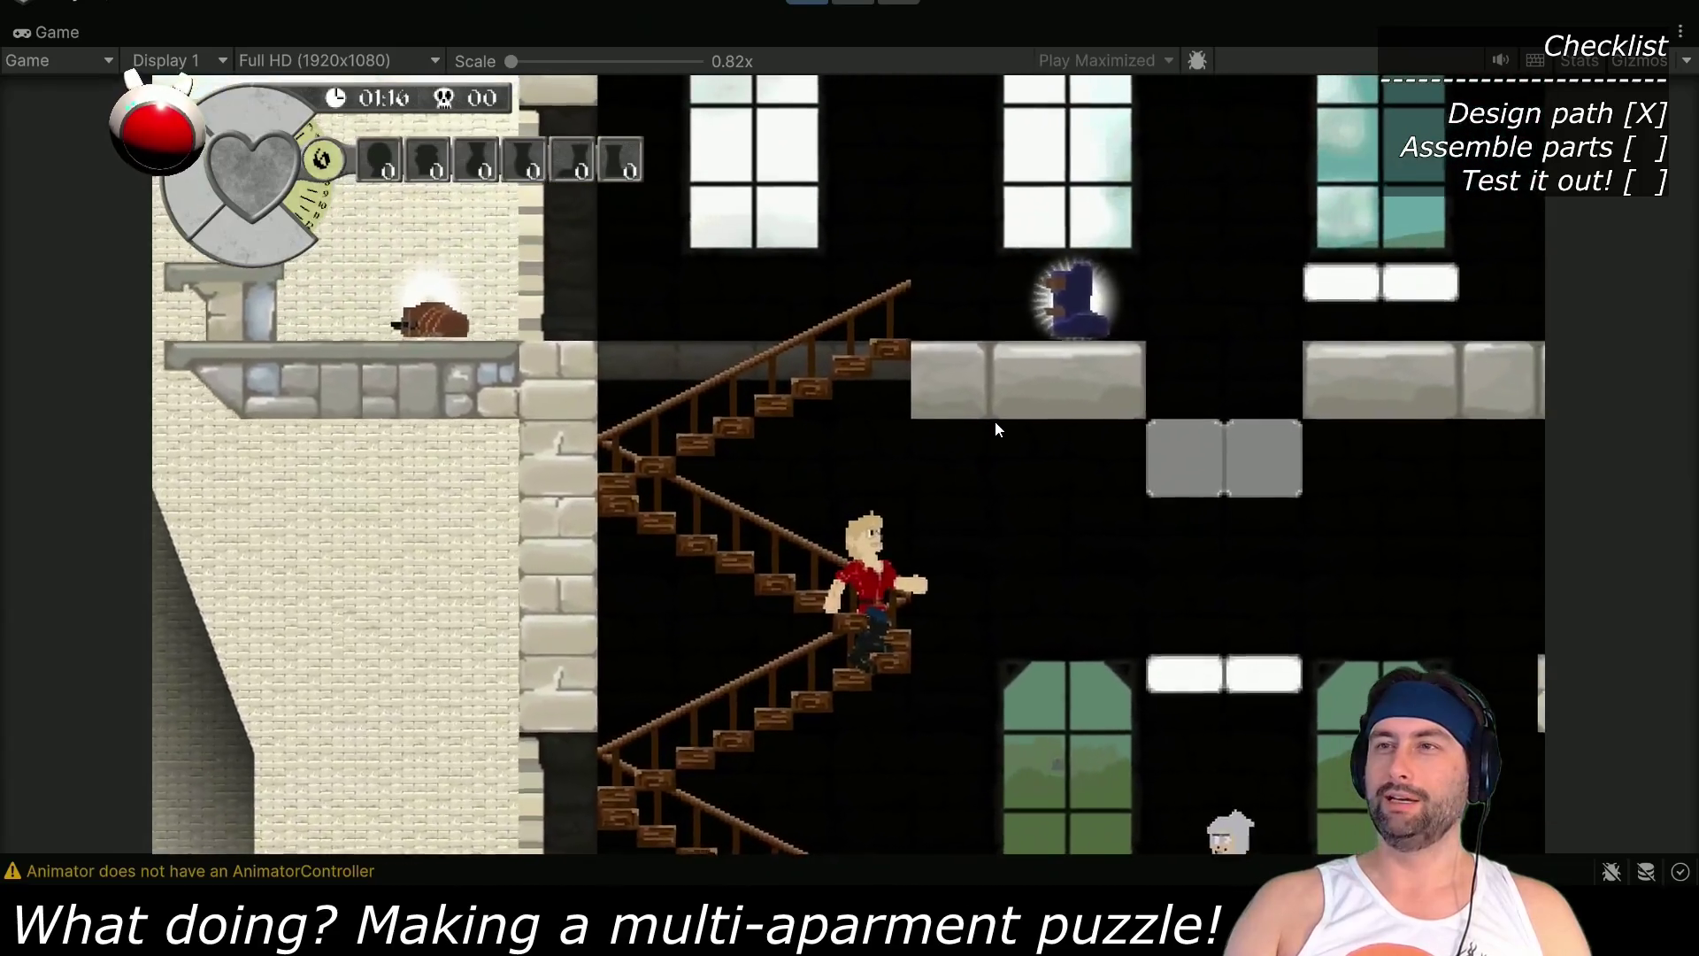
pyautogui.press('Right')
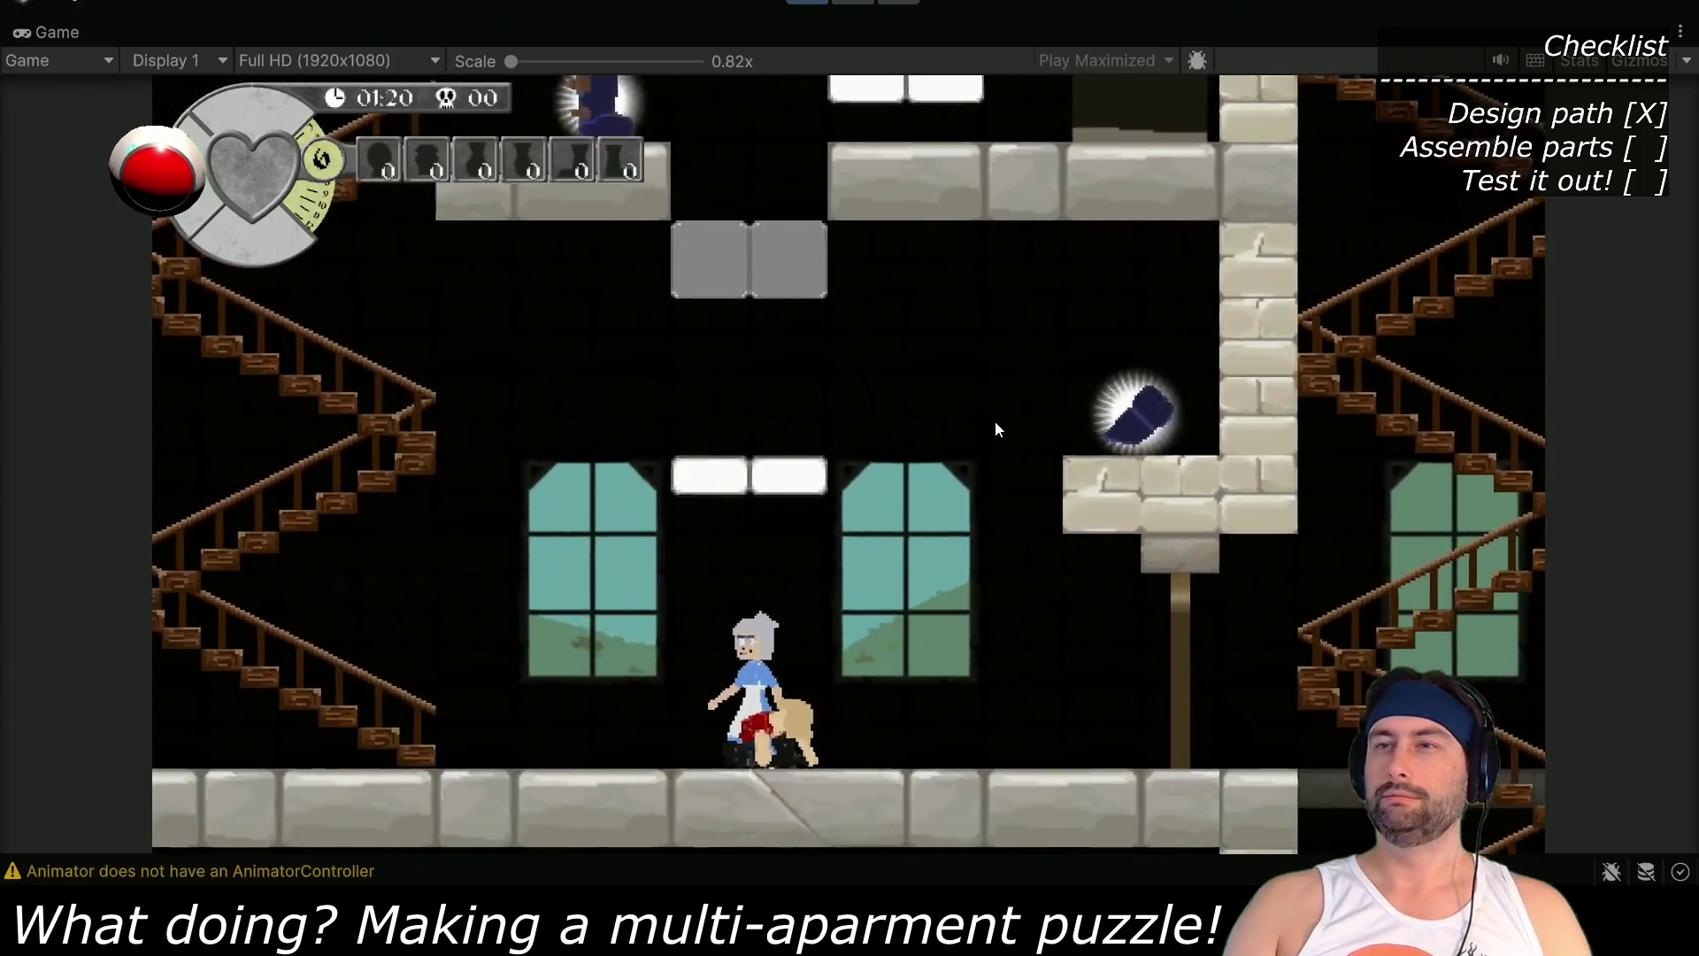
# Jump onto the white platform under the grey blocks, drop through, then climb to the room upstairs
pyautogui.press('Left')
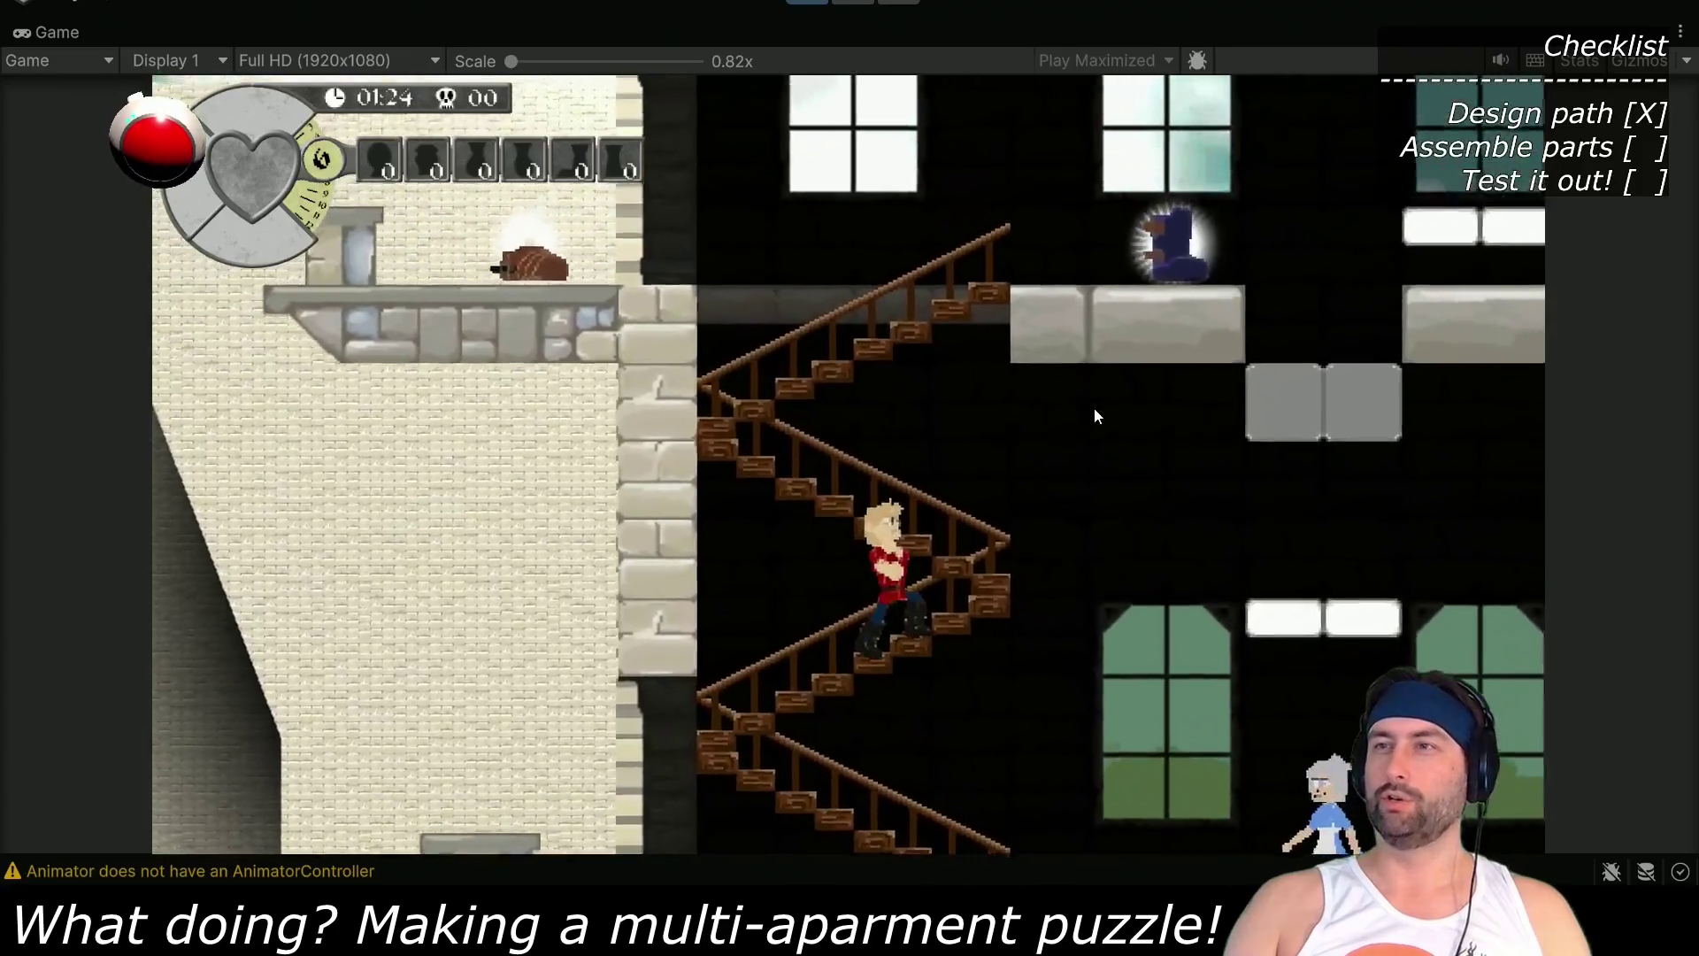
pyautogui.press('space')
pyautogui.press('Right')
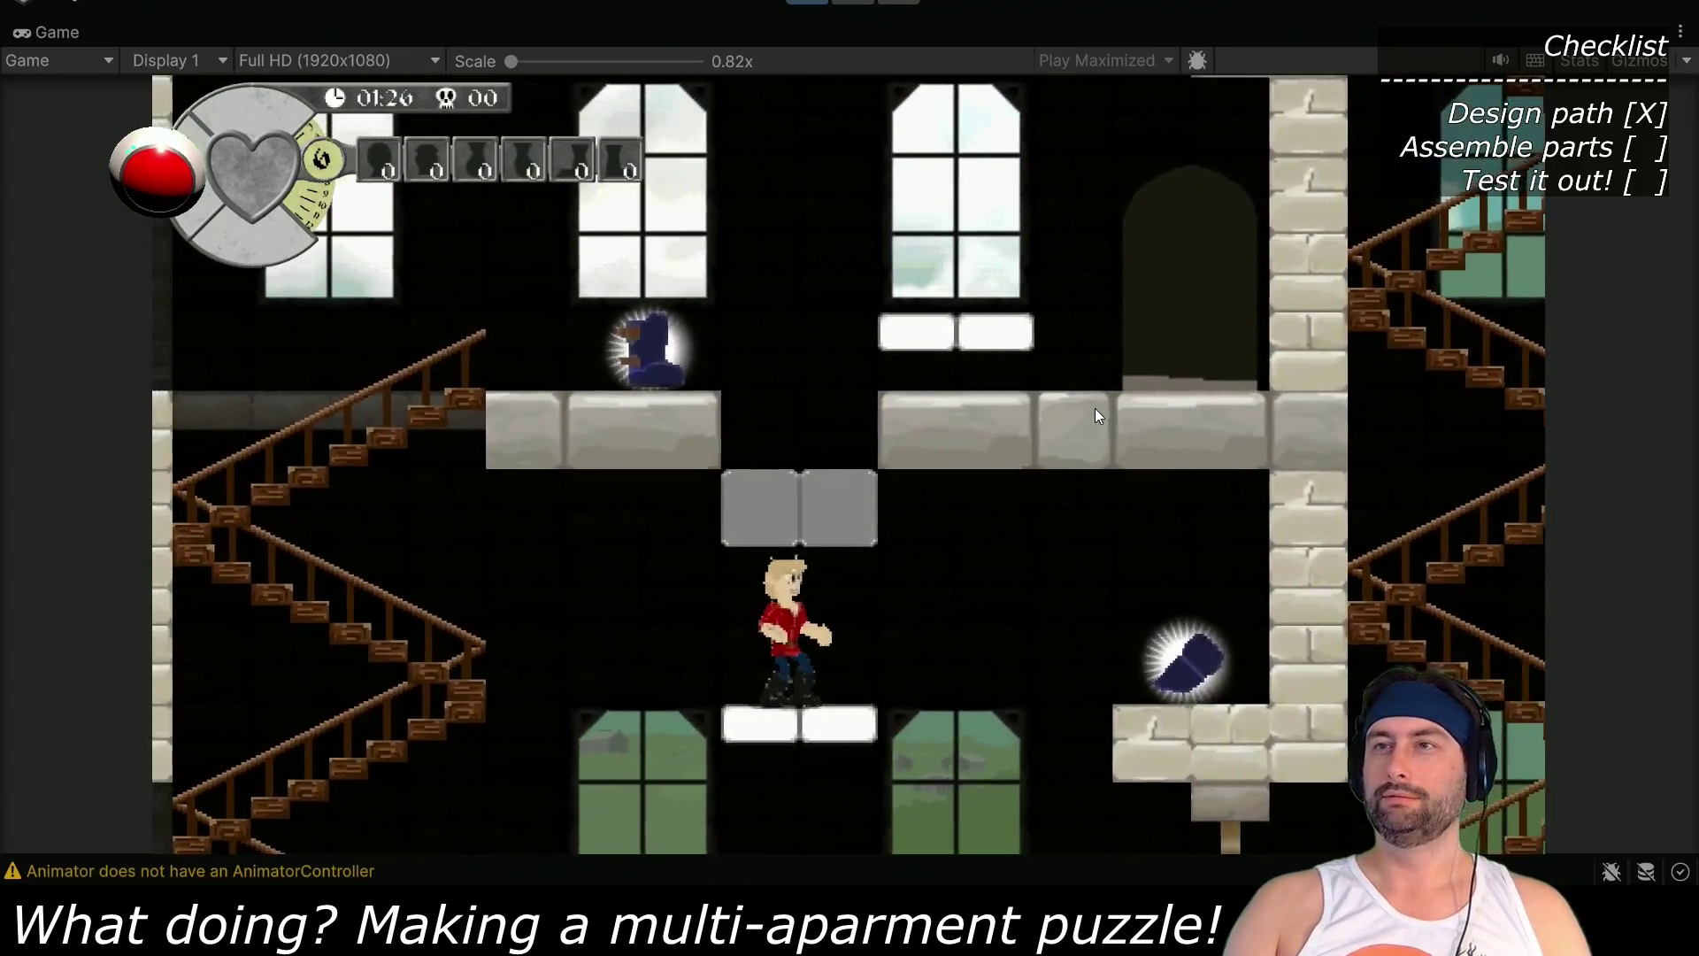
pyautogui.press('Right')
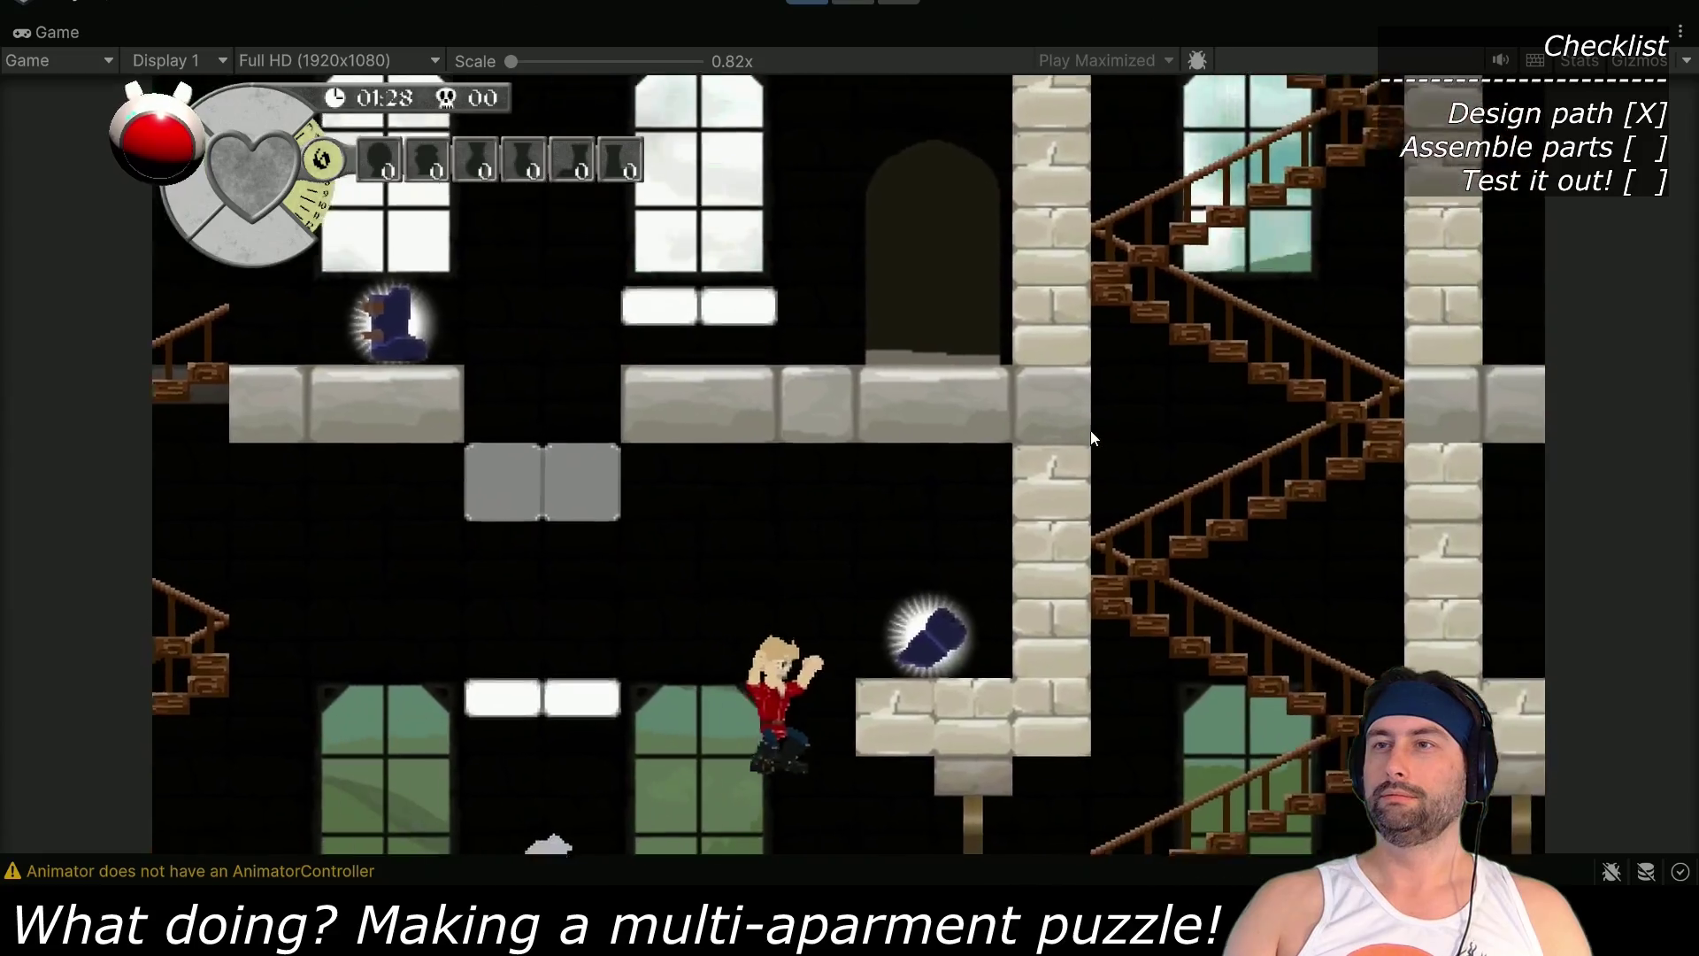
pyautogui.press('Left')
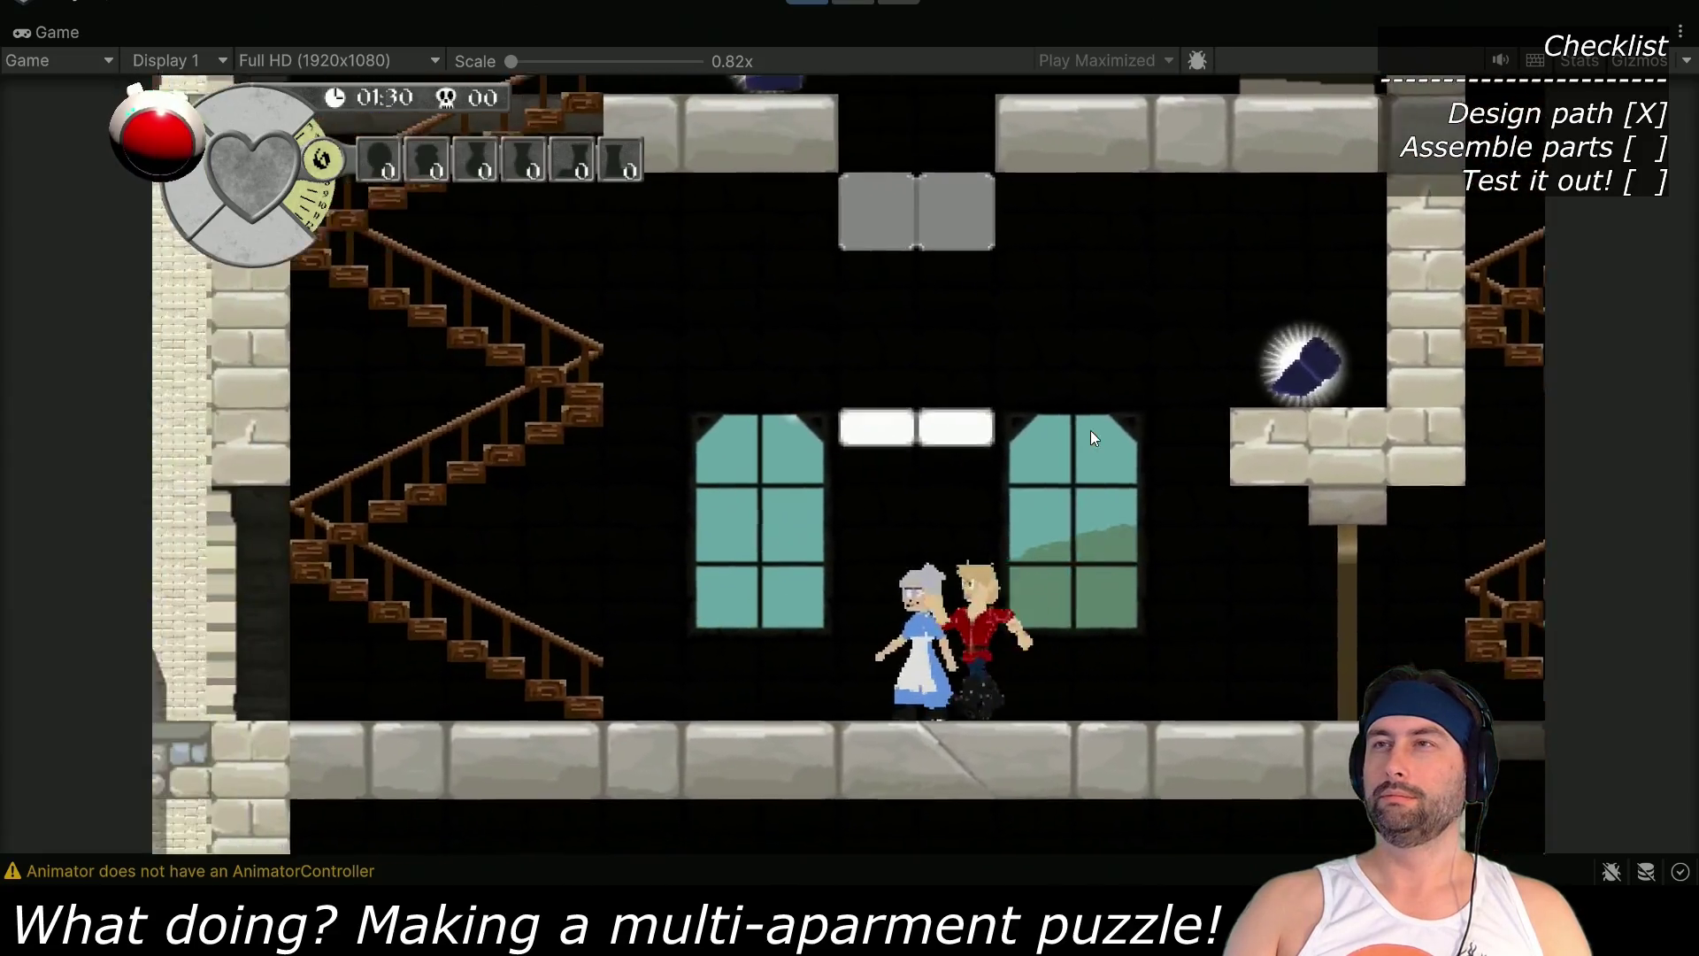
pyautogui.press('Up')
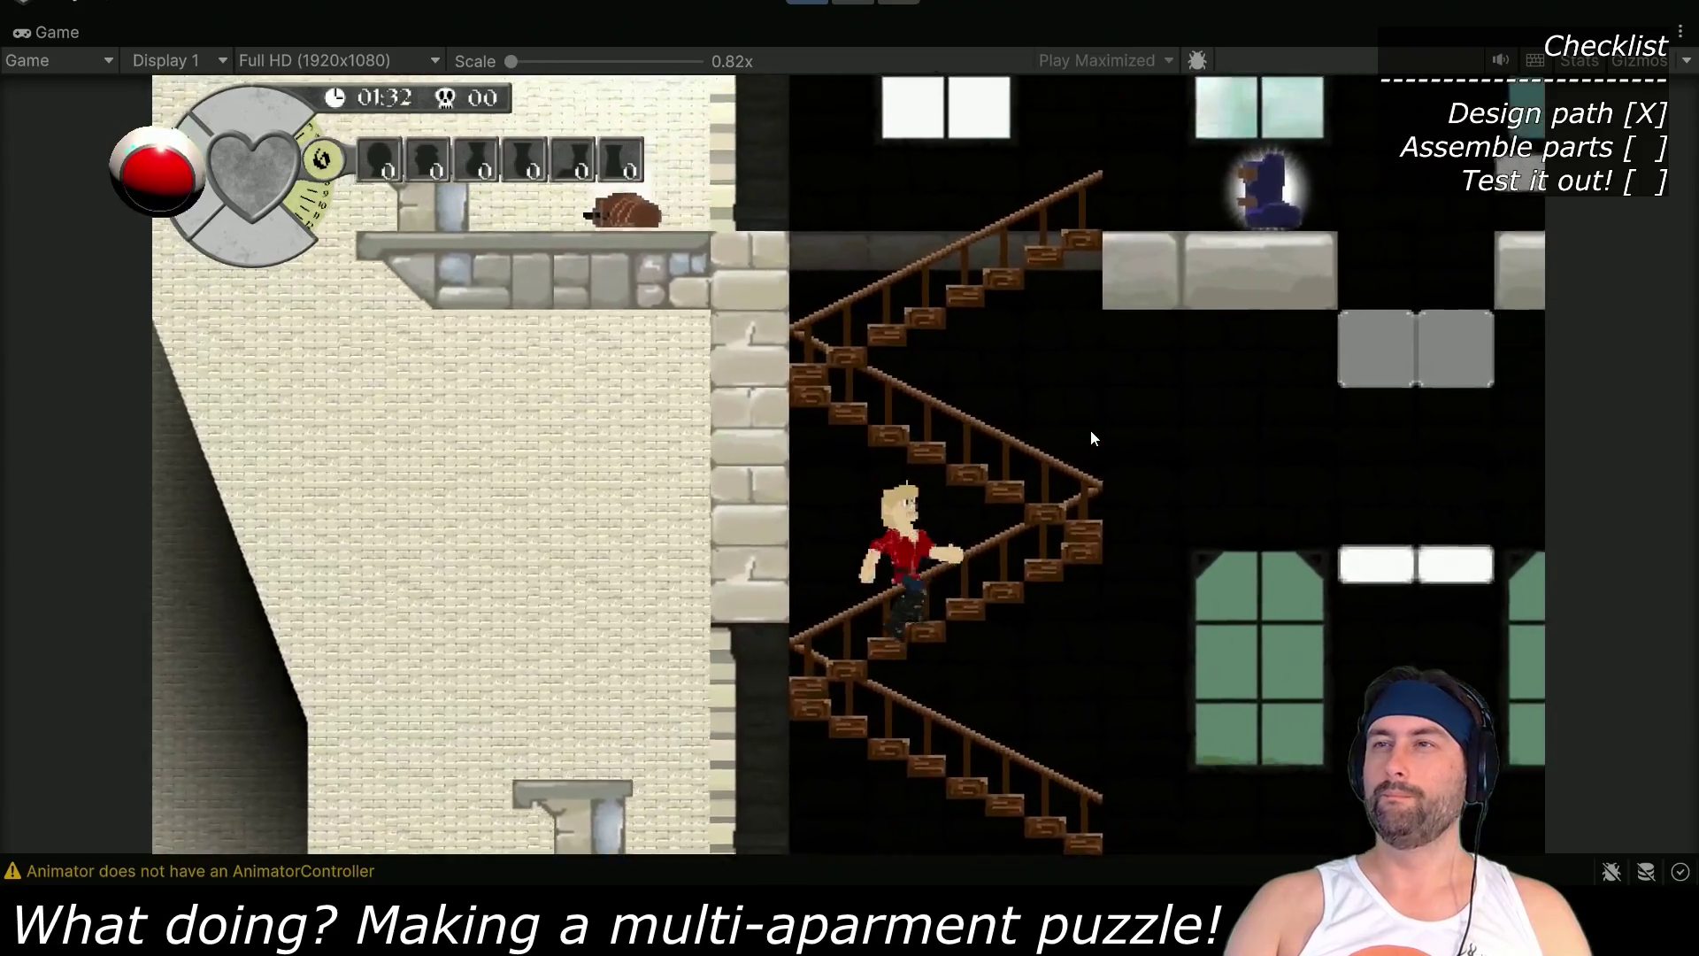
pyautogui.press('Right')
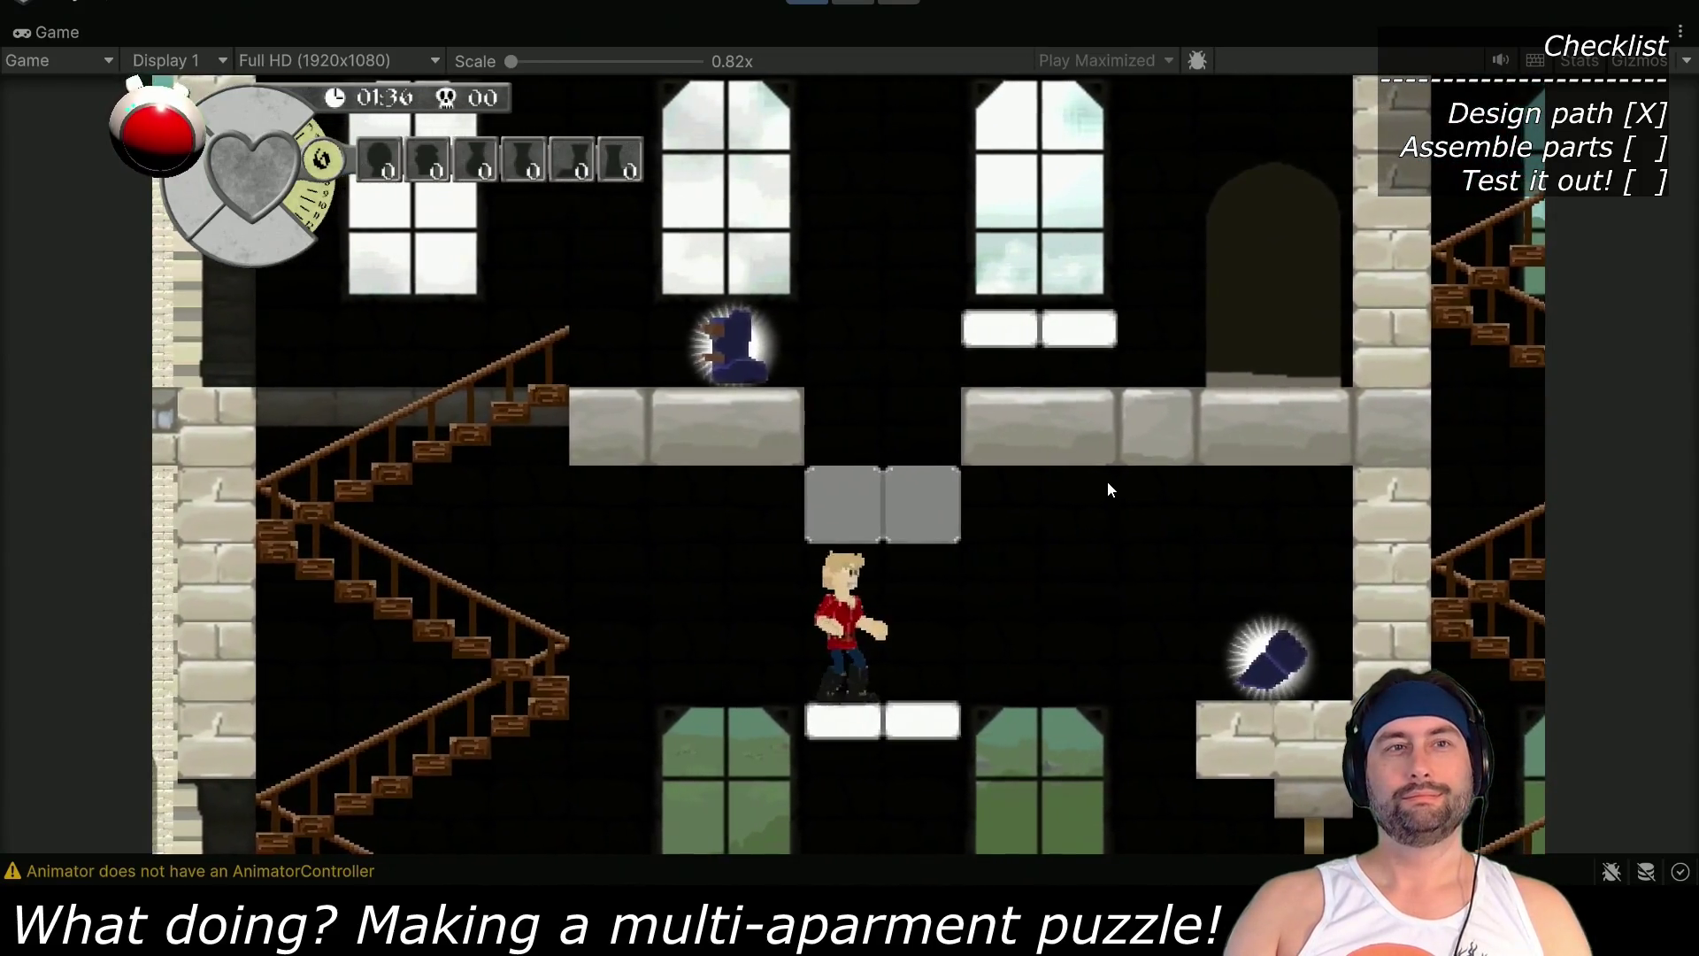
pyautogui.press('Right')
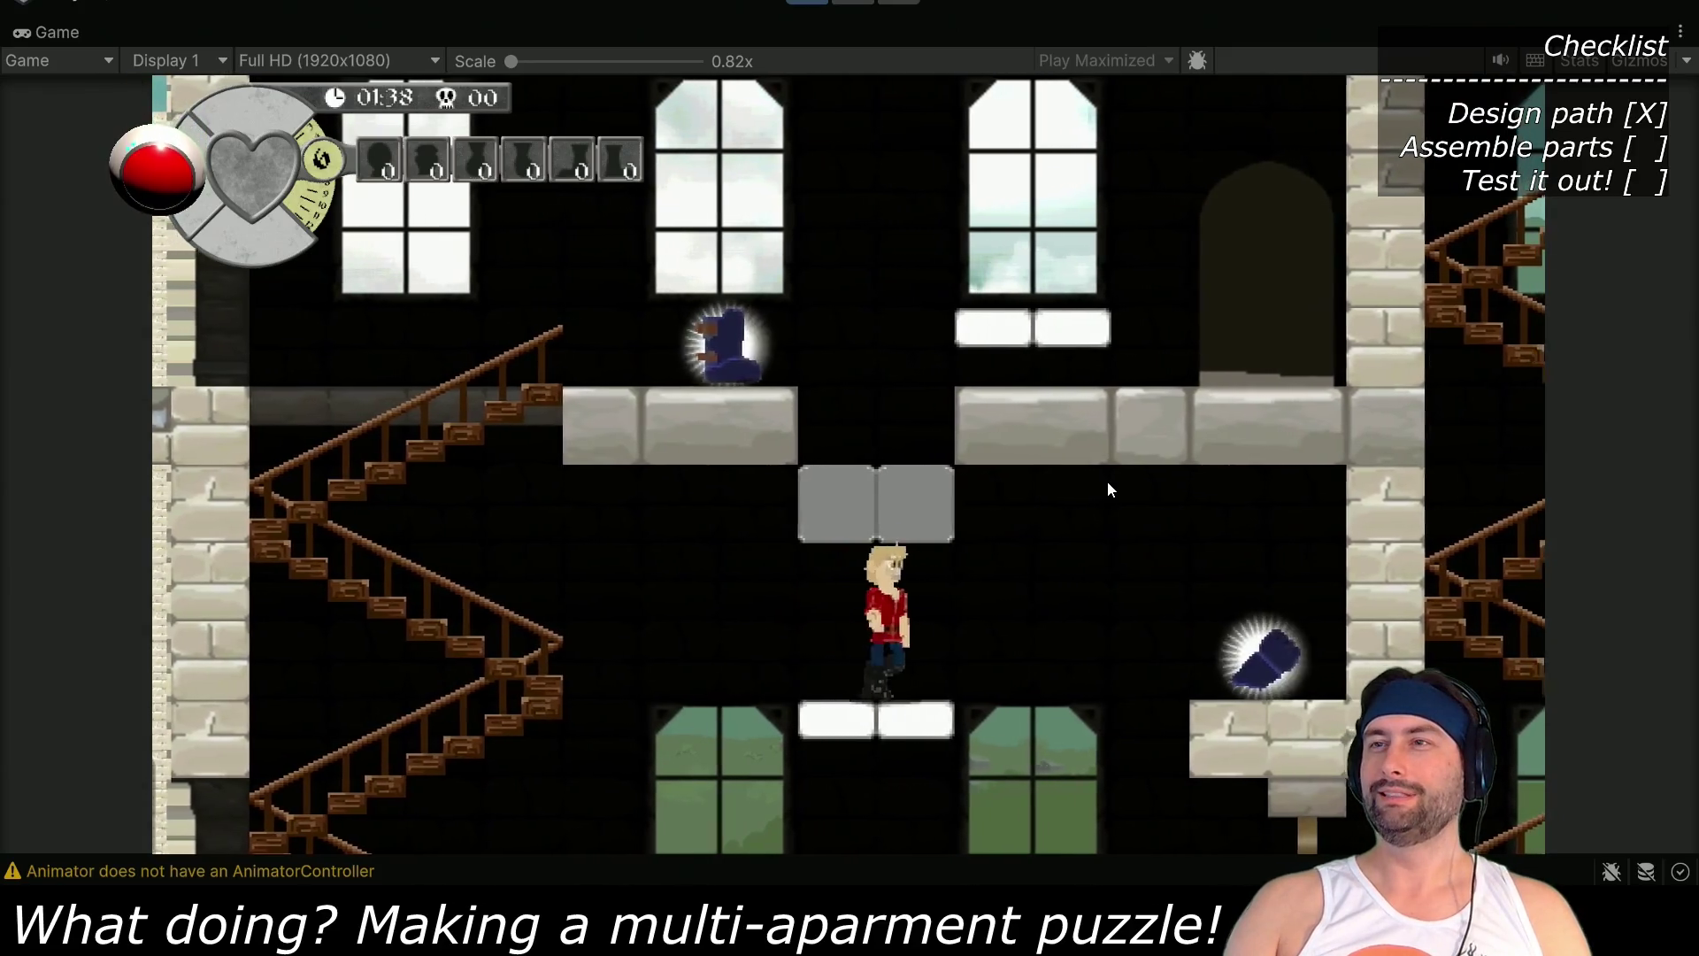
# Jump right to the collectible boots on the ledge, then drop down and walk left toward the grandma
pyautogui.press('space')
pyautogui.press('Right')
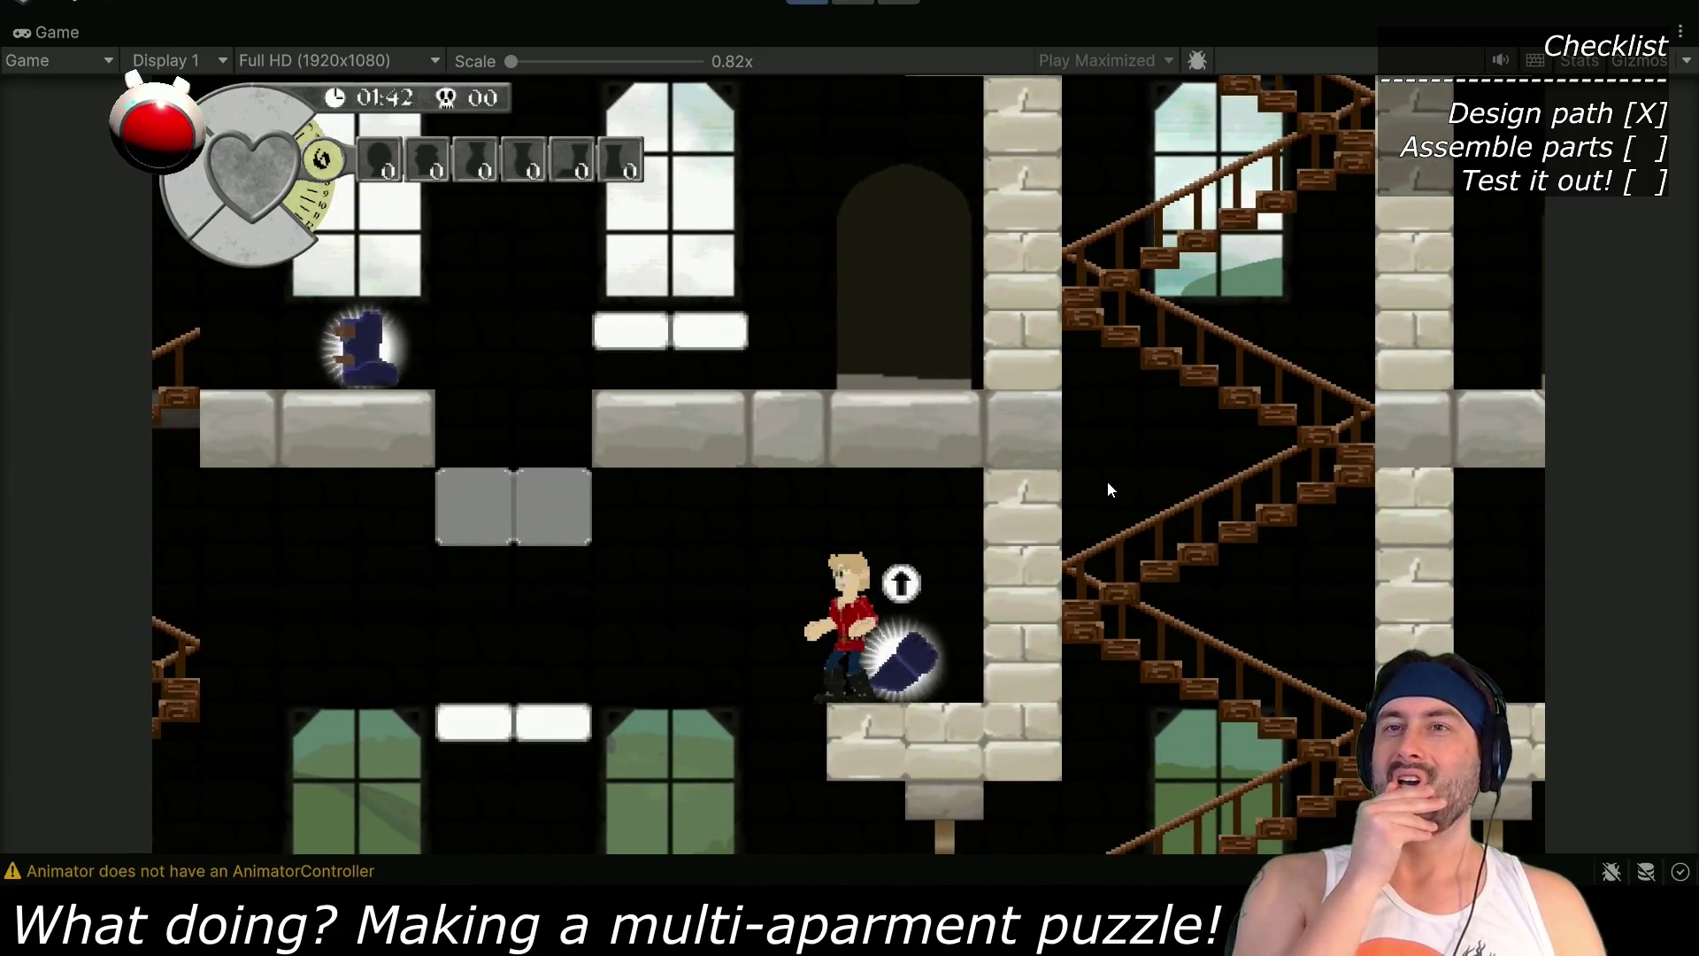
pyautogui.press('Left')
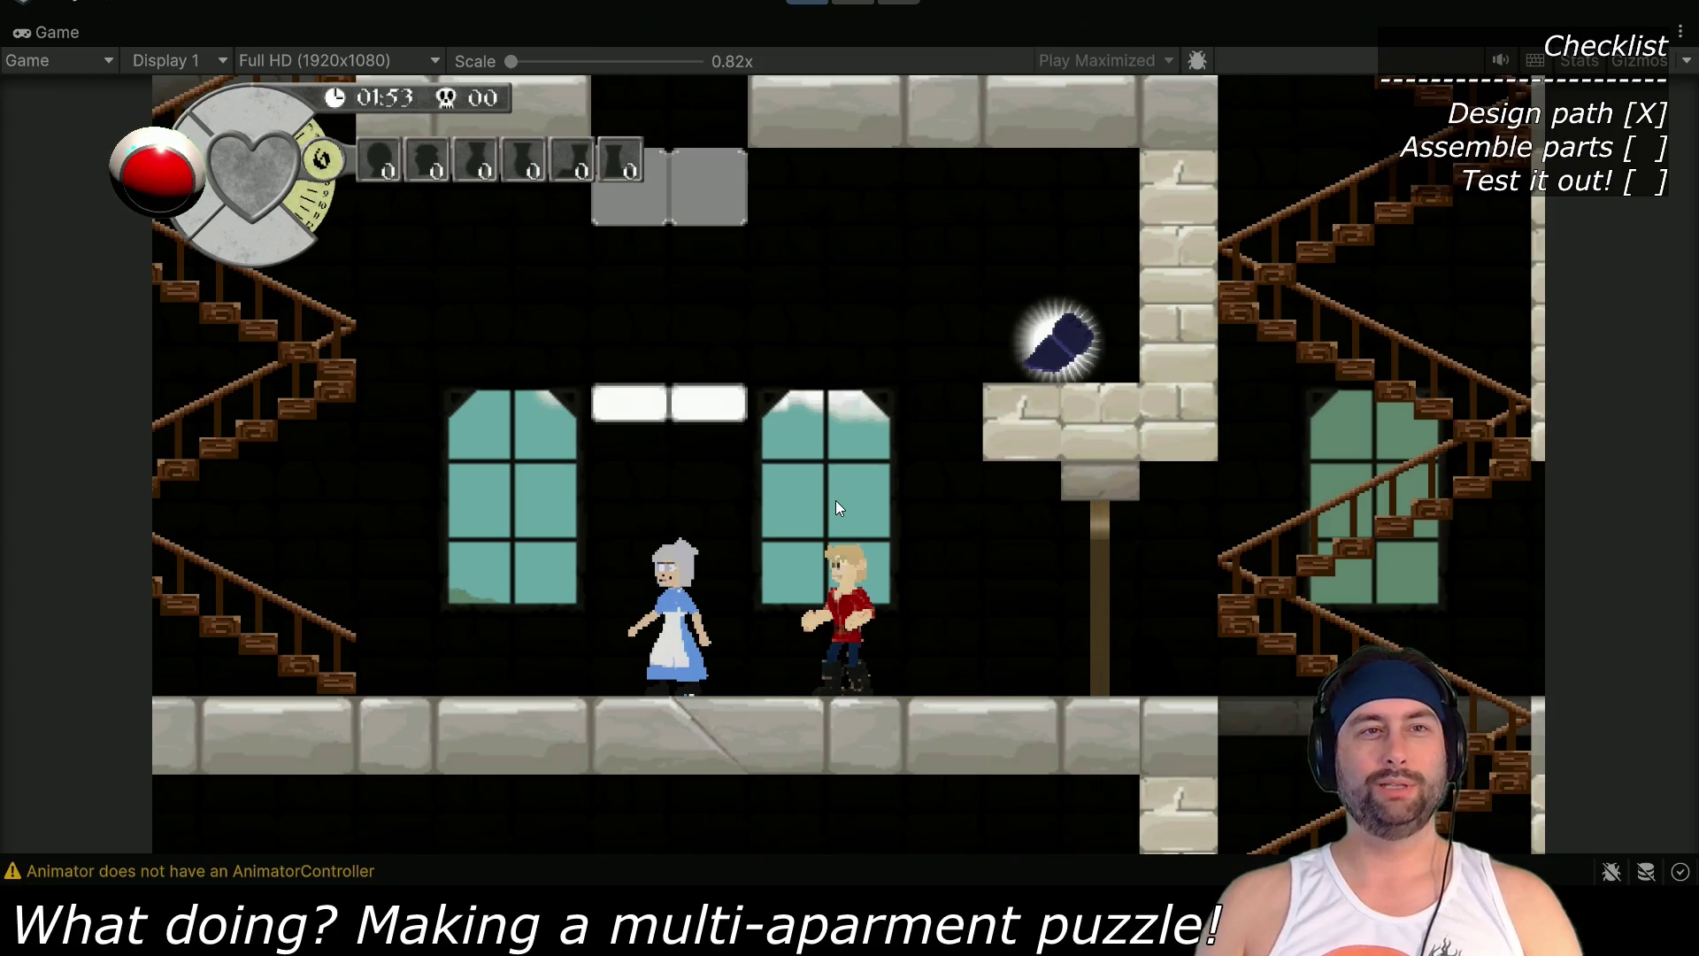
pyautogui.press('Left')
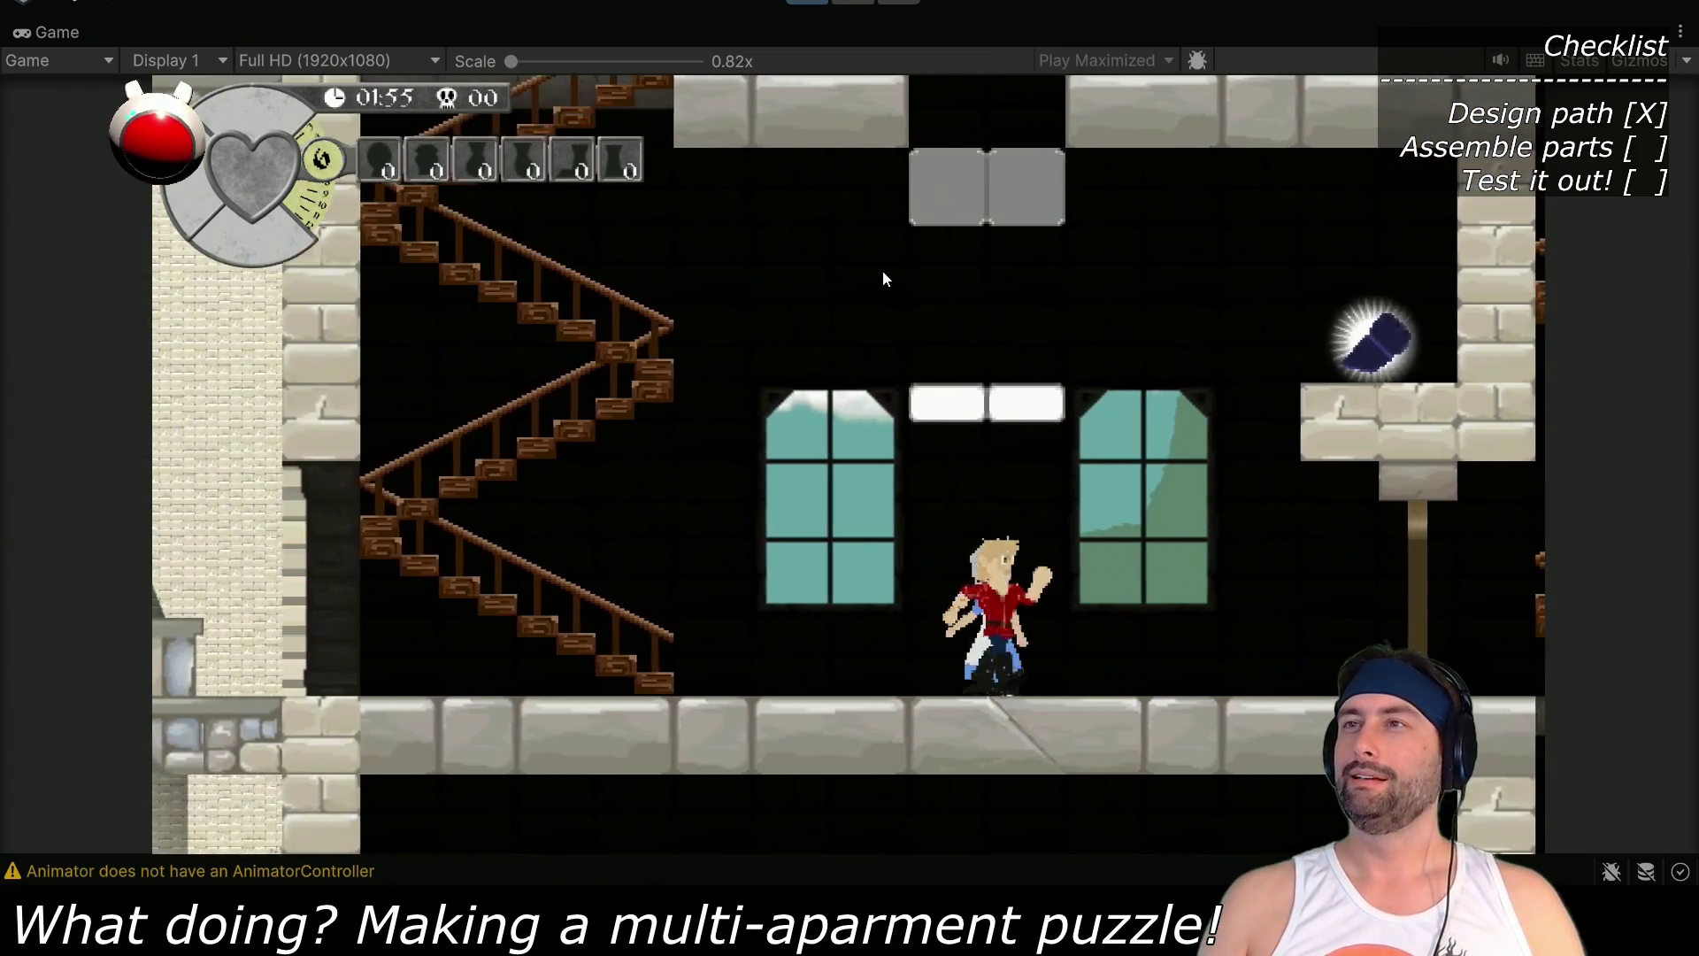